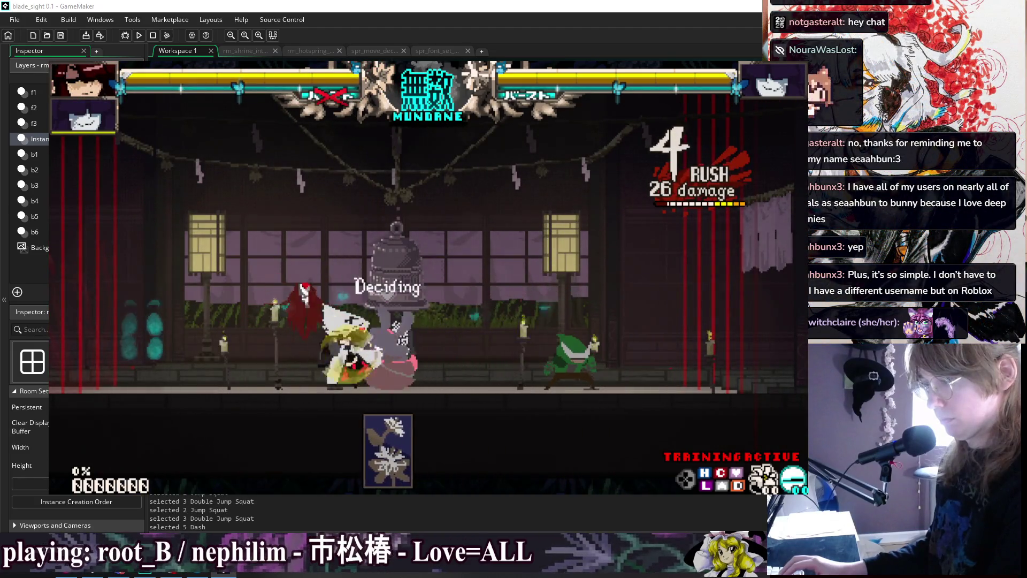
Try the training character pickers, briefly setting Sandbag as the player character
{"action": "key", "text": "Escape"}
{"action": "key", "text": "Return"}
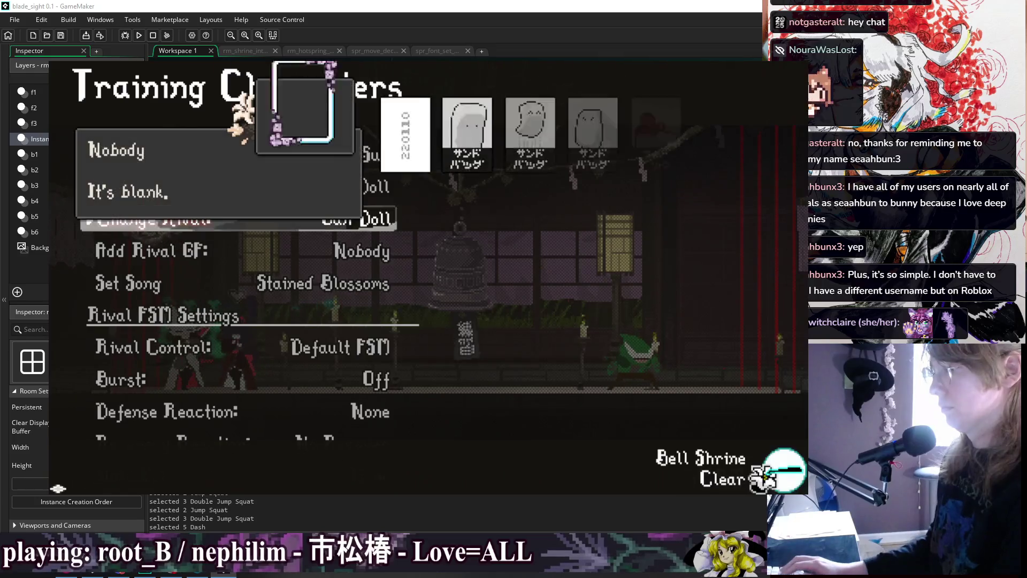
{"action": "key", "text": "Return"}
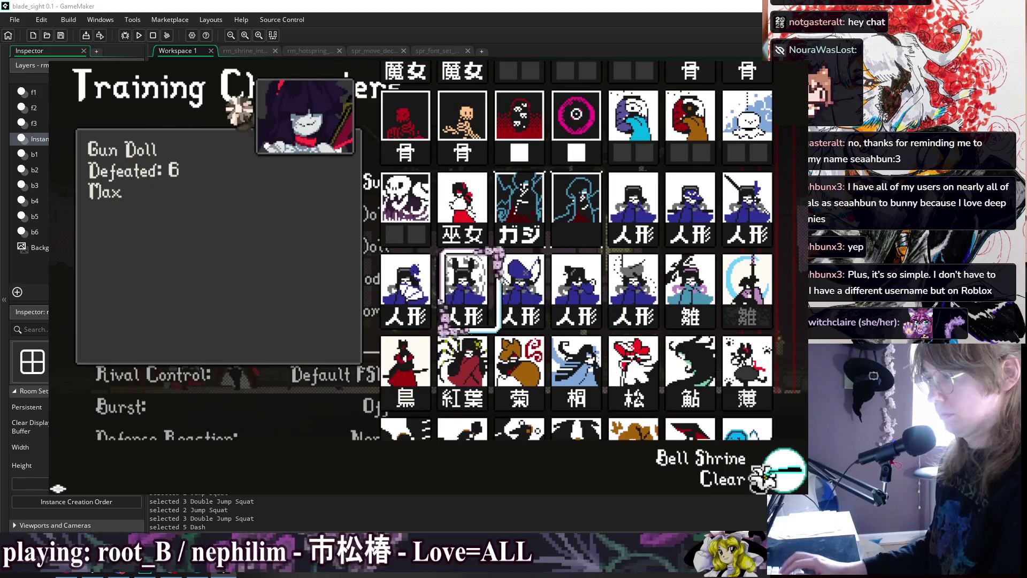
{"action": "key", "text": "Return"}
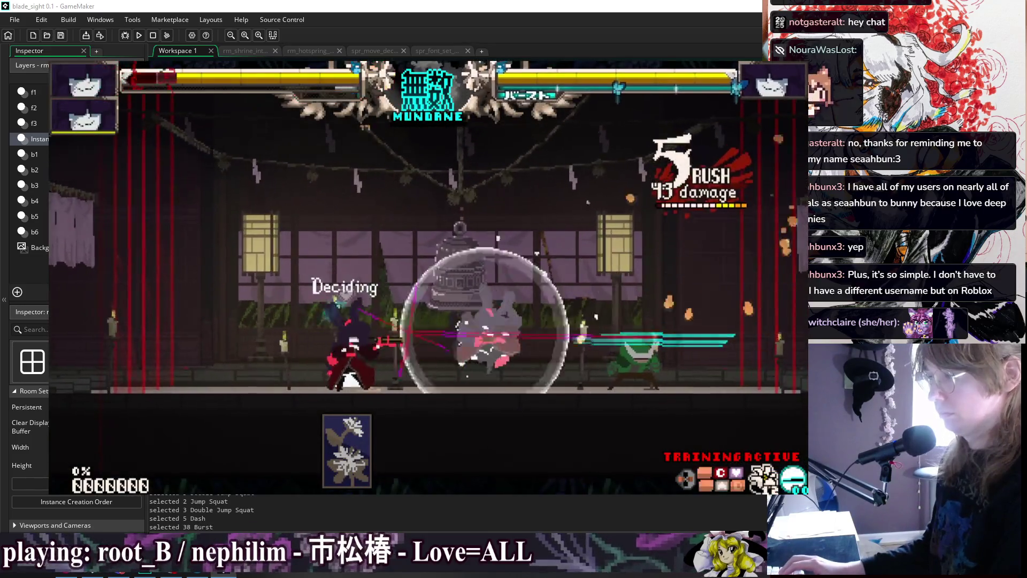
{"action": "key", "text": "Escape"}
{"action": "key", "text": "Return"}
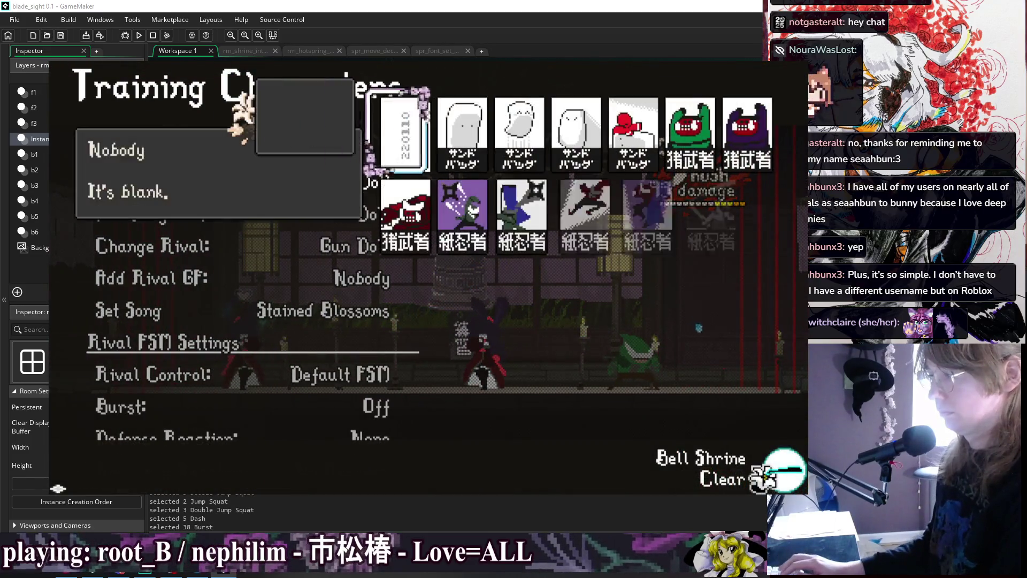
{"action": "key", "text": "Return"}
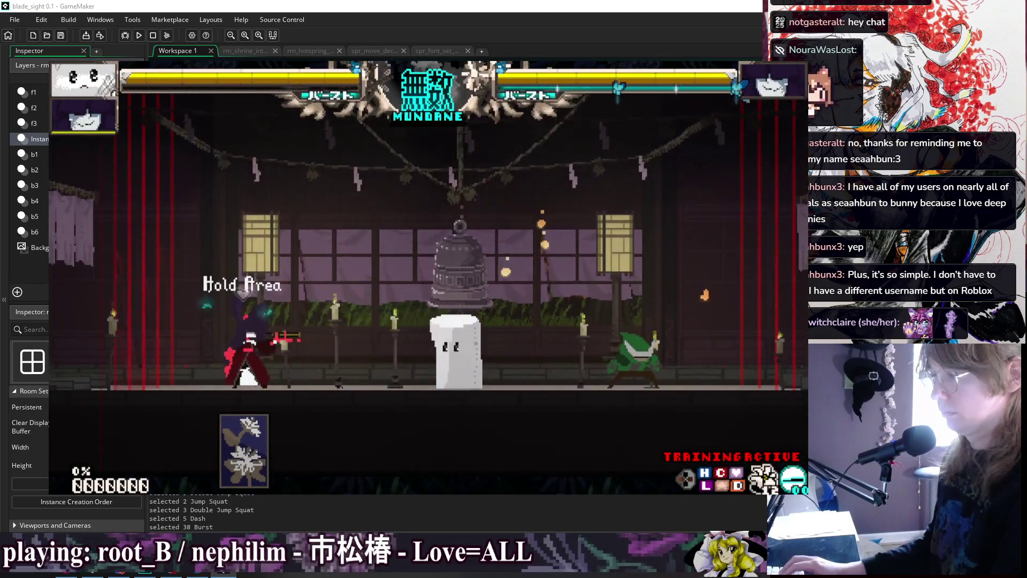
Set the player character to Gun Doll and the rival to Sandbag, then resume the fight
{"action": "key", "text": "Escape"}
{"action": "key", "text": "Return"}
{"action": "key", "text": "Down"}
{"action": "key", "text": "Down"}
{"action": "key", "text": "Down"}
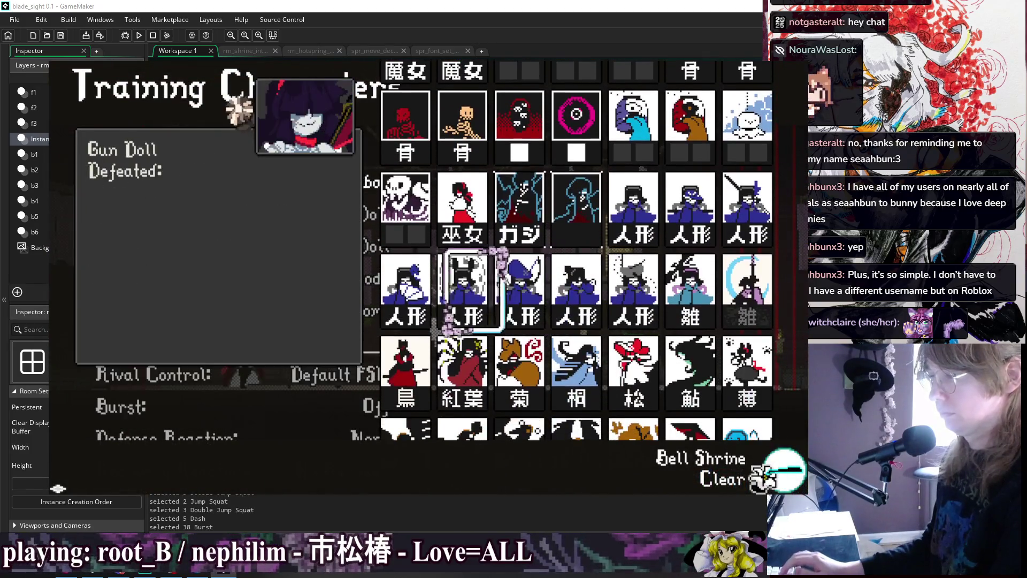
{"action": "key", "text": "Return"}
{"action": "key", "text": "Down"}
{"action": "key", "text": "Down"}
{"action": "key", "text": "Return"}
{"action": "key", "text": "Right"}
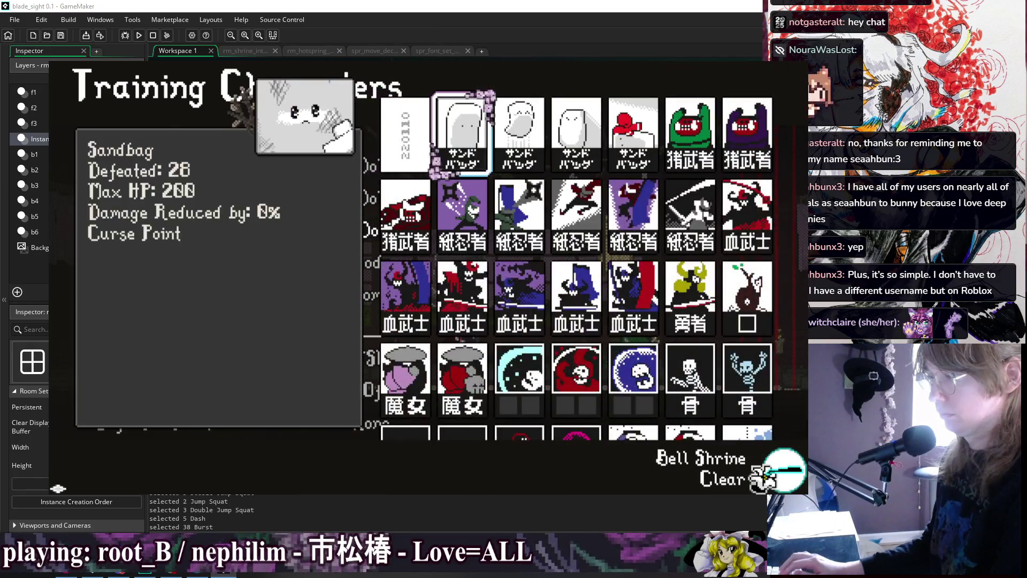
{"action": "key", "text": "Return"}
Dash at the Sandbag, try steady shot, and land air light and gun heavy combos
{"action": "key", "text": "Left"}
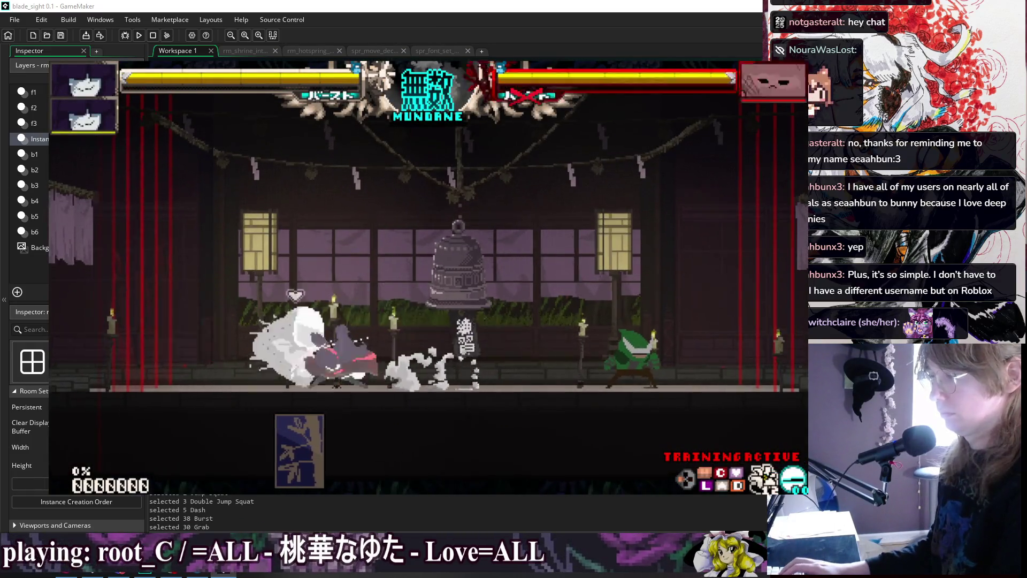
{"action": "key", "text": "z"}
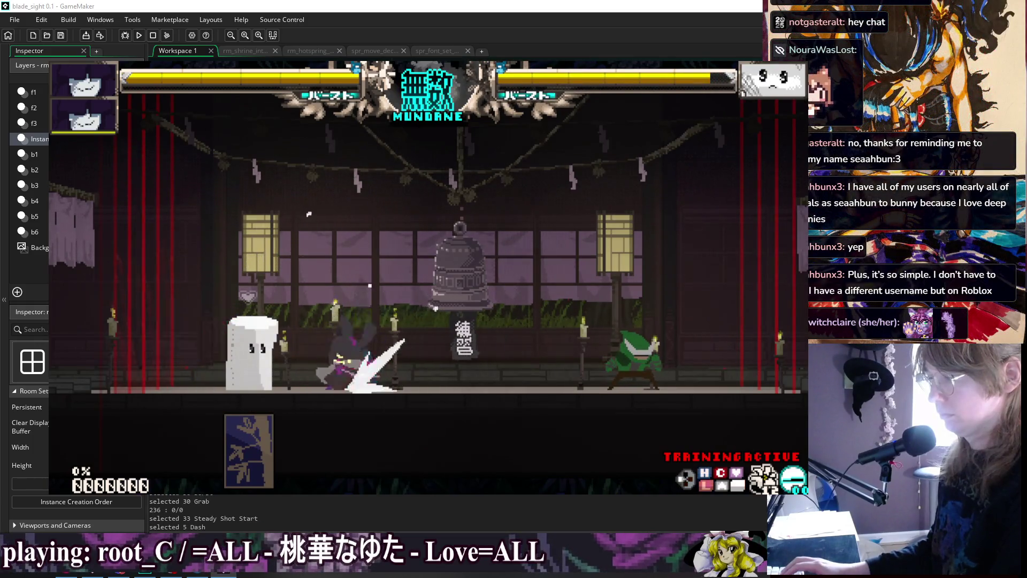
{"action": "key", "text": "Up"}
{"action": "key", "text": "x"}
{"action": "key", "text": "z"}
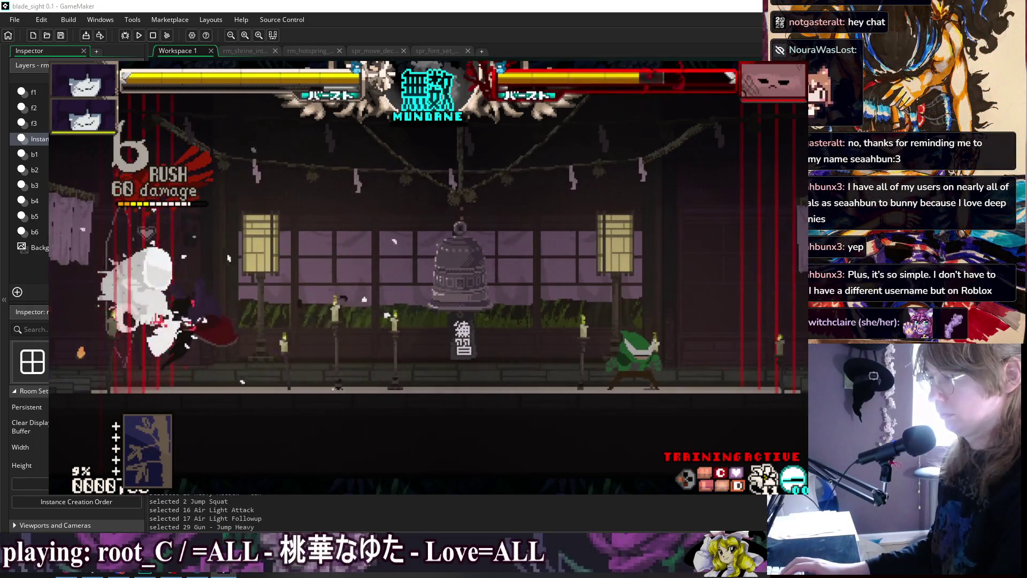
{"action": "key", "text": "x"}
{"action": "key", "text": "z"}
{"action": "key", "text": "Up"}
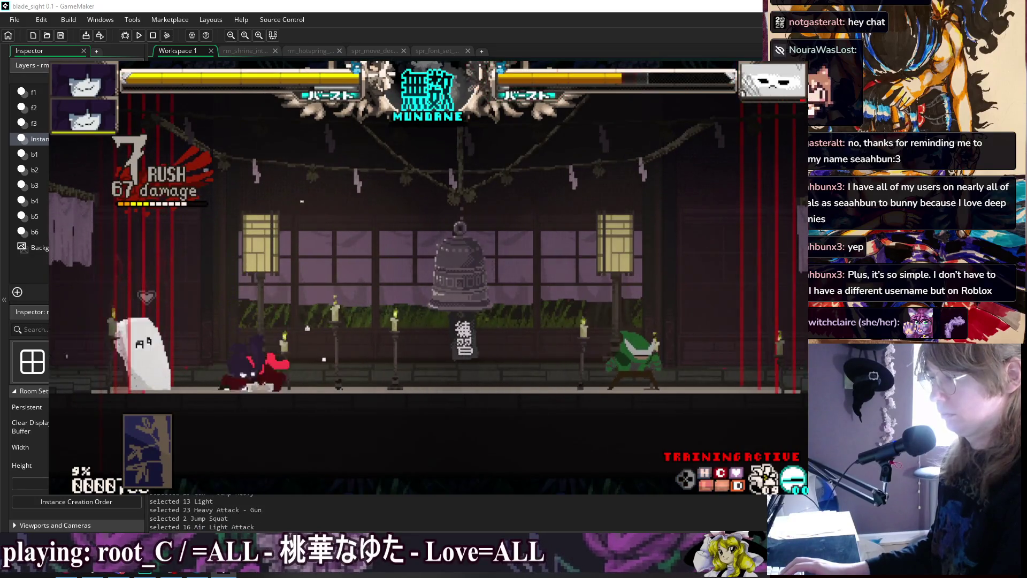
{"action": "key", "text": "z"}
{"action": "key", "text": "z"}
{"action": "key", "text": "z"}
{"action": "key", "text": "Right"}
{"action": "key", "text": "Right"}
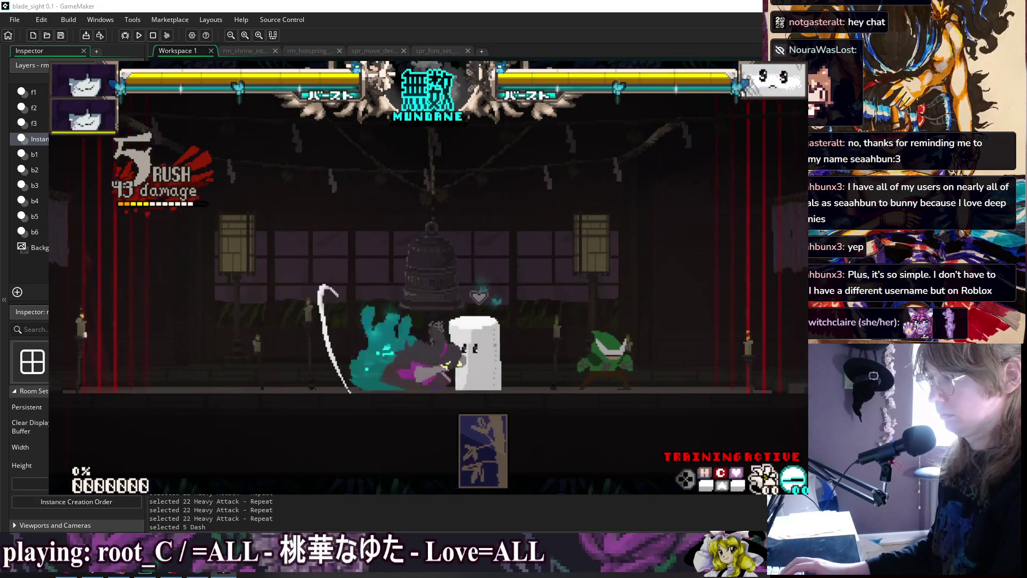
Chain down-light slashes, gun heavy attacks and steady shots on the Sandbag, then close the test
{"action": "key", "text": "Down"}
{"action": "key", "text": "x"}
{"action": "key", "text": "z"}
{"action": "key", "text": "Down"}
{"action": "key", "text": "Left"}
{"action": "key", "text": "z"}
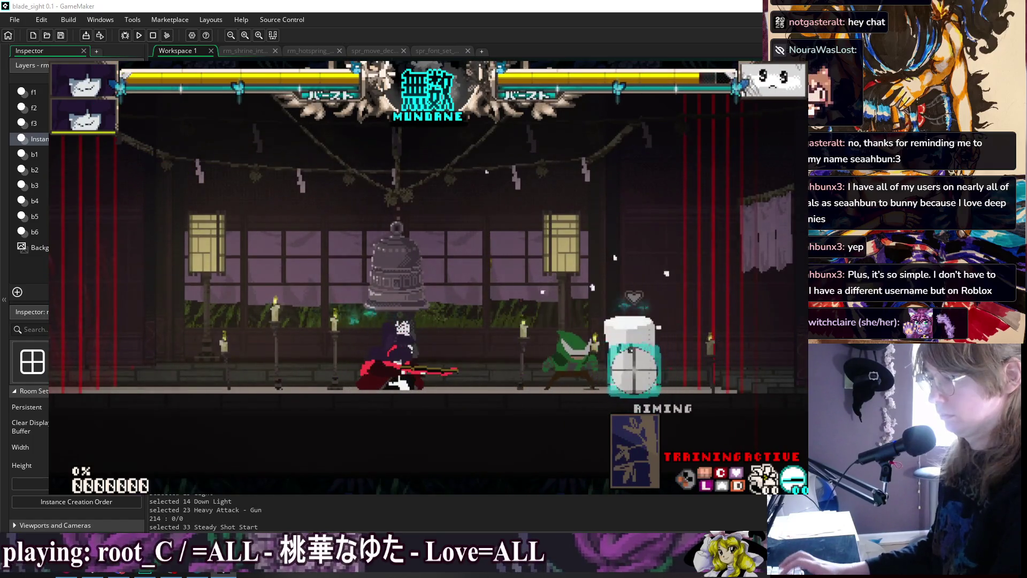
{"action": "key", "text": "x"}
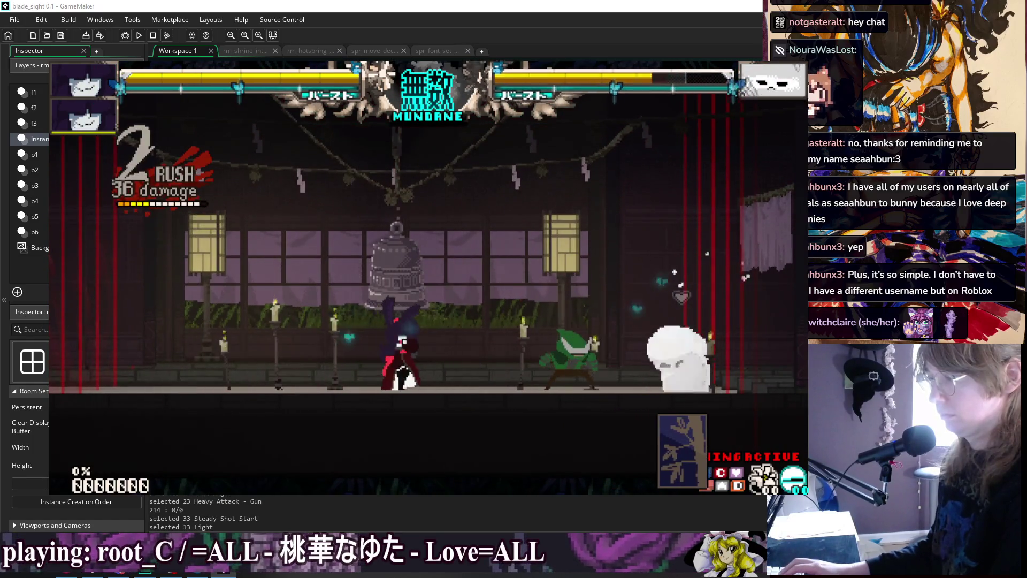
{"action": "key", "text": "Down"}
{"action": "key", "text": "x"}
{"action": "key", "text": "z"}
{"action": "key", "text": "Down"}
{"action": "key", "text": "Left"}
{"action": "key", "text": "z"}
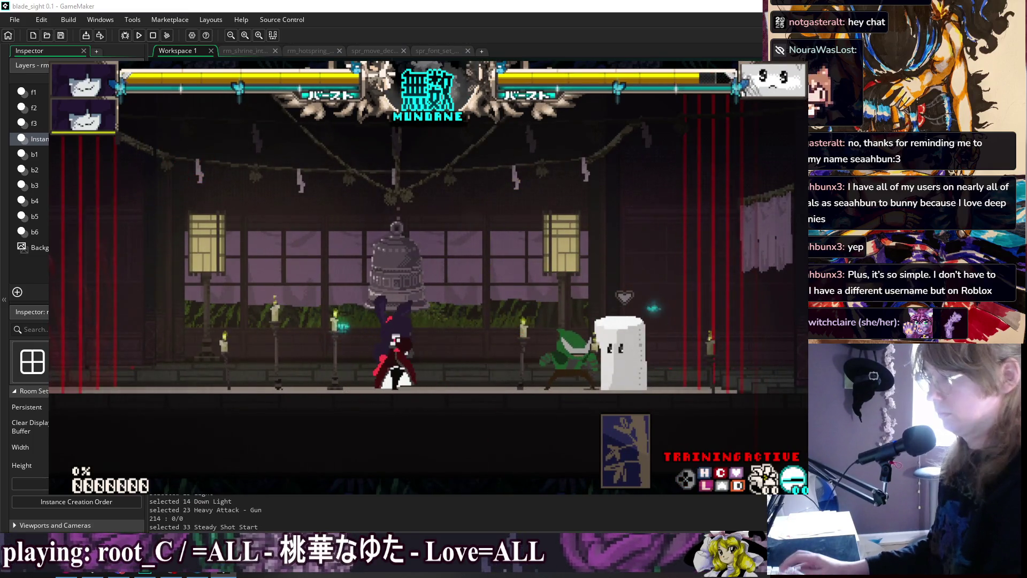
{"action": "key", "text": "Escape"}
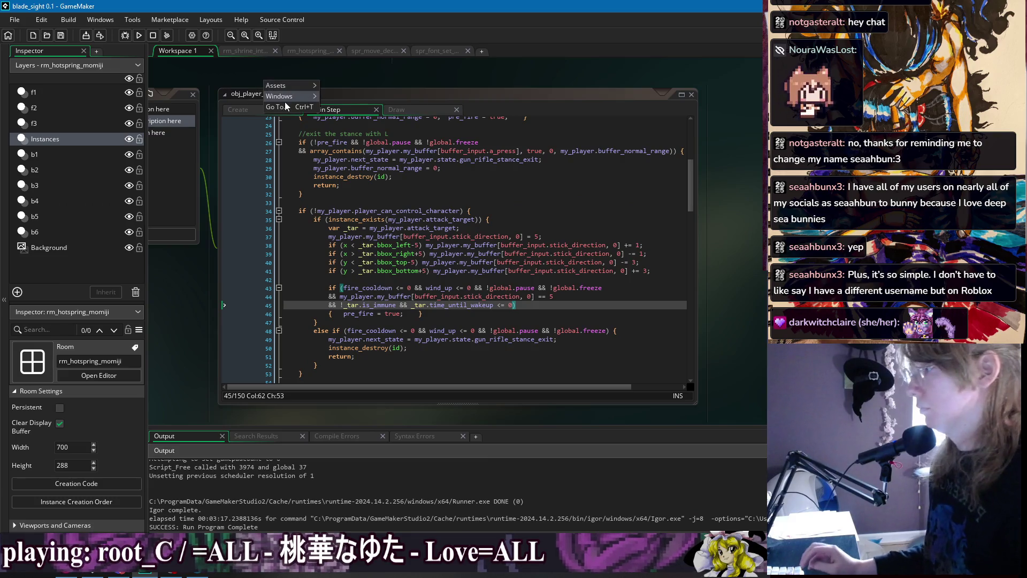
Jump via the workspace Windows menu to obj_player_feral, then to the obj_player_cursor editors
{"action": "mouse_move", "coordinate": [284, 101]}
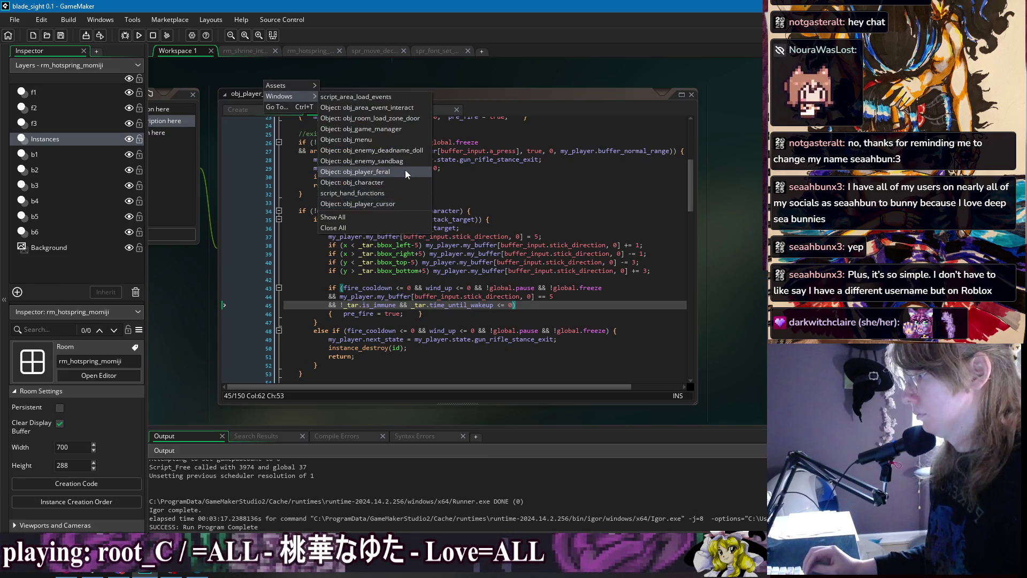
{"action": "left_click", "coordinate": [405, 170]}
{"action": "right_click", "coordinate": [524, 69]}
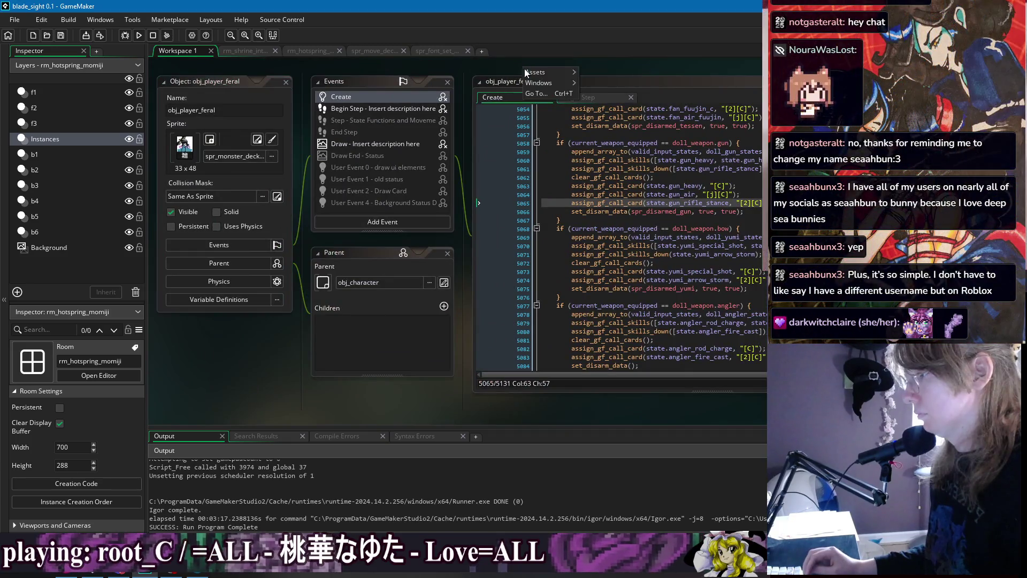
{"action": "mouse_move", "coordinate": [556, 82]}
{"action": "left_click", "coordinate": [636, 191]}
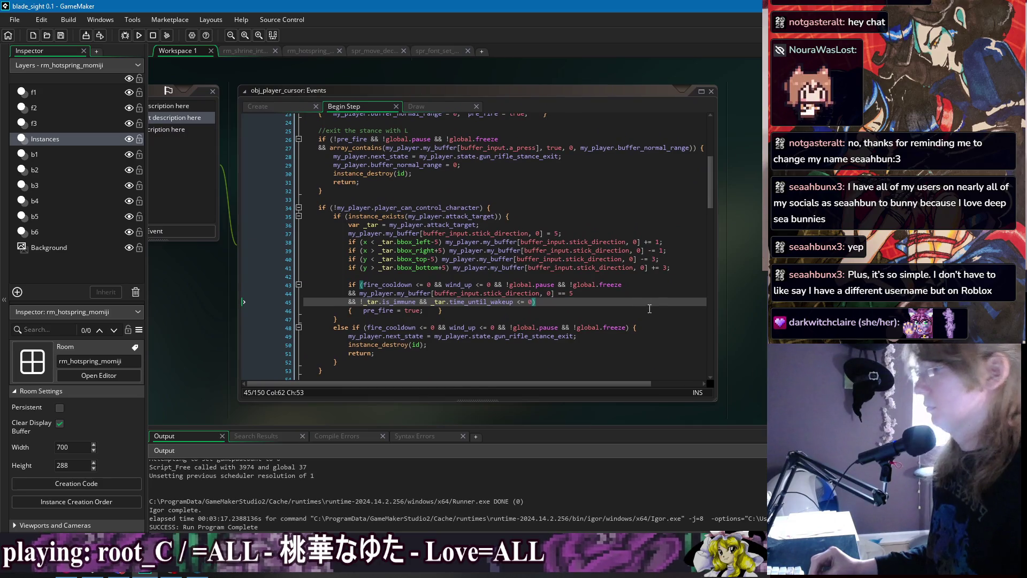
Inspect obj_player_cursor's fire condition and player control checks around lines 34–45, reading further down
{"action": "left_click", "coordinate": [649, 302]}
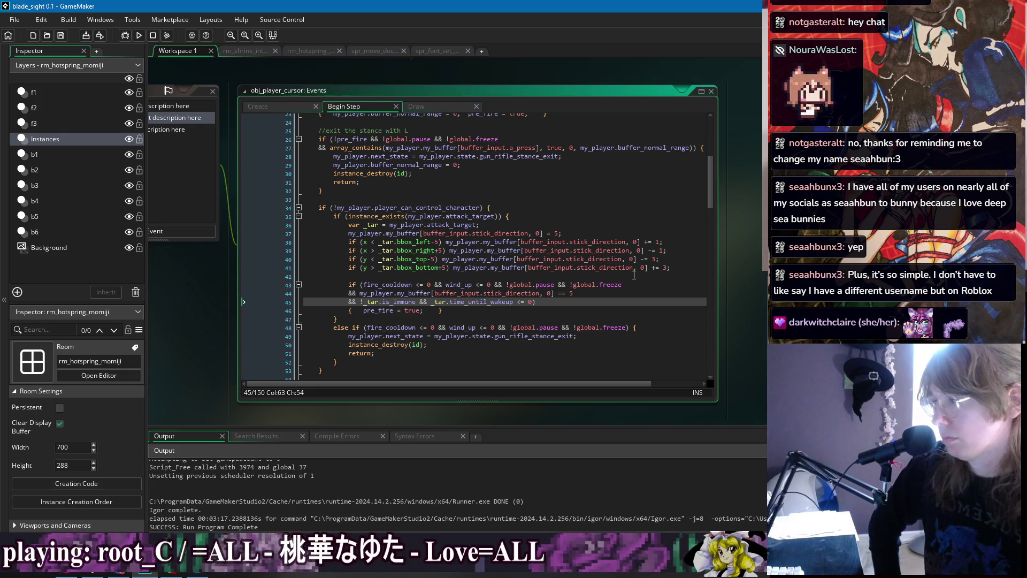
{"action": "key", "text": "Up"}
{"action": "key", "text": "Up"}
{"action": "key", "text": "Up"}
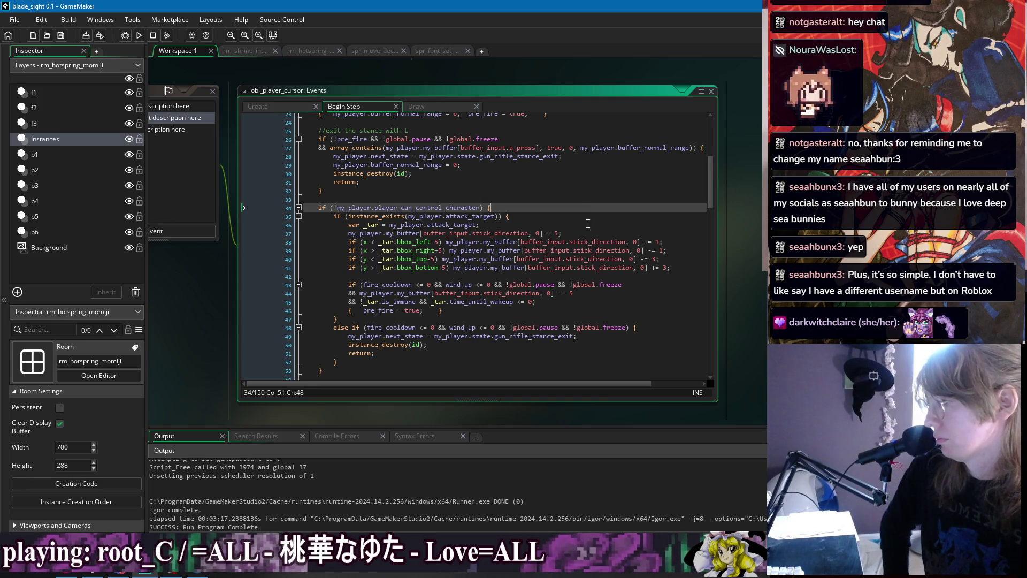
{"action": "key", "text": "Down"}
{"action": "key", "text": "Down"}
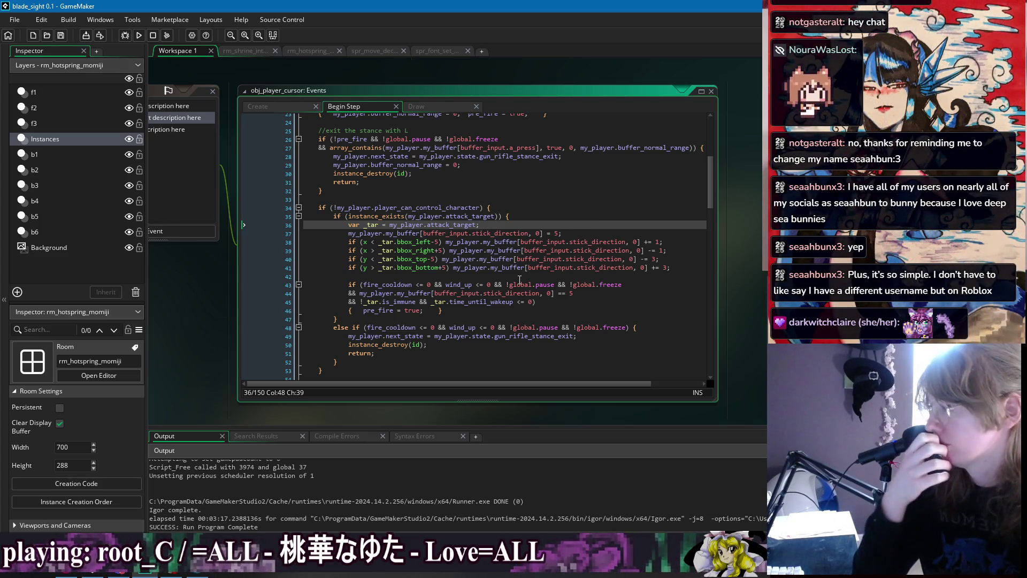
{"action": "scroll", "coordinate": [519, 279], "scroll_direction": "down", "scroll_amount": 4}
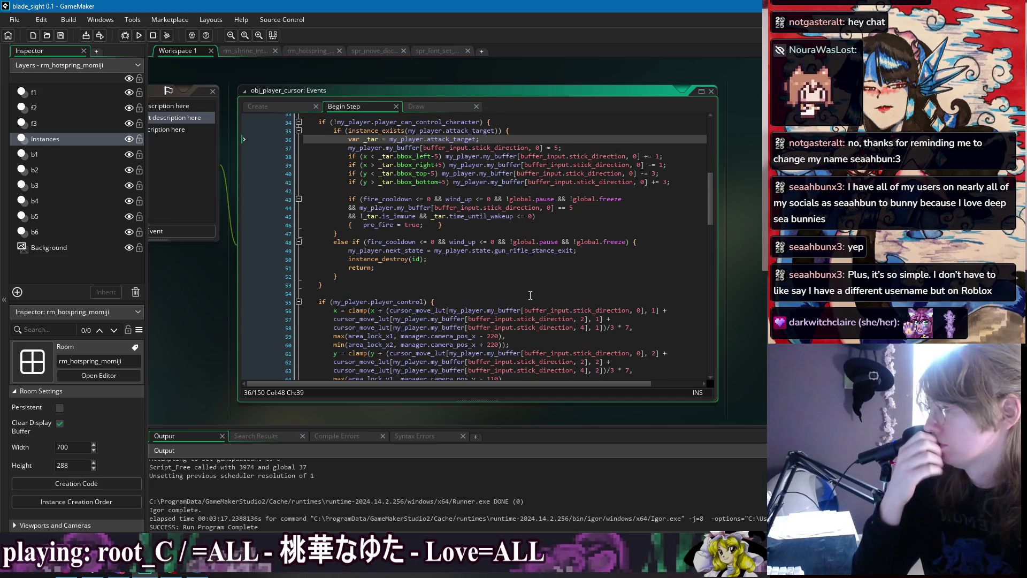
{"action": "scroll", "coordinate": [531, 295], "scroll_direction": "down", "scroll_amount": 3}
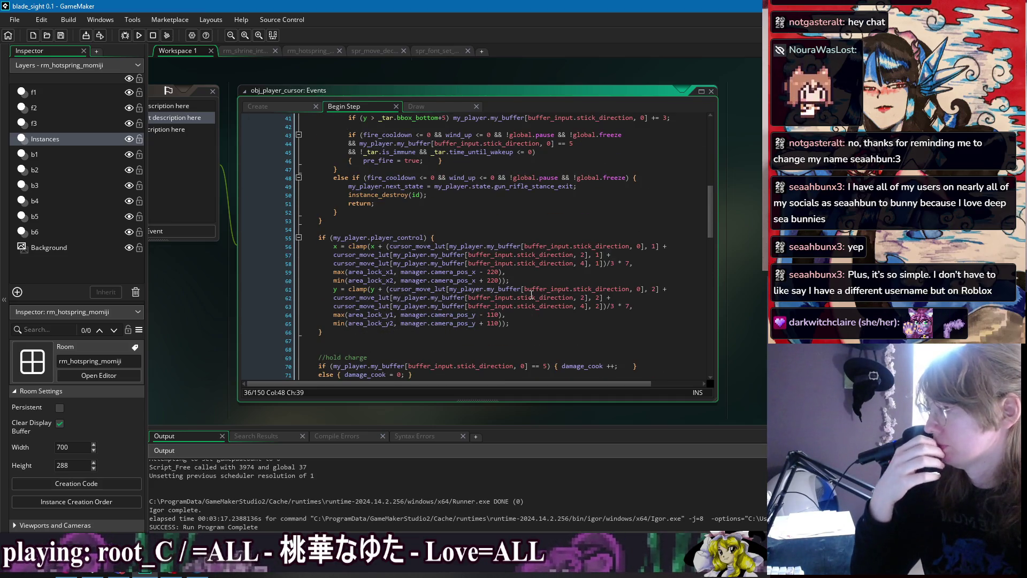
{"action": "scroll", "coordinate": [532, 295], "scroll_direction": "down", "scroll_amount": 3}
{"action": "scroll", "coordinate": [421, 287], "scroll_direction": "down", "scroll_amount": 3}
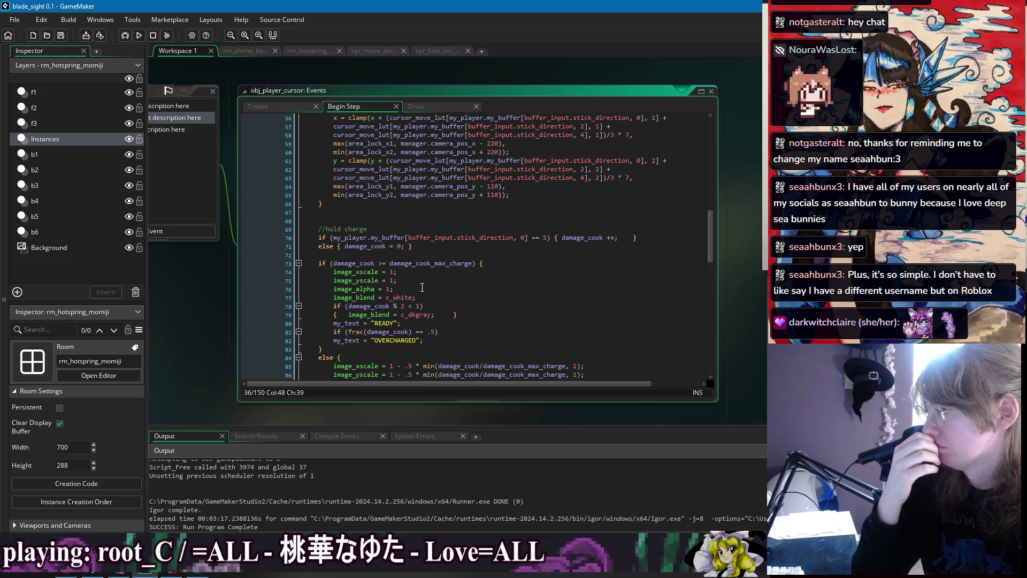
{"action": "scroll", "coordinate": [422, 287], "scroll_direction": "down", "scroll_amount": 4}
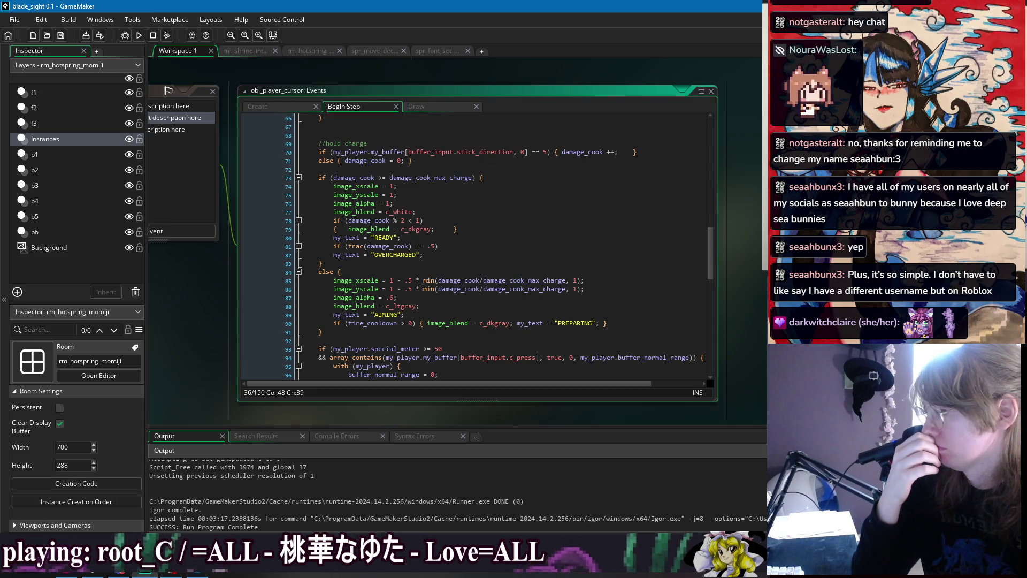
{"action": "scroll", "coordinate": [423, 287], "scroll_direction": "down", "scroll_amount": 2}
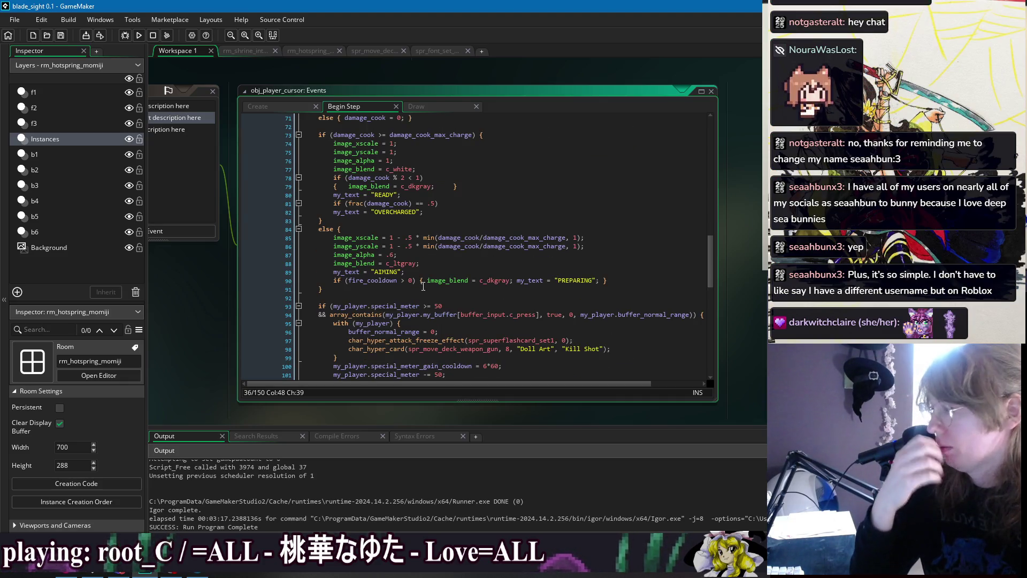
{"action": "scroll", "coordinate": [422, 285], "scroll_direction": "down", "scroll_amount": 4}
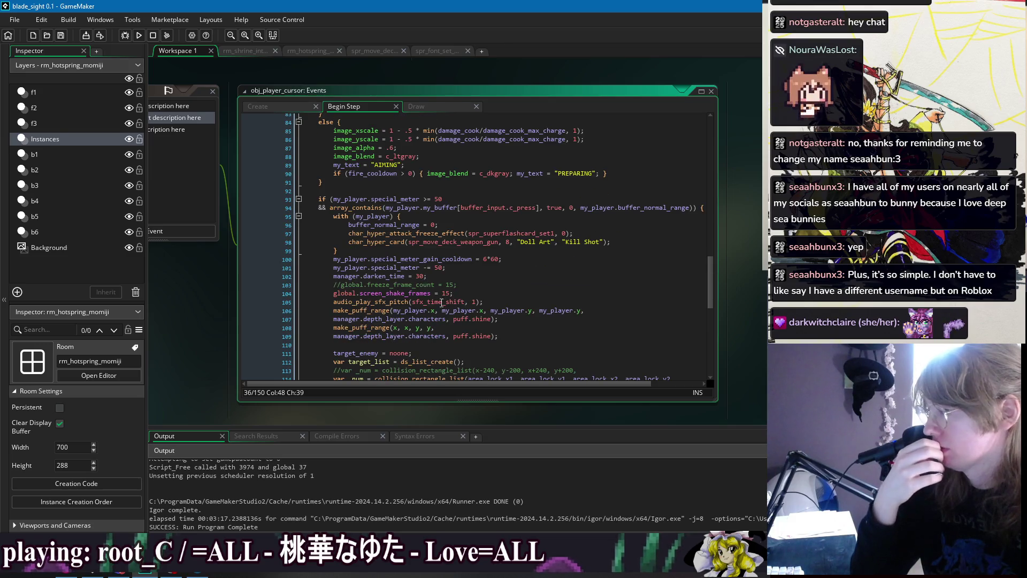
{"action": "scroll", "coordinate": [442, 302], "scroll_direction": "up", "scroll_amount": 20}
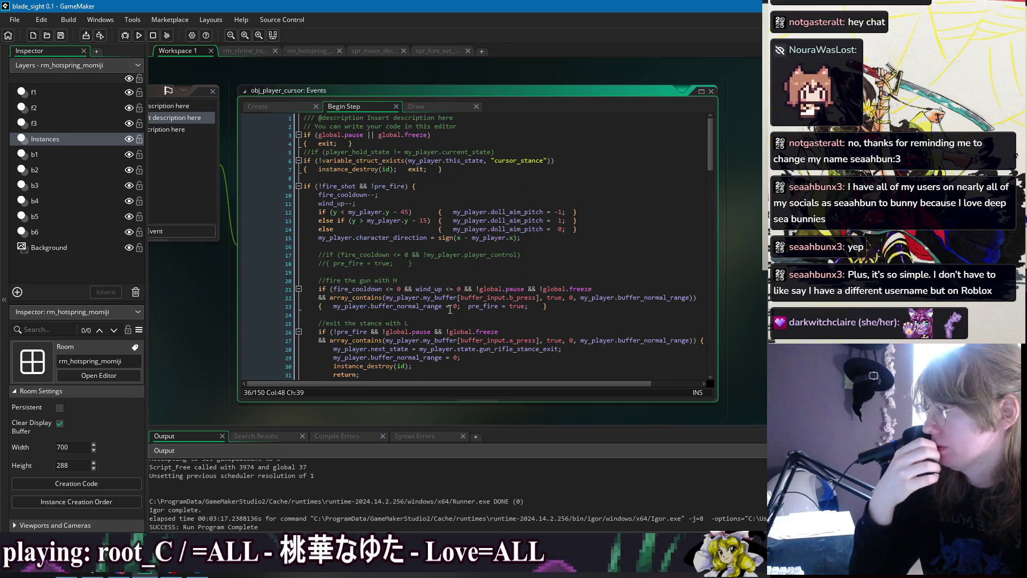
Bring the obj_player_cursor editors into view, then switch to obj_enemy_deadname_doll's editors
{"action": "right_click", "coordinate": [315, 64]}
{"action": "mouse_move", "coordinate": [330, 80]}
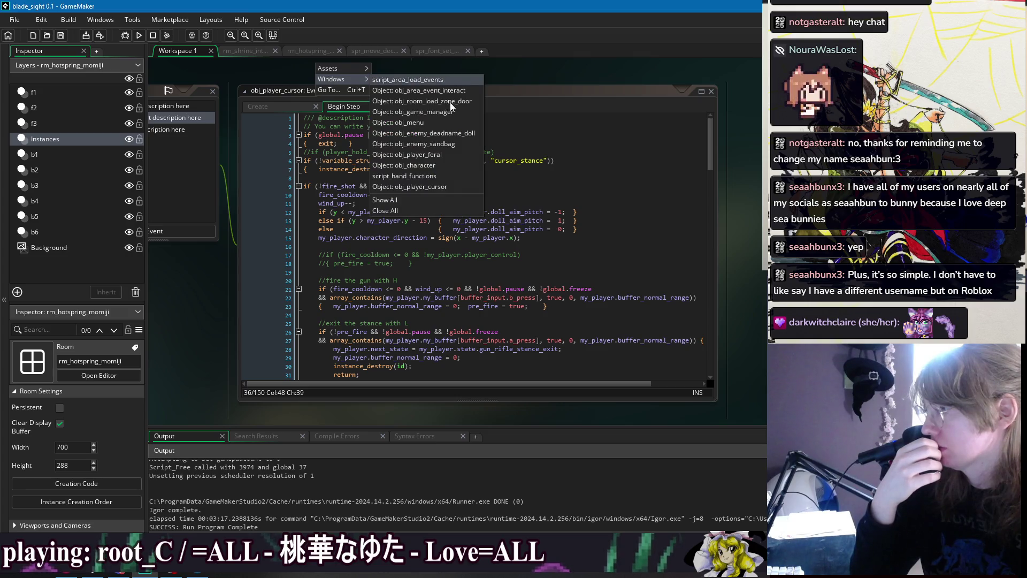
{"action": "left_click", "coordinate": [448, 187]}
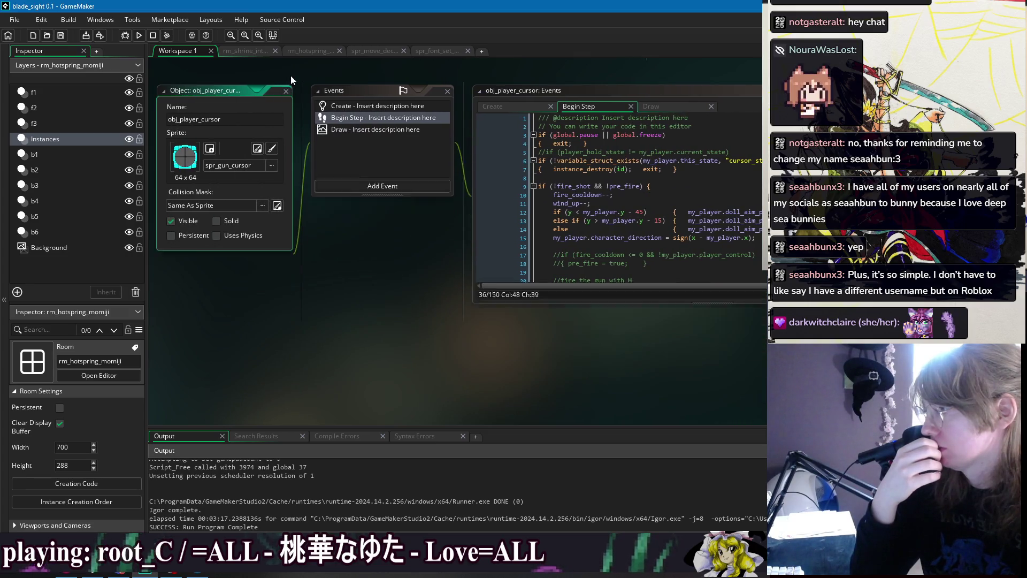
{"action": "right_click", "coordinate": [290, 75]}
{"action": "mouse_move", "coordinate": [307, 94]}
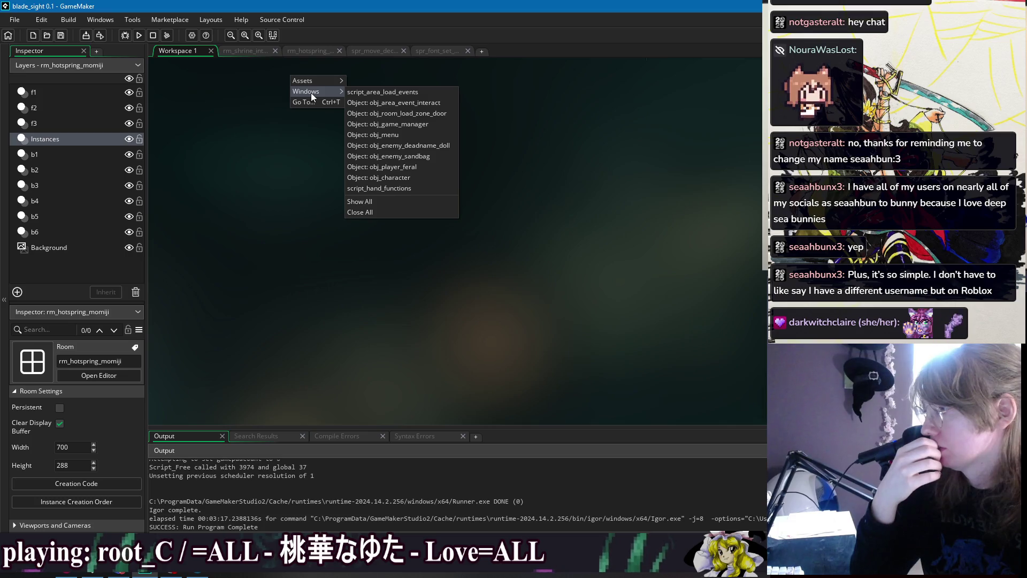
{"action": "left_click", "coordinate": [439, 146]}
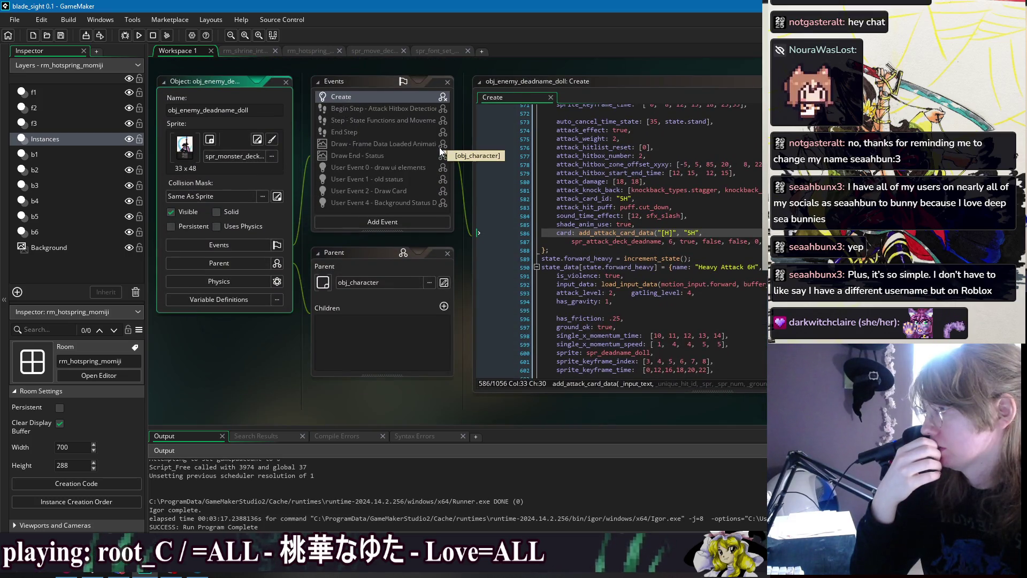
Close the script_hand_functions window and place the caret after line 588's closing brace in the Create code
{"action": "scroll", "coordinate": [460, 227], "scroll_direction": "down", "scroll_amount": 5}
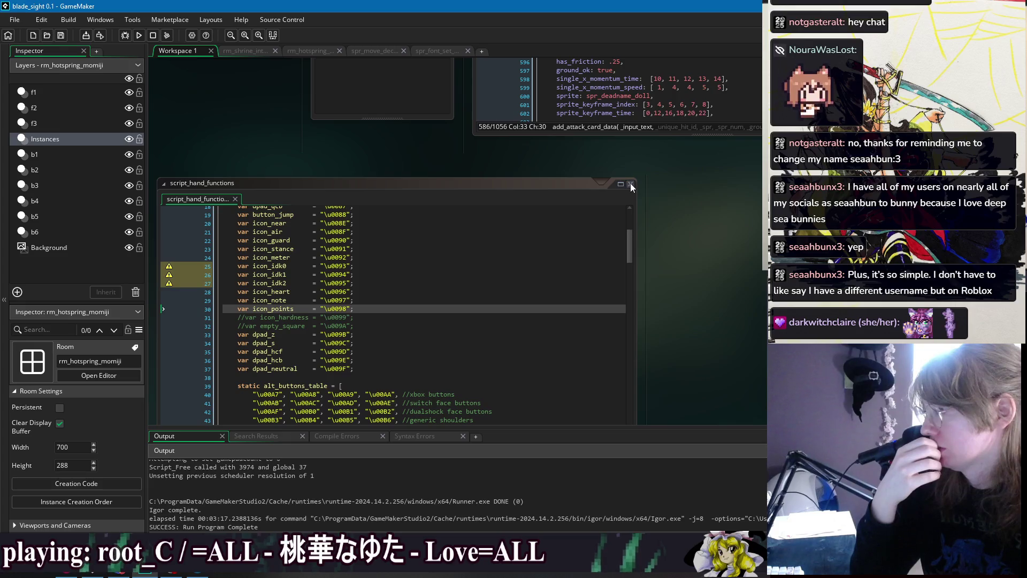
{"action": "left_click", "coordinate": [631, 183]}
{"action": "scroll", "coordinate": [650, 233], "scroll_direction": "up", "scroll_amount": 5}
{"action": "mouse_move", "coordinate": [618, 94]}
{"action": "left_mouse_down"}
{"action": "mouse_move", "coordinate": [605, 82]}
{"action": "mouse_move", "coordinate": [439, 65]}
{"action": "left_mouse_up"}
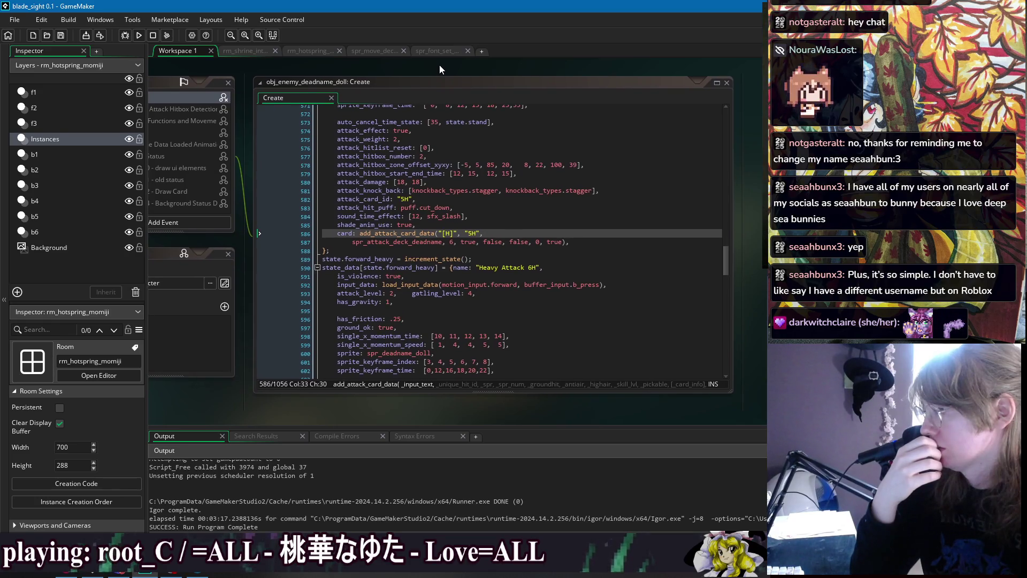
{"action": "left_click", "coordinate": [611, 266]}
{"action": "left_click", "coordinate": [616, 252]}
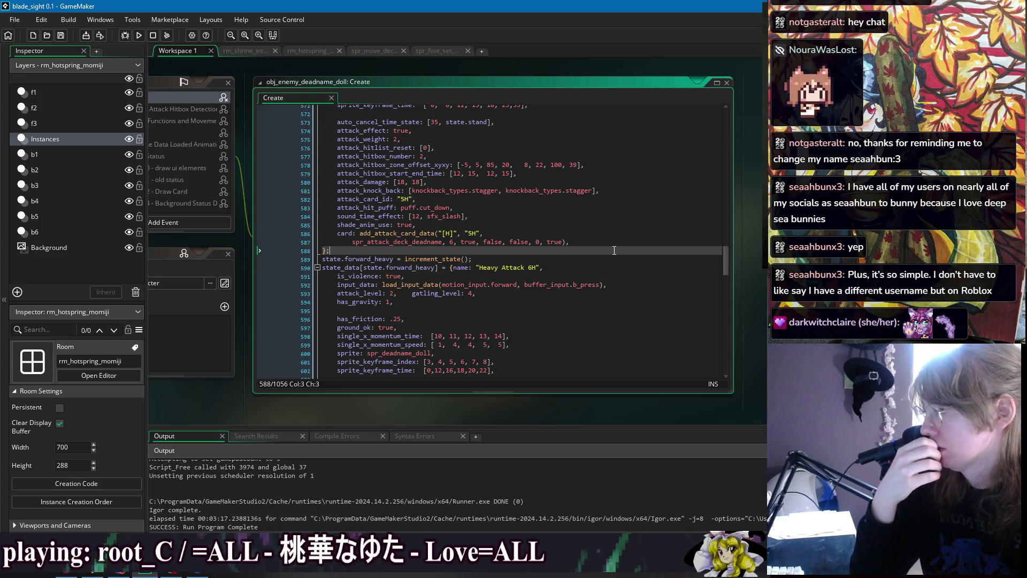
Dismiss the open-windows list and build and run blade_sight with F5
{"action": "right_click", "coordinate": [386, 62]}
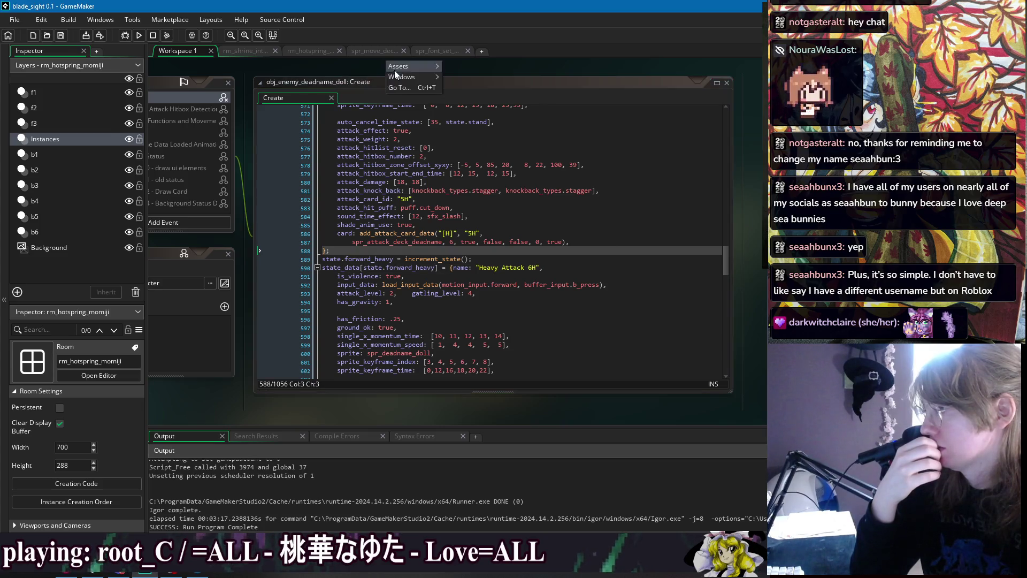
{"action": "mouse_move", "coordinate": [399, 76]}
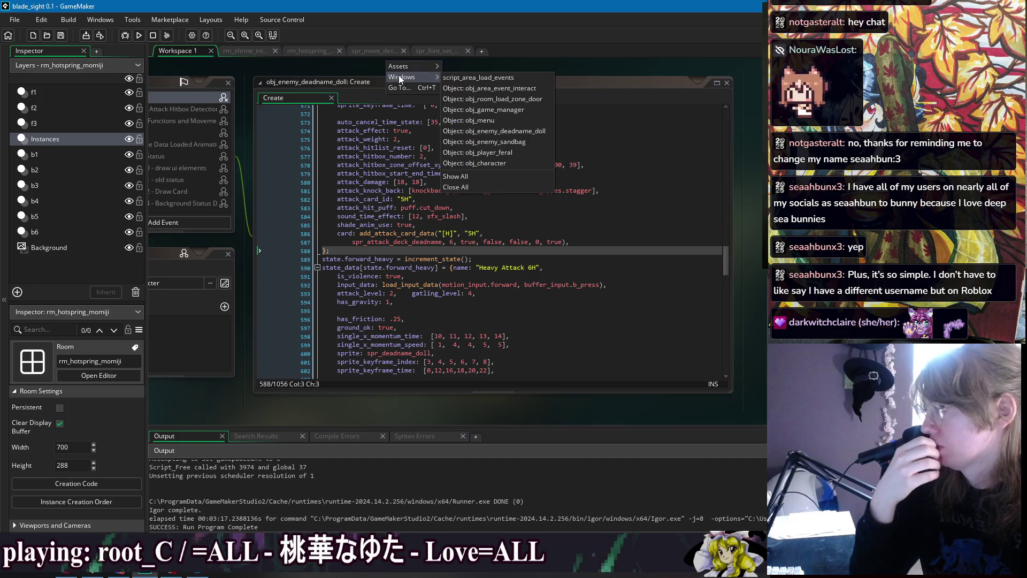
{"action": "left_click", "coordinate": [248, 69]}
{"action": "key", "text": "F5"}
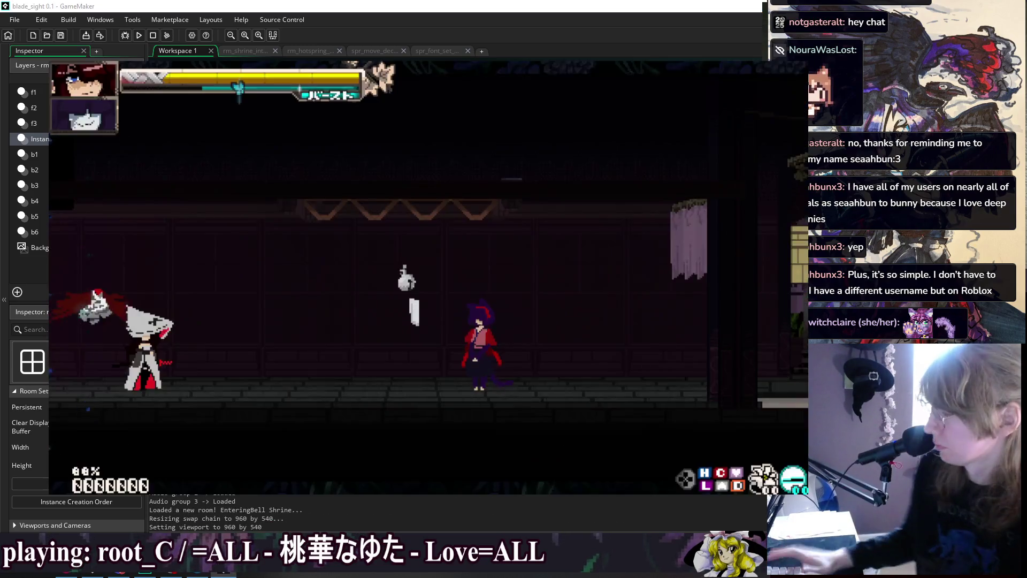
Use the debug Change GF option to pick the pink-haired partner character
{"action": "key", "text": "Down"}
{"action": "key", "text": "Down"}
{"action": "key", "text": "Down"}
{"action": "key", "text": "Down"}
{"action": "key", "text": "Return"}
{"action": "key", "text": "Down"}
{"action": "key", "text": "Down"}
{"action": "key", "text": "Down"}
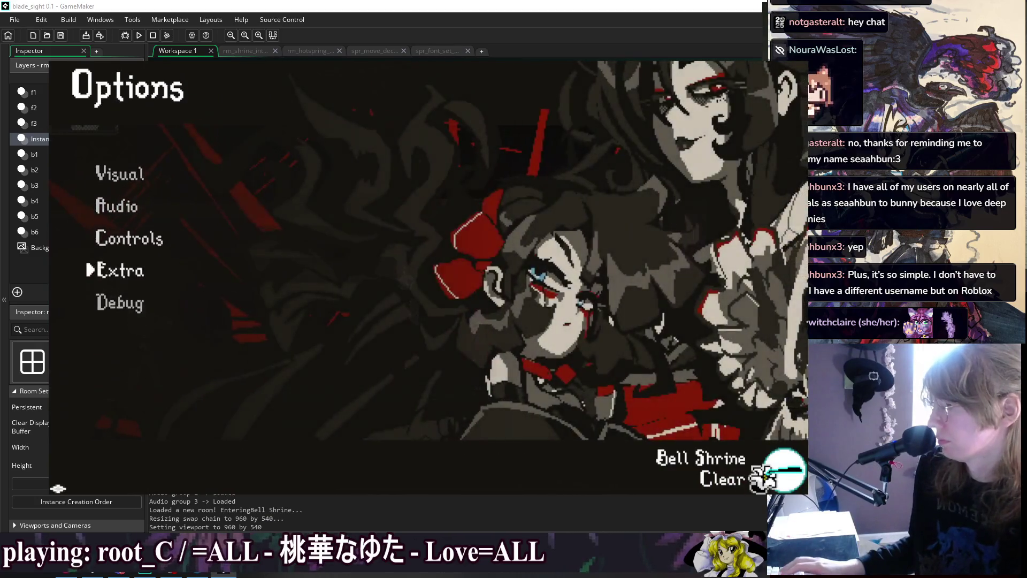
{"action": "key", "text": "Down"}
{"action": "key", "text": "Return"}
{"action": "key", "text": "Down"}
{"action": "key", "text": "Down"}
{"action": "key", "text": "Down"}
{"action": "key", "text": "Return"}
{"action": "key", "text": "Down"}
{"action": "key", "text": "Down"}
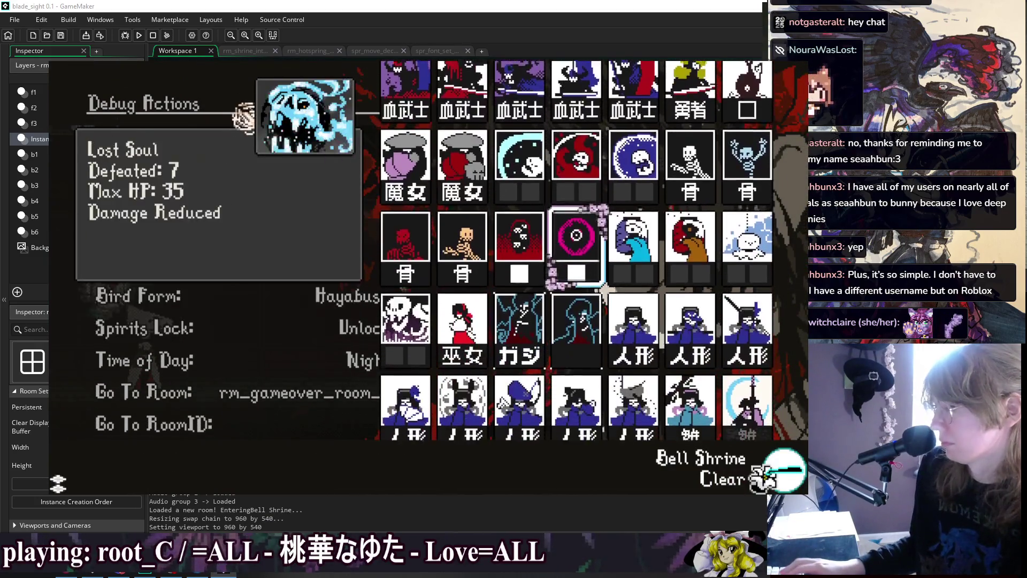
{"action": "key", "text": "Down"}
{"action": "key", "text": "Down"}
{"action": "key", "text": "Return"}
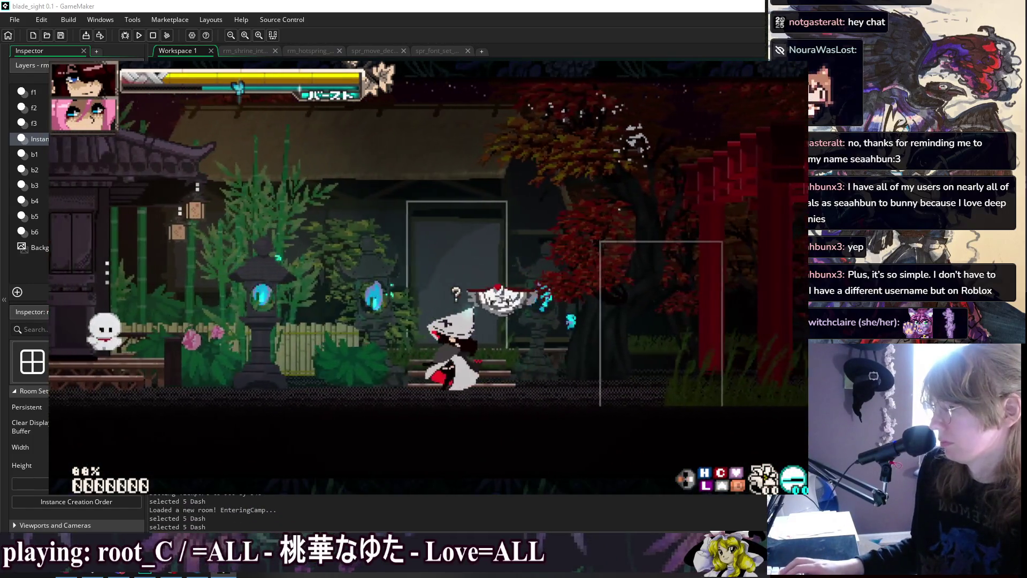
Reopen the partner grid, pick a different partner near Tessen Doll, and return to the pause menu
{"action": "key", "text": "Escape"}
{"action": "key", "text": "Return"}
{"action": "key", "text": "Down"}
{"action": "key", "text": "Down"}
{"action": "key", "text": "Down"}
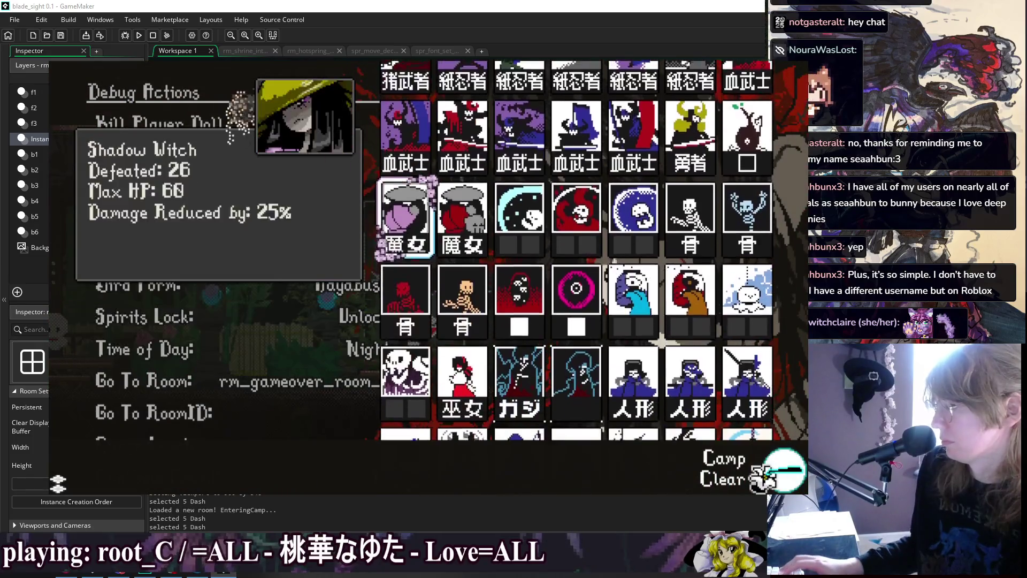
{"action": "key", "text": "Down"}
{"action": "key", "text": "Return"}
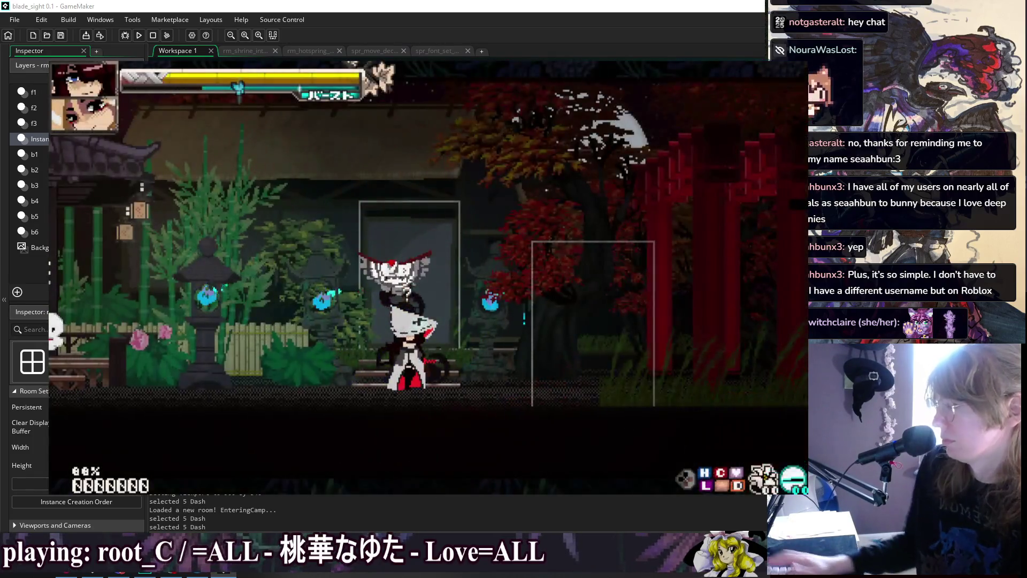
{"action": "key", "text": "Escape"}
{"action": "key", "text": "Escape"}
{"action": "key", "text": "Escape"}
{"action": "key", "text": "Up"}
{"action": "key", "text": "Up"}
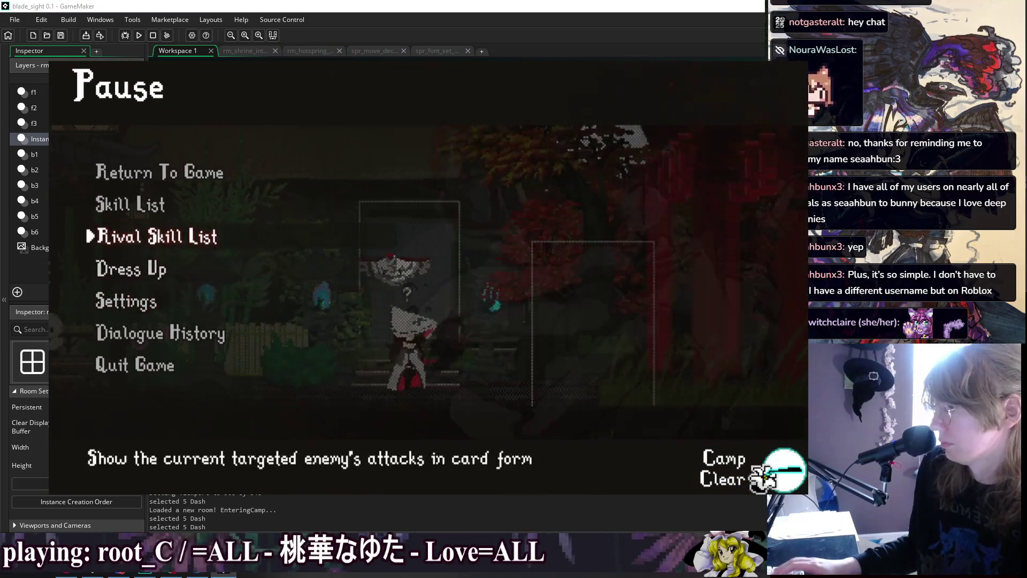
Open the Rival Skill List and read the GF, c.GF and j.GF card descriptions
{"action": "key", "text": "Return"}
{"action": "key", "text": "Down"}
{"action": "key", "text": "Right"}
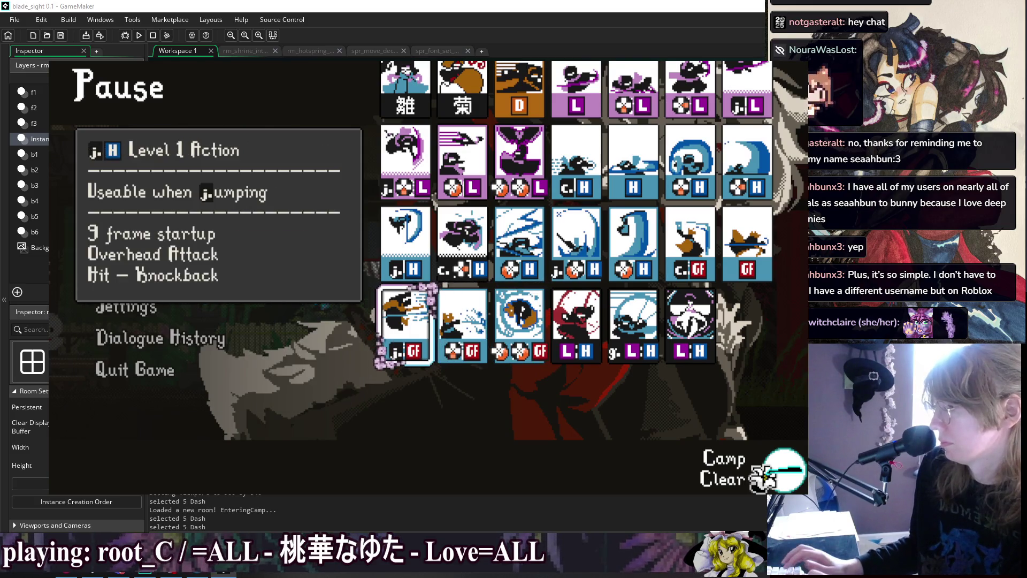
{"action": "key", "text": "Left"}
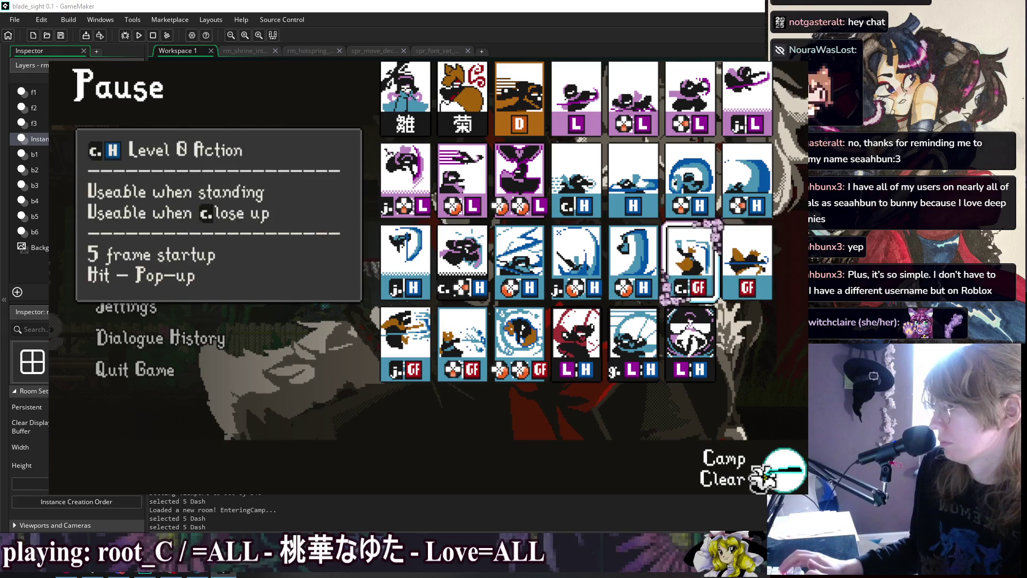
{"action": "key", "text": "Right"}
{"action": "key", "text": "Right"}
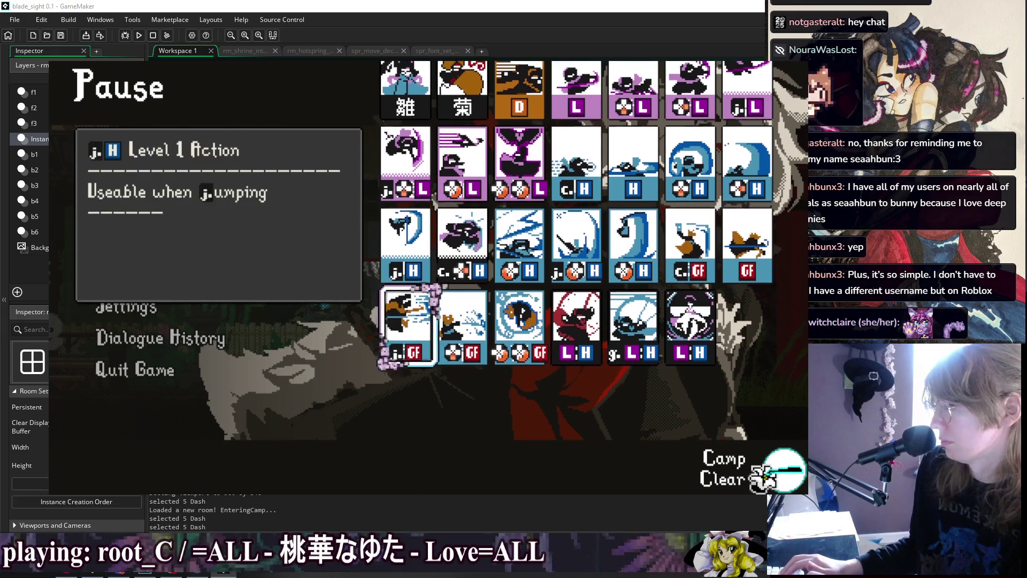
{"action": "key", "text": "Right"}
{"action": "key", "text": "Left"}
{"action": "key", "text": "Left"}
{"action": "key", "text": "Right"}
{"action": "key", "text": "Right"}
{"action": "key", "text": "Right"}
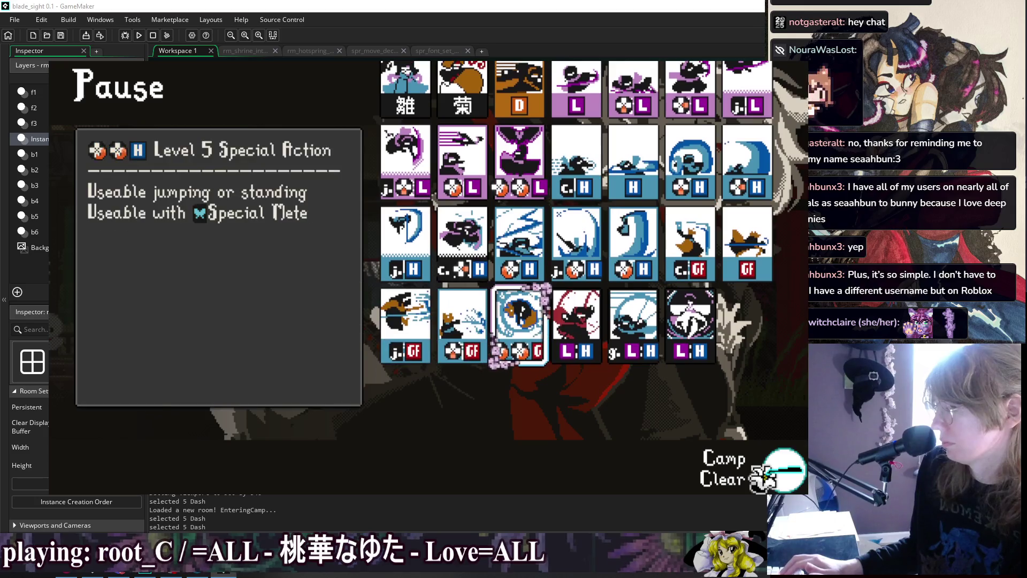
{"action": "key", "text": "Right"}
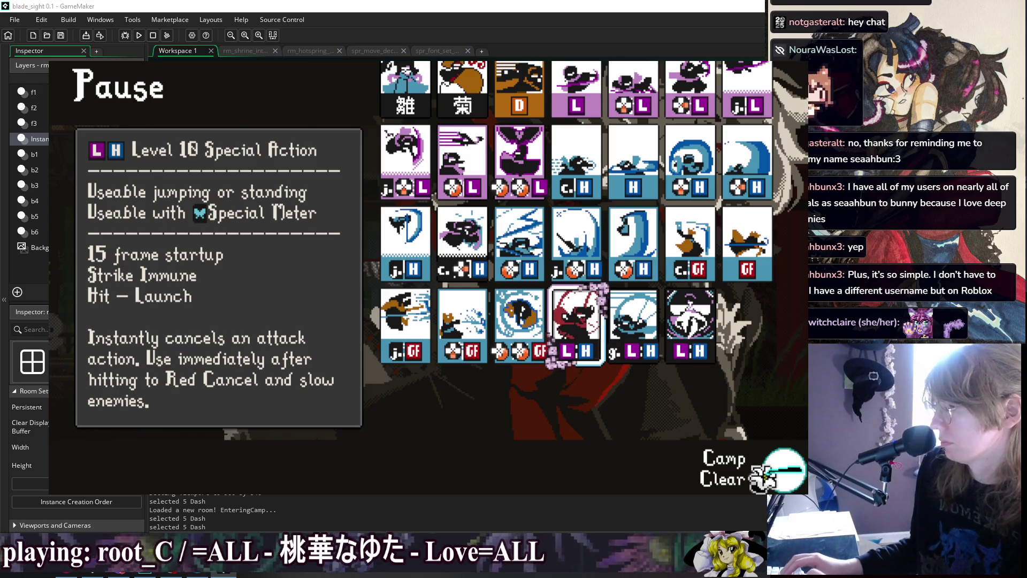
Compare the L:H cards, including the Stance and Level 10 Special Action cards
{"action": "key", "text": "Right"}
{"action": "key", "text": "Right"}
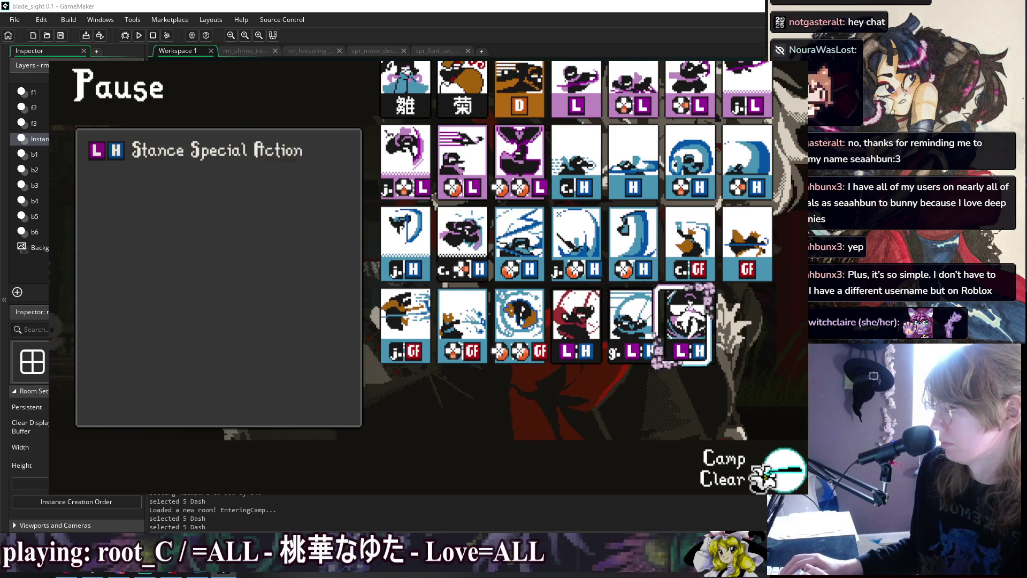
{"action": "key", "text": "Left"}
{"action": "key", "text": "Left"}
{"action": "key", "text": "Right"}
{"action": "key", "text": "Right"}
{"action": "key", "text": "Left"}
{"action": "key", "text": "Left"}
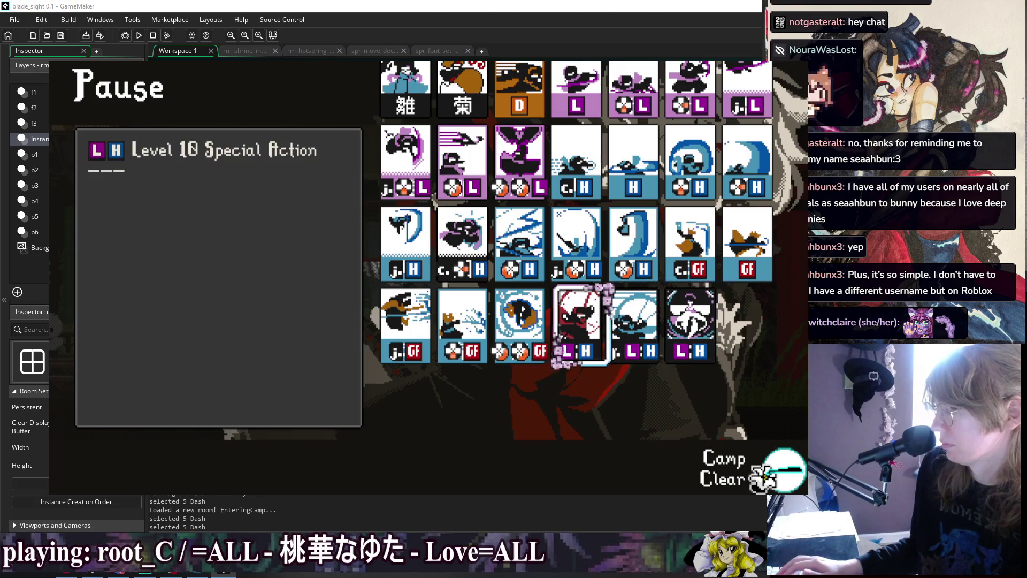
{"action": "key", "text": "Right"}
{"action": "key", "text": "Right"}
{"action": "key", "text": "Left"}
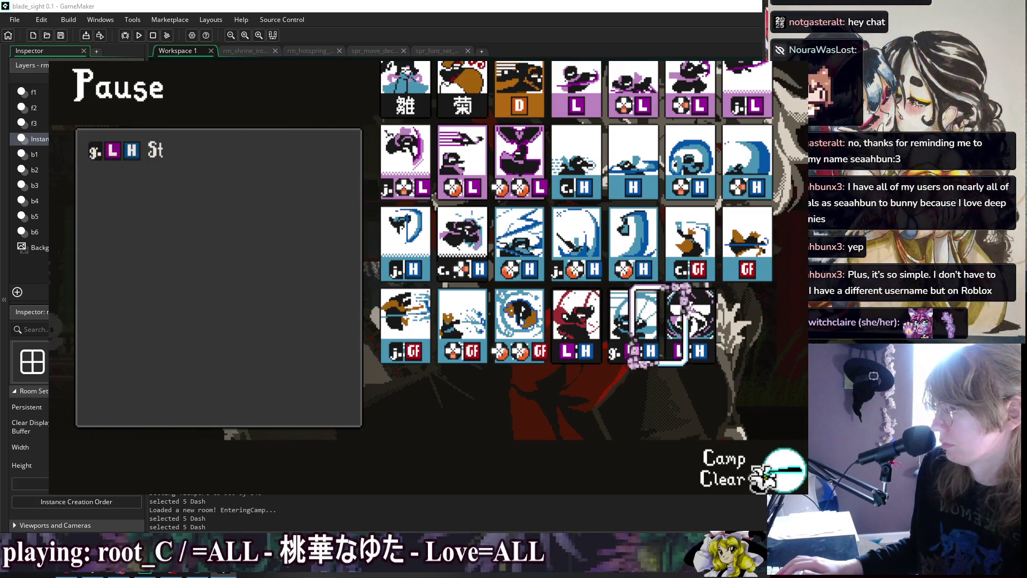
{"action": "key", "text": "Left"}
Browse the upper card rows: Level 1 Action Sweep, Level 4 Special Action, j.H and GF Level 2 Action
{"action": "key", "text": "Up"}
{"action": "key", "text": "Up"}
{"action": "key", "text": "Up"}
{"action": "key", "text": "Right"}
{"action": "key", "text": "Right"}
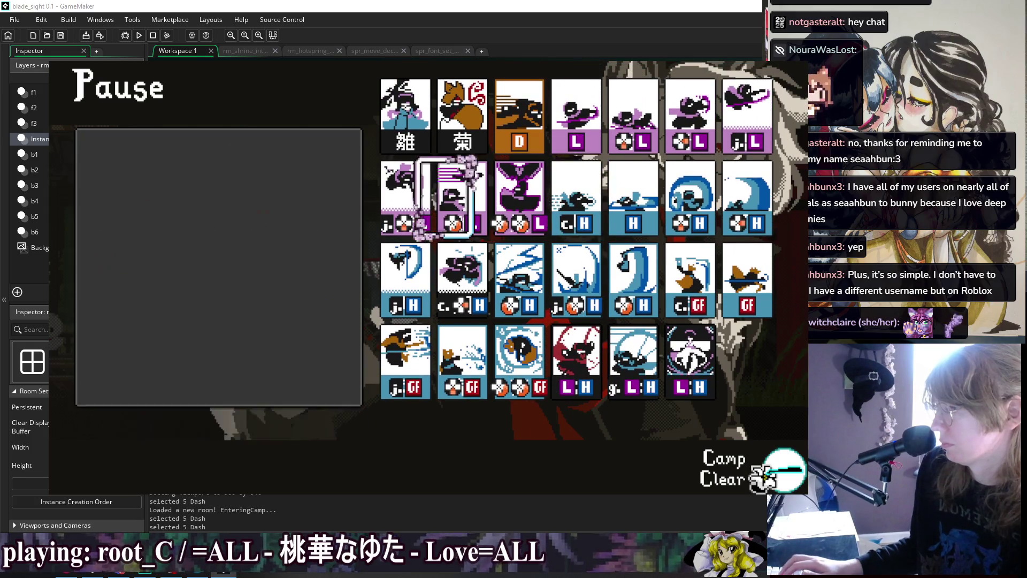
{"action": "key", "text": "Left"}
{"action": "key", "text": "Left"}
{"action": "key", "text": "Right"}
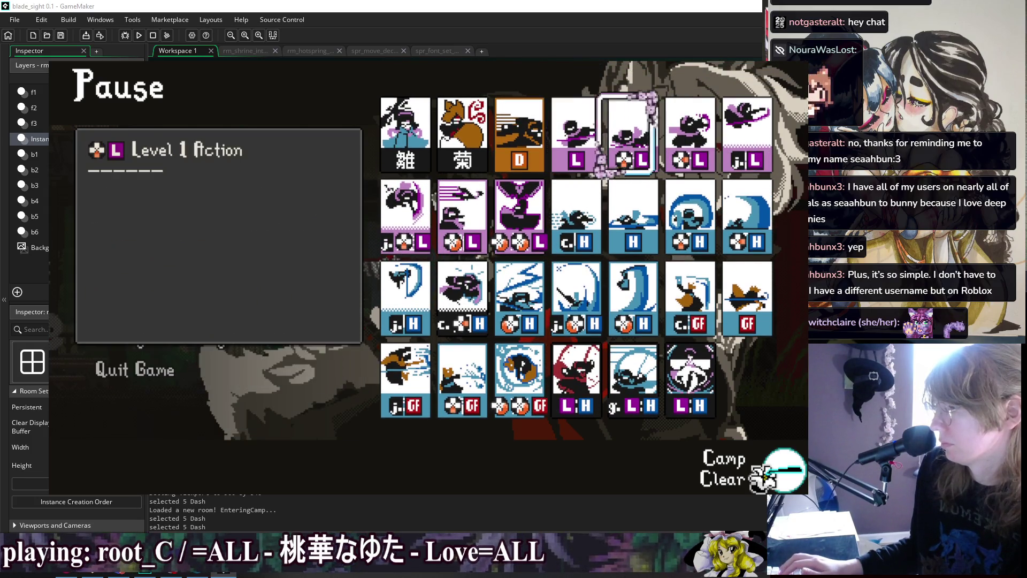
{"action": "key", "text": "Left"}
{"action": "key", "text": "Down"}
{"action": "key", "text": "Left"}
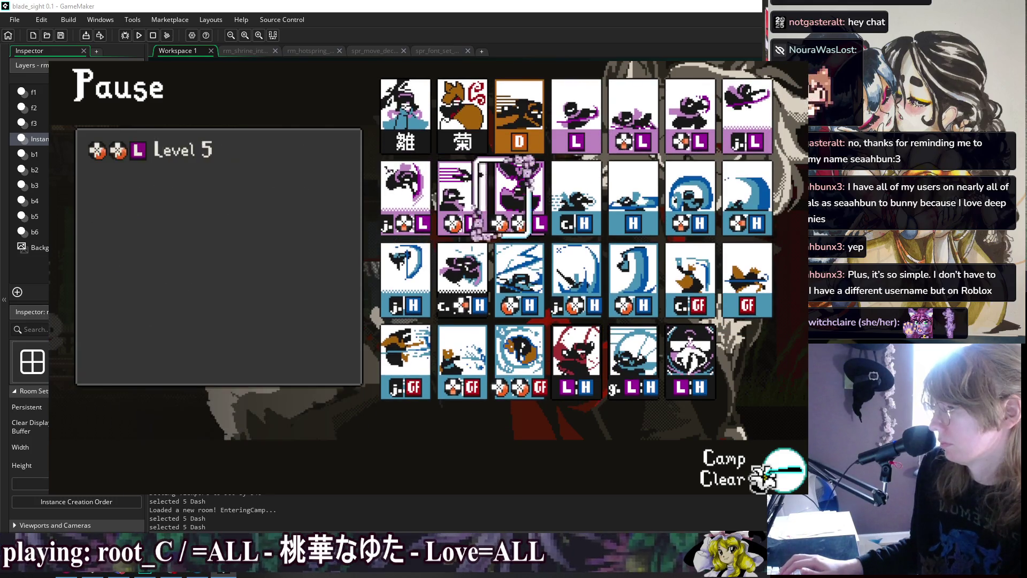
{"action": "key", "text": "Down"}
{"action": "key", "text": "Left"}
{"action": "key", "text": "Left"}
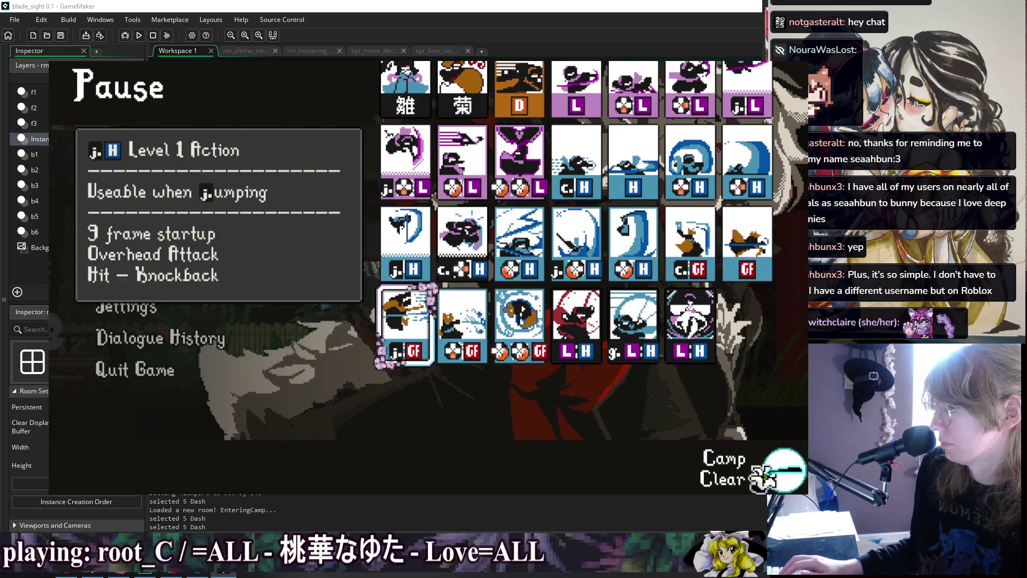
{"action": "key", "text": "Left"}
{"action": "key", "text": "Left"}
Reopen the skill list to view the j.H Level 1 Action card, then return to Options
{"action": "key", "text": "Right"}
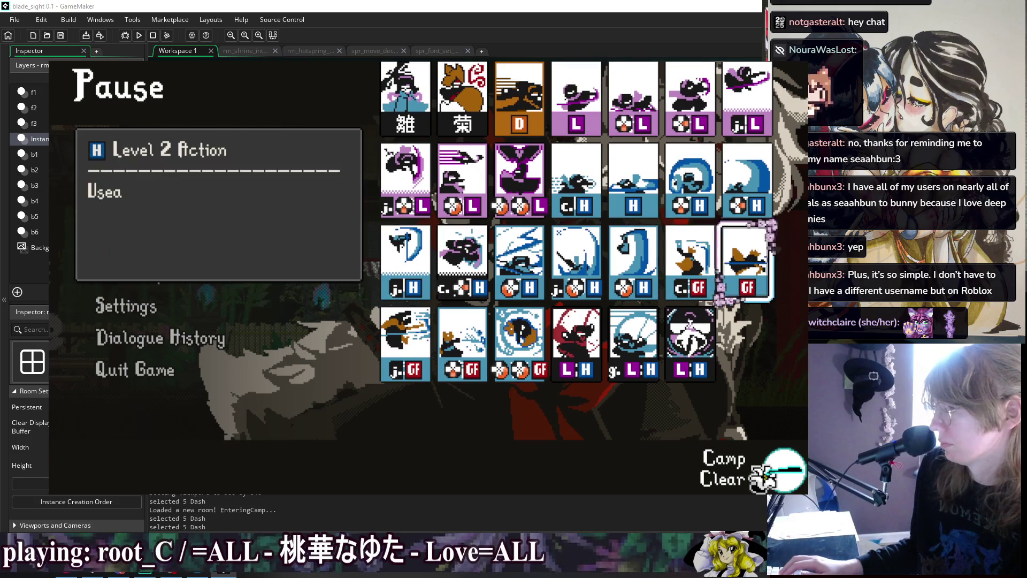
{"action": "key", "text": "Escape"}
{"action": "key", "text": "Return"}
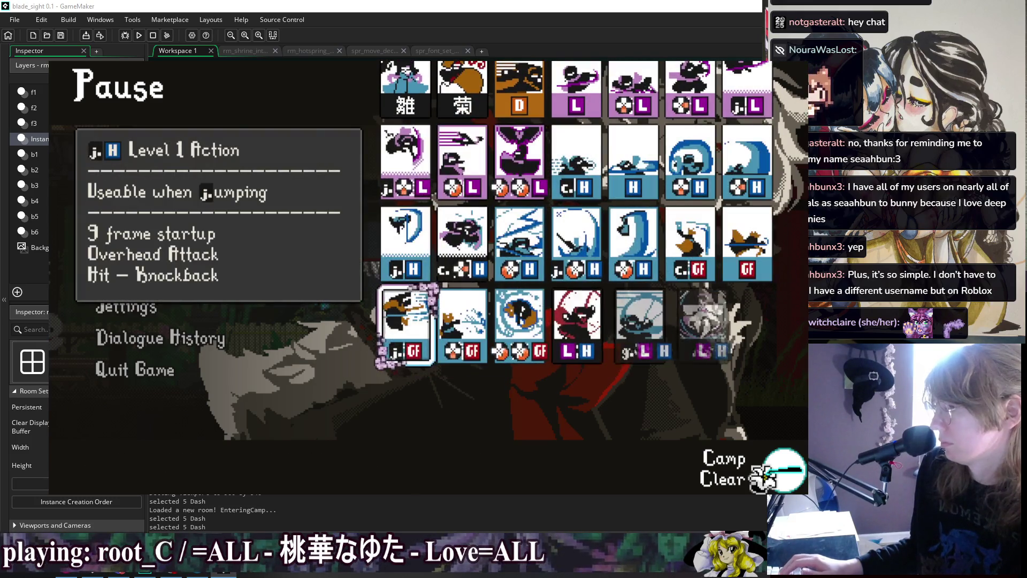
{"action": "key", "text": "Escape"}
{"action": "key", "text": "Down"}
{"action": "key", "text": "Down"}
{"action": "key", "text": "Down"}
{"action": "key", "text": "Return"}
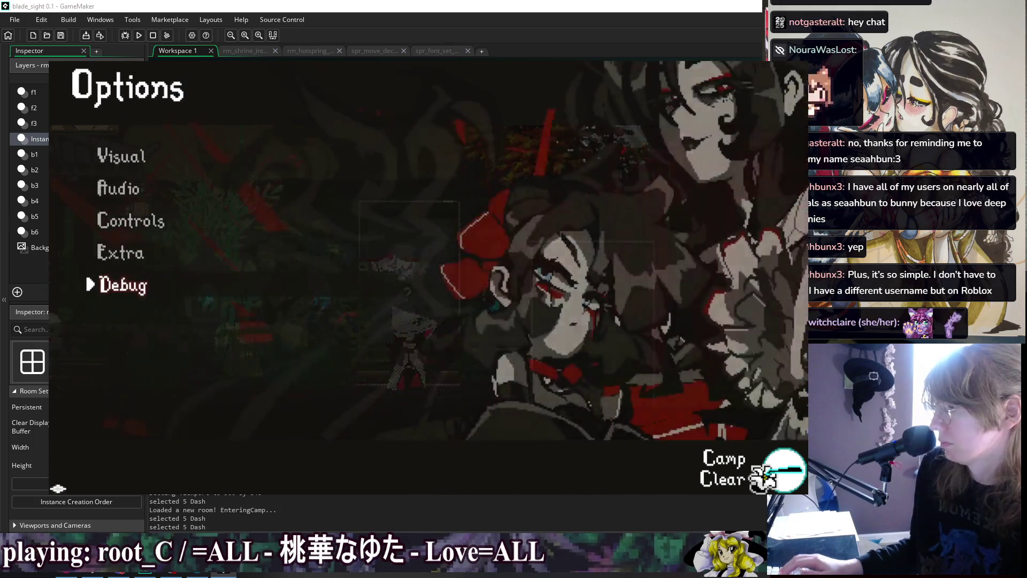
Check the debug partner grid, back out, and reopen the rival's skill list cards
{"action": "key", "text": "Return"}
{"action": "key", "text": "Return"}
{"action": "key", "text": "Down"}
{"action": "key", "text": "Down"}
{"action": "key", "text": "Down"}
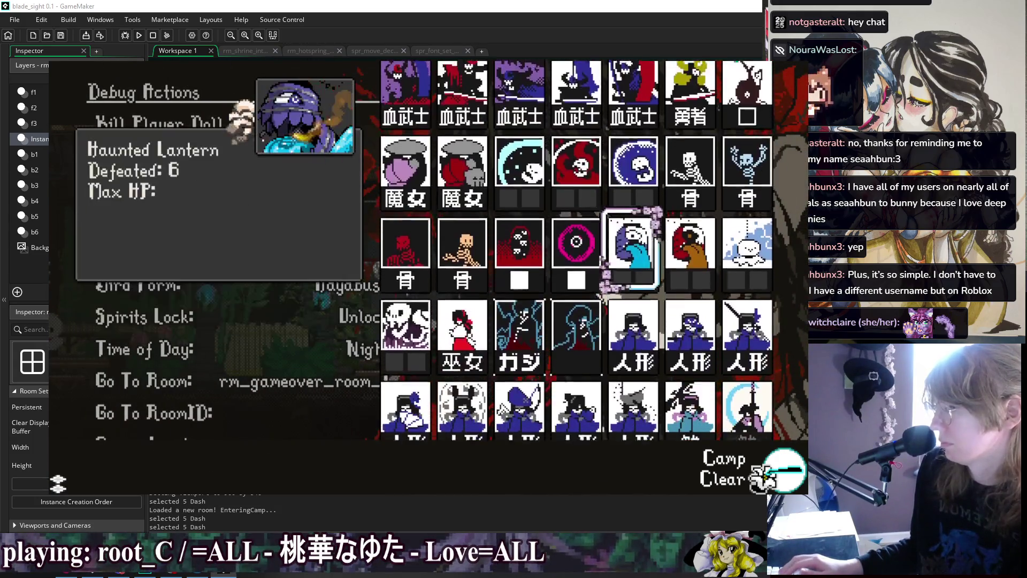
{"action": "key", "text": "Down"}
{"action": "key", "text": "Down"}
{"action": "key", "text": "Down"}
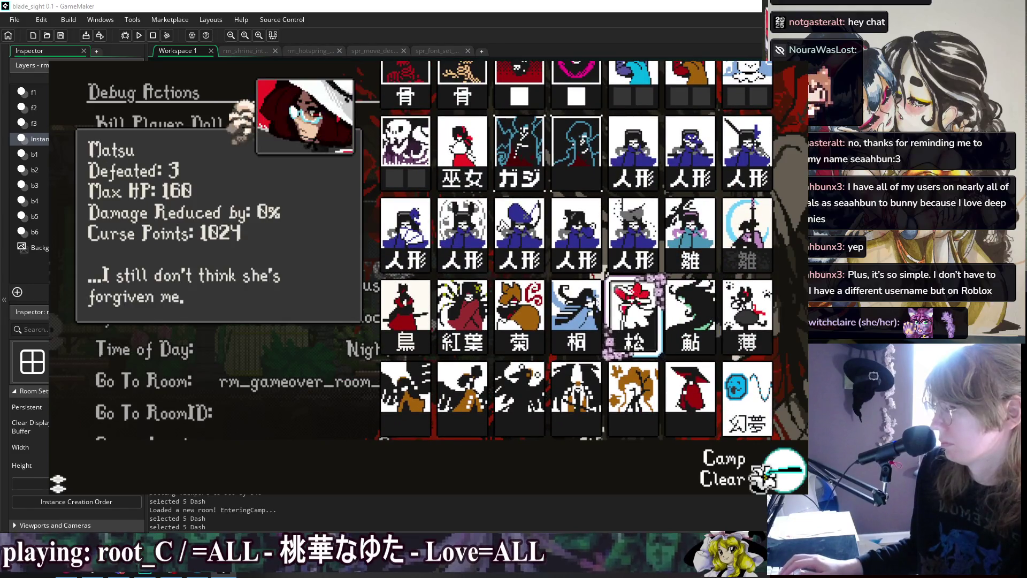
{"action": "key", "text": "Escape"}
{"action": "key", "text": "Escape"}
{"action": "key", "text": "Escape"}
{"action": "key", "text": "Up"}
{"action": "key", "text": "Up"}
{"action": "key", "text": "Return"}
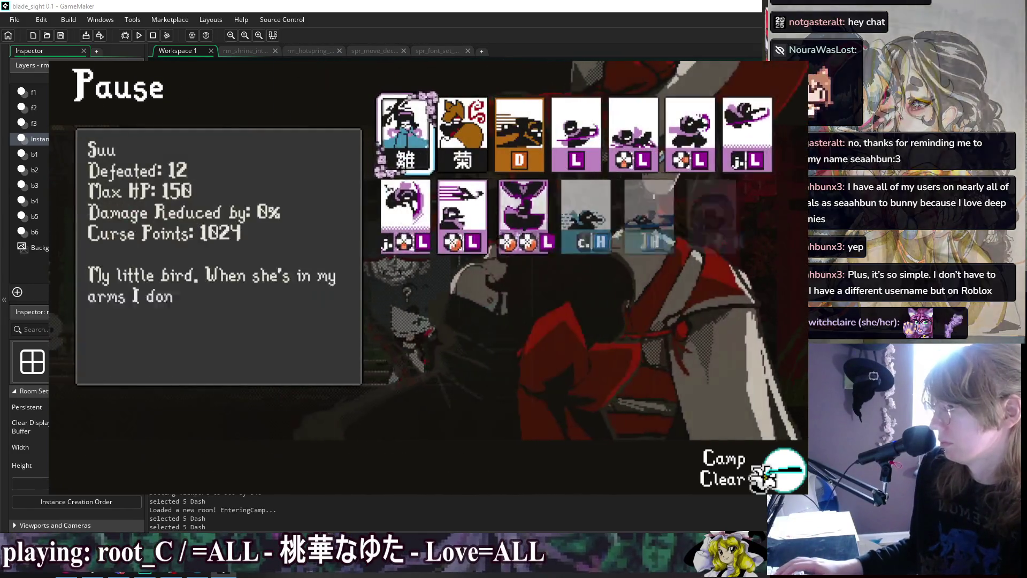
{"action": "key", "text": "Down"}
{"action": "key", "text": "Down"}
Leave the skill list, resume gameplay, then reopen the skill card list from the pause menu
{"action": "key", "text": "Right"}
{"action": "key", "text": "Right"}
{"action": "key", "text": "Escape"}
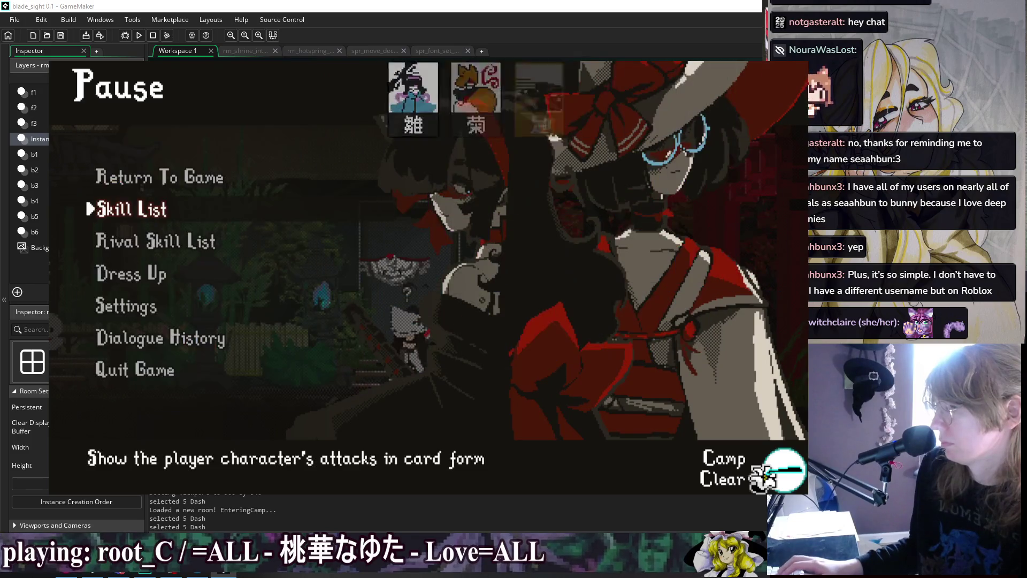
{"action": "key", "text": "Up"}
{"action": "key", "text": "Return"}
{"action": "key", "text": "Escape"}
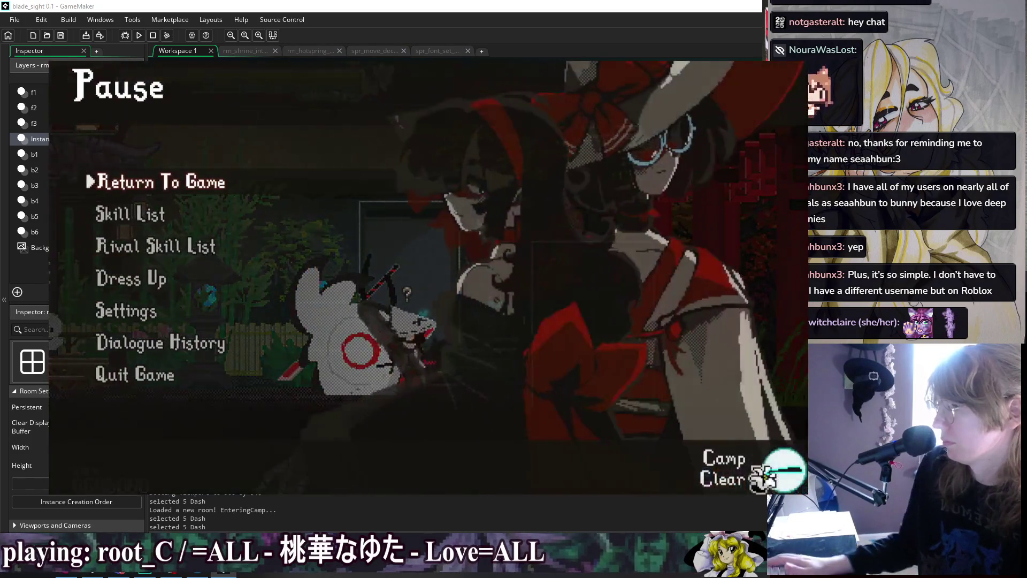
{"action": "key", "text": "Down"}
{"action": "key", "text": "Return"}
{"action": "key", "text": "Down"}
{"action": "key", "text": "Down"}
{"action": "key", "text": "Down"}
Compare the Level 4 Action and Level 4 Special Action GF card descriptions in the Skill List
{"action": "key", "text": "Right"}
{"action": "key", "text": "Left"}
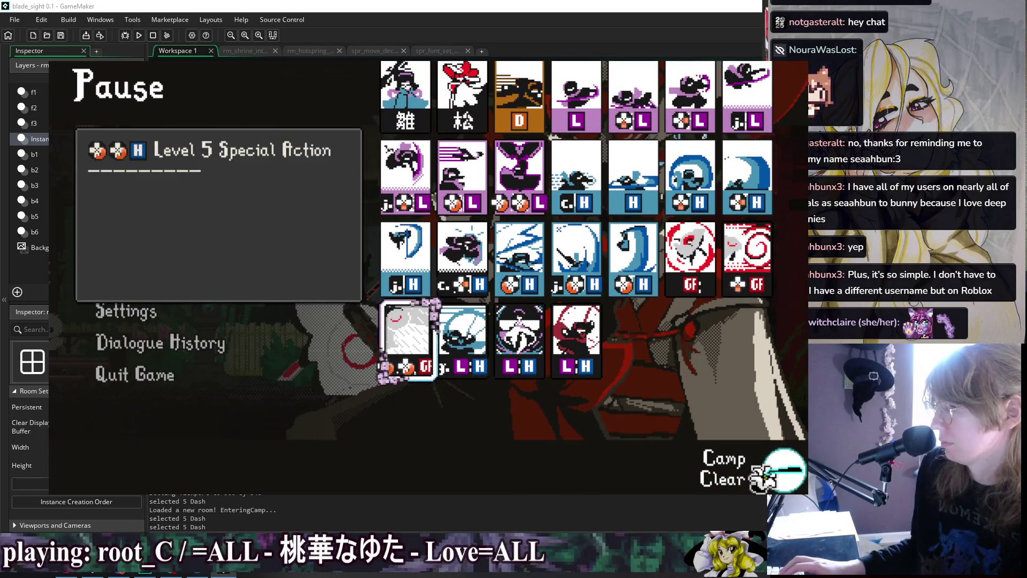
{"action": "key", "text": "Up"}
{"action": "key", "text": "Left"}
{"action": "key", "text": "Left"}
{"action": "key", "text": "Right"}
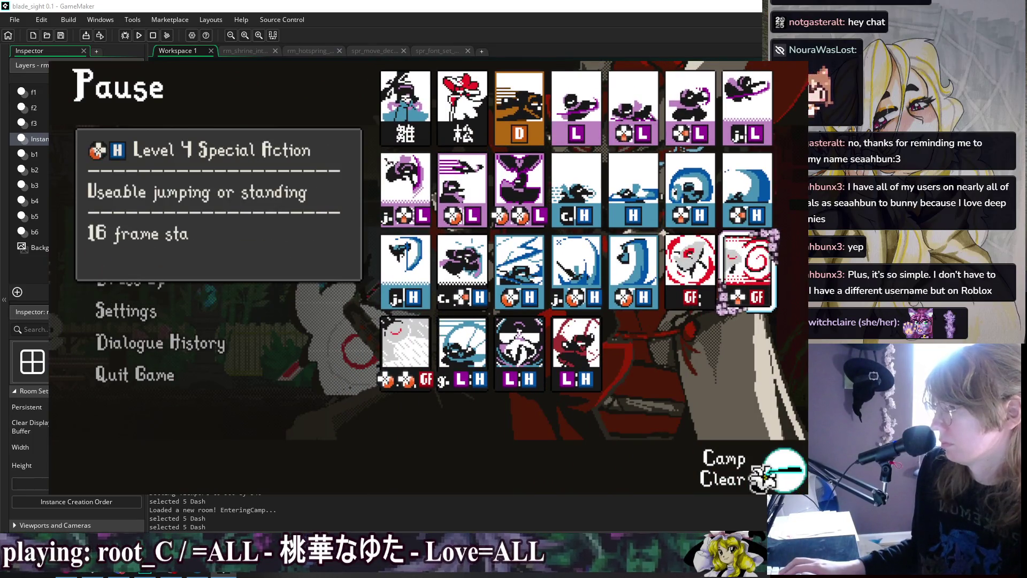
{"action": "key", "text": "Left"}
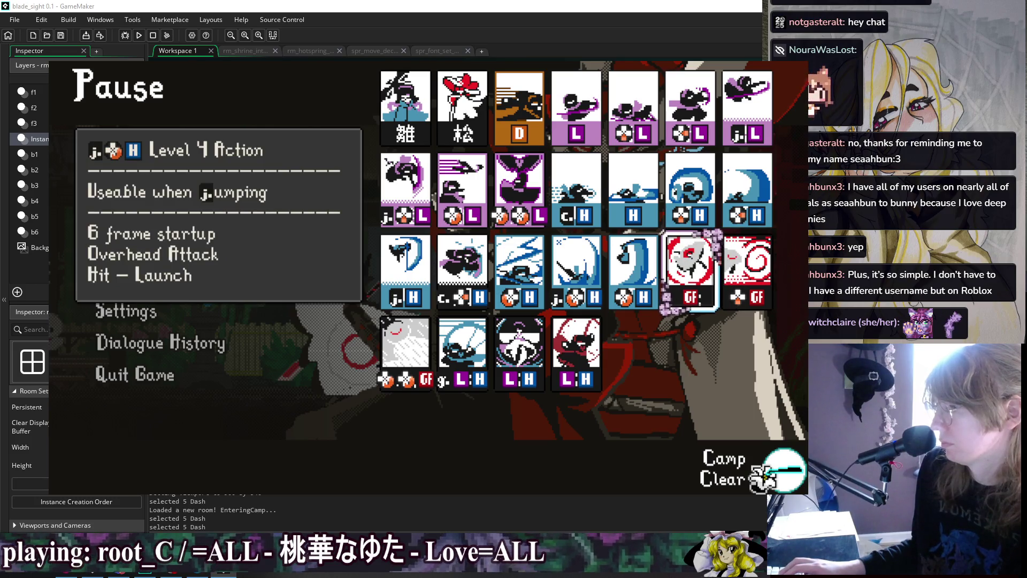
{"action": "key", "text": "Right"}
{"action": "key", "text": "Left"}
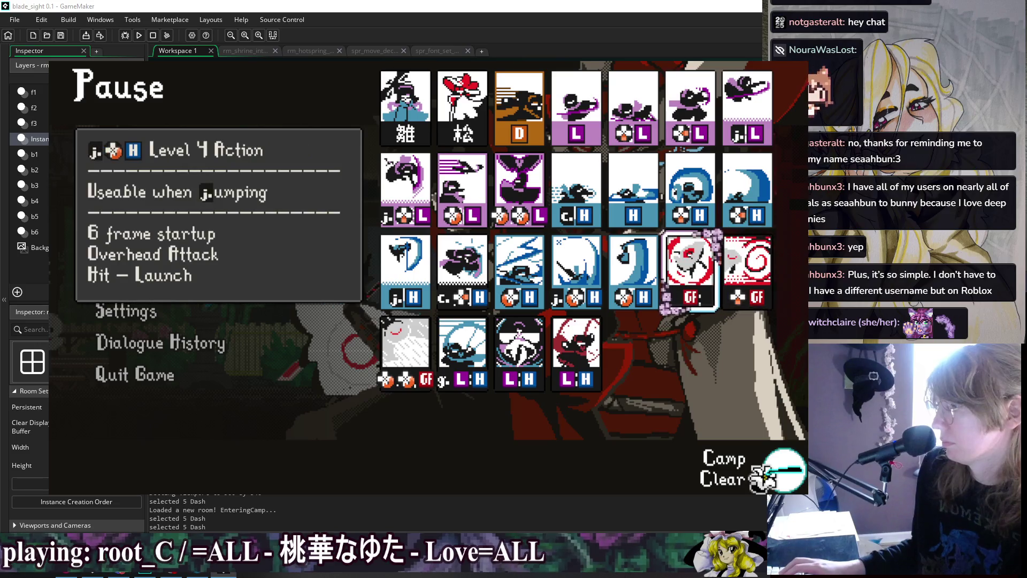
{"action": "key", "text": "Right"}
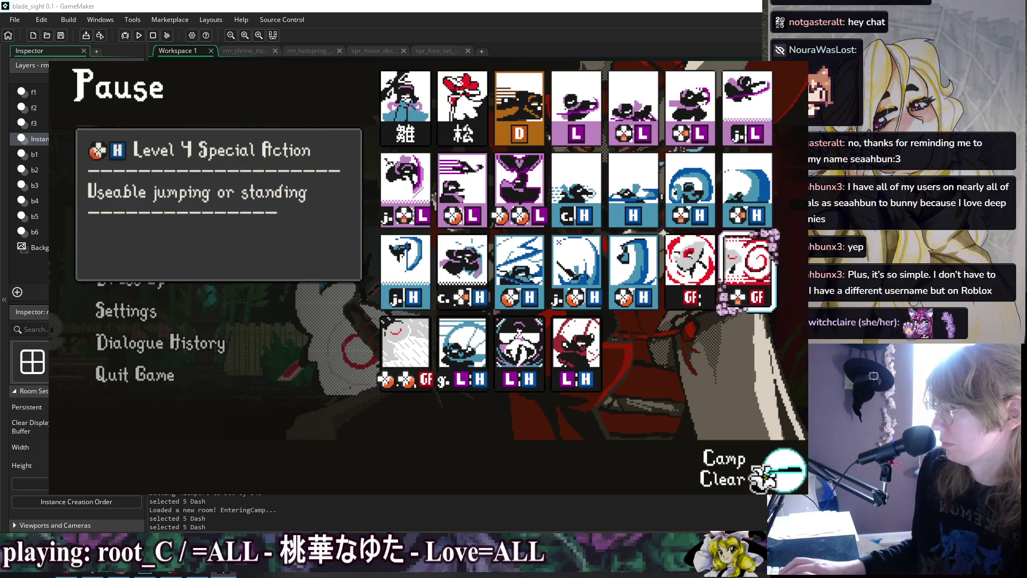
{"action": "key", "text": "Right"}
{"action": "key", "text": "Left"}
{"action": "key", "text": "Left"}
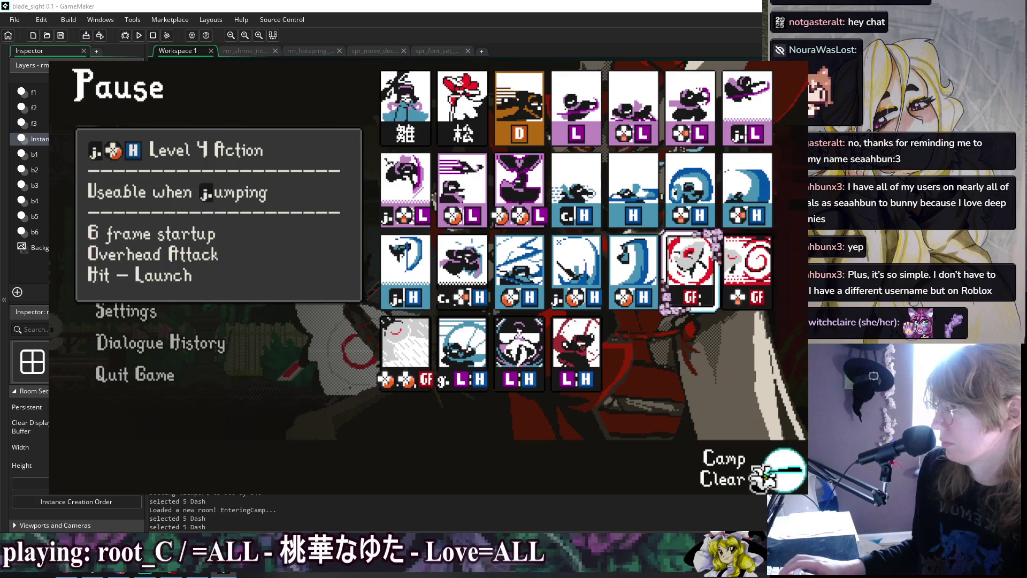
{"action": "key", "text": "Right"}
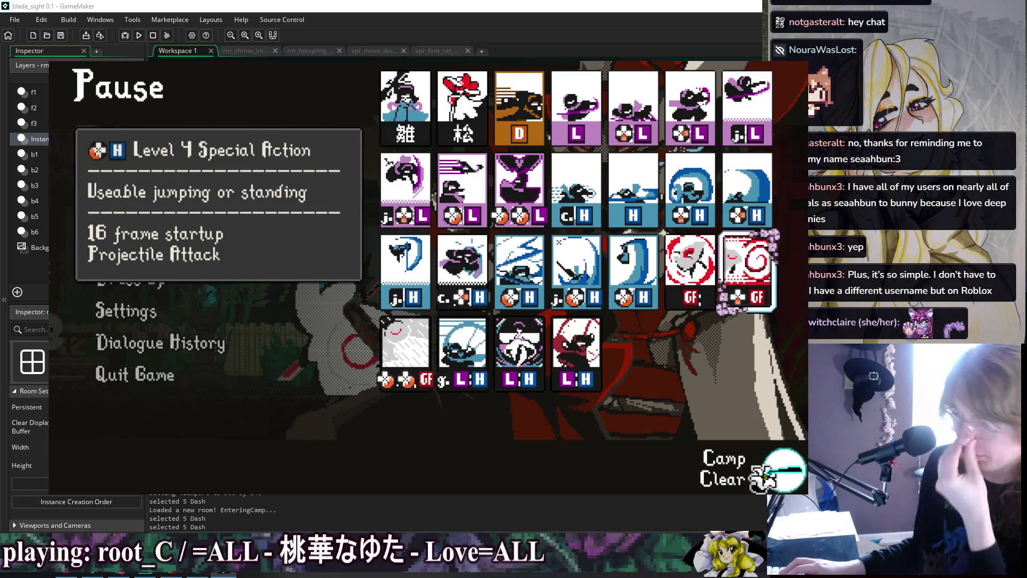
Compare the Level 5 Special Action card against the GF cards
{"action": "key", "text": "Right"}
{"action": "key", "text": "Left"}
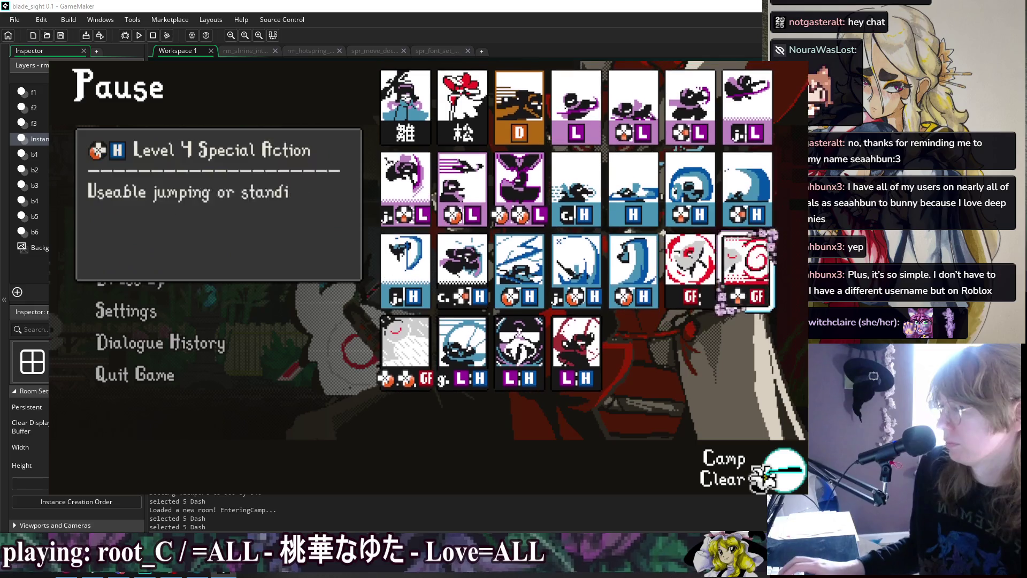
{"action": "key", "text": "Right"}
{"action": "key", "text": "Left"}
{"action": "key", "text": "Left"}
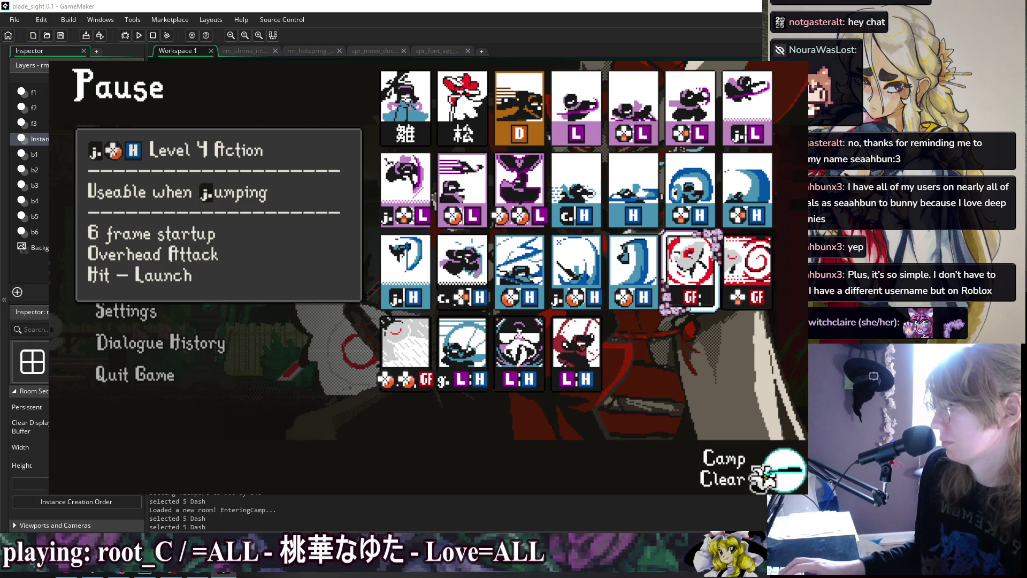
{"action": "key", "text": "Right"}
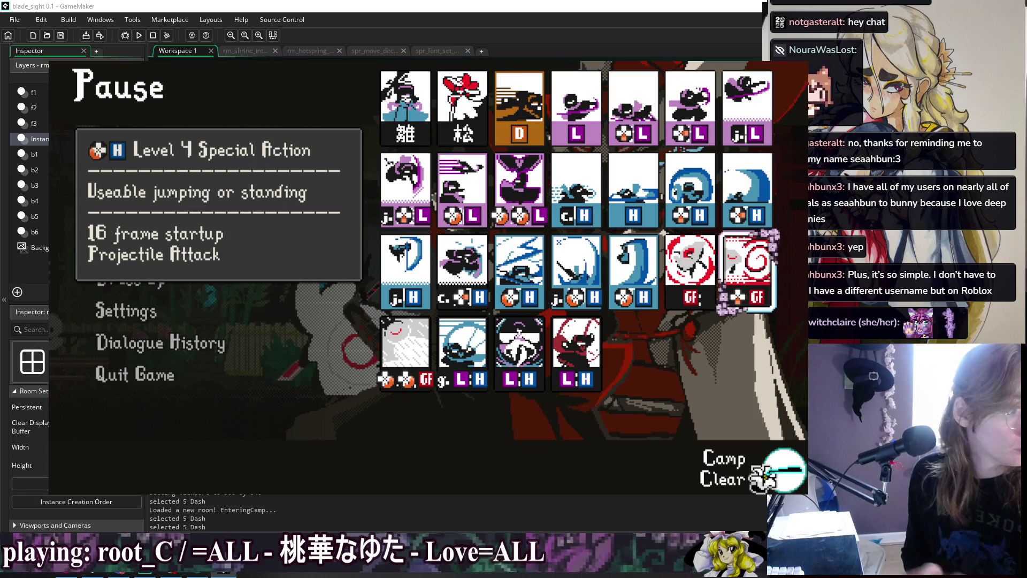
{"action": "key", "text": "Right"}
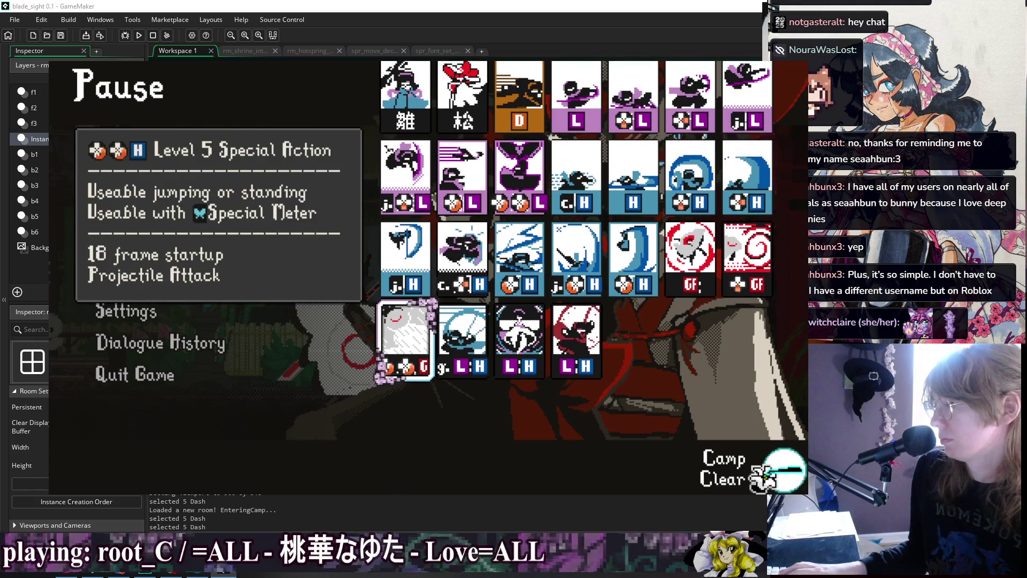
{"action": "key", "text": "Left"}
{"action": "key", "text": "Left"}
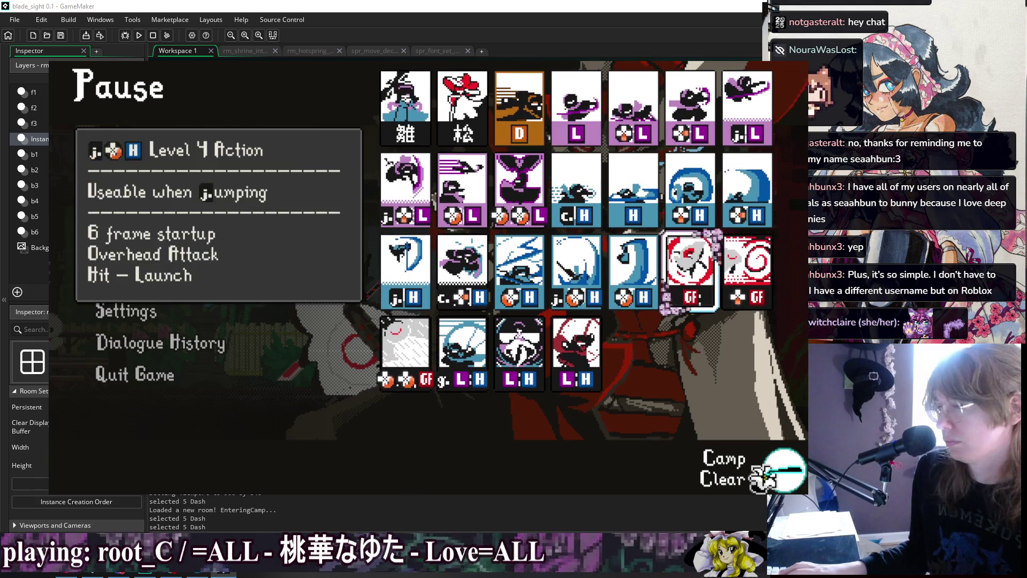
{"action": "key", "text": "Right"}
{"action": "key", "text": "Right"}
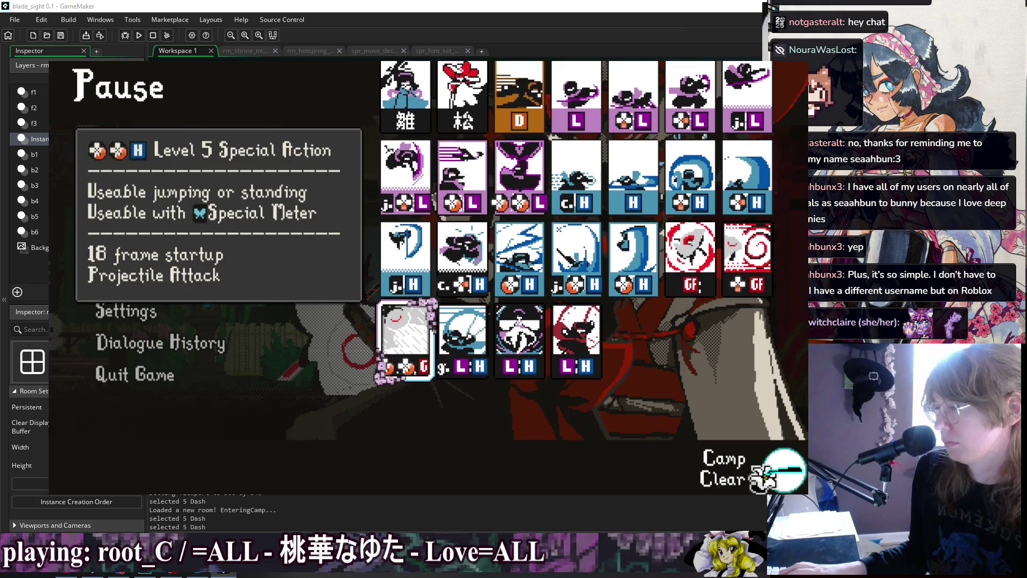
Recheck both GF cards and the Level 5 description, then resume gameplay
{"action": "key", "text": "Left"}
{"action": "key", "text": "Left"}
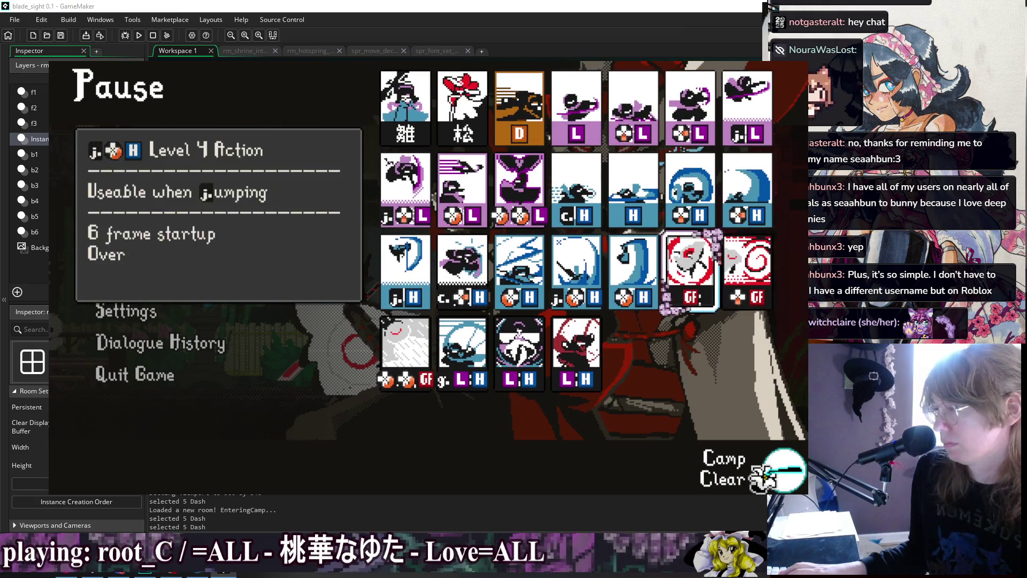
{"action": "key", "text": "Right"}
{"action": "key", "text": "Right"}
{"action": "key", "text": "Left"}
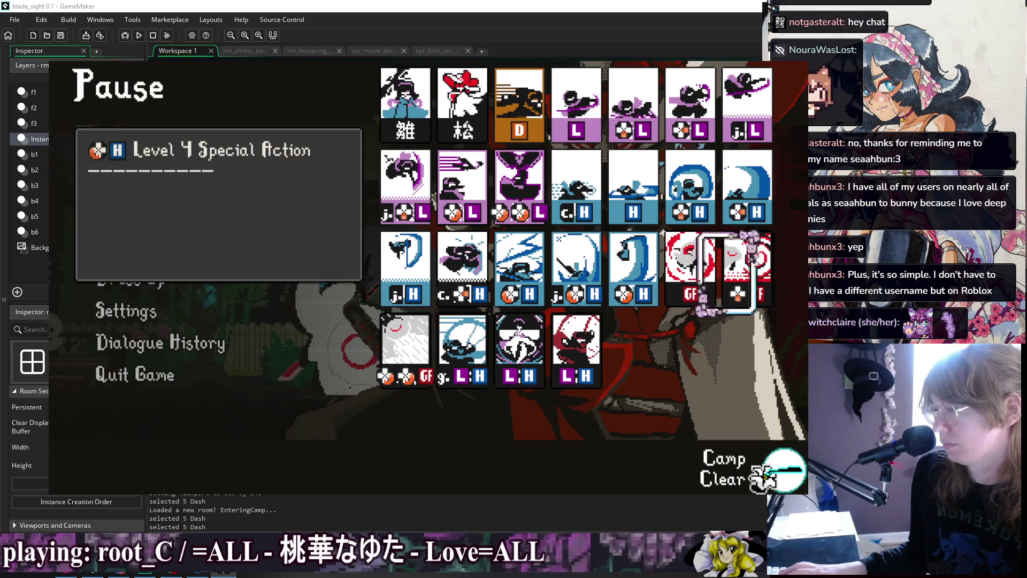
{"action": "key", "text": "Left"}
{"action": "key", "text": "Right"}
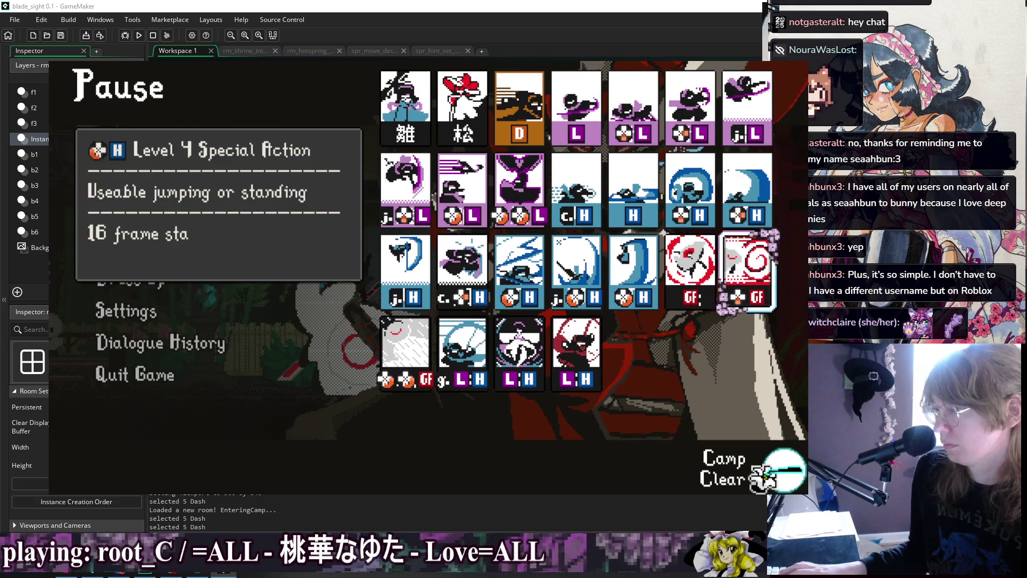
{"action": "key", "text": "Right"}
{"action": "key", "text": "Escape"}
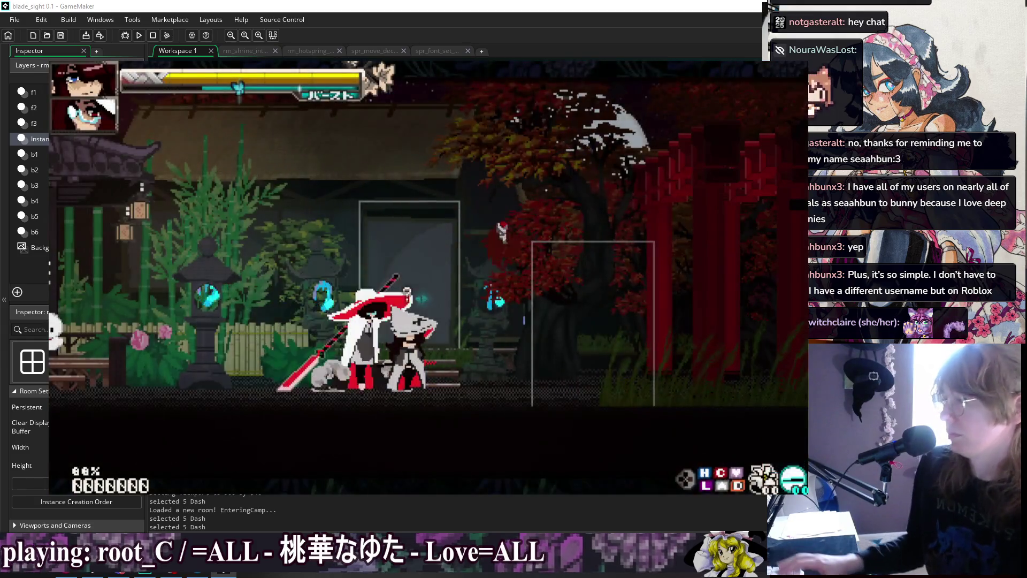
Walk into the Bell Shrine and start a training fight at the bell
{"action": "key", "text": "Up"}
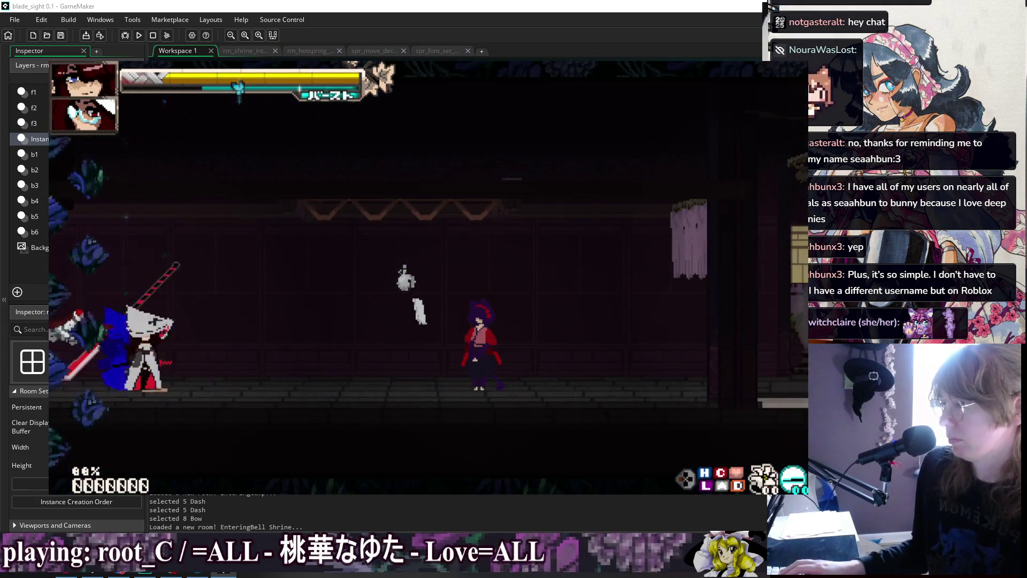
{"action": "key", "text": "Left"}
{"action": "key", "text": "space"}
{"action": "key", "text": "space"}
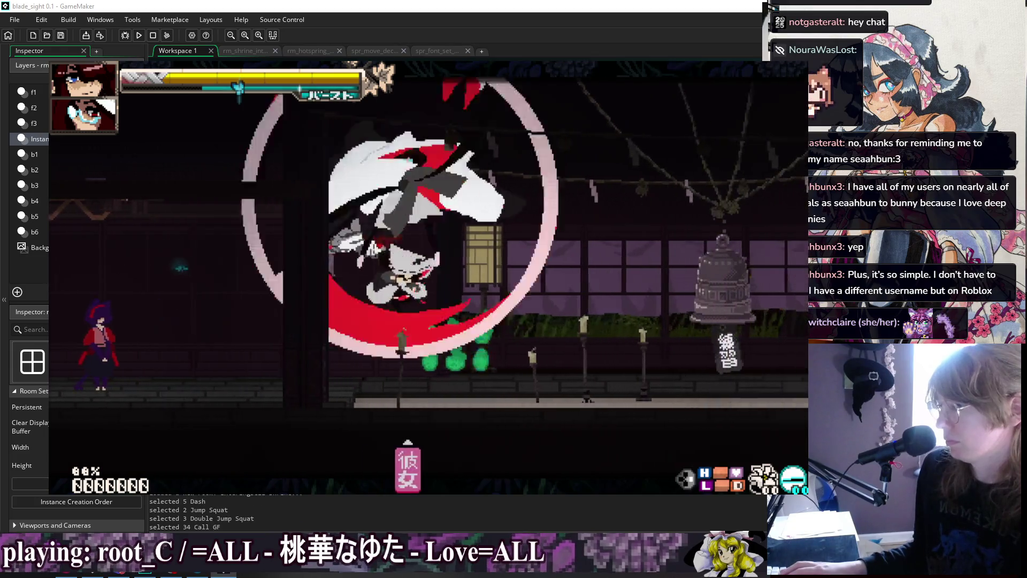
{"action": "key", "text": "Left"}
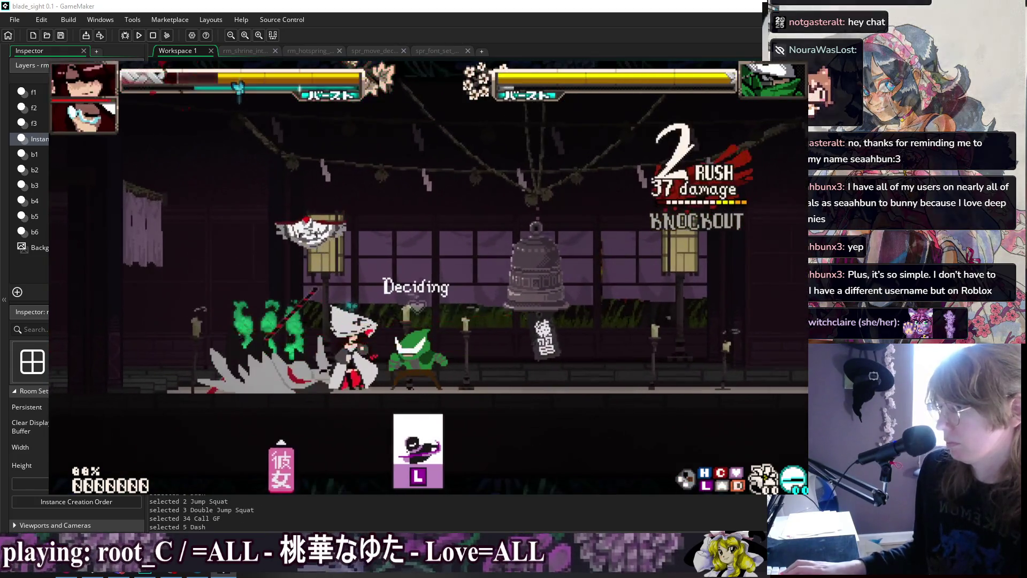
Jump, air-dash, then chain light, down-light and heavy katana attacks before pausing to Training Settings
{"action": "key", "text": "space"}
{"action": "key", "text": "space"}
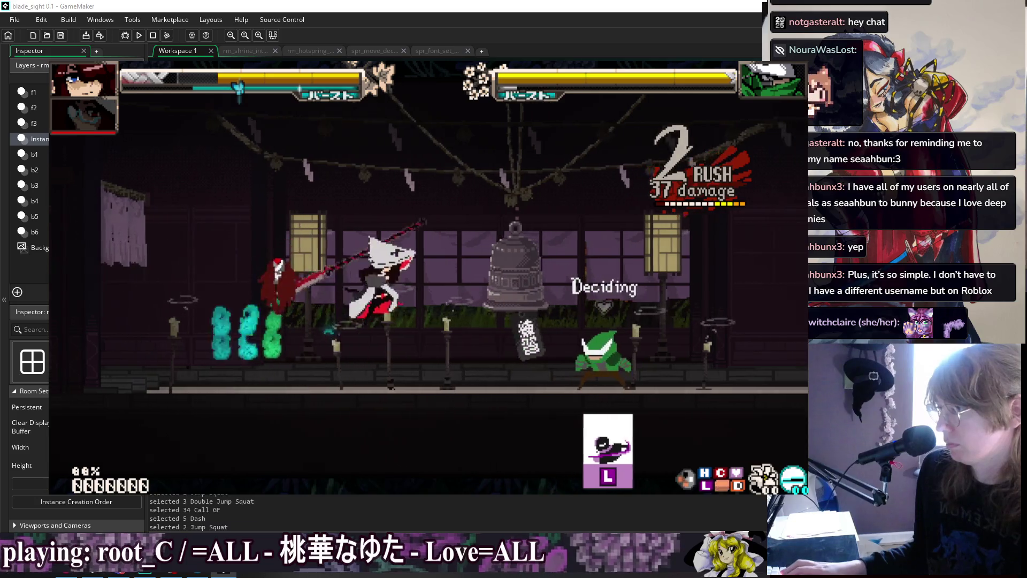
{"action": "key", "text": "Left"}
{"action": "key", "text": "l"}
{"action": "key", "text": "Down+l"}
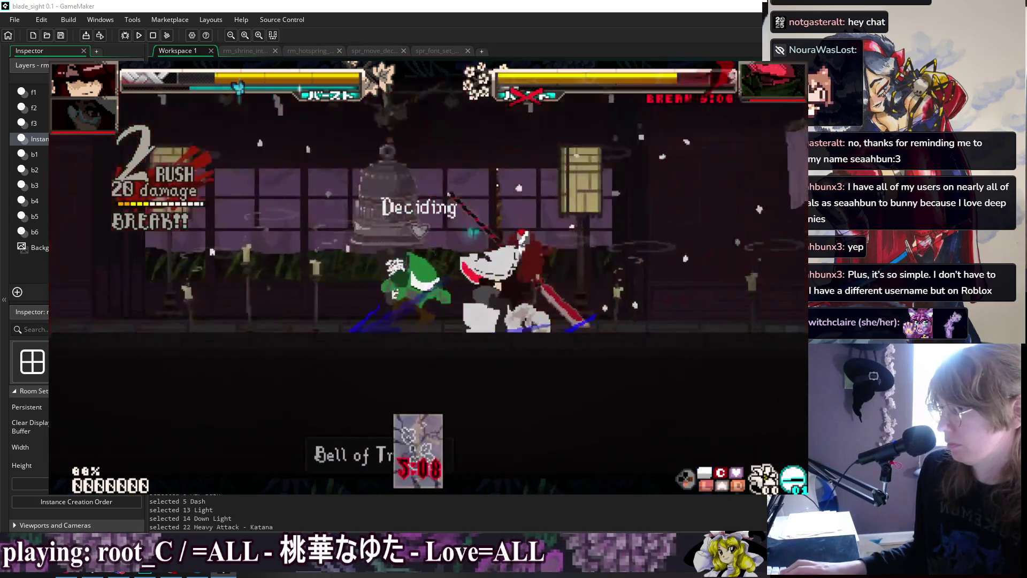
{"action": "key", "text": "k"}
{"action": "key", "text": "k"}
{"action": "key", "text": "k"}
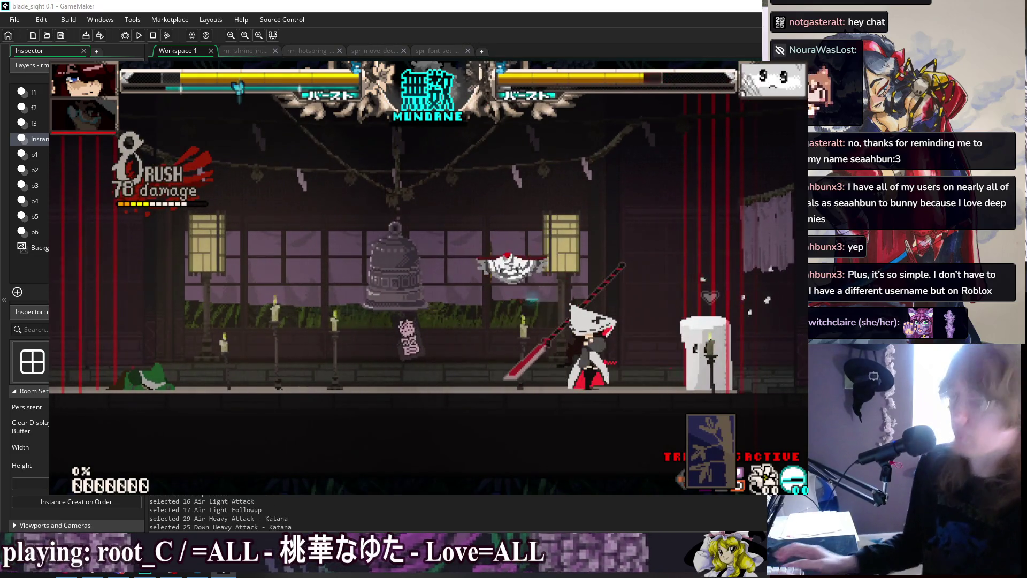
{"action": "key", "text": "Escape"}
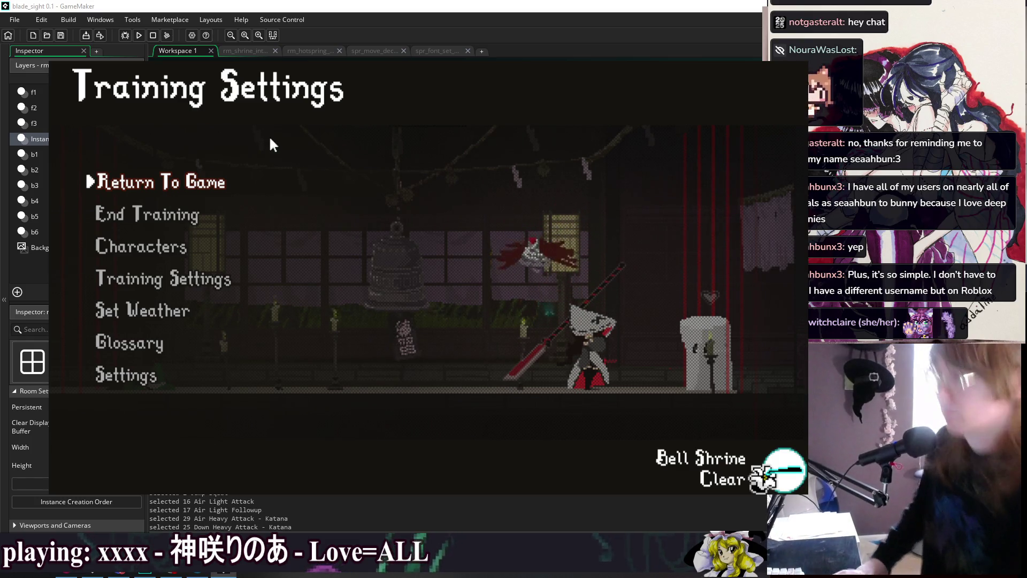
Toggle the training pause menu a few times and resume the fight
{"action": "key", "text": "Escape"}
{"action": "key", "text": "Escape"}
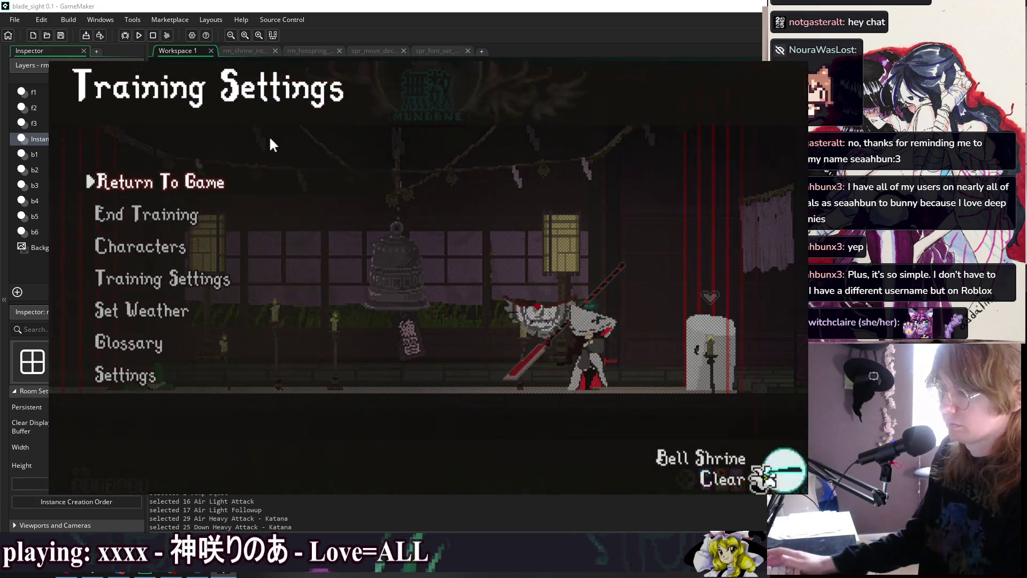
{"action": "key", "text": "Escape"}
{"action": "key", "text": "Escape"}
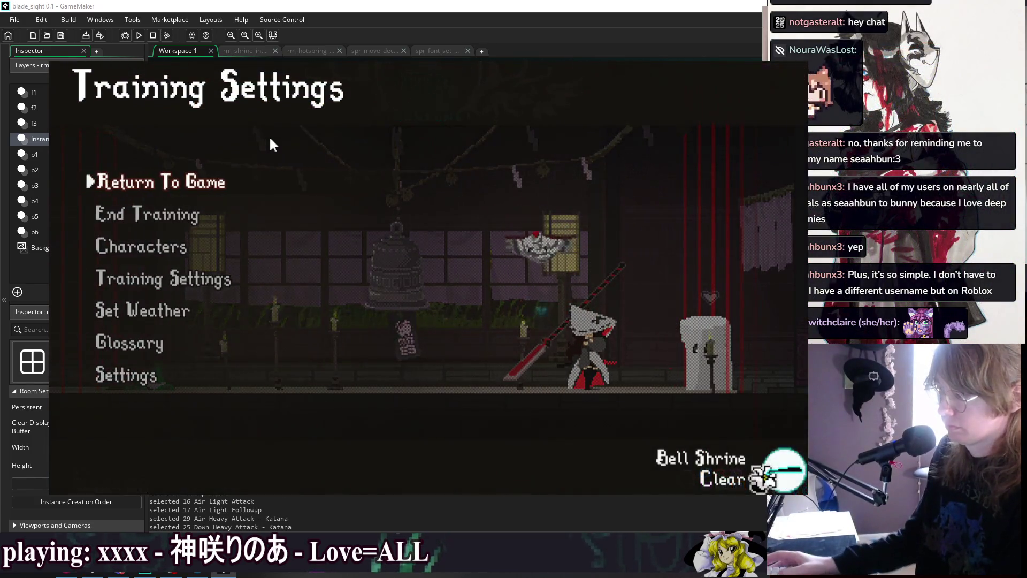
{"action": "key", "text": "Down"}
{"action": "key", "text": "Up"}
{"action": "key", "text": "Return"}
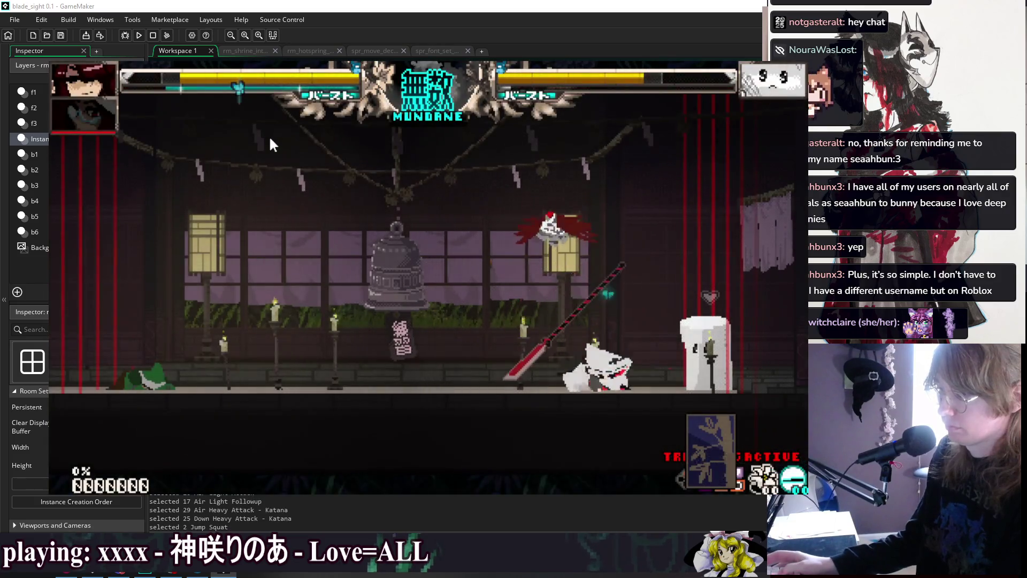
{"action": "key", "text": "Escape"}
{"action": "key", "text": "Return"}
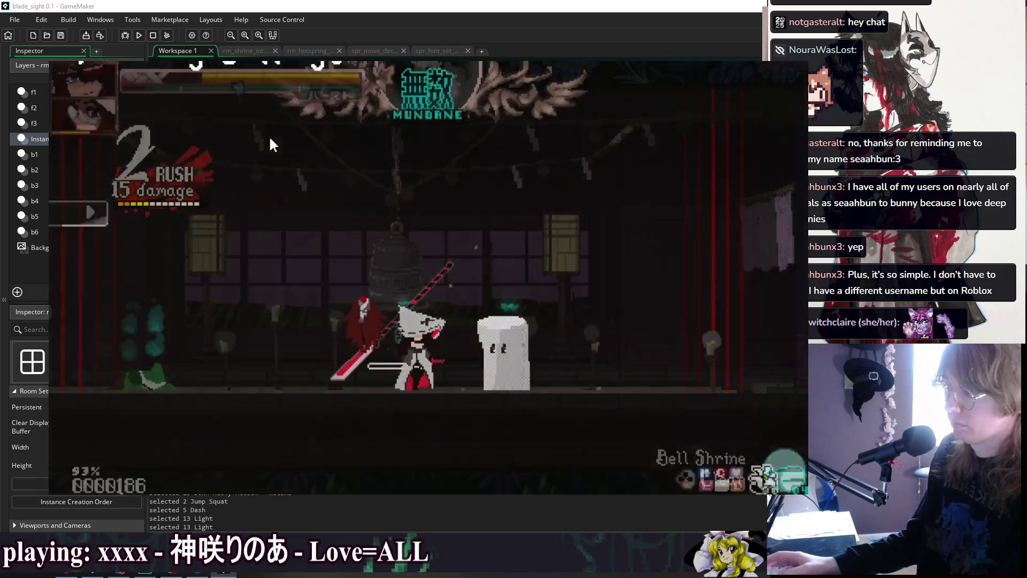
Reposition near the bell, dash right and perform a jumping air light attack
{"action": "key", "text": "Left"}
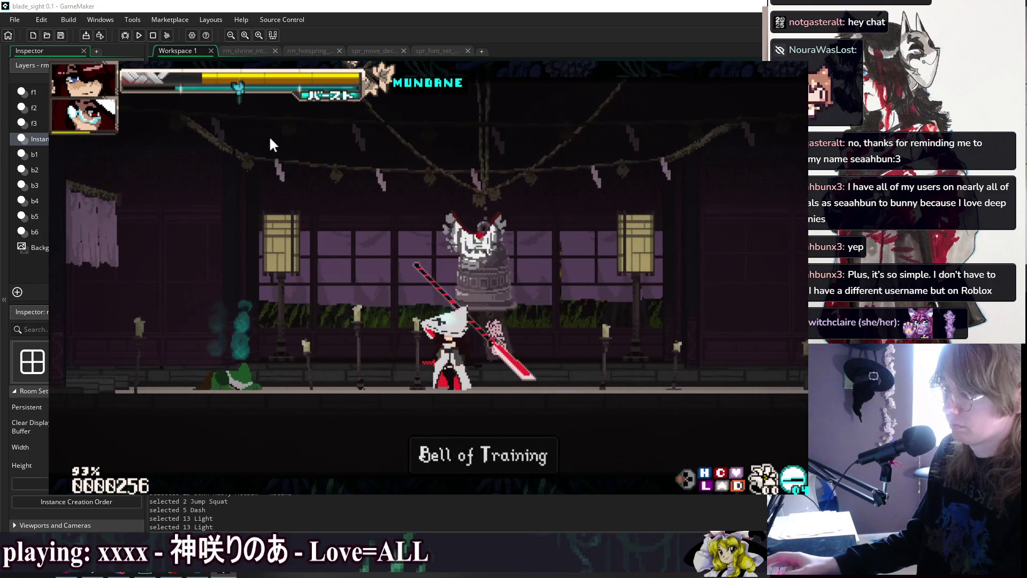
{"action": "key", "text": "Right"}
{"action": "key", "text": "Right"}
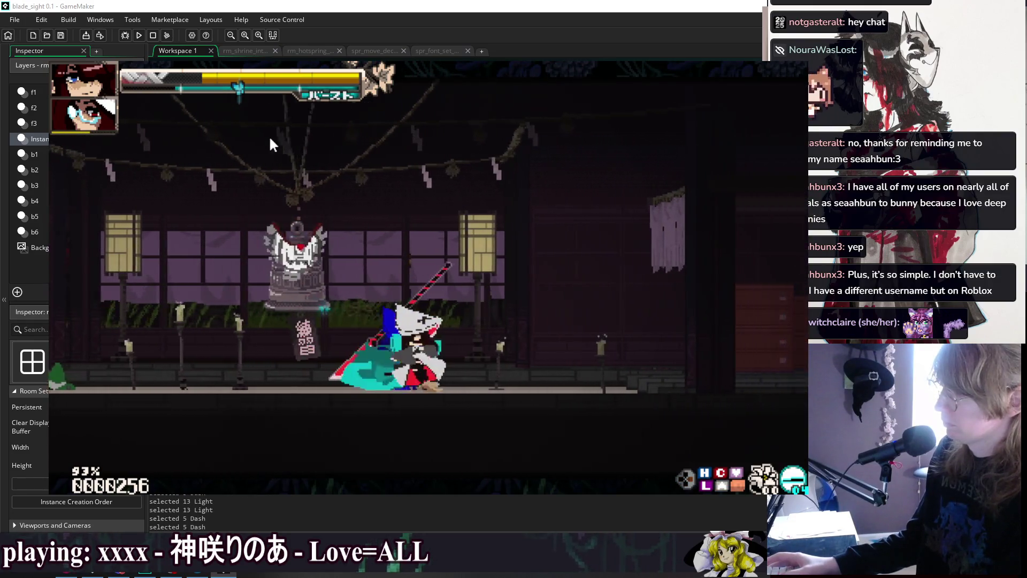
{"action": "key", "text": "Up"}
{"action": "key", "text": "z"}
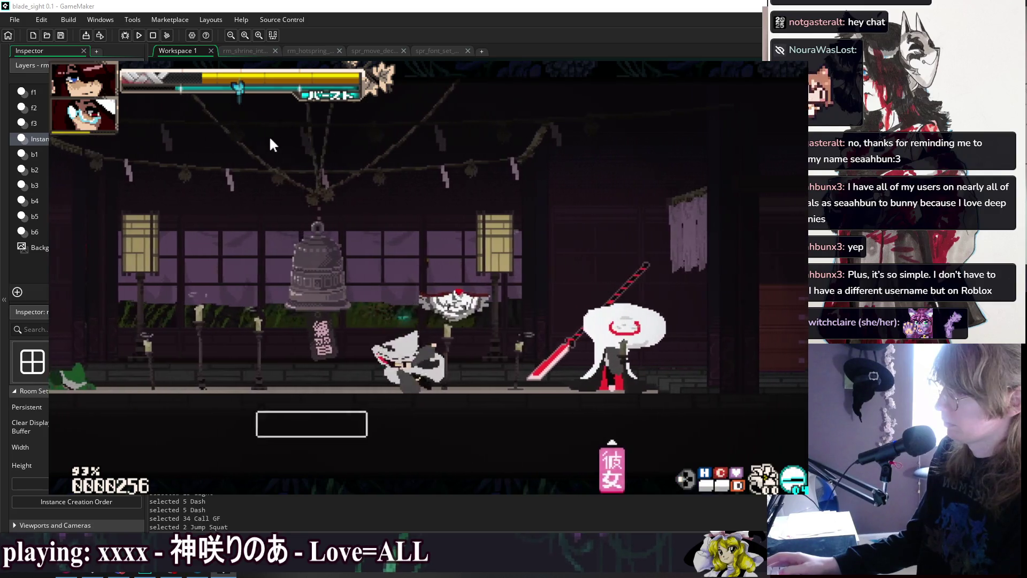
Stop the training session, then jump-attack the Bell of Training to restart it
{"action": "key", "text": "Escape"}
{"action": "key", "text": "z"}
{"action": "key", "text": "Up"}
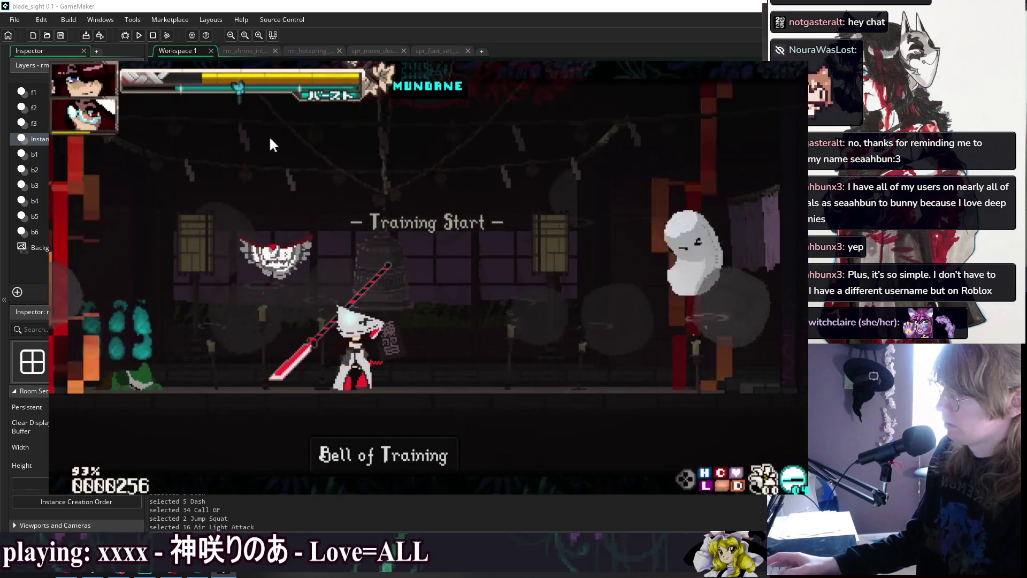
{"action": "key", "text": "z"}
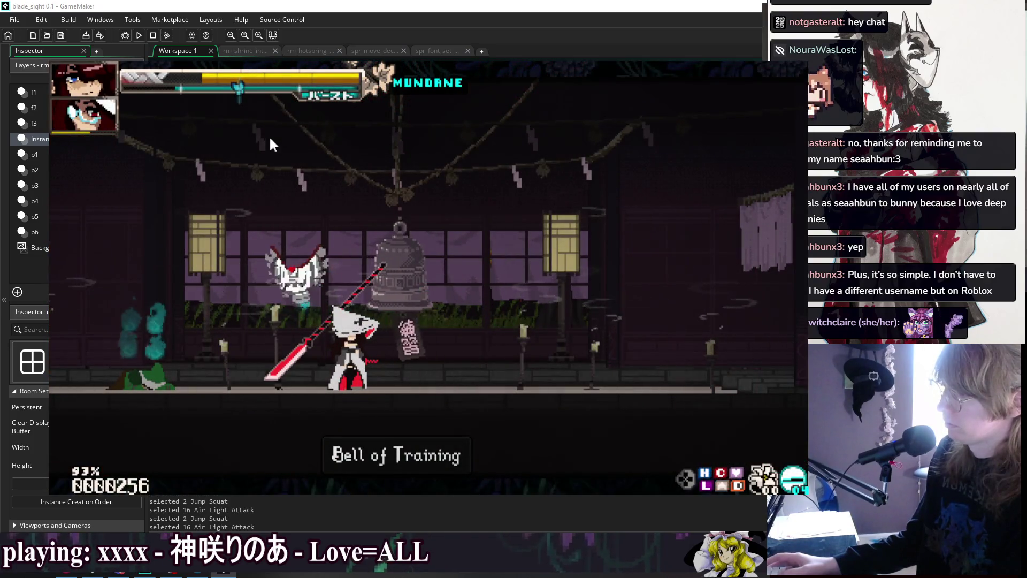
{"action": "key", "text": "Up"}
{"action": "key", "text": "z"}
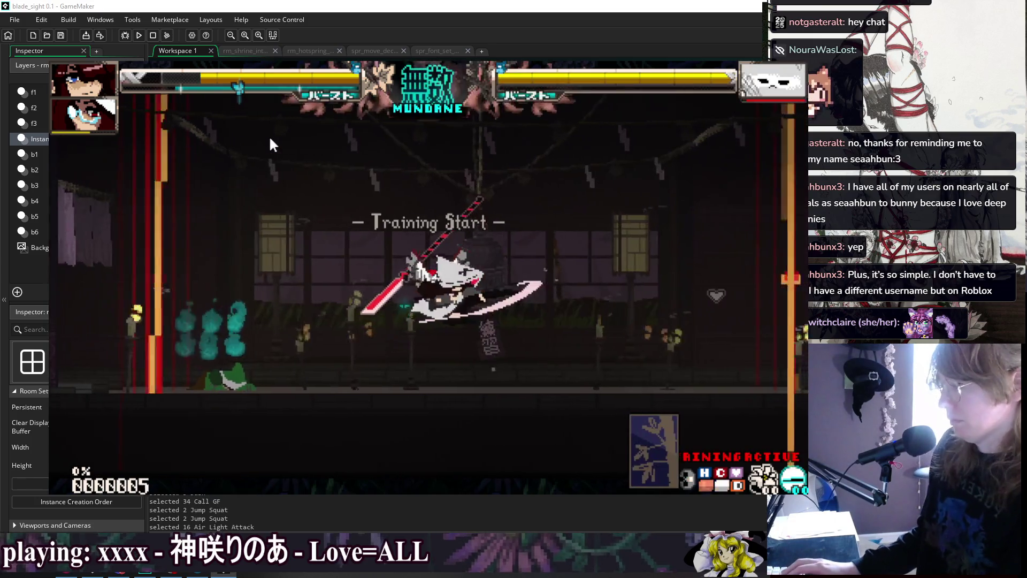
Browse the Dress Up kimono list, previewing the Duelist Kimono without equipping it
{"action": "key", "text": "Escape"}
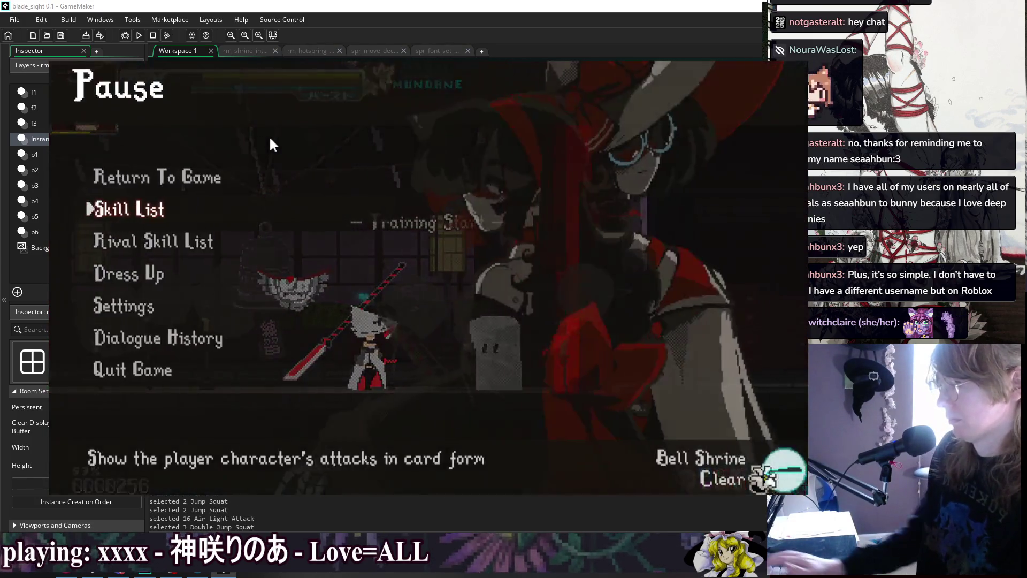
{"action": "key", "text": "Down"}
{"action": "key", "text": "Down"}
{"action": "key", "text": "Return"}
{"action": "key", "text": "Down"}
{"action": "key", "text": "Up"}
{"action": "key", "text": "Return"}
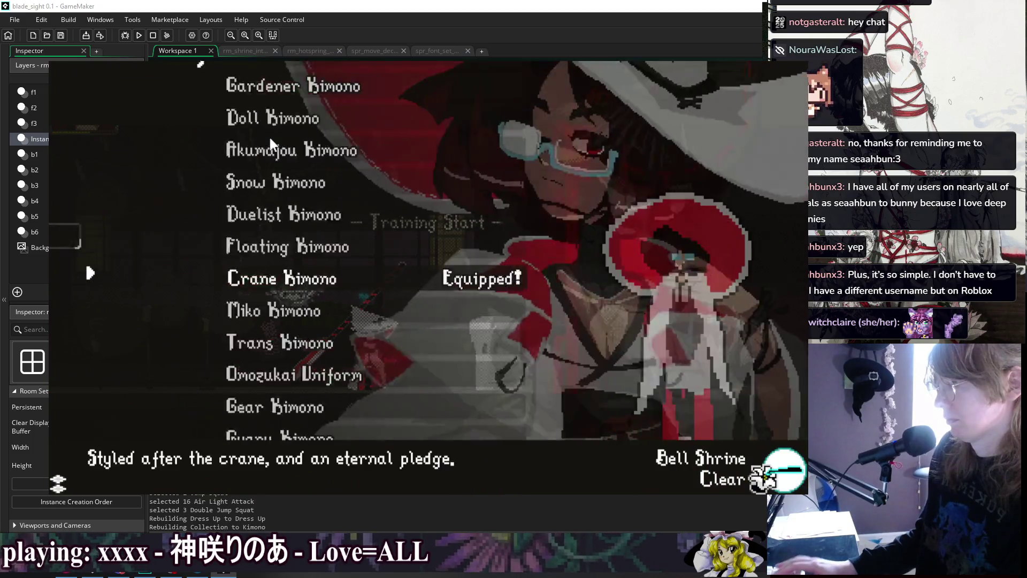
{"action": "key", "text": "Up"}
{"action": "key", "text": "Up"}
{"action": "key", "text": "Escape"}
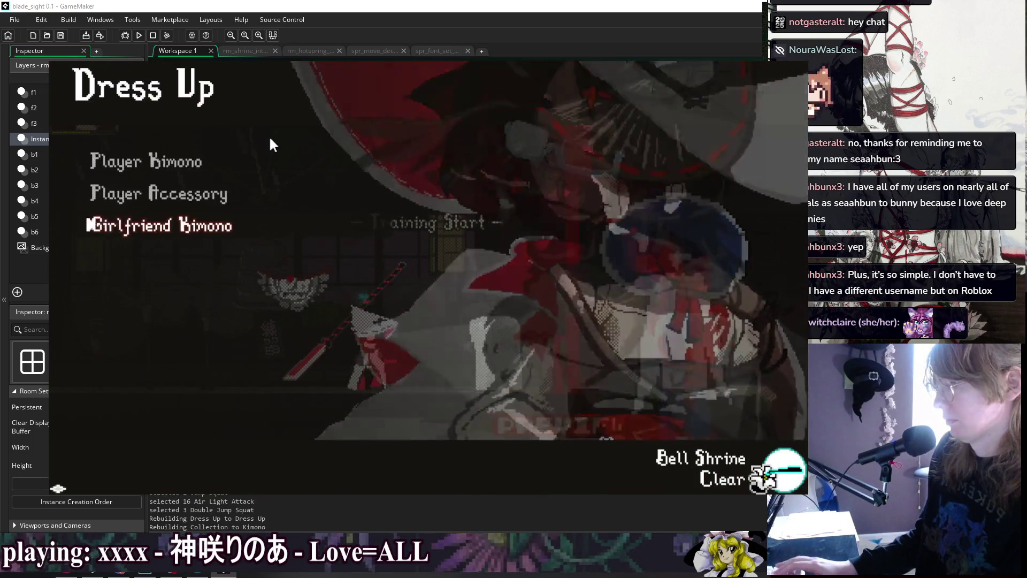
Return to the game from the pause menu, then close the test run with Alt+F4
{"action": "key", "text": "Escape"}
{"action": "key", "text": "Up"}
{"action": "key", "text": "Up"}
{"action": "key", "text": "Up"}
{"action": "key", "text": "Return"}
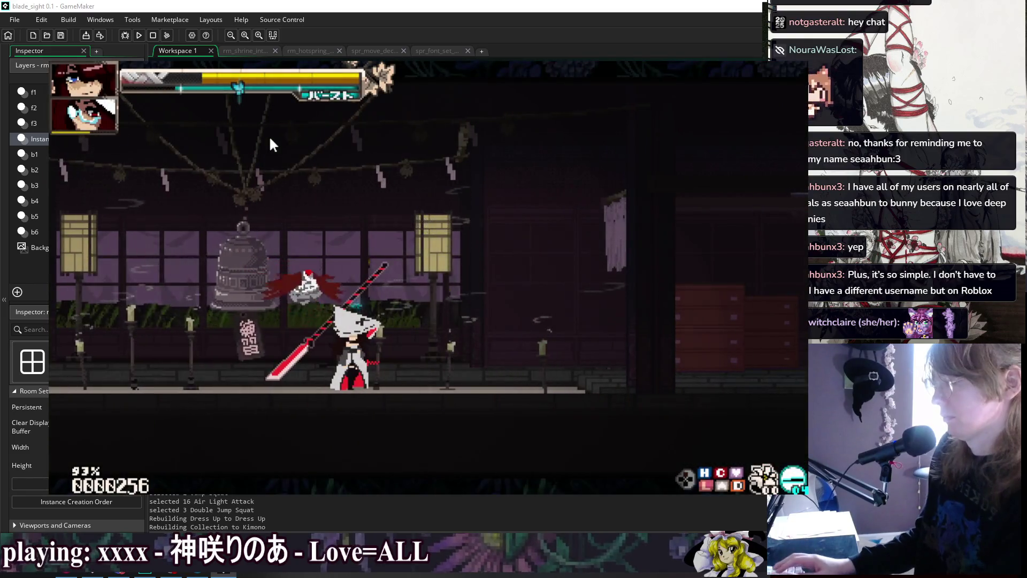
{"action": "key", "text": "alt+F4"}
Inspect the 5H and Heavy Attack 6H lines 584–594, then show the workspace Windows list
{"action": "left_click", "coordinate": [512, 216]}
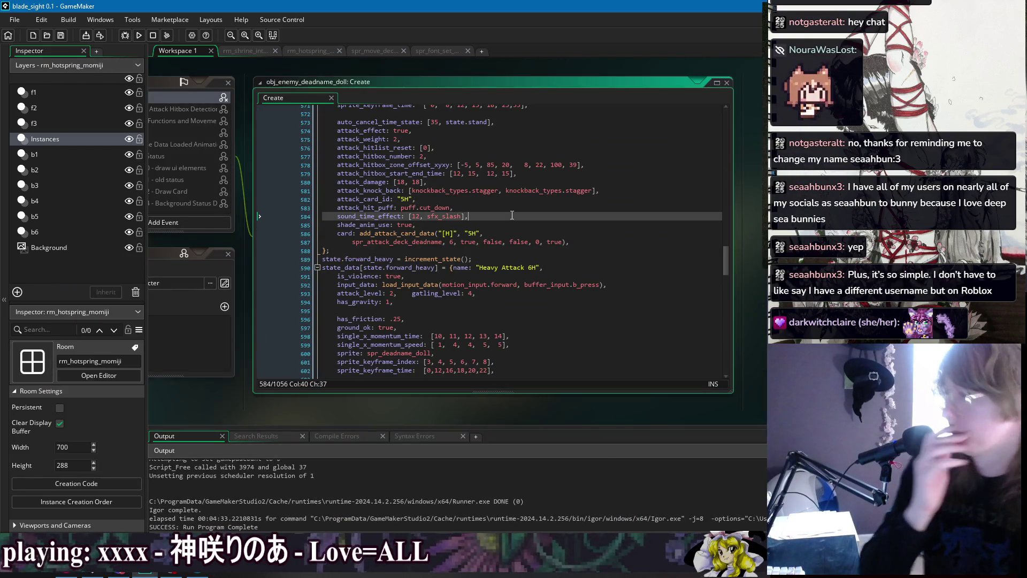
{"action": "left_click", "coordinate": [516, 226]}
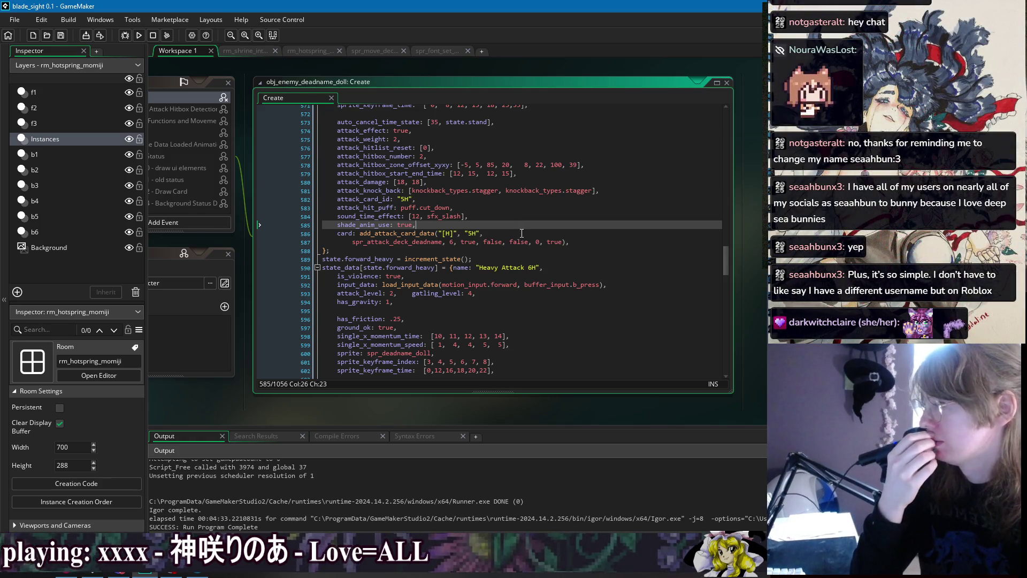
{"action": "left_click", "coordinate": [549, 237]}
{"action": "left_click", "coordinate": [579, 244]}
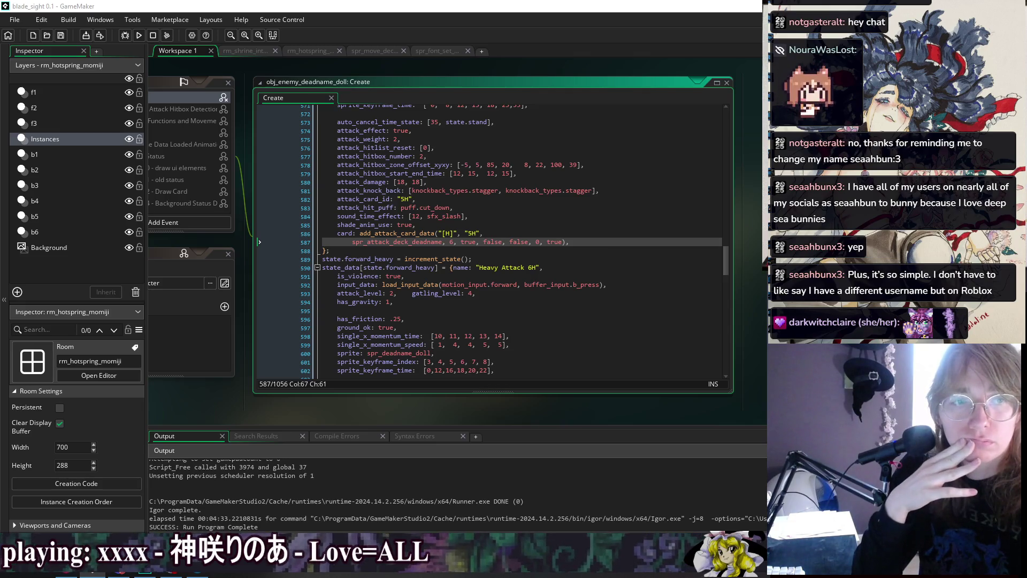
{"action": "left_click", "coordinate": [513, 259]}
{"action": "left_click", "coordinate": [545, 294]}
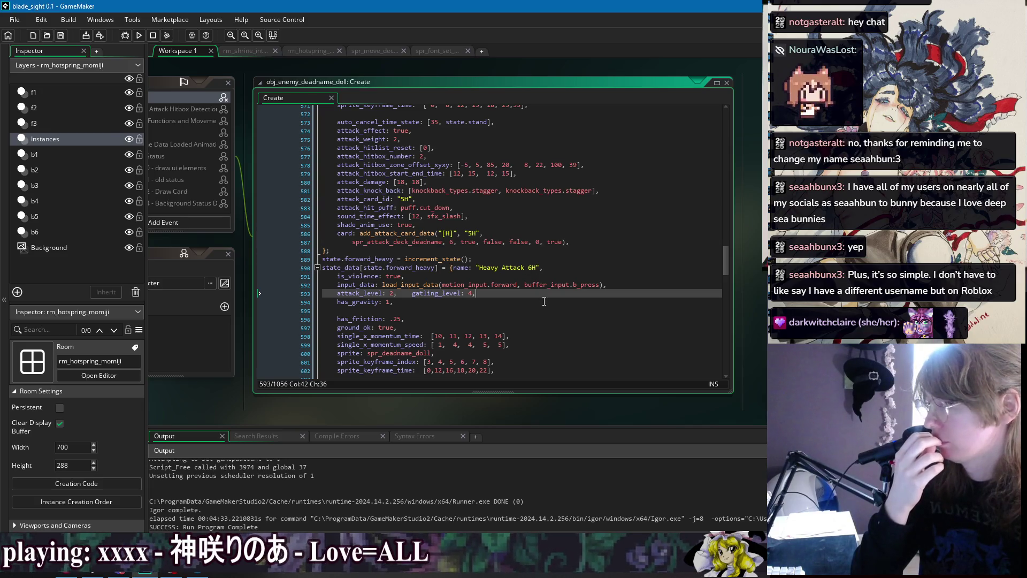
{"action": "left_click", "coordinate": [541, 302]}
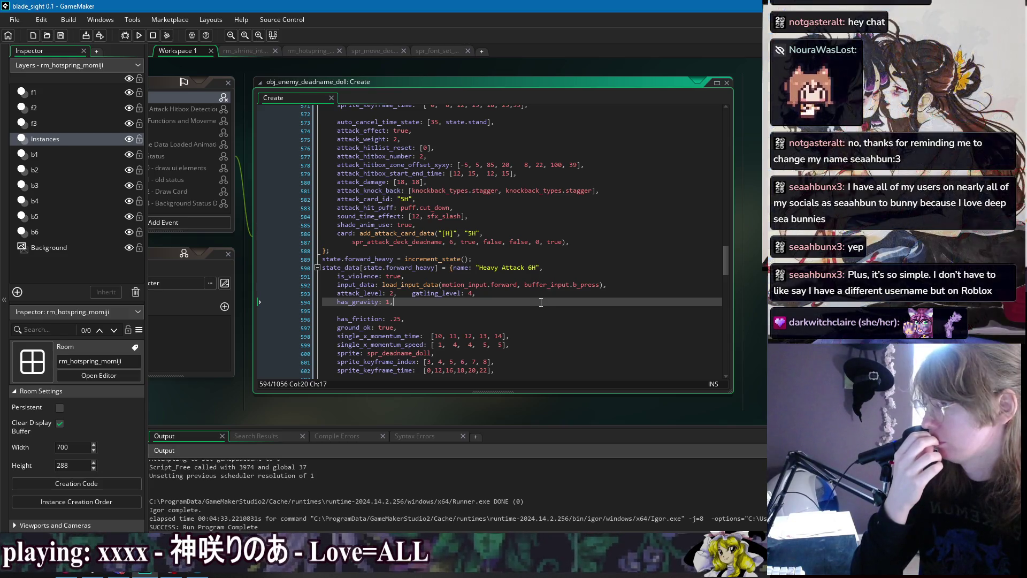
{"action": "right_click", "coordinate": [420, 68]}
{"action": "mouse_move", "coordinate": [454, 81]}
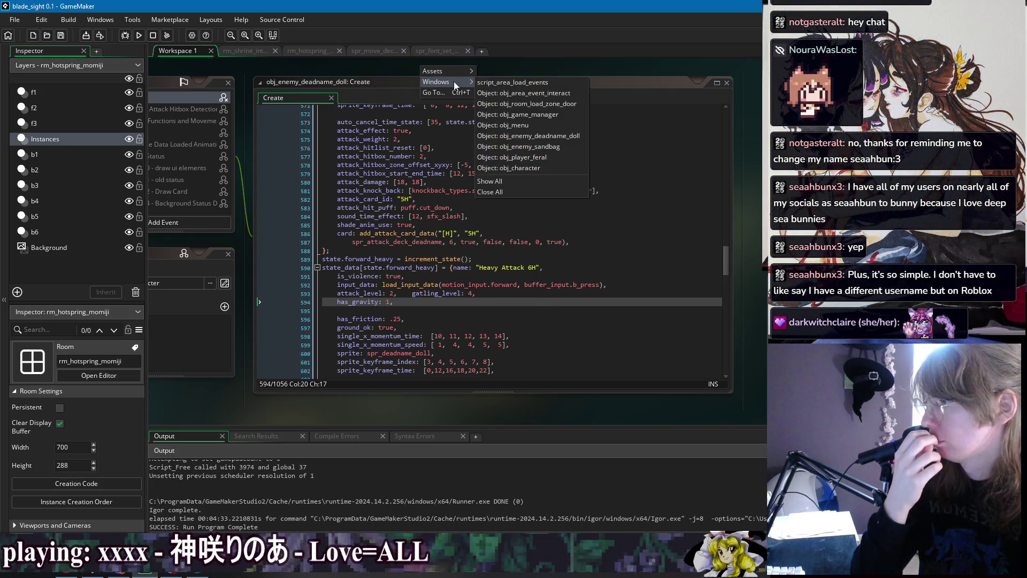
{"action": "left_click", "coordinate": [544, 158]}
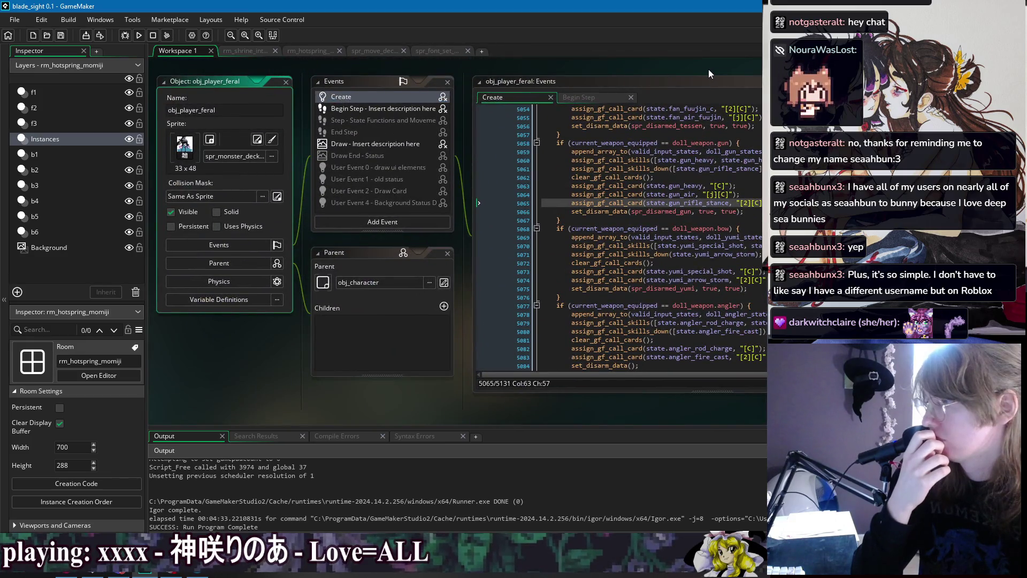
{"action": "left_click_drag", "start_coordinate": [708, 69], "coordinate": [477, 81]}
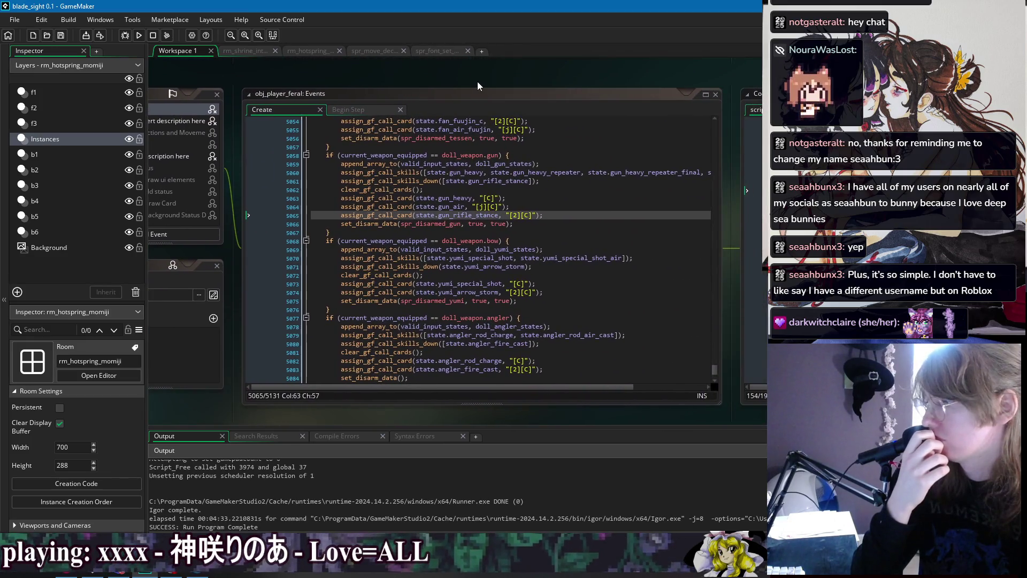
{"action": "right_click", "coordinate": [477, 79]}
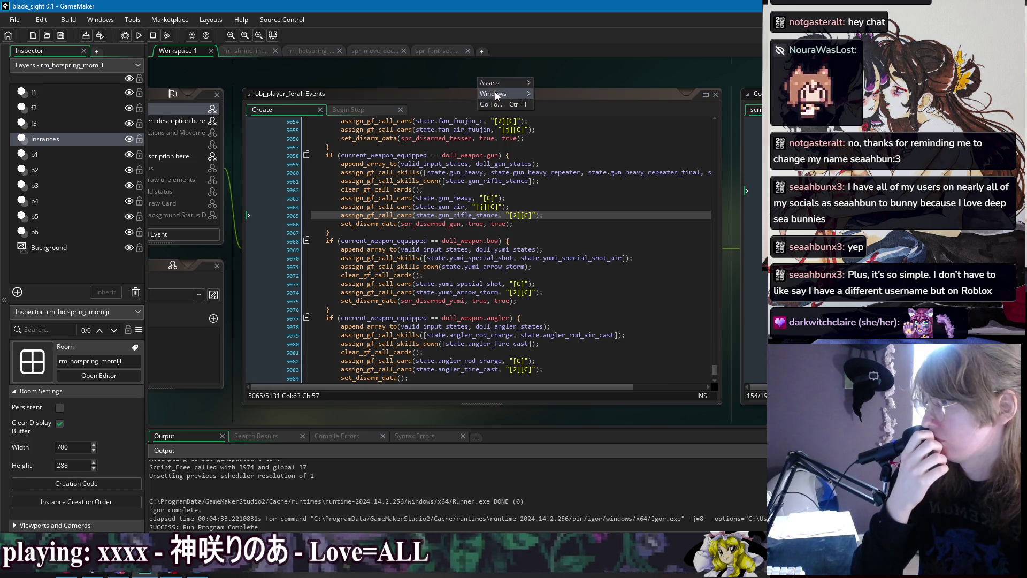
{"action": "mouse_move", "coordinate": [495, 93]}
{"action": "left_click", "coordinate": [608, 180]}
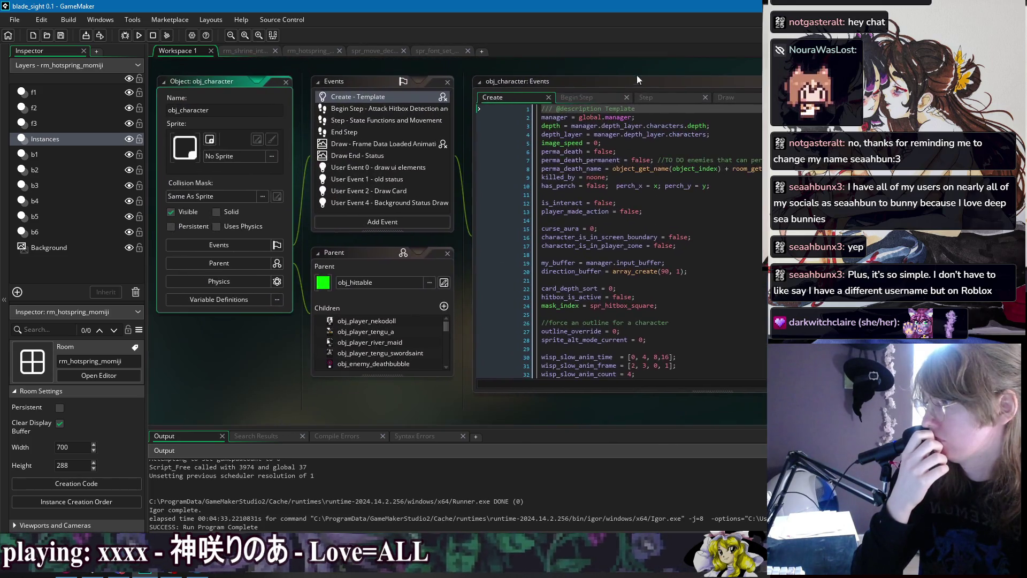
{"action": "right_click", "coordinate": [636, 75]}
{"action": "mouse_move", "coordinate": [689, 89]}
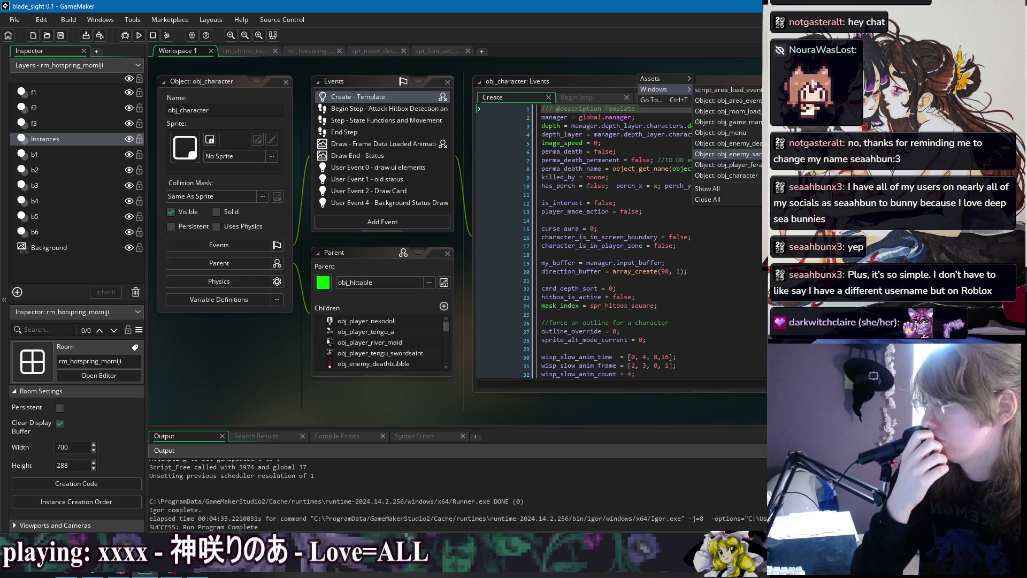
{"action": "left_click", "coordinate": [722, 175]}
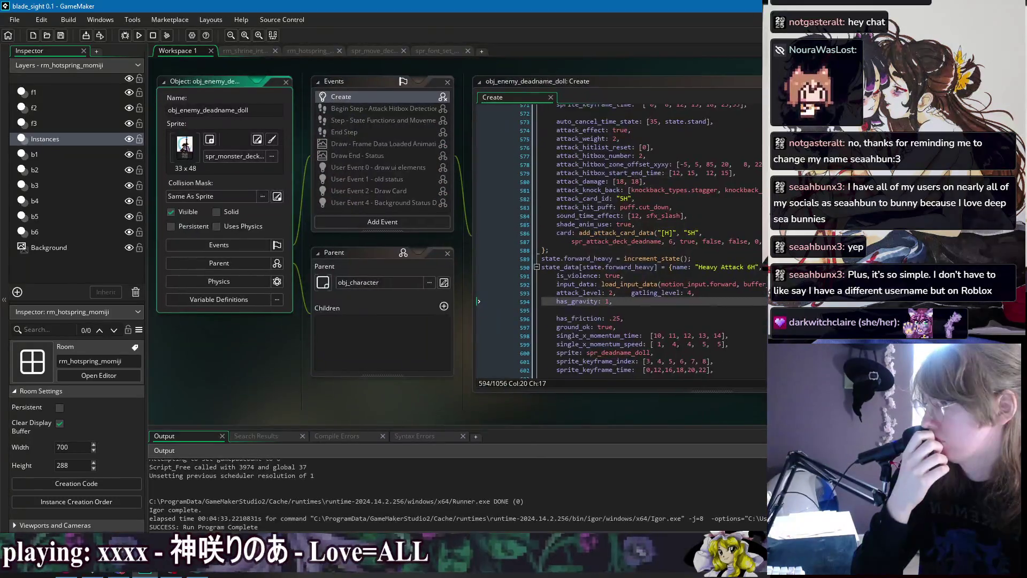
{"action": "right_click", "coordinate": [702, 70]}
{"action": "mouse_move", "coordinate": [710, 85]}
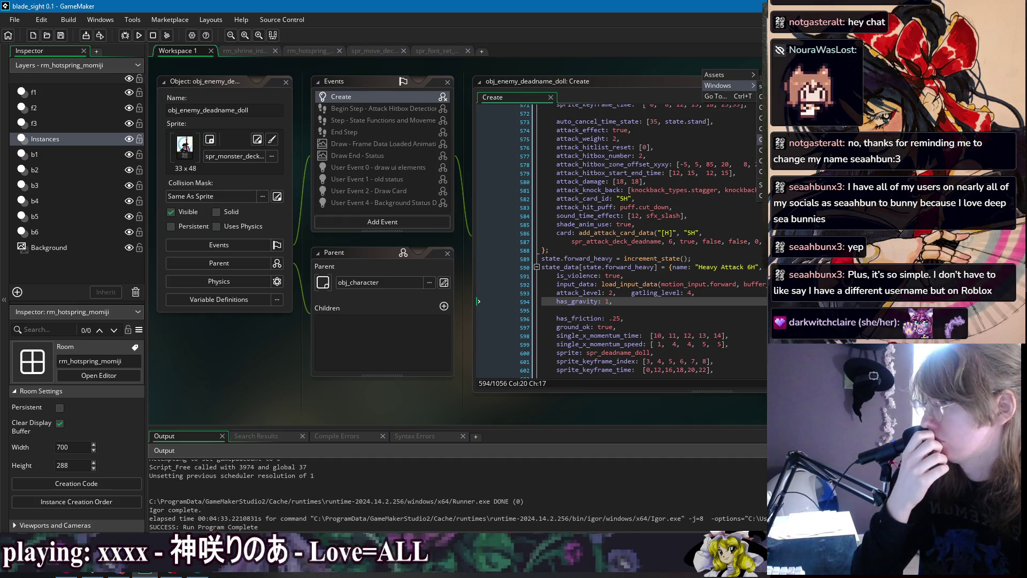
{"action": "left_click", "coordinate": [775, 118]}
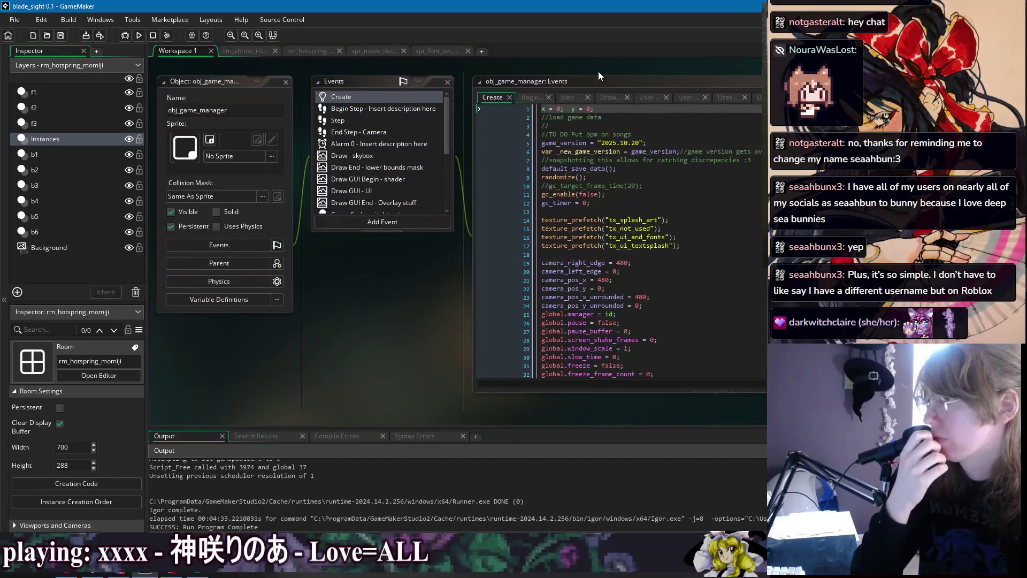
{"action": "left_click_drag", "start_coordinate": [701, 69], "coordinate": [498, 73]}
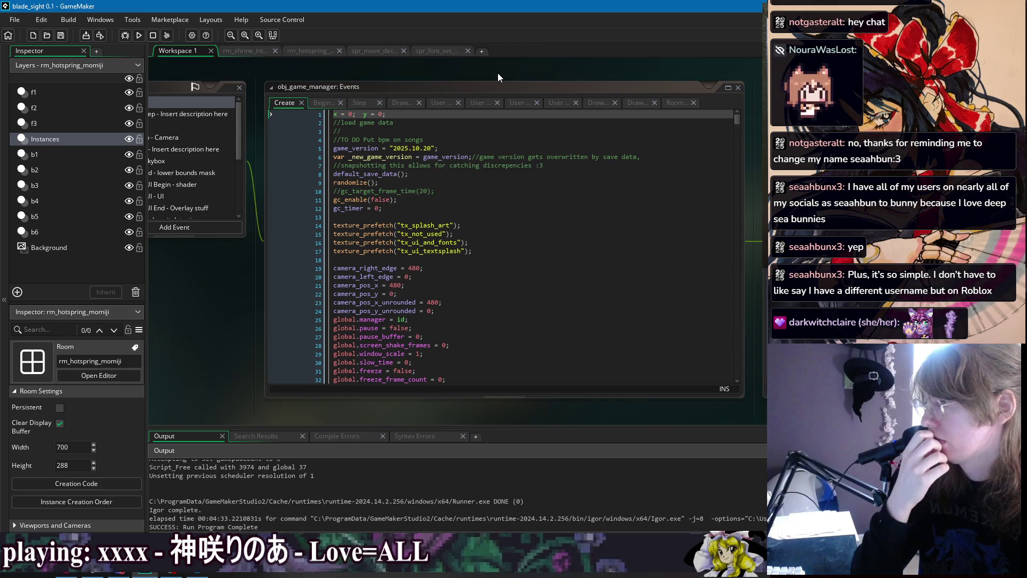
{"action": "left_click_drag", "start_coordinate": [497, 77], "coordinate": [464, 82]}
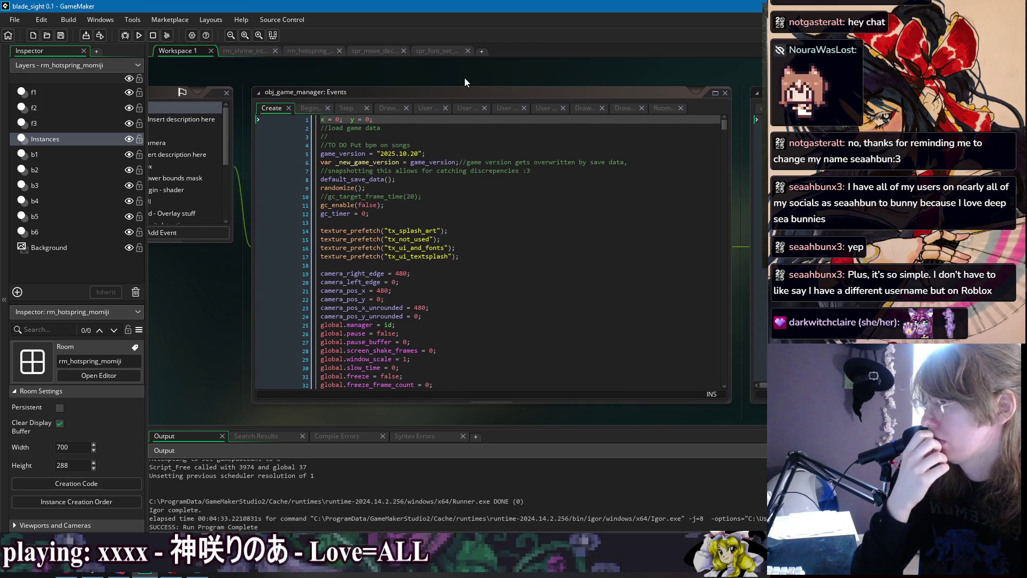
{"action": "left_click", "coordinate": [374, 199]}
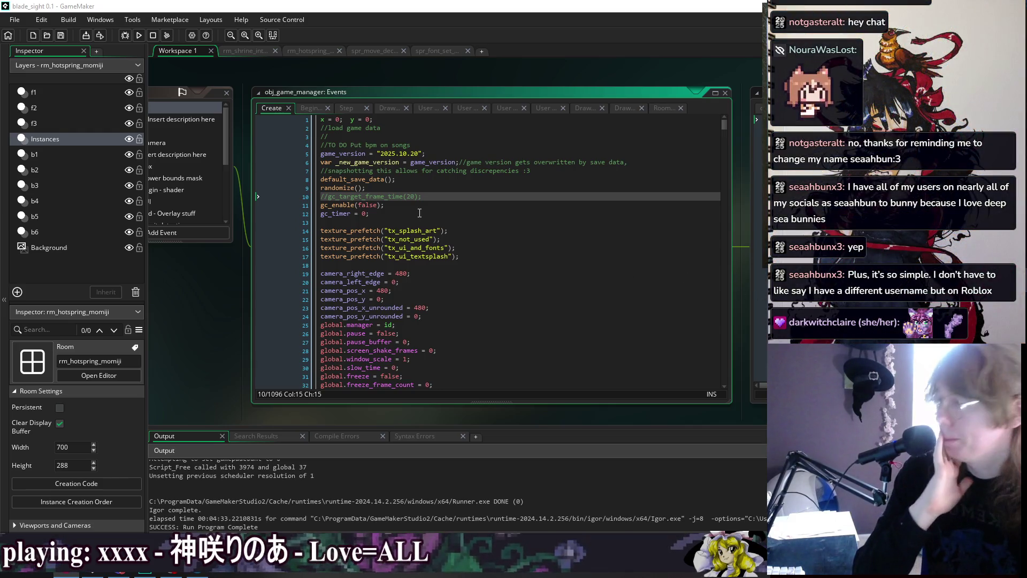
{"action": "left_click", "coordinate": [464, 221]}
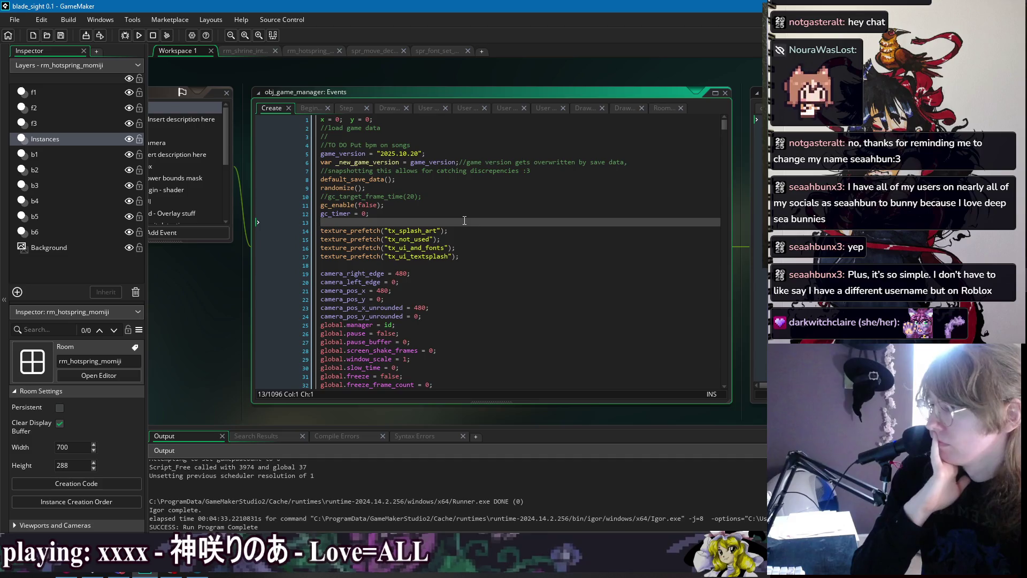
{"action": "scroll", "coordinate": [494, 262], "scroll_direction": "down", "scroll_amount": 5}
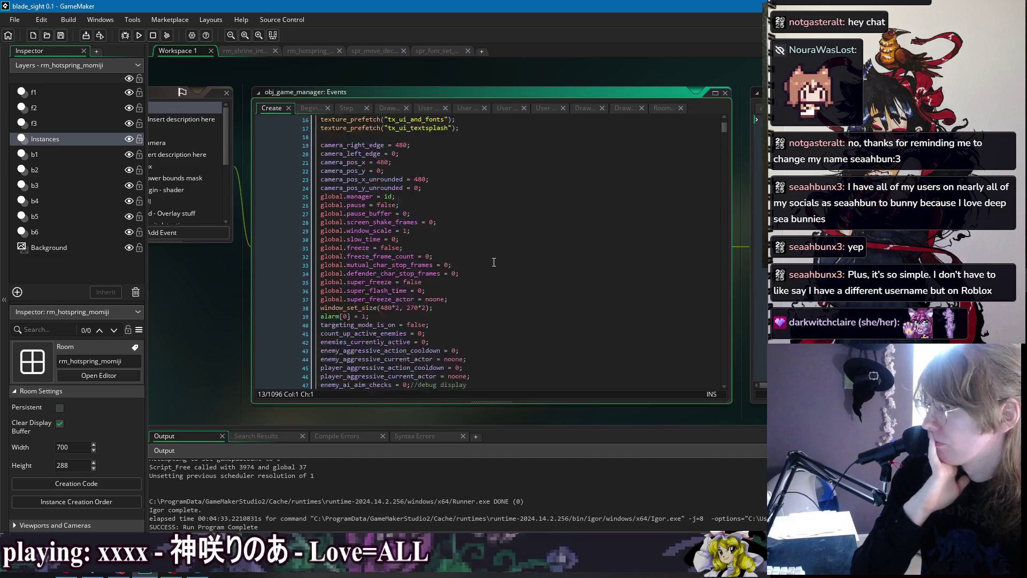
{"action": "scroll", "coordinate": [493, 262], "scroll_direction": "down", "scroll_amount": 3}
{"action": "left_click", "coordinate": [380, 222]}
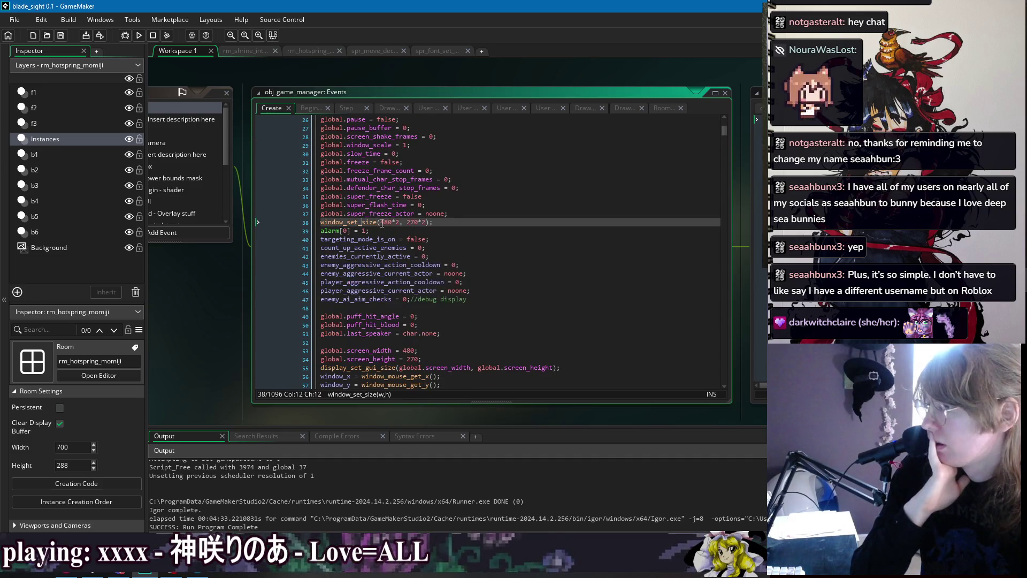
{"action": "scroll", "coordinate": [415, 222], "scroll_direction": "down", "scroll_amount": 3}
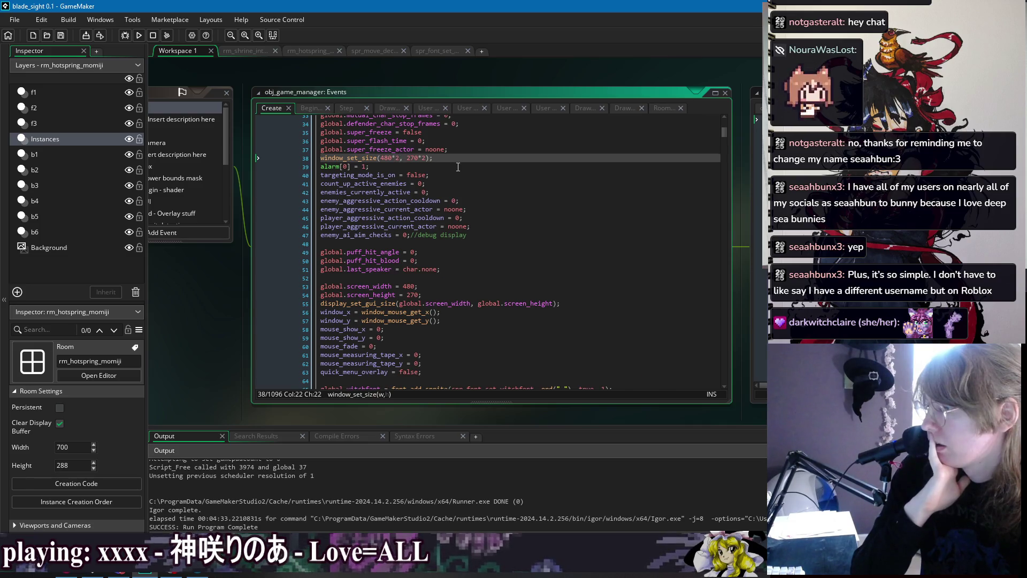
{"action": "scroll", "coordinate": [458, 167], "scroll_direction": "down", "scroll_amount": 1}
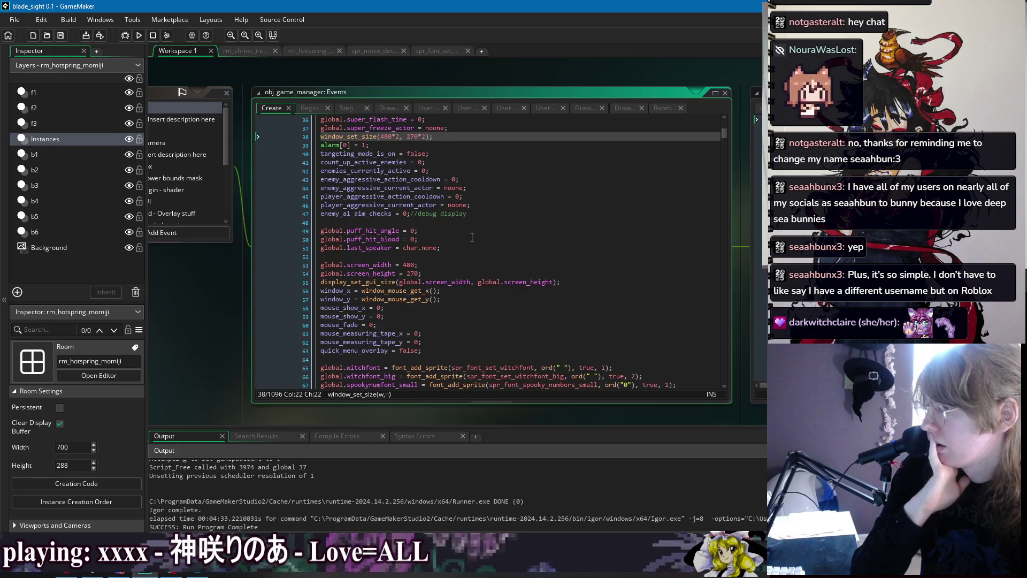
{"action": "double_click", "coordinate": [355, 137]}
{"action": "scroll", "coordinate": [459, 248], "scroll_direction": "down", "scroll_amount": 6}
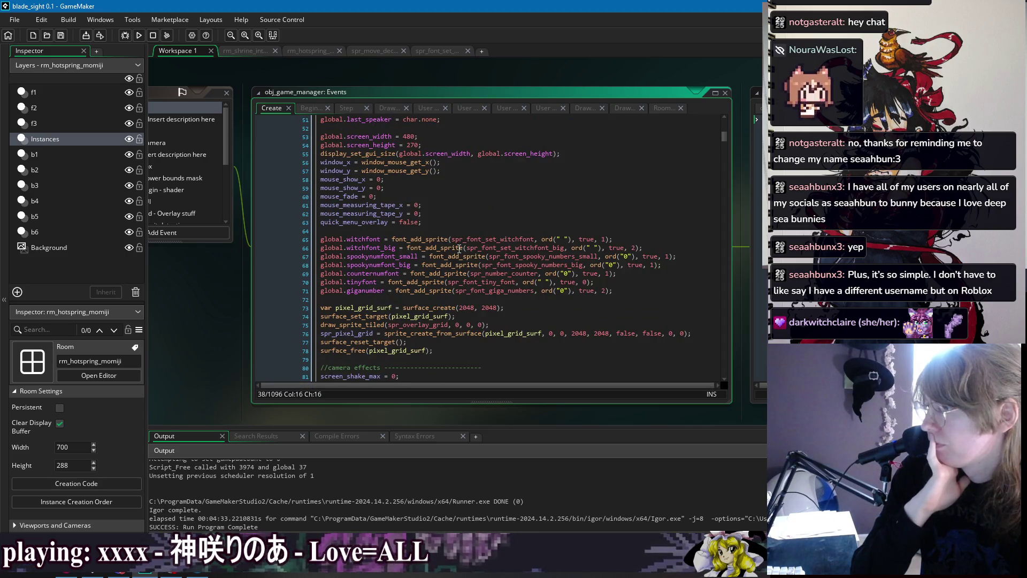
{"action": "scroll", "coordinate": [459, 248], "scroll_direction": "up", "scroll_amount": 2}
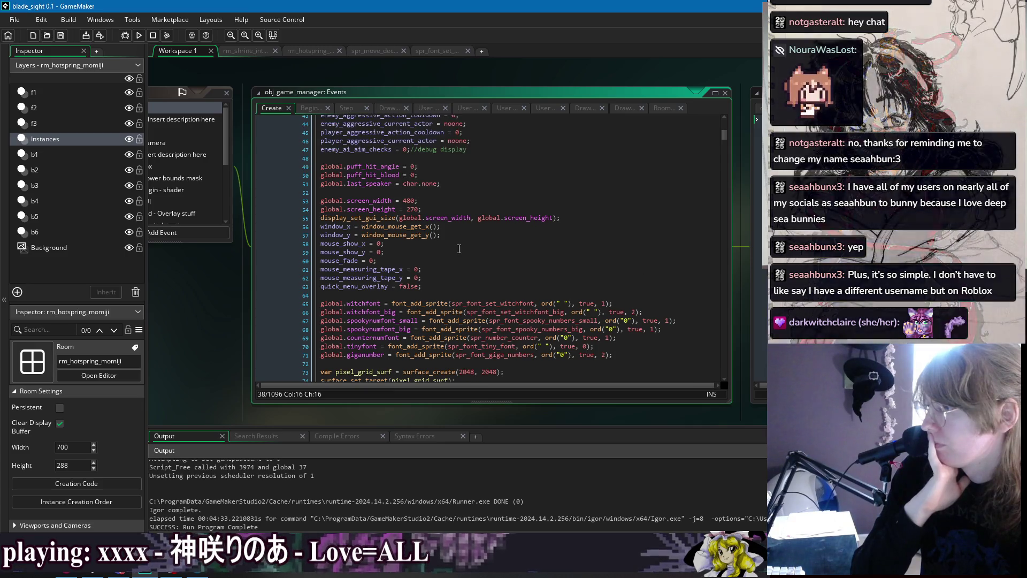
{"action": "scroll", "coordinate": [459, 247], "scroll_direction": "up", "scroll_amount": 3}
{"action": "left_click", "coordinate": [455, 260]}
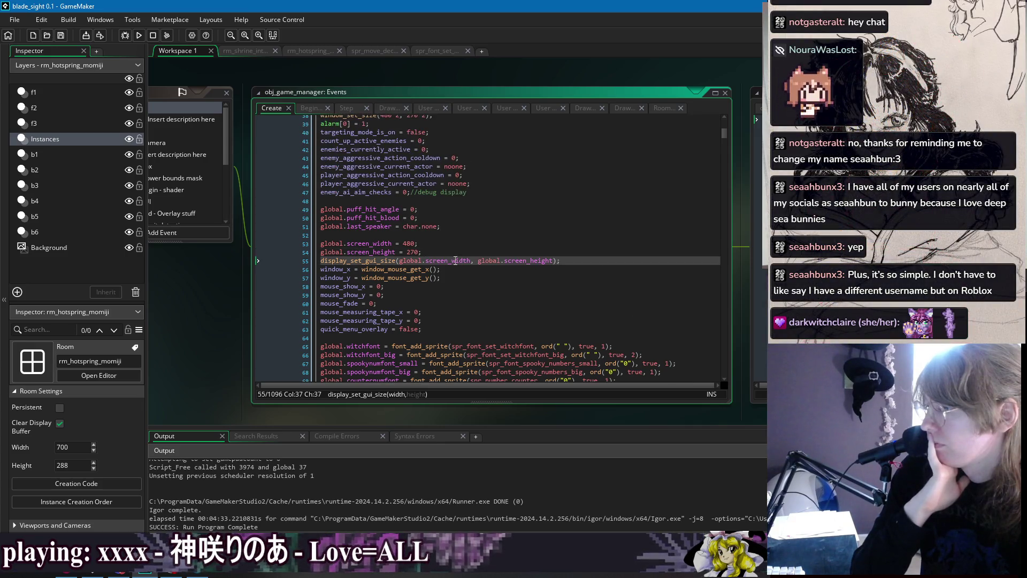
{"action": "double_click", "coordinate": [448, 261]}
{"action": "left_click", "coordinate": [527, 260]}
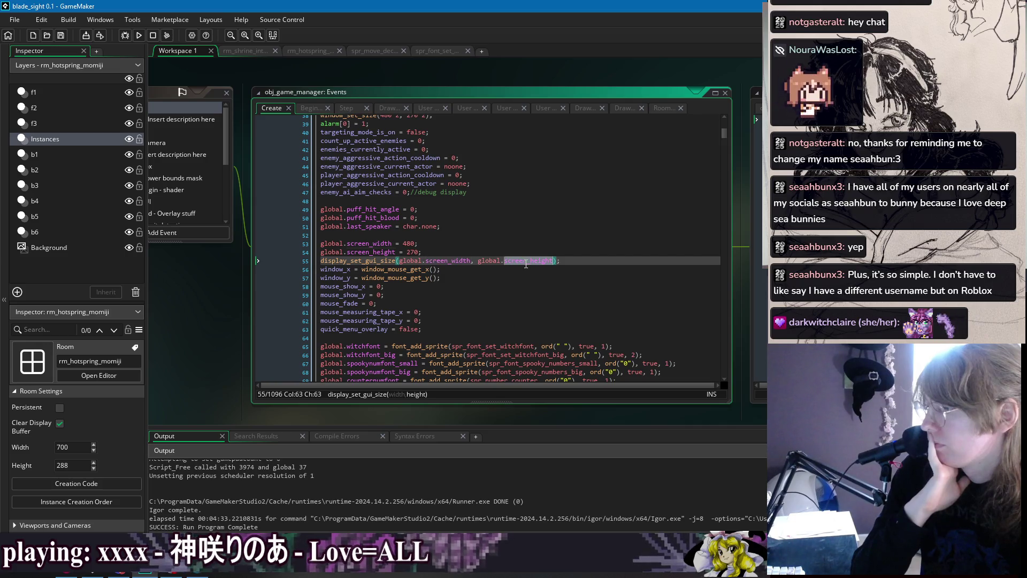
{"action": "double_click", "coordinate": [449, 261]}
{"action": "double_click", "coordinate": [376, 252]}
{"action": "double_click", "coordinate": [376, 243]}
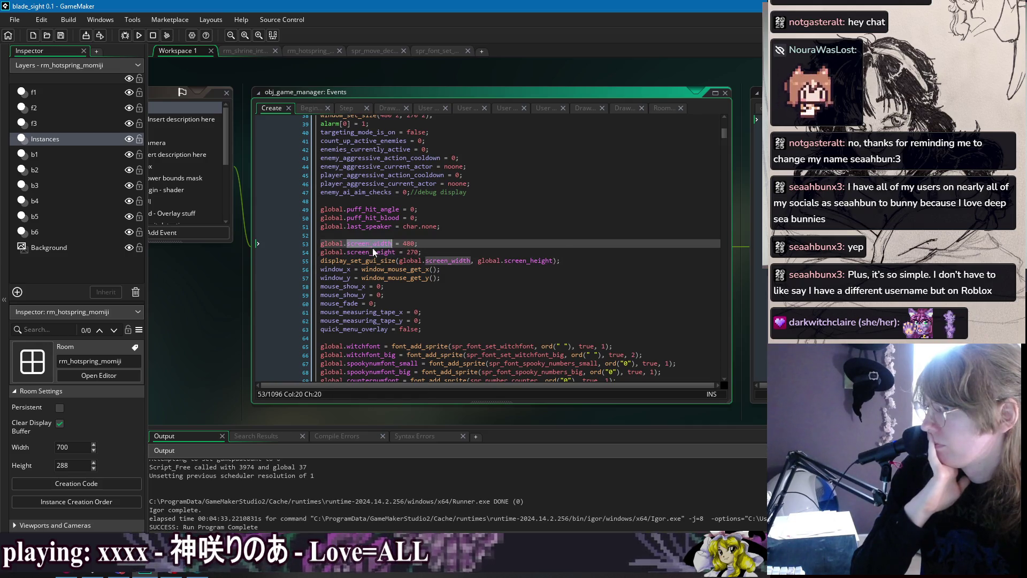
{"action": "double_click", "coordinate": [376, 252]}
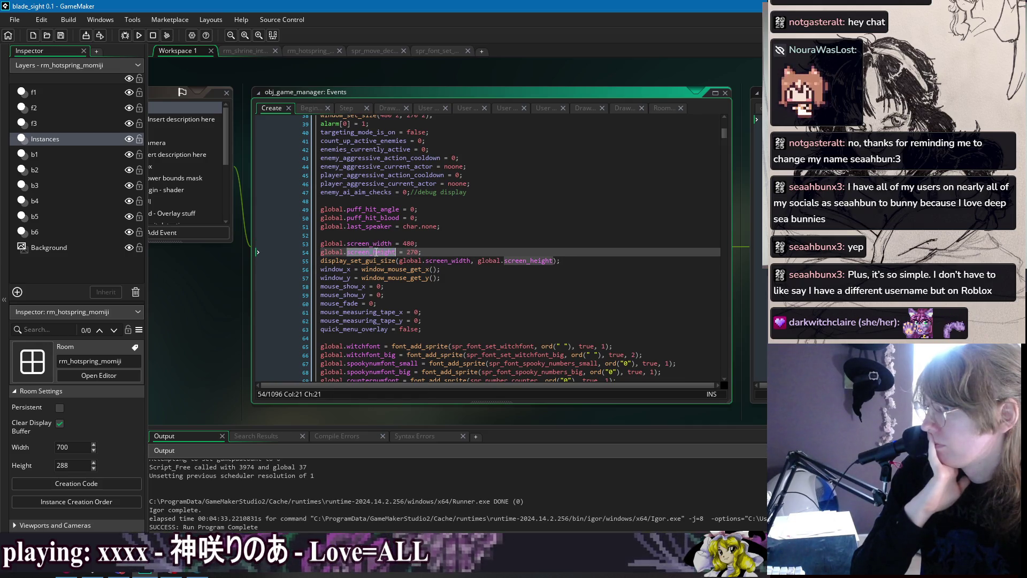
{"action": "left_click", "coordinate": [453, 252]}
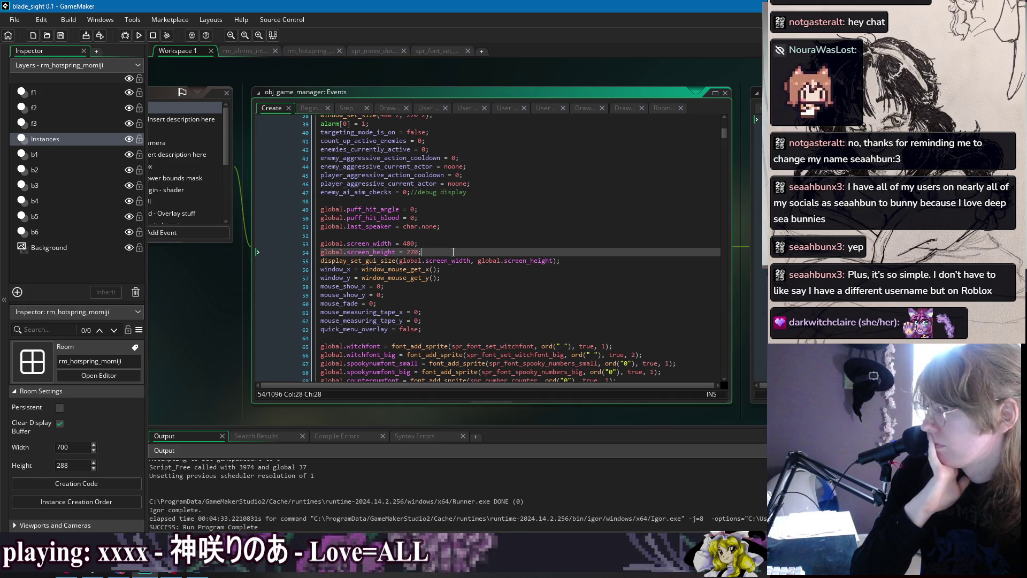
{"action": "left_click", "coordinate": [371, 244]}
{"action": "left_click", "coordinate": [375, 251]}
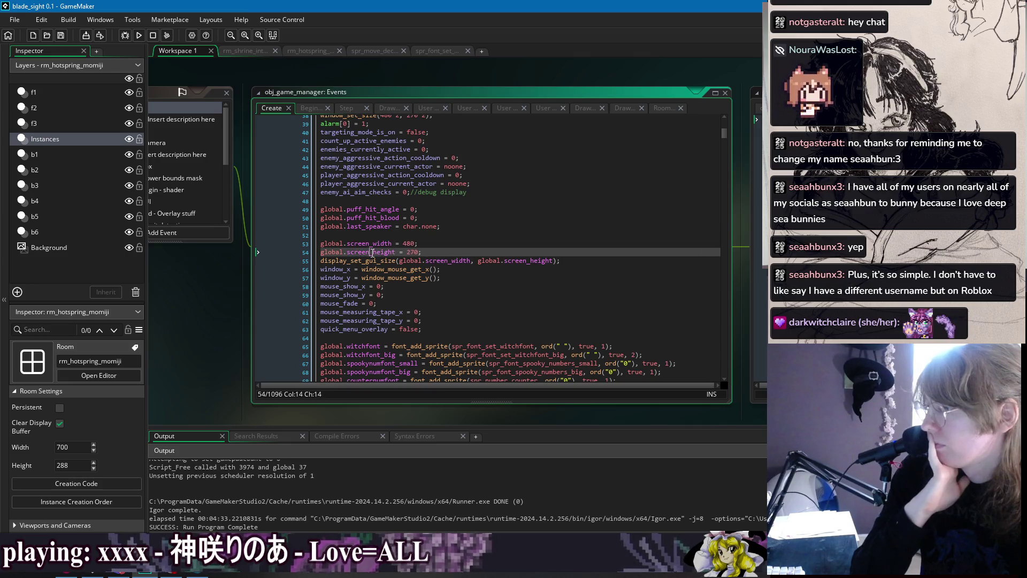
{"action": "left_click", "coordinate": [439, 253]}
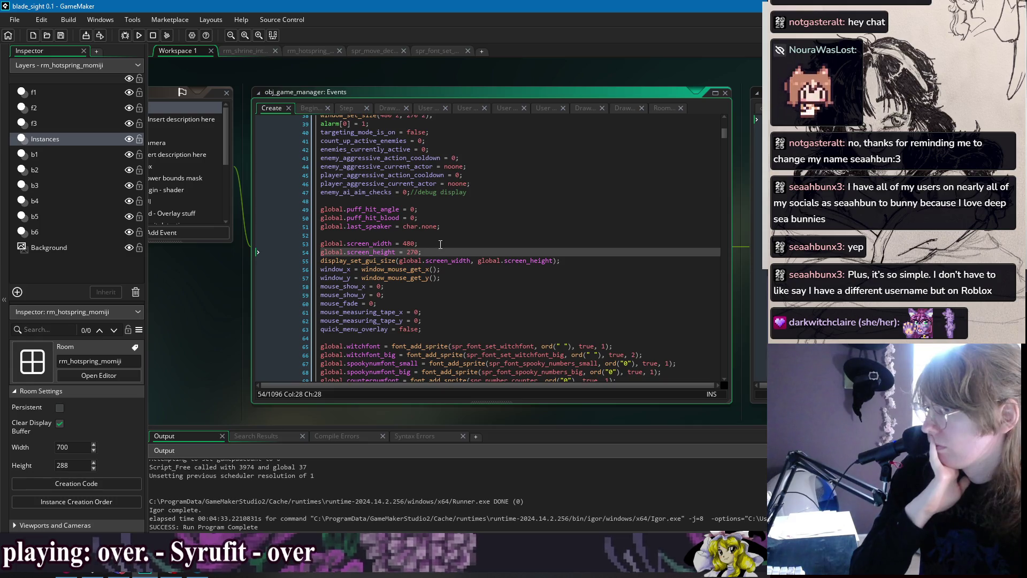
{"action": "left_click", "coordinate": [440, 244]}
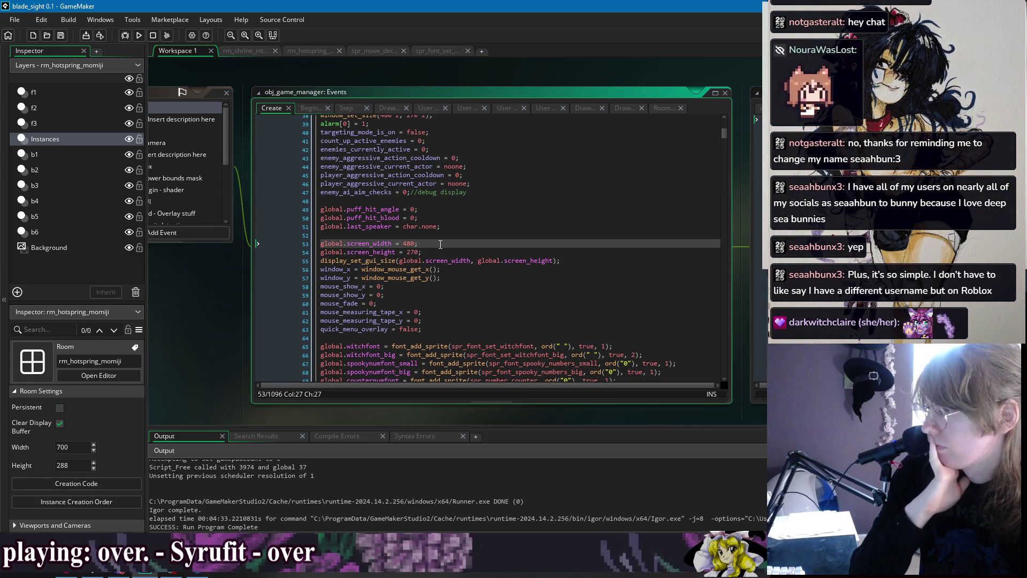
{"action": "double_click", "coordinate": [370, 244]}
Find all occurrences of screen_width across the project and close the Search & Replace dialog
{"action": "key", "text": "ctrl+f"}
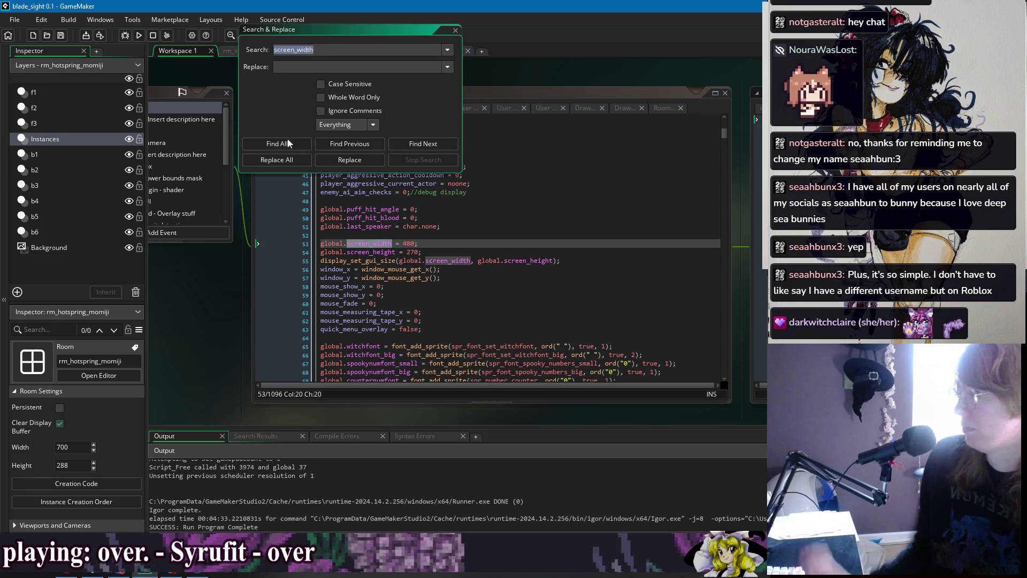
{"action": "left_click", "coordinate": [276, 143]}
{"action": "left_click", "coordinate": [454, 31]}
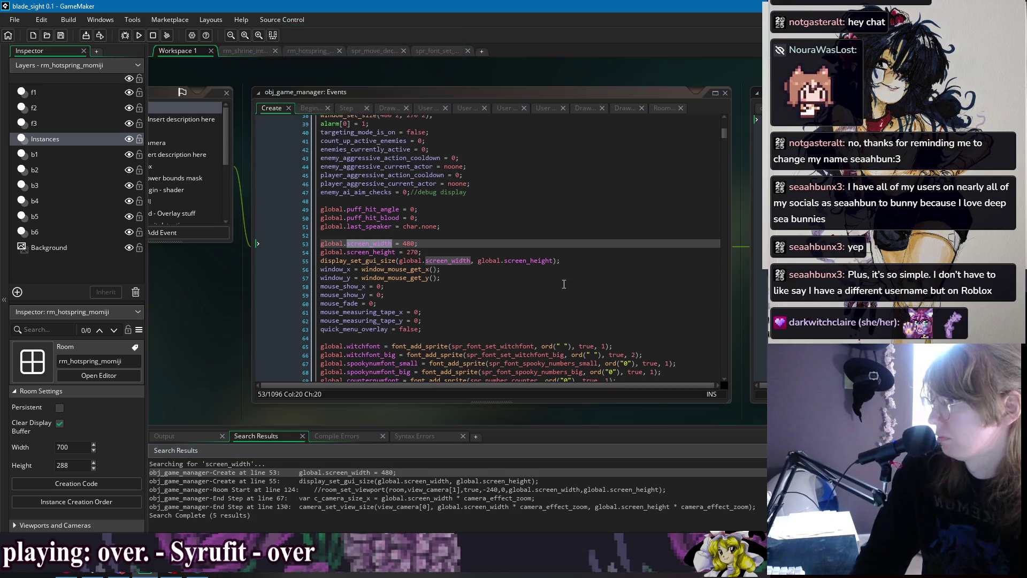
Step through lines 51–72 of obj_game_manager's Create event, scrolling the code
{"action": "left_click", "coordinate": [591, 262]}
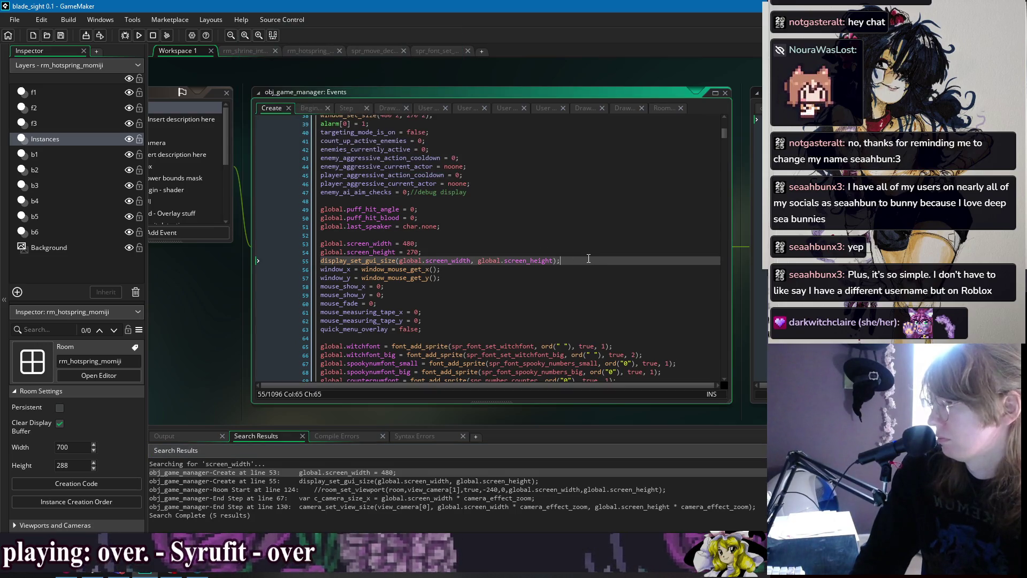
{"action": "left_click", "coordinate": [581, 224]}
{"action": "scroll", "coordinate": [609, 265], "scroll_direction": "down", "scroll_amount": 4}
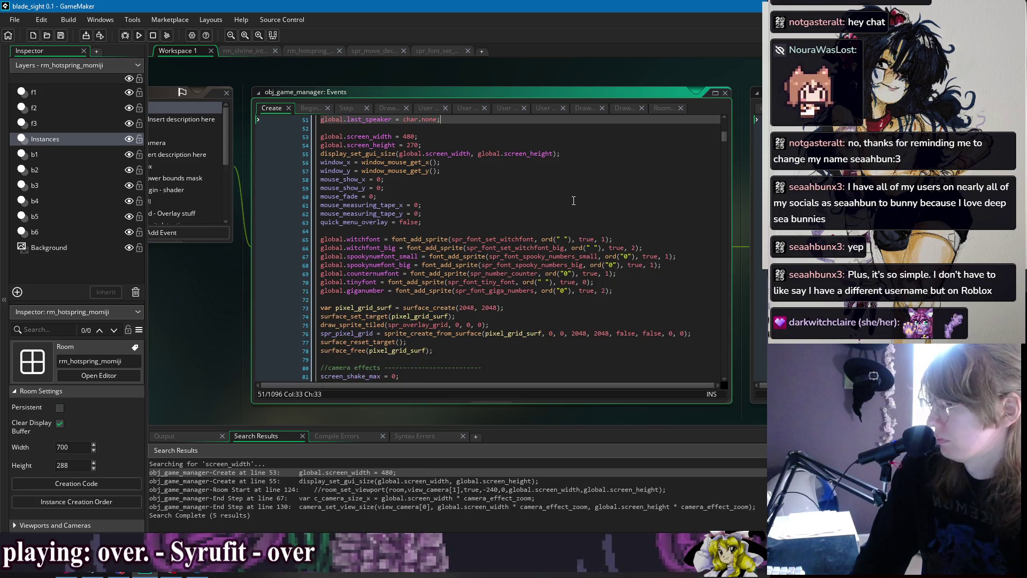
{"action": "scroll", "coordinate": [574, 201], "scroll_direction": "down", "scroll_amount": 2}
{"action": "left_click", "coordinate": [615, 257]}
{"action": "scroll", "coordinate": [617, 261], "scroll_direction": "down", "scroll_amount": 3}
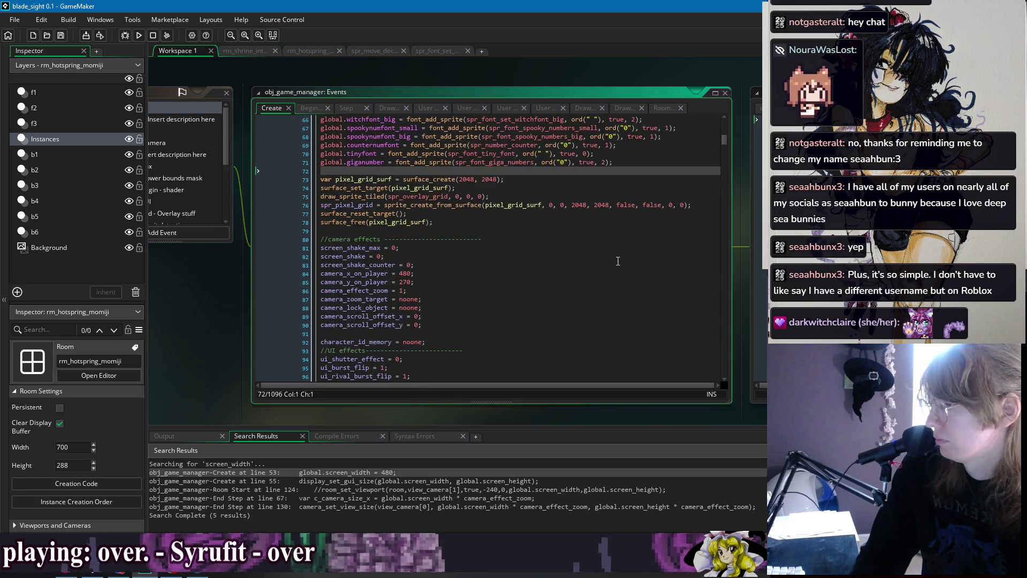
{"action": "scroll", "coordinate": [618, 261], "scroll_direction": "down", "scroll_amount": 7}
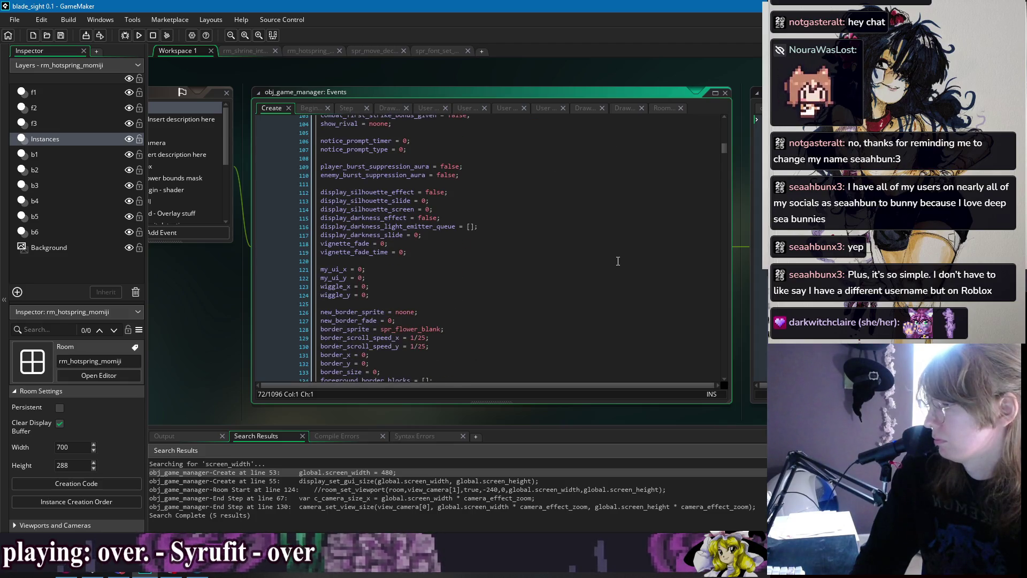
{"action": "scroll", "coordinate": [618, 261], "scroll_direction": "up", "scroll_amount": 20}
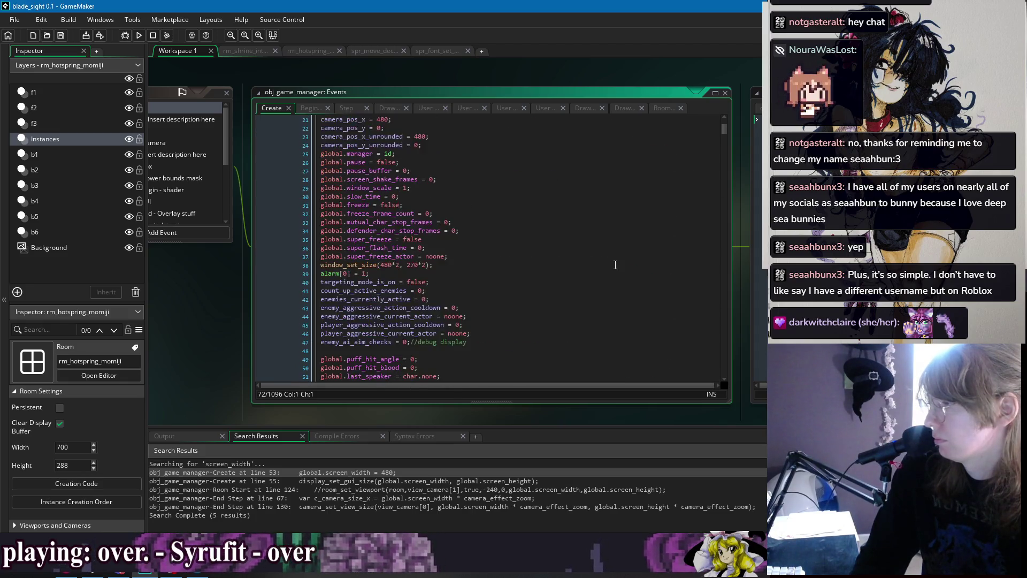
{"action": "scroll", "coordinate": [613, 257], "scroll_direction": "up", "scroll_amount": 2}
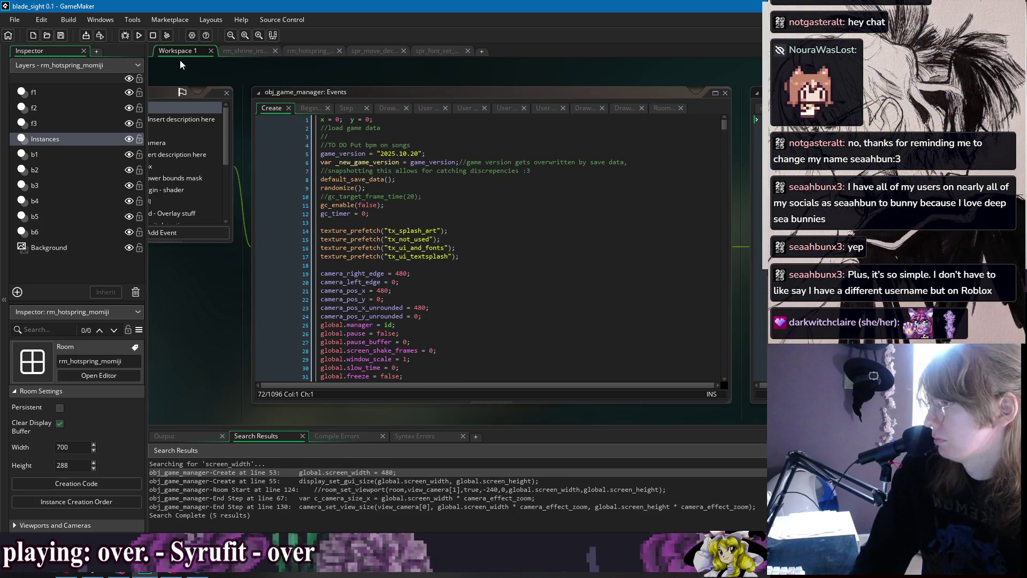
Run blade_sight, cycle the pixel grid overlay with G, and set the window to x2 with F4
{"action": "left_click", "coordinate": [139, 37]}
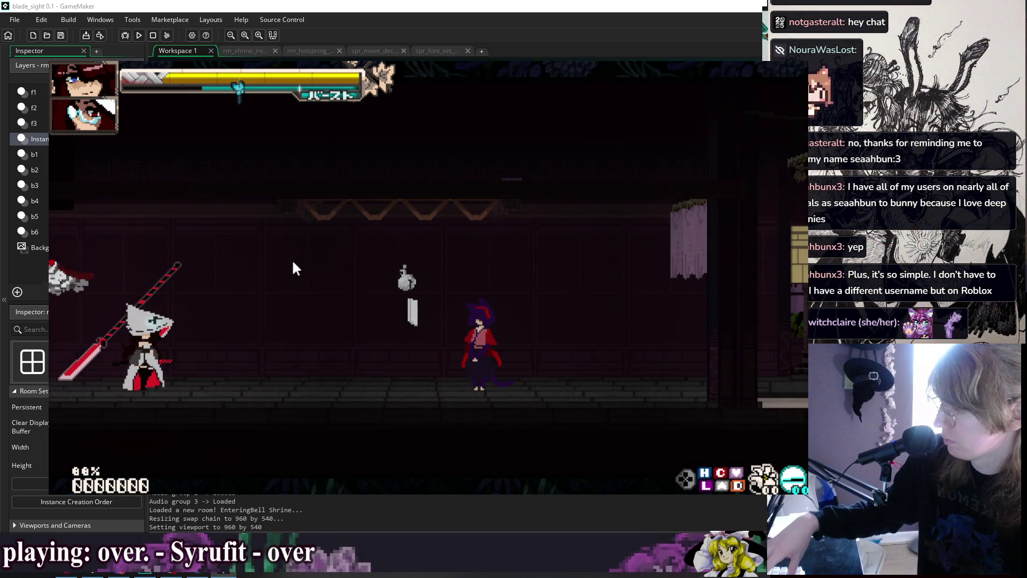
{"action": "key", "text": "g"}
{"action": "key", "text": "g"}
{"action": "key", "text": "g"}
{"action": "key", "text": "g"}
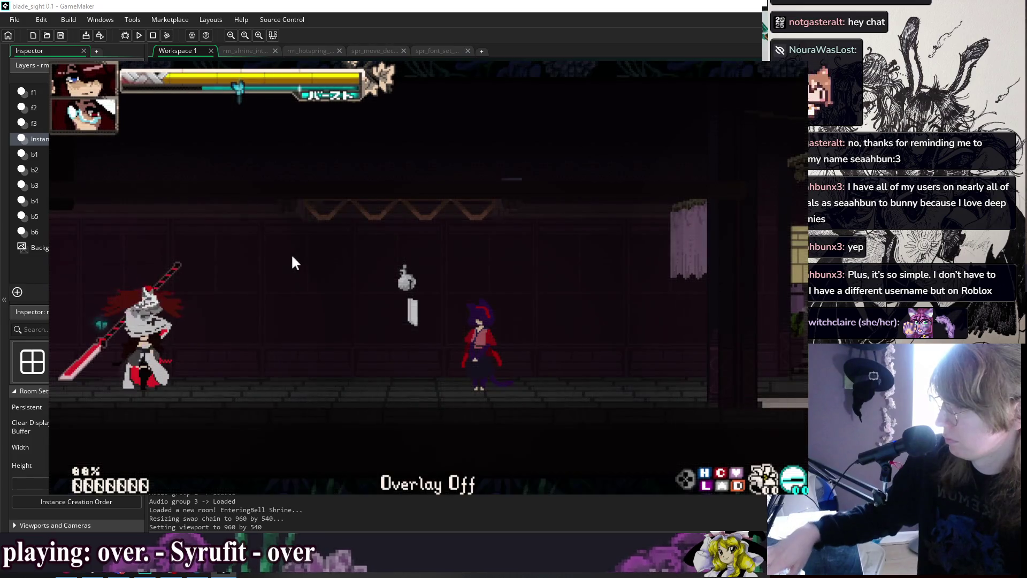
{"action": "key", "text": "F4"}
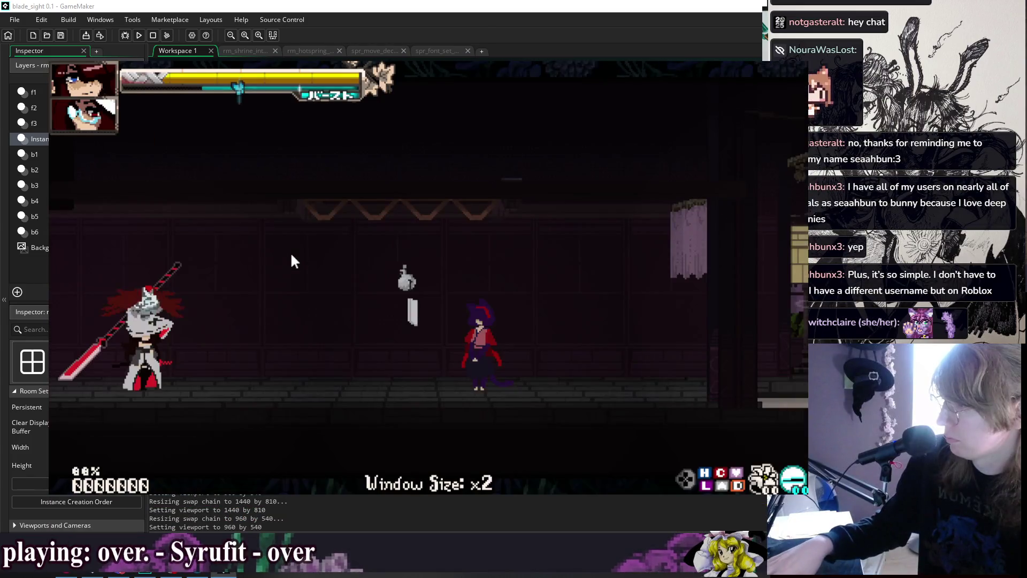
{"action": "key", "text": "F4"}
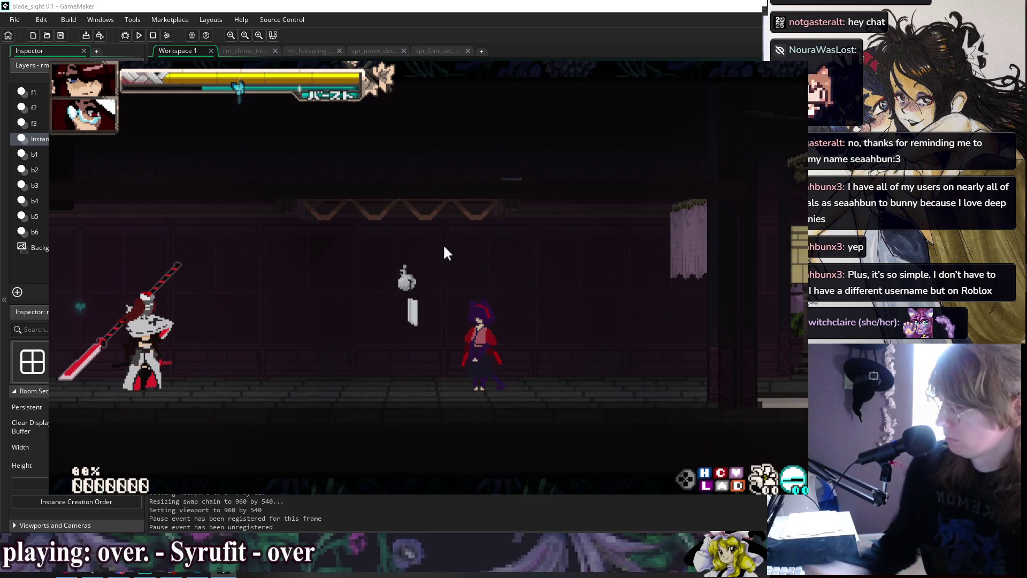
Cycle the game window between x2 and larger sizes with F4, then close the game
{"action": "key", "text": "F4"}
{"action": "key", "text": "F4"}
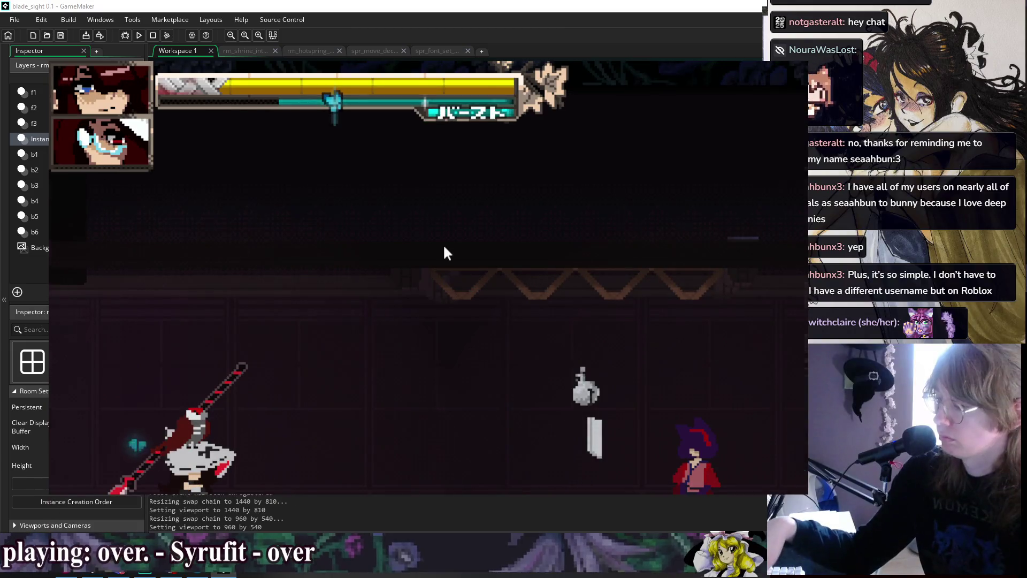
{"action": "key", "text": "F4"}
{"action": "key", "text": "F4"}
{"action": "key", "text": "F4"}
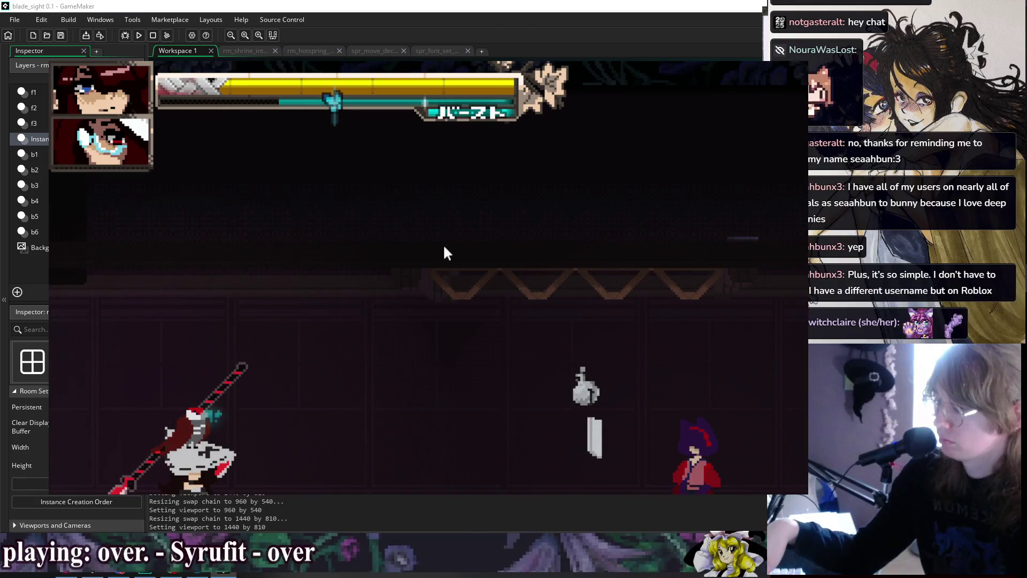
{"action": "key", "text": "F4"}
{"action": "key", "text": "F4"}
{"action": "key", "text": "F4"}
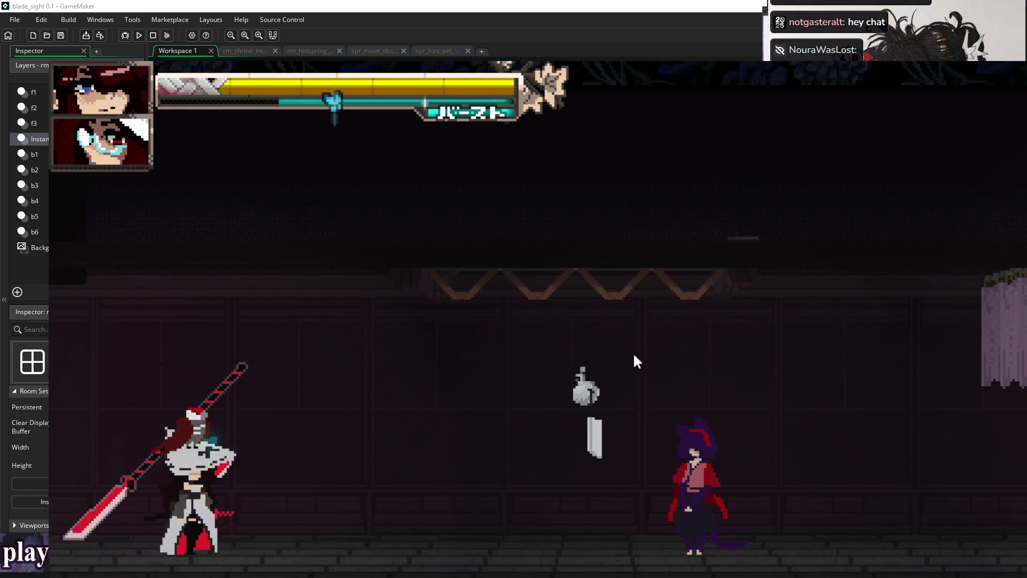
{"action": "key", "text": "F4"}
{"action": "key", "text": "F4"}
{"action": "key", "text": "F4"}
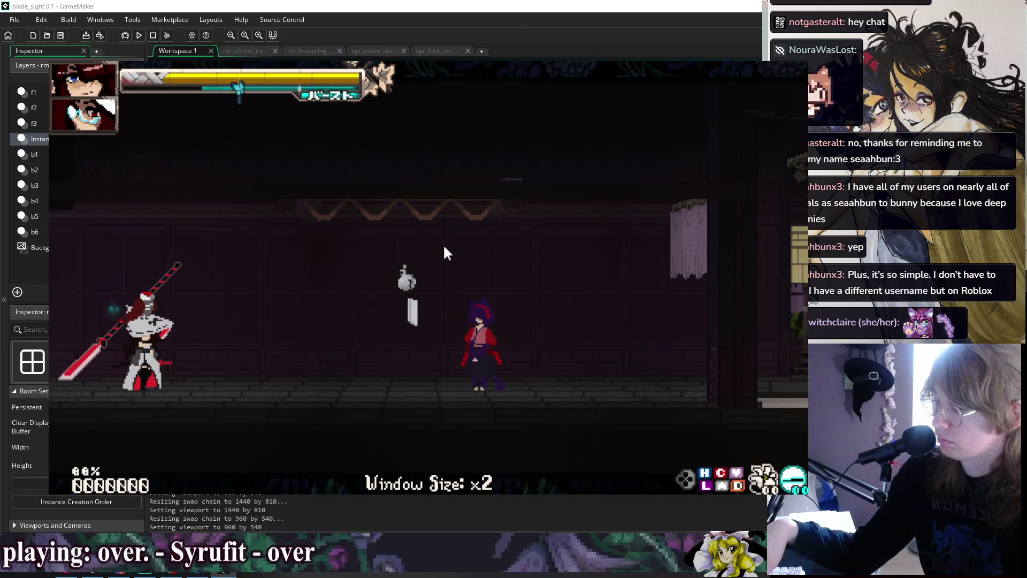
{"action": "key", "text": "F4"}
{"action": "key", "text": "F4"}
{"action": "key", "text": "F4"}
{"action": "key", "text": "F4"}
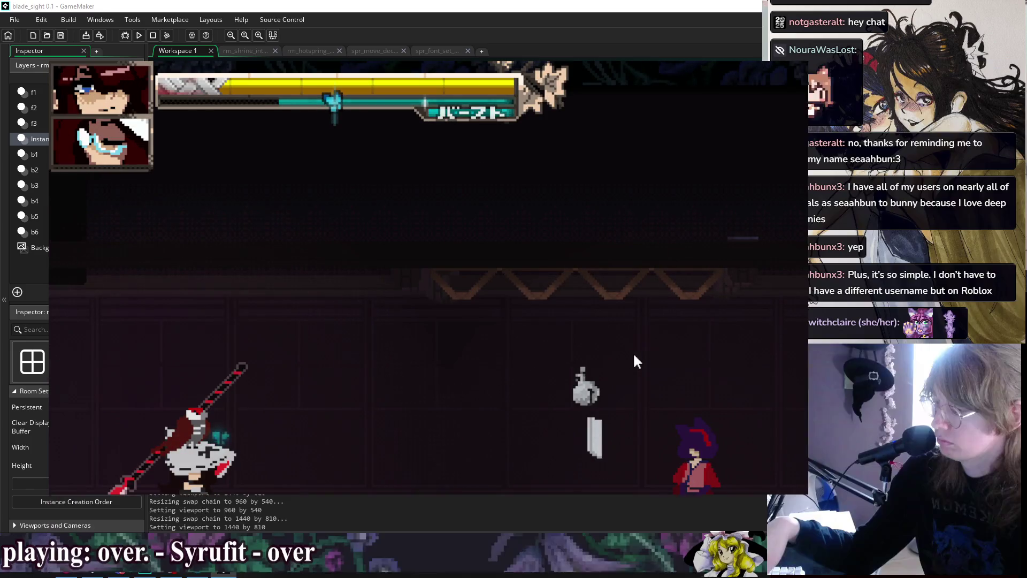
{"action": "key", "text": "F4"}
{"action": "key", "text": "F4"}
{"action": "key", "text": "F4"}
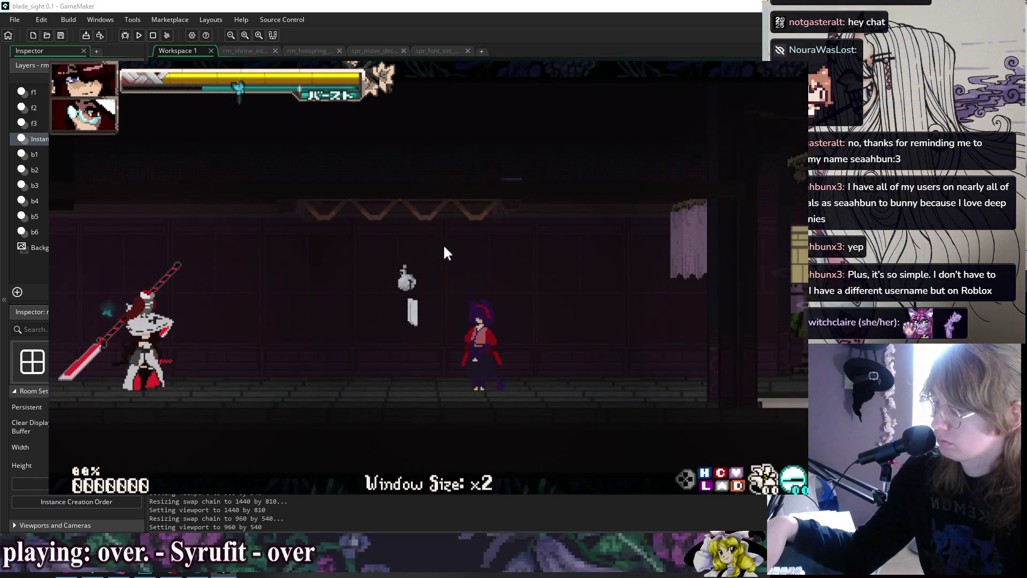
{"action": "key", "text": "F4"}
{"action": "key", "text": "F4"}
{"action": "key", "text": "F4"}
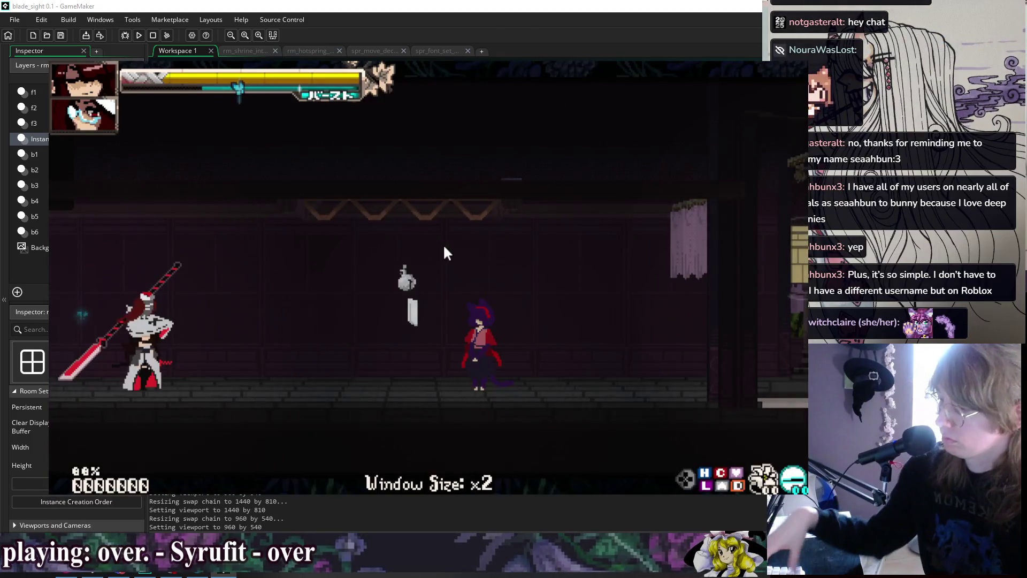
{"action": "key", "text": "Escape"}
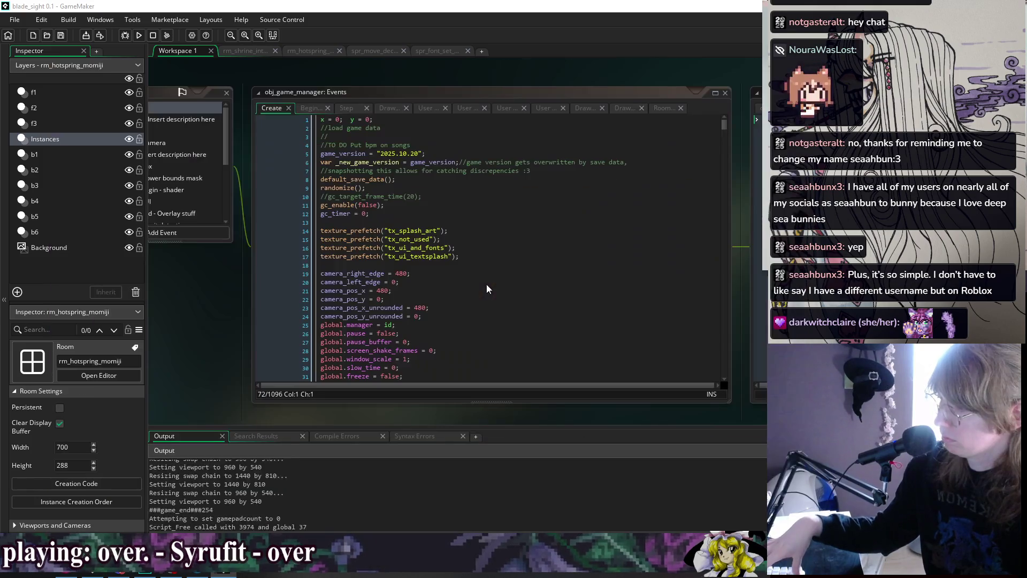
Insert camera_set_view_size via autocomplete on a new line 39 after window_set_size
{"action": "left_click", "coordinate": [493, 255]}
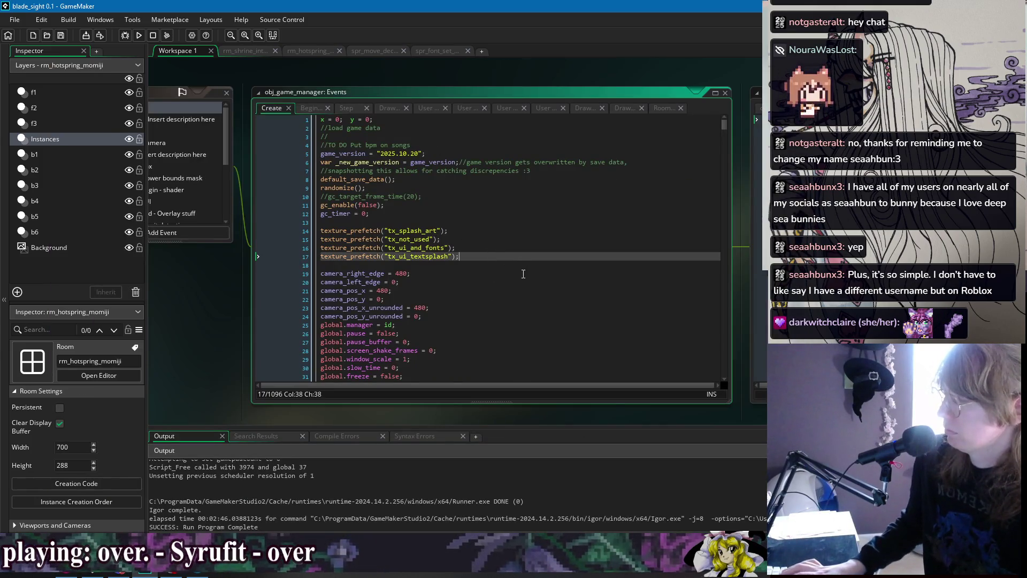
{"action": "key", "text": "Down"}
{"action": "key", "text": "Down"}
{"action": "key", "text": "Down"}
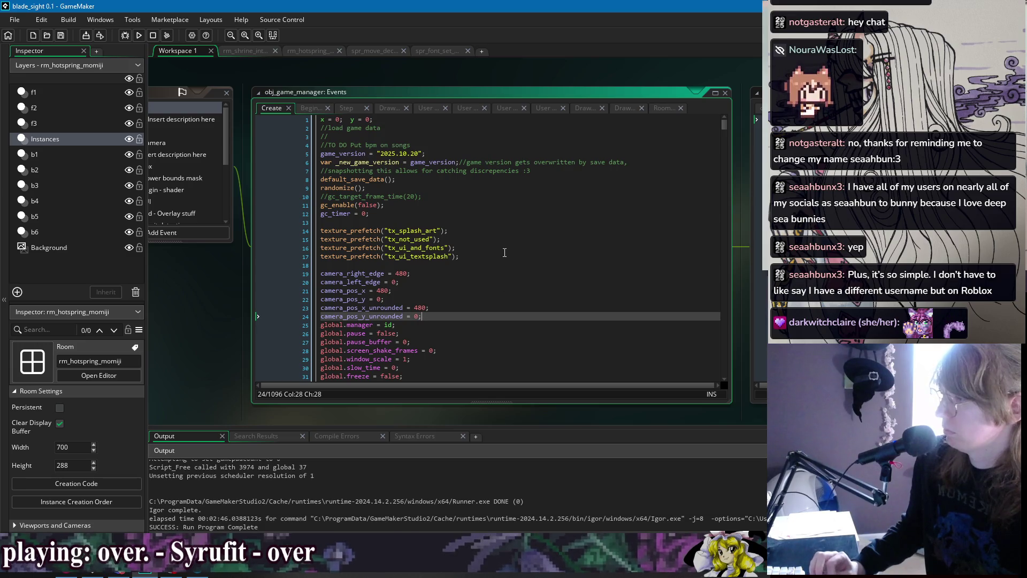
{"action": "scroll", "coordinate": [497, 263], "scroll_direction": "down", "scroll_amount": 5}
{"action": "left_click", "coordinate": [482, 266]}
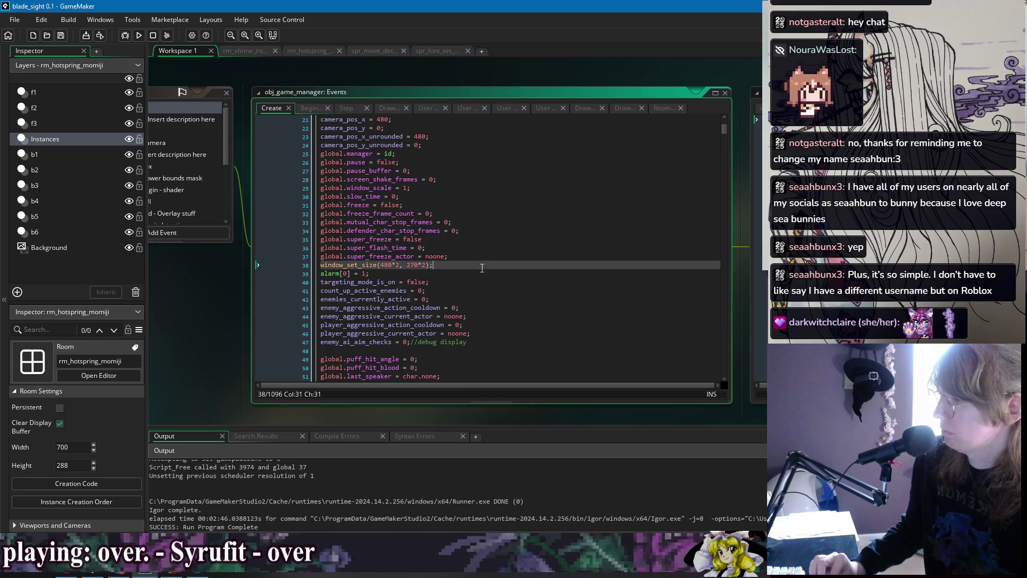
{"action": "key", "text": "Return"}
{"action": "type", "text": "set_vie"}
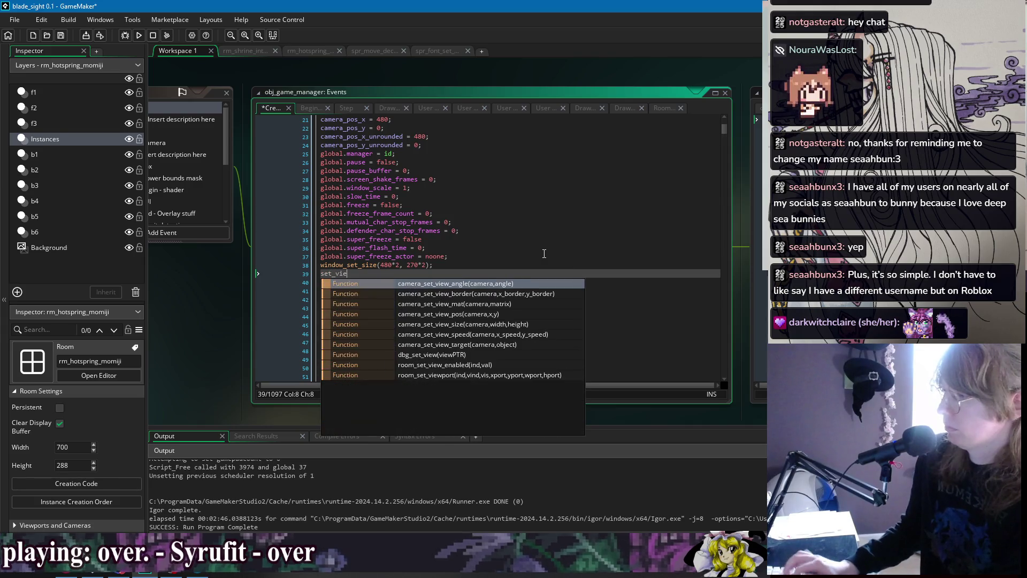
{"action": "key", "text": "Down"}
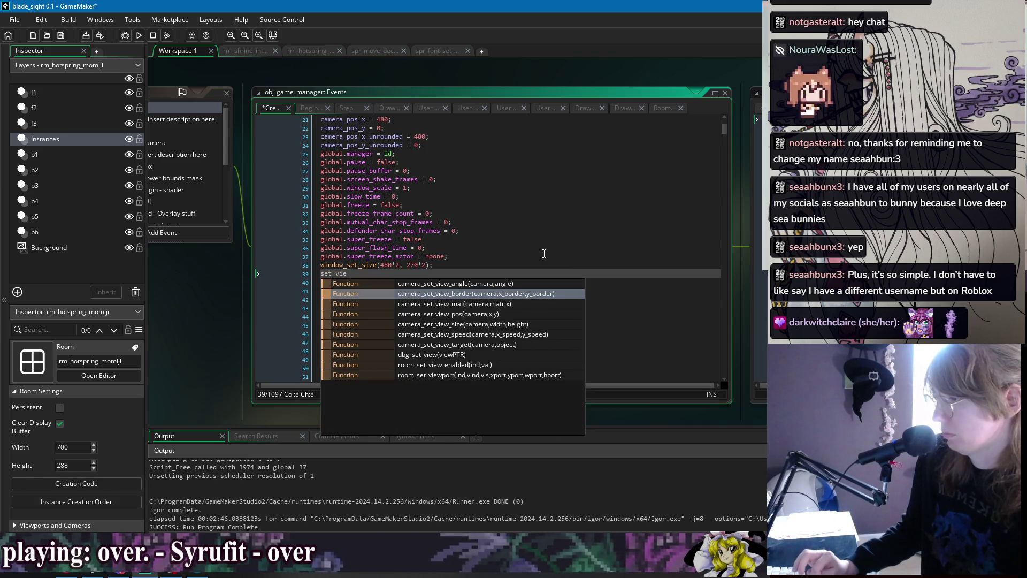
{"action": "key", "text": "Down"}
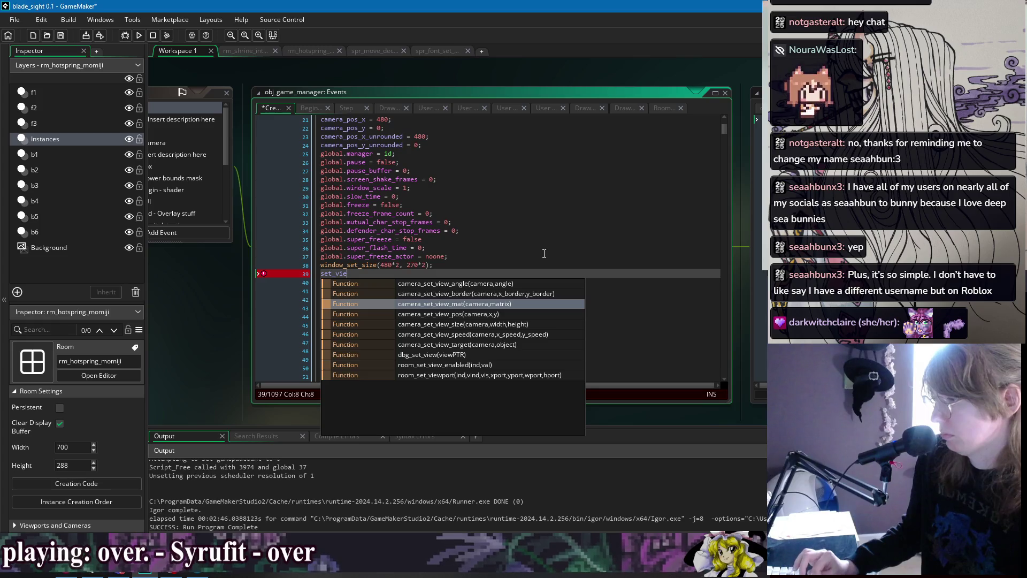
{"action": "key", "text": "Down"}
{"action": "key", "text": "Down"}
{"action": "key", "text": "Return"}
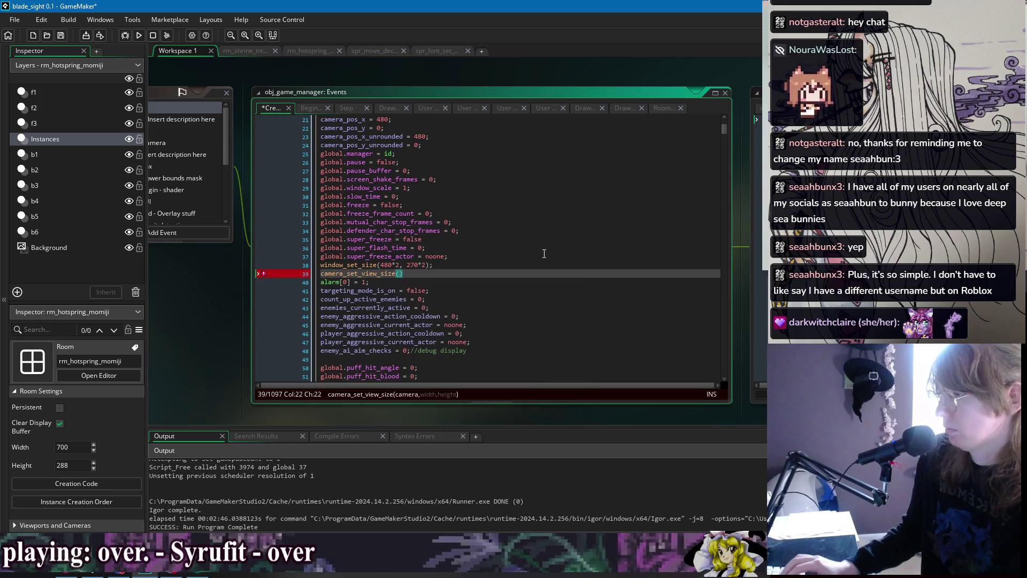
Complete the call as camera_set_view_size(view_camera[0], 480*2, 270*2);
{"action": "type", "text": "vew"}
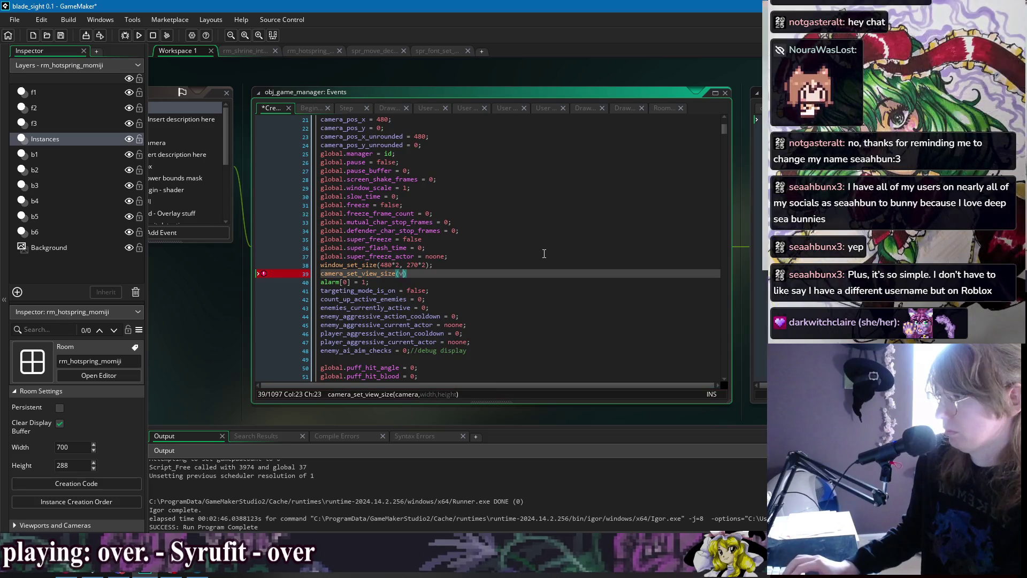
{"action": "type", "text": "iew_"}
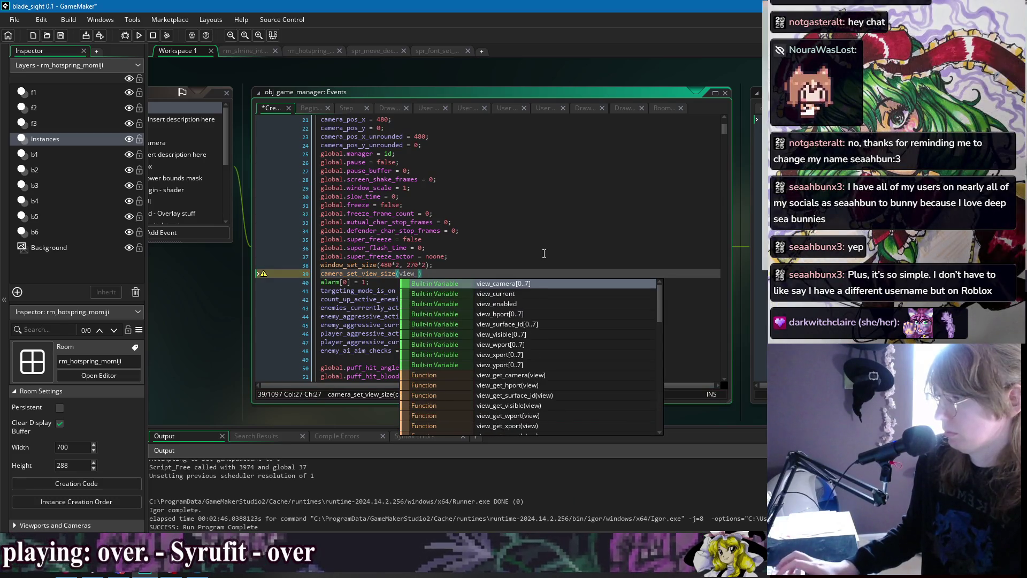
{"action": "key", "text": "Down"}
{"action": "key", "text": "Down"}
{"action": "key", "text": "Down"}
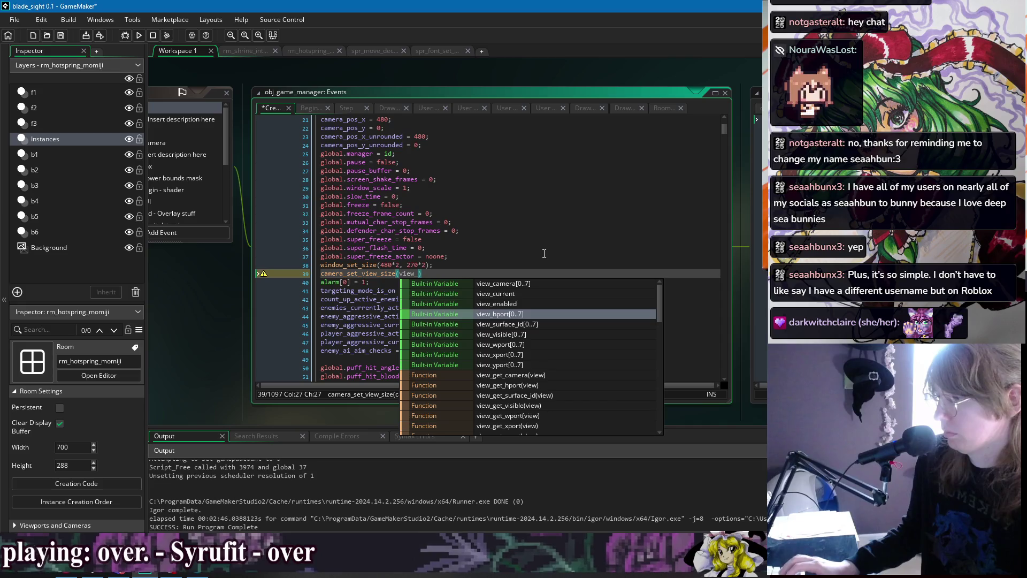
{"action": "key", "text": "Up"}
{"action": "key", "text": "Up"}
{"action": "key", "text": "Up"}
{"action": "key", "text": "Down"}
{"action": "key", "text": "Down"}
{"action": "key", "text": "Down"}
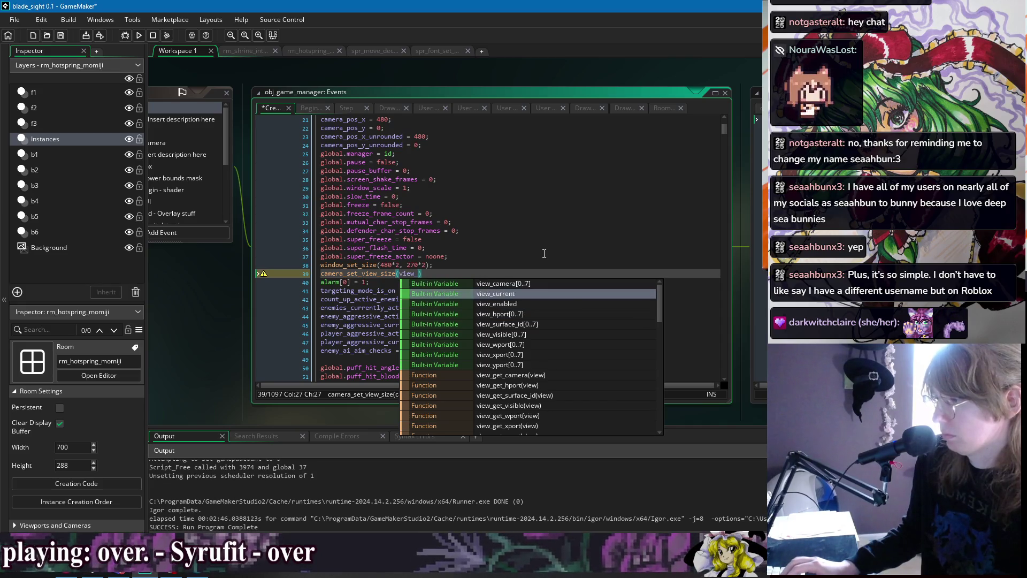
{"action": "key", "text": "Down"}
{"action": "key", "text": "Down"}
{"action": "key", "text": "Down"}
{"action": "key", "text": "Up"}
{"action": "key", "text": "Up"}
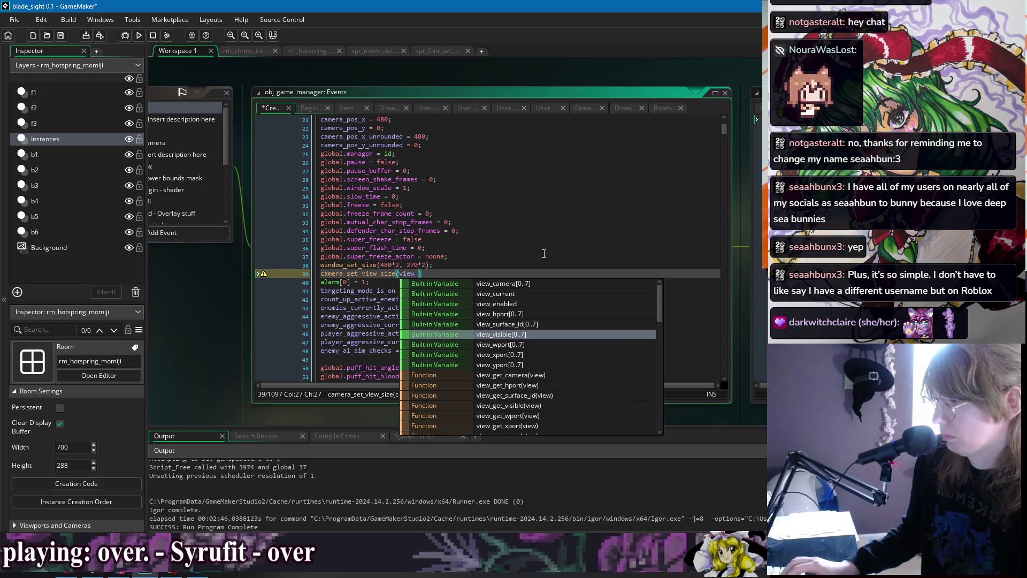
{"action": "key", "text": "Up"}
{"action": "key", "text": "Up"}
{"action": "key", "text": "Up"}
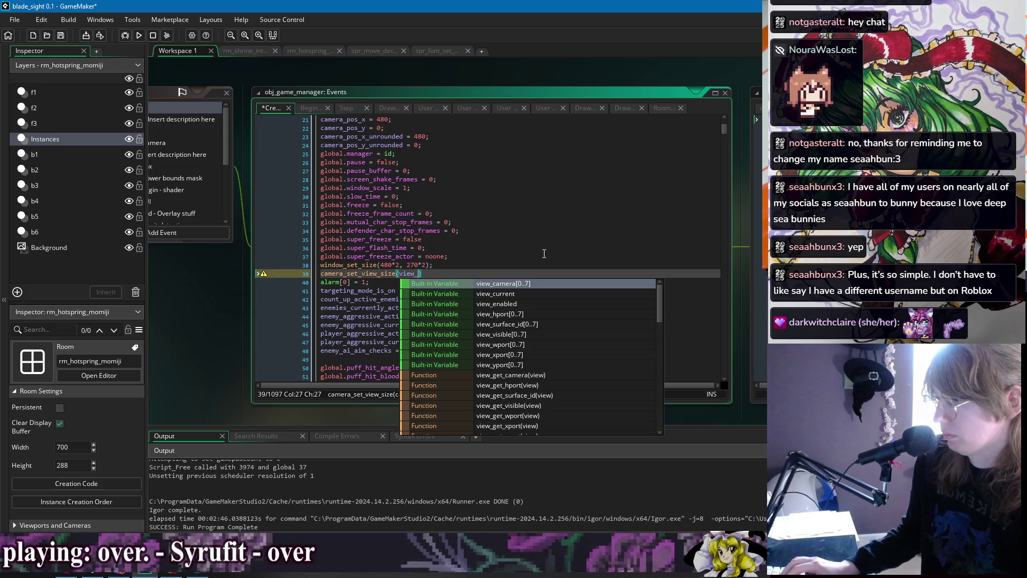
{"action": "key", "text": "Return"}
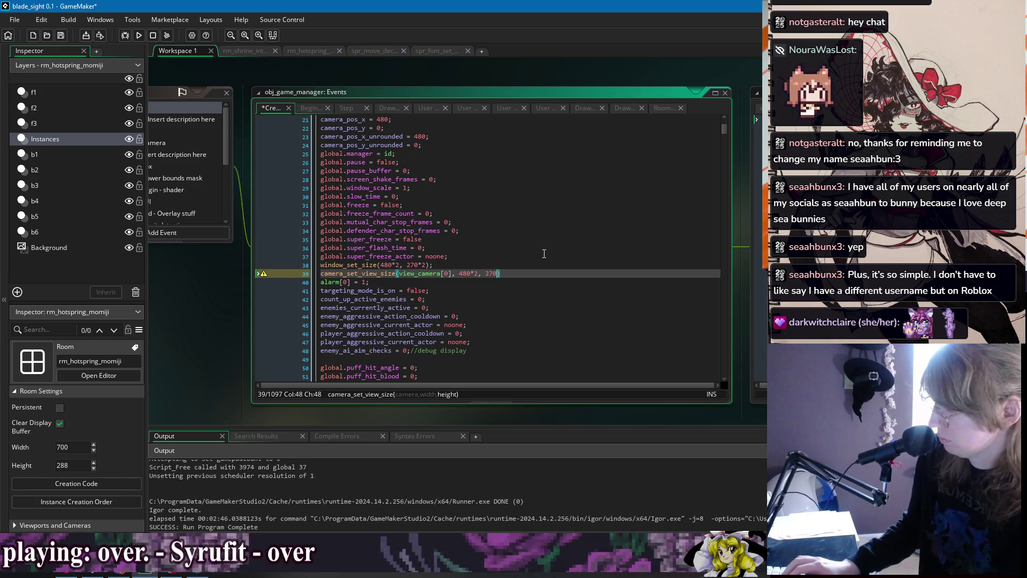
{"action": "type", "text": ");"}
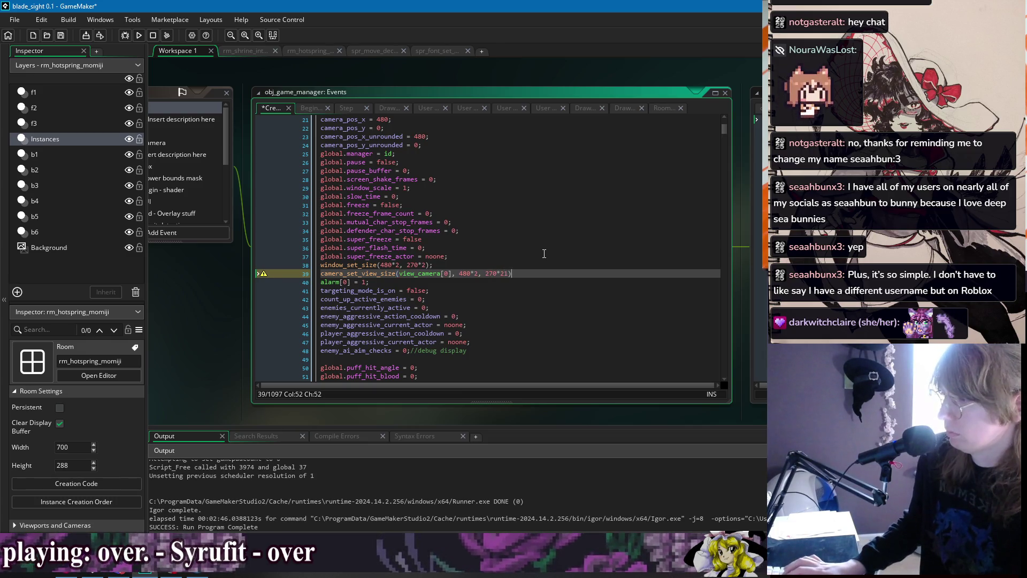
{"action": "type", "text": ");"}
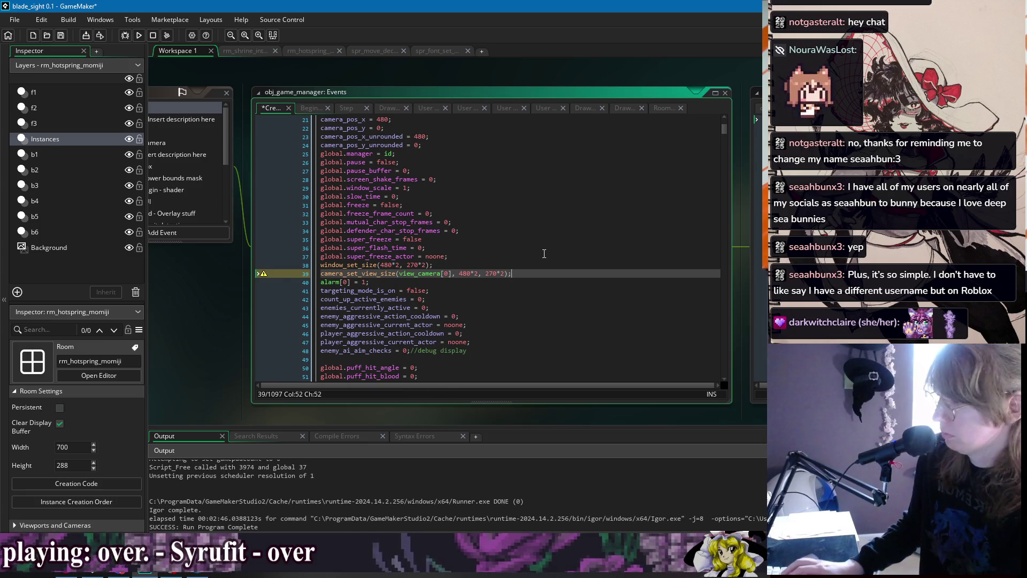
{"action": "double_click", "coordinate": [367, 265]}
{"action": "key", "text": "ctrl+f"}
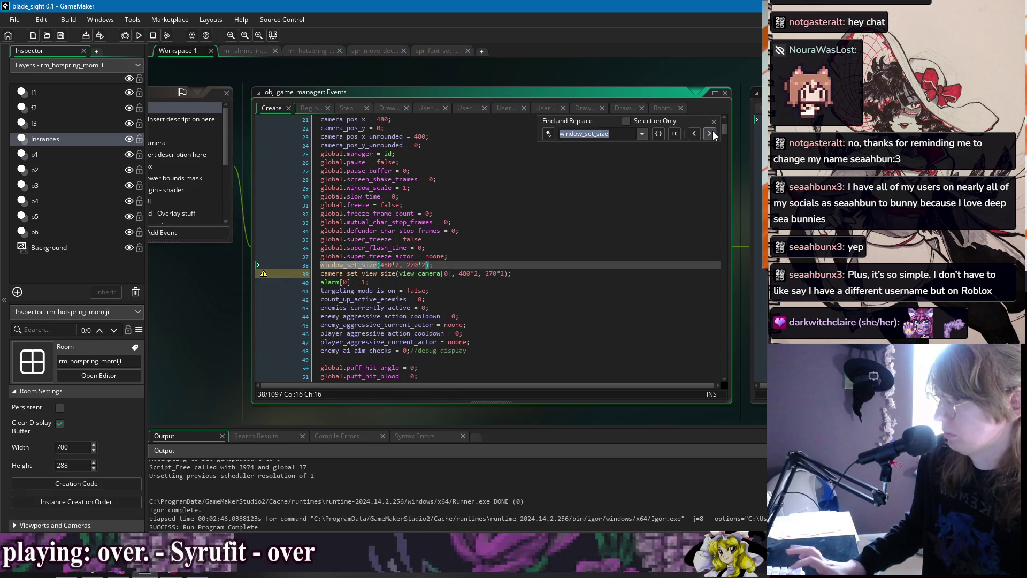
Delete the new camera line, comment out window_set_size on line 38, and save
{"action": "left_click", "coordinate": [709, 133]}
{"action": "left_click", "coordinate": [693, 133]}
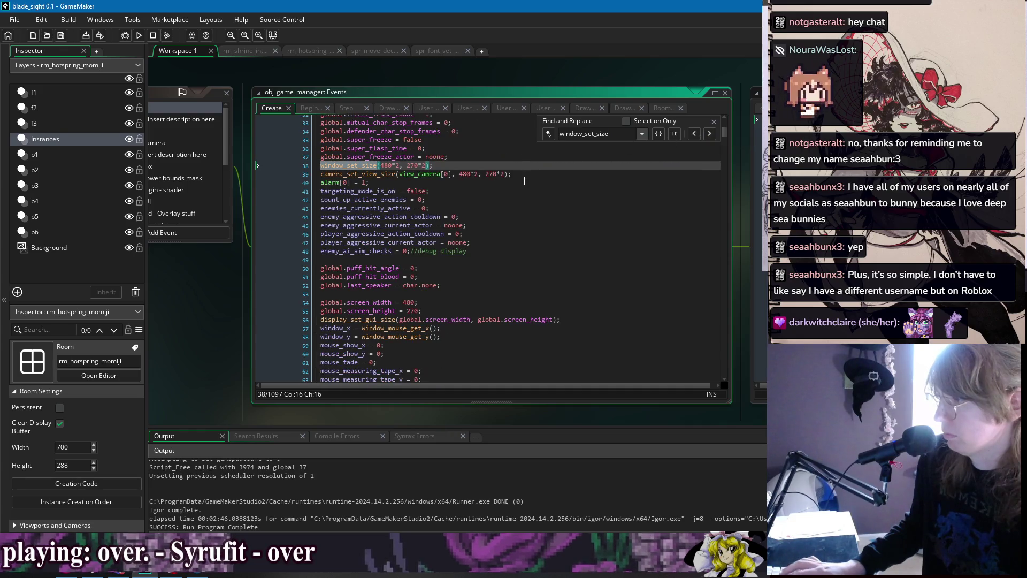
{"action": "left_click_drag", "start_coordinate": [521, 175], "coordinate": [433, 165]}
{"action": "key", "text": "BackSpace"}
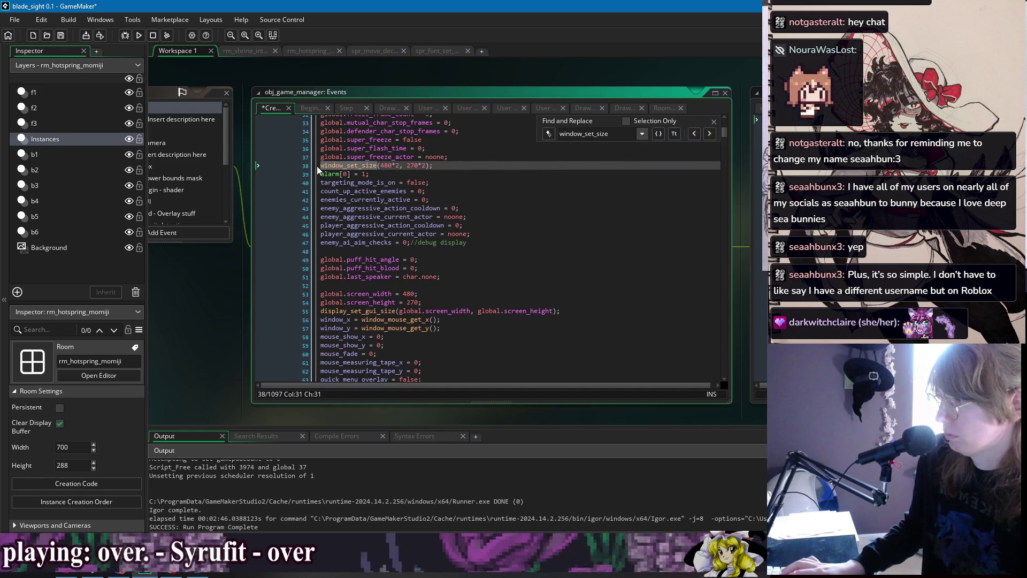
{"action": "left_click", "coordinate": [317, 169]}
{"action": "type", "text": "/"}
{"action": "key", "text": "shift+End"}
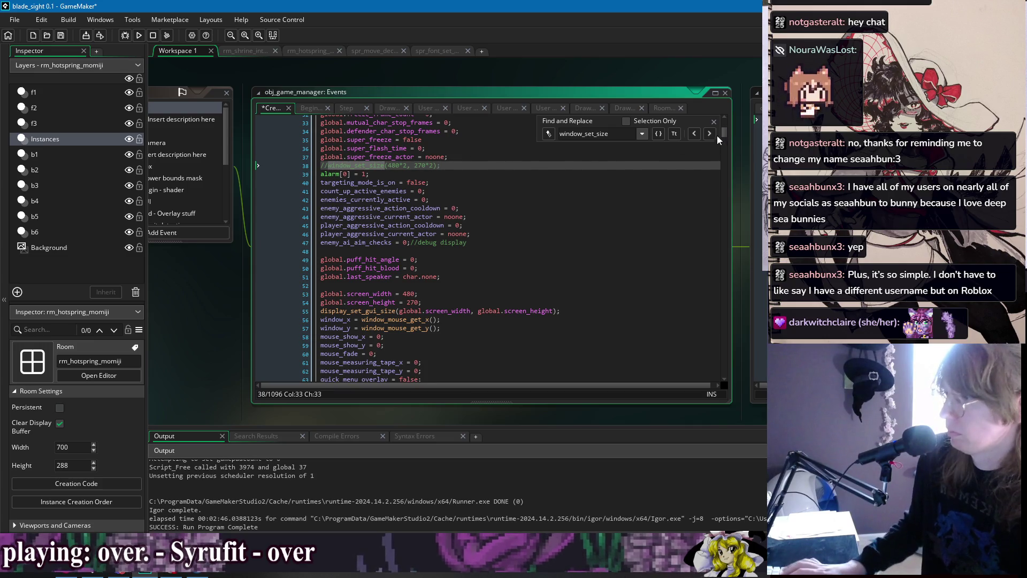
{"action": "key", "text": "ctrl+s"}
Paste the camera view line below line 920 using the window_scale size arguments
{"action": "left_click", "coordinate": [710, 133]}
{"action": "left_click", "coordinate": [715, 167]}
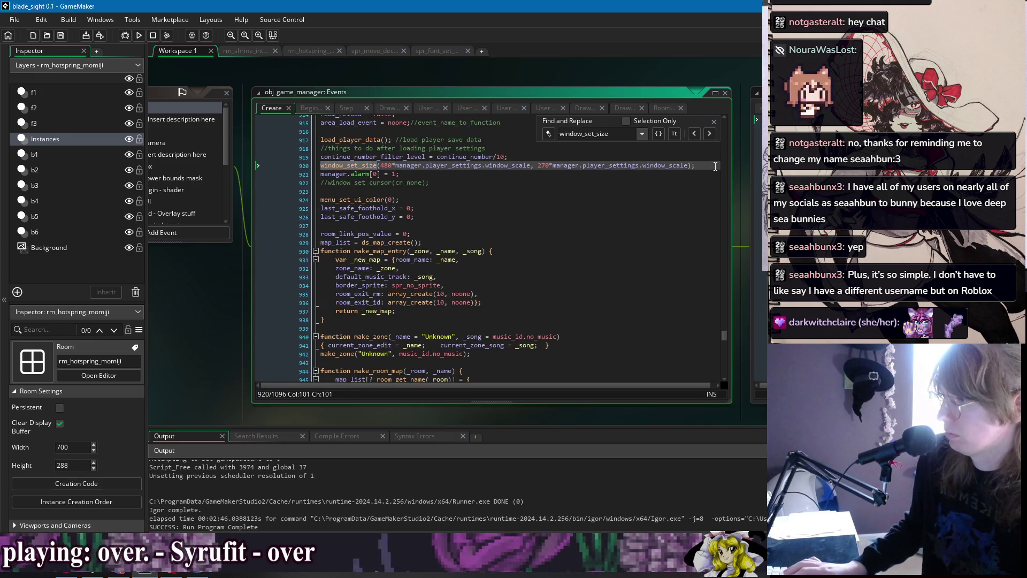
{"action": "key", "text": "Return"}
{"action": "type", "text": "camera_set_view_size(view_camera[0], 480*2, 270*2);"}
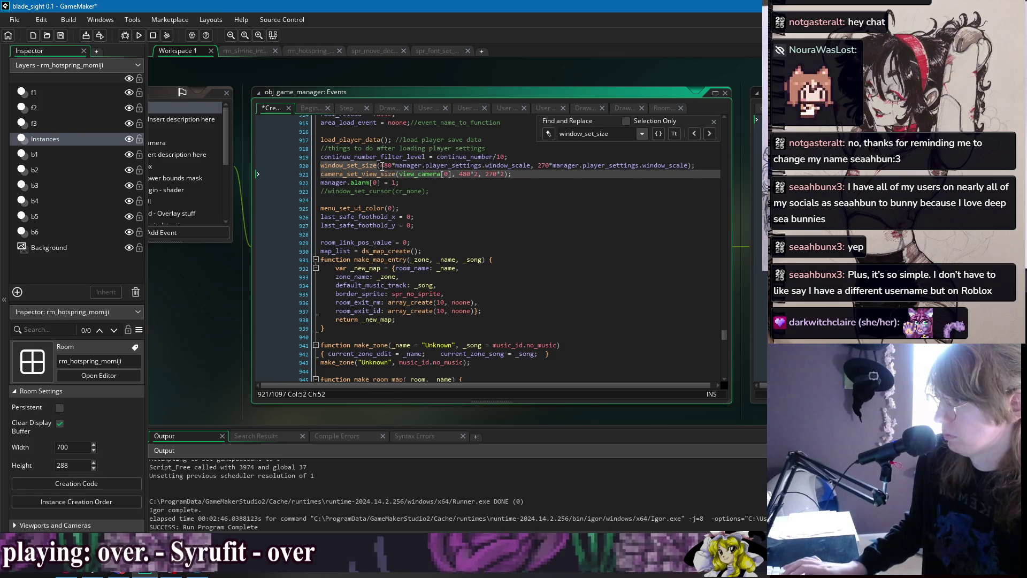
{"action": "left_click_drag", "start_coordinate": [382, 165], "coordinate": [689, 168]}
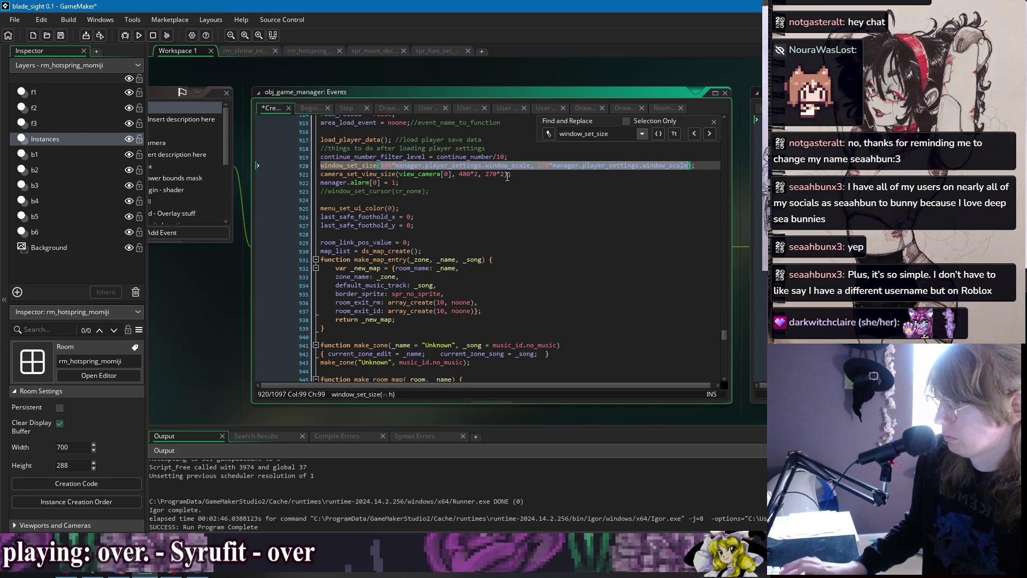
{"action": "left_click_drag", "start_coordinate": [507, 176], "coordinate": [466, 177]}
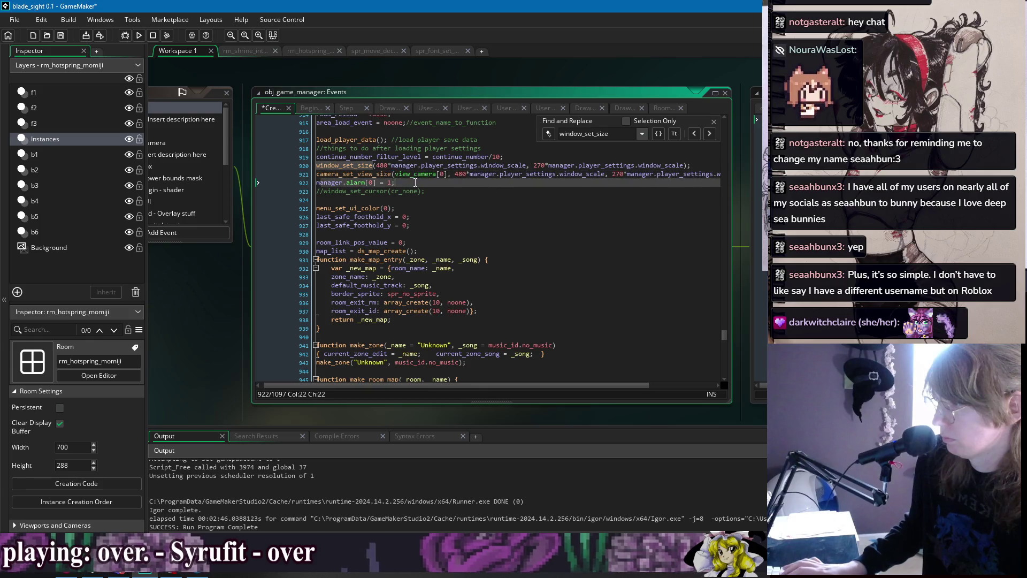
Run the game to test the new window scaling
{"action": "left_click", "coordinate": [384, 182]}
{"action": "key", "text": "Up"}
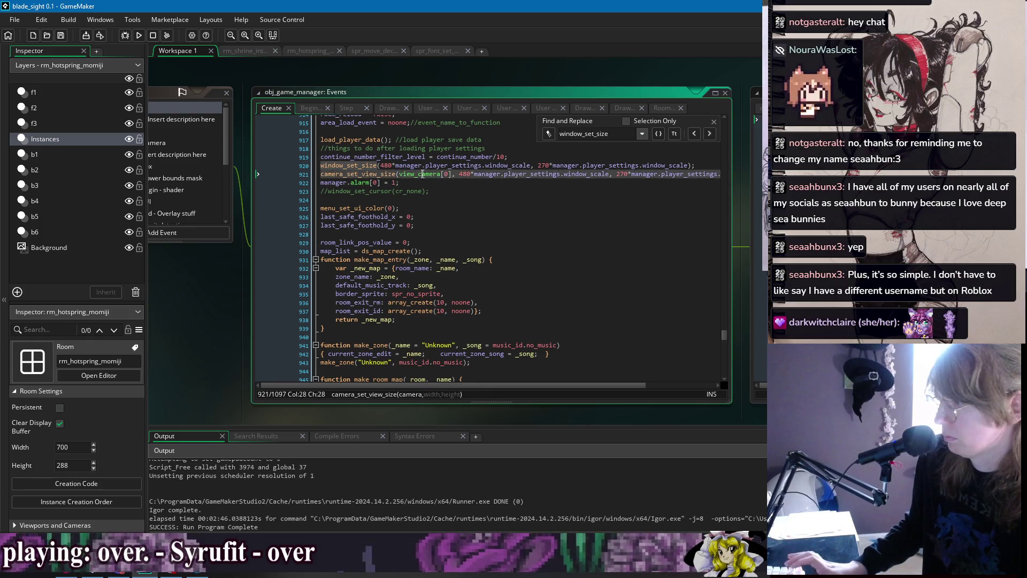
{"action": "key", "text": "End"}
{"action": "key", "text": "Down"}
{"action": "key", "text": "Down"}
{"action": "left_click", "coordinate": [368, 199]}
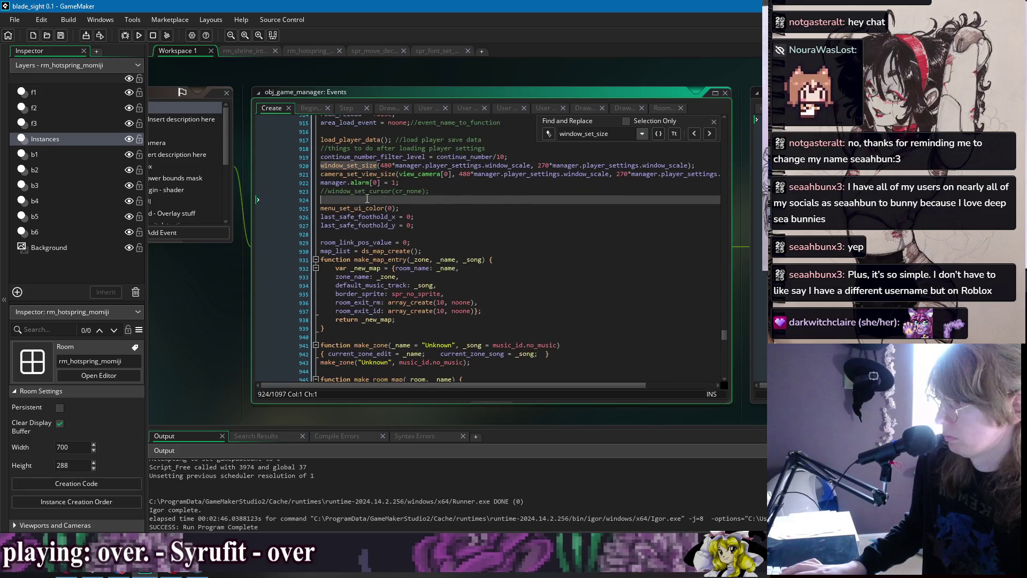
{"action": "left_click", "coordinate": [139, 35]}
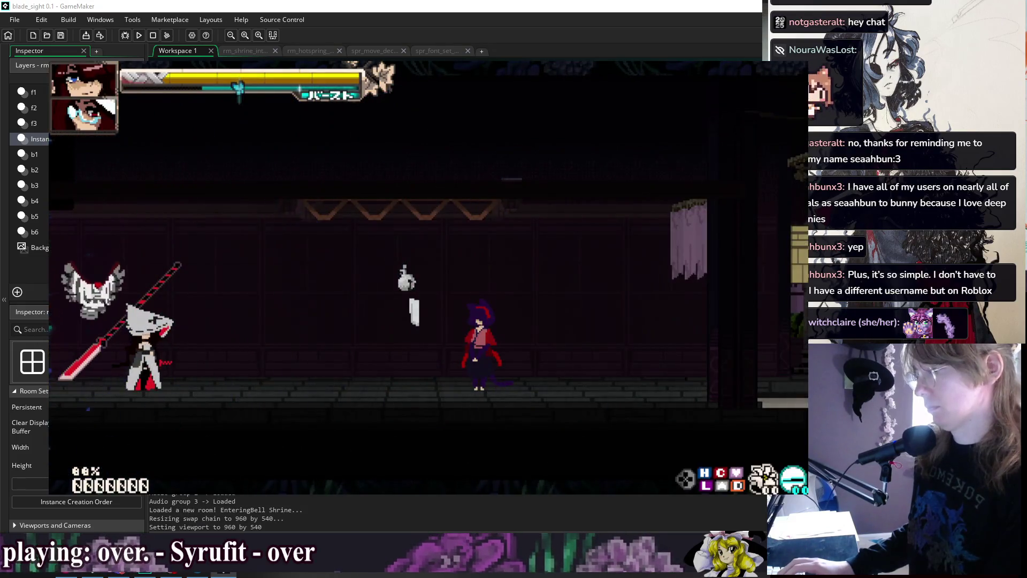
{"action": "key", "text": "F4"}
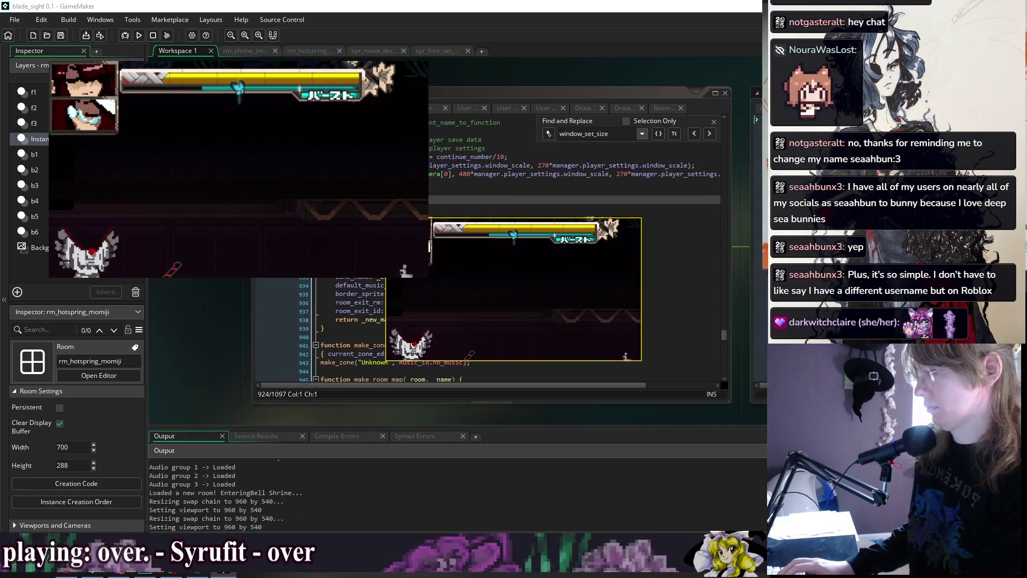
{"action": "key", "text": "F4"}
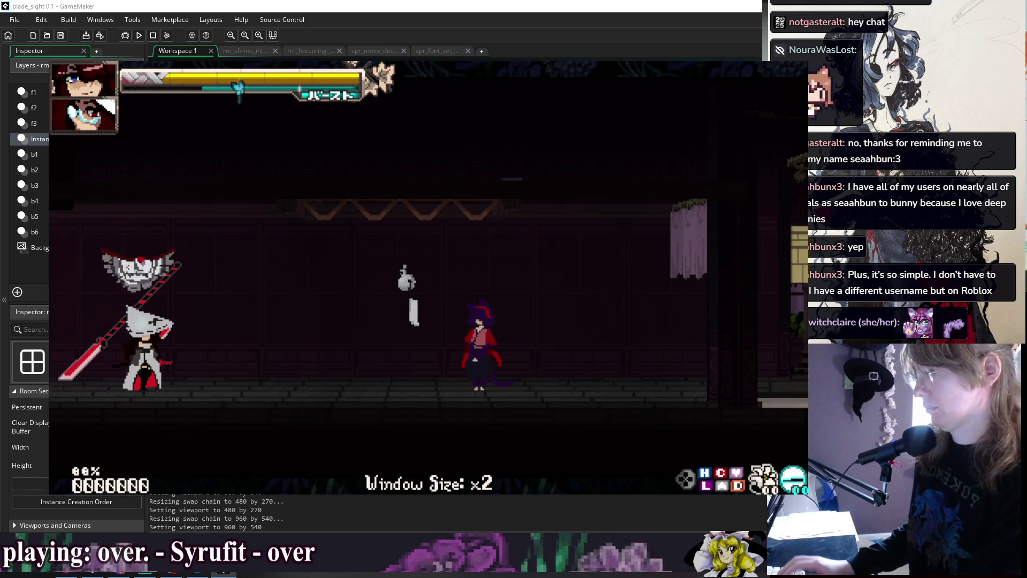
{"action": "key", "text": "Escape"}
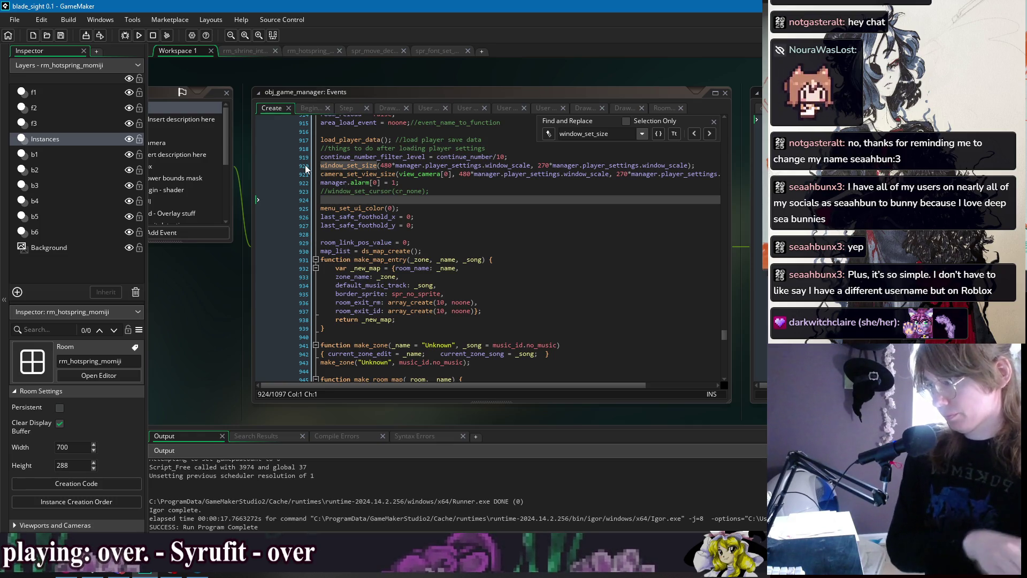
Search the project for window_set_size and delete the commented-out window_set_size line
{"action": "left_click_drag", "start_coordinate": [315, 174], "coordinate": [701, 174]}
{"action": "key", "text": "ctrl+c"}
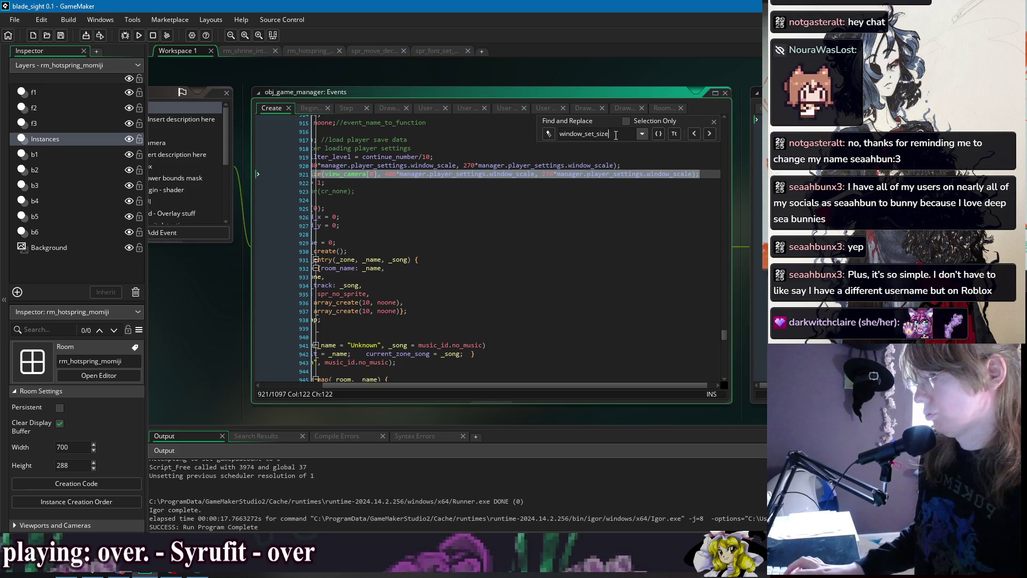
{"action": "key", "text": "ctrl+shift+f"}
{"action": "left_click", "coordinate": [277, 143]}
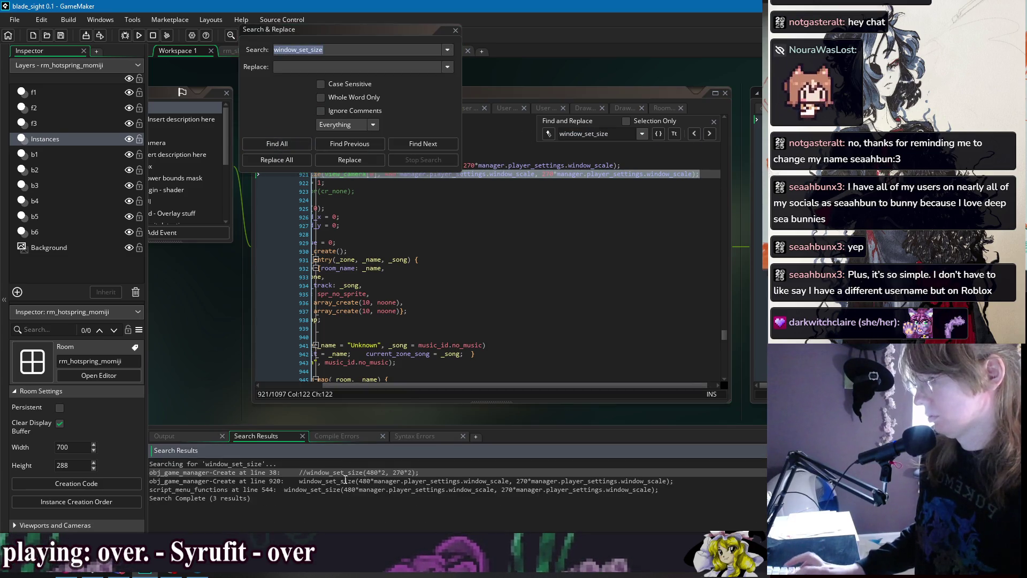
{"action": "double_click", "coordinate": [345, 472]}
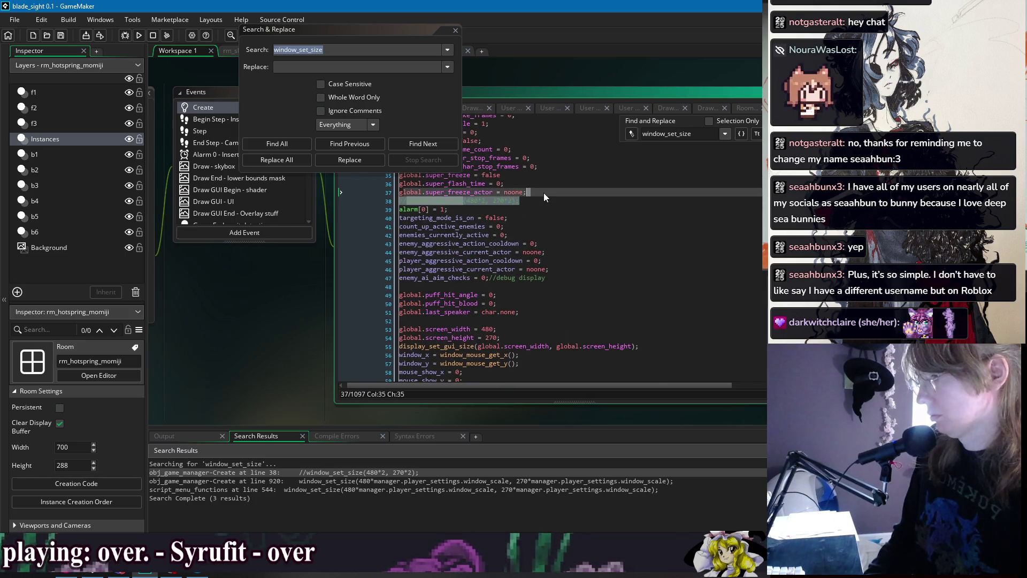
{"action": "key", "text": "Delete"}
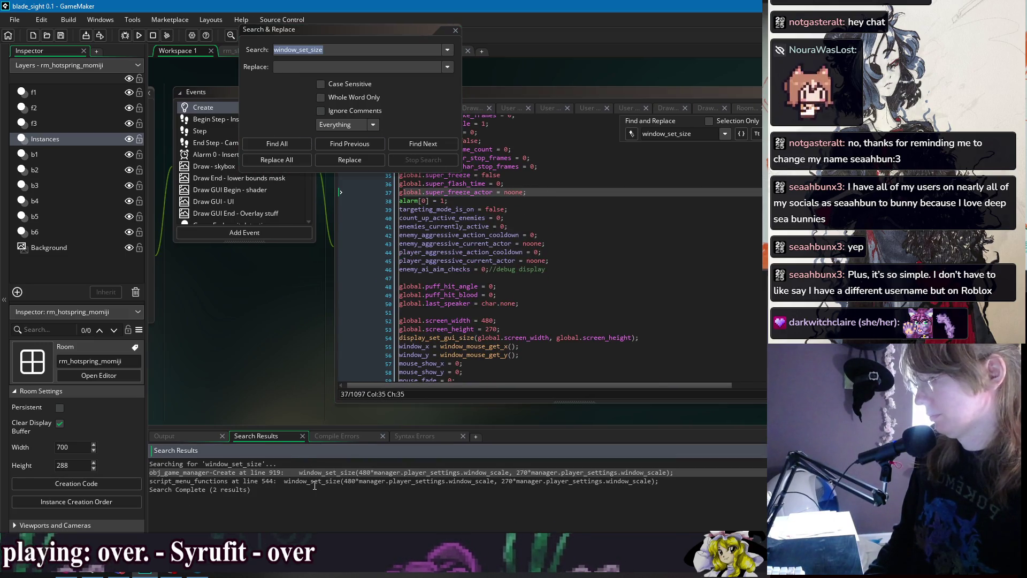
Add camera_set_view_size(view_camera[0], 480*scale, 270*scale) under window_set_size, then run the game
{"action": "left_click", "coordinate": [272, 142]}
{"action": "scroll", "coordinate": [448, 306], "scroll_direction": "down", "scroll_amount": 5}
{"action": "key", "text": "Return"}
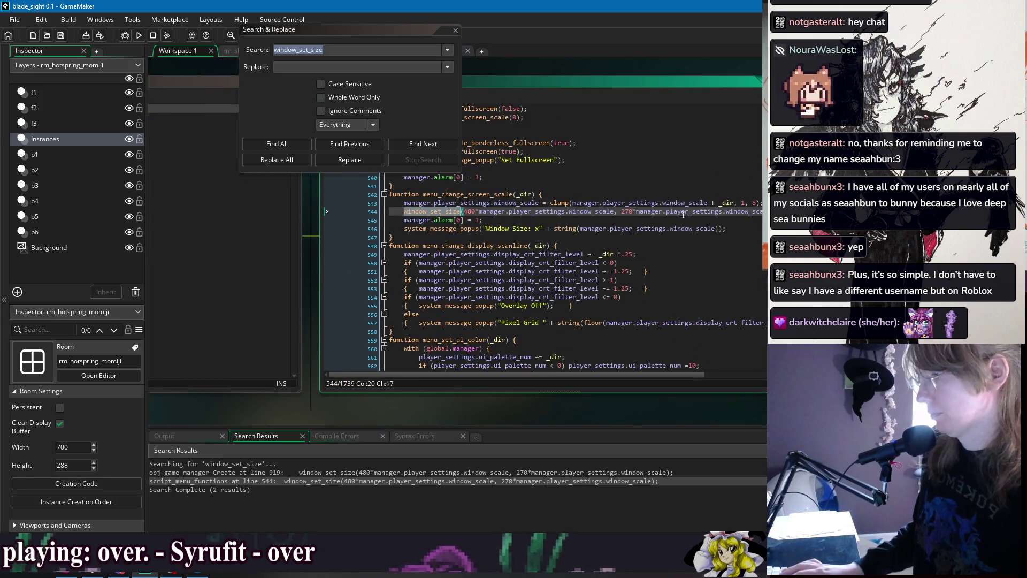
{"action": "key", "text": "End"}
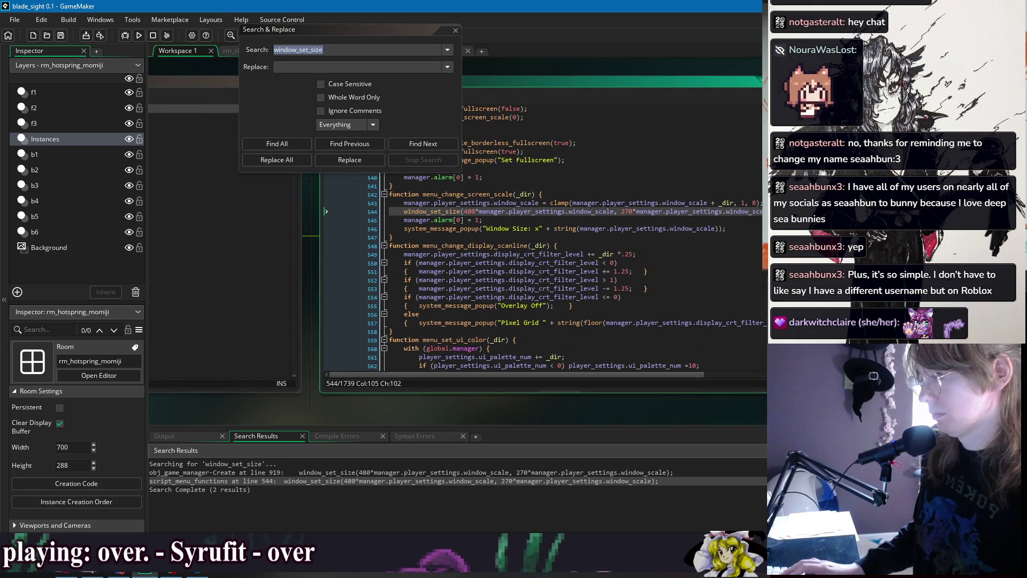
{"action": "key", "text": "ctrl+v"}
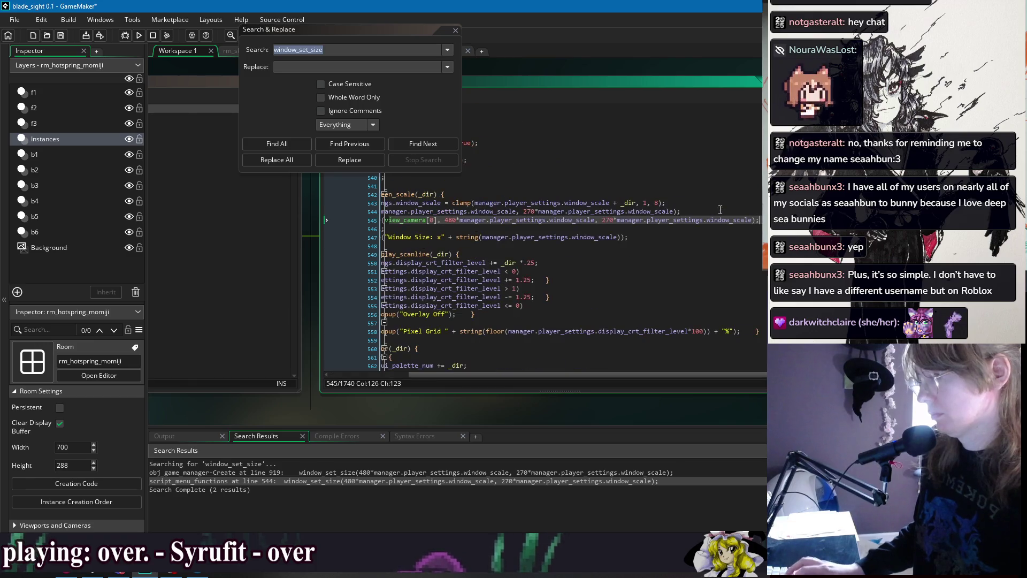
{"action": "key", "text": "Down"}
{"action": "key", "text": "Down"}
{"action": "key", "text": "Down"}
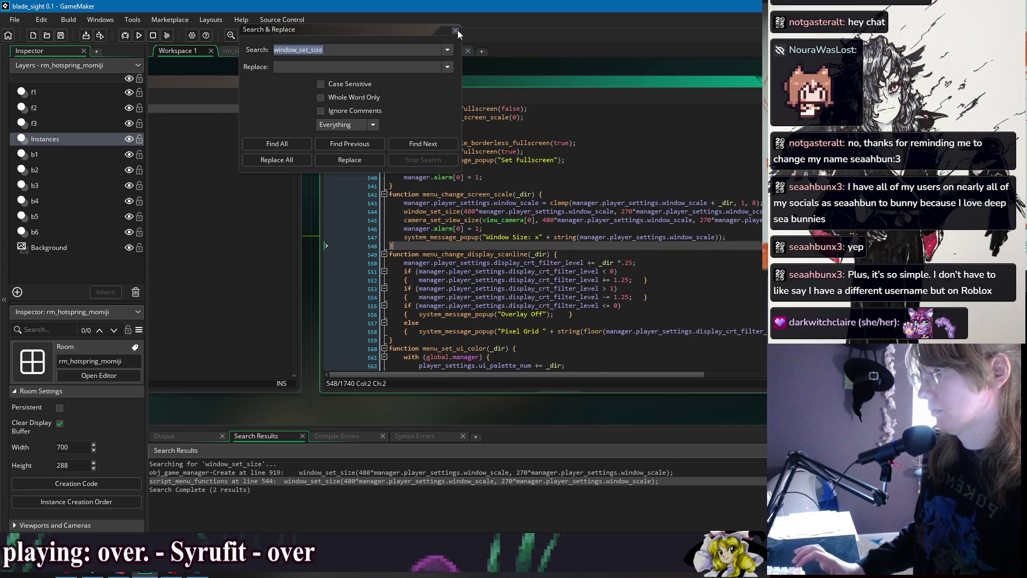
{"action": "left_click", "coordinate": [456, 30]}
{"action": "left_click", "coordinate": [140, 35]}
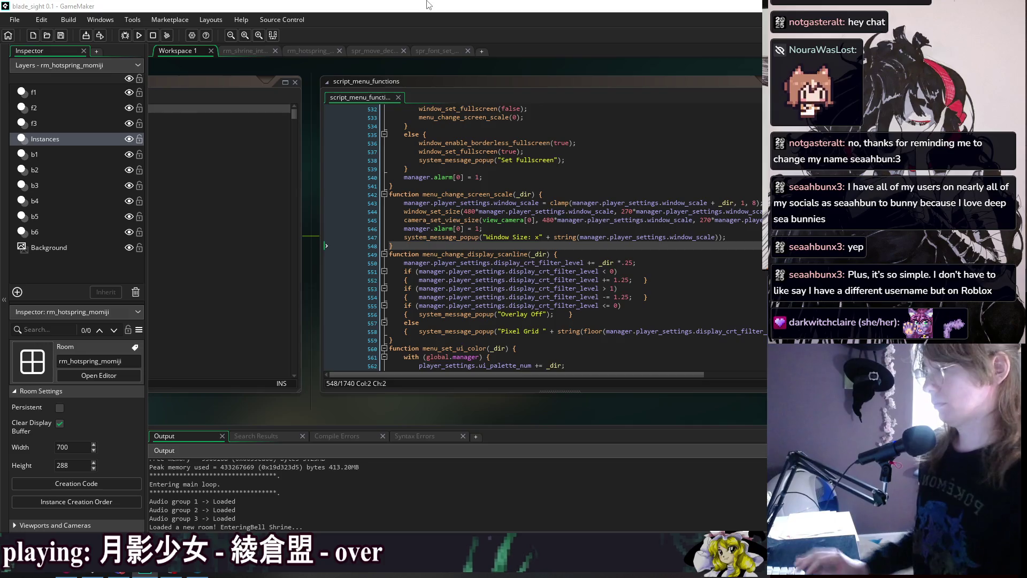
Cycle the running game's window scale with F4 through x3, x1 and up to x4, then close it
{"action": "key", "text": "Escape"}
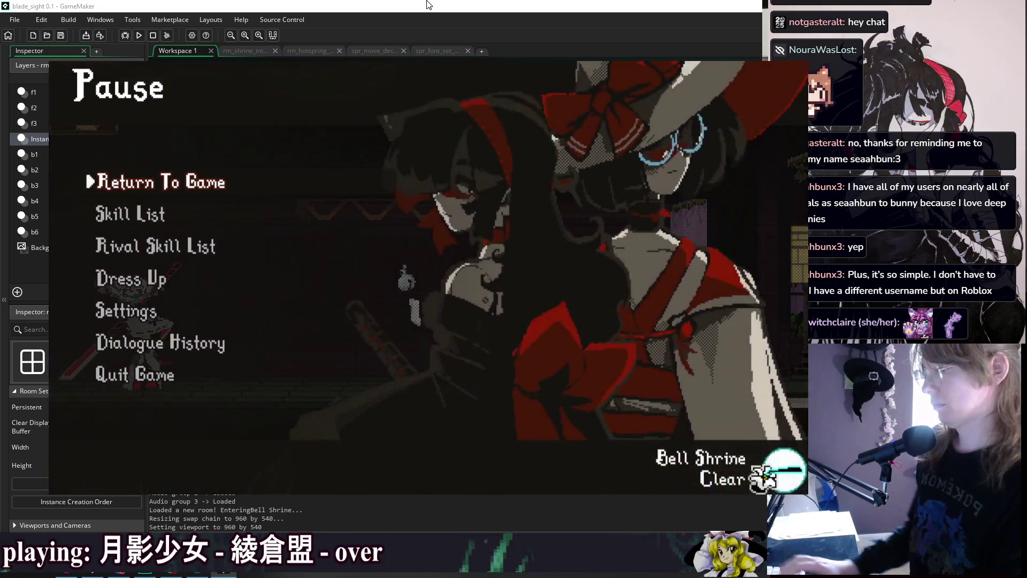
{"action": "key", "text": "Return"}
{"action": "key", "text": "F4"}
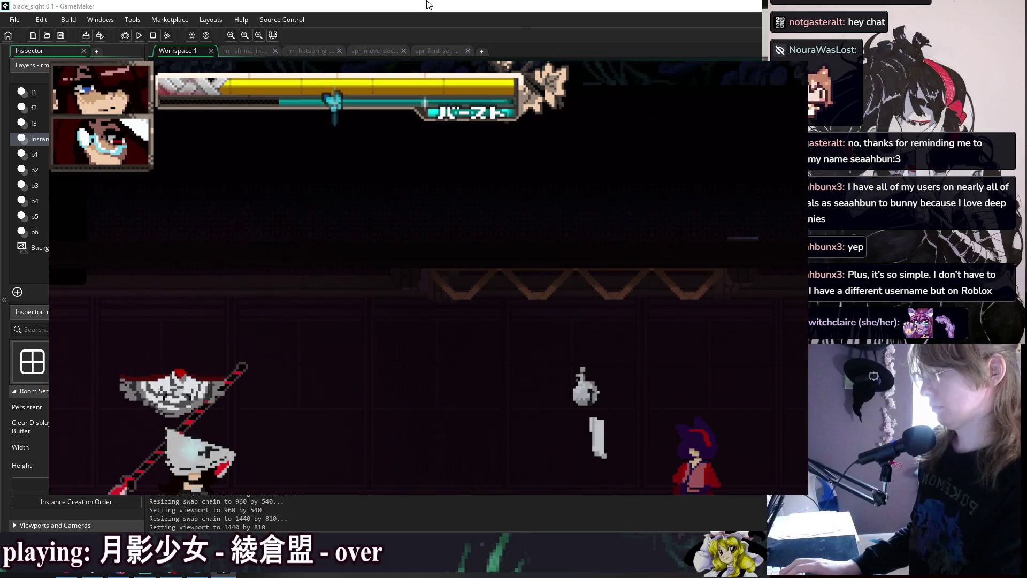
{"action": "key", "text": "F4"}
{"action": "key", "text": "F4"}
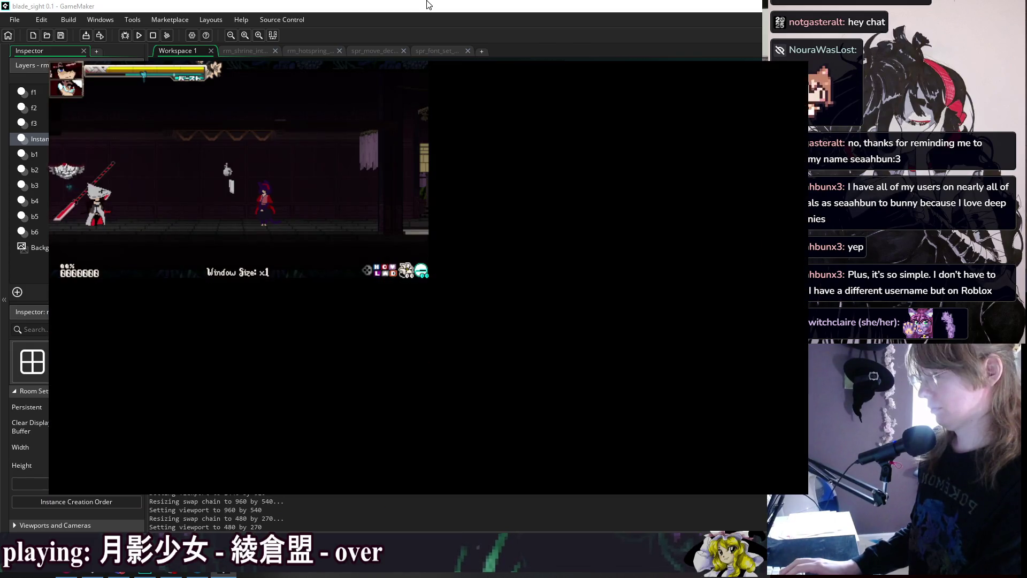
{"action": "key", "text": "F4"}
{"action": "key", "text": "F4"}
{"action": "key", "text": "F4"}
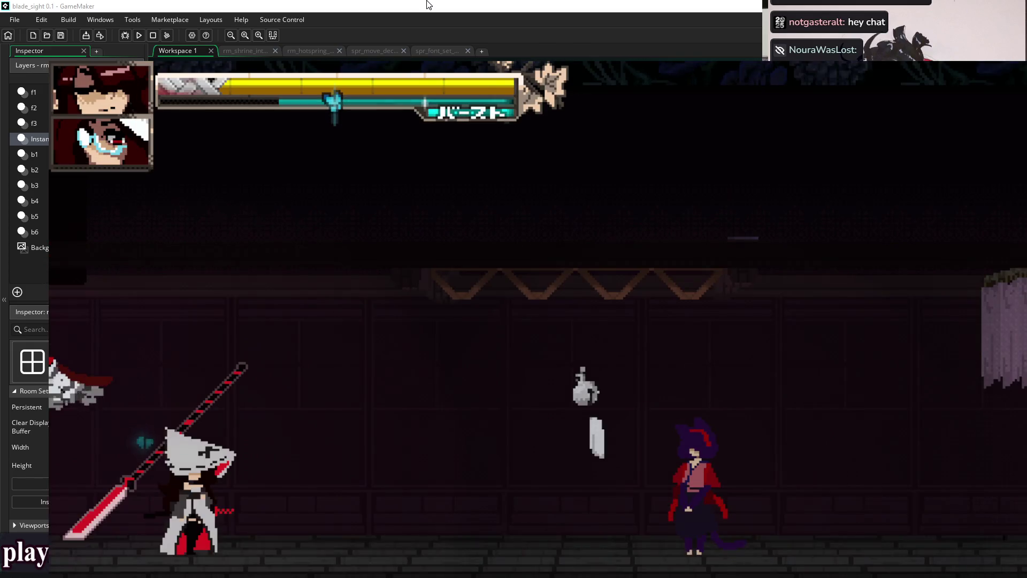
{"action": "key", "text": "F4"}
{"action": "key", "text": "F4"}
{"action": "key", "text": "alt+F4"}
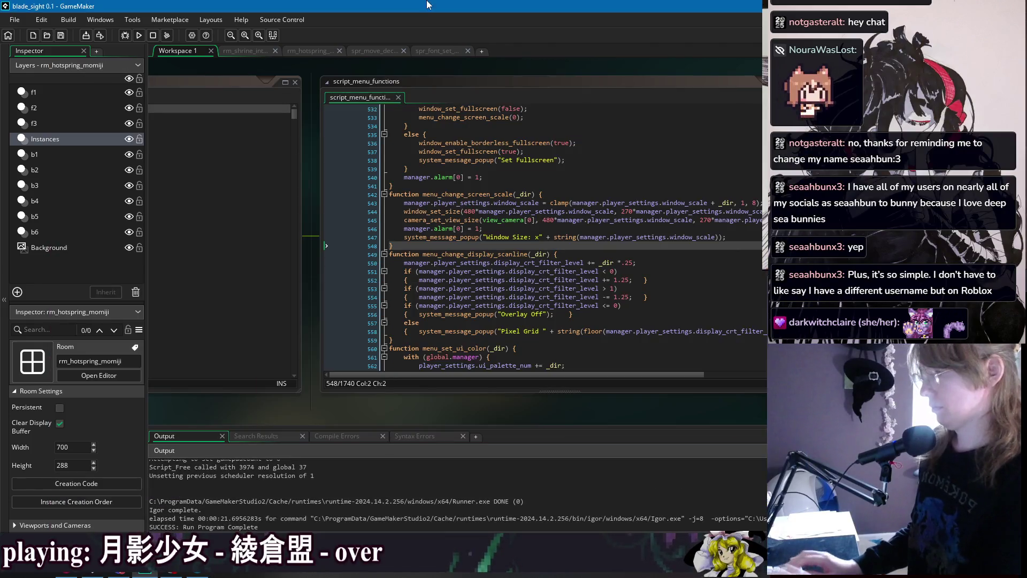
{"action": "left_click", "coordinate": [743, 236]}
Insert a blank line 548 in script_menu_functions and erase the stray text typed there
{"action": "key", "text": "Return"}
{"action": "key", "text": "ctrl+f"}
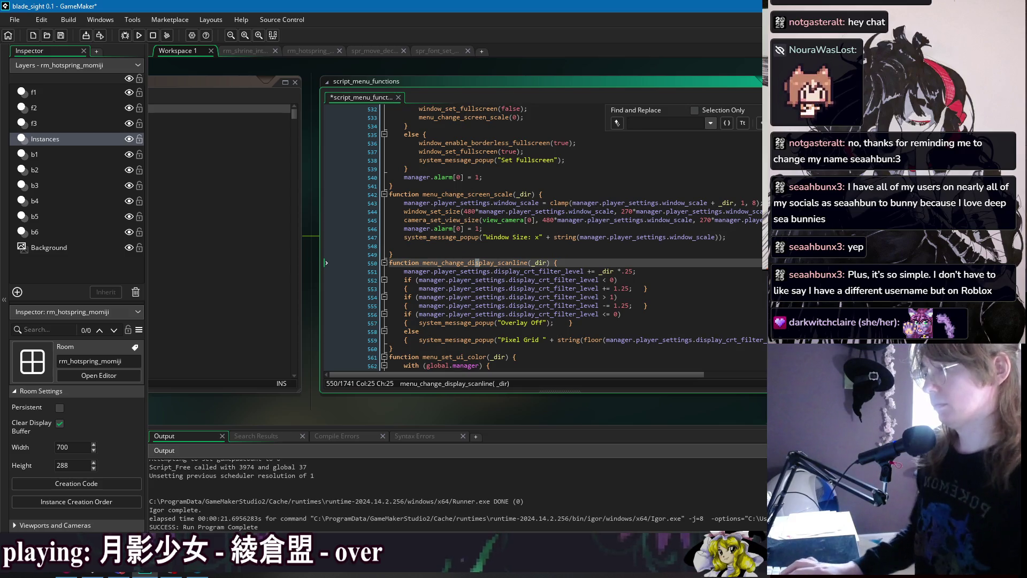
{"action": "key", "text": "Escape"}
{"action": "left_click", "coordinate": [536, 244]}
{"action": "type", "text": "swap"}
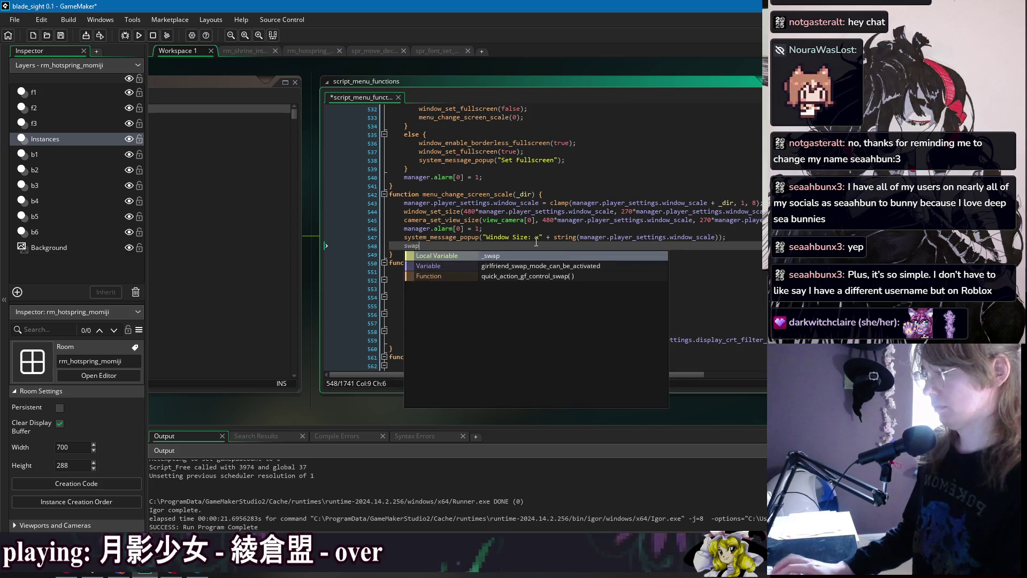
{"action": "key", "text": "BackSpace"}
{"action": "key", "text": "BackSpace"}
{"action": "key", "text": "BackSpace"}
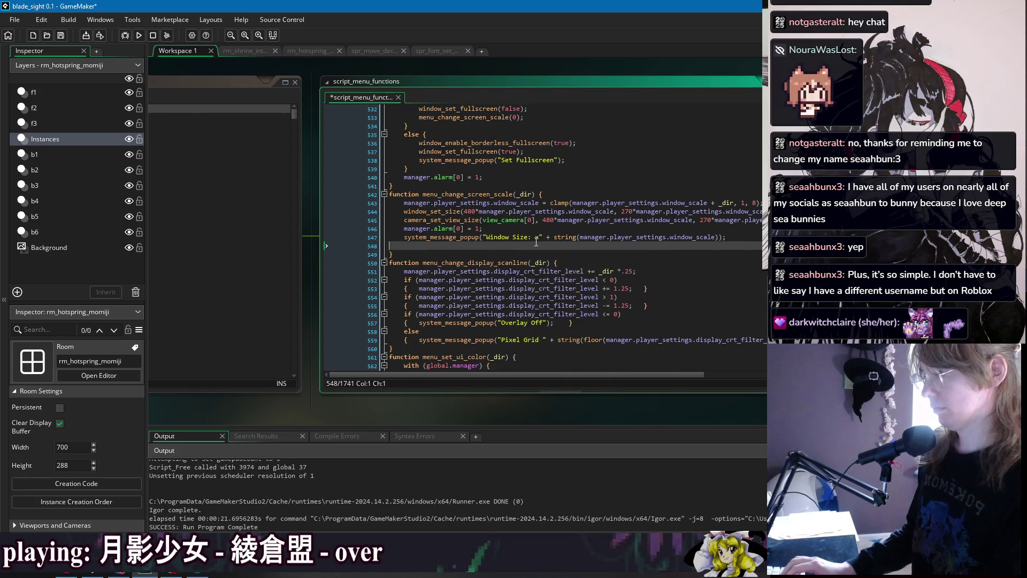
{"action": "type", "text": "chain"}
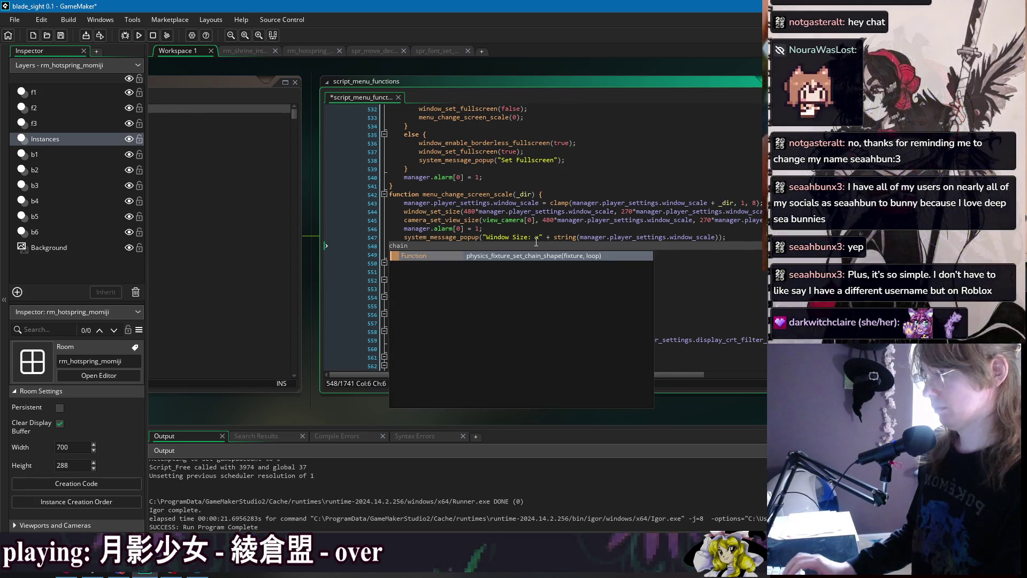
{"action": "key", "text": "BackSpace"}
{"action": "key", "text": "BackSpace"}
{"action": "key", "text": "BackSpace"}
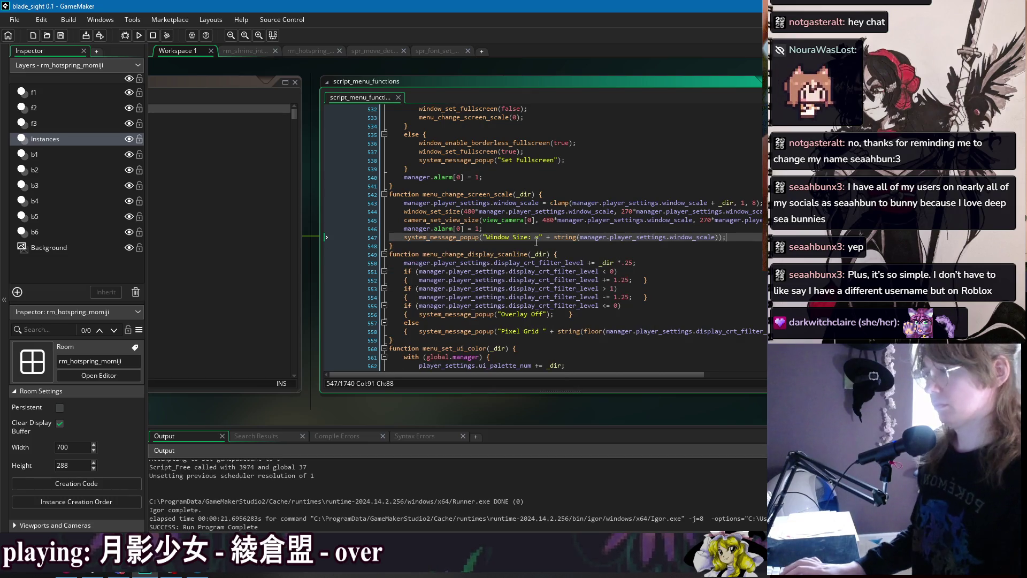
Delete the camera_set_view_size line and its leftover empty line, leaving window_set_size on line 544
{"action": "left_click", "coordinate": [405, 220]}
{"action": "key", "text": "shift+End"}
{"action": "key", "text": "BackSpace"}
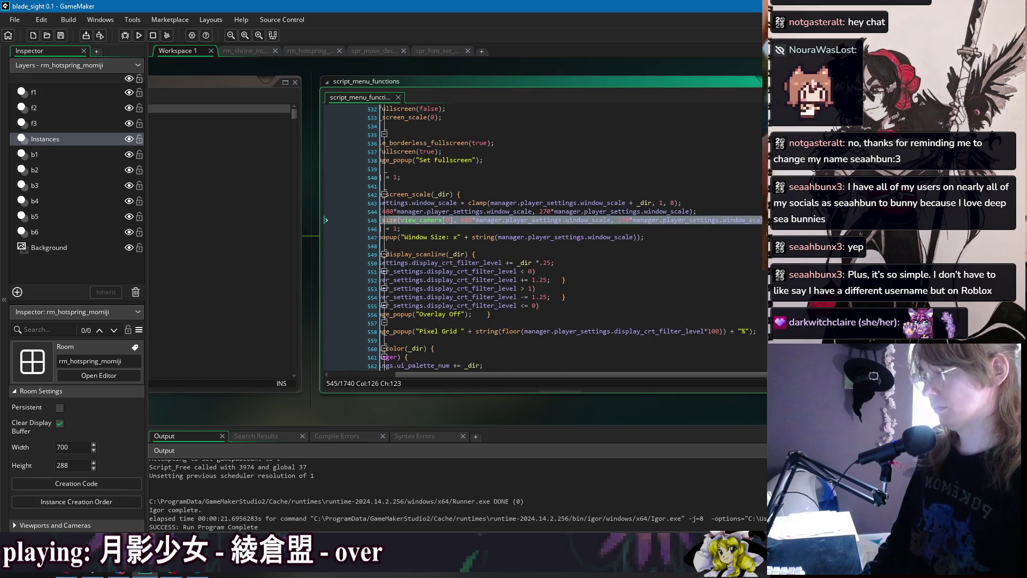
{"action": "key", "text": "Delete"}
{"action": "left_click", "coordinate": [683, 238]}
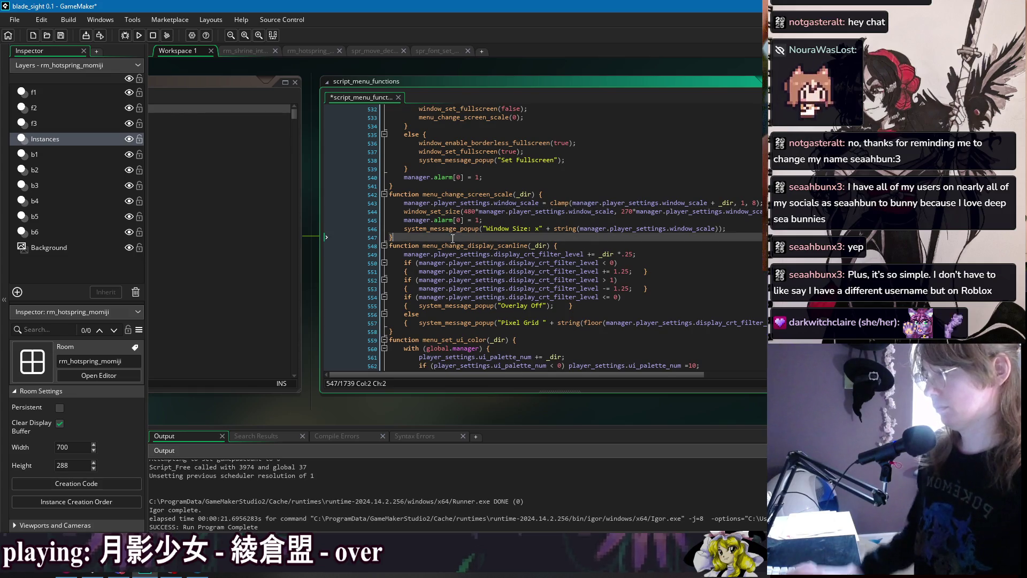
{"action": "left_click", "coordinate": [492, 219]}
{"action": "left_click", "coordinate": [427, 211]}
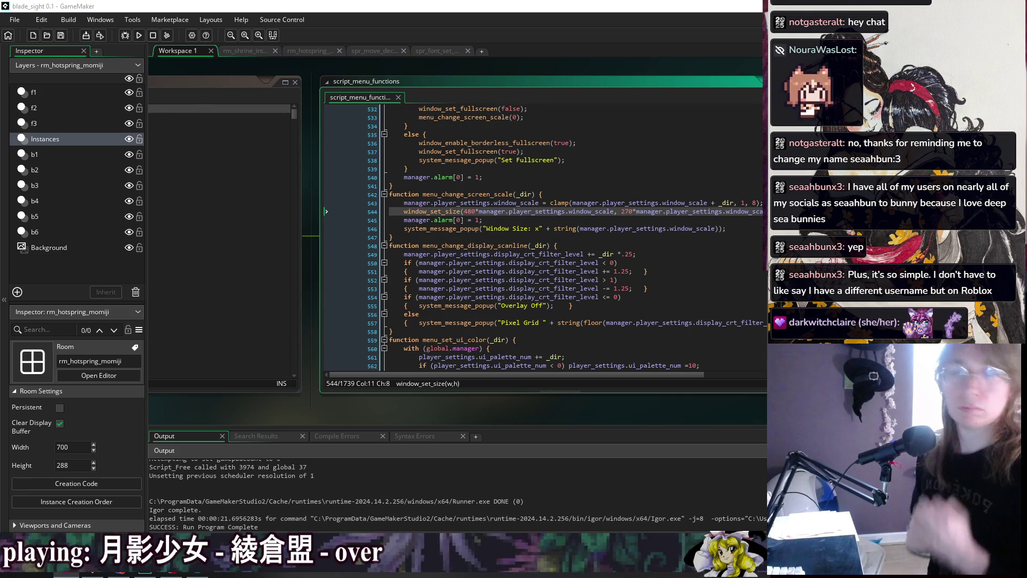
{"action": "left_click", "coordinate": [509, 221]}
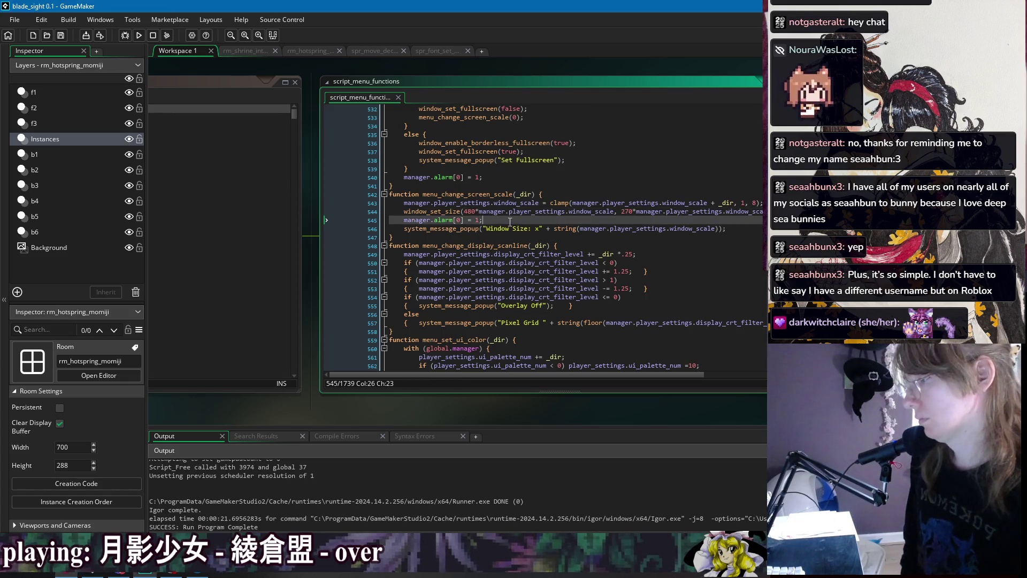
Build and run the blade_sight game again
{"action": "left_click", "coordinate": [519, 229]}
{"action": "left_click", "coordinate": [506, 237]}
{"action": "left_click", "coordinate": [492, 221]}
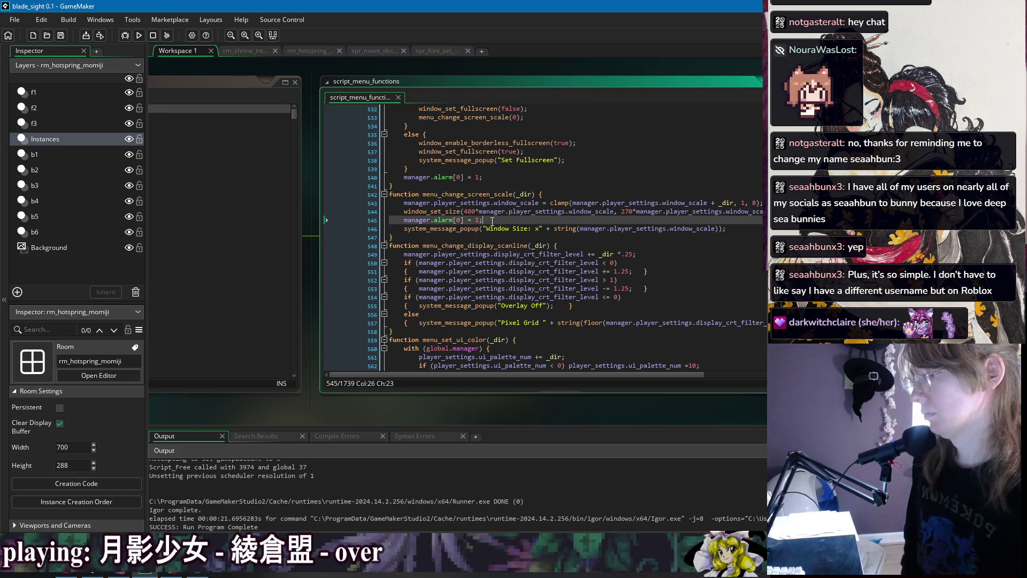
{"action": "left_click", "coordinate": [139, 35]}
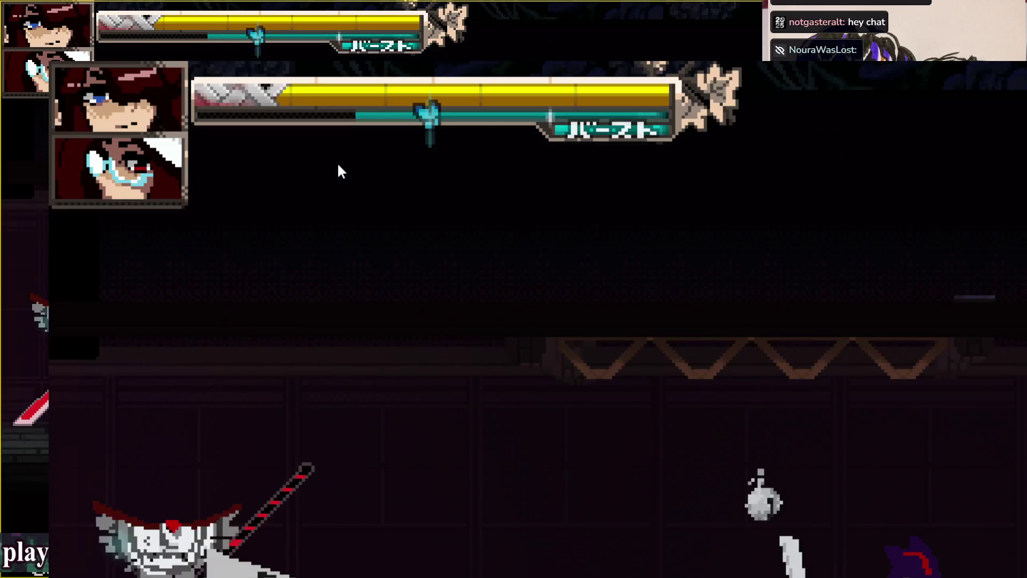
Toggle the game between fullscreen and the x2 window several times, ending at x2
{"action": "key", "text": "F4"}
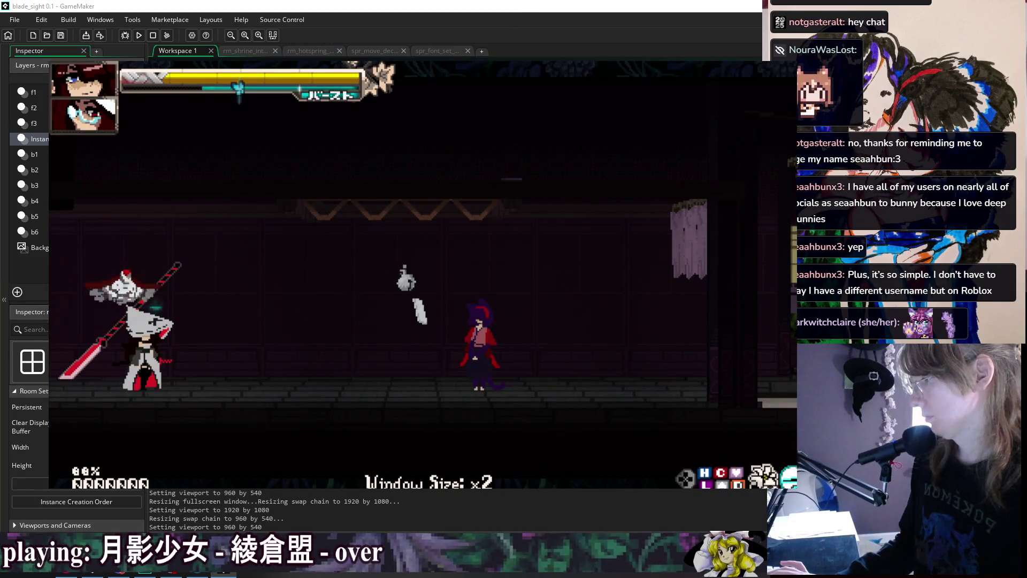
{"action": "key", "text": "F4"}
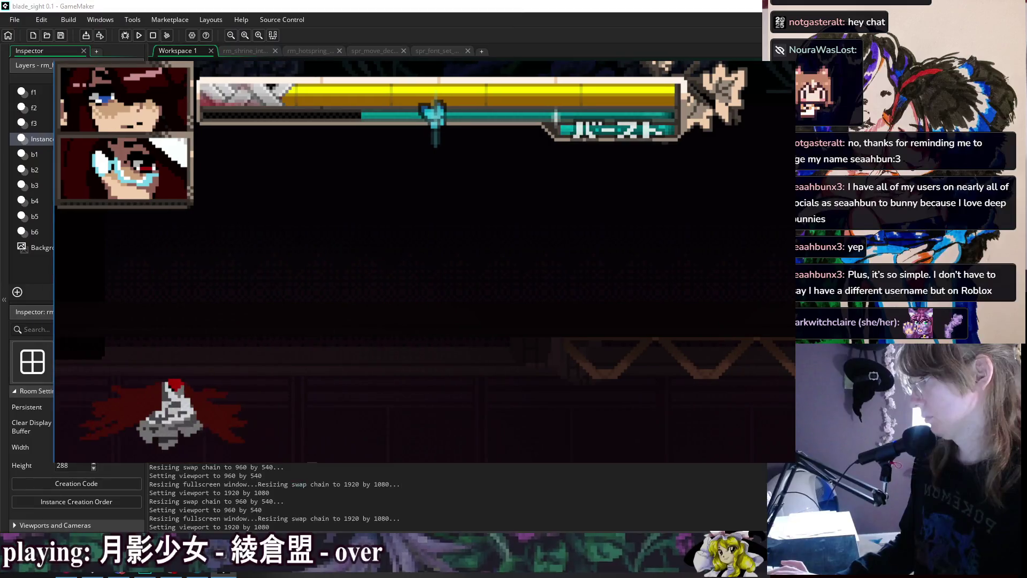
{"action": "key", "text": "F4"}
{"action": "key", "text": "F4"}
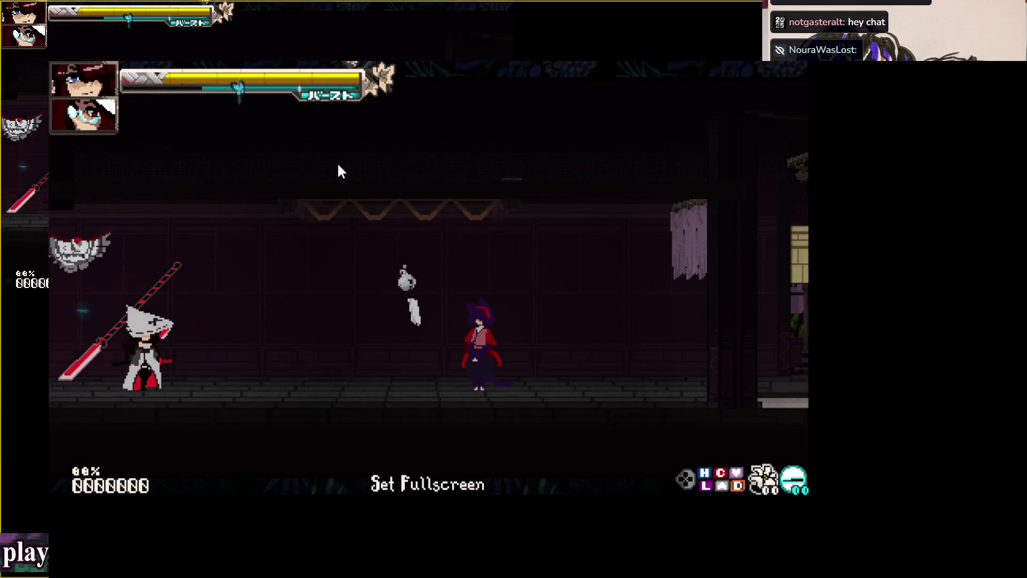
{"action": "key", "text": "F4"}
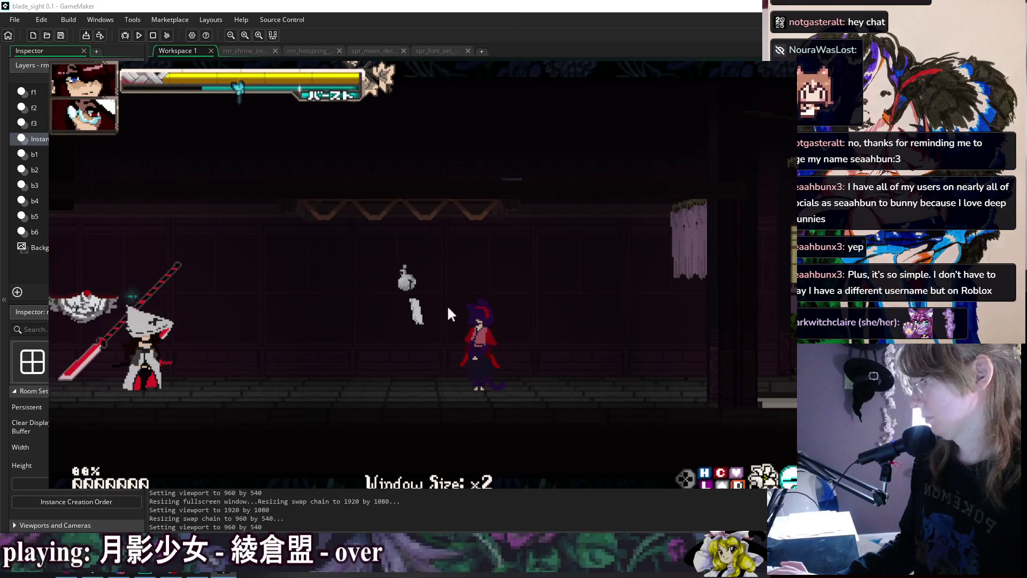
{"action": "key", "text": "F4"}
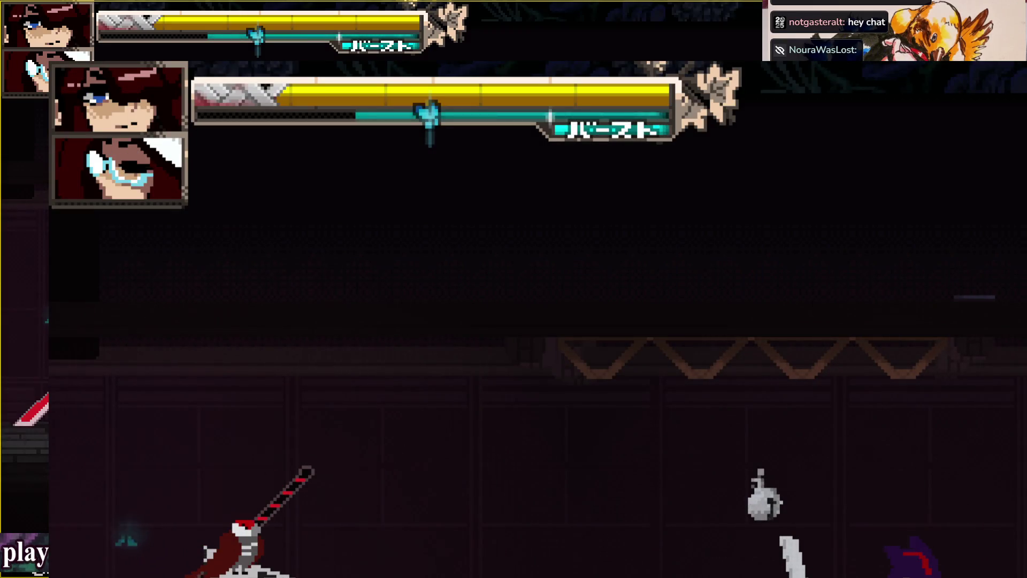
{"action": "key", "text": "F4"}
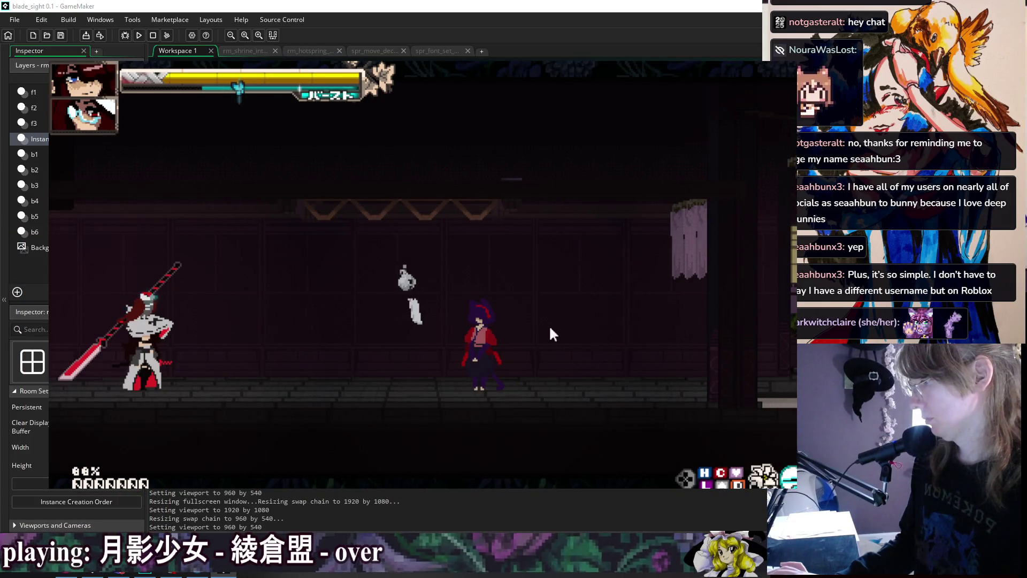
Make the player dash right, then restart the game with a fresh build
{"action": "key", "text": "5"}
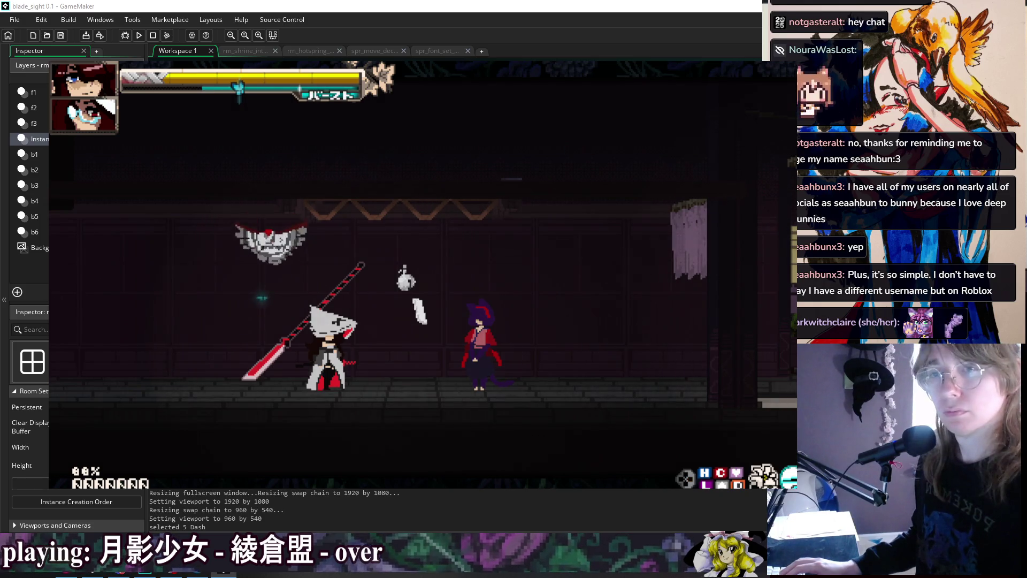
{"action": "left_click", "coordinate": [493, 320]}
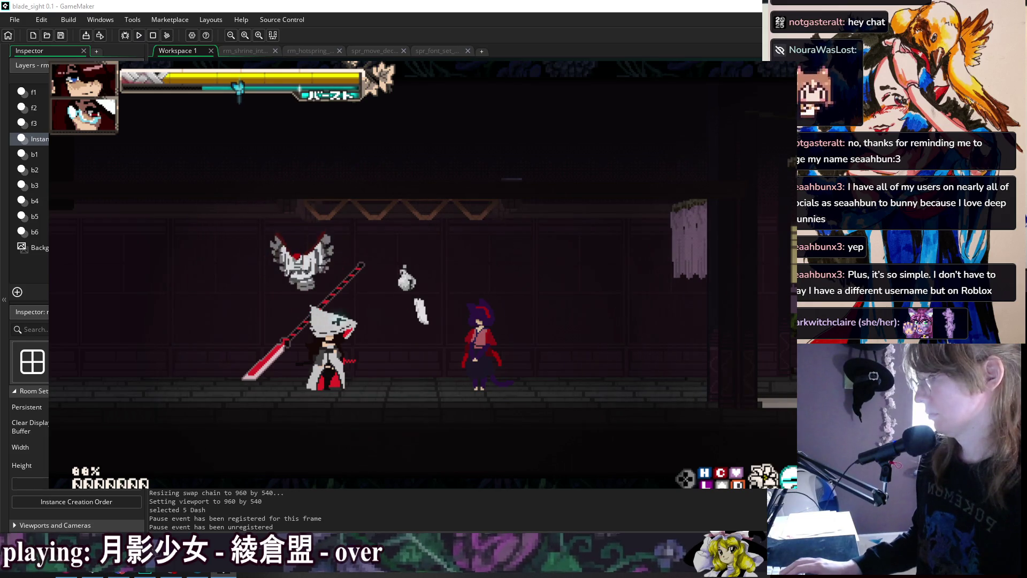
{"action": "left_click", "coordinate": [140, 35]}
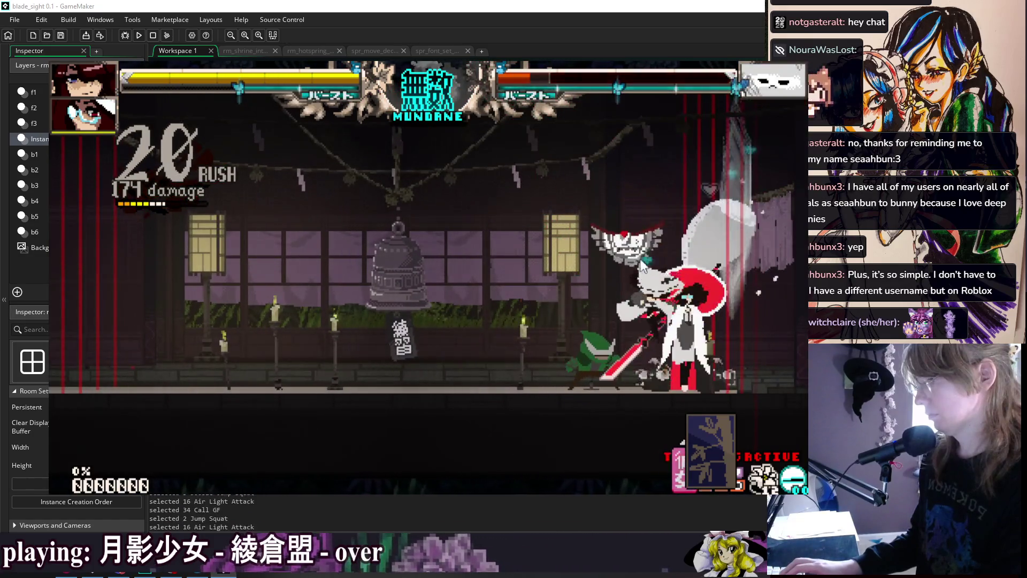
Open Training Settings after the combo, then bring up the pause menu
{"action": "key", "text": "Escape"}
{"action": "key", "text": "Escape"}
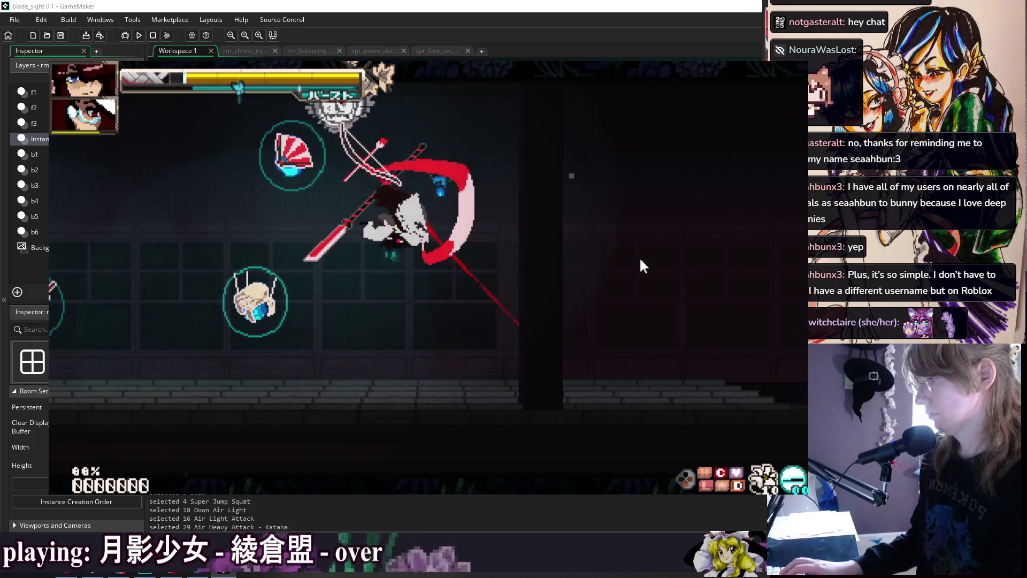
{"action": "key", "text": "Escape"}
Open Pause > Skill List and browse the Level 8 and Level 2 Action, projectile, sweep and throw cards
{"action": "key", "text": "Down"}
{"action": "key", "text": "Return"}
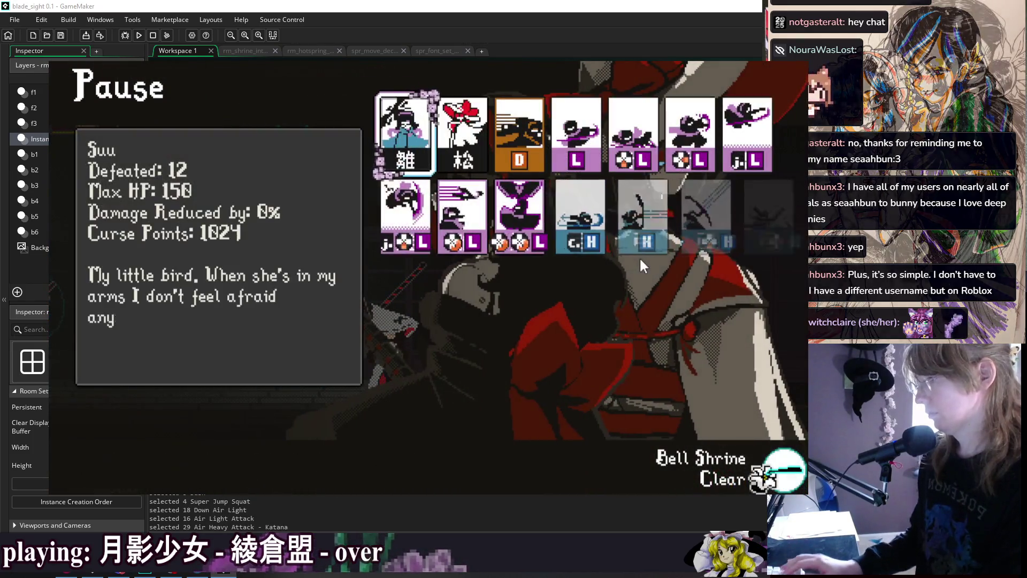
{"action": "key", "text": "Down"}
{"action": "key", "text": "Down"}
{"action": "key", "text": "Right"}
{"action": "key", "text": "Left"}
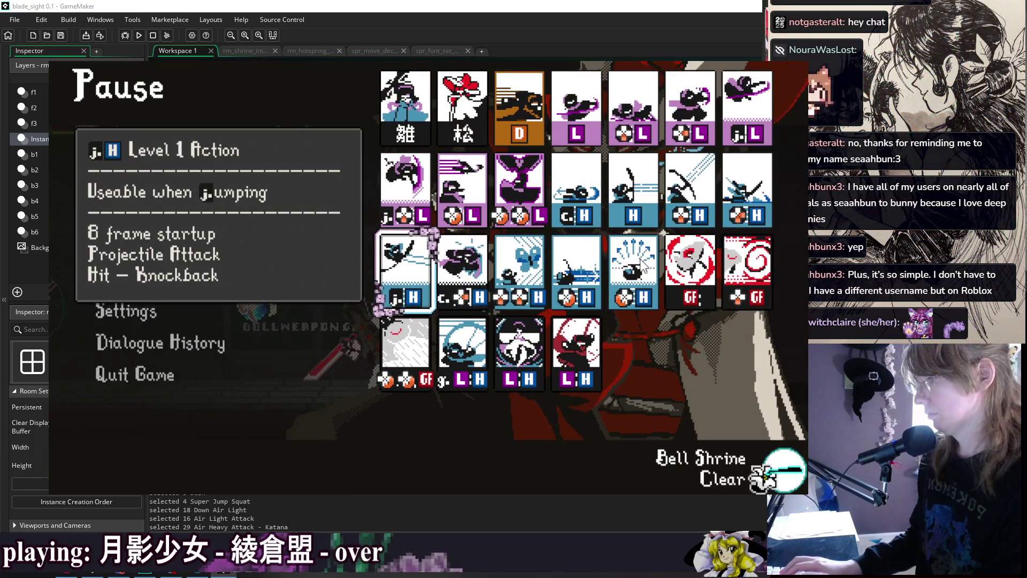
{"action": "key", "text": "Up"}
{"action": "key", "text": "Left"}
{"action": "key", "text": "Left"}
{"action": "key", "text": "Down"}
{"action": "key", "text": "Right"}
{"action": "key", "text": "Right"}
{"action": "key", "text": "Right"}
{"action": "key", "text": "Up"}
{"action": "key", "text": "Right"}
{"action": "key", "text": "Right"}
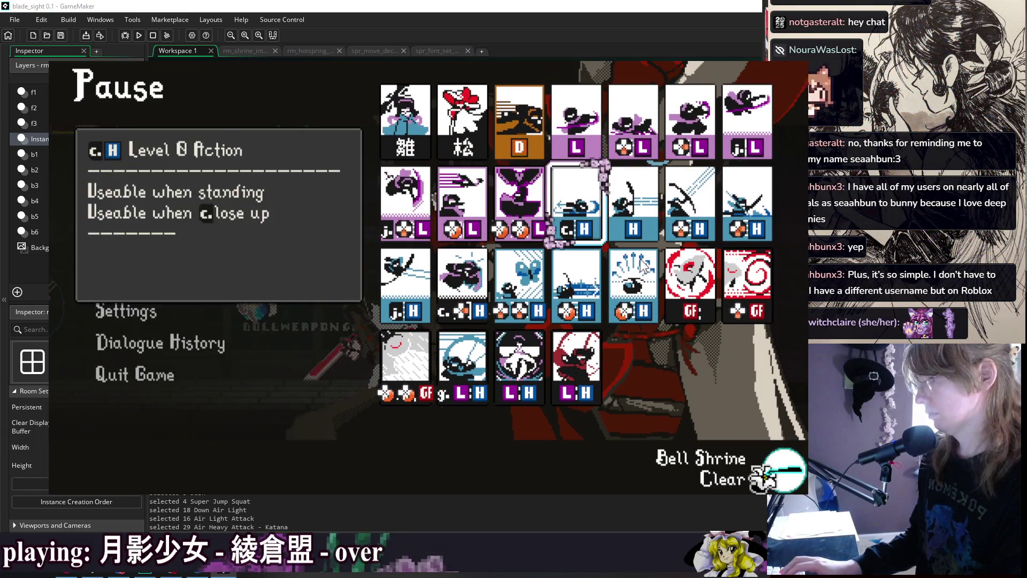
{"action": "key", "text": "Right"}
{"action": "key", "text": "Left"}
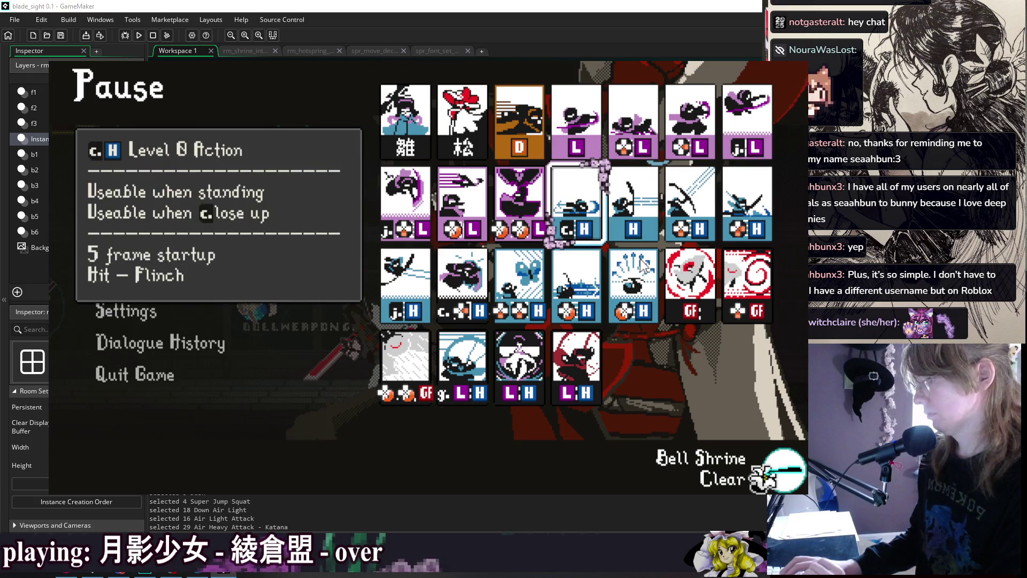
{"action": "key", "text": "Right"}
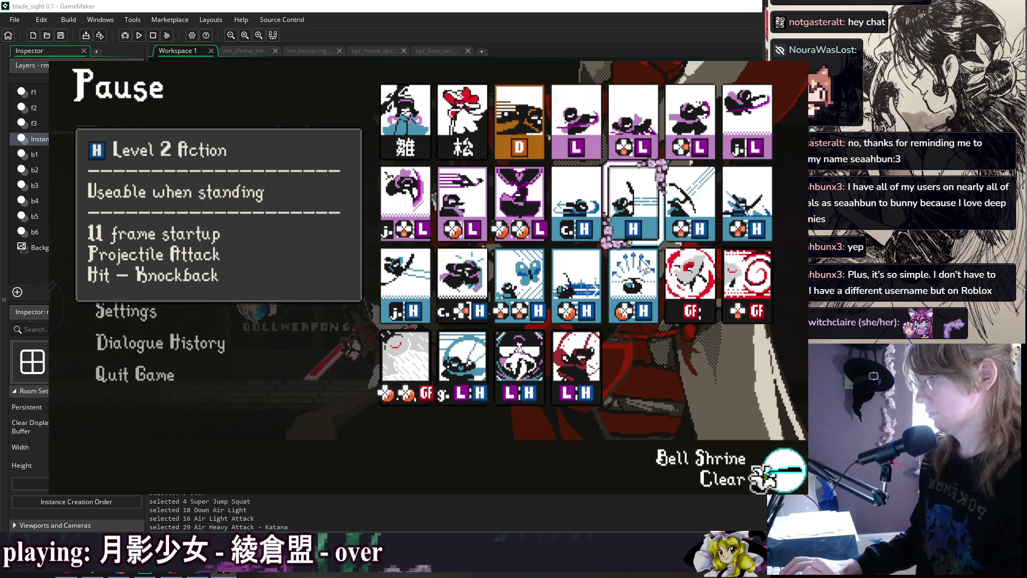
{"action": "key", "text": "Right"}
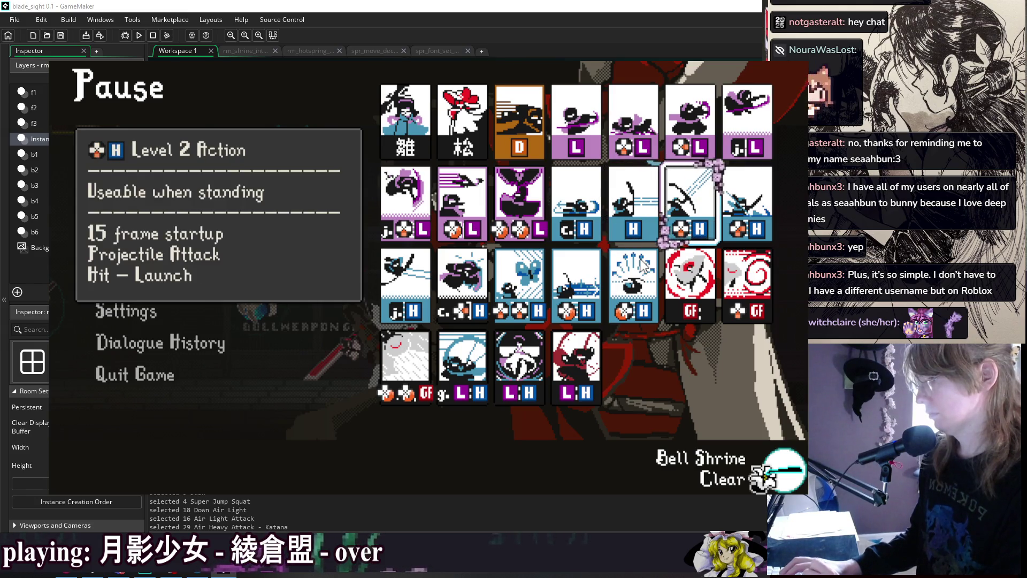
{"action": "key", "text": "Right"}
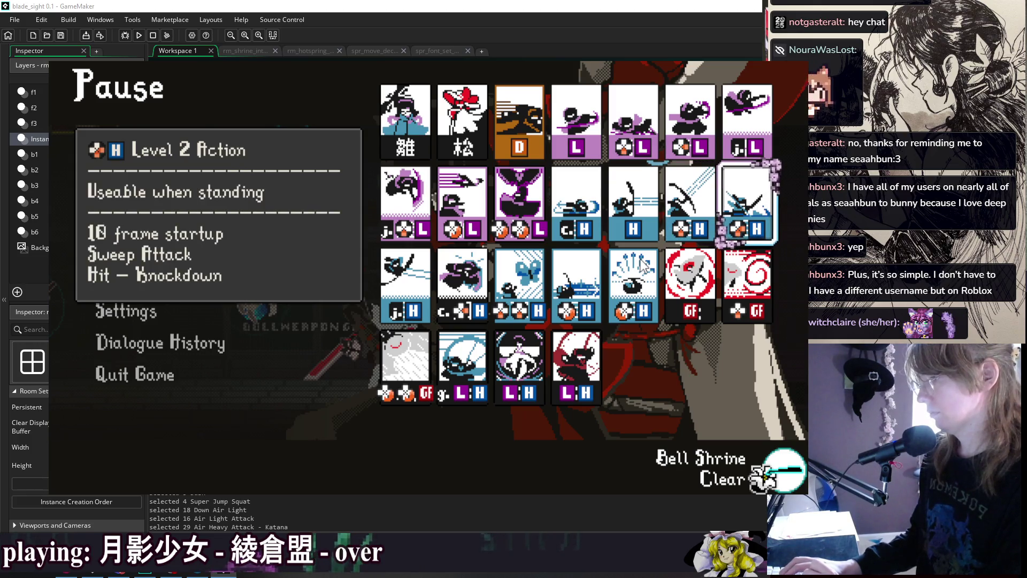
{"action": "key", "text": "Right"}
{"action": "key", "text": "Right"}
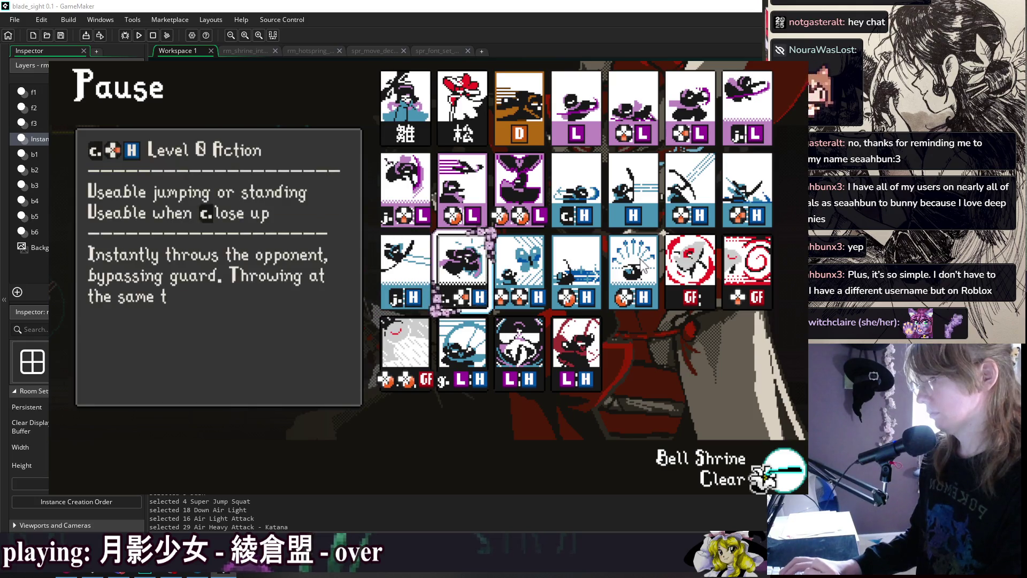
{"action": "key", "text": "Right"}
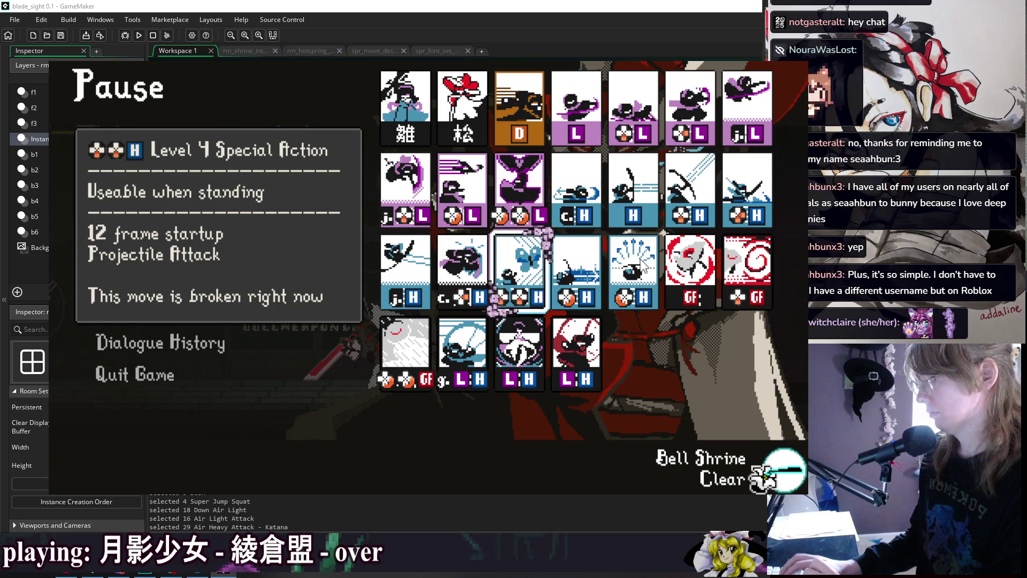
{"action": "key", "text": "Right"}
{"action": "key", "text": "Right"}
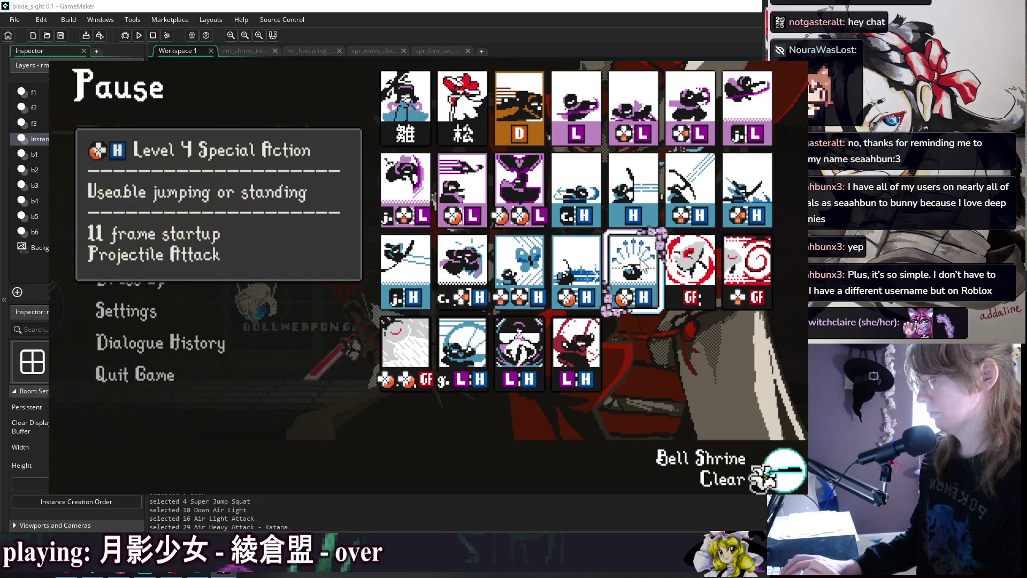
{"action": "key", "text": "Left"}
{"action": "key", "text": "Left"}
{"action": "key", "text": "Right"}
{"action": "key", "text": "Right"}
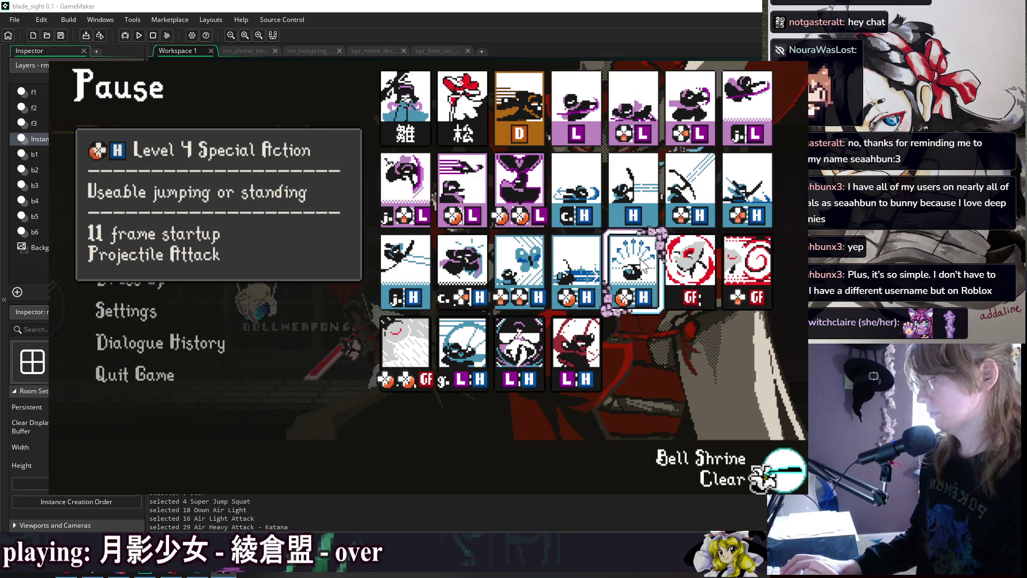
{"action": "key", "text": "Left"}
{"action": "key", "text": "Left"}
{"action": "key", "text": "Right"}
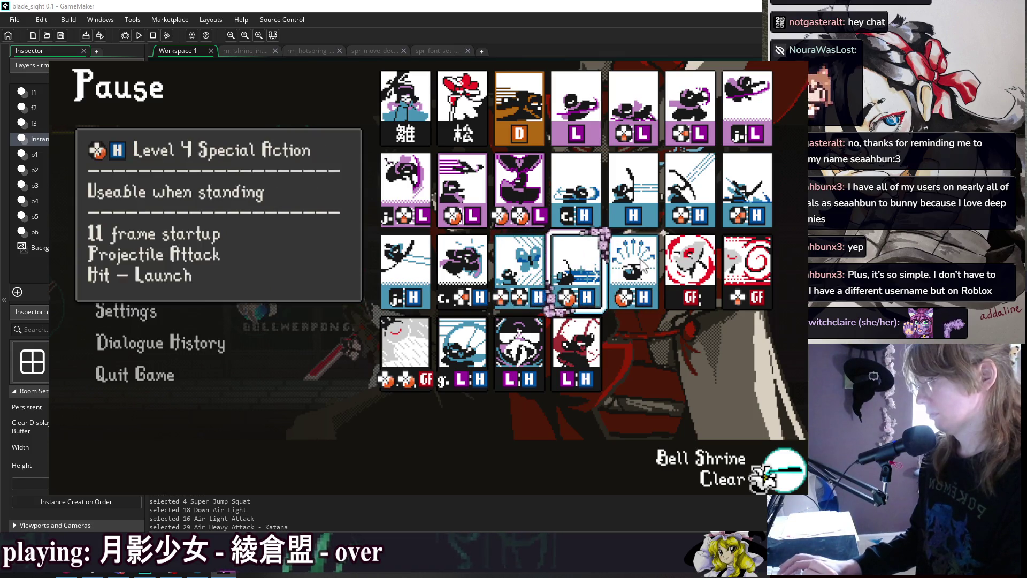
{"action": "key", "text": "Right"}
{"action": "key", "text": "Right"}
Resume, re-pause into the Skill List, and view the rapid-fire flurry, standing heavy and pop-up attack cards
{"action": "key", "text": "Left"}
{"action": "key", "text": "Left"}
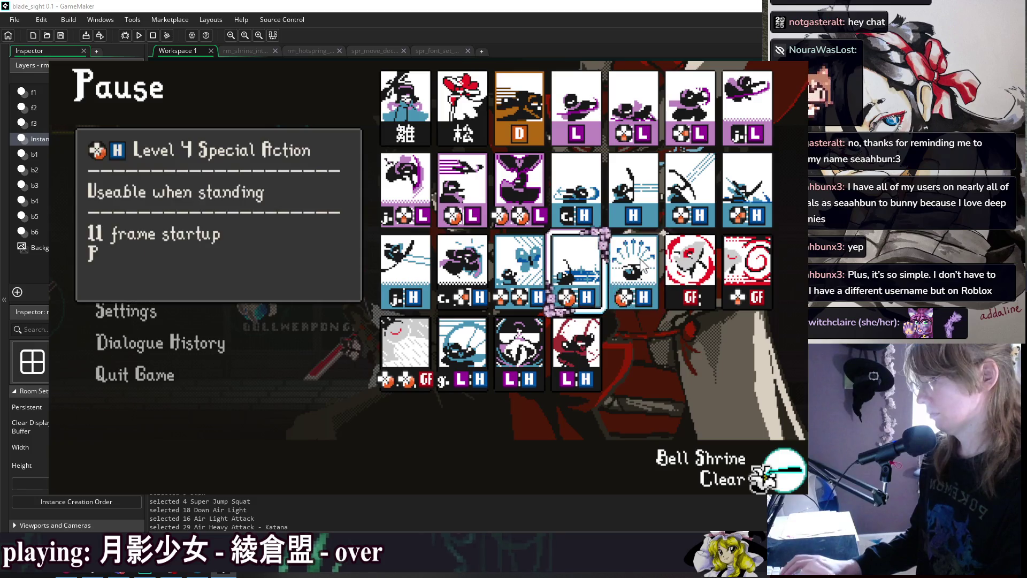
{"action": "key", "text": "Escape"}
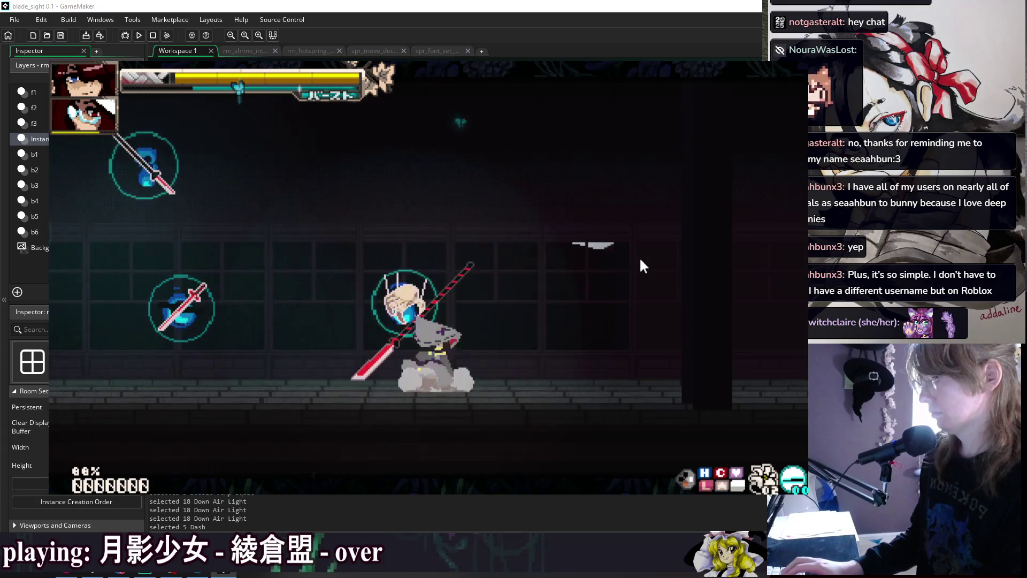
{"action": "key", "text": "Escape"}
{"action": "key", "text": "Return"}
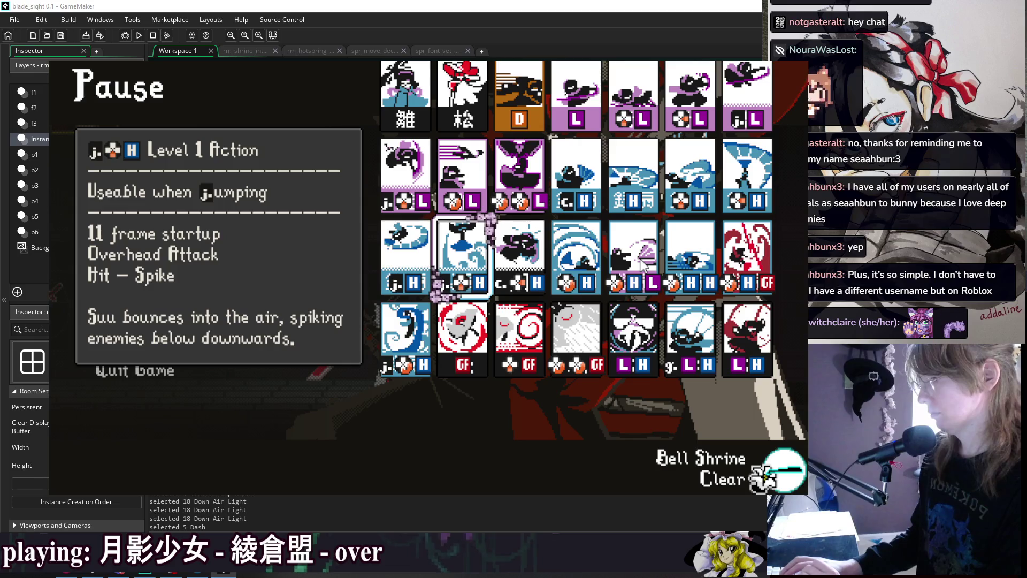
{"action": "key", "text": "Left"}
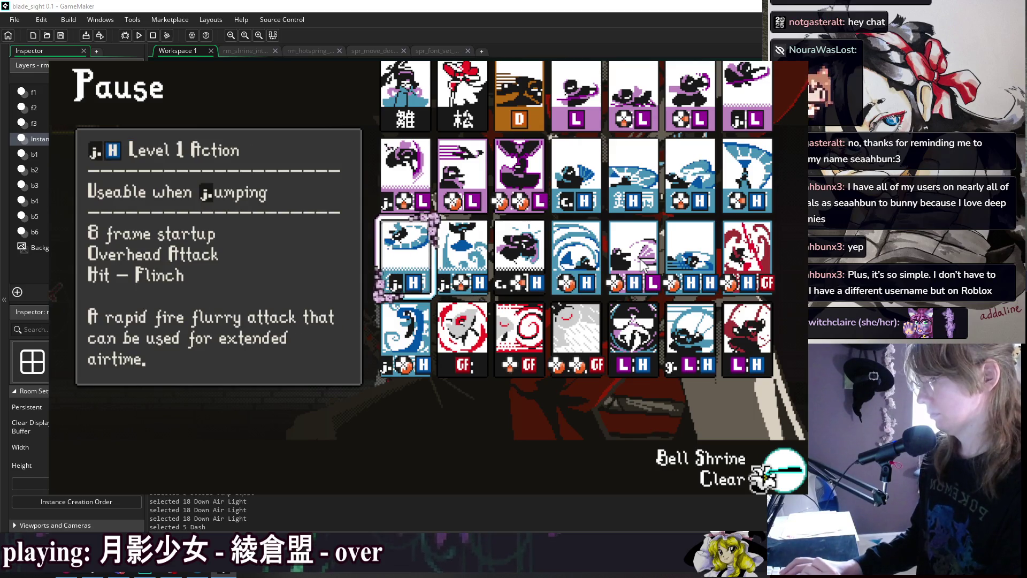
{"action": "key", "text": "Left"}
{"action": "key", "text": "Up"}
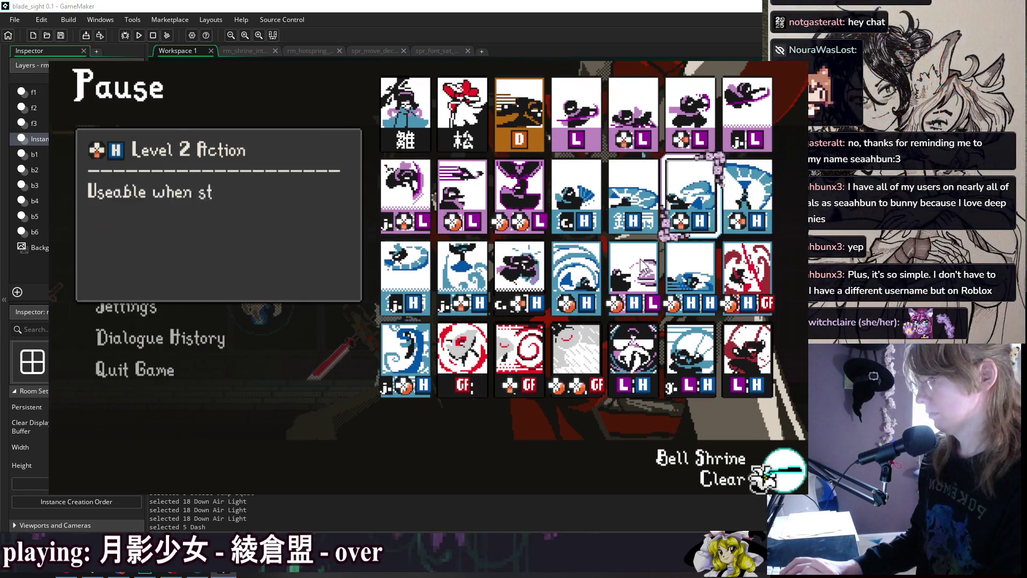
{"action": "key", "text": "Left"}
{"action": "key", "text": "Left"}
{"action": "key", "text": "Left"}
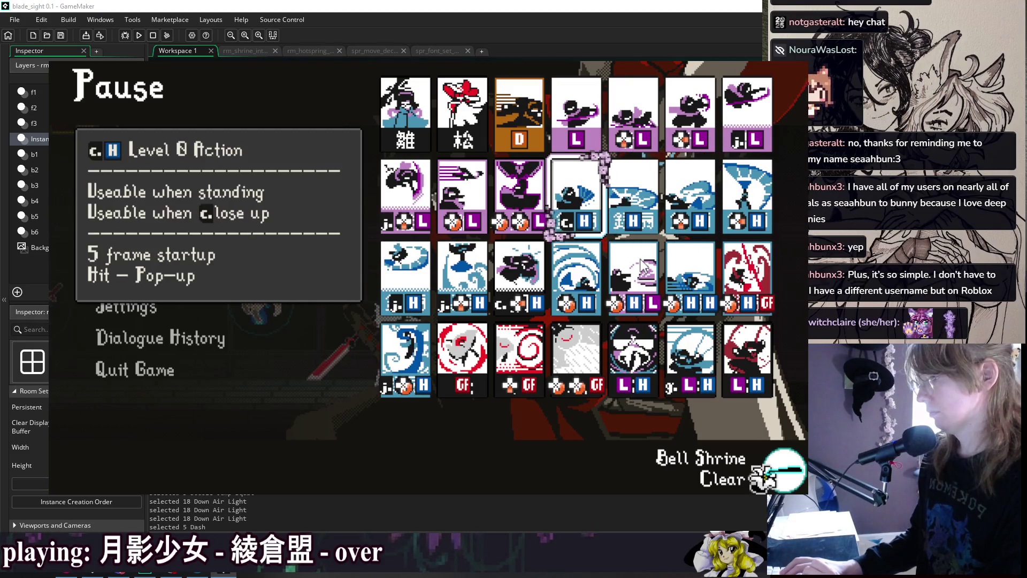
{"action": "key", "text": "Right"}
{"action": "key", "text": "Right"}
{"action": "key", "text": "Left"}
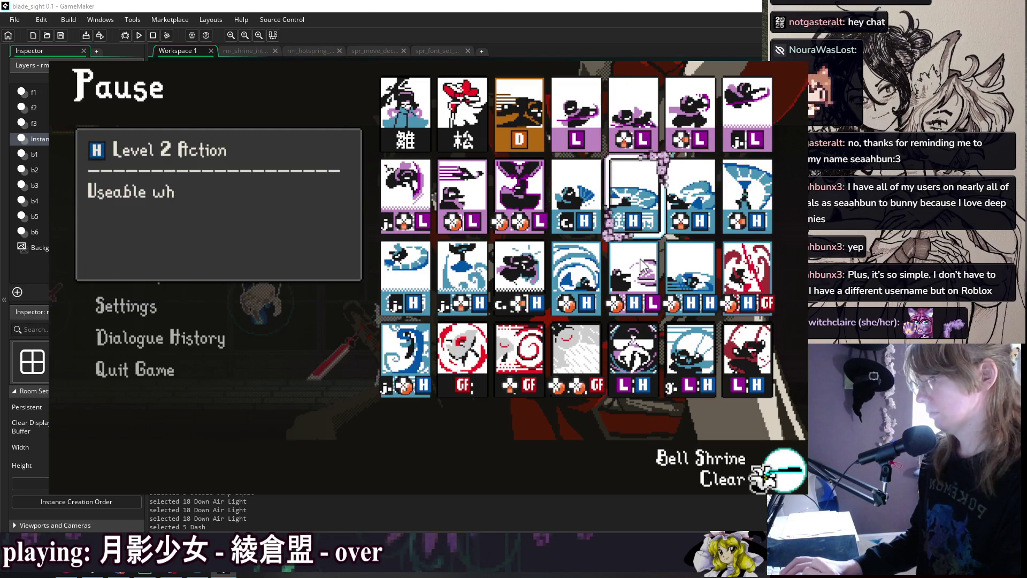
{"action": "key", "text": "Right"}
{"action": "key", "text": "Right"}
{"action": "key", "text": "Right"}
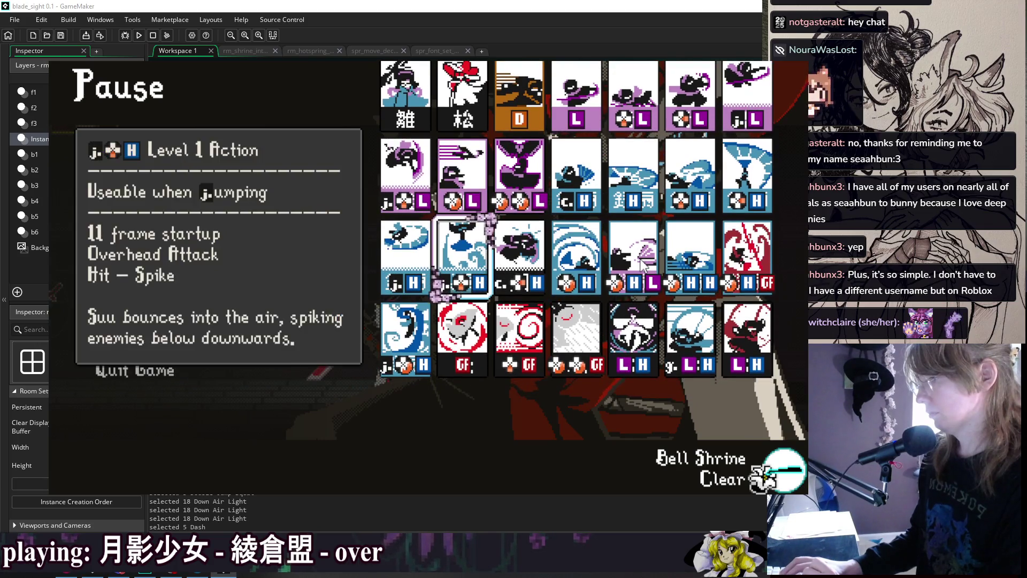
Review the Strike Deflection card and its fan-throwing, GF and sweeping stance follow-up cards
{"action": "key", "text": "Right"}
{"action": "key", "text": "Right"}
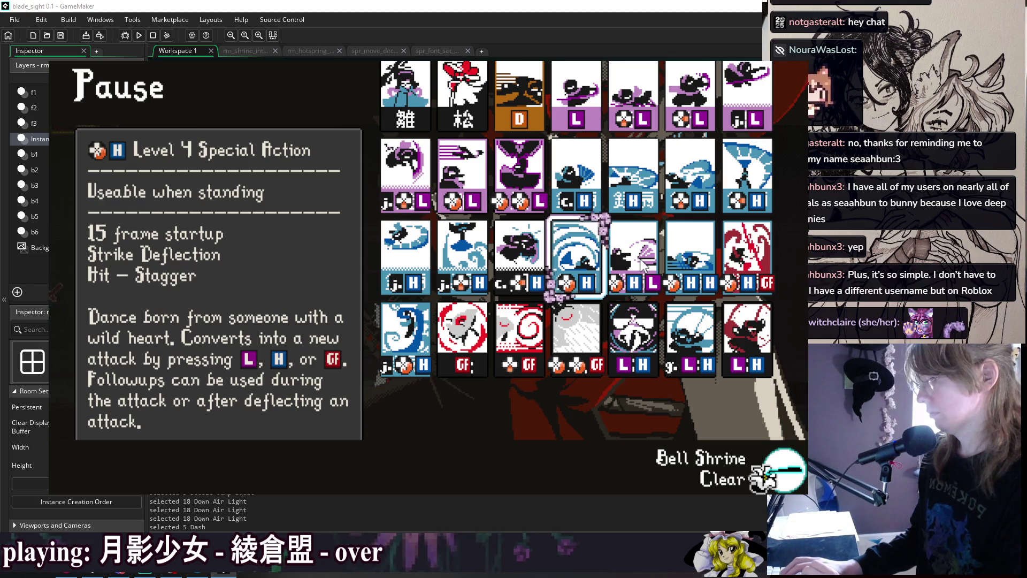
{"action": "key", "text": "Right"}
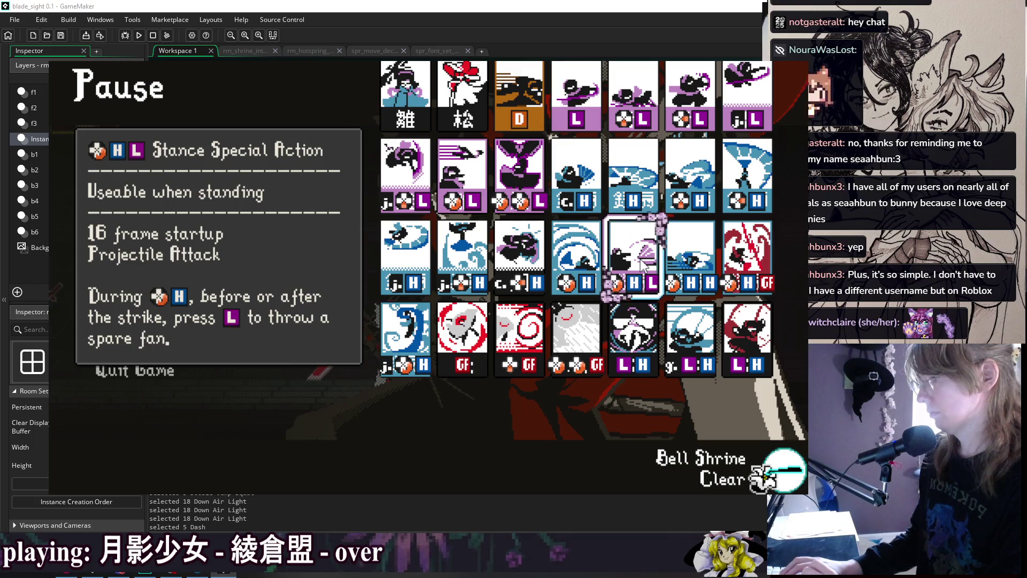
{"action": "key", "text": "Left"}
{"action": "key", "text": "Right"}
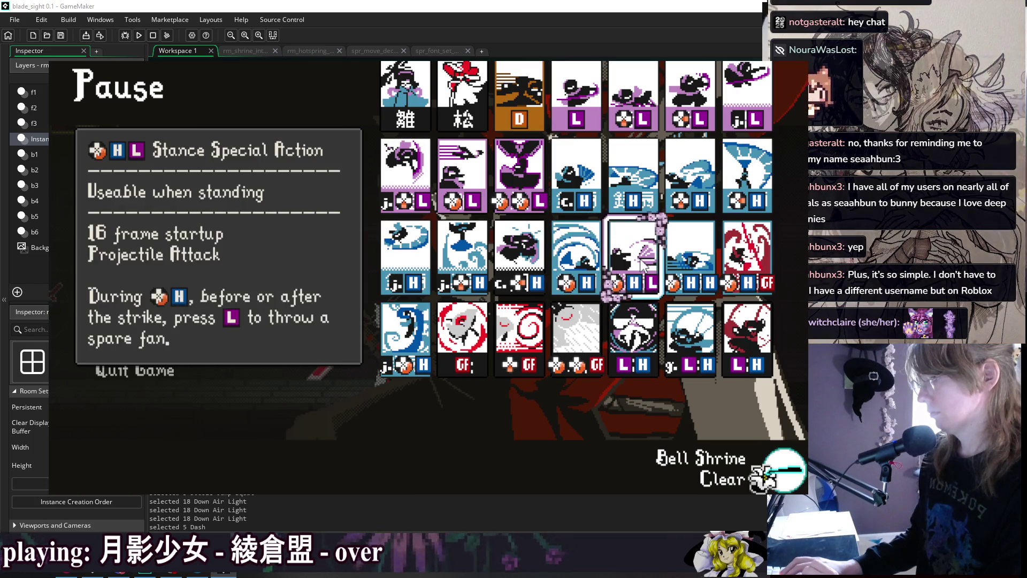
{"action": "key", "text": "Left"}
{"action": "key", "text": "Right"}
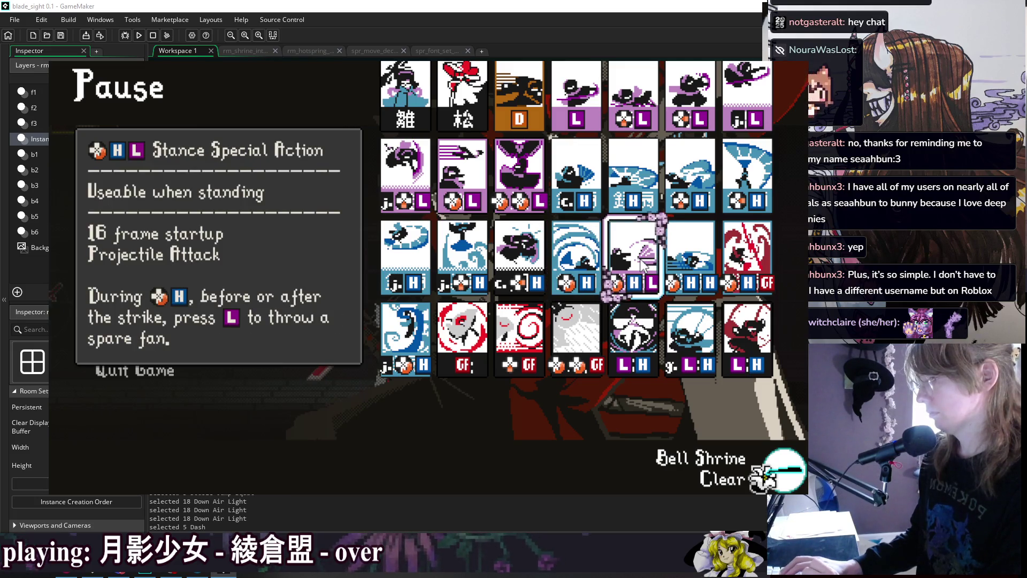
{"action": "key", "text": "Right"}
{"action": "key", "text": "Right"}
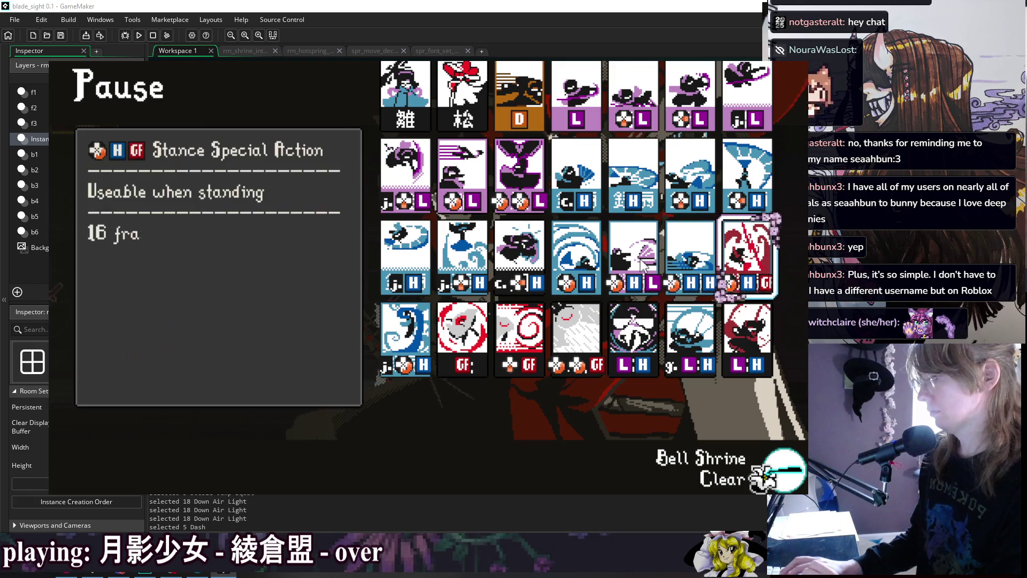
{"action": "key", "text": "Left"}
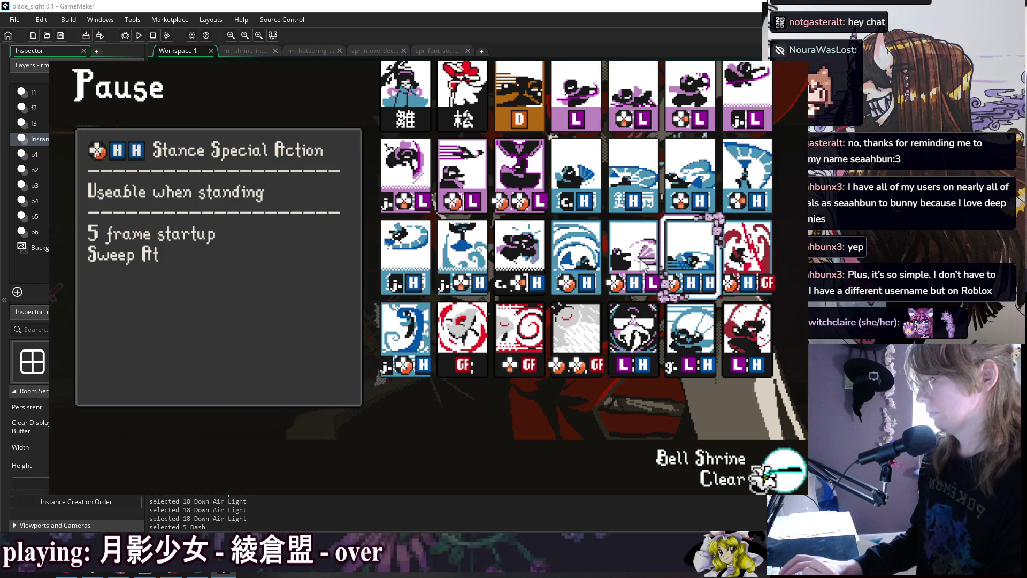
{"action": "key", "text": "Left"}
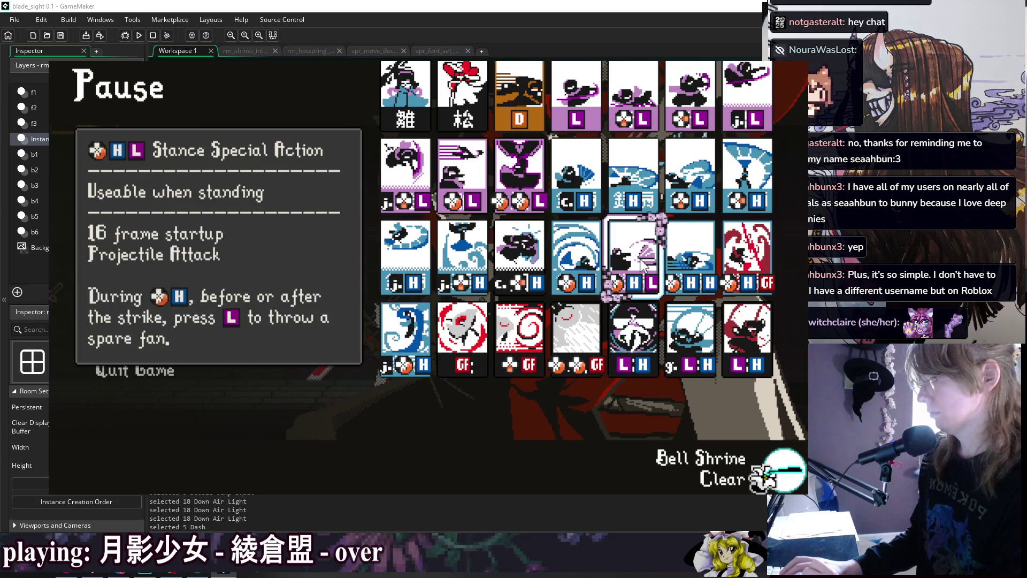
{"action": "key", "text": "Left"}
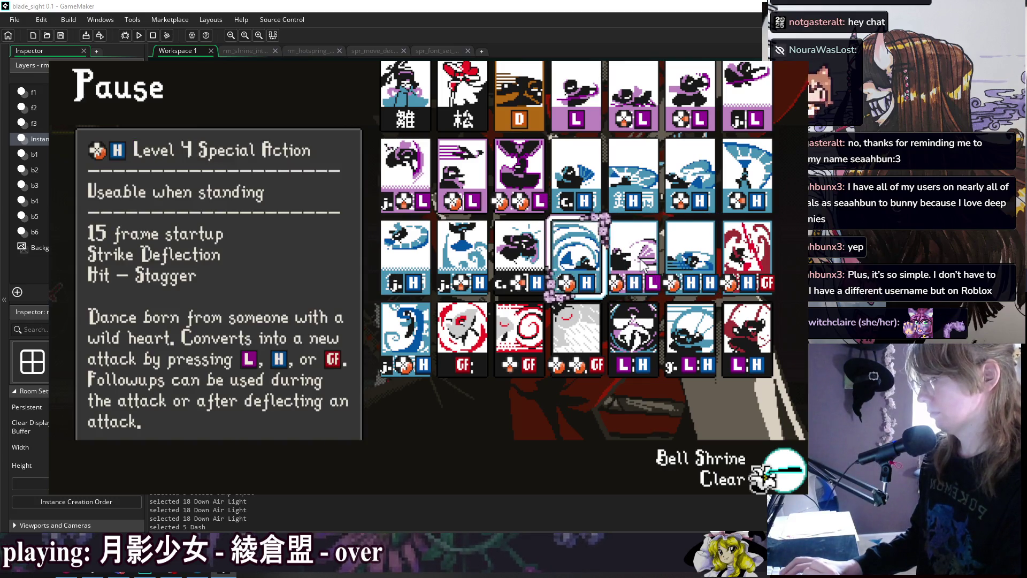
{"action": "key", "text": "Right"}
{"action": "key", "text": "Right"}
{"action": "key", "text": "Left"}
{"action": "key", "text": "Left"}
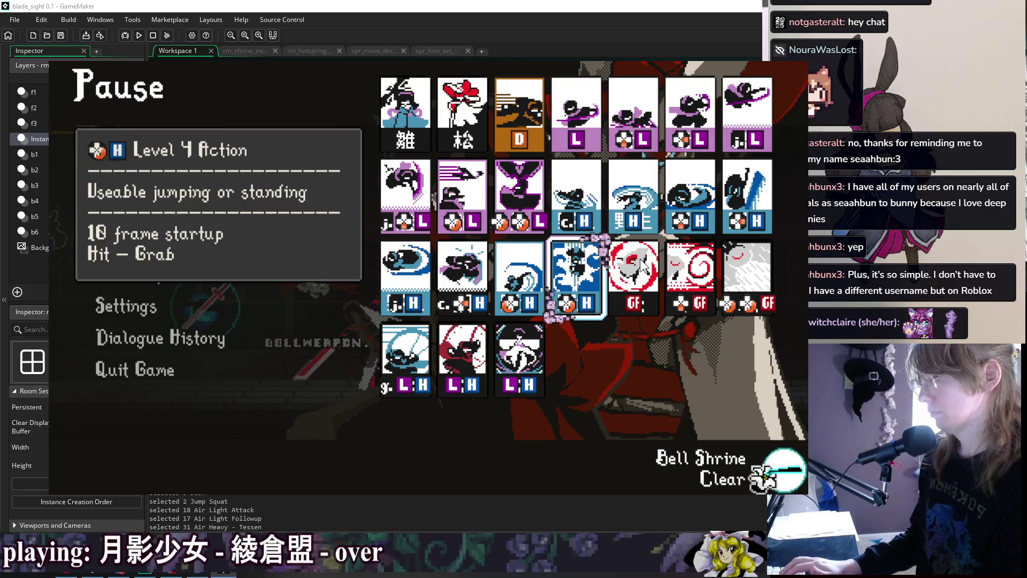
Resume to test a jump attack, then re-pause to view the Strong Launch and heavy knockback cards
{"action": "key", "text": "Escape"}
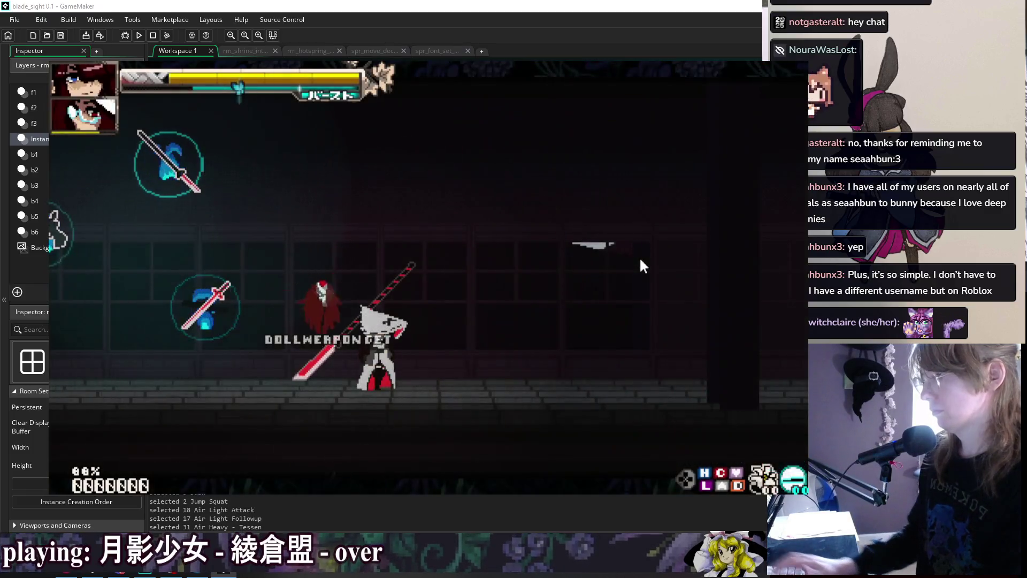
{"action": "key", "text": "space"}
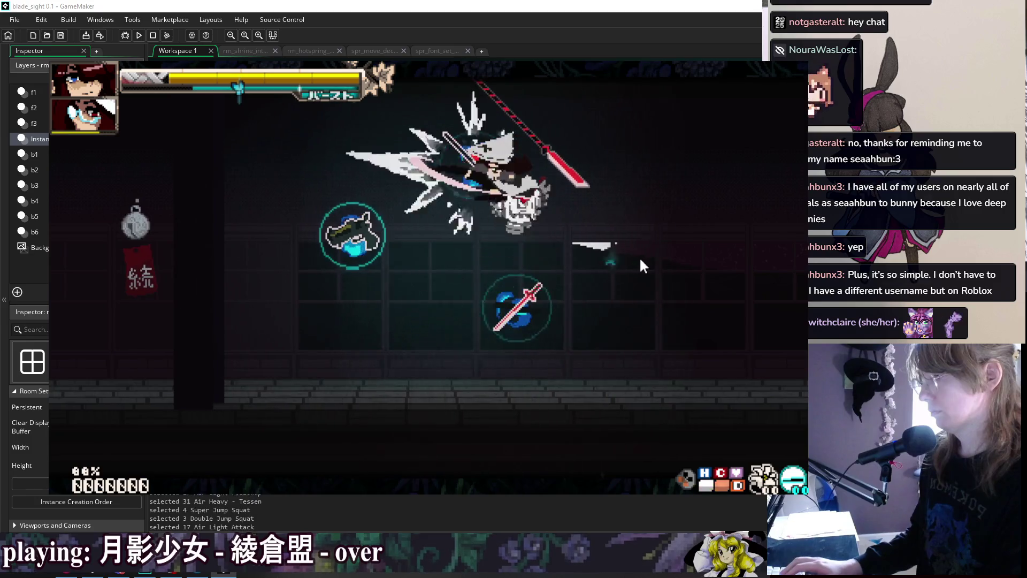
{"action": "key", "text": "Escape"}
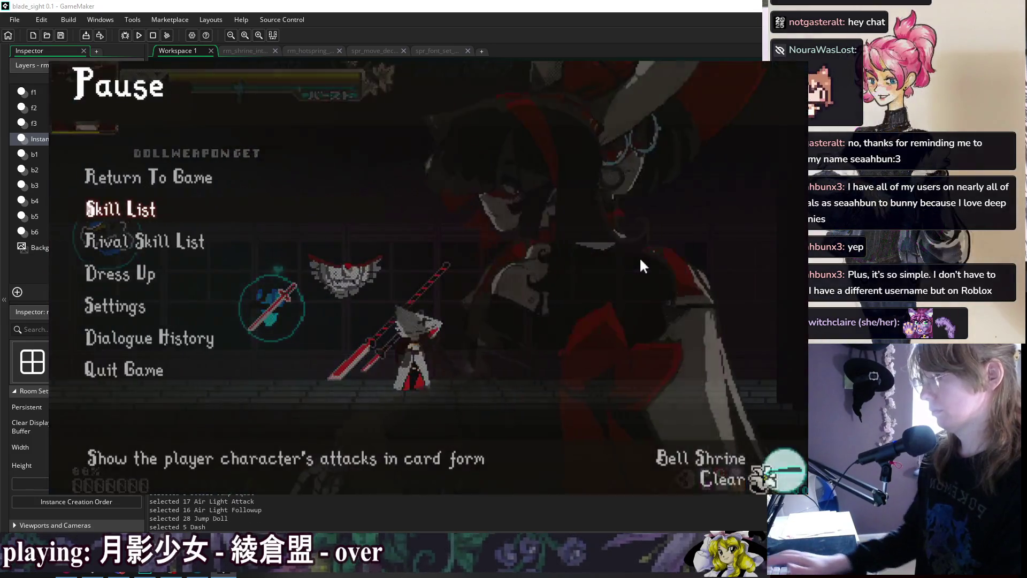
{"action": "key", "text": "Return"}
{"action": "key", "text": "Return"}
{"action": "key", "text": "Right"}
{"action": "key", "text": "Right"}
{"action": "key", "text": "Right"}
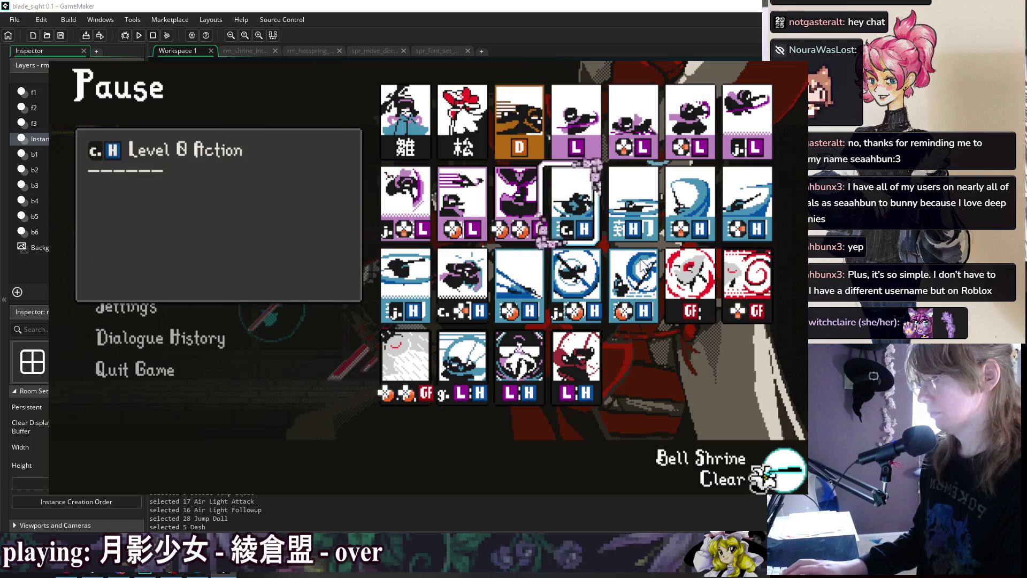
{"action": "key", "text": "Right"}
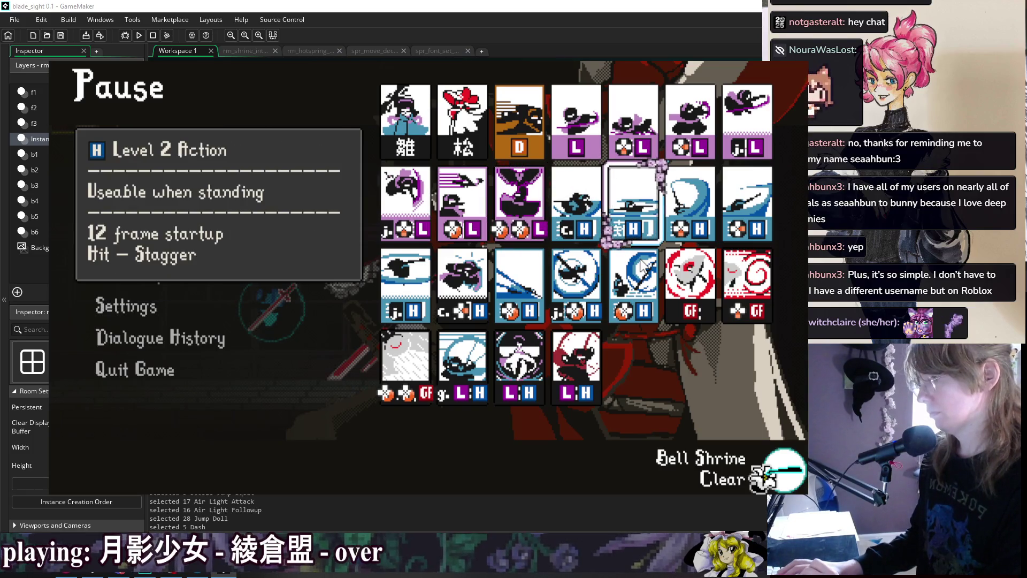
{"action": "key", "text": "Right"}
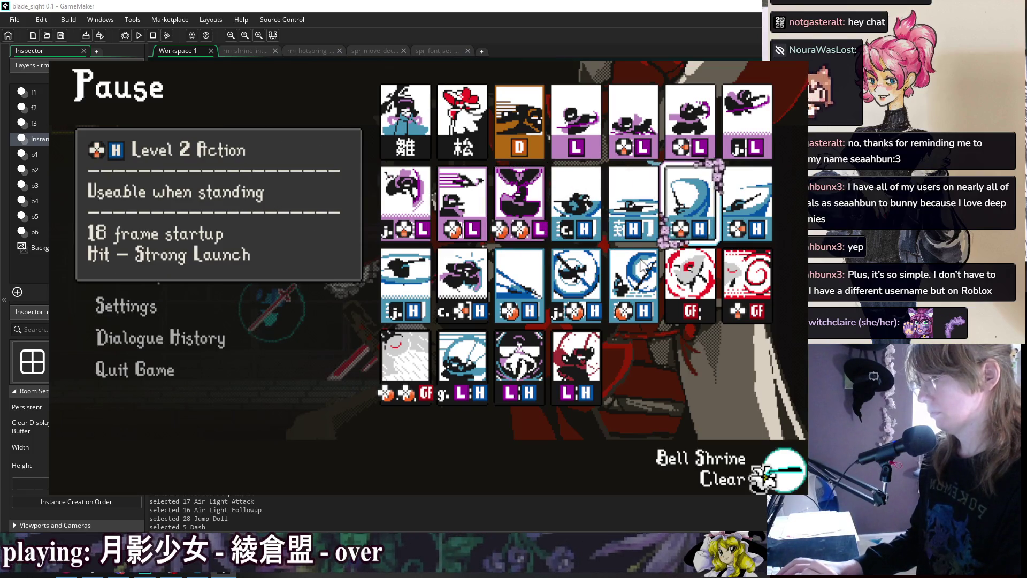
{"action": "key", "text": "Right"}
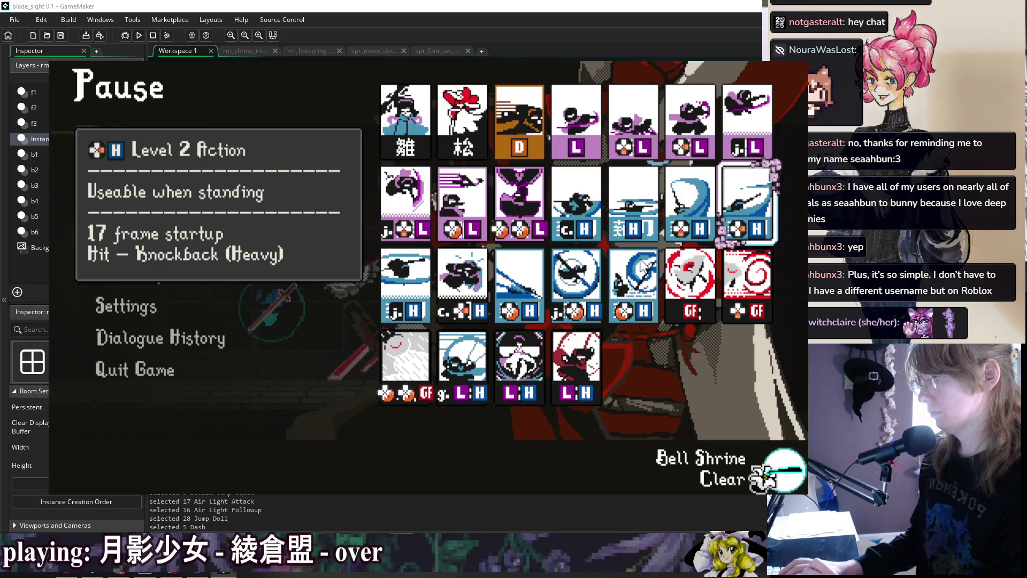
Compare the throw, sweep, jumping overhead and jumping-or-standing cards, then end the test run
{"action": "key", "text": "Right"}
{"action": "key", "text": "Right"}
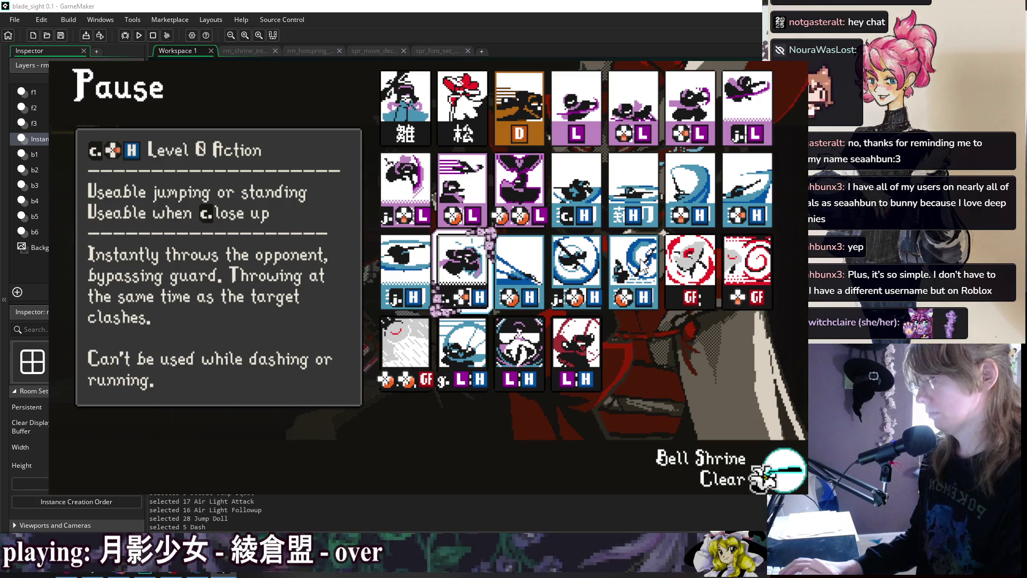
{"action": "key", "text": "Right"}
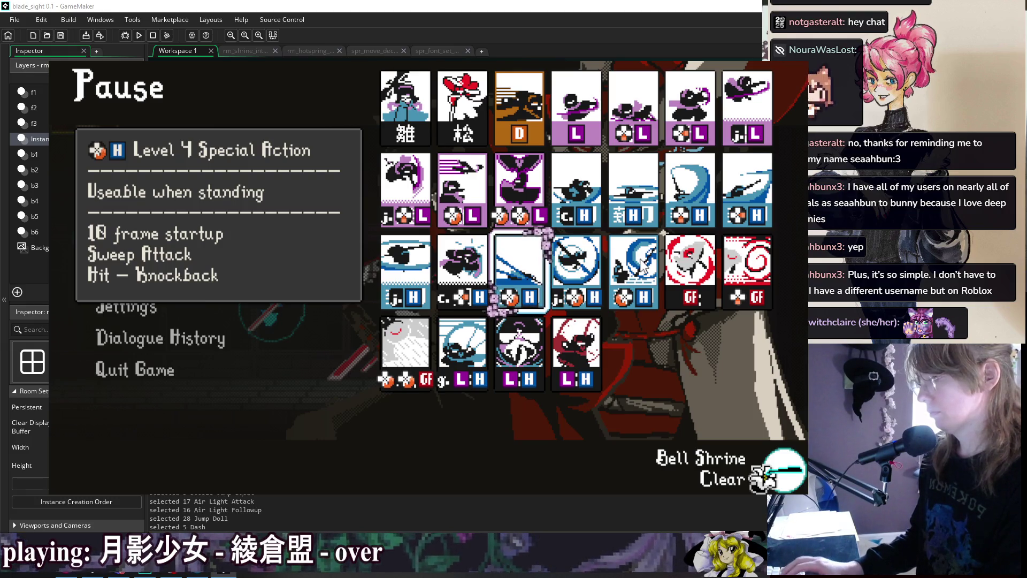
{"action": "key", "text": "Right"}
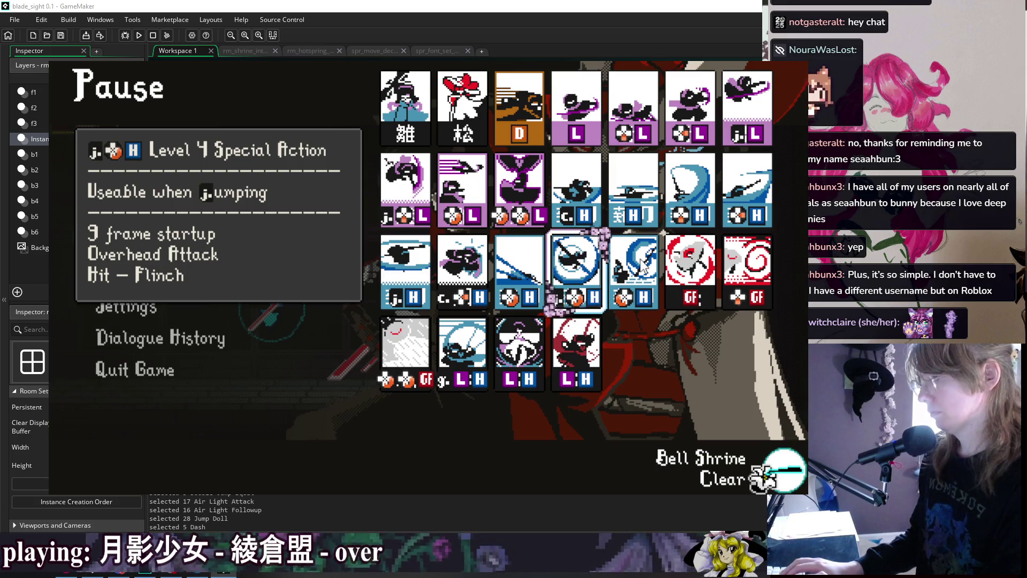
{"action": "key", "text": "Right"}
{"action": "key", "text": "Left"}
{"action": "key", "text": "Right"}
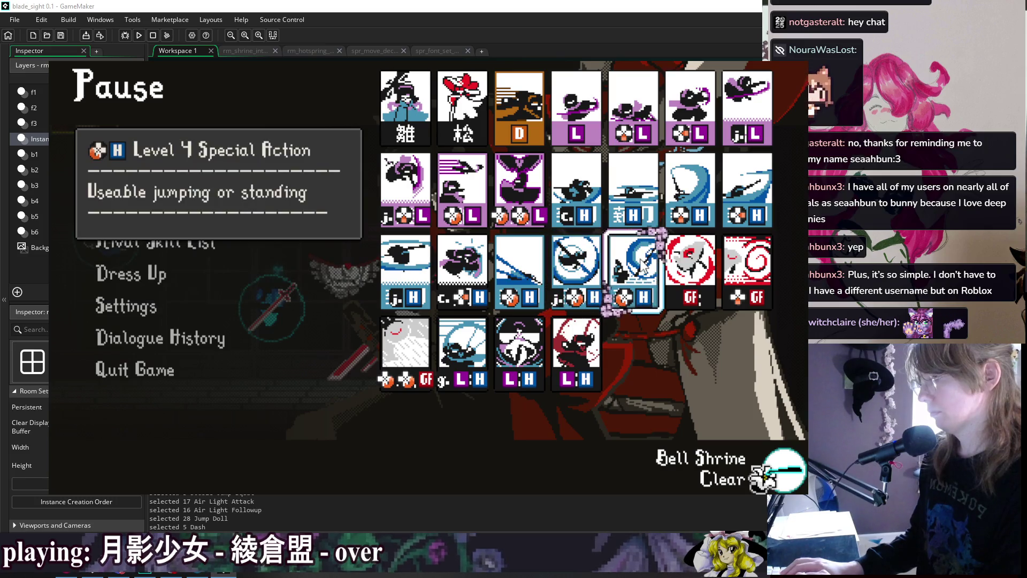
{"action": "key", "text": "Left"}
{"action": "key", "text": "Right"}
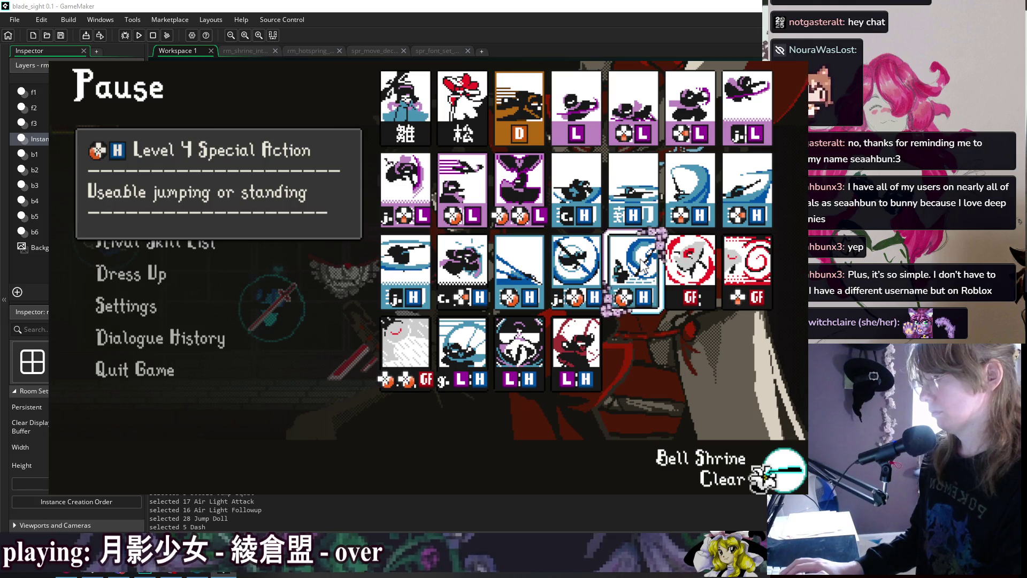
{"action": "key", "text": "Left"}
{"action": "key", "text": "Right"}
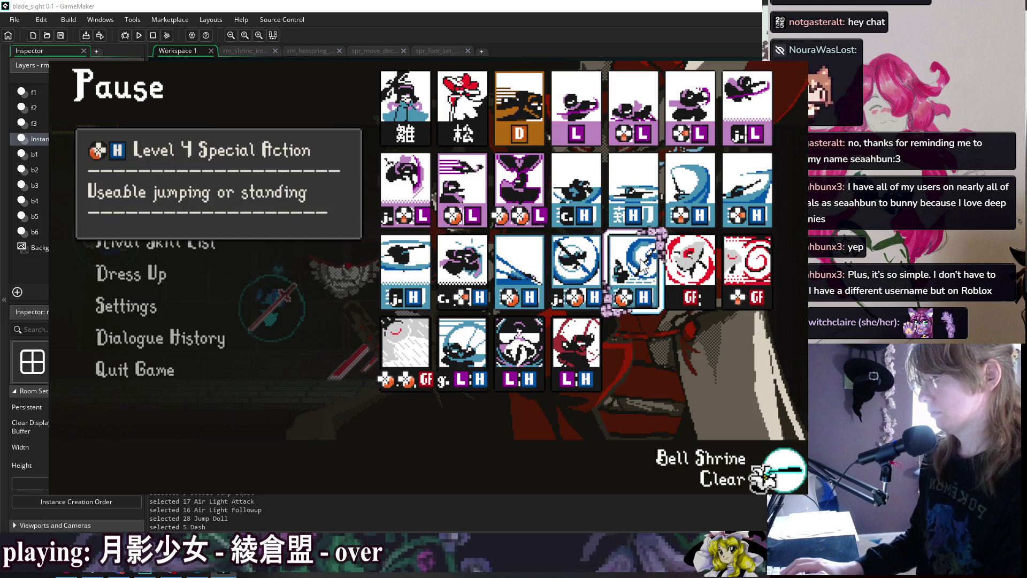
{"action": "key", "text": "Left"}
{"action": "key", "text": "Right"}
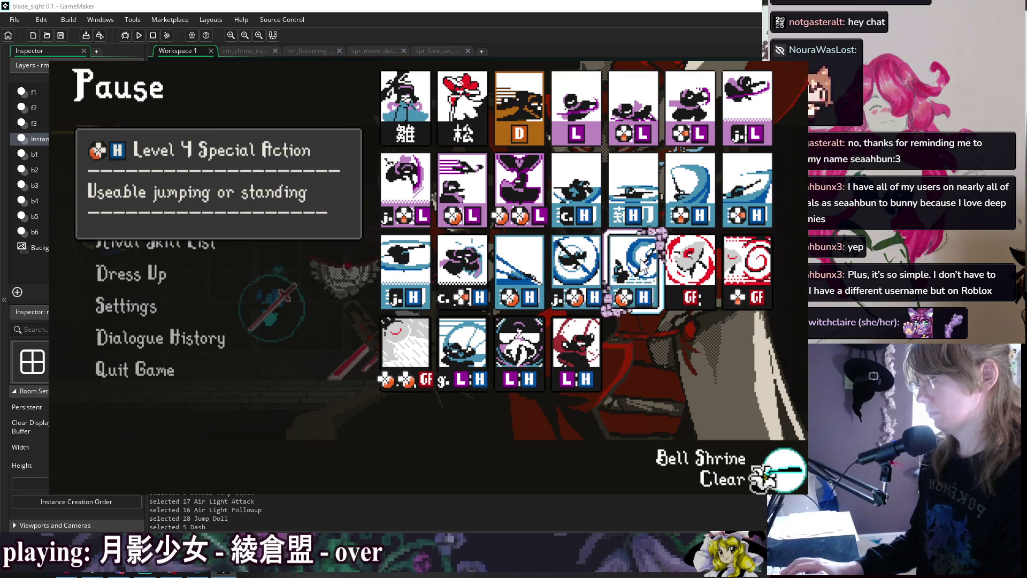
{"action": "key", "text": "Left"}
{"action": "key", "text": "Right"}
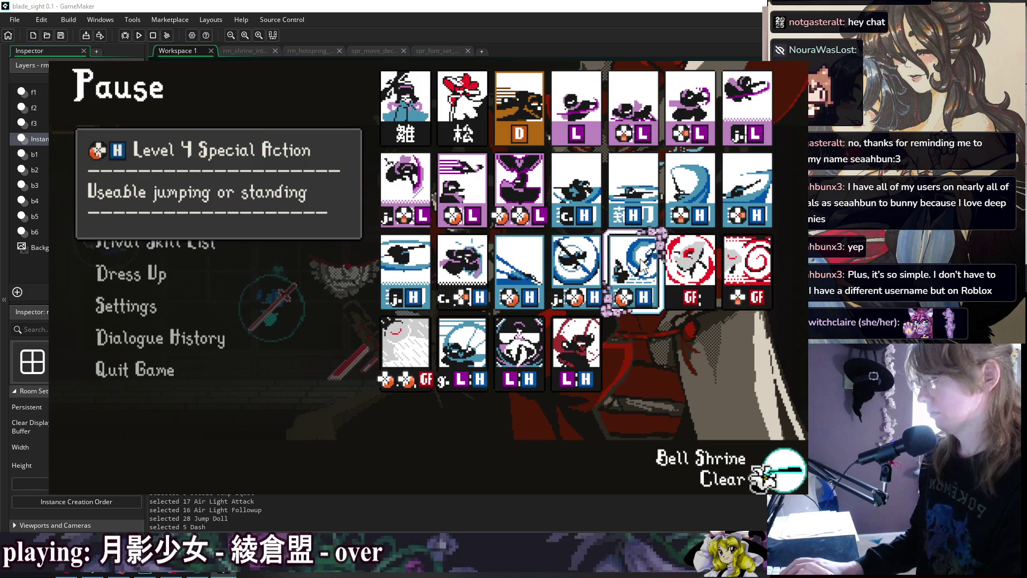
{"action": "key", "text": "Left"}
{"action": "key", "text": "Right"}
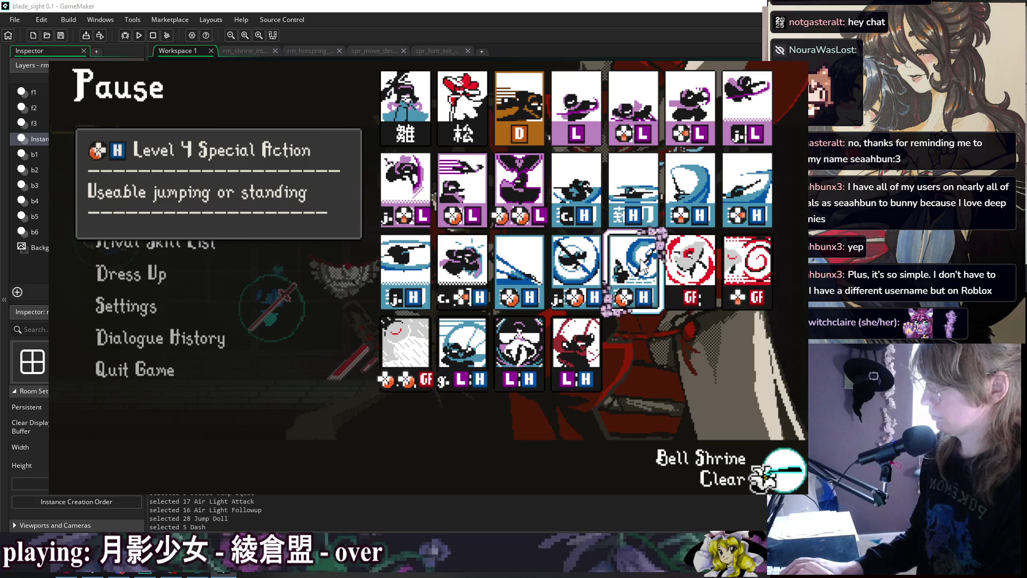
{"action": "key", "text": "Left"}
{"action": "key", "text": "Right"}
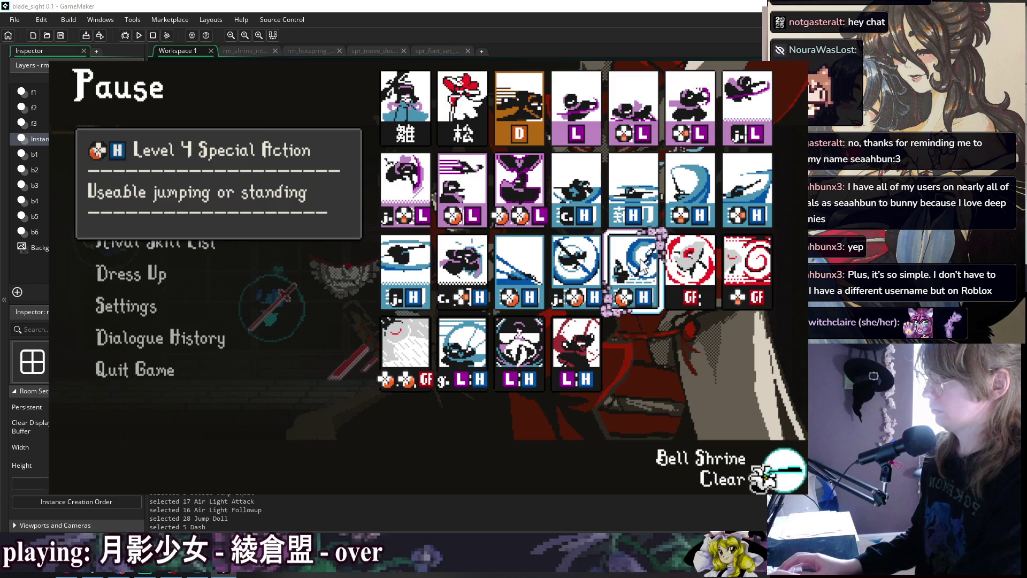
{"action": "key", "text": "Escape"}
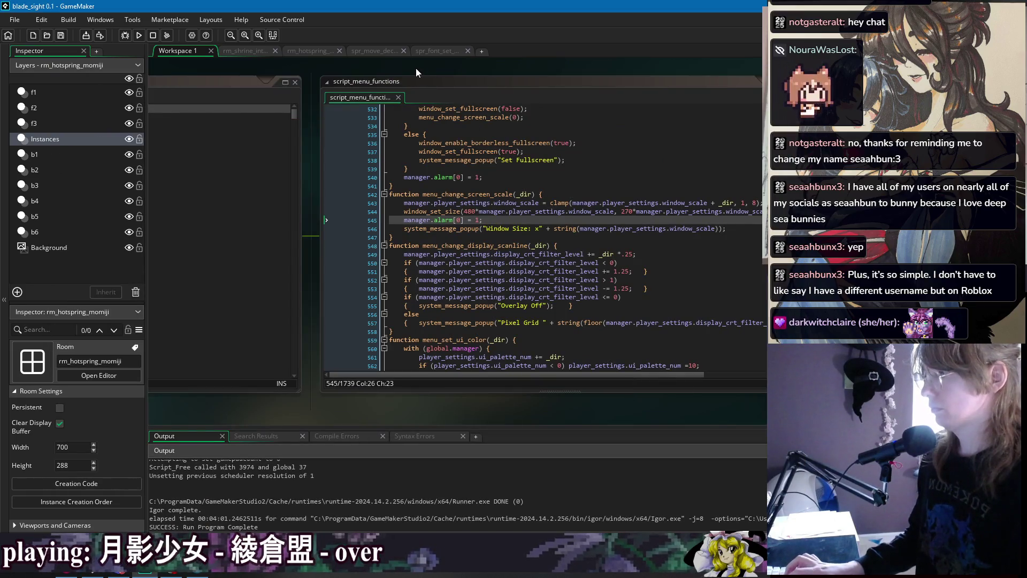
Search the project for 214H and open the suu naginata 214H card at obj_player_feral Create line 2607
{"action": "key", "text": "ctrl+shift+f"}
{"action": "type", "text": "naginata th"}
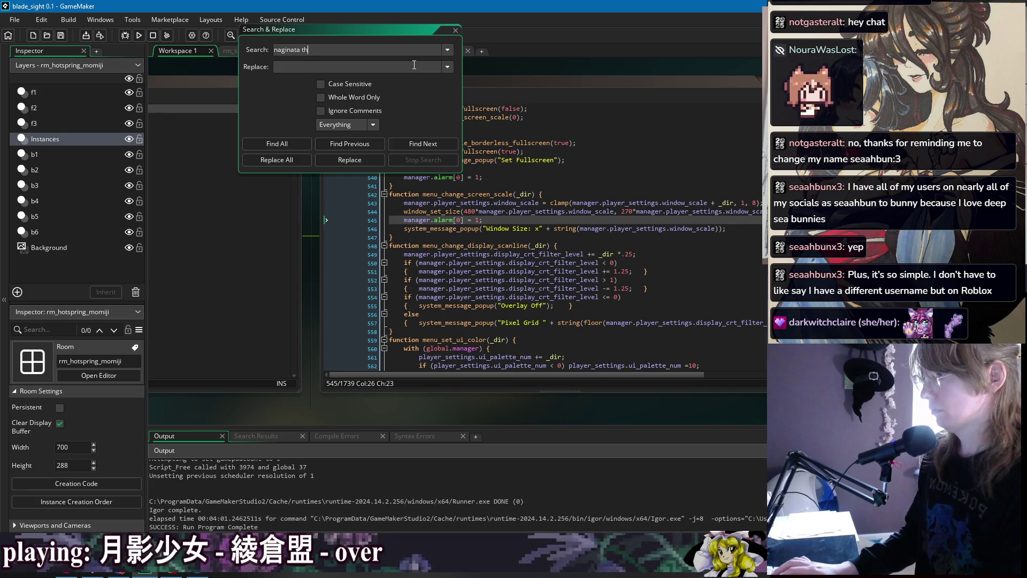
{"action": "type", "text": "row"}
{"action": "key", "text": "Return"}
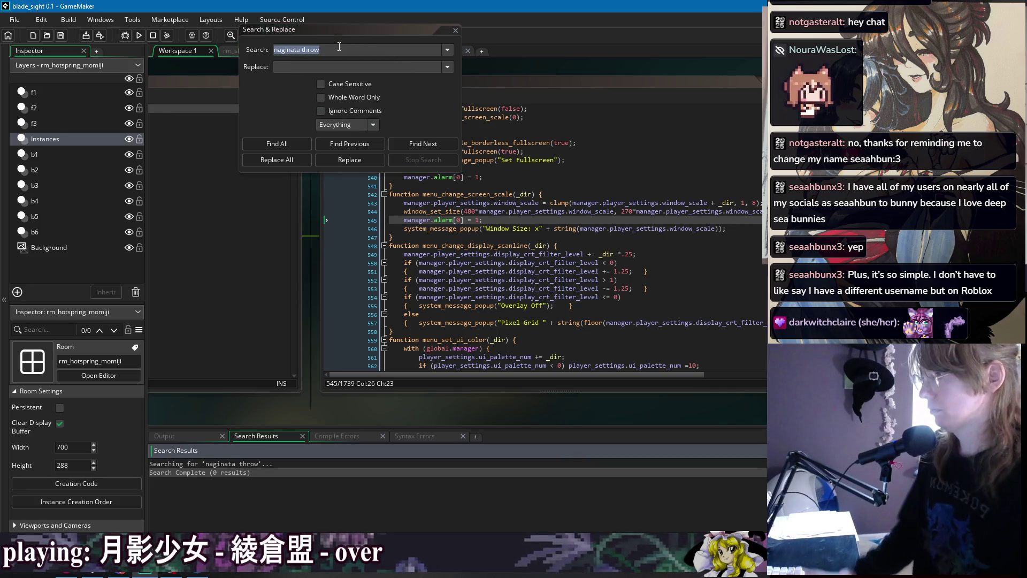
{"action": "left_click", "coordinate": [328, 49]}
{"action": "left_click_drag", "start_coordinate": [311, 53], "coordinate": [301, 54]}
{"action": "type", "text": "214"}
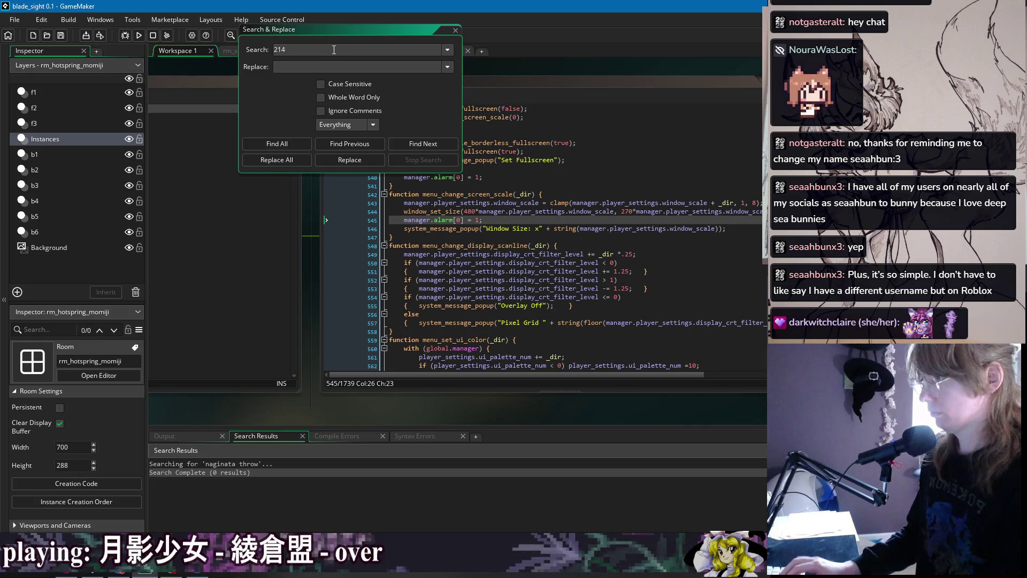
{"action": "type", "text": "H"}
{"action": "key", "text": "Return"}
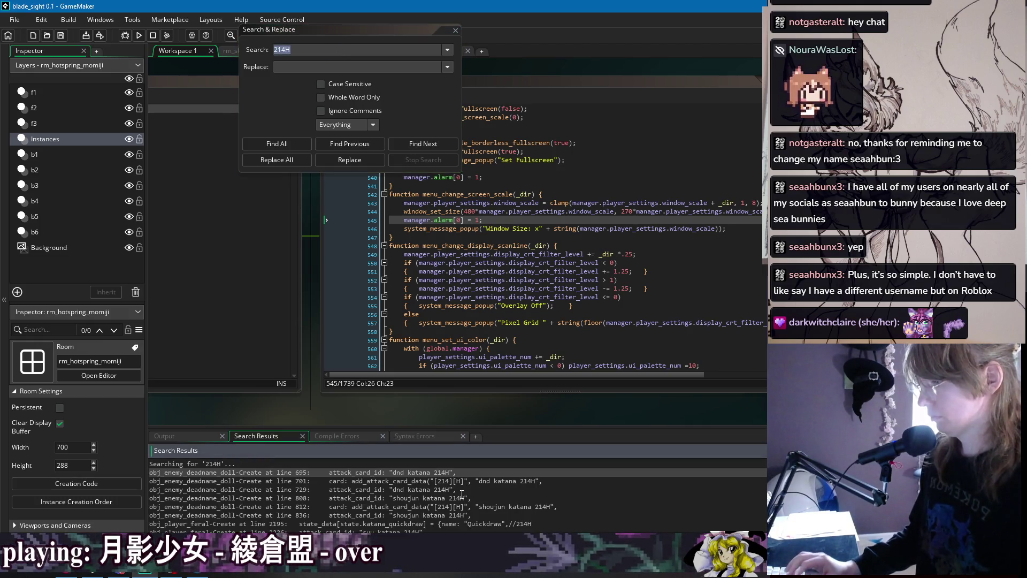
{"action": "scroll", "coordinate": [476, 504], "scroll_direction": "down", "scroll_amount": 3}
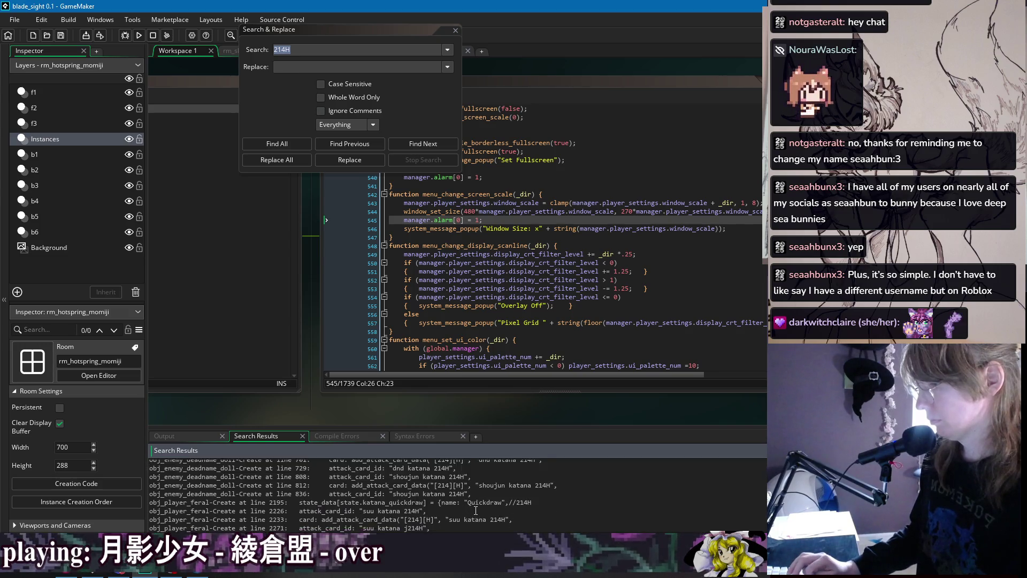
{"action": "double_click", "coordinate": [476, 510]}
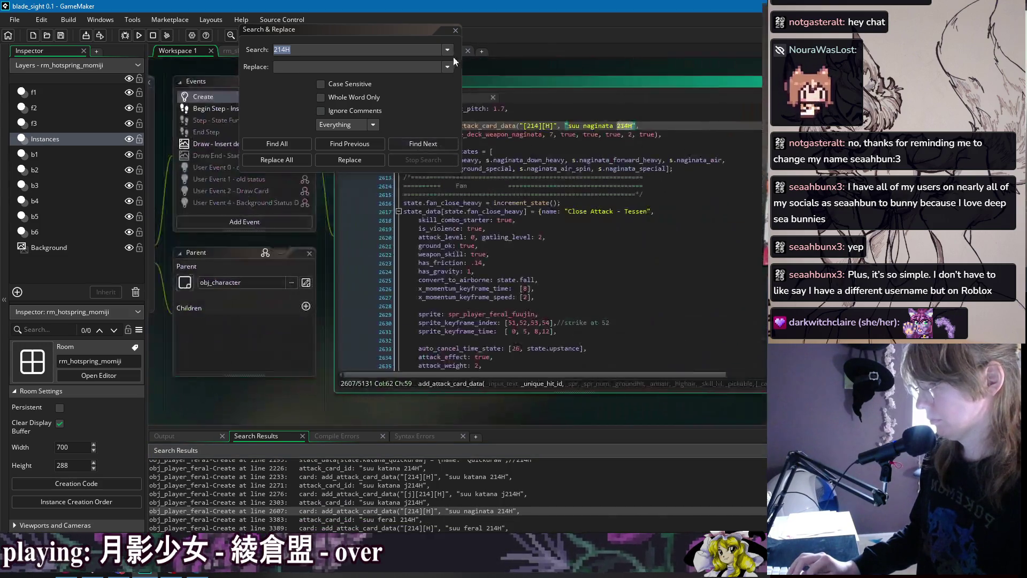
{"action": "left_click", "coordinate": [457, 31]}
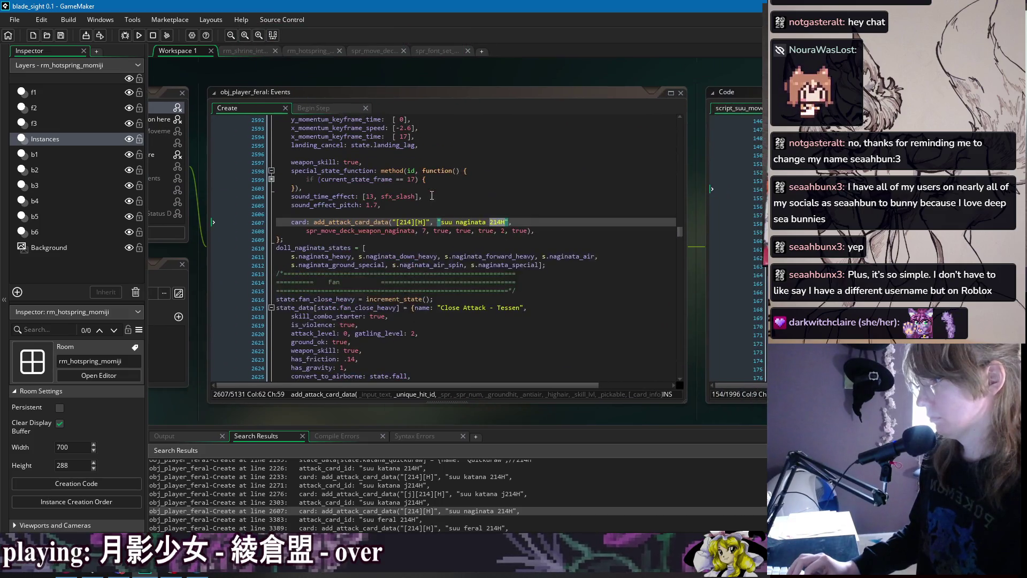
Add the line "is_bullet_attack: 17," after weapon_skill: true and save the Create event
{"action": "left_click", "coordinate": [376, 206]}
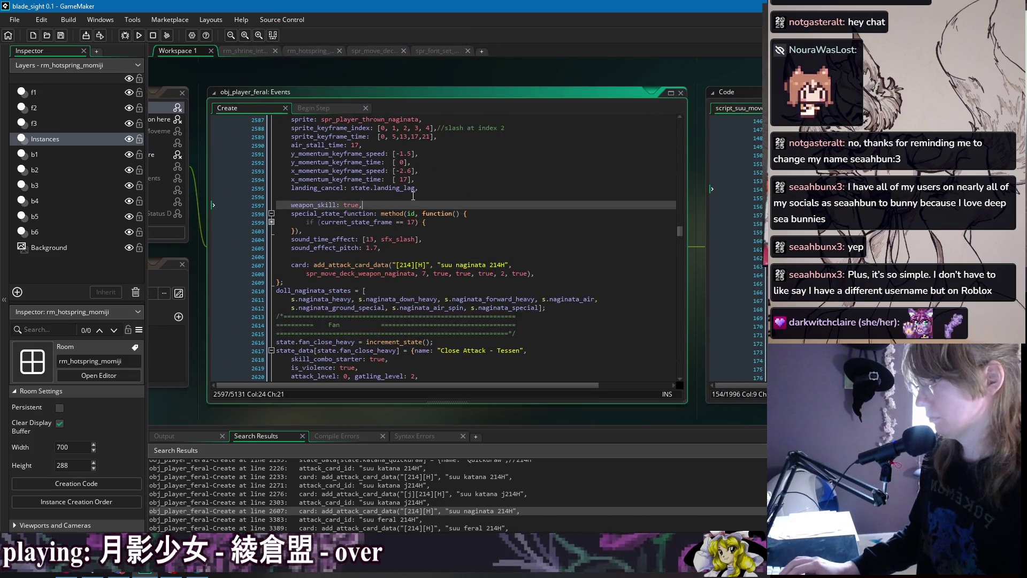
{"action": "key", "text": "Return"}
{"action": "type", "text": "is_bullet_attack: 17"}
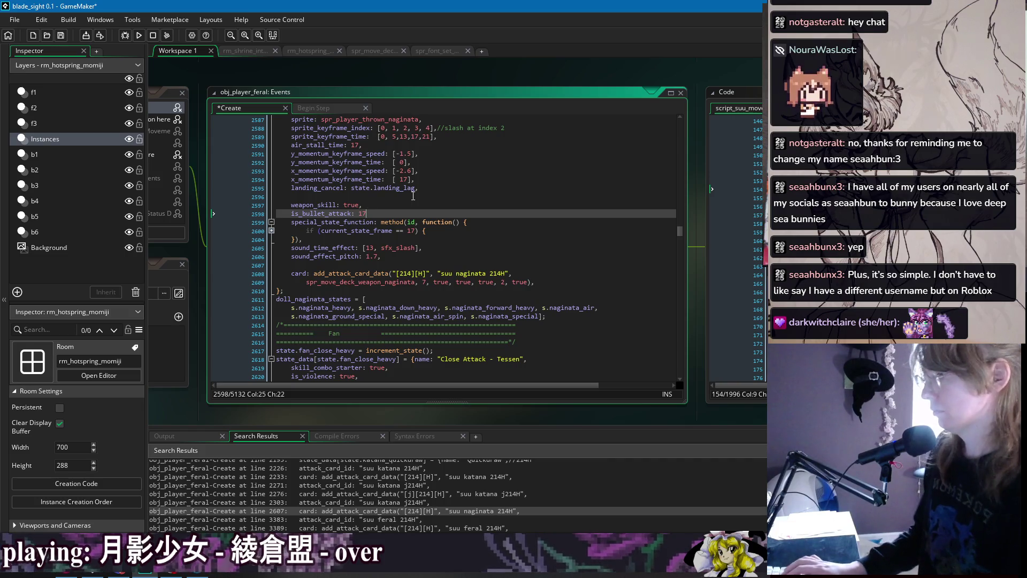
{"action": "type", "text": ","}
{"action": "key", "text": "ctrl+s"}
Start a "Throws the naginata into the air" description argument in the add_attack_card_data call
{"action": "scroll", "coordinate": [443, 234], "scroll_direction": "up", "scroll_amount": 3}
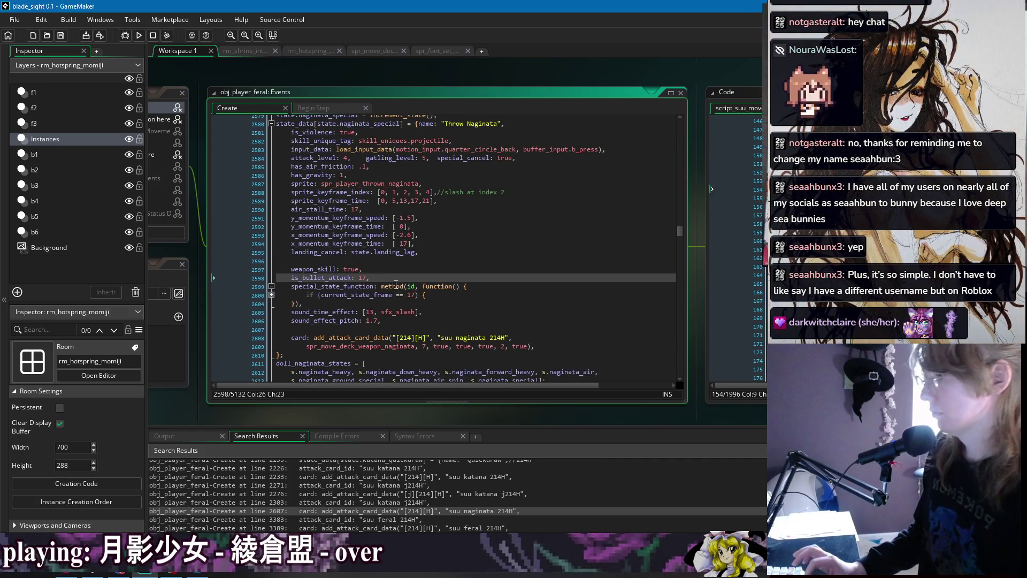
{"action": "left_click", "coordinate": [411, 266]}
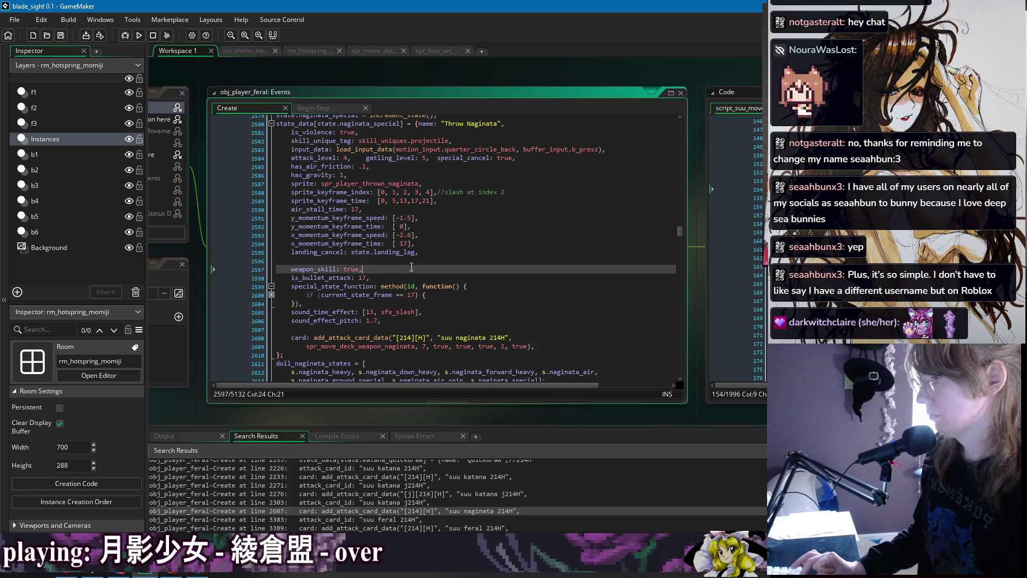
{"action": "left_click", "coordinate": [397, 326]}
{"action": "left_click", "coordinate": [271, 295]}
{"action": "scroll", "coordinate": [466, 298], "scroll_direction": "down", "scroll_amount": 2}
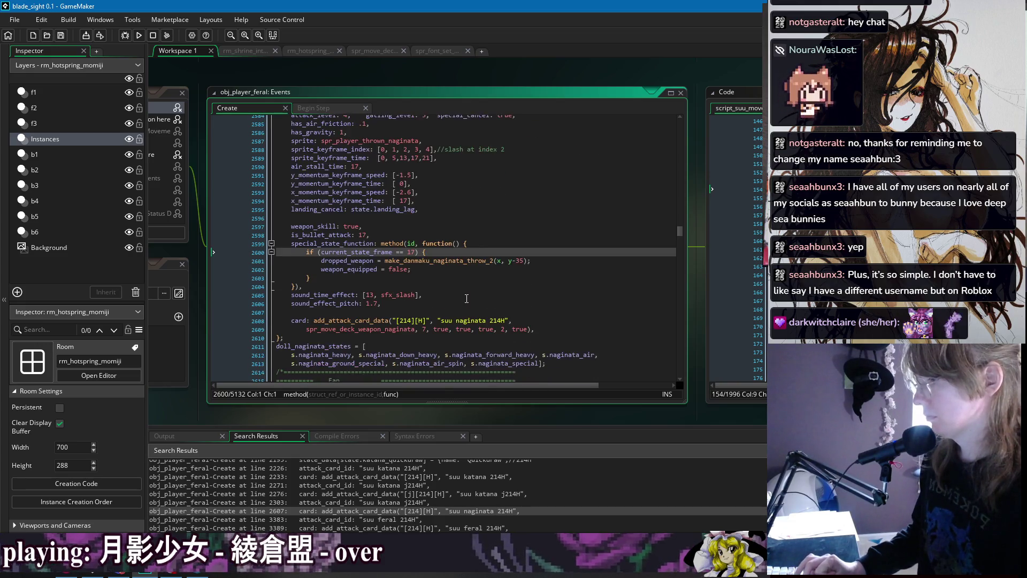
{"action": "left_click", "coordinate": [533, 329]}
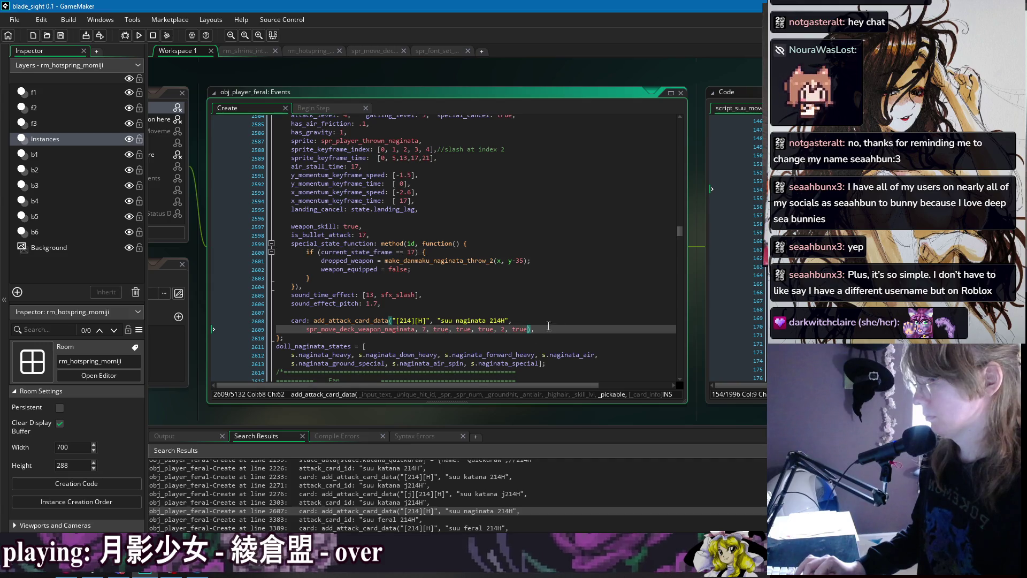
{"action": "type", "text": ","}
{"action": "key", "text": "Return"}
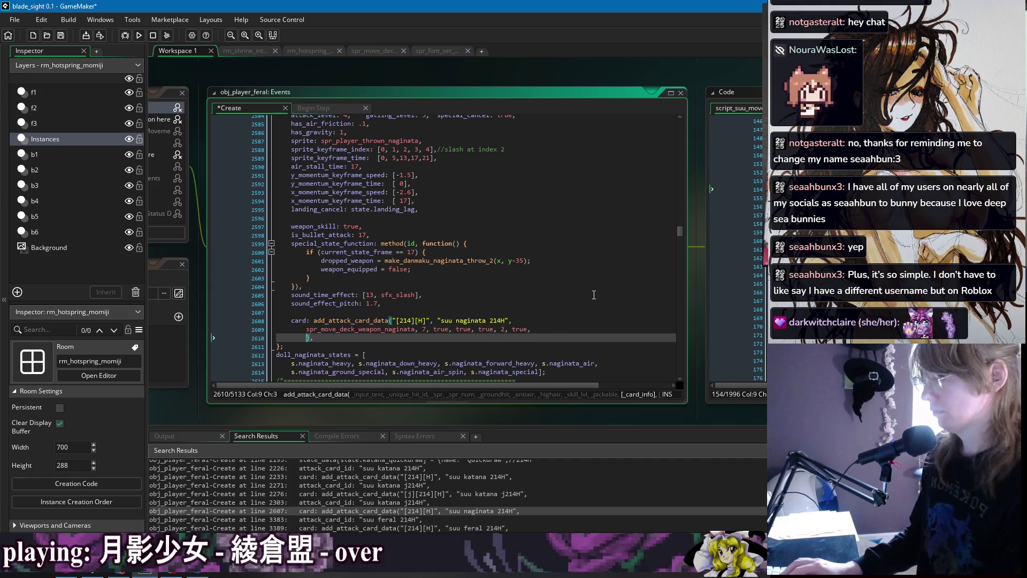
{"action": "type", "text": "\"Thro"}
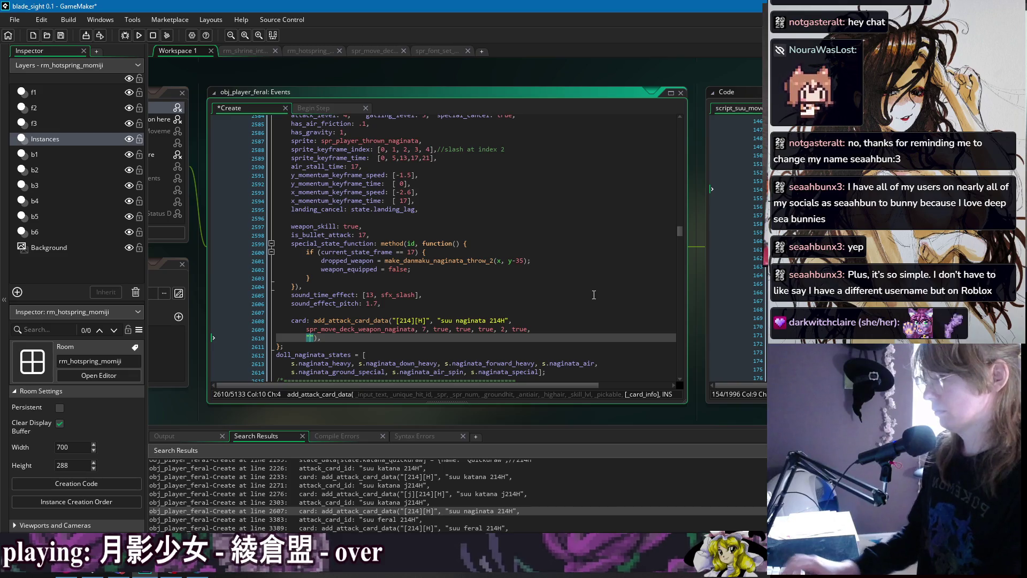
{"action": "type", "text": "ws the naginata ou"}
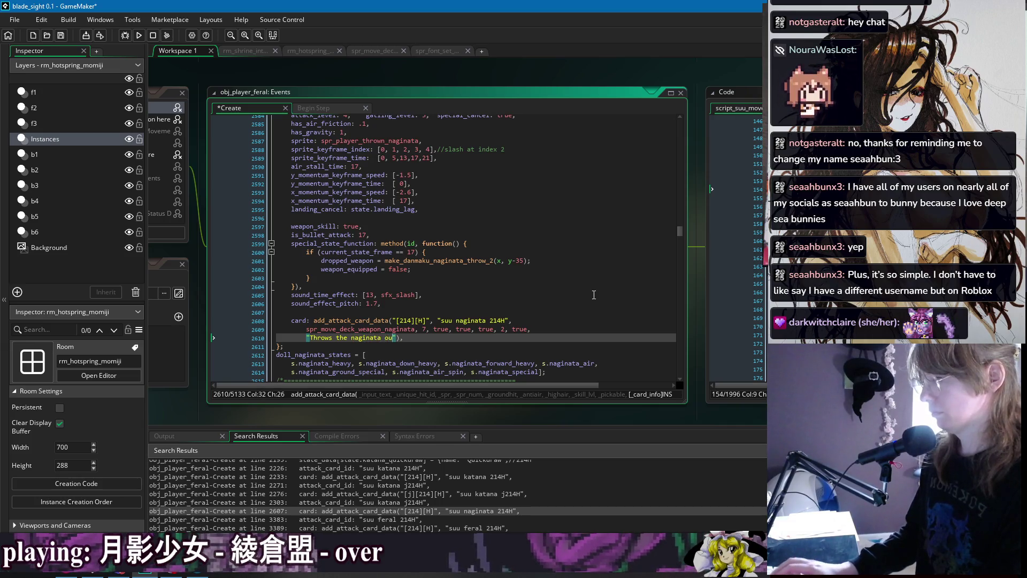
{"action": "type", "text": "in"}
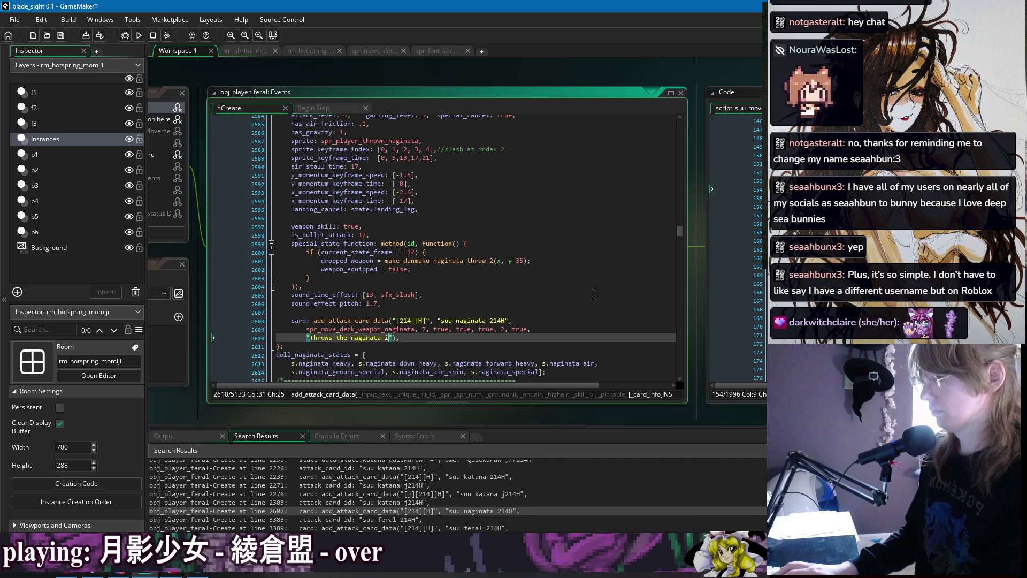
{"action": "type", "text": "to the air. Automatically returns at the end of the attack."}
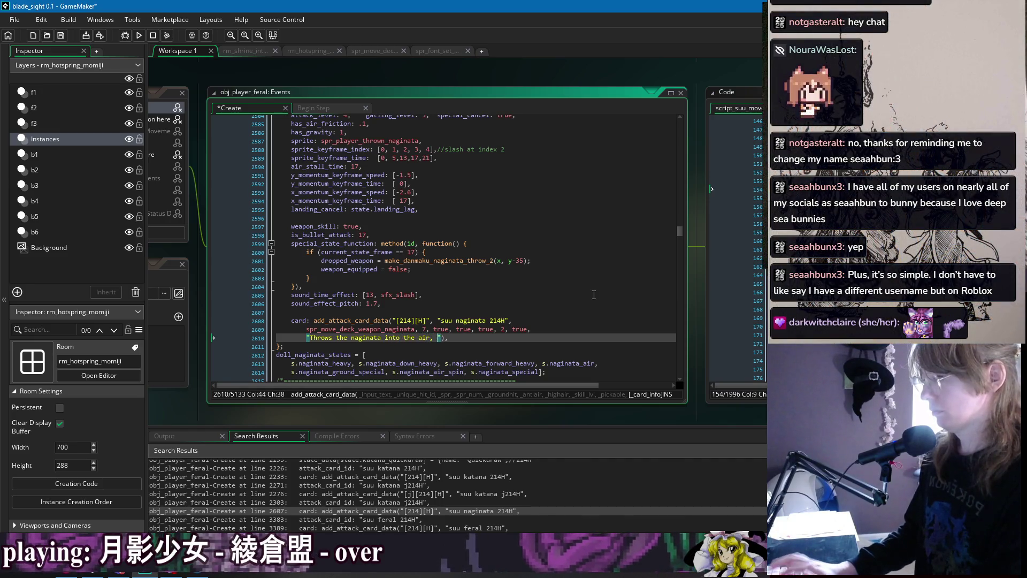
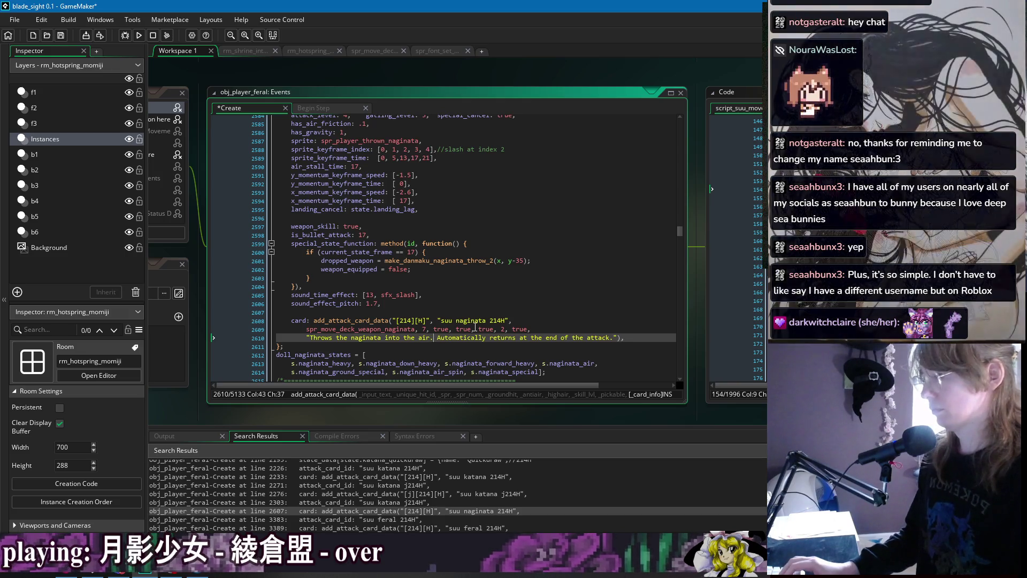
Replace the period after 'air' with ', becoming unarmed.' in the 214H card description
{"action": "key", "text": "BackSpace"}
{"action": "type", "text": ", becoming "}
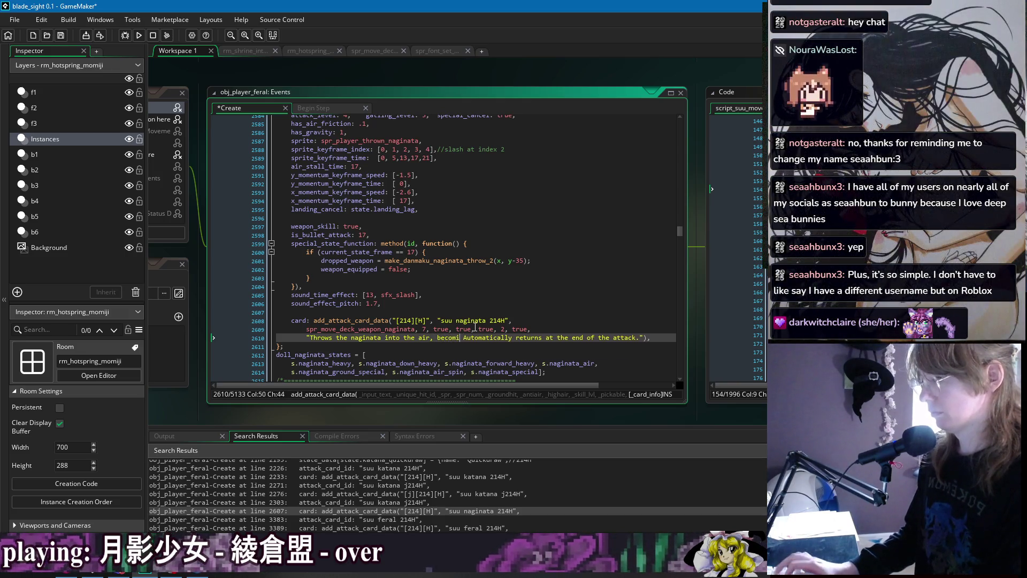
{"action": "type", "text": "unarmed."}
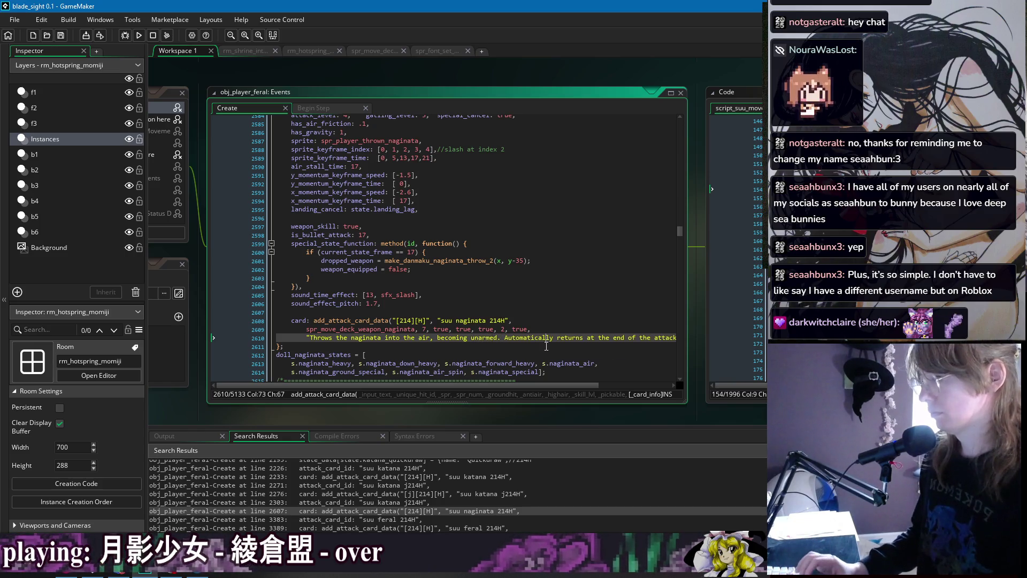
{"action": "key", "text": "Down"}
Reword the description's opening from 'Throws' to 'Throw the naginata into the air'
{"action": "left_click_drag", "start_coordinate": [308, 337], "coordinate": [619, 340]}
{"action": "left_click", "coordinate": [298, 347]}
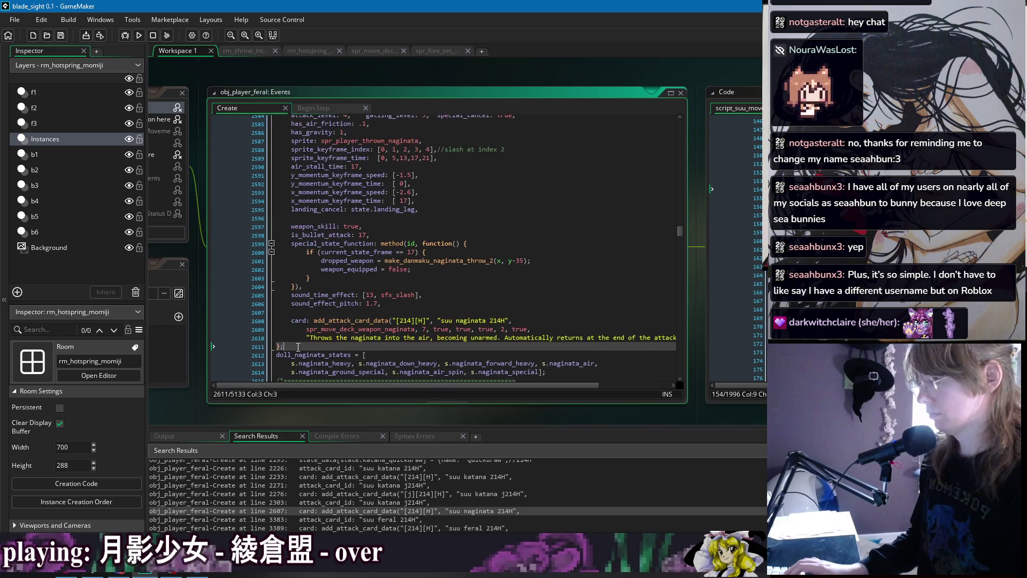
{"action": "left_click", "coordinate": [333, 338]}
{"action": "key", "text": "BackSpace"}
{"action": "left_click", "coordinate": [399, 339]}
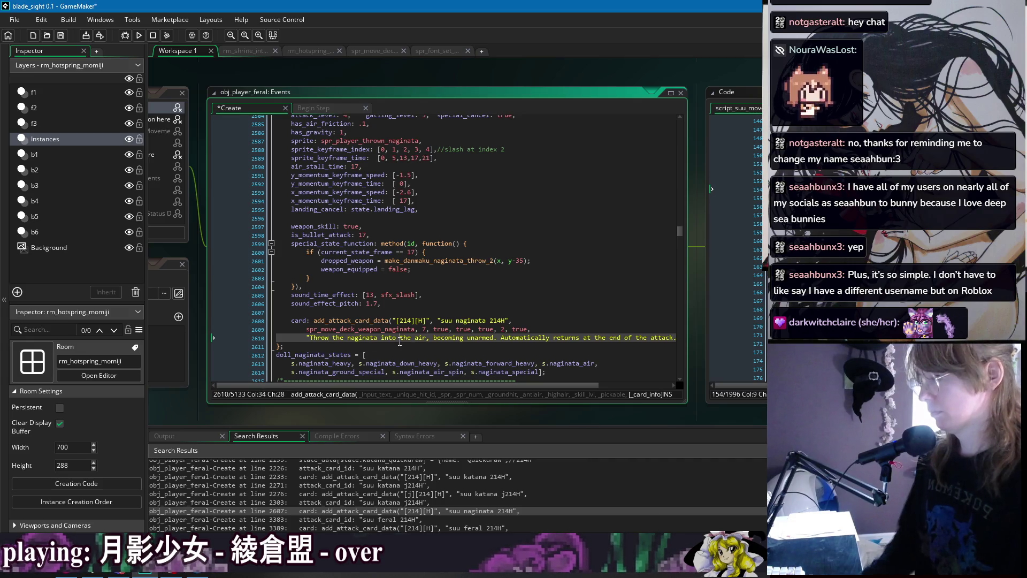
{"action": "key", "text": "BackSpace"}
{"action": "key", "text": "BackSpace"}
{"action": "key", "text": "BackSpace"}
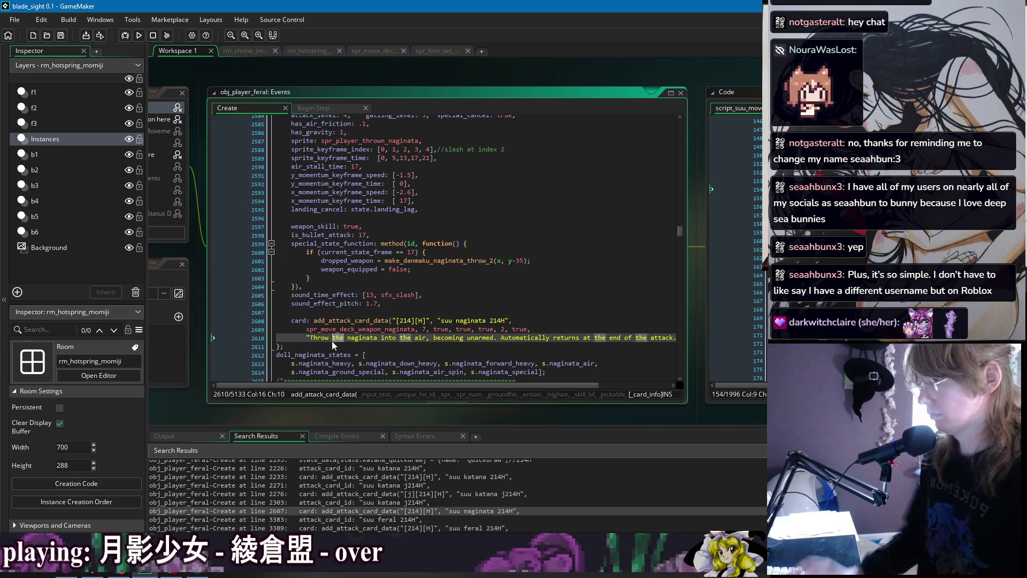
{"action": "left_click", "coordinate": [362, 346]}
{"action": "left_click", "coordinate": [332, 338]}
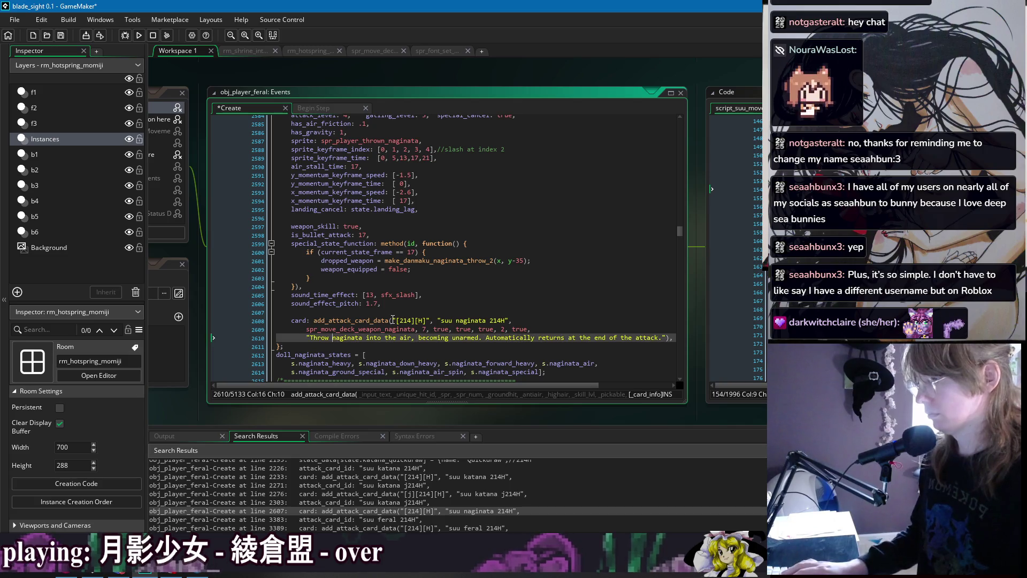
{"action": "type", "text": "the"}
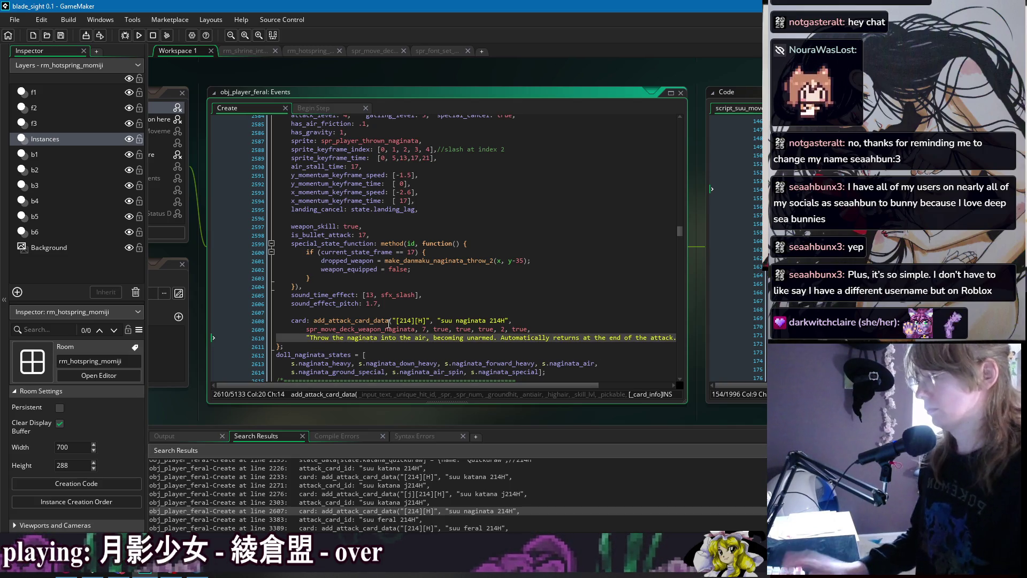
{"action": "key", "text": "Down"}
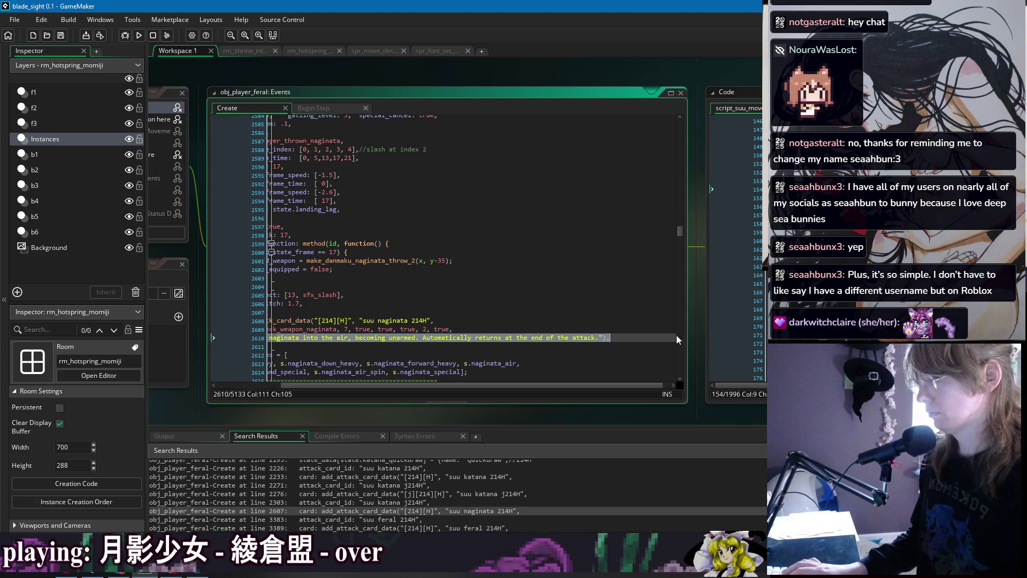
{"action": "key", "text": "Up"}
{"action": "key", "text": "Up"}
{"action": "key", "text": "Up"}
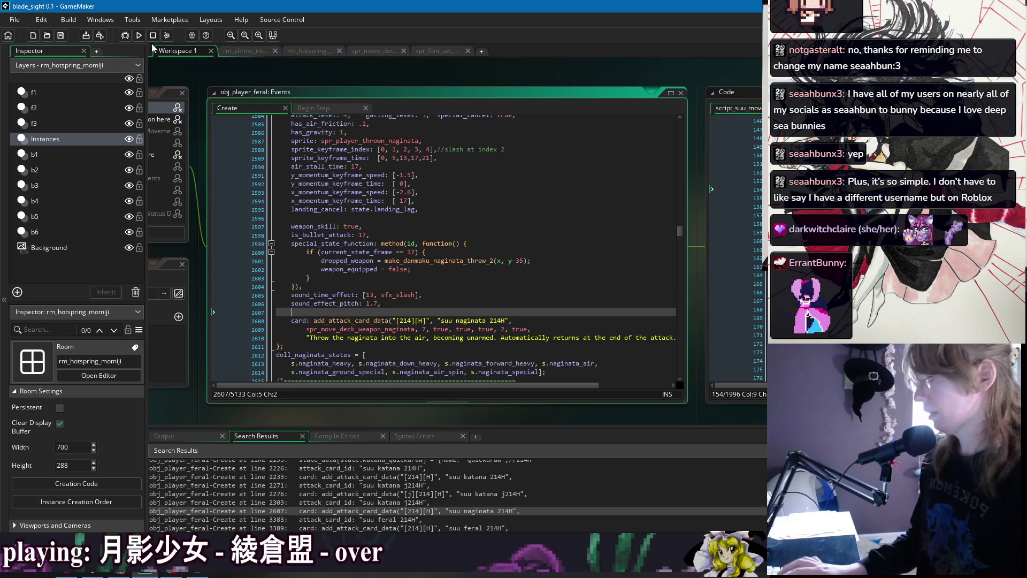
Review the Throw Naginata state's j236H and 214H card calls, then build and run the game
{"action": "left_click", "coordinate": [301, 320]}
{"action": "key", "text": "Up"}
{"action": "scroll", "coordinate": [380, 317], "scroll_direction": "up", "scroll_amount": 7}
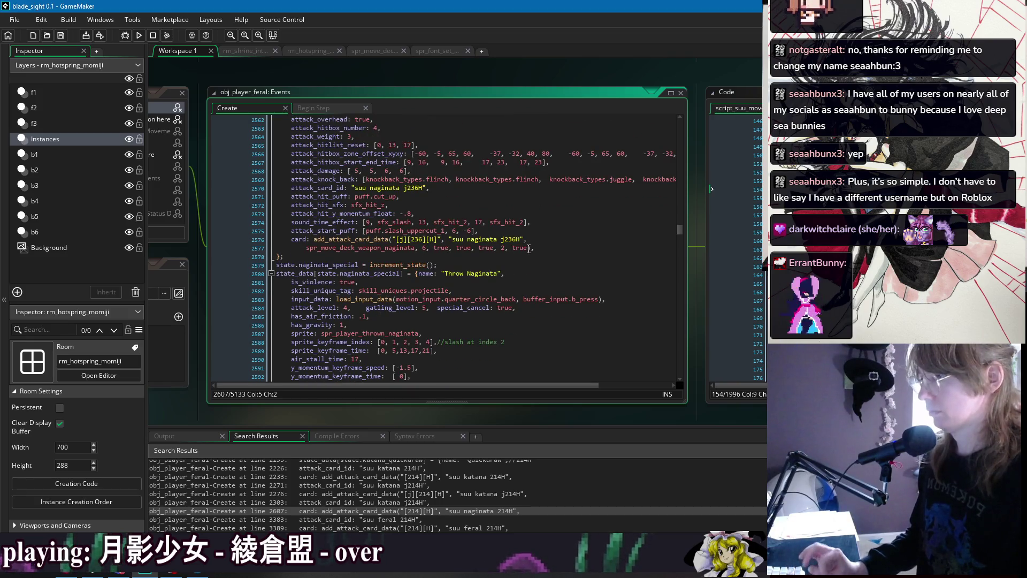
{"action": "left_click", "coordinate": [528, 248]}
{"action": "scroll", "coordinate": [576, 260], "scroll_direction": "up", "scroll_amount": 5}
{"action": "scroll", "coordinate": [581, 260], "scroll_direction": "down", "scroll_amount": 6}
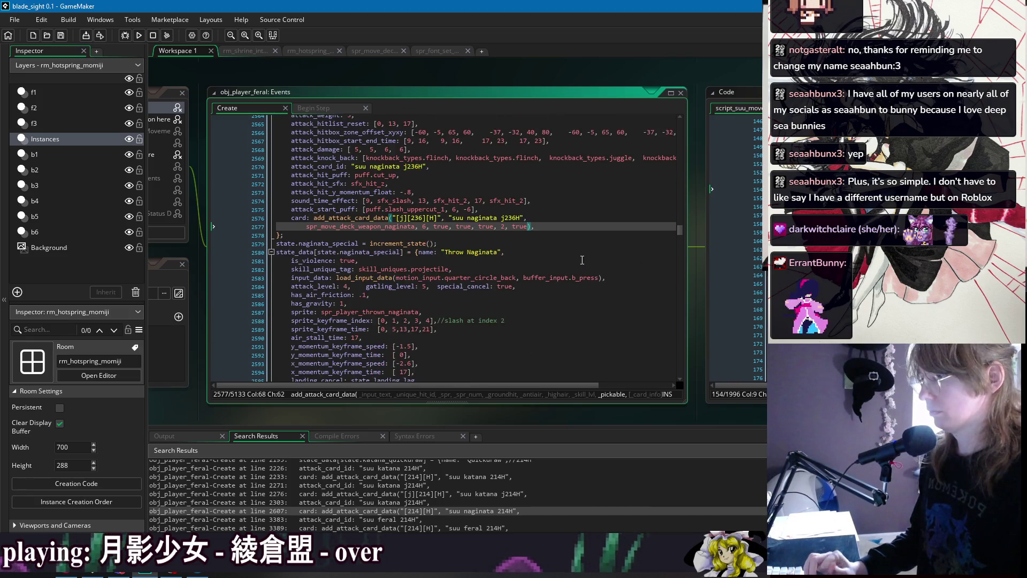
{"action": "scroll", "coordinate": [605, 237], "scroll_direction": "up", "scroll_amount": 10}
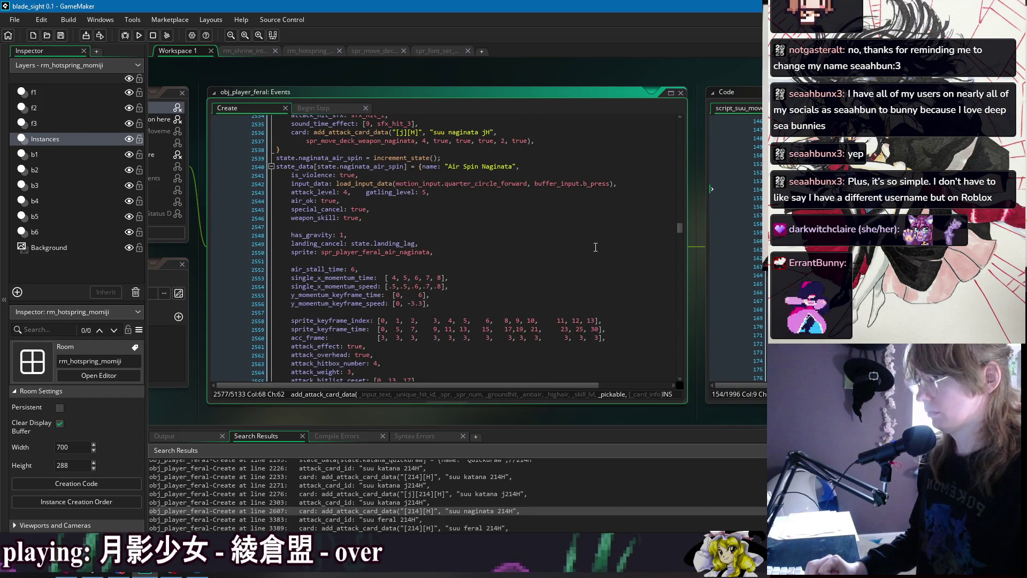
{"action": "scroll", "coordinate": [596, 247], "scroll_direction": "down", "scroll_amount": 20}
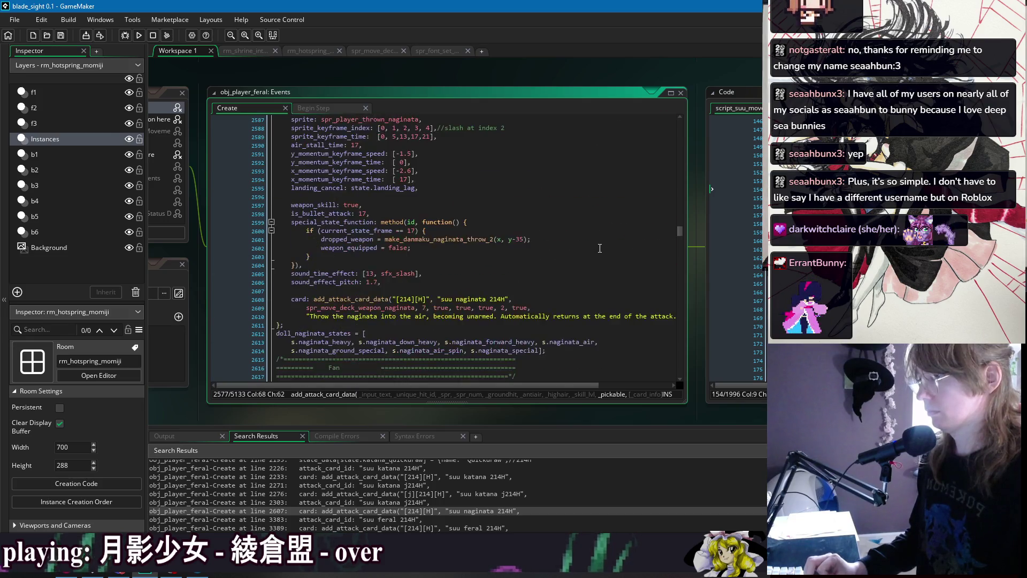
{"action": "scroll", "coordinate": [593, 252], "scroll_direction": "up", "scroll_amount": 10}
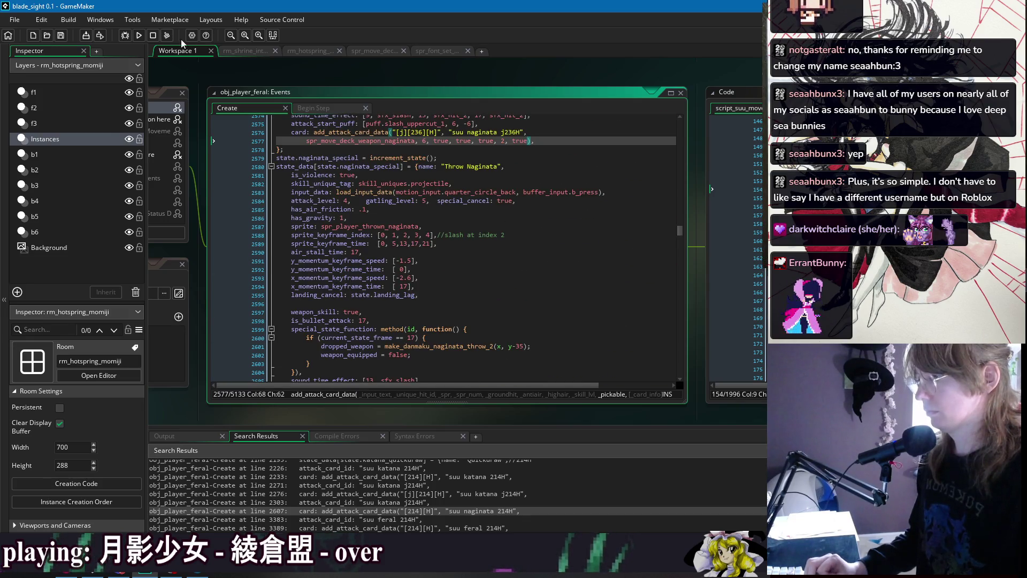
{"action": "left_click", "coordinate": [139, 37]}
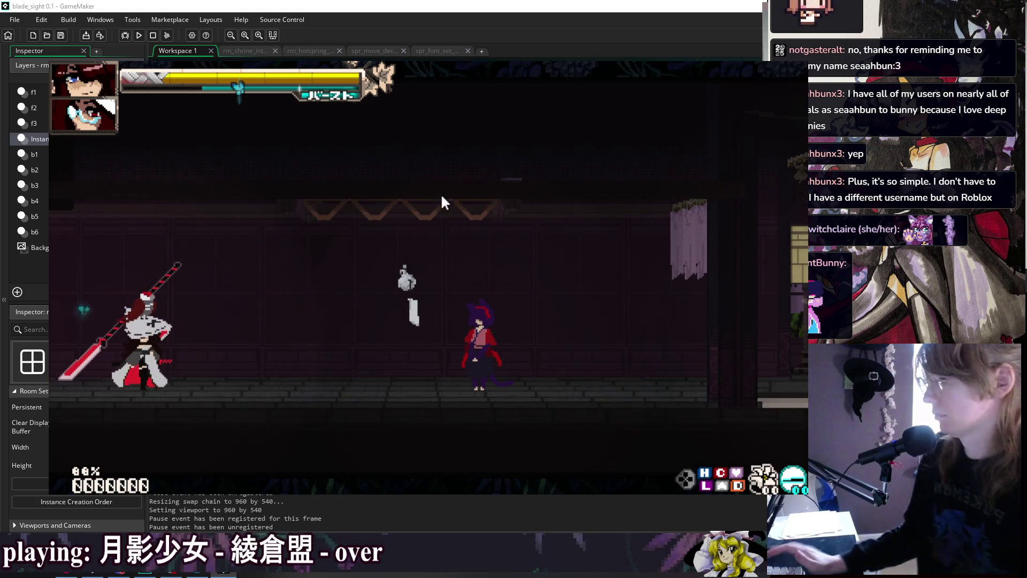
Pause, browse the Skill List move cards to the Level 4 Special Action, then resume
{"action": "key", "text": "Escape"}
{"action": "key", "text": "Down"}
{"action": "key", "text": "Return"}
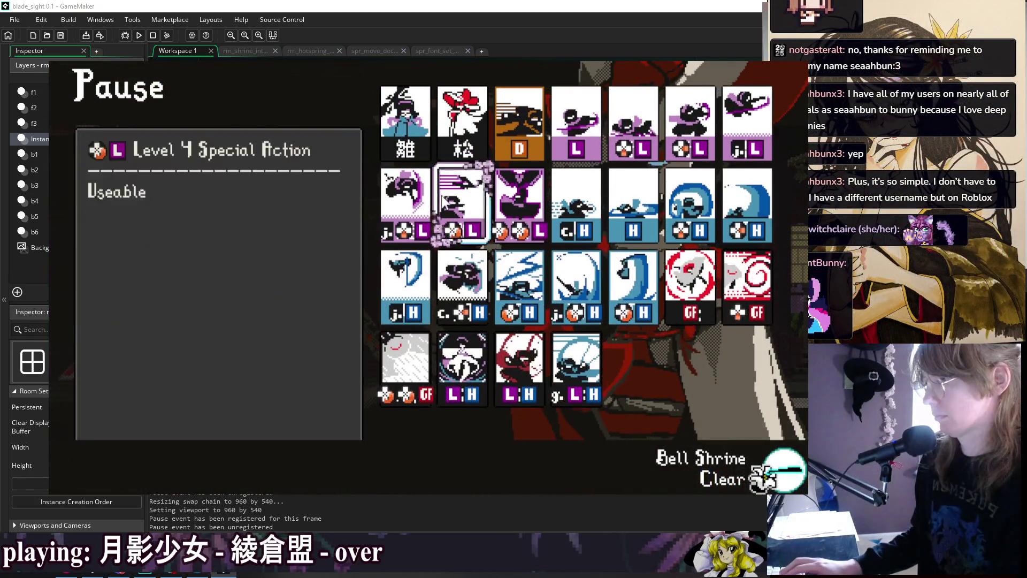
{"action": "key", "text": "Right"}
{"action": "key", "text": "Right"}
{"action": "key", "text": "Right"}
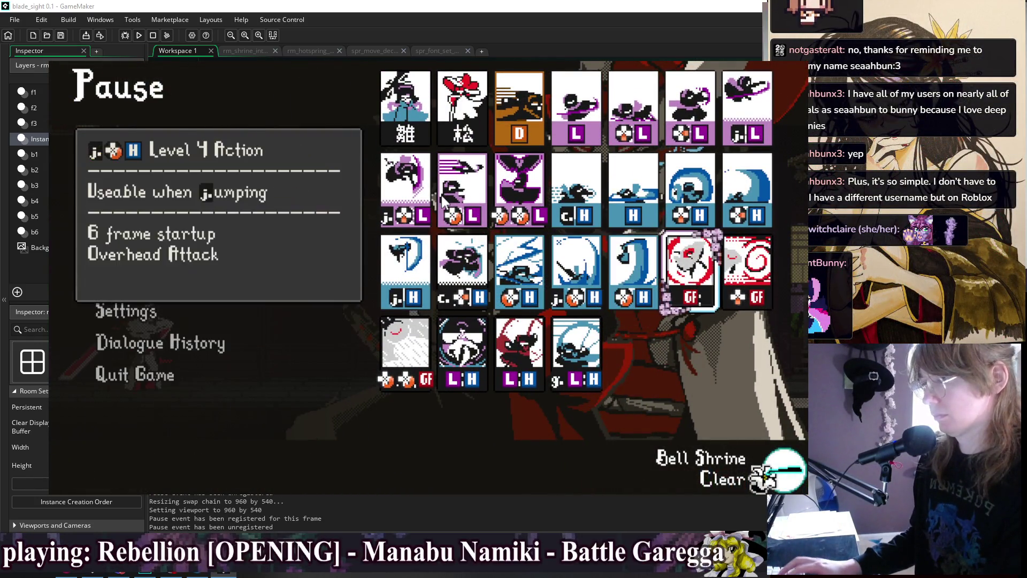
{"action": "key", "text": "Left"}
{"action": "key", "text": "Left"}
{"action": "key", "text": "Left"}
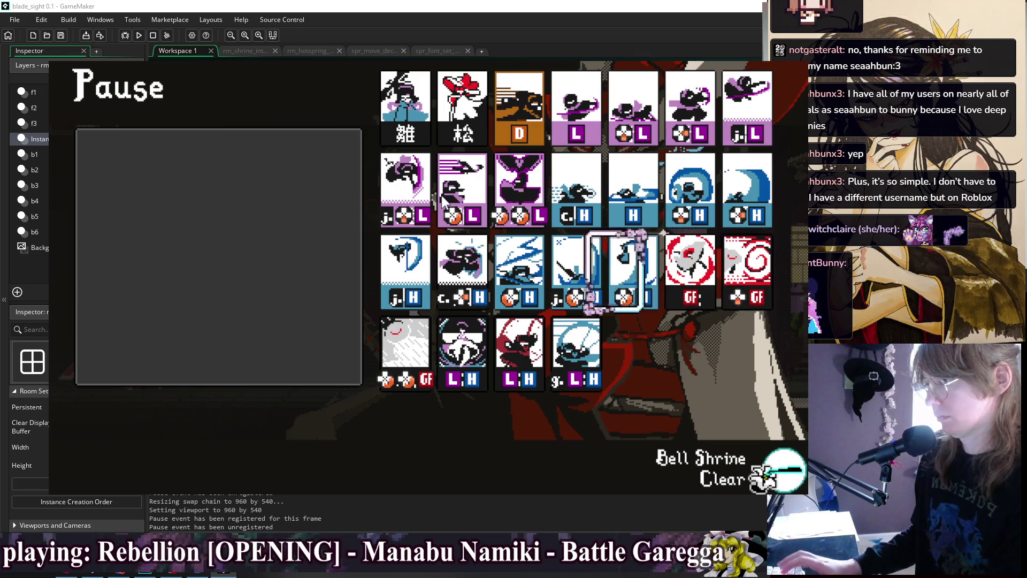
{"action": "key", "text": "Down"}
{"action": "key", "text": "Left"}
{"action": "key", "text": "Left"}
{"action": "key", "text": "Left"}
{"action": "key", "text": "Up"}
{"action": "key", "text": "Right"}
{"action": "key", "text": "Right"}
{"action": "key", "text": "Right"}
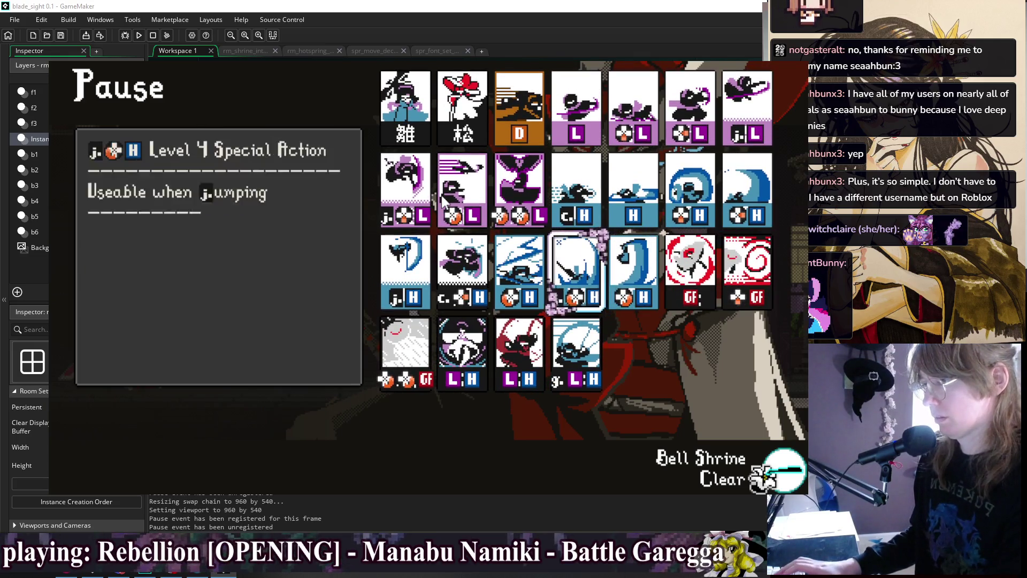
{"action": "key", "text": "Left"}
{"action": "key", "text": "Escape"}
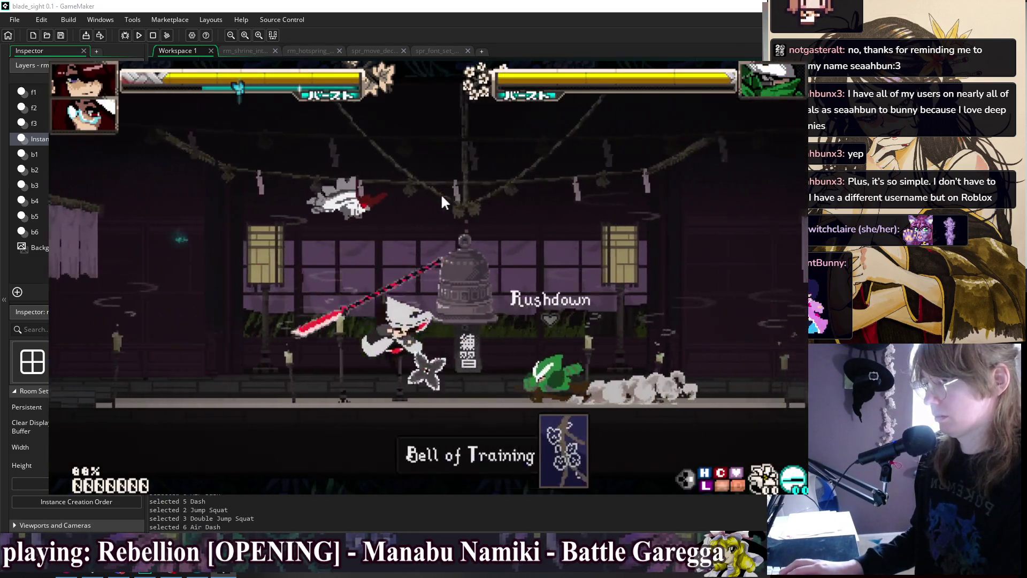
In training, jump, down-air, air-dash, super-jump, and do light and heavy air attacks, then pause
{"action": "key", "text": "Escape"}
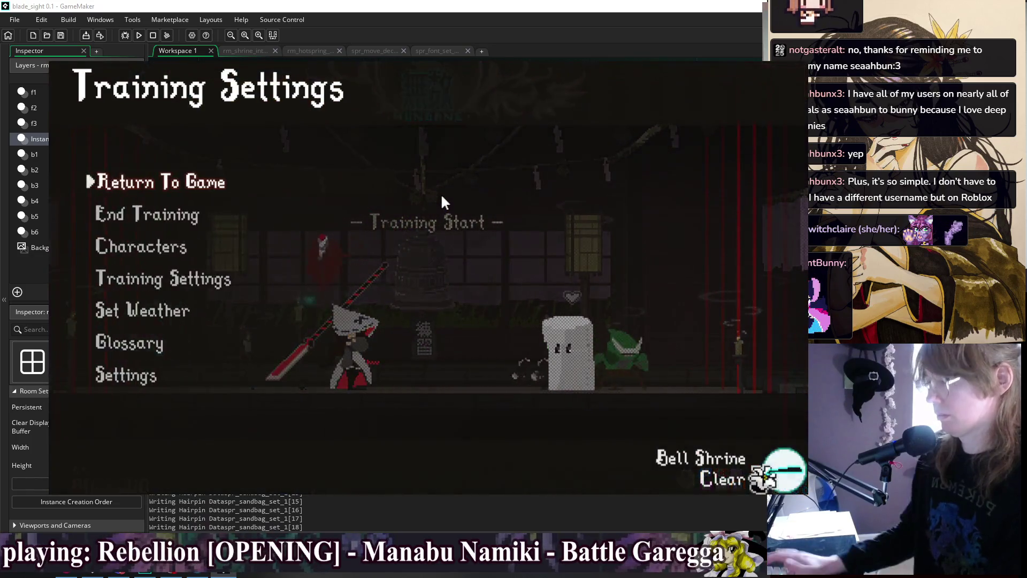
{"action": "key", "text": "Return"}
{"action": "key", "text": "Up"}
{"action": "key", "text": "Up"}
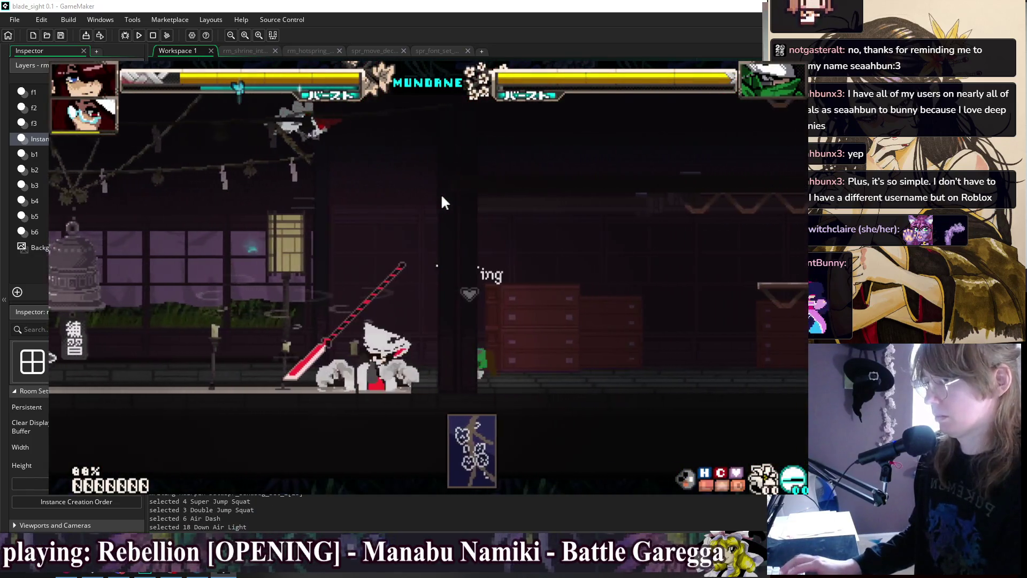
{"action": "key", "text": "Up"}
{"action": "key", "text": "Up"}
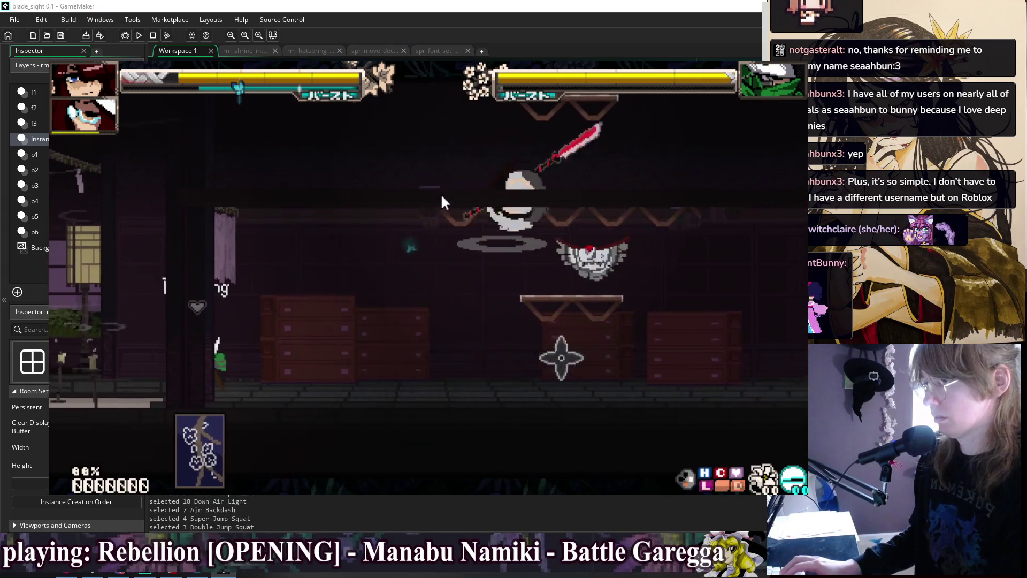
{"action": "key", "text": "Right"}
{"action": "key", "text": "Right"}
{"action": "key", "text": "Right"}
{"action": "key", "text": "Right"}
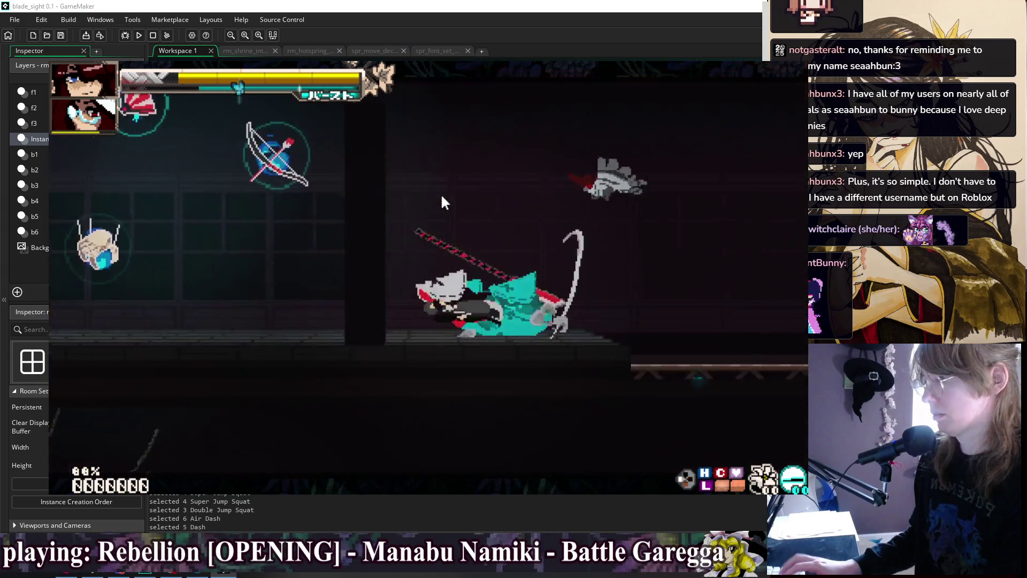
{"action": "key", "text": "Up"}
{"action": "key", "text": "z"}
{"action": "key", "text": "z"}
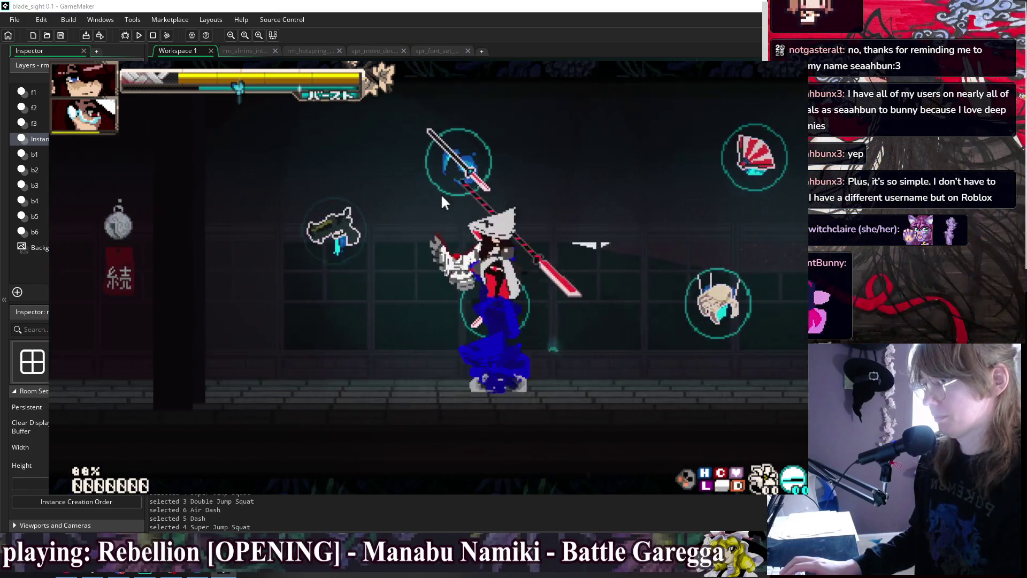
{"action": "key", "text": "x"}
{"action": "key", "text": "Escape"}
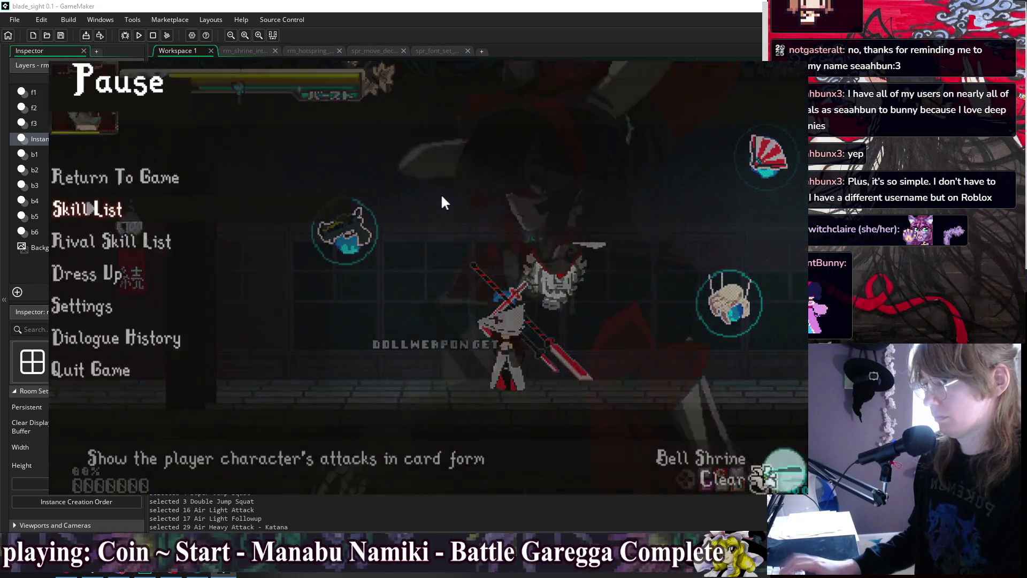
Read the Sweep Attack, jumping overhead and naginata throw card descriptions in the Skill List
{"action": "key", "text": "z"}
{"action": "key", "text": "Right"}
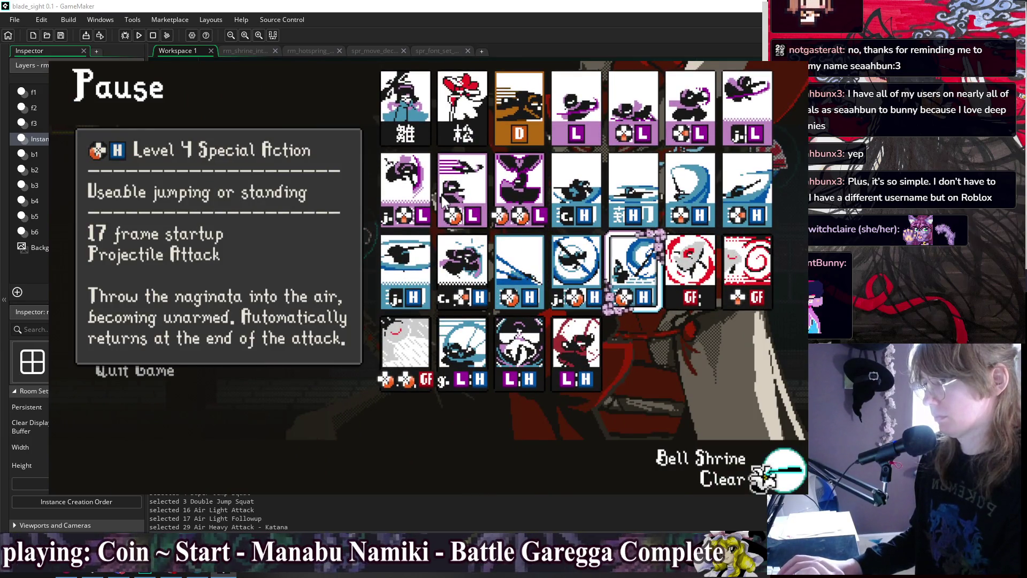
{"action": "key", "text": "Left"}
{"action": "key", "text": "Right"}
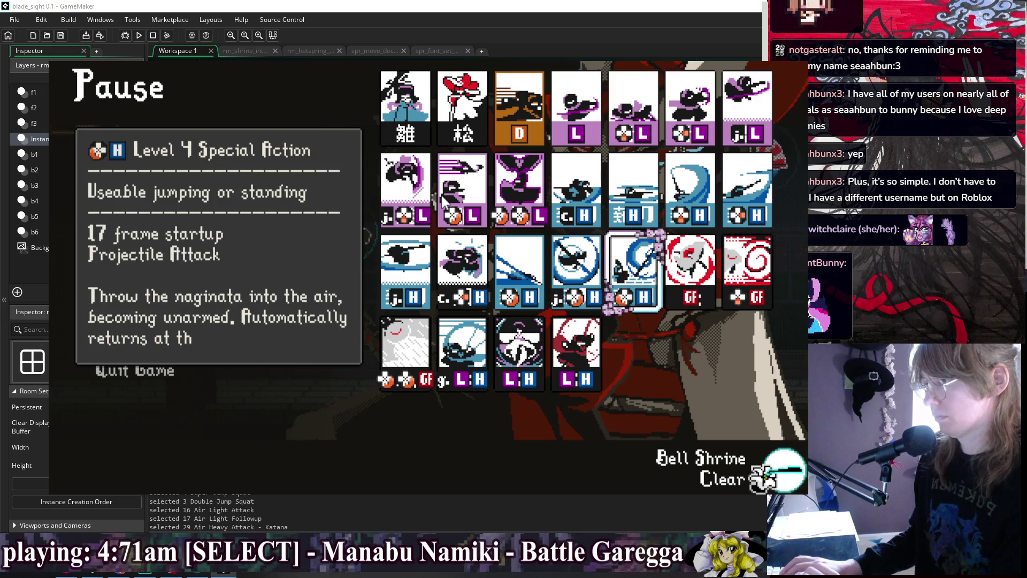
{"action": "key", "text": "Left"}
{"action": "key", "text": "Left"}
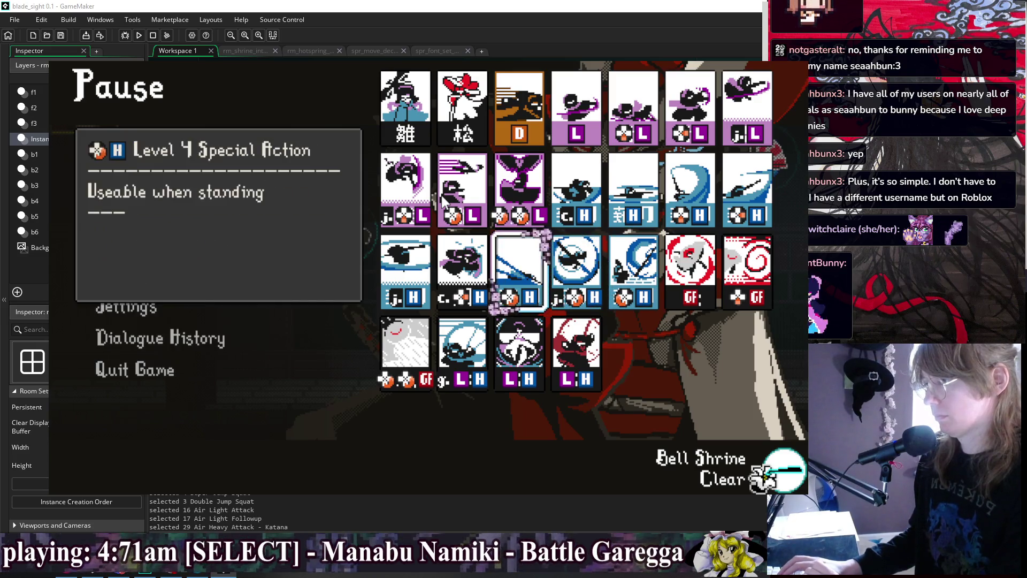
{"action": "key", "text": "Left"}
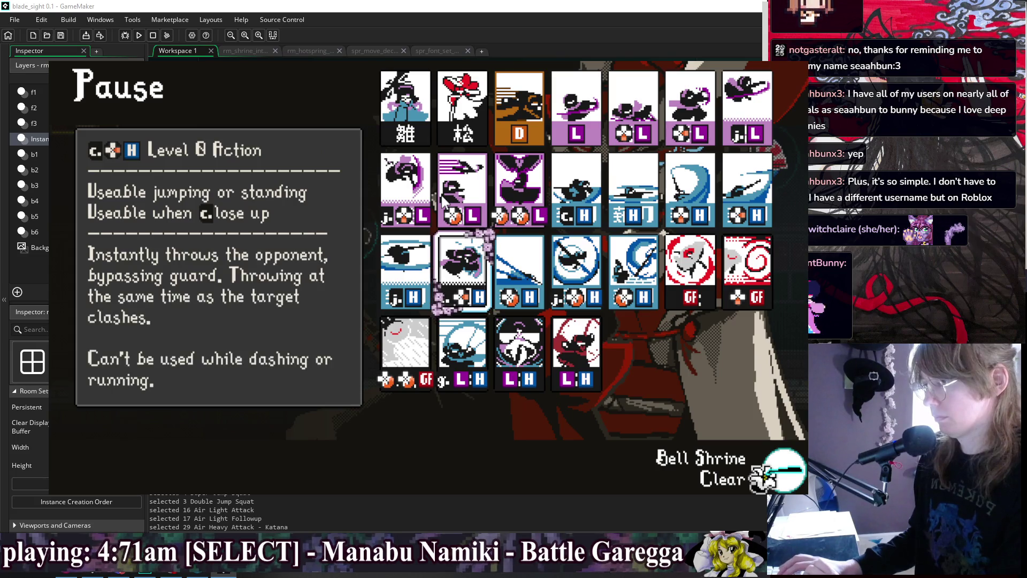
{"action": "key", "text": "Right"}
{"action": "key", "text": "Right"}
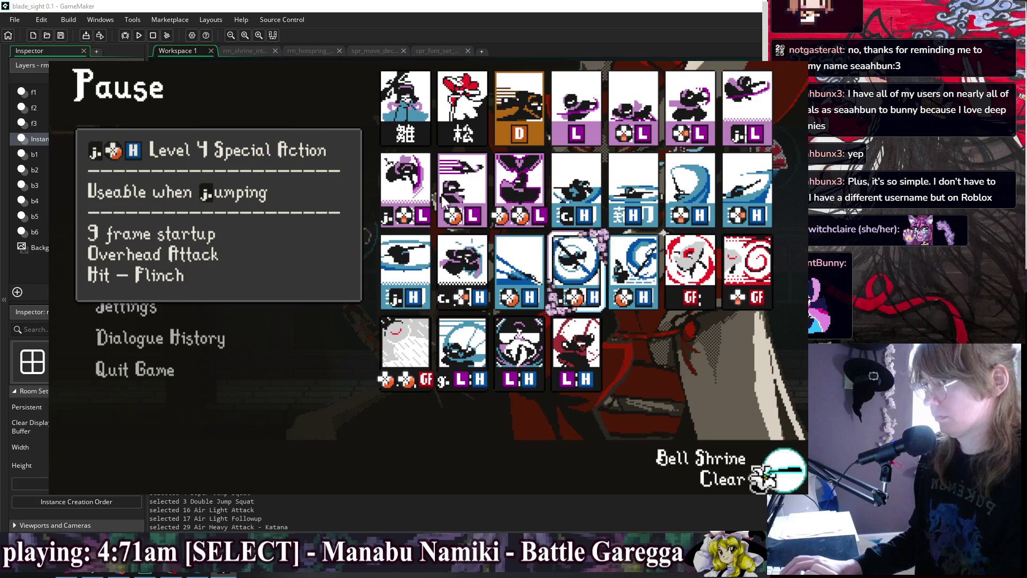
{"action": "key", "text": "Right"}
{"action": "key", "text": "Left"}
{"action": "key", "text": "Left"}
{"action": "key", "text": "Right"}
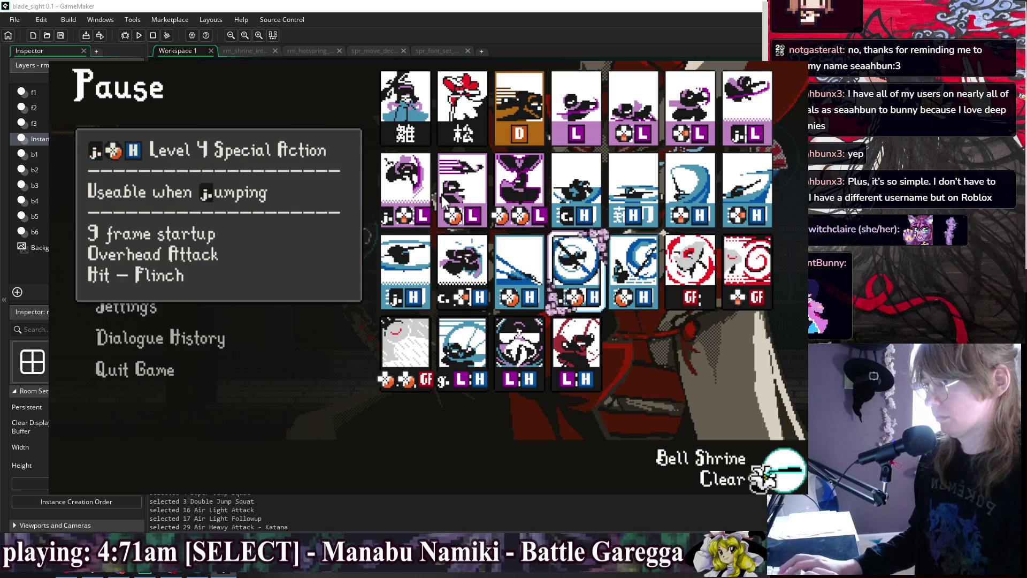
{"action": "key", "text": "Right"}
{"action": "key", "text": "Right"}
{"action": "key", "text": "Right"}
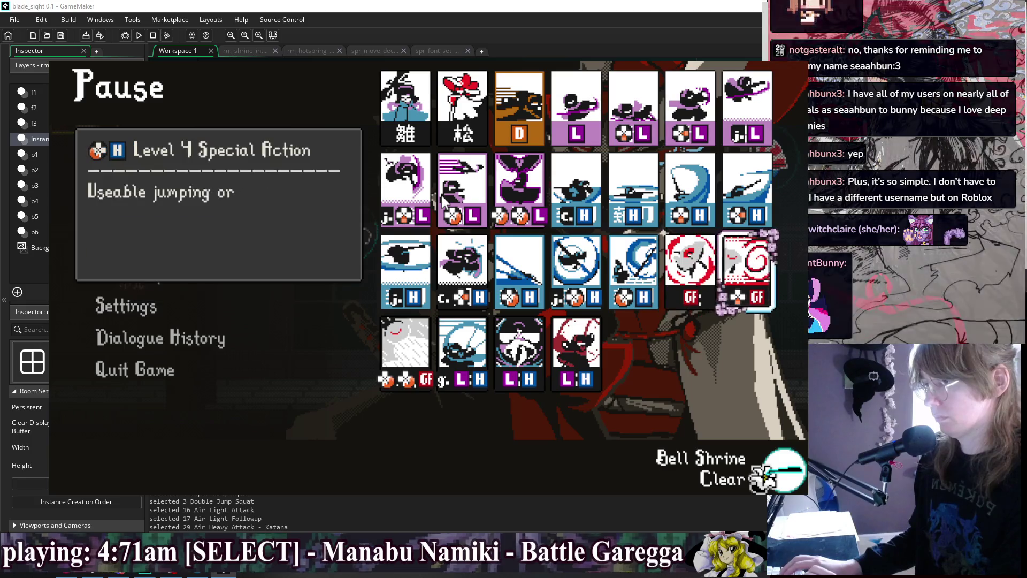
Compare the Level 2 Action and Level 0 close-up card descriptions, then resume the fight
{"action": "key", "text": "Up"}
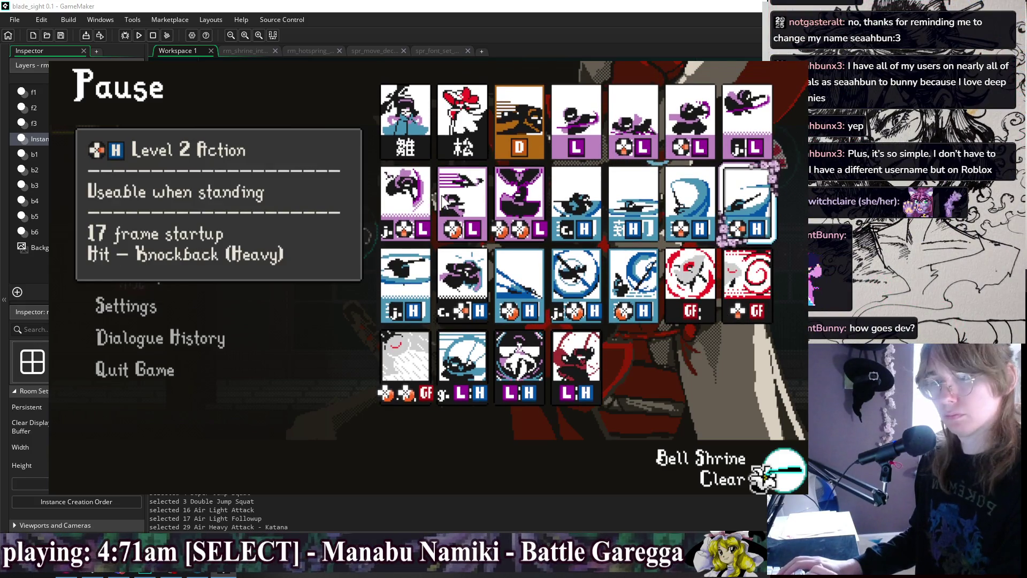
{"action": "key", "text": "Left"}
{"action": "key", "text": "Right"}
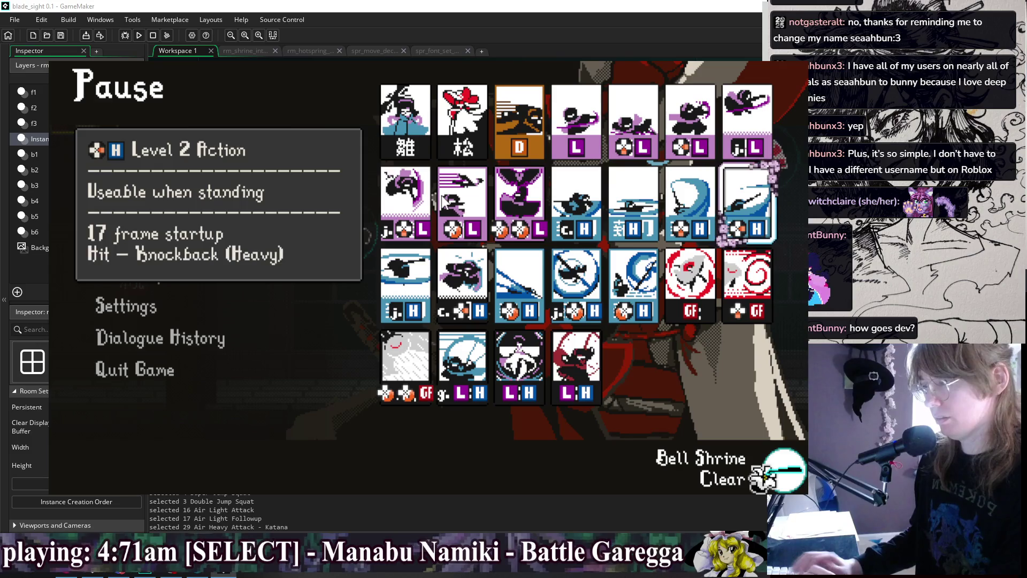
{"action": "key", "text": "Left"}
{"action": "key", "text": "Left"}
{"action": "key", "text": "Right"}
{"action": "key", "text": "Right"}
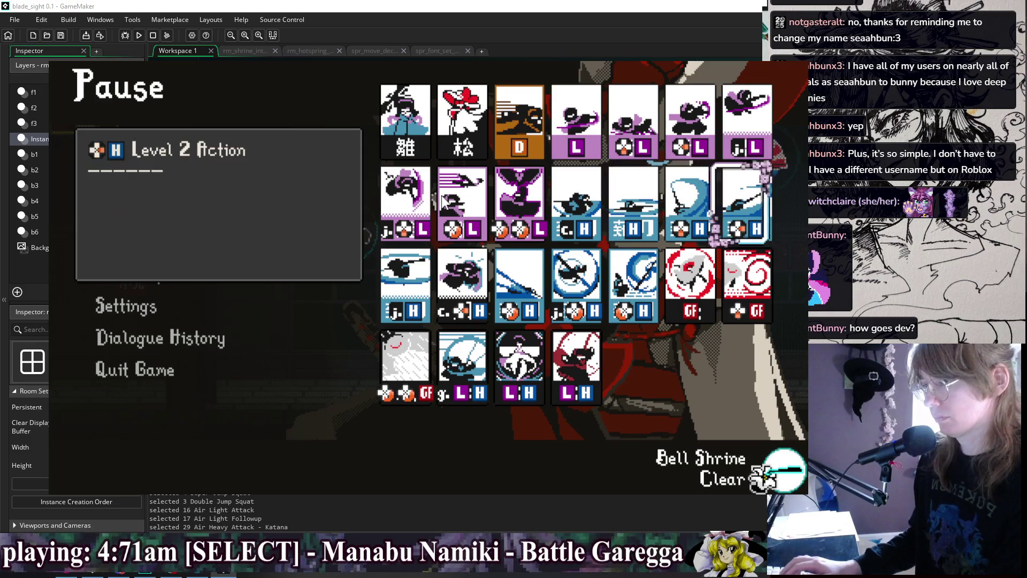
{"action": "key", "text": "Left"}
{"action": "key", "text": "Left"}
{"action": "key", "text": "Left"}
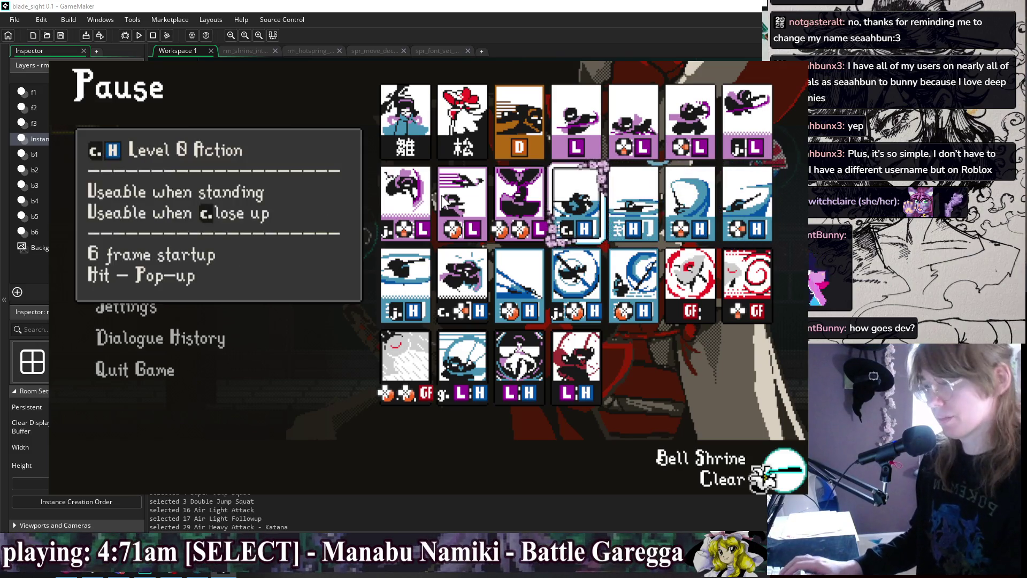
{"action": "key", "text": "Right"}
{"action": "key", "text": "Right"}
{"action": "left_click", "coordinate": [441, 202]}
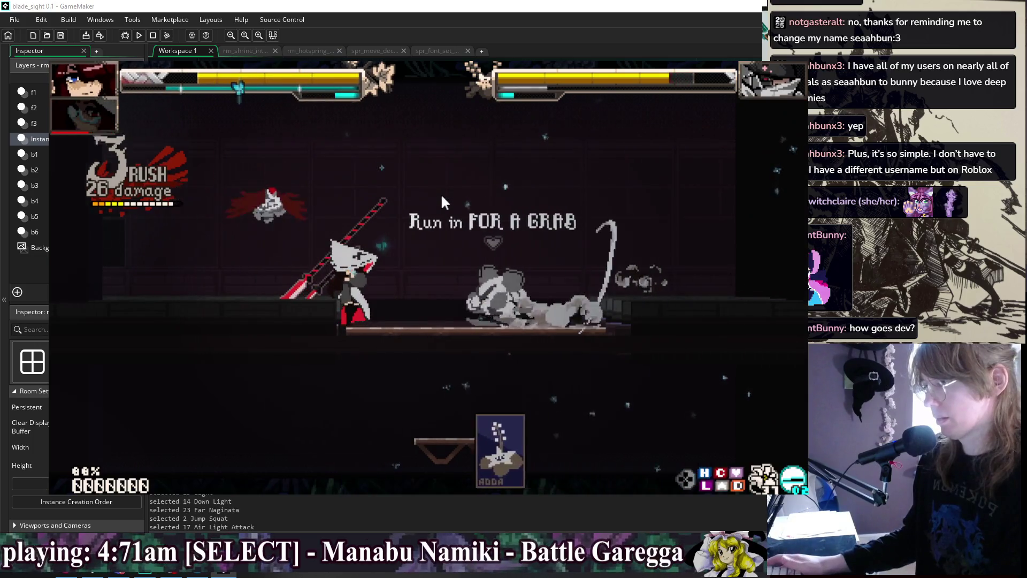
Open the Skill List and check the close-up throw, jumping overhead and new naginata throw descriptions
{"action": "key", "text": "Escape"}
{"action": "key", "text": "Up"}
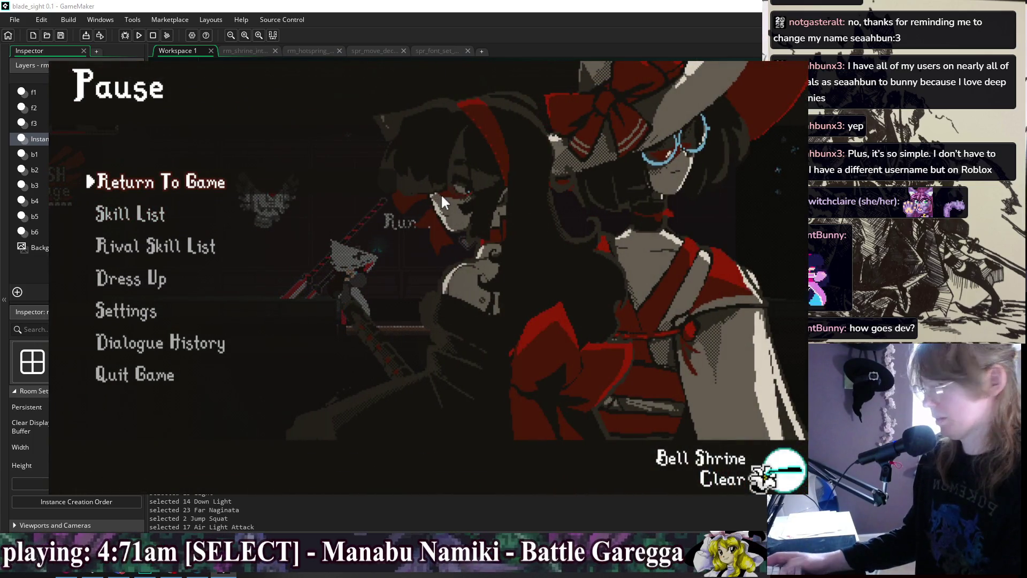
{"action": "key", "text": "Down"}
{"action": "key", "text": "Return"}
{"action": "key", "text": "Down"}
{"action": "key", "text": "Right"}
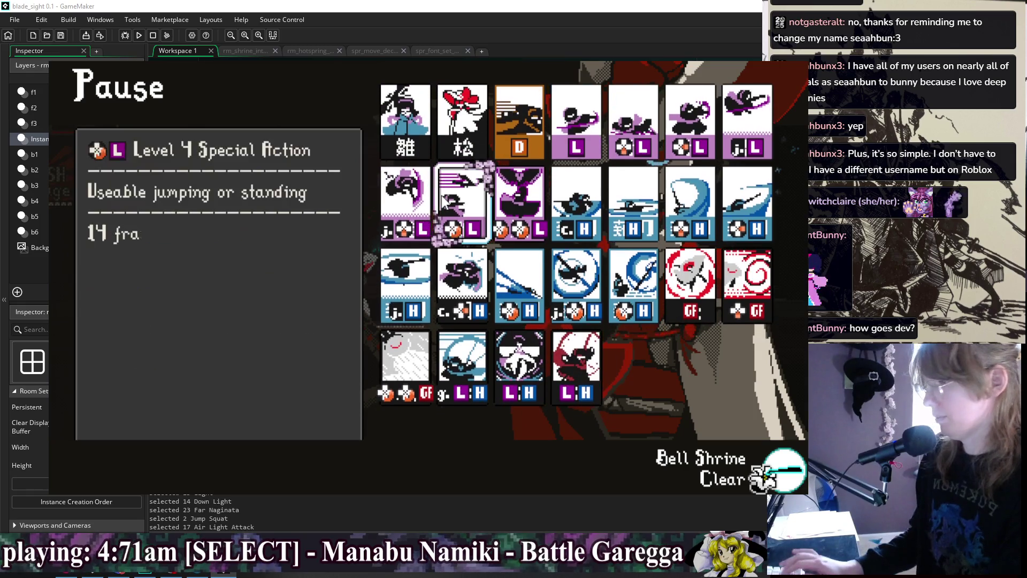
{"action": "key", "text": "Down"}
{"action": "key", "text": "Right"}
{"action": "key", "text": "Right"}
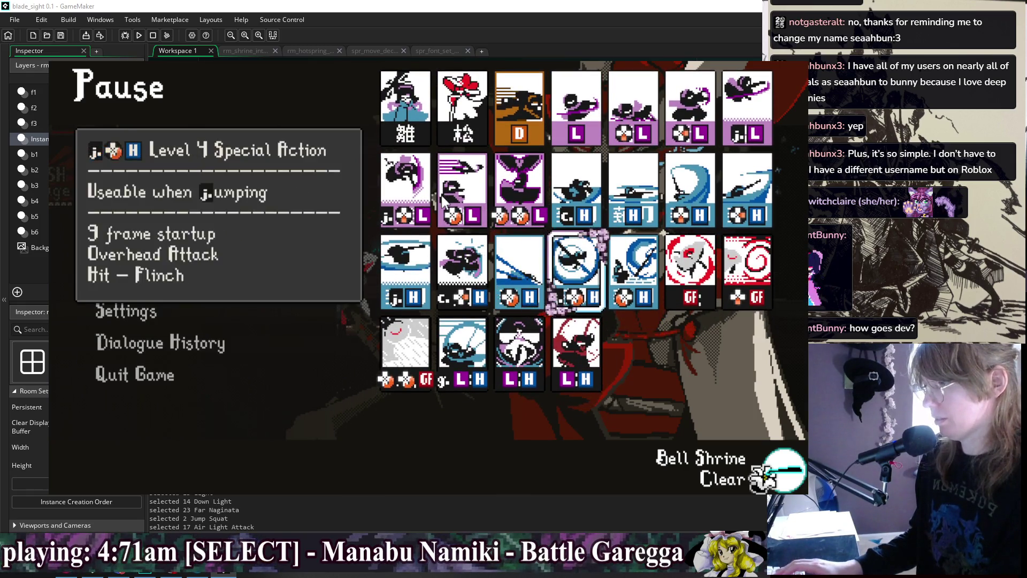
{"action": "key", "text": "Left"}
{"action": "key", "text": "Left"}
{"action": "key", "text": "Left"}
{"action": "key", "text": "Right"}
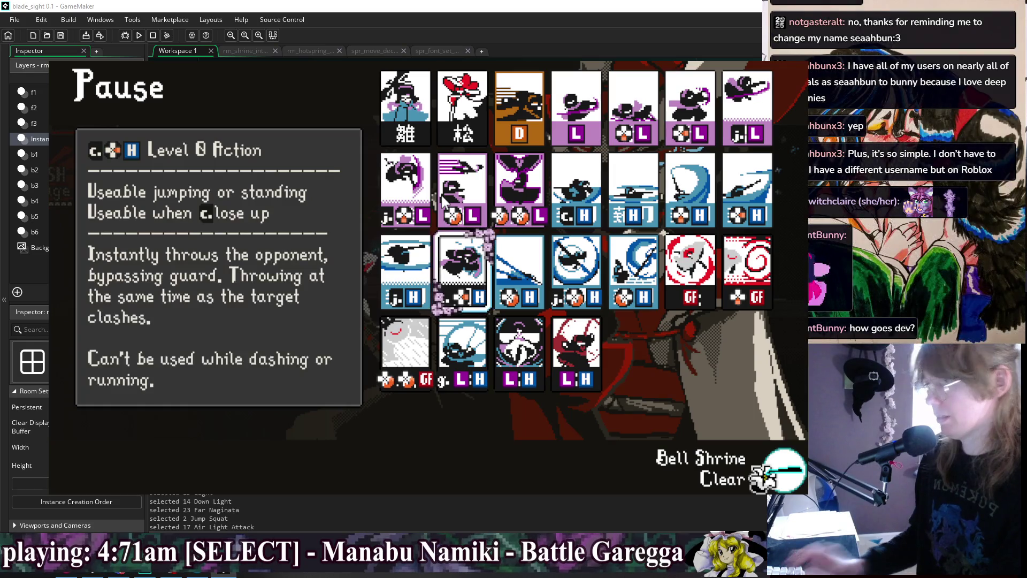
{"action": "key", "text": "Right"}
{"action": "key", "text": "Right"}
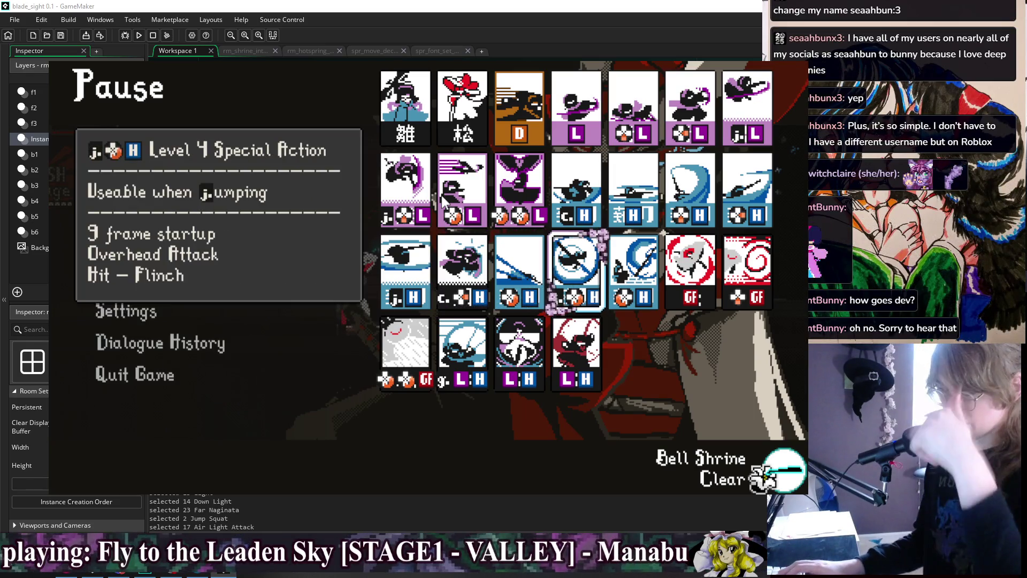
{"action": "key", "text": "Right"}
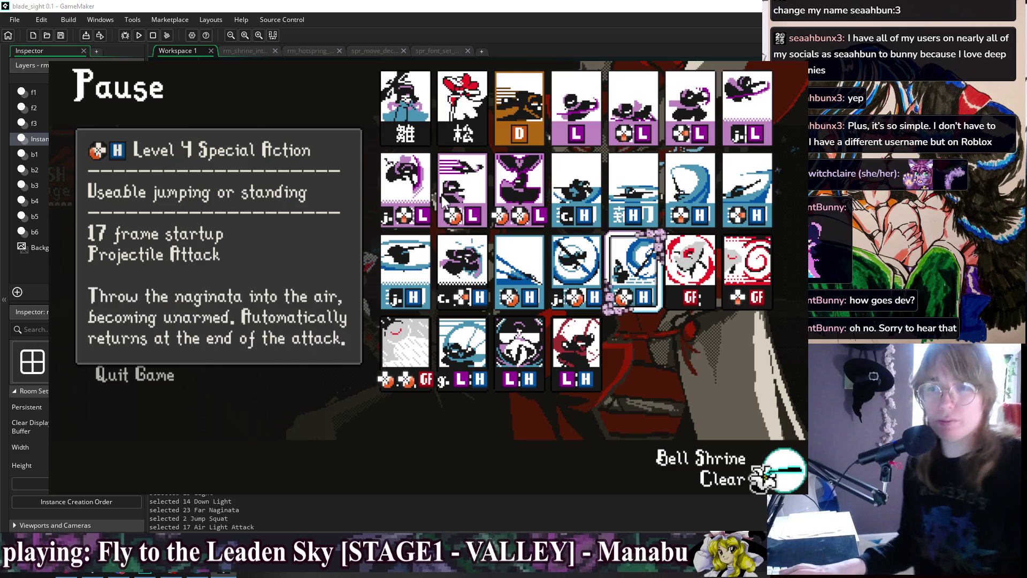
{"action": "key", "text": "Right"}
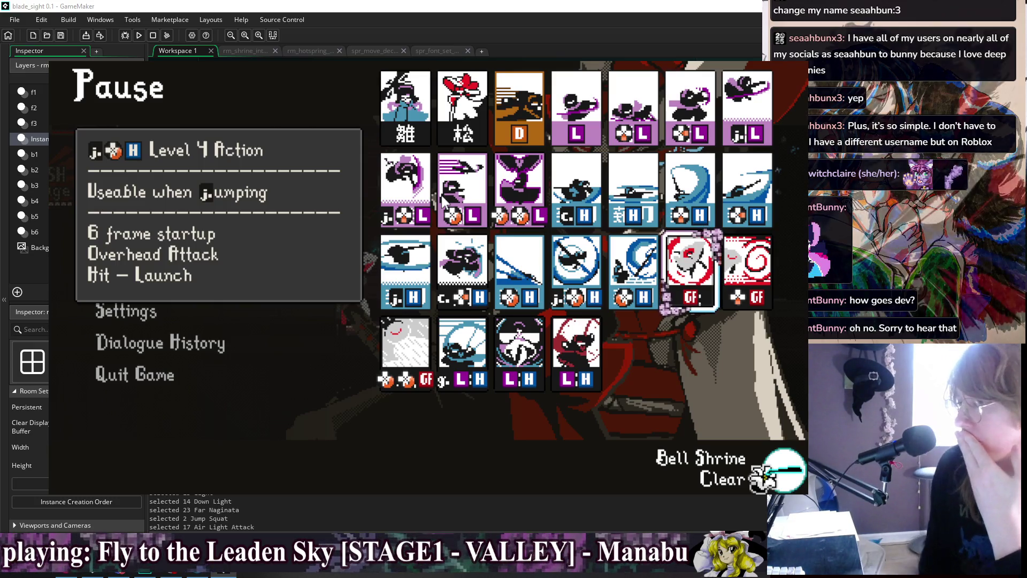
Read the Level 2, Level 10, jumping spike kick and Level 5 cards, then close the game
{"action": "key", "text": "Up"}
{"action": "key", "text": "Right"}
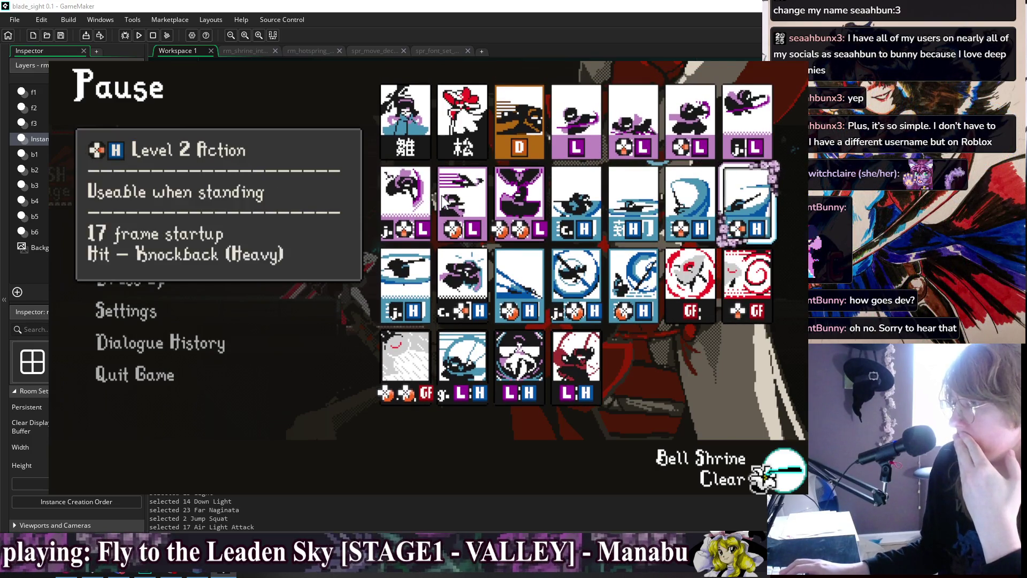
{"action": "key", "text": "Down"}
{"action": "key", "text": "Left"}
{"action": "key", "text": "Left"}
{"action": "key", "text": "Left"}
{"action": "key", "text": "Down"}
{"action": "key", "text": "Left"}
{"action": "key", "text": "Left"}
{"action": "key", "text": "Left"}
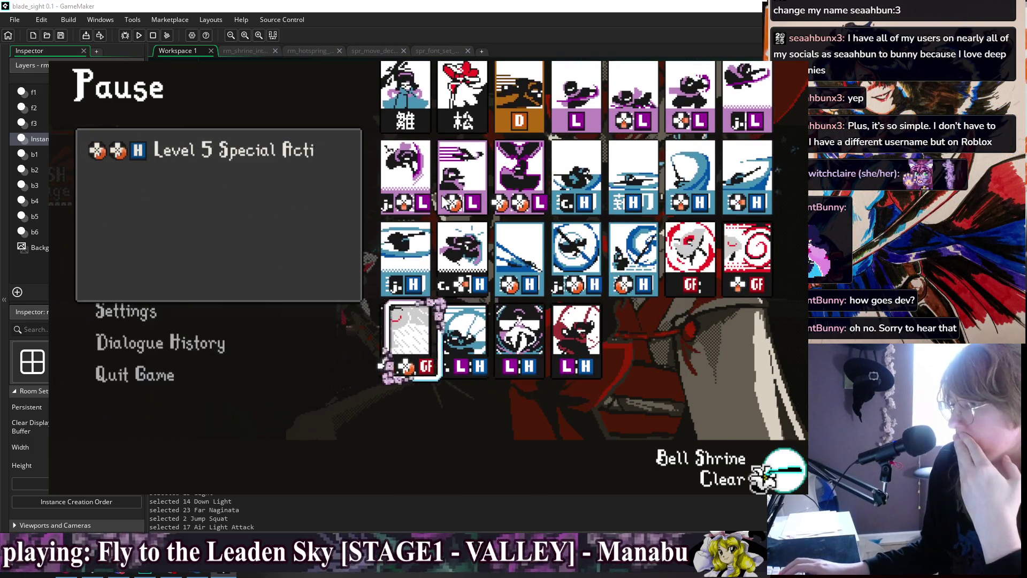
{"action": "key", "text": "Up"}
{"action": "key", "text": "Up"}
{"action": "key", "text": "Right"}
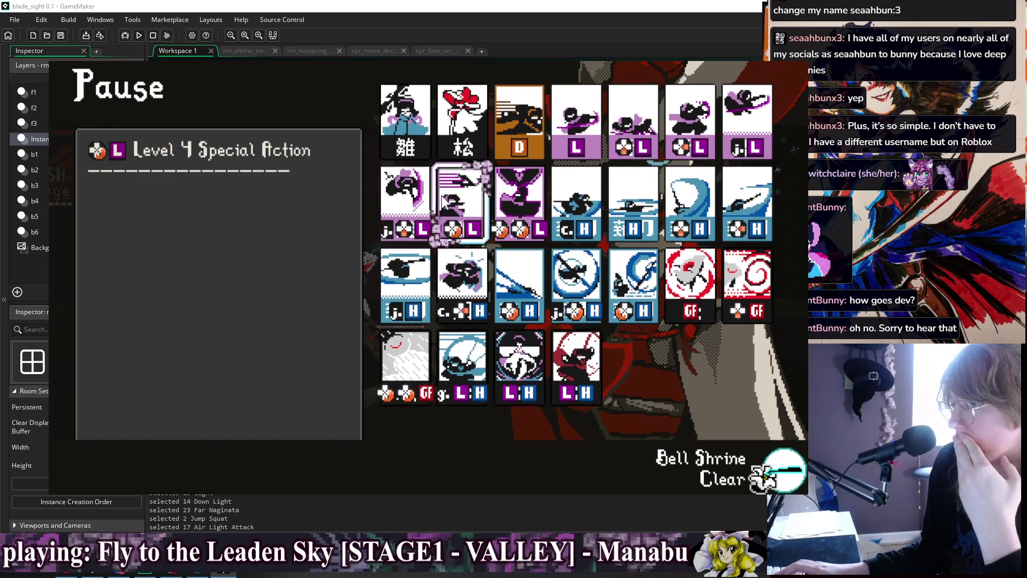
{"action": "key", "text": "Right"}
{"action": "key", "text": "Left"}
{"action": "key", "text": "Left"}
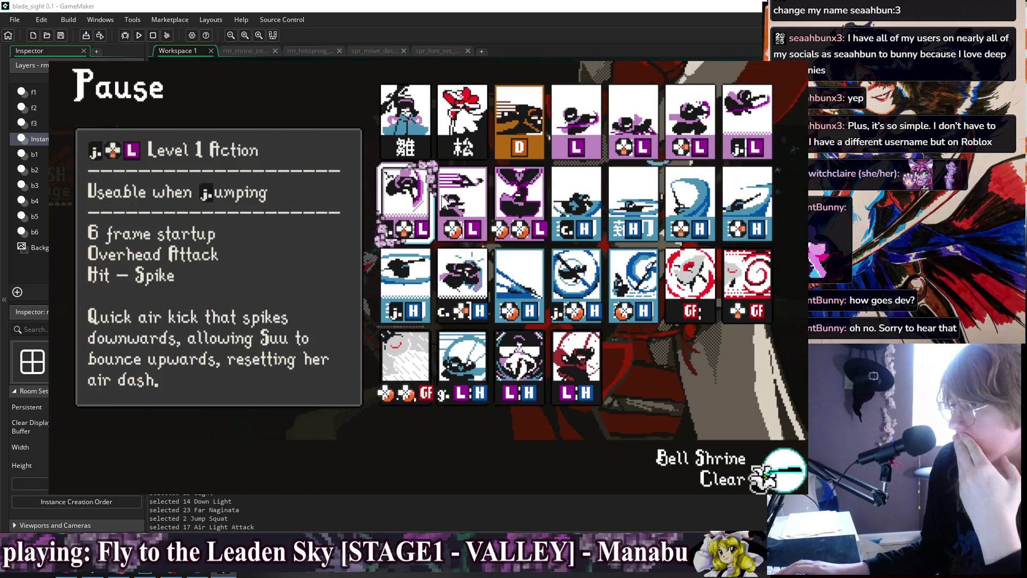
{"action": "key", "text": "Right"}
{"action": "key", "text": "Right"}
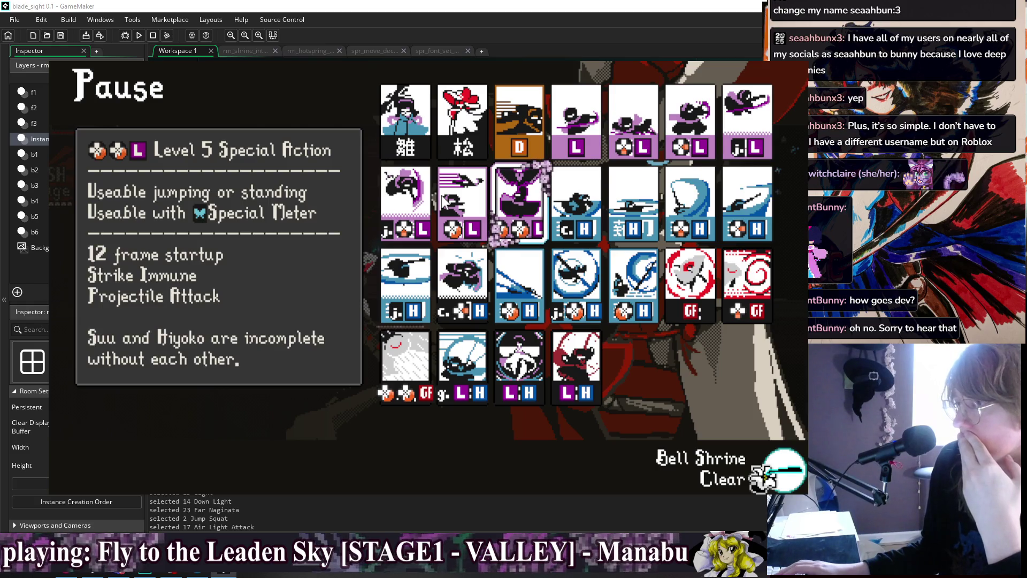
{"action": "key", "text": "Left"}
{"action": "key", "text": "Left"}
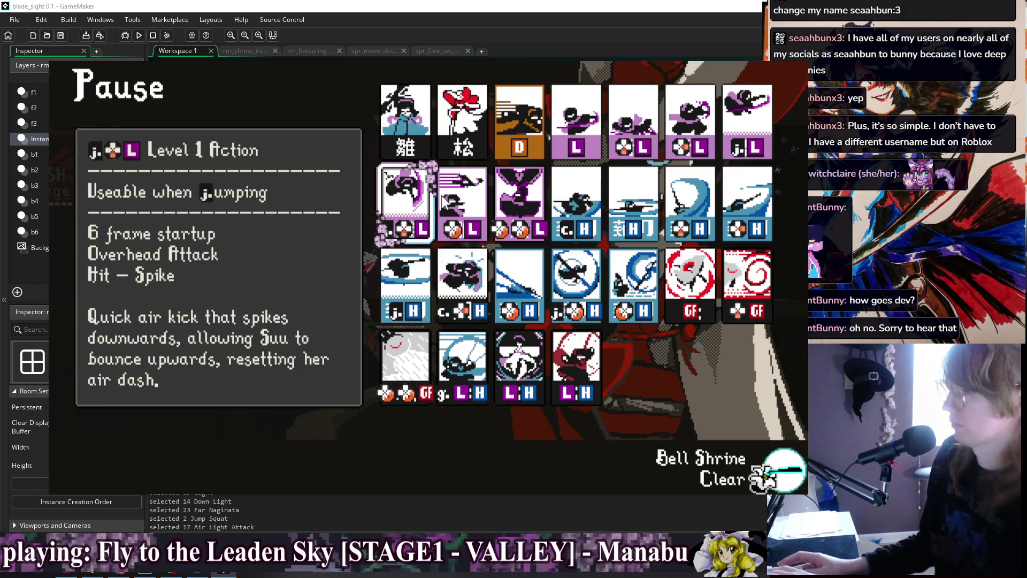
{"action": "key", "text": "Escape"}
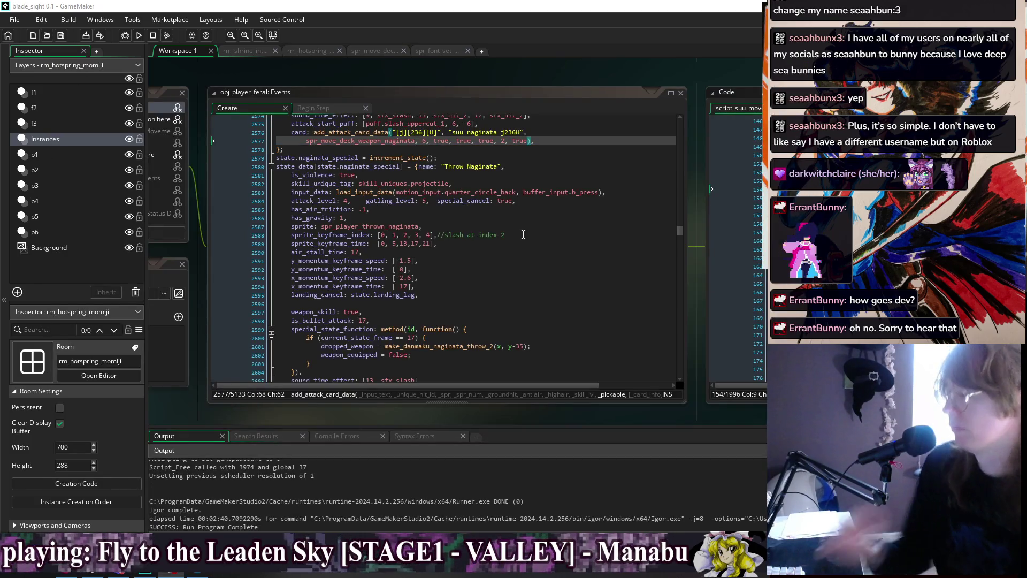
Look over the Throw Naginata state code around its card call
{"action": "left_click", "coordinate": [523, 234]}
{"action": "left_click", "coordinate": [546, 286]}
{"action": "left_click", "coordinate": [559, 303]}
{"action": "key", "text": "Down"}
{"action": "key", "text": "Down"}
{"action": "key", "text": "Down"}
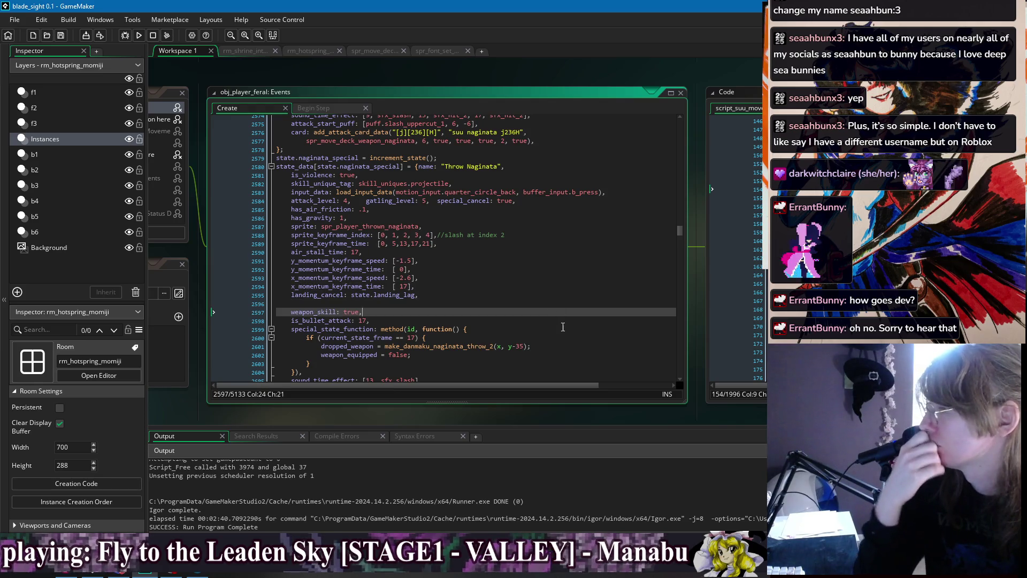
{"action": "key", "text": "End"}
{"action": "scroll", "coordinate": [490, 243], "scroll_direction": "down", "scroll_amount": 3}
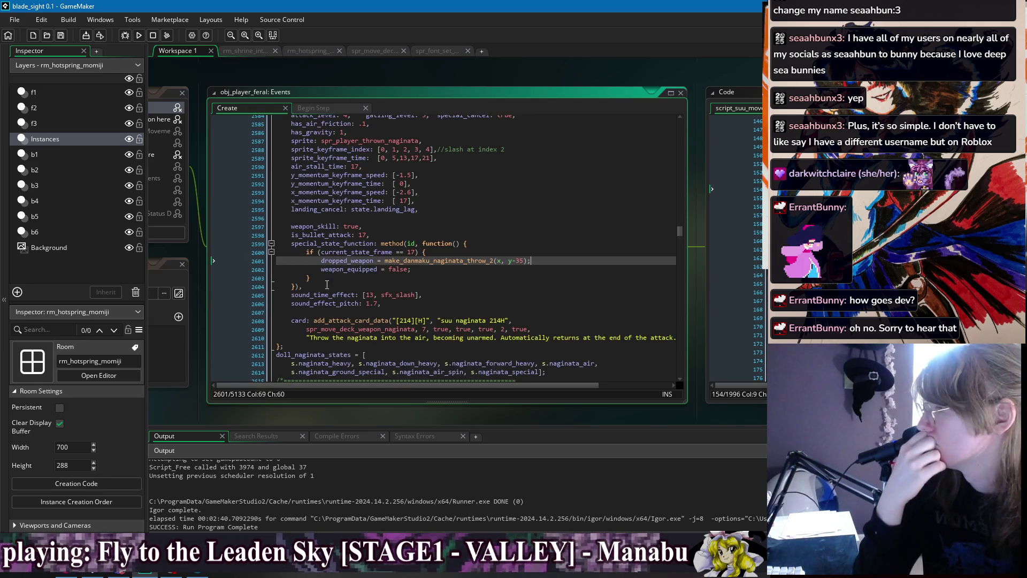
{"action": "left_click", "coordinate": [394, 311]}
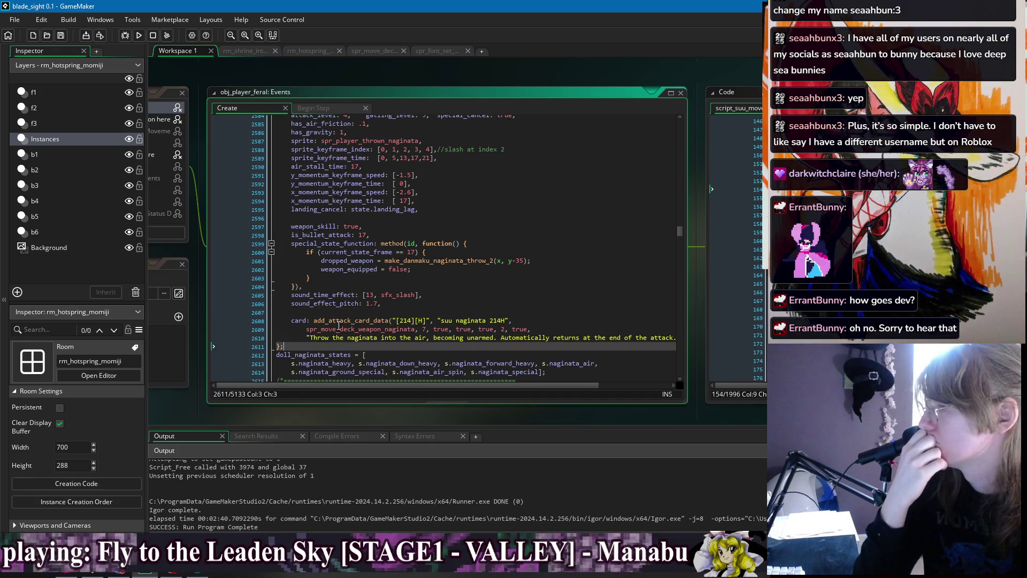
{"action": "scroll", "coordinate": [356, 342], "scroll_direction": "up", "scroll_amount": 3}
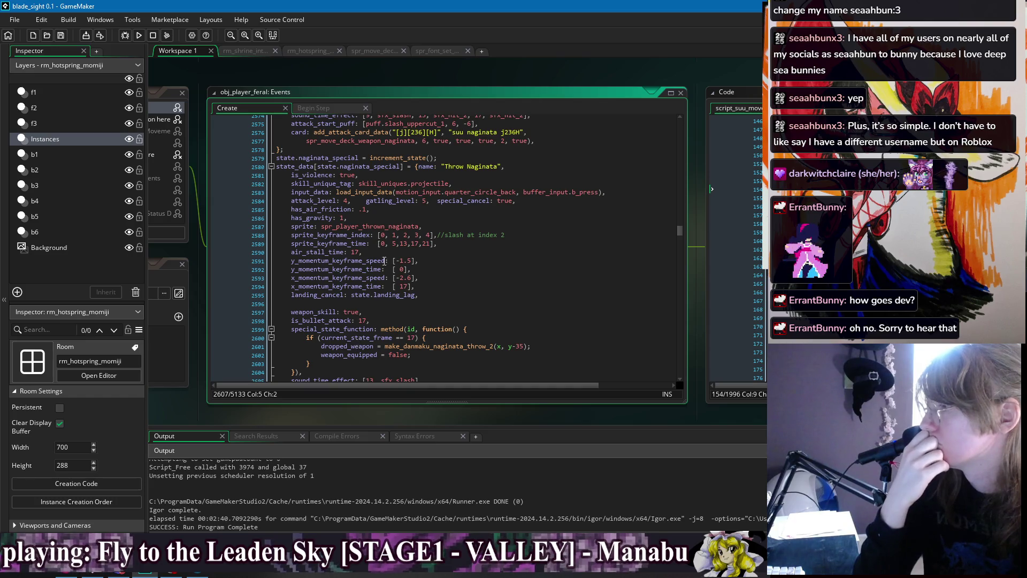
{"action": "scroll", "coordinate": [418, 217], "scroll_direction": "down", "scroll_amount": 3}
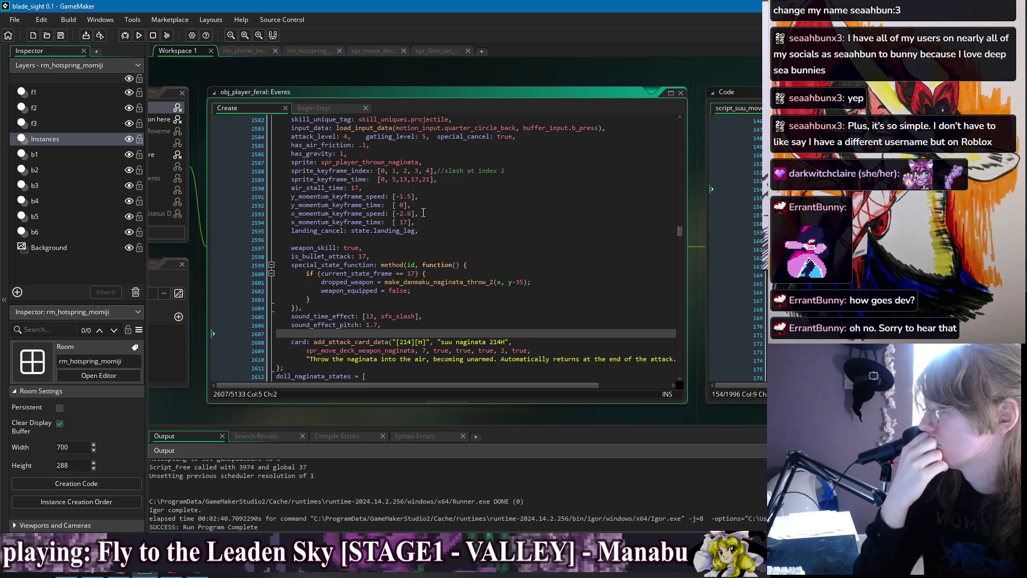
{"action": "scroll", "coordinate": [428, 213], "scroll_direction": "up", "scroll_amount": 4}
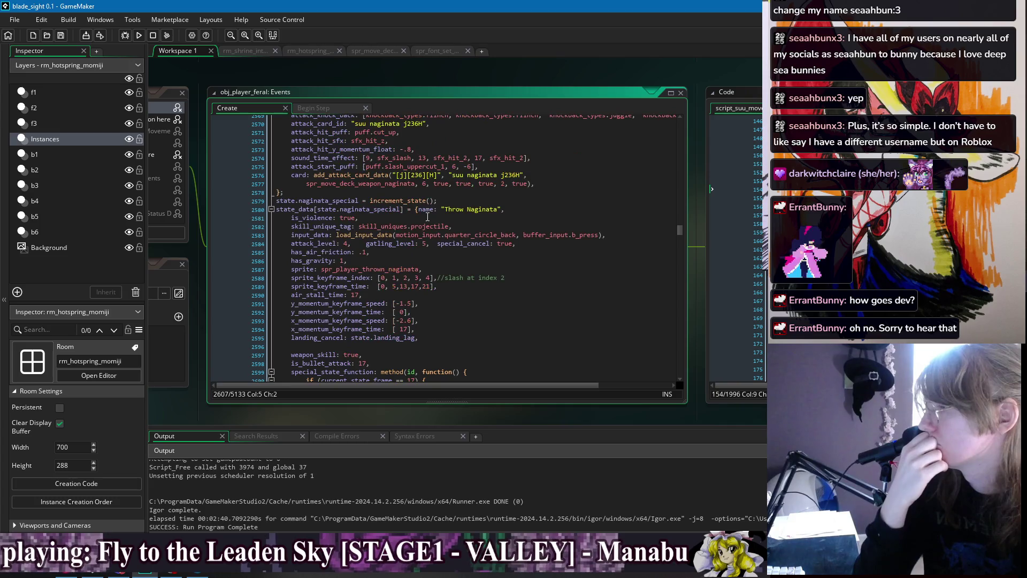
{"action": "left_click", "coordinate": [429, 194]}
Scroll up past the Air Spin Naginata block to show the Naginata Air state
{"action": "scroll", "coordinate": [428, 194], "scroll_direction": "up", "scroll_amount": 6}
{"action": "left_click", "coordinate": [423, 299]}
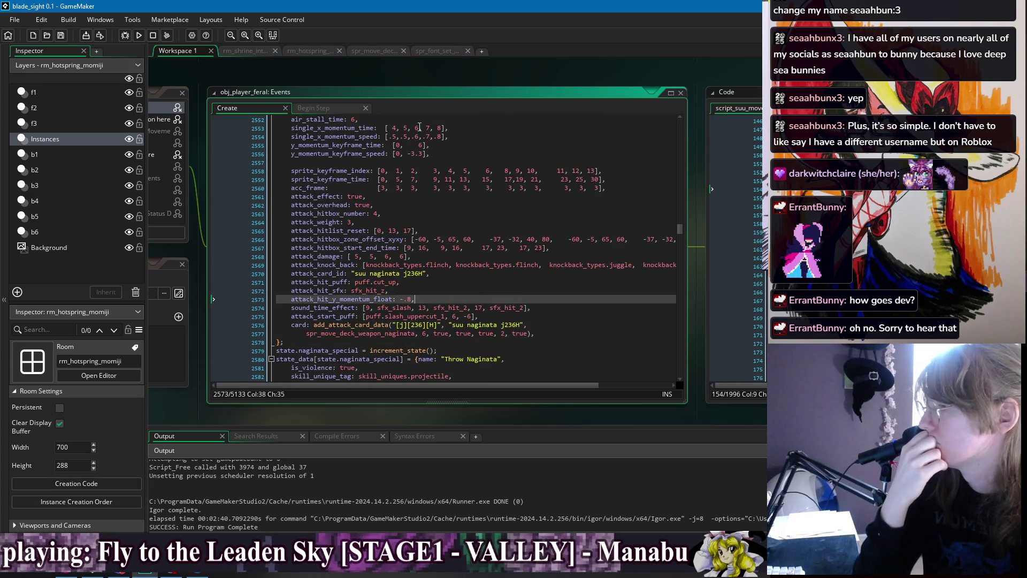
{"action": "scroll", "coordinate": [433, 183], "scroll_direction": "up", "scroll_amount": 7}
{"action": "left_click", "coordinate": [452, 239]}
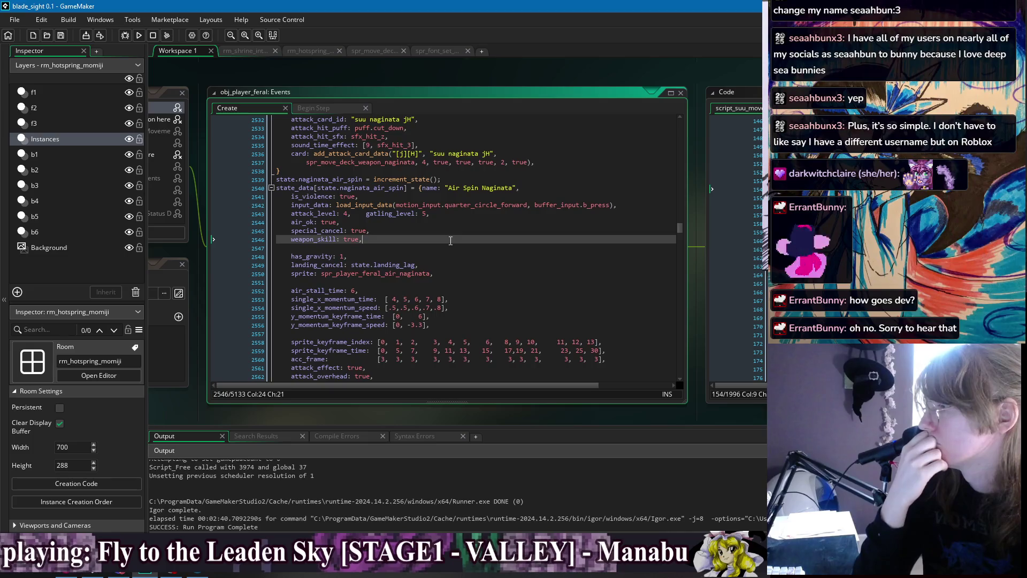
{"action": "left_click", "coordinate": [452, 251]}
{"action": "left_click", "coordinate": [453, 265]}
{"action": "left_click", "coordinate": [448, 307]}
{"action": "scroll", "coordinate": [482, 290], "scroll_direction": "down", "scroll_amount": 5}
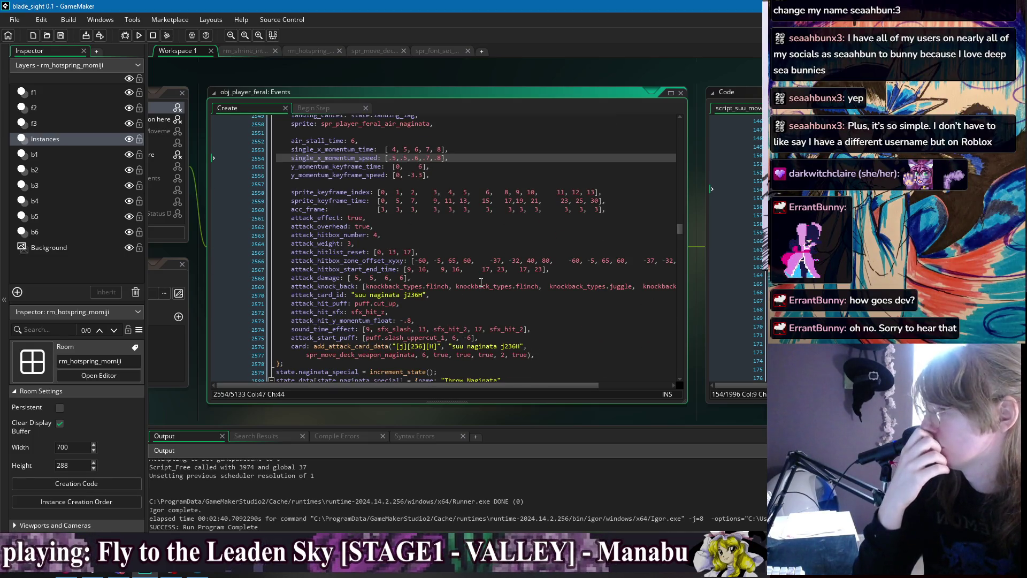
{"action": "scroll", "coordinate": [481, 282], "scroll_direction": "down", "scroll_amount": 3}
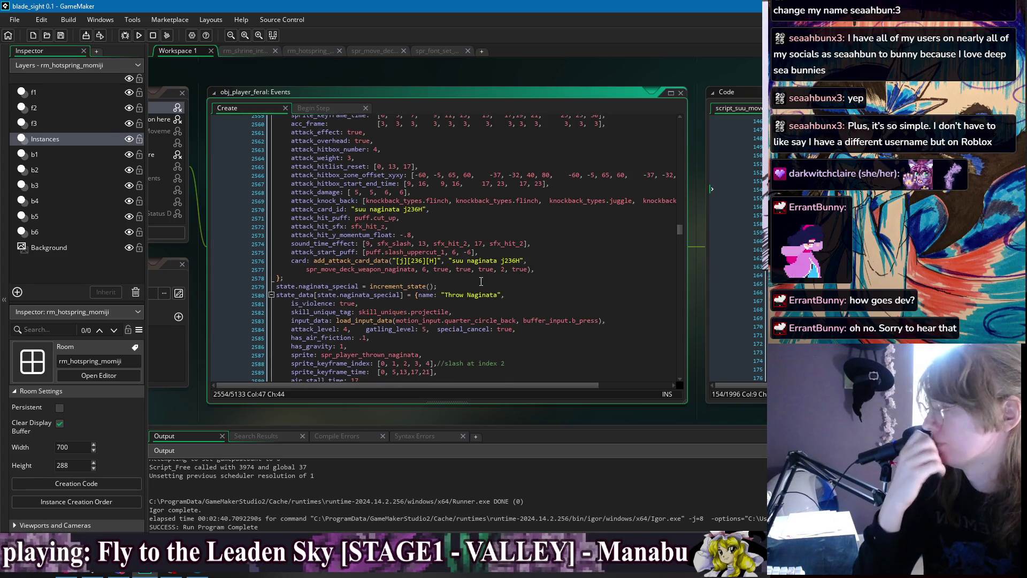
{"action": "scroll", "coordinate": [481, 281], "scroll_direction": "up", "scroll_amount": 10}
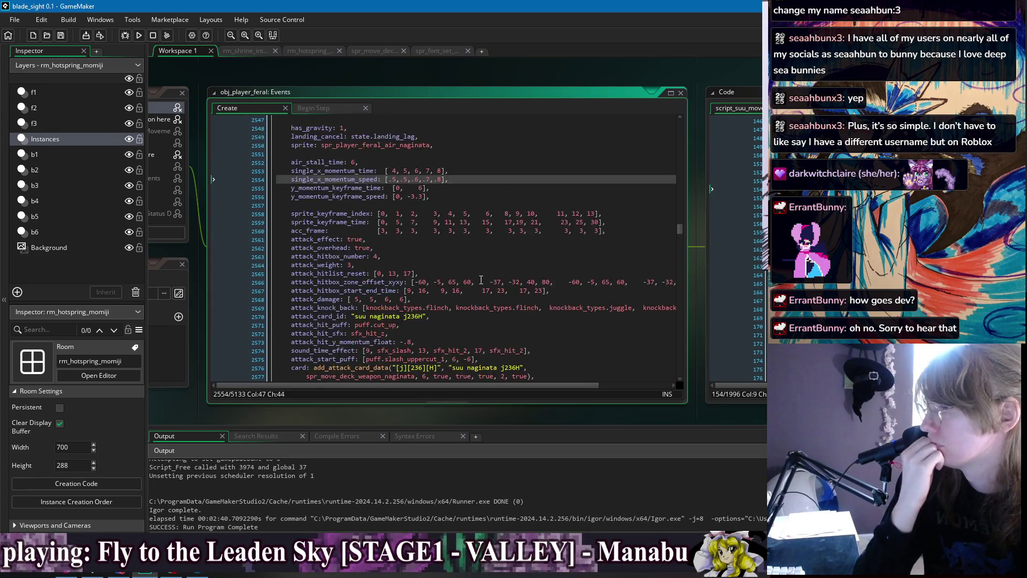
{"action": "scroll", "coordinate": [481, 280], "scroll_direction": "up", "scroll_amount": 7}
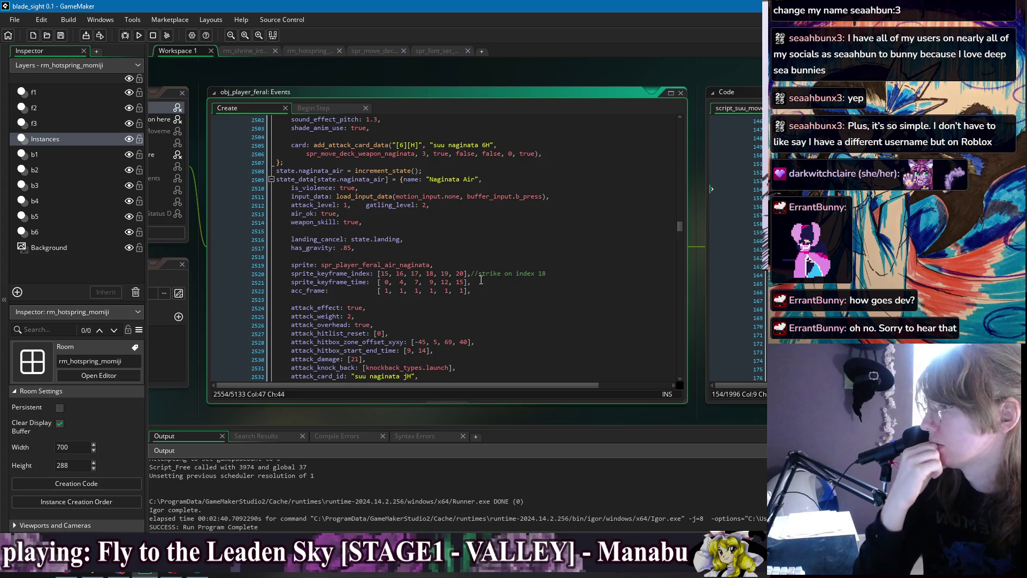
{"action": "right_click", "coordinate": [452, 74]}
{"action": "mouse_move", "coordinate": [460, 85]}
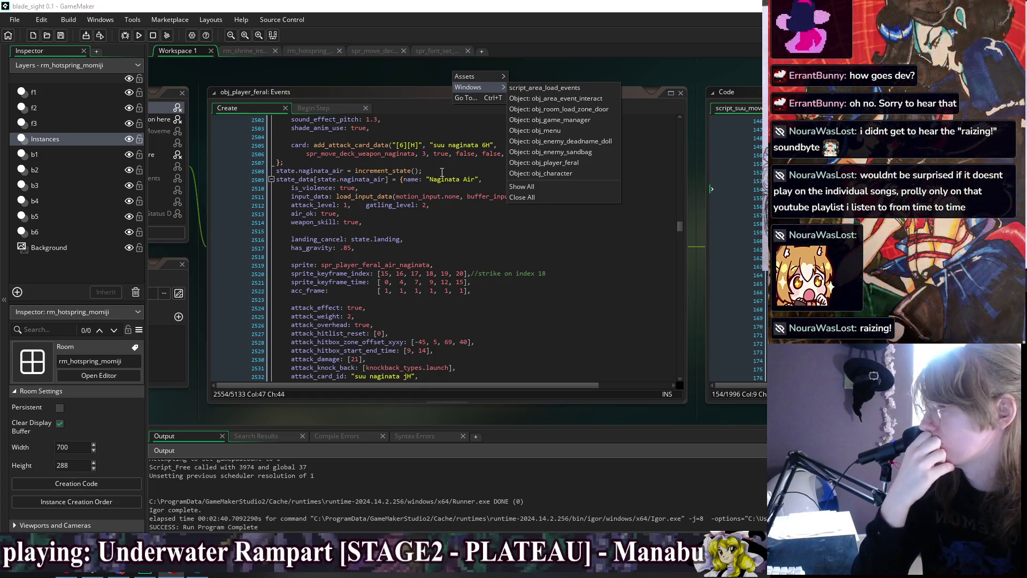
{"action": "left_click", "coordinate": [438, 225]}
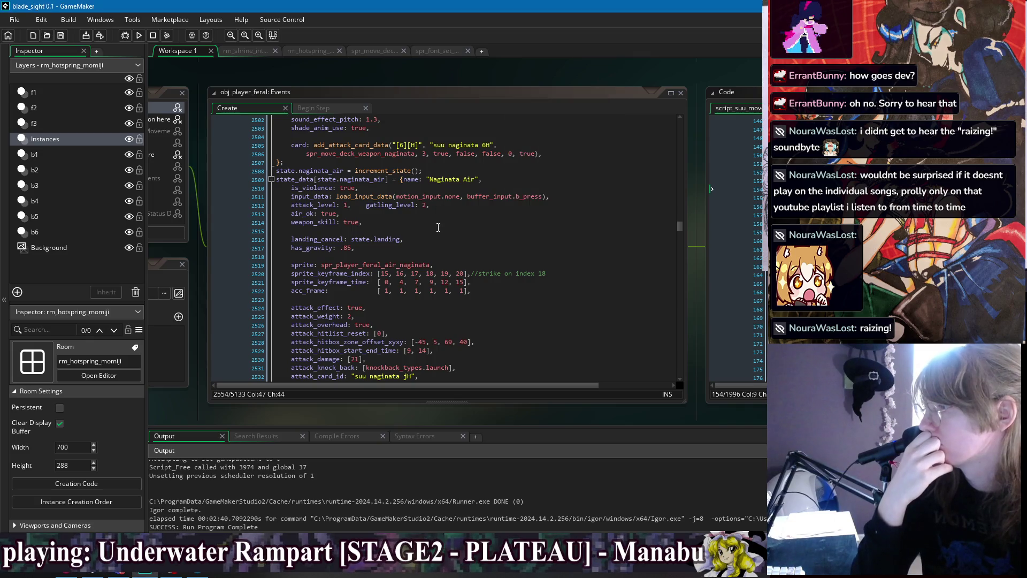
{"action": "left_click", "coordinate": [438, 231]}
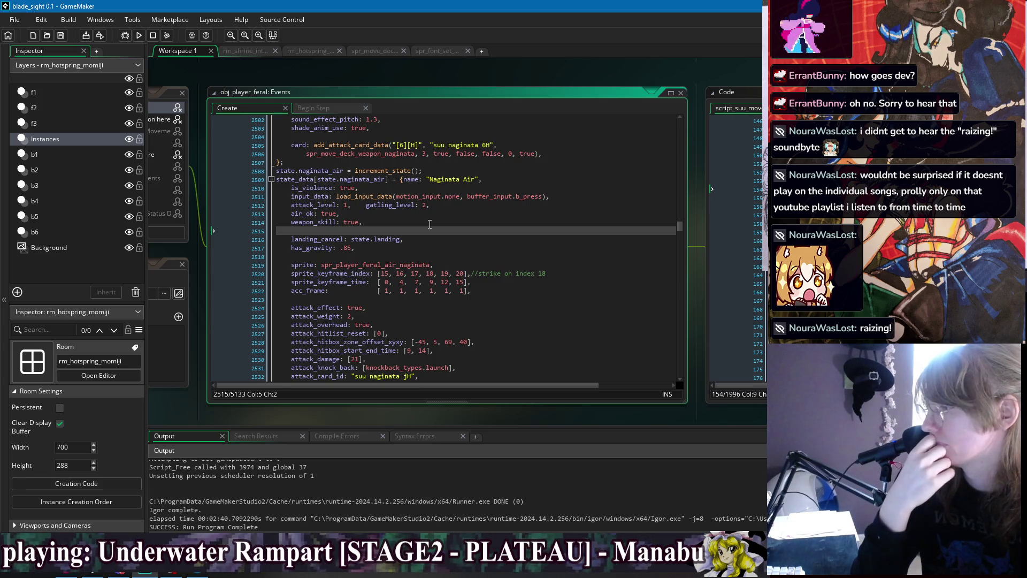
{"action": "key", "text": "Up"}
{"action": "key", "text": "Up"}
{"action": "key", "text": "Up"}
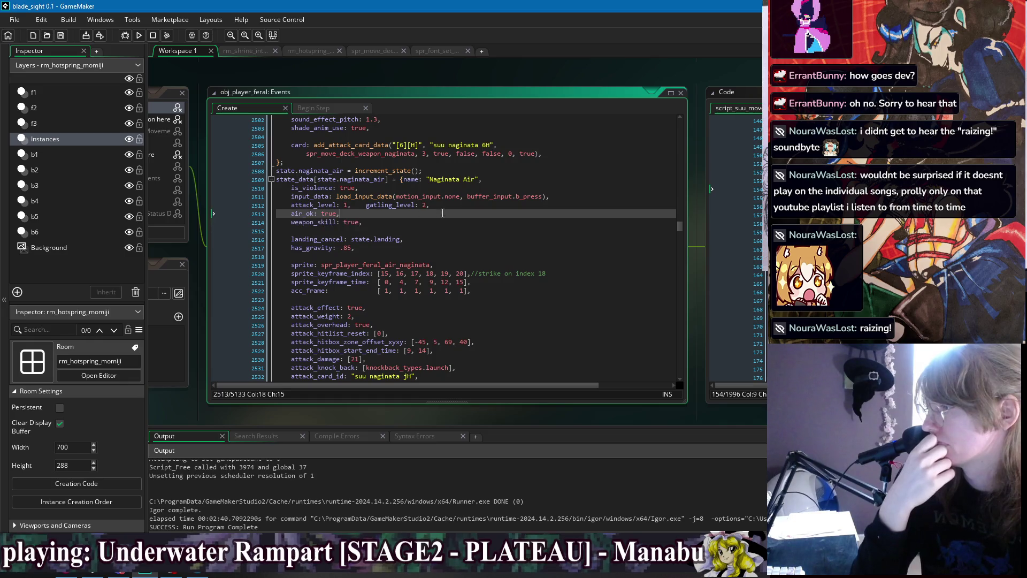
{"action": "key", "text": "Down"}
{"action": "key", "text": "Down"}
{"action": "key", "text": "Down"}
{"action": "key", "text": "End"}
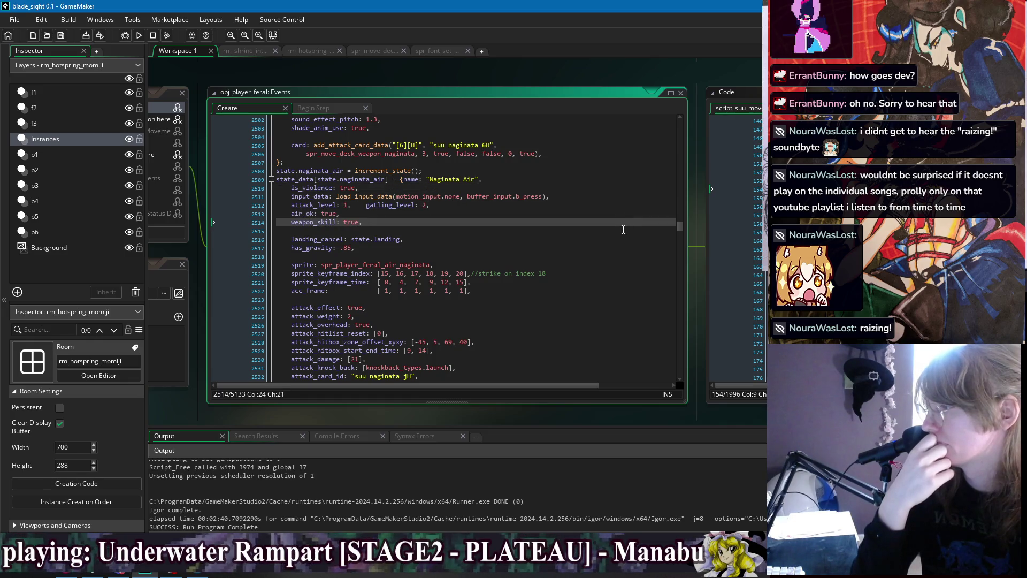
{"action": "left_click", "coordinate": [623, 230]}
{"action": "left_click", "coordinate": [621, 255]}
{"action": "left_click", "coordinate": [318, 299]}
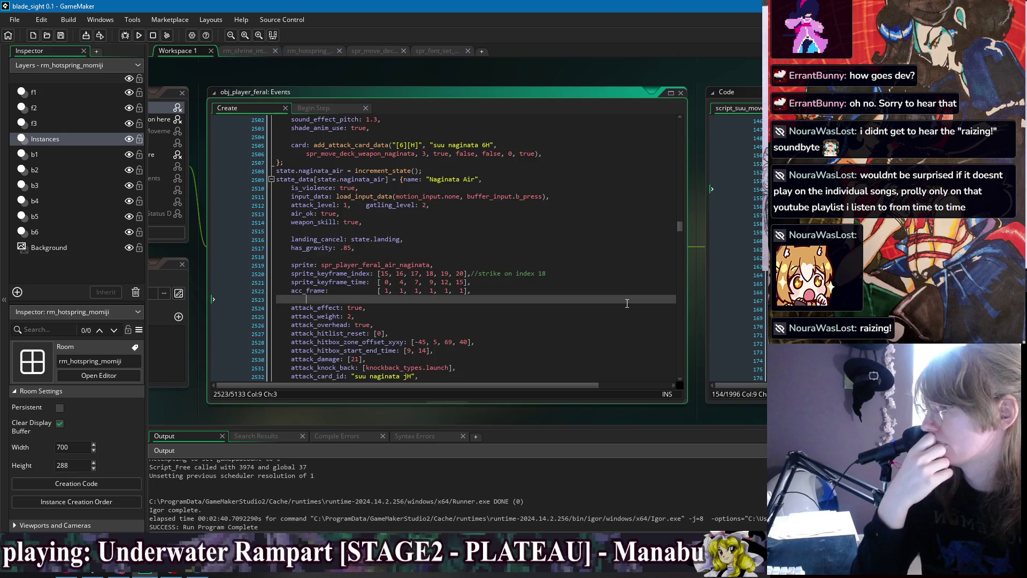
{"action": "scroll", "coordinate": [318, 251], "scroll_direction": "down", "scroll_amount": 2}
{"action": "key", "text": "BackSpace"}
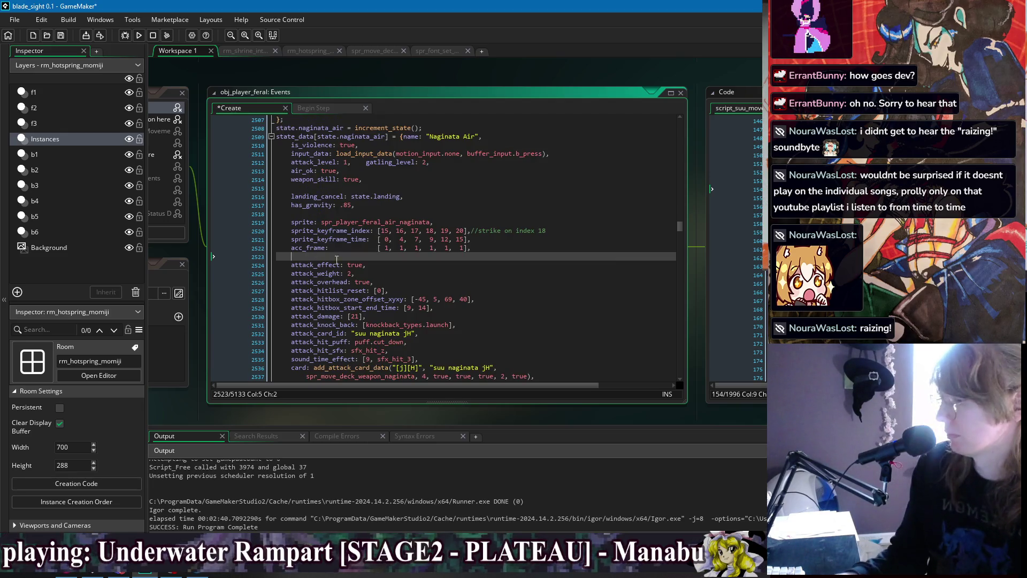
{"action": "key", "text": "ctrl+z"}
{"action": "left_click", "coordinate": [498, 204]}
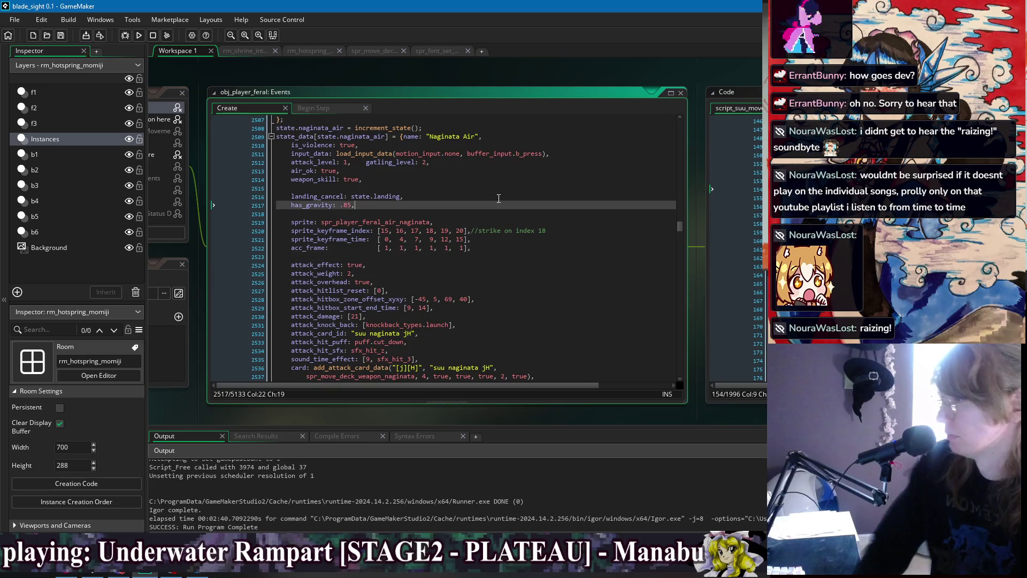
{"action": "scroll", "coordinate": [506, 182], "scroll_direction": "down", "scroll_amount": 3}
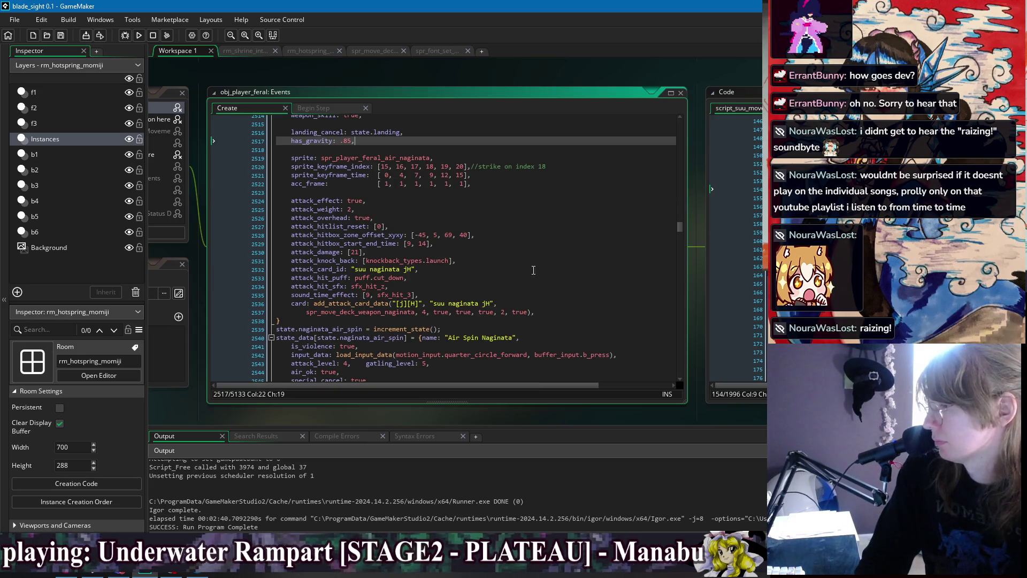
{"action": "scroll", "coordinate": [529, 286], "scroll_direction": "up", "scroll_amount": 3}
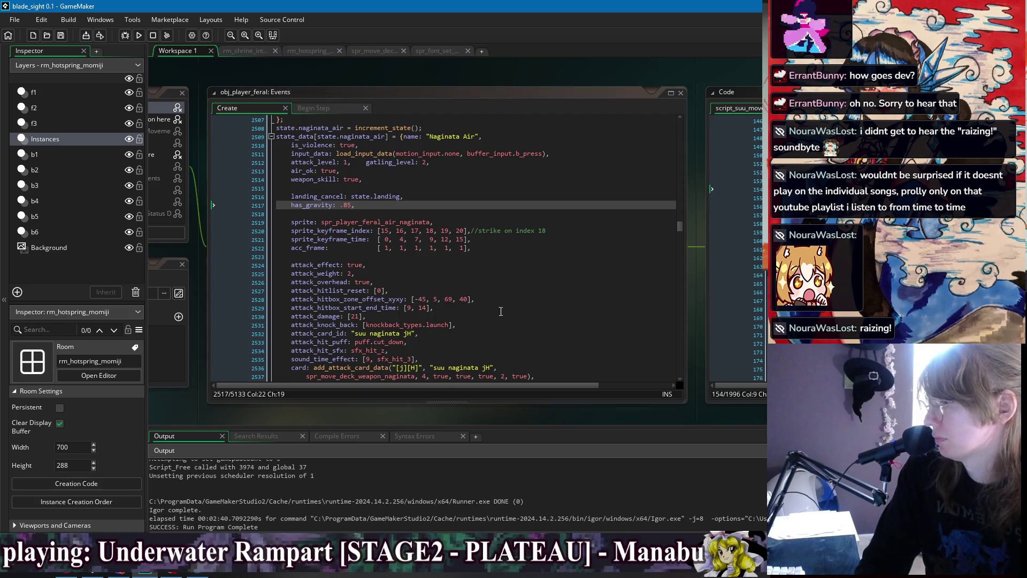
{"action": "left_click", "coordinate": [497, 342]}
{"action": "scroll", "coordinate": [518, 256], "scroll_direction": "down", "scroll_amount": 3}
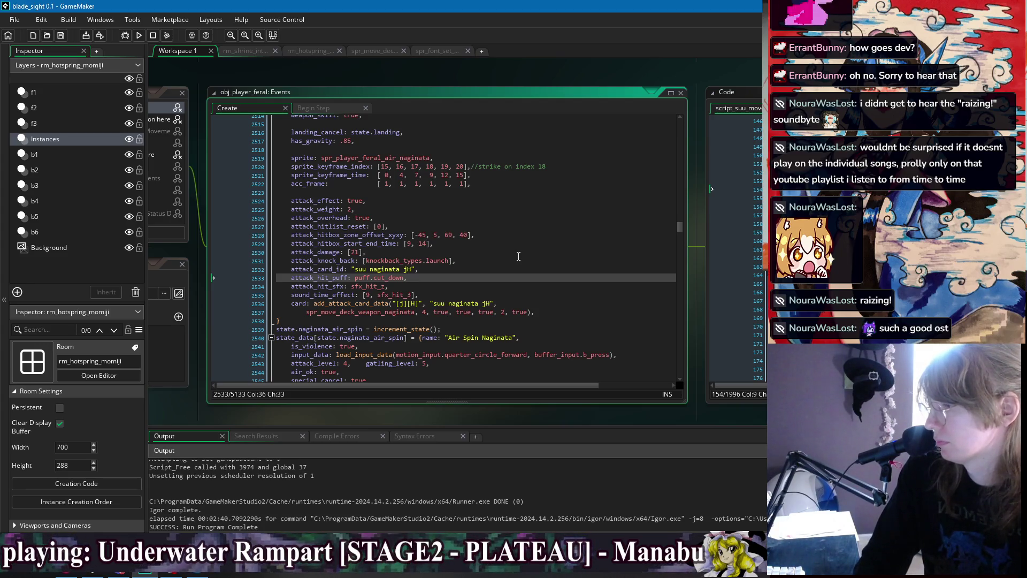
{"action": "scroll", "coordinate": [681, 230], "scroll_direction": "down", "scroll_amount": 3}
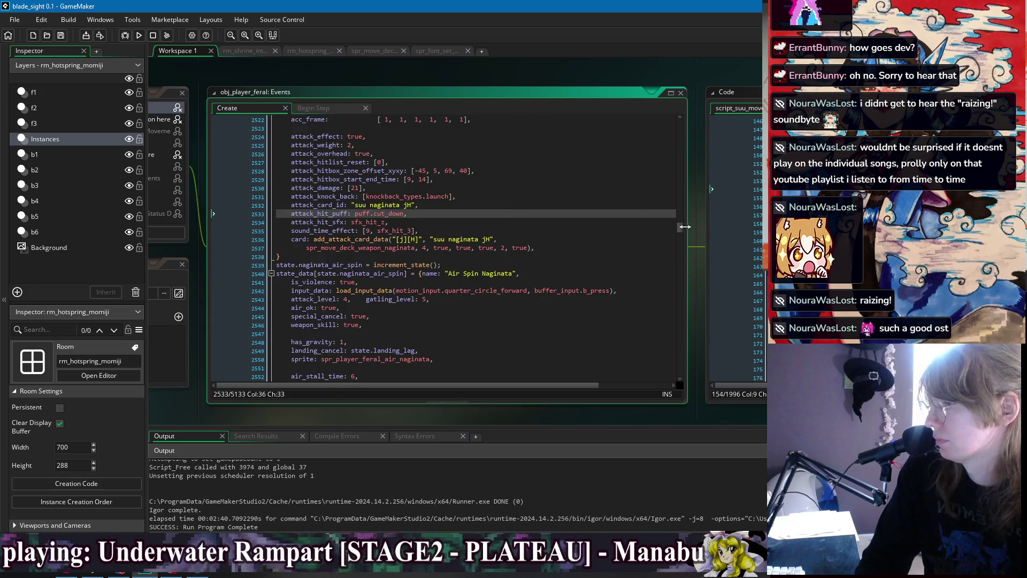
{"action": "left_click_drag", "start_coordinate": [681, 227], "coordinate": [682, 237]}
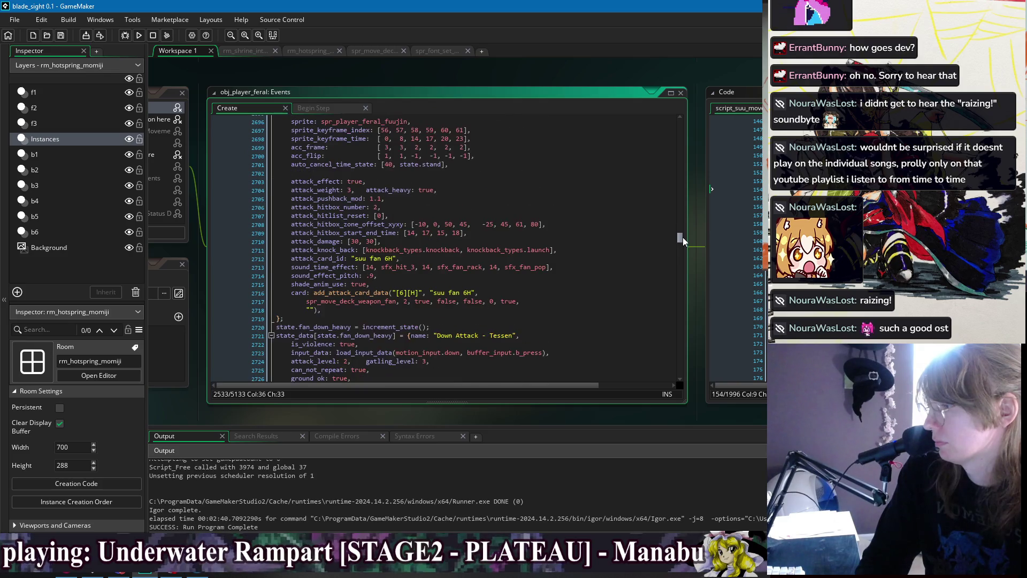
Scroll through the Tessen fan states from suu fan 6H down to Rising Attack - Tessen
{"action": "left_click", "coordinate": [615, 275]}
{"action": "scroll", "coordinate": [618, 279], "scroll_direction": "down", "scroll_amount": 10}
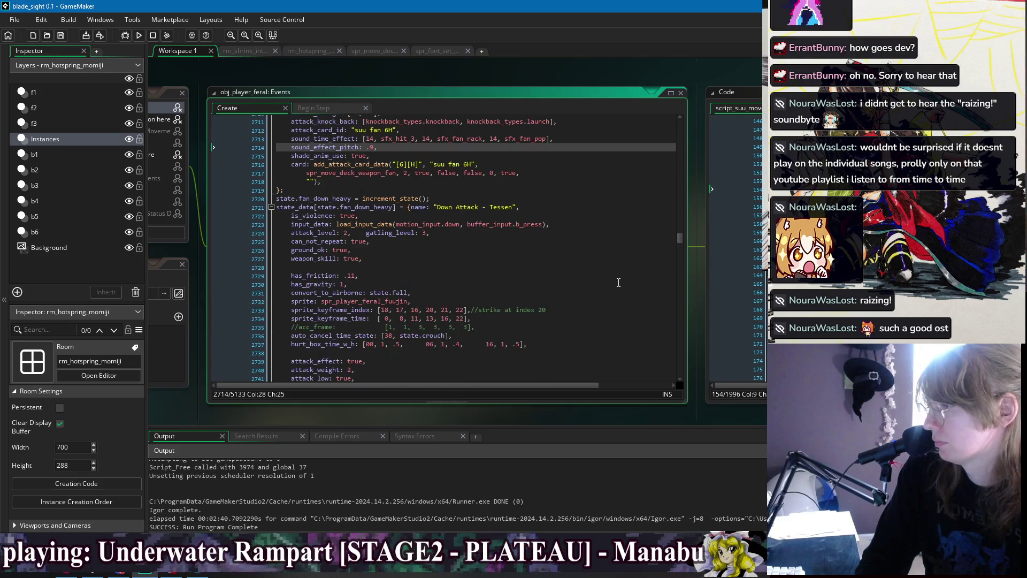
{"action": "scroll", "coordinate": [619, 282], "scroll_direction": "down", "scroll_amount": 17}
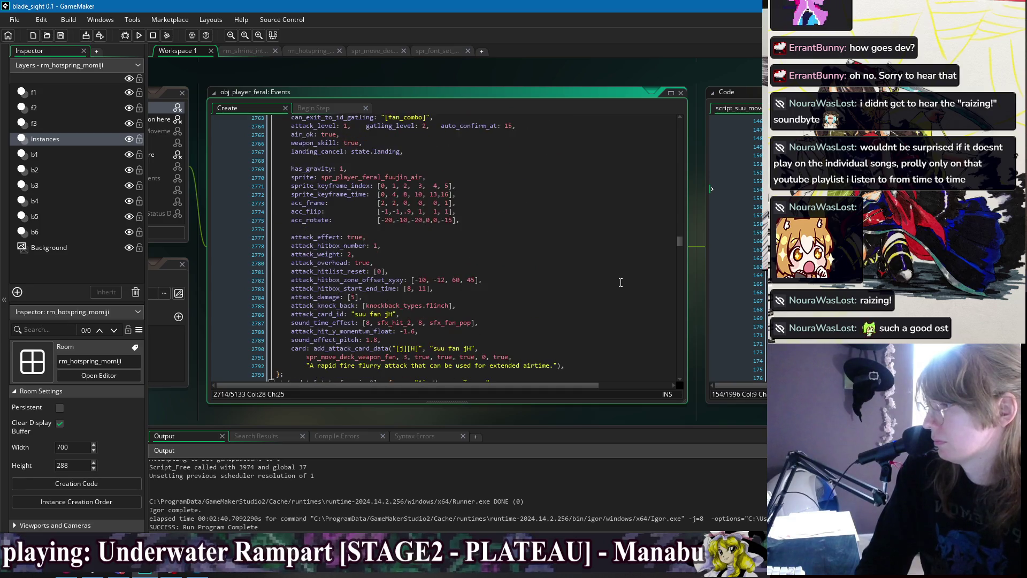
{"action": "scroll", "coordinate": [620, 282], "scroll_direction": "down", "scroll_amount": 18}
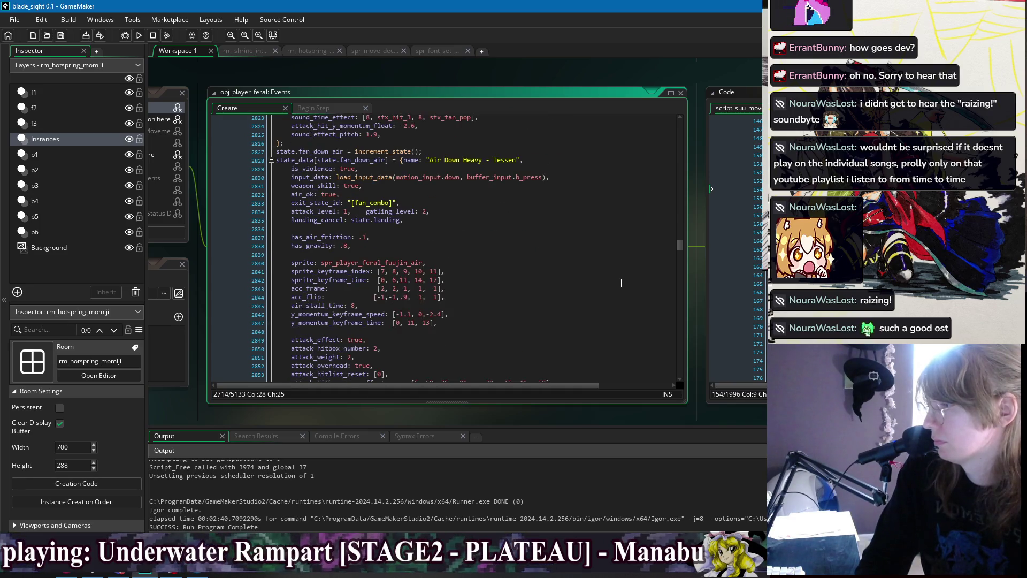
{"action": "scroll", "coordinate": [621, 282], "scroll_direction": "down", "scroll_amount": 4}
{"action": "left_click", "coordinate": [621, 285]}
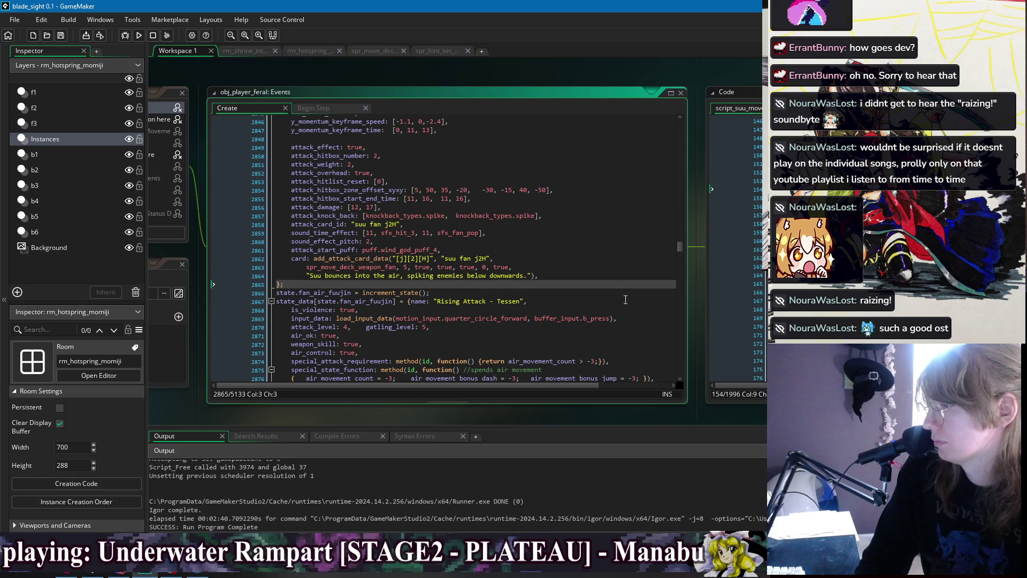
{"action": "left_click", "coordinate": [624, 299]}
{"action": "scroll", "coordinate": [625, 300], "scroll_direction": "down", "scroll_amount": 5}
{"action": "left_click", "coordinate": [625, 299]}
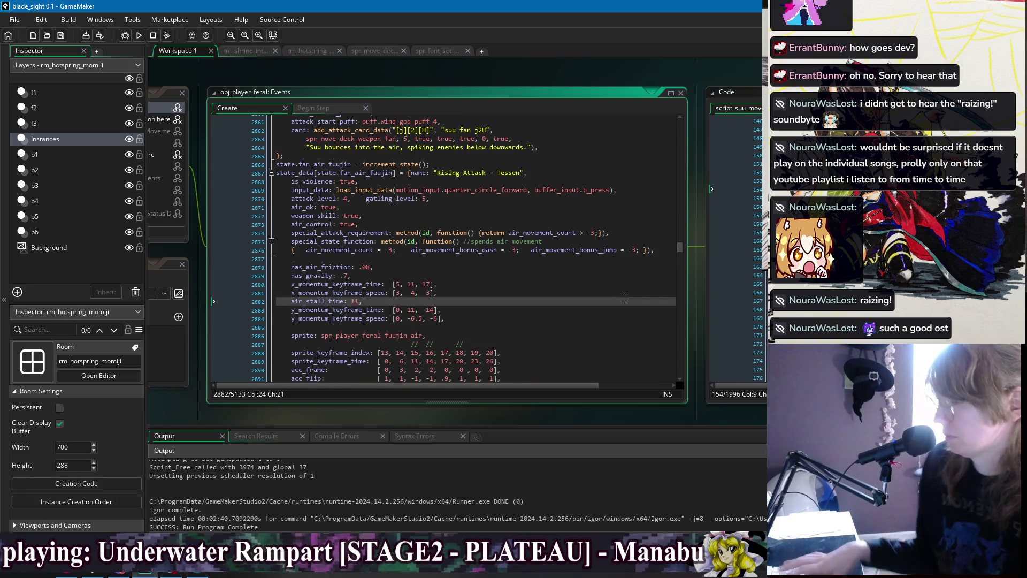
Collapse all state blocks with Ctrl+M and toggle the Close Attack - Tessen fold
{"action": "key", "text": "ctrl+m"}
{"action": "scroll", "coordinate": [369, 164], "scroll_direction": "up", "scroll_amount": 5}
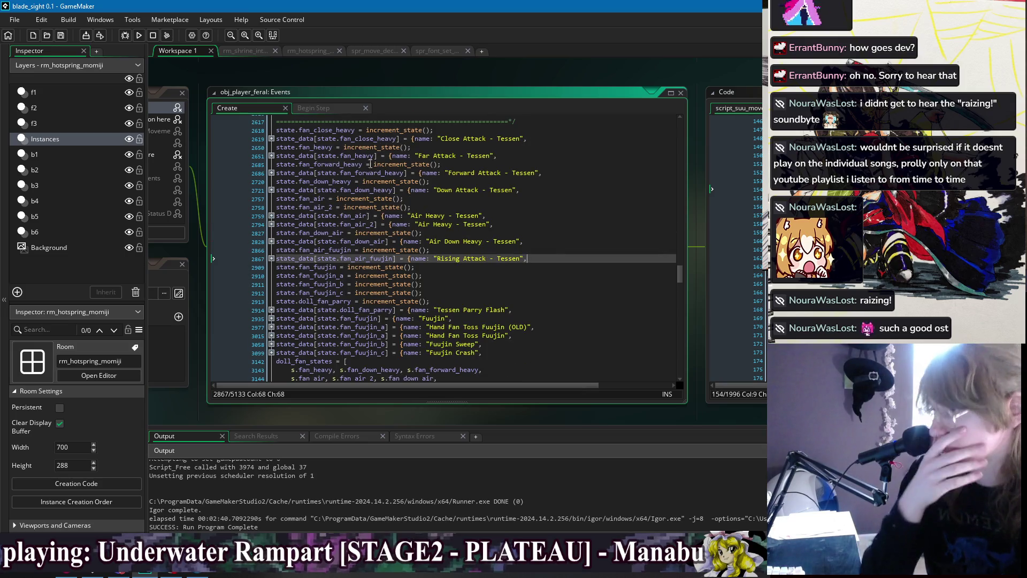
{"action": "left_click", "coordinate": [270, 139]}
{"action": "left_click", "coordinate": [271, 139]}
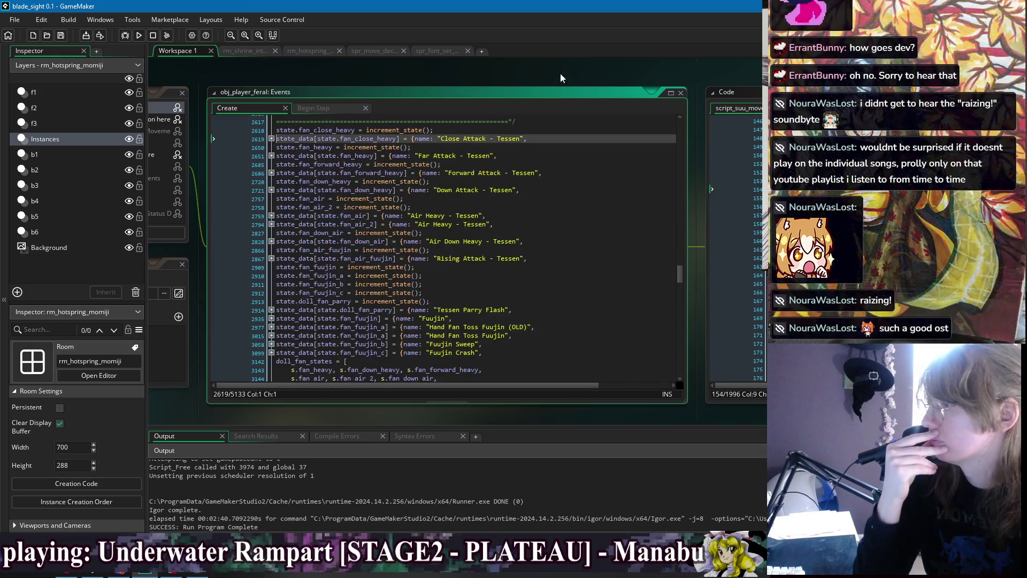
{"action": "left_click_drag", "start_coordinate": [732, 75], "coordinate": [232, 81]}
Review the exit_state_id_required stance check and the commented-out jumping check in transcribe_card_data_from_state_data
{"action": "scroll", "coordinate": [459, 278], "scroll_direction": "up", "scroll_amount": 7}
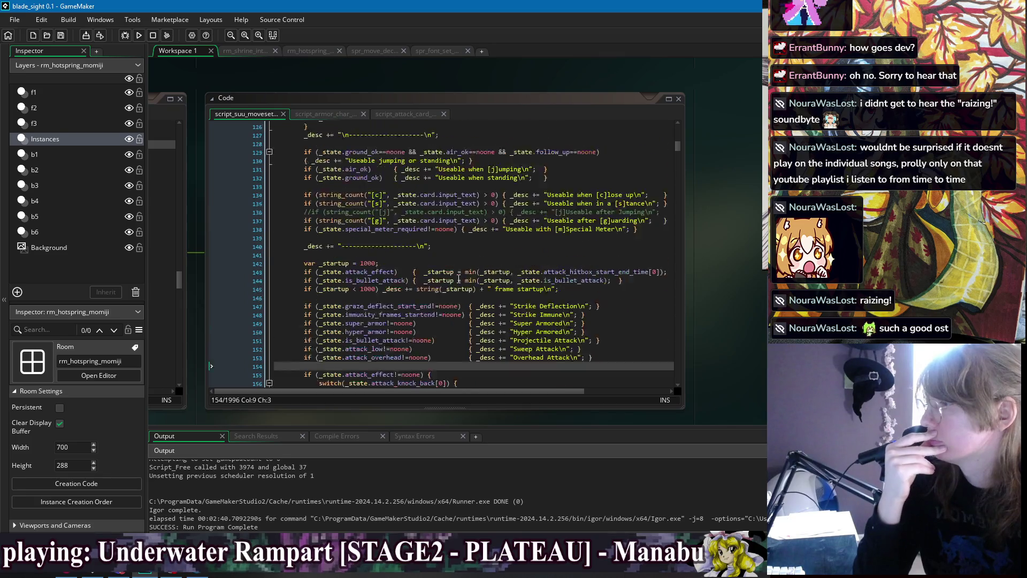
{"action": "scroll", "coordinate": [458, 279], "scroll_direction": "up", "scroll_amount": 7}
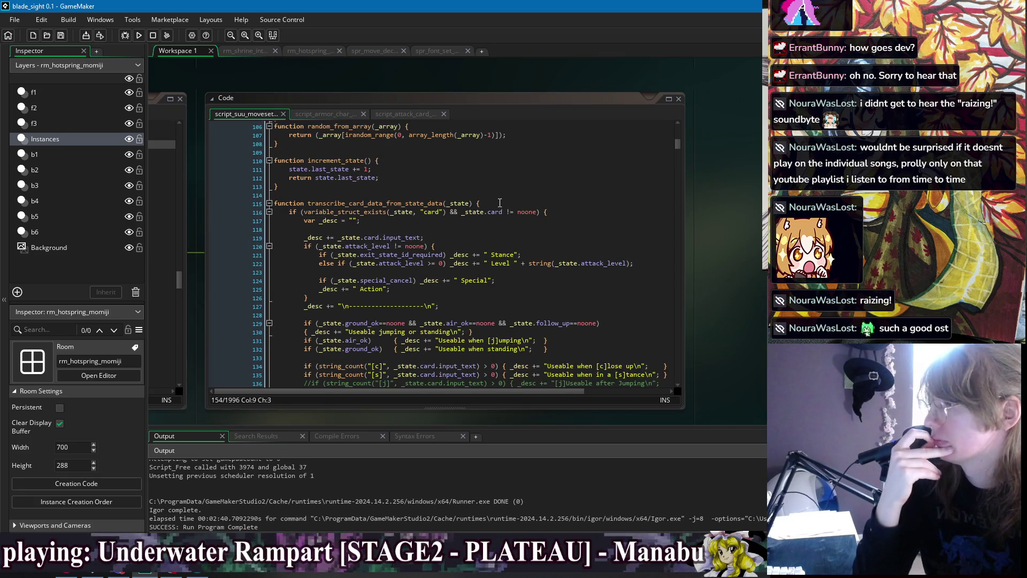
{"action": "left_click", "coordinate": [499, 203]}
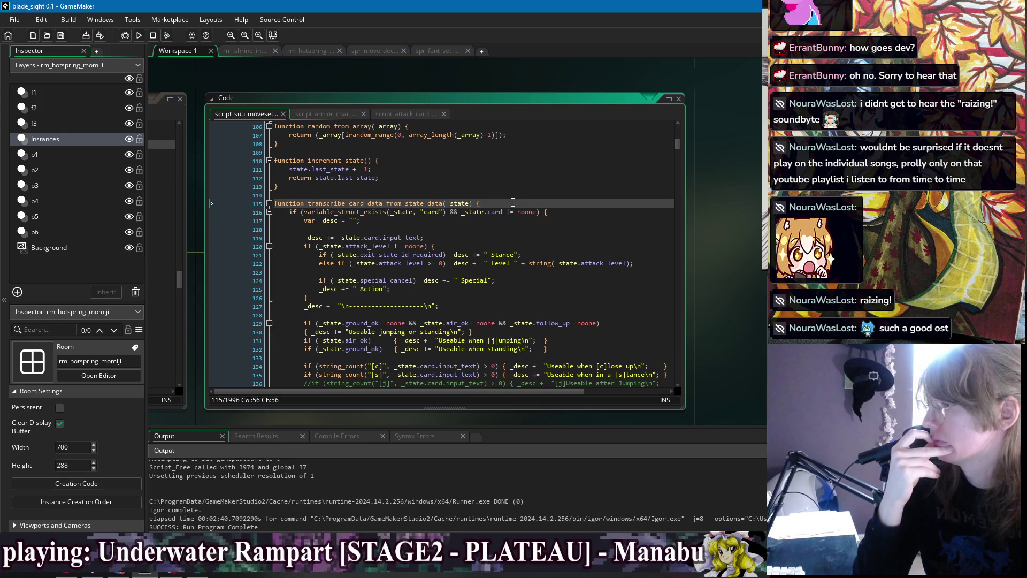
{"action": "scroll", "coordinate": [573, 273], "scroll_direction": "down", "scroll_amount": 2}
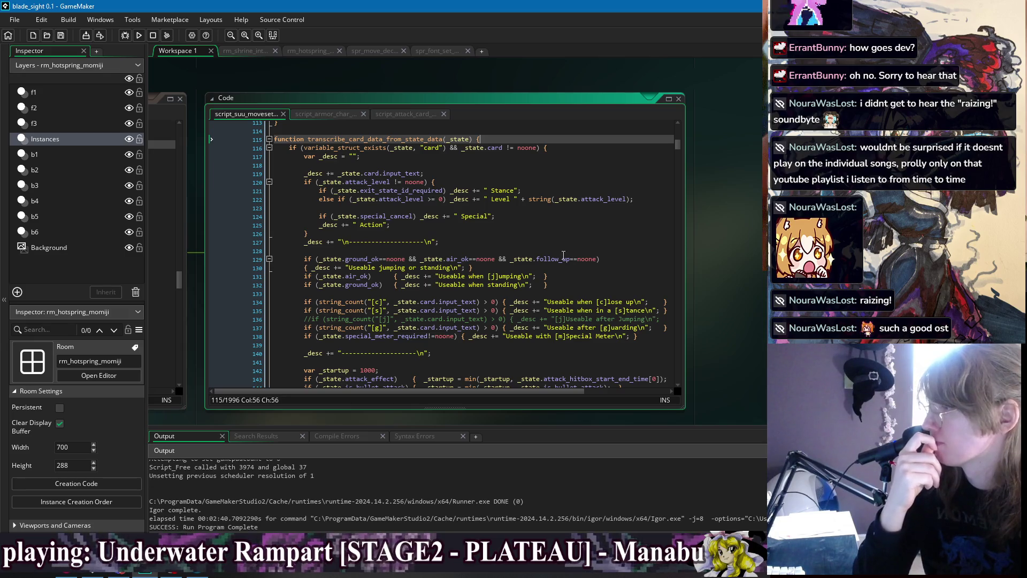
{"action": "left_click_drag", "start_coordinate": [320, 191], "coordinate": [449, 191]}
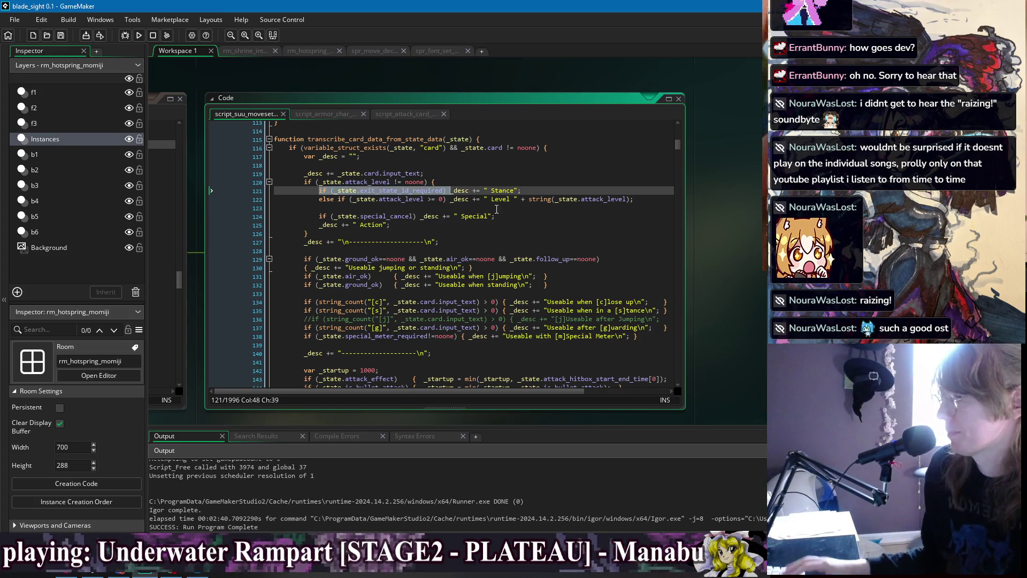
{"action": "mouse_move", "coordinate": [306, 330]}
{"action": "left_mouse_down"}
{"action": "mouse_move", "coordinate": [497, 331]}
{"action": "mouse_move", "coordinate": [483, 335]}
{"action": "left_mouse_up"}
{"action": "left_click", "coordinate": [513, 310]}
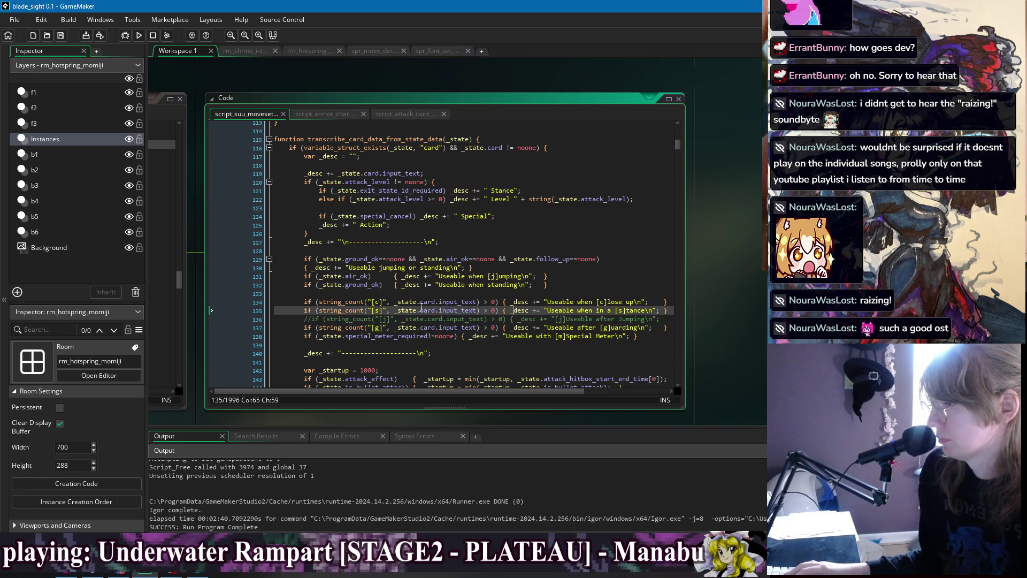
{"action": "left_click", "coordinate": [443, 285]}
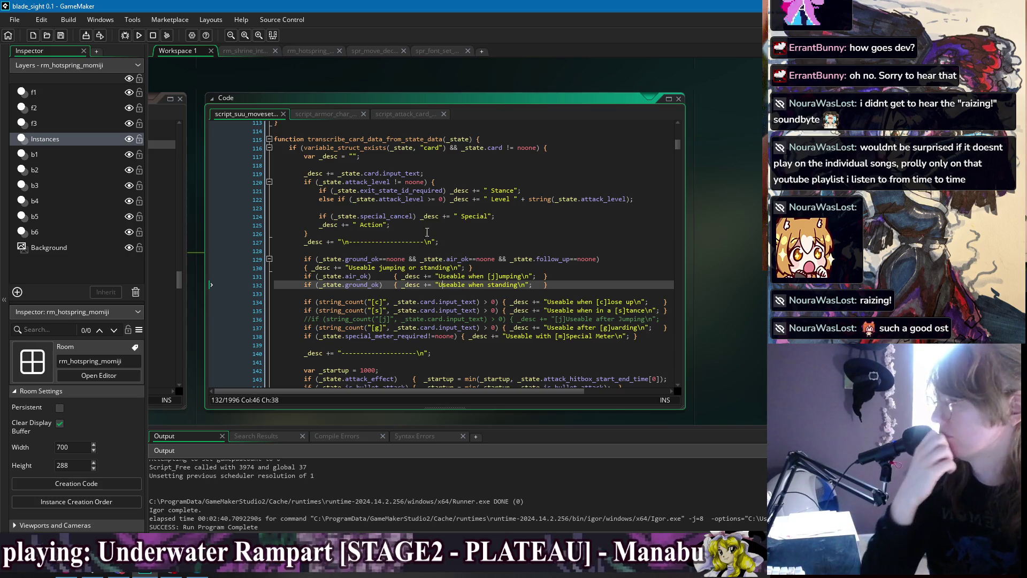
Locate the empty line 128 below the divider line
{"action": "left_click", "coordinate": [470, 232]}
{"action": "left_click", "coordinate": [465, 248]}
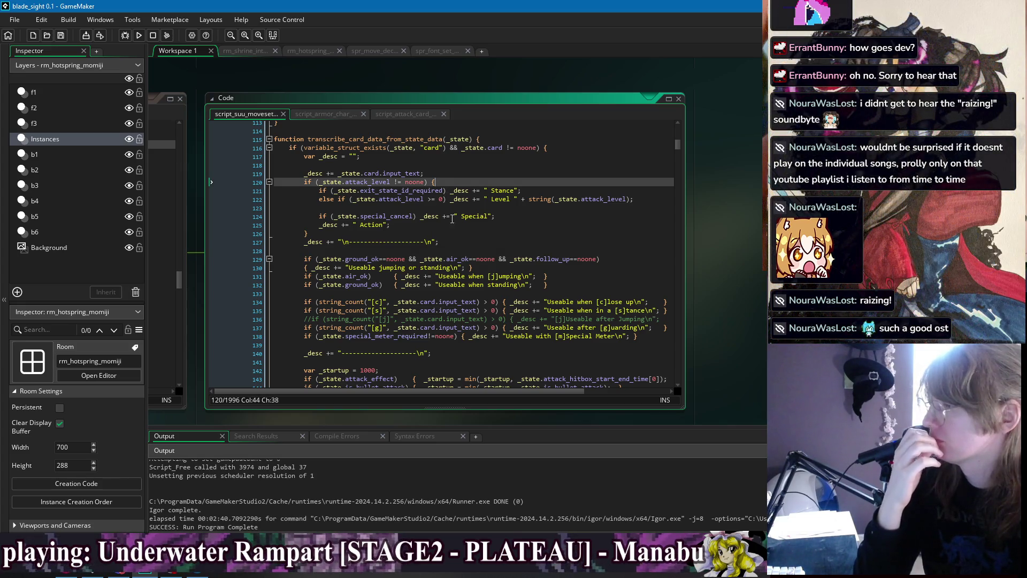
{"action": "left_click", "coordinate": [459, 243]}
{"action": "left_click", "coordinate": [463, 250]}
{"action": "left_click", "coordinate": [460, 224]}
{"action": "left_click", "coordinate": [463, 241]}
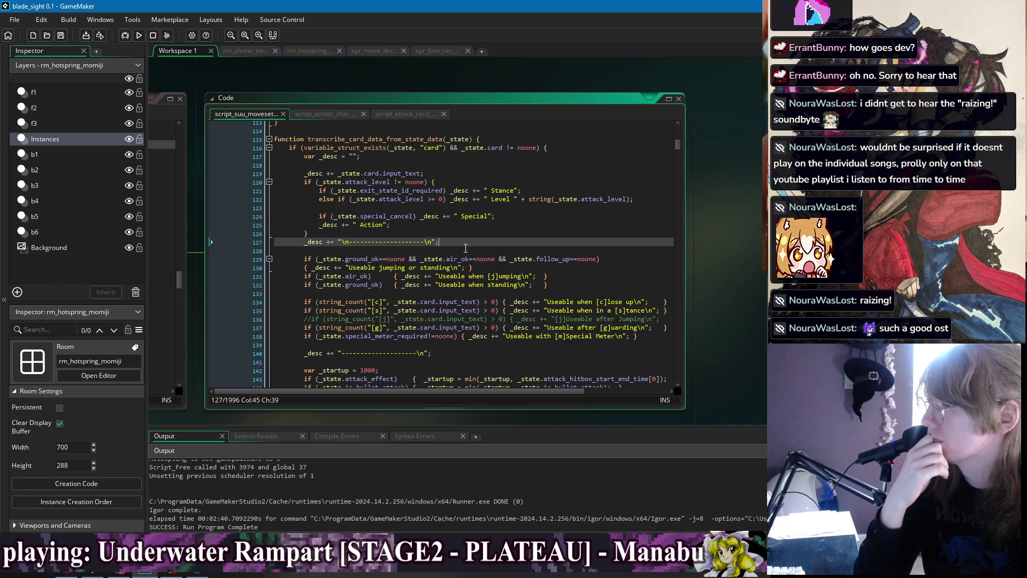
{"action": "left_click", "coordinate": [465, 249]}
Check the function signature and variable_struct_exists hints, ending after the var _desc declaration
{"action": "left_click", "coordinate": [443, 181]}
{"action": "left_click", "coordinate": [446, 165]}
{"action": "left_click", "coordinate": [451, 154]}
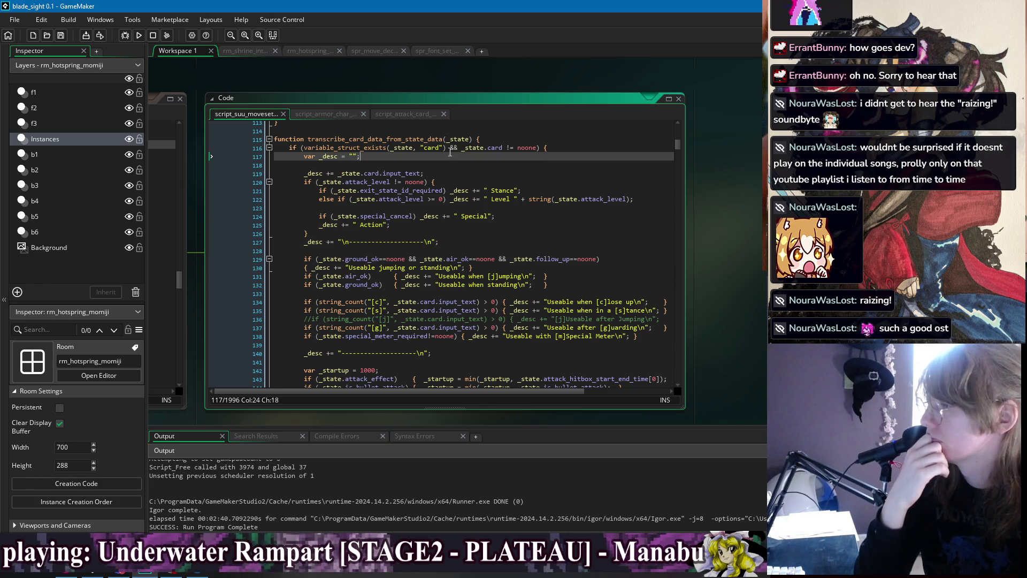
{"action": "left_click", "coordinate": [386, 148]}
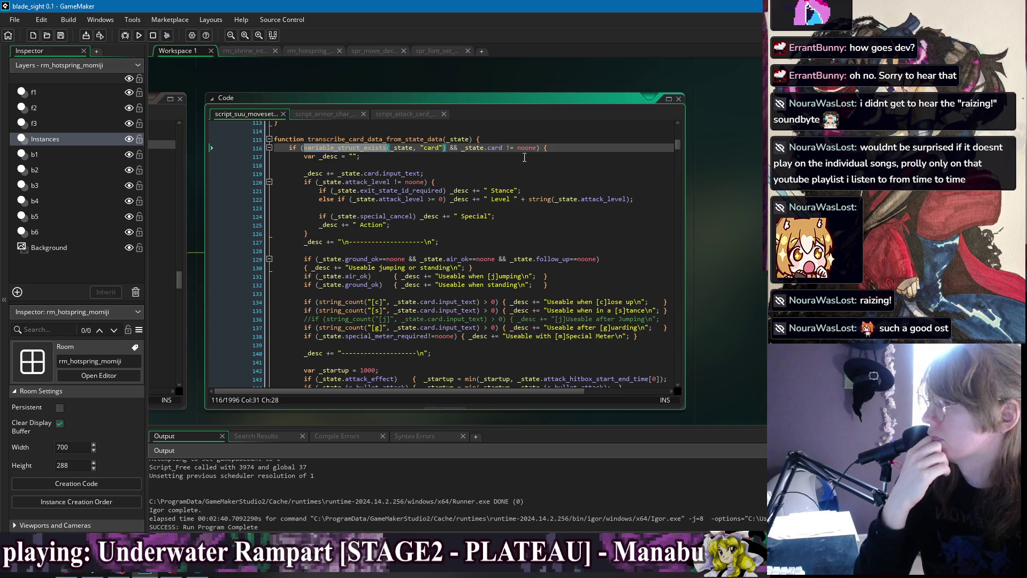
{"action": "left_click", "coordinate": [426, 155]}
{"action": "key", "text": "Up"}
{"action": "key", "text": "Up"}
{"action": "key", "text": "End"}
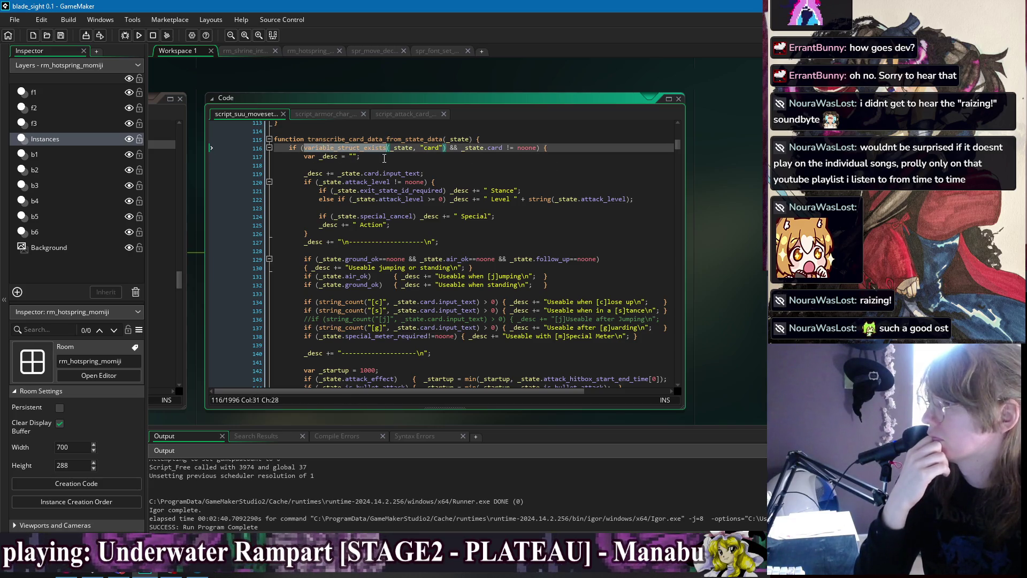
{"action": "left_click", "coordinate": [371, 141]}
{"action": "left_click", "coordinate": [416, 149]}
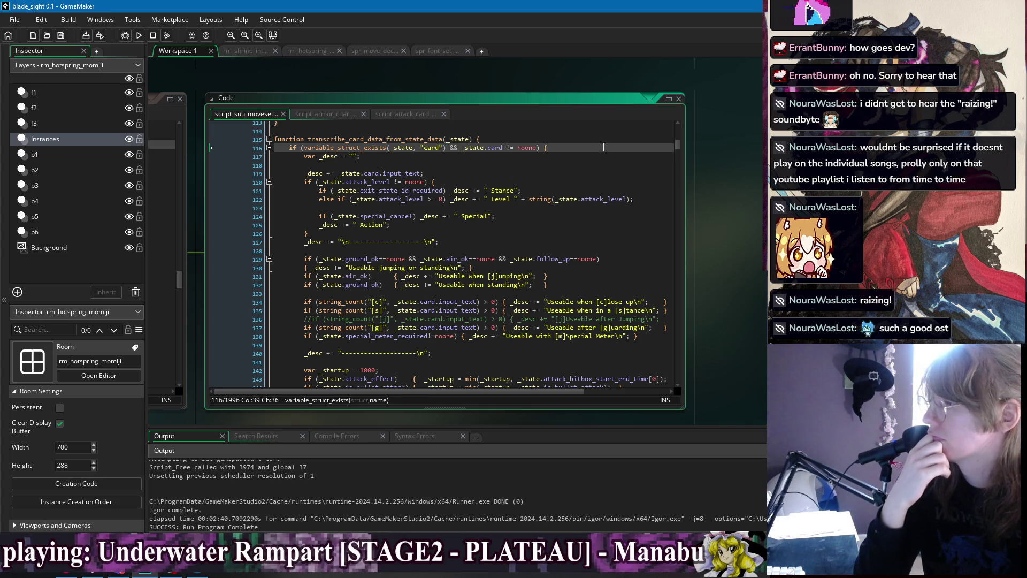
{"action": "left_click", "coordinate": [583, 158]}
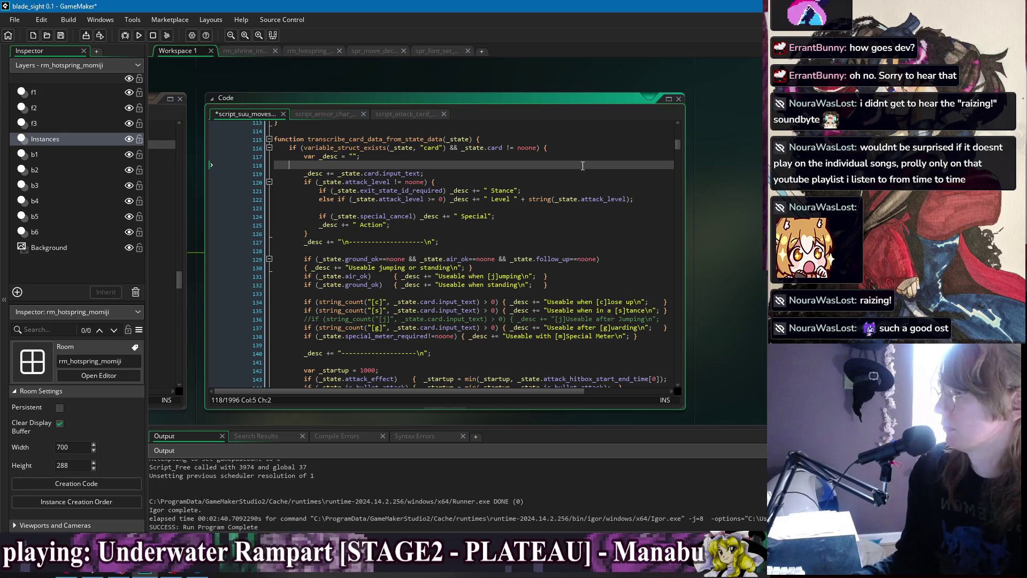
Delete the blank line after var _desc, open a new line above it, and save
{"action": "key", "text": "Delete"}
{"action": "key", "text": "Home"}
{"action": "key", "text": "Return"}
{"action": "key", "text": "Return"}
{"action": "key", "text": "Return"}
{"action": "key", "text": "Up"}
{"action": "key", "text": "Up"}
{"action": "key", "text": "Up"}
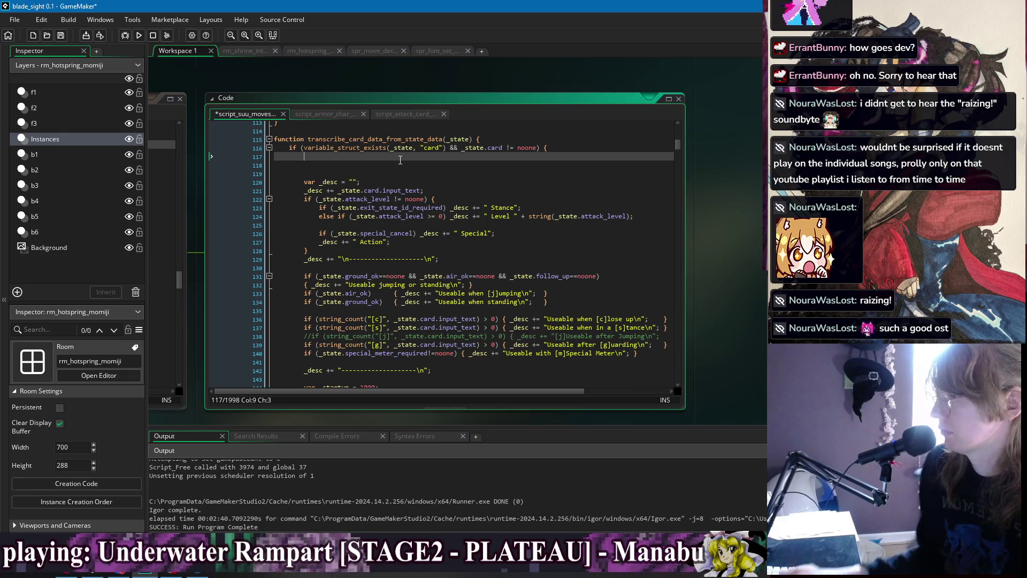
{"action": "key", "text": "ctrl+s"}
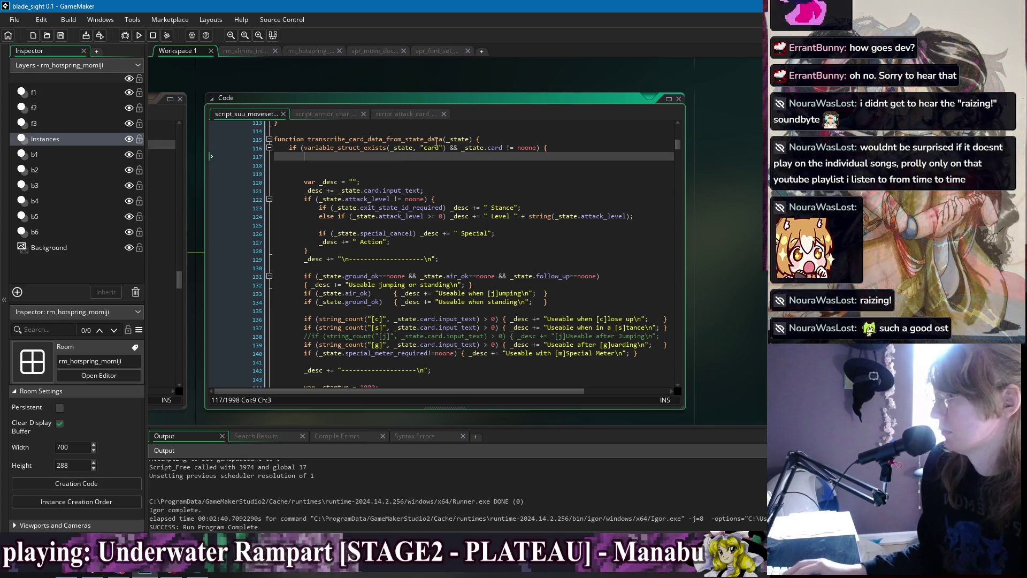
Add _state.card.input_text = "[S]"; above the _desc declaration and launch the game
{"action": "type", "text": "_state.c"}
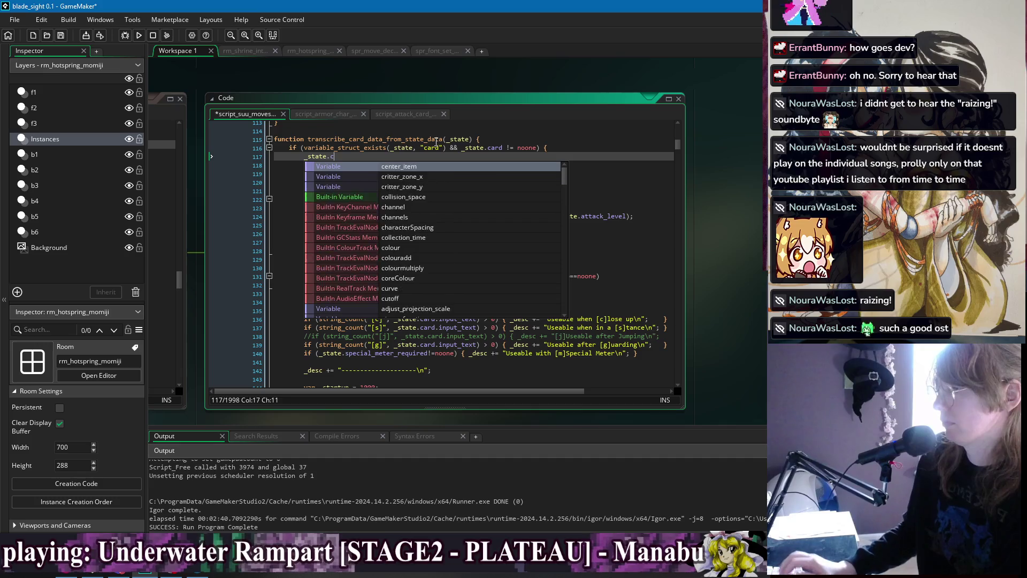
{"action": "type", "text": "ard_input"}
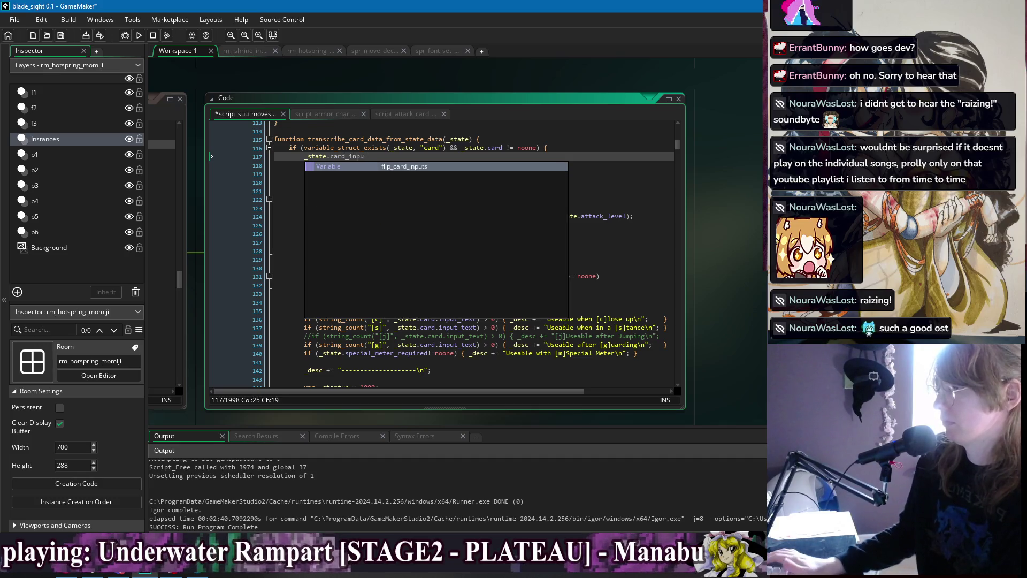
{"action": "key", "text": "BackSpace"}
{"action": "key", "text": "BackSpace"}
{"action": "key", "text": "BackSpace"}
{"action": "type", "text": ".input_"}
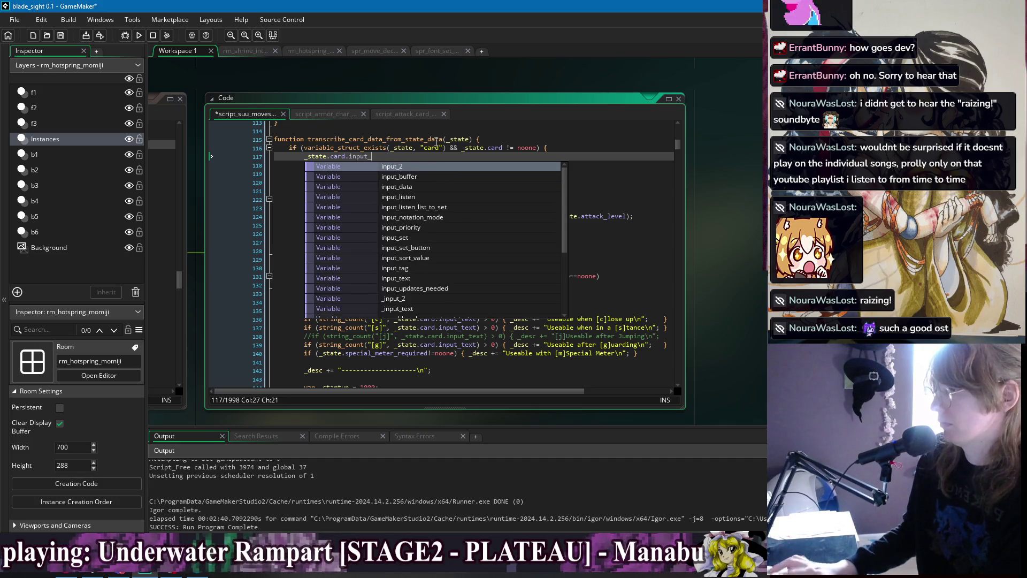
{"action": "type", "text": "text = ca"}
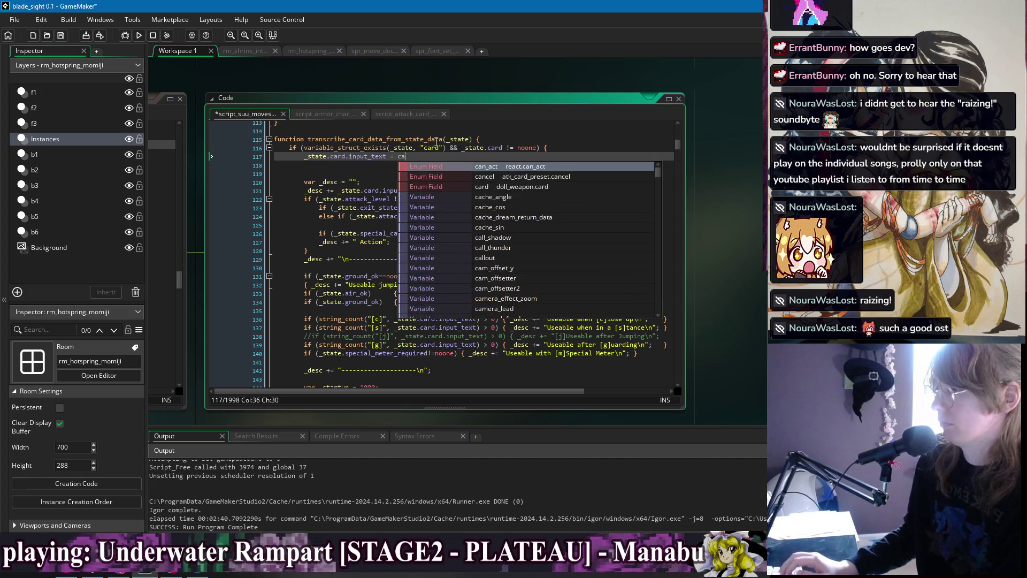
{"action": "key", "text": "BackSpace"}
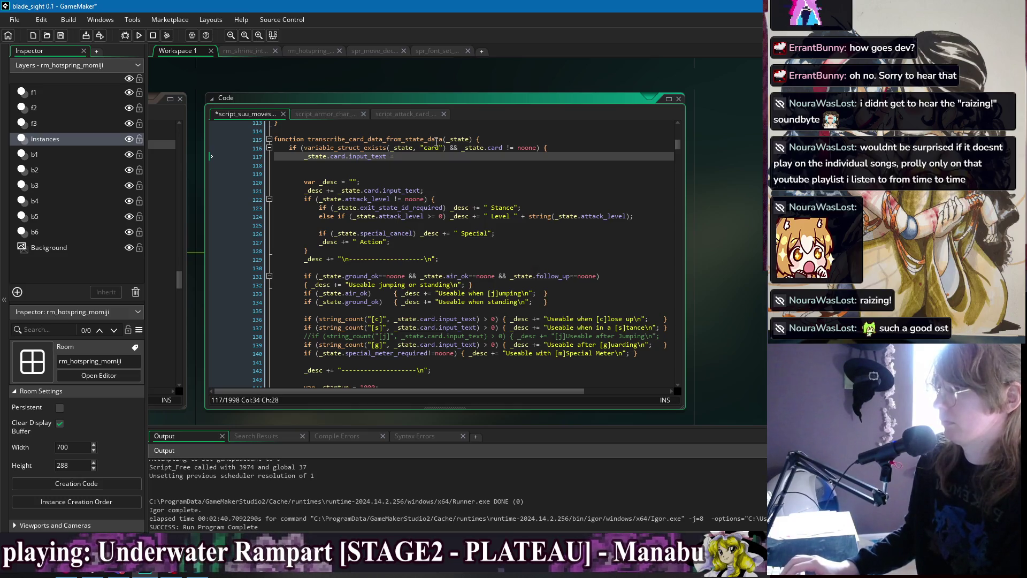
{"action": "type", "text": "\"["}
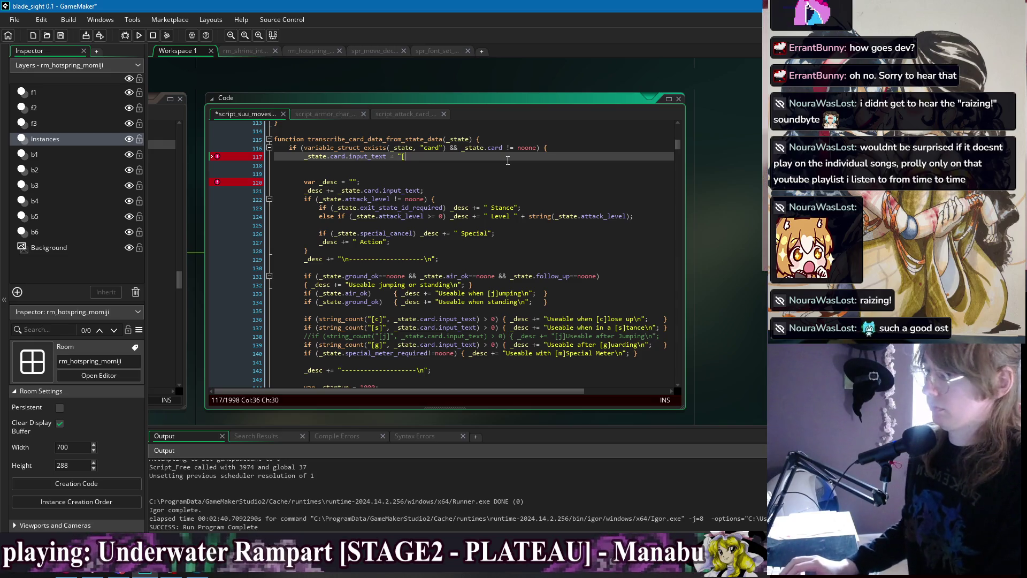
{"action": "type", "text": "5"}
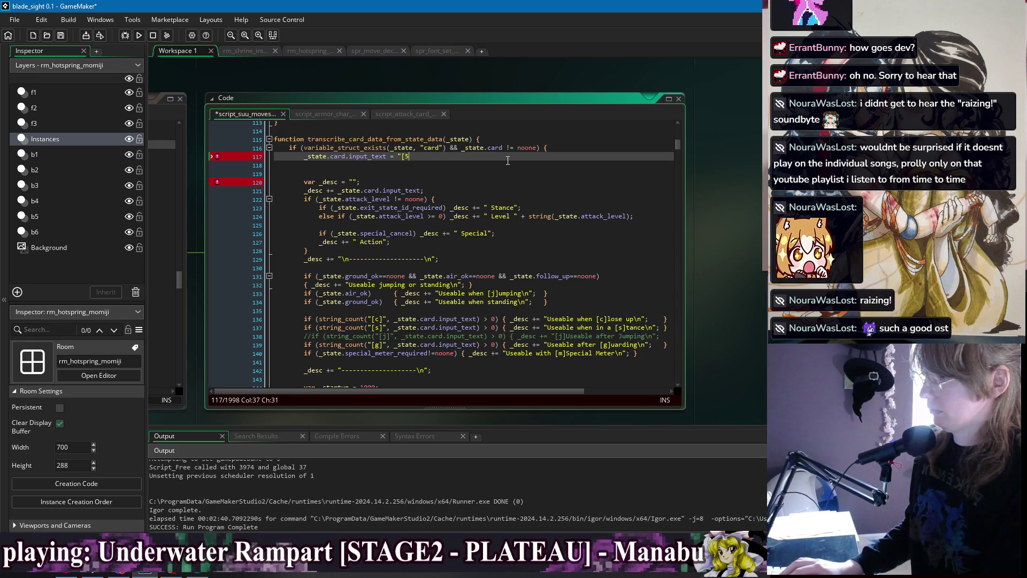
{"action": "type", "text": "']\";"}
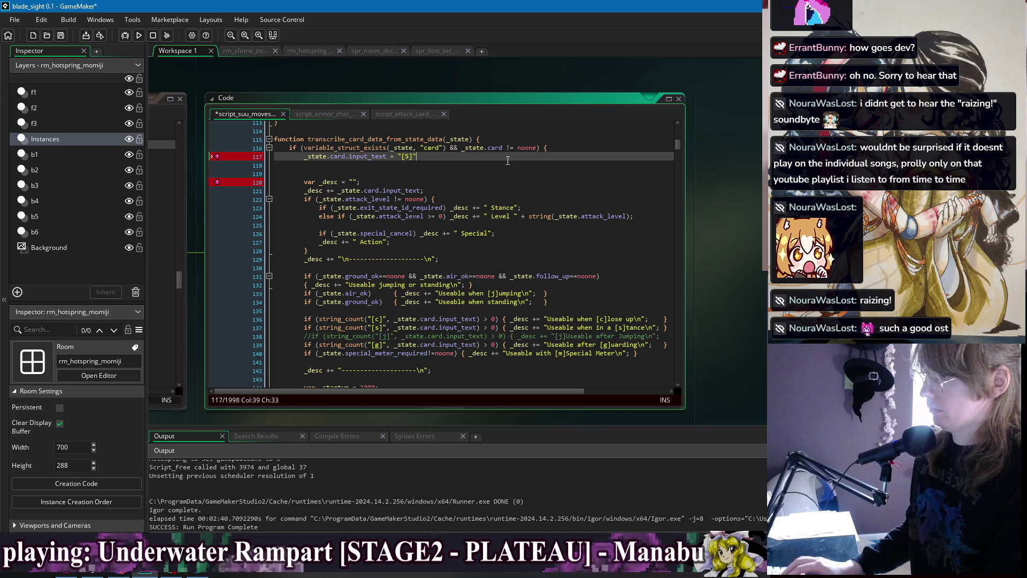
{"action": "left_click", "coordinate": [139, 35]}
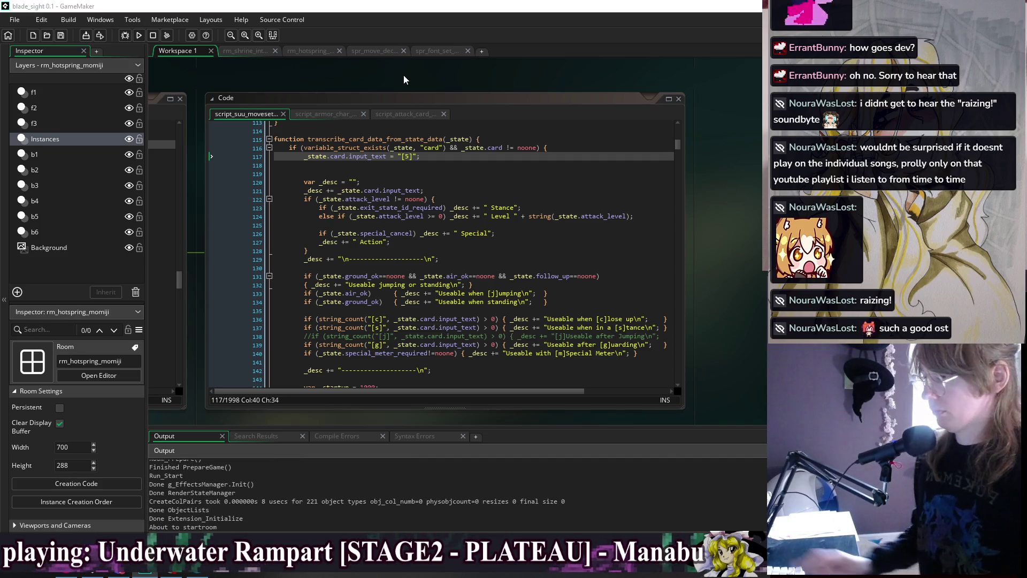
{"action": "key", "text": "Down"}
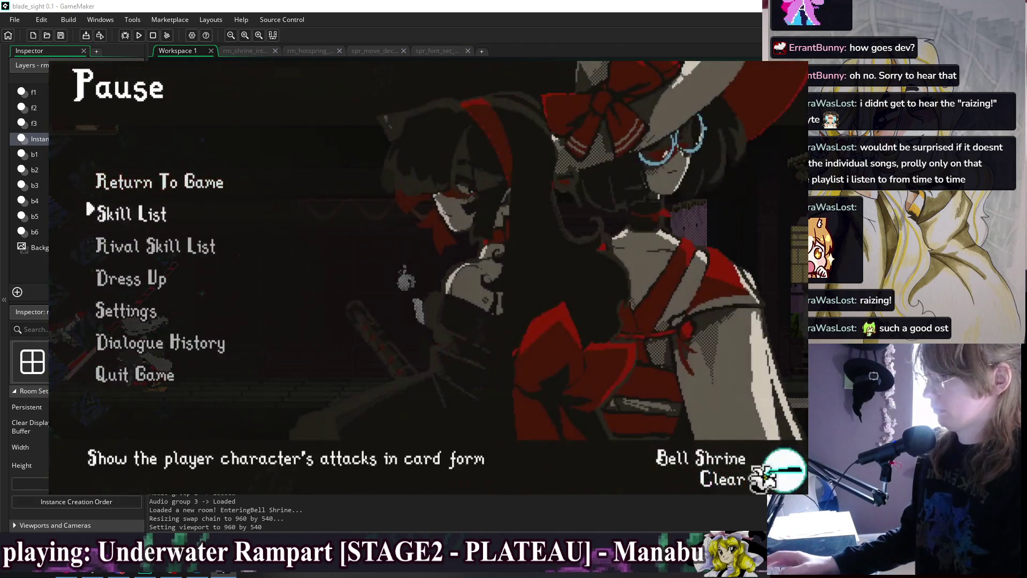
{"action": "key", "text": "Return"}
{"action": "key", "text": "Down"}
{"action": "key", "text": "Down"}
{"action": "key", "text": "Down"}
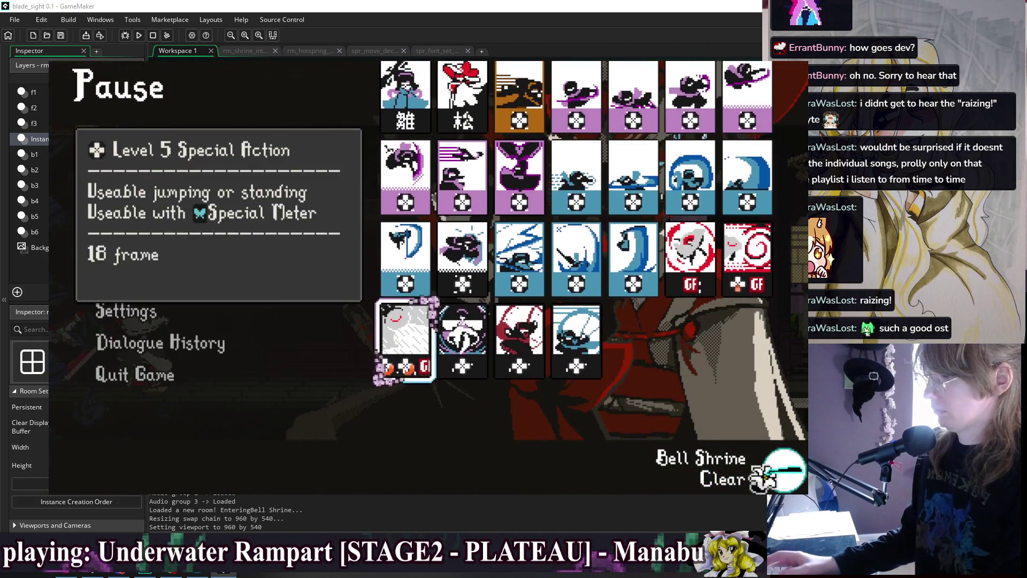
{"action": "key", "text": "Right"}
{"action": "key", "text": "Right"}
{"action": "key", "text": "Up"}
{"action": "key", "text": "Up"}
{"action": "key", "text": "Up"}
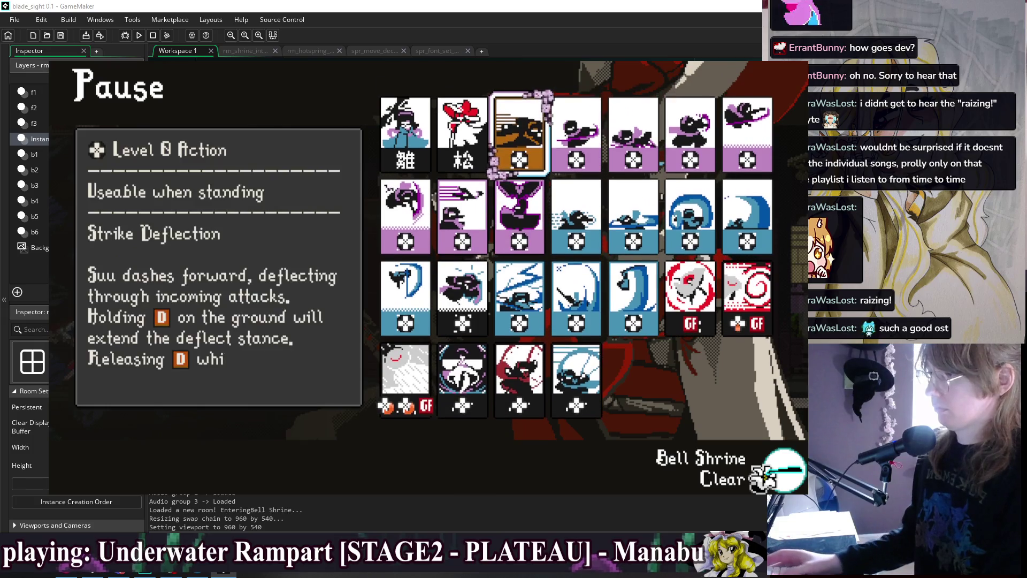
{"action": "key", "text": "Down"}
{"action": "key", "text": "Down"}
{"action": "key", "text": "Right"}
{"action": "key", "text": "Right"}
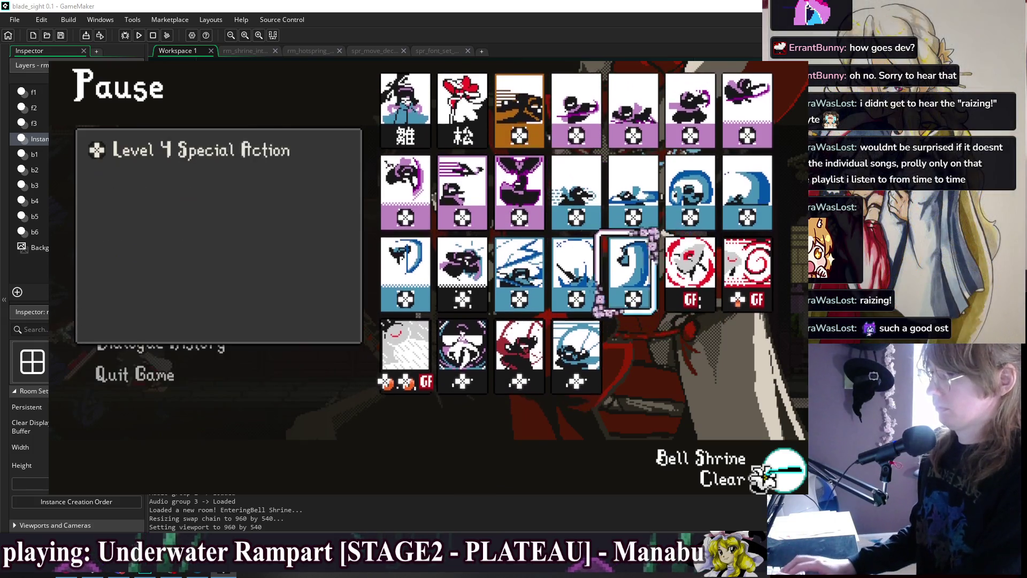
{"action": "key", "text": "Right"}
{"action": "key", "text": "Right"}
{"action": "key", "text": "Right"}
{"action": "key", "text": "Left"}
{"action": "key", "text": "Left"}
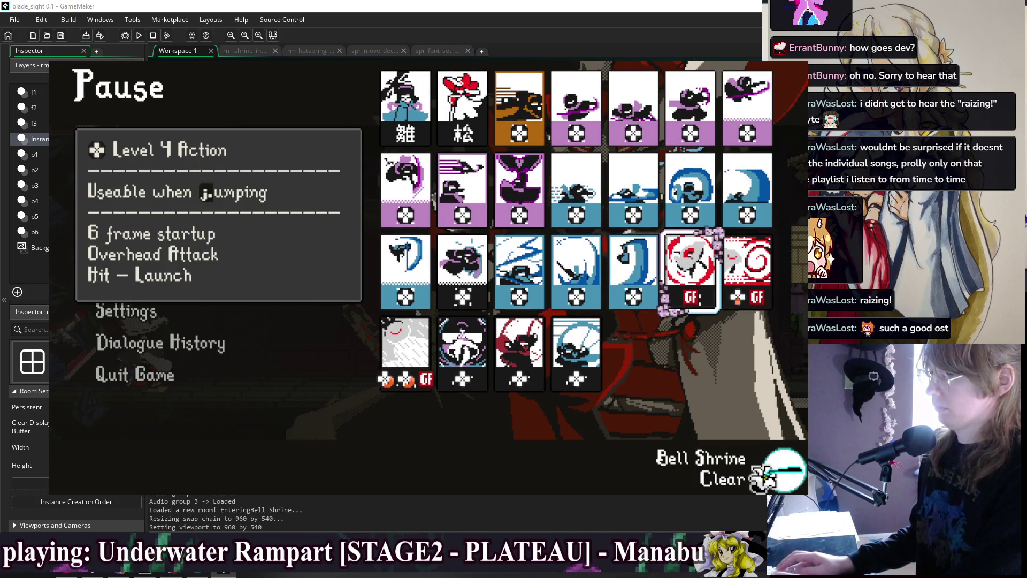
{"action": "key", "text": "alt+F4"}
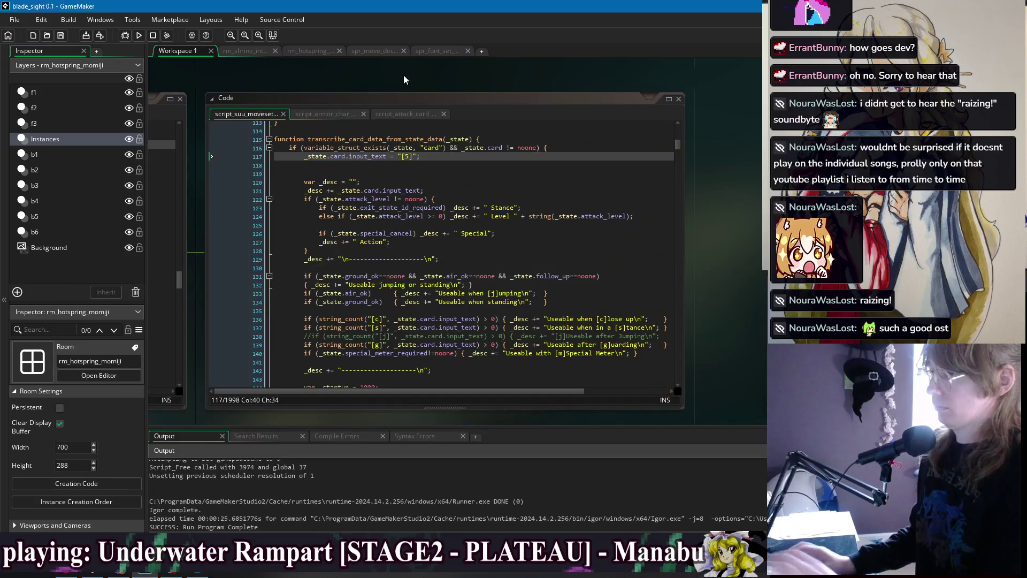
Review the card_copy description assignment and the card_info uses around line 189
{"action": "scroll", "coordinate": [414, 234], "scroll_direction": "down", "scroll_amount": 10}
{"action": "scroll", "coordinate": [414, 234], "scroll_direction": "down", "scroll_amount": 6}
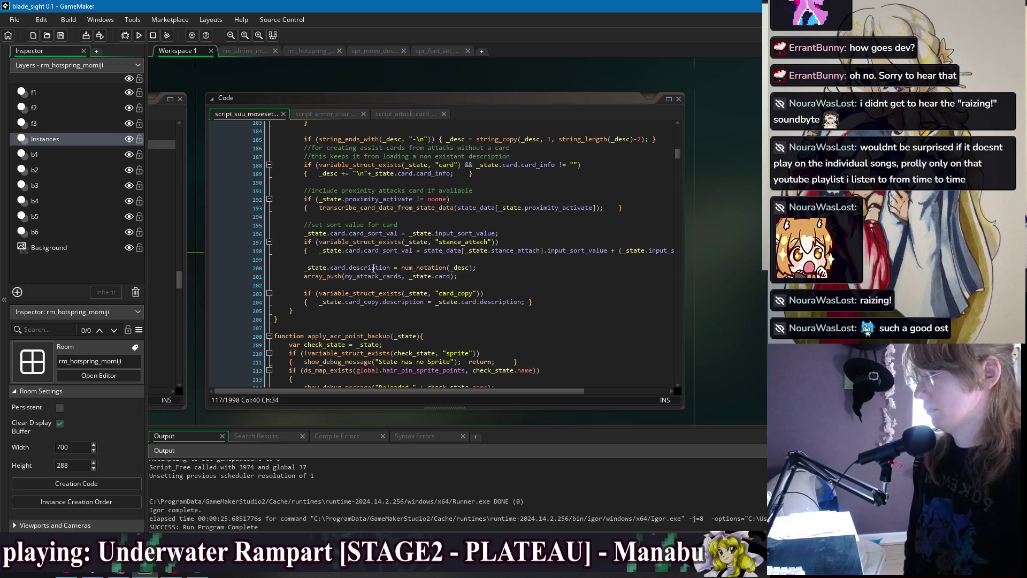
{"action": "left_click", "coordinate": [390, 293]}
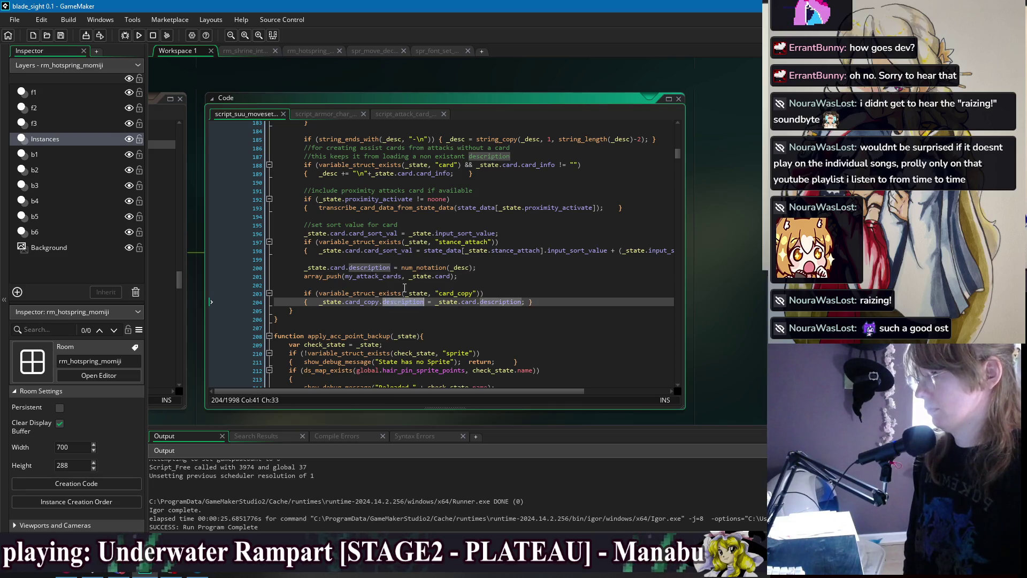
{"action": "left_click", "coordinate": [423, 285]}
{"action": "scroll", "coordinate": [423, 286], "scroll_direction": "up", "scroll_amount": 3}
{"action": "double_click", "coordinate": [433, 260]}
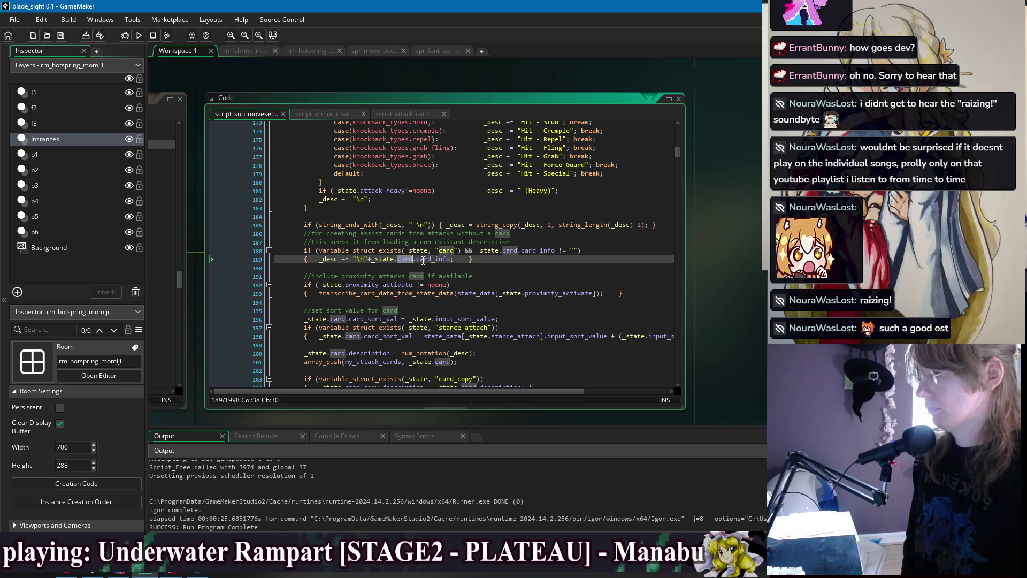
{"action": "left_click", "coordinate": [411, 260]}
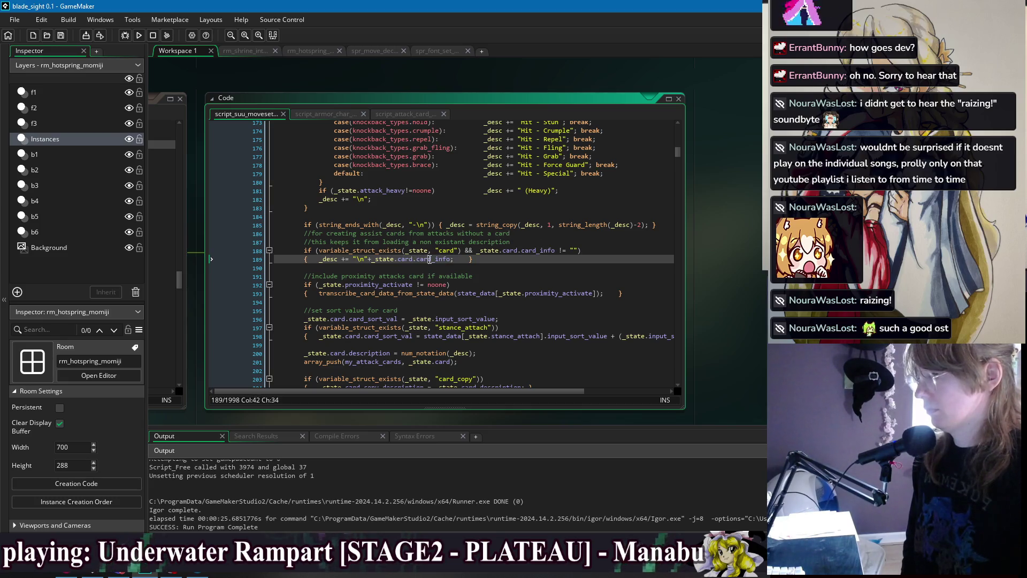
{"action": "key", "text": "Down"}
{"action": "left_click", "coordinate": [478, 260]}
{"action": "scroll", "coordinate": [508, 265], "scroll_direction": "up", "scroll_amount": 15}
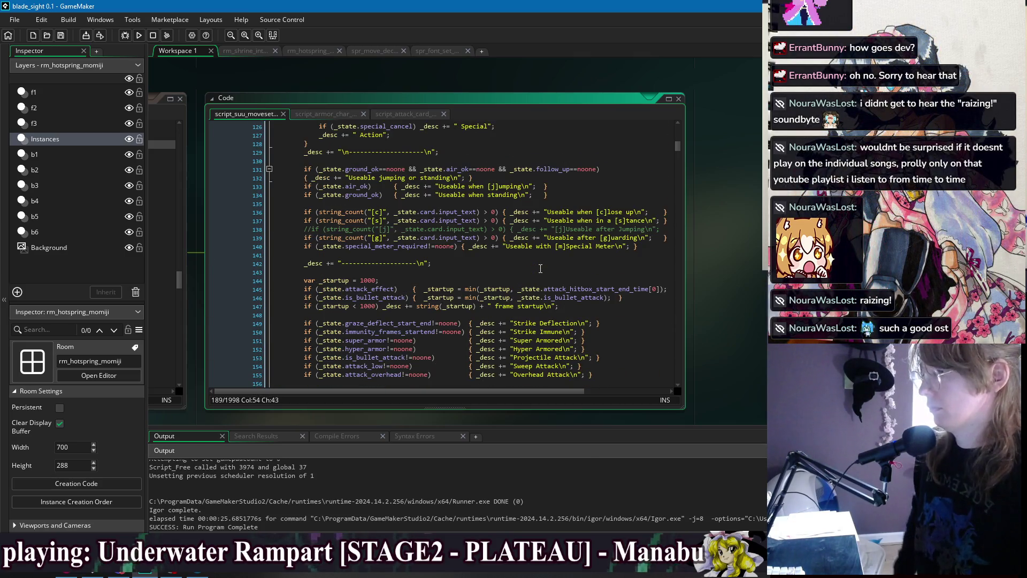
{"action": "scroll", "coordinate": [540, 269], "scroll_direction": "up", "scroll_amount": 3}
{"action": "scroll", "coordinate": [540, 268], "scroll_direction": "up", "scroll_amount": 2}
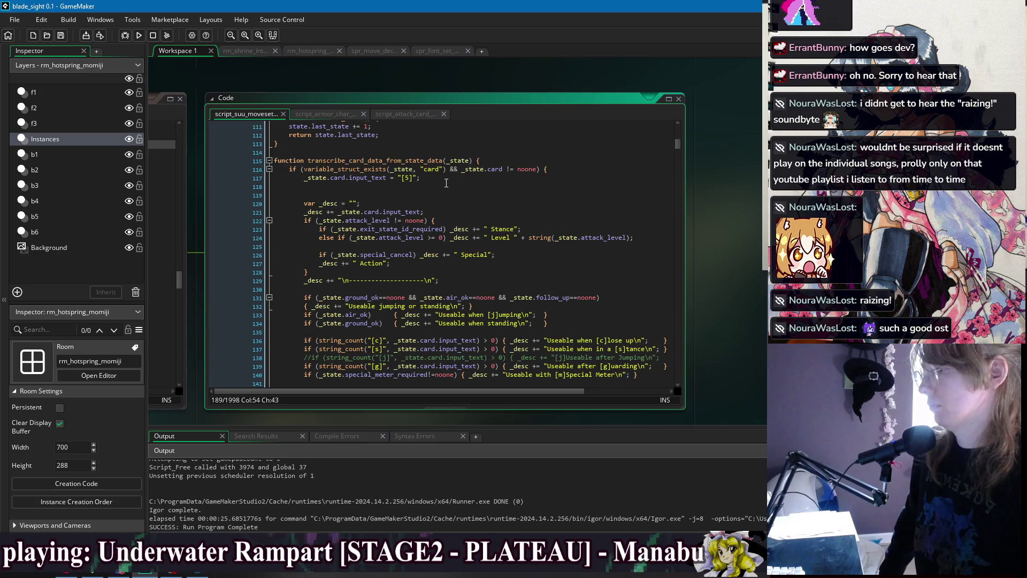
Delete the _state.card.input_text = "[S]" line and the leftover blank line 117
{"action": "left_click_drag", "start_coordinate": [446, 183], "coordinate": [583, 170]}
{"action": "key", "text": "BackSpace"}
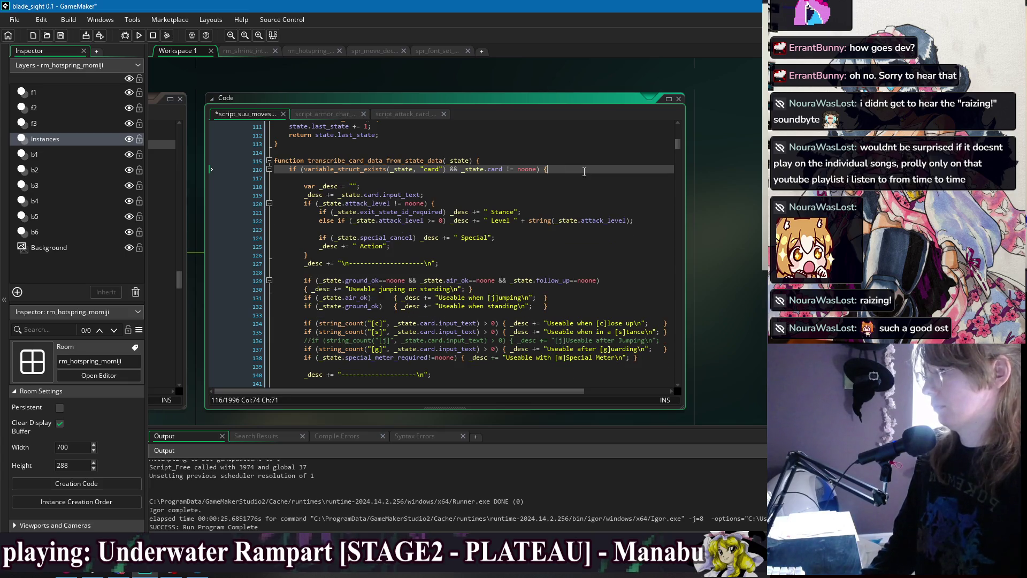
{"action": "key", "text": "ctrl+s"}
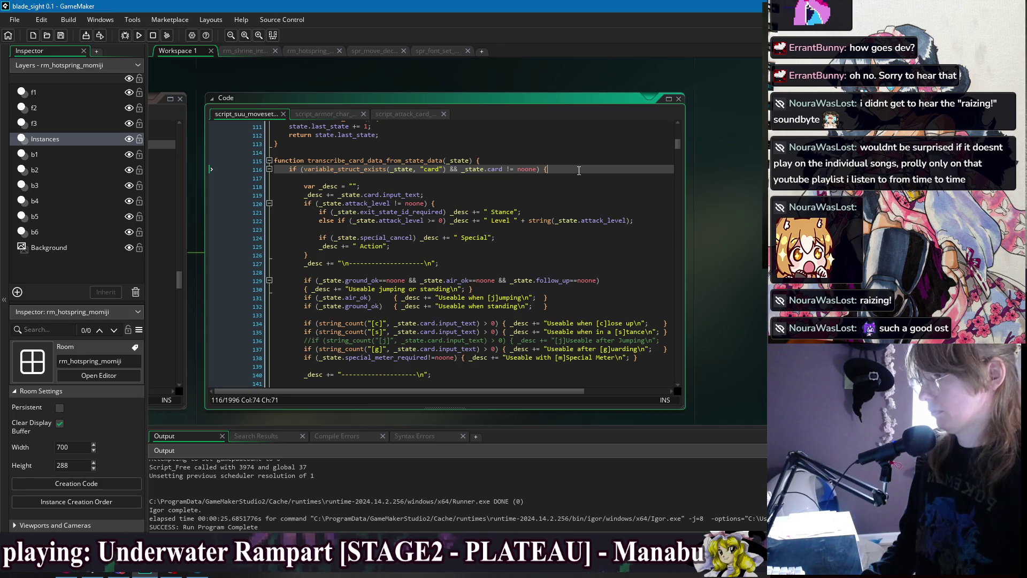
{"action": "left_click", "coordinate": [577, 178]}
{"action": "key", "text": "BackSpace"}
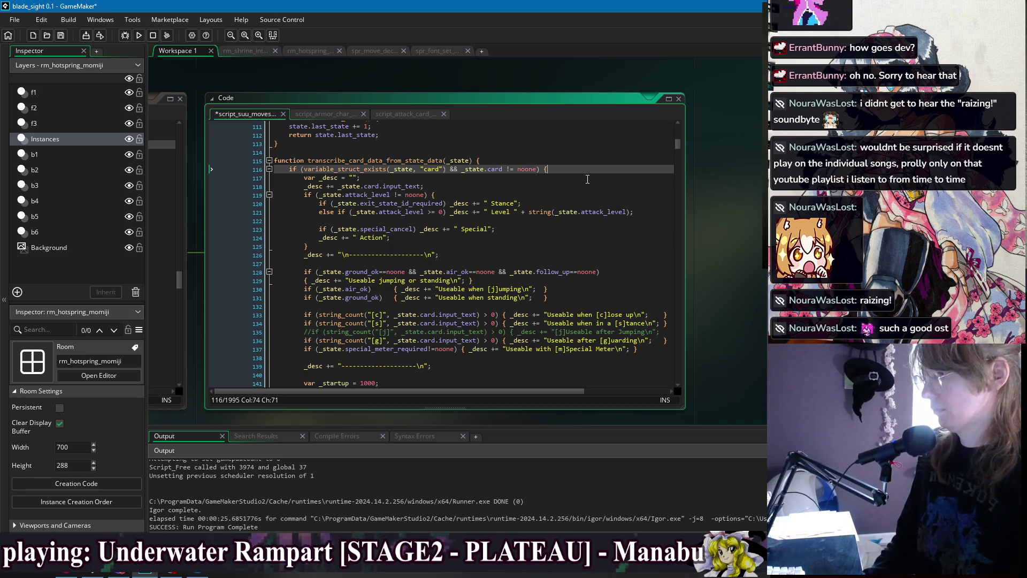
{"action": "left_click", "coordinate": [574, 178]}
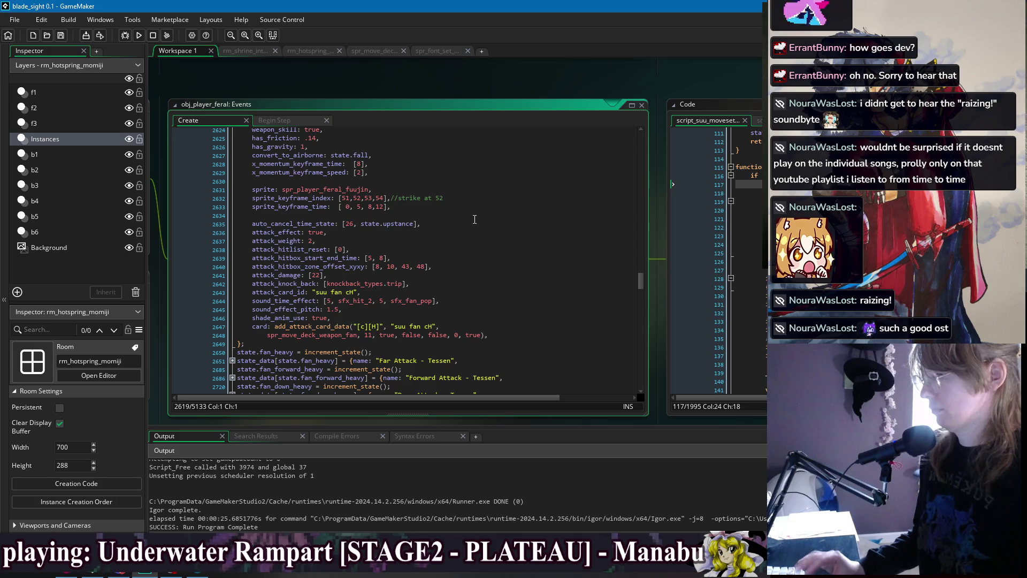
Scroll obj_player_feral's Create code to the Close Attack - Tessen state
{"action": "scroll", "coordinate": [474, 219], "scroll_direction": "up", "scroll_amount": 3}
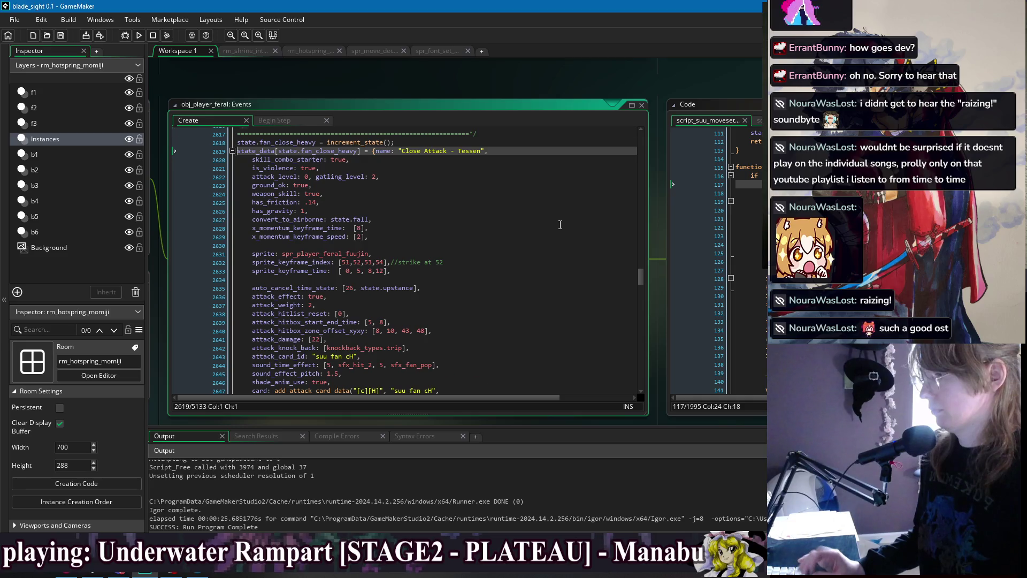
{"action": "scroll", "coordinate": [560, 225], "scroll_direction": "down", "scroll_amount": 2}
{"action": "scroll", "coordinate": [559, 225], "scroll_direction": "up", "scroll_amount": 1}
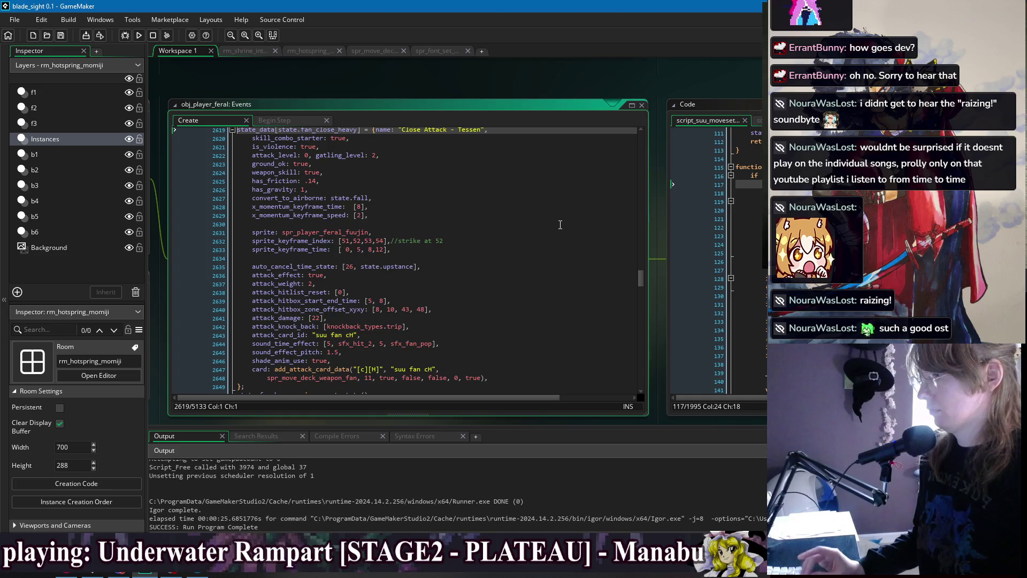
{"action": "scroll", "coordinate": [560, 225], "scroll_direction": "down", "scroll_amount": 3}
{"action": "scroll", "coordinate": [560, 225], "scroll_direction": "up", "scroll_amount": 4}
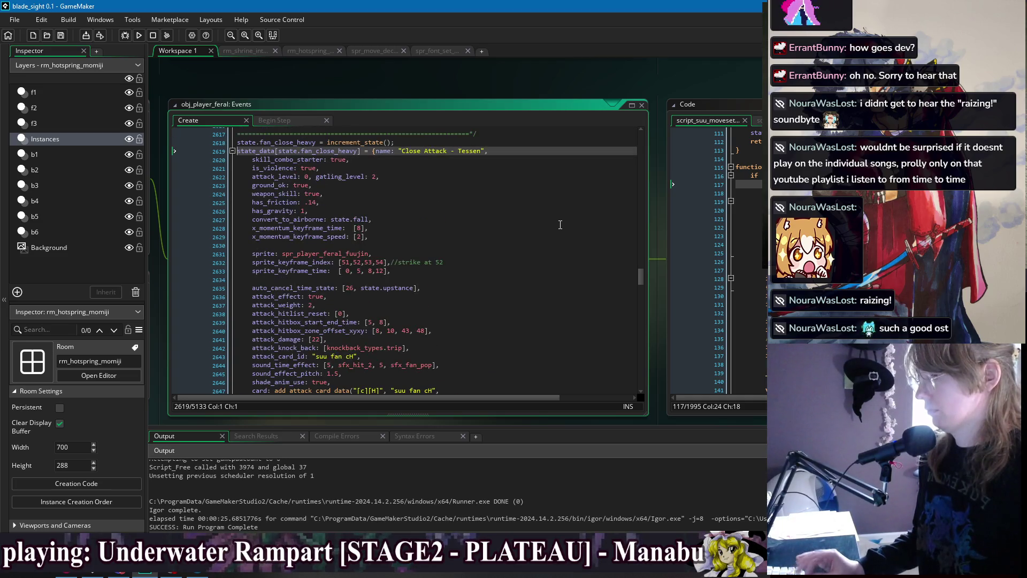
{"action": "scroll", "coordinate": [560, 224], "scroll_direction": "down", "scroll_amount": 3}
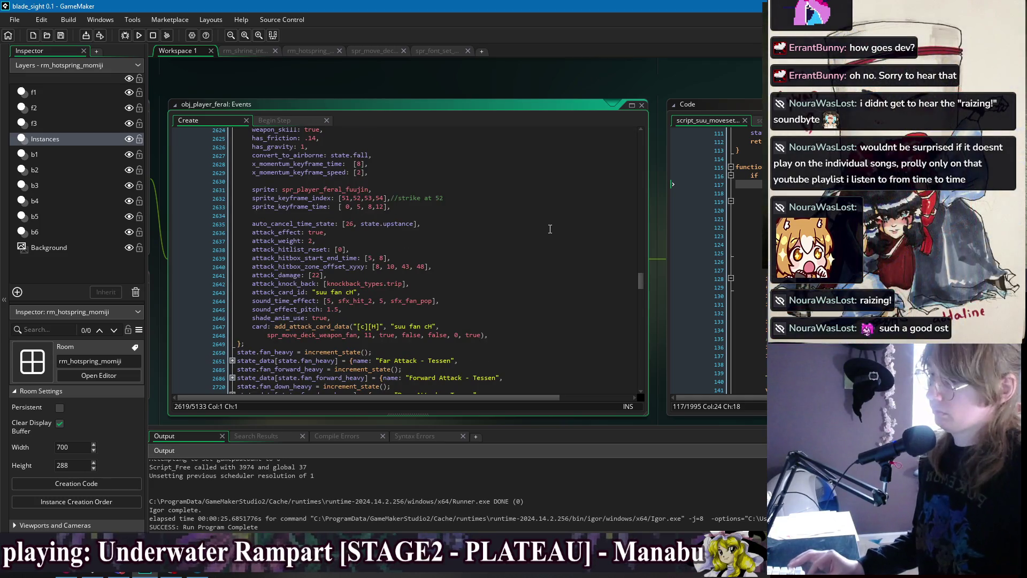
{"action": "scroll", "coordinate": [550, 228], "scroll_direction": "down", "scroll_amount": 1}
{"action": "scroll", "coordinate": [548, 229], "scroll_direction": "down", "scroll_amount": 1}
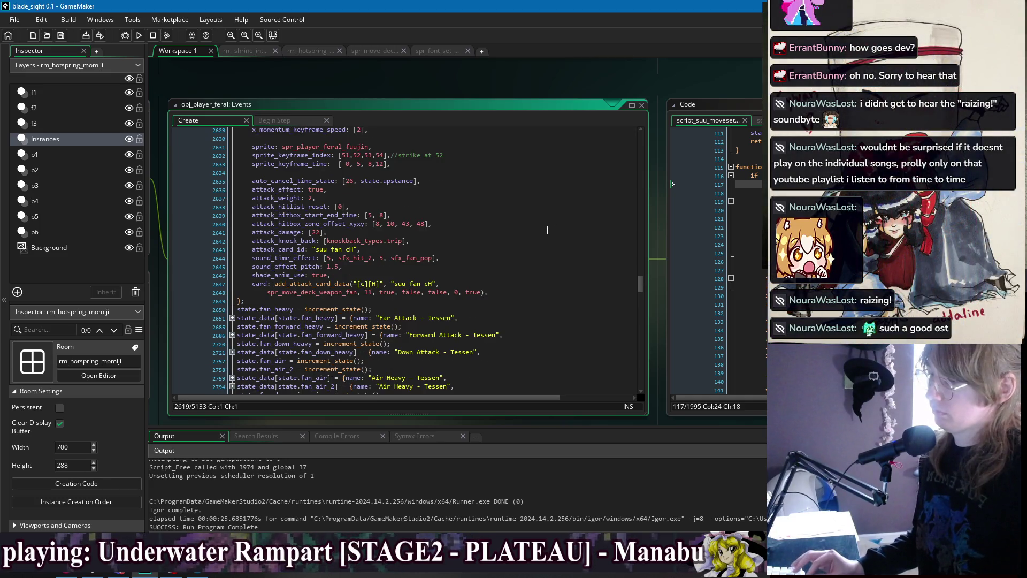
Select add_attack_card_data in the suu fan cH card call and start a project-wide search
{"action": "left_click", "coordinate": [407, 292]}
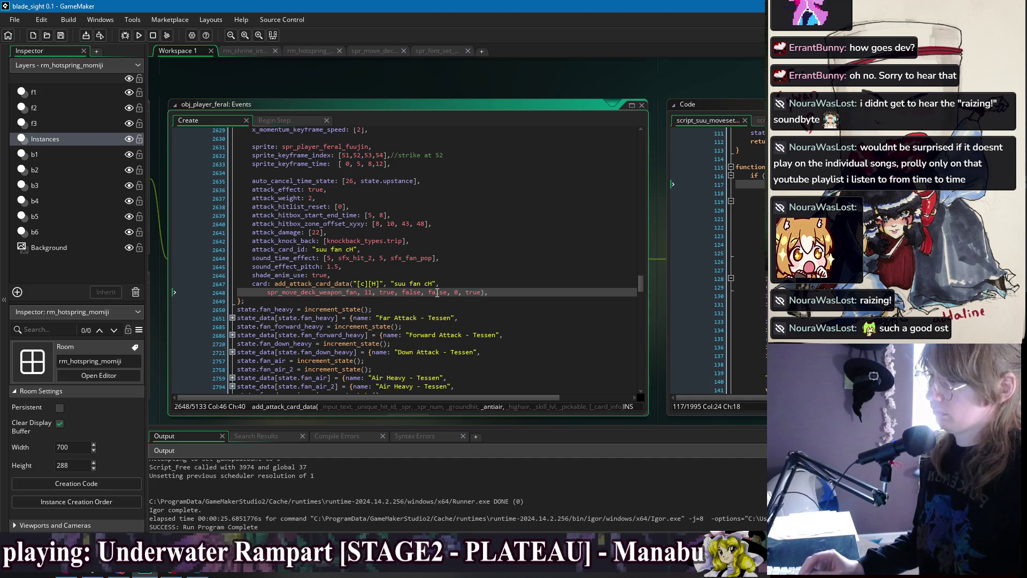
{"action": "key", "text": "ctrl+Right"}
{"action": "key", "text": "ctrl+Right"}
{"action": "key", "text": "ctrl+Right"}
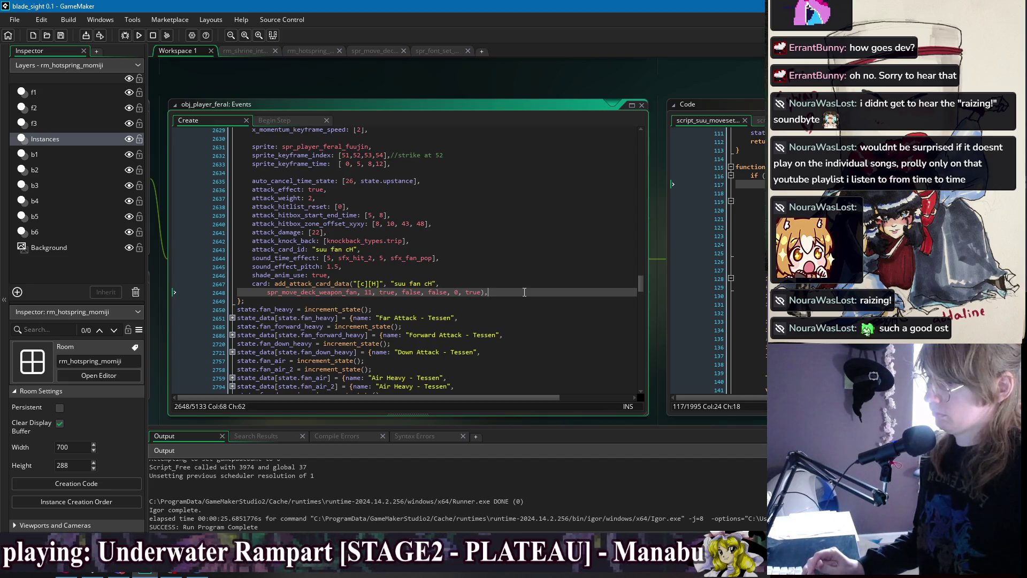
{"action": "double_click", "coordinate": [310, 283]}
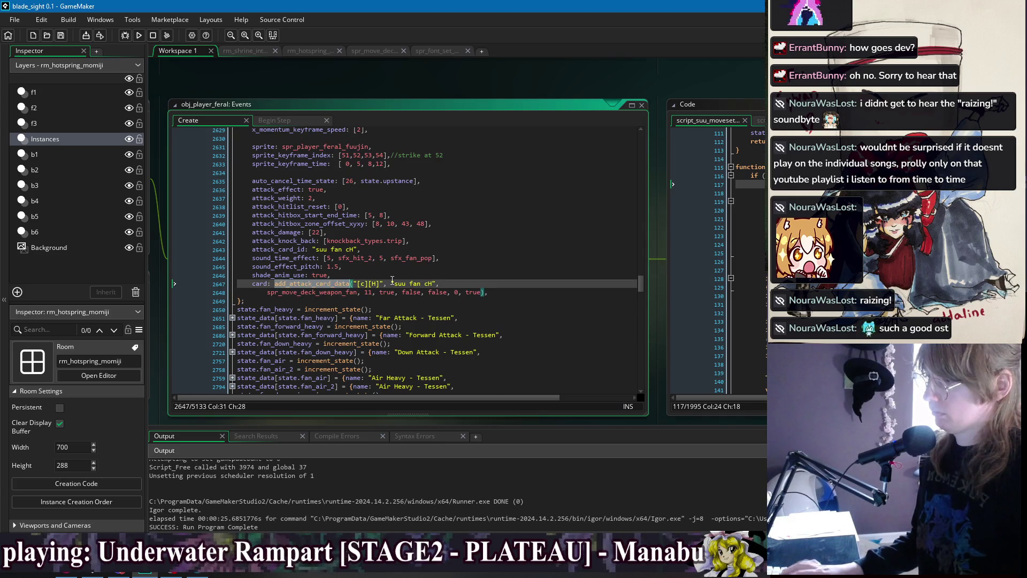
{"action": "key", "text": "ctrl+shift+f"}
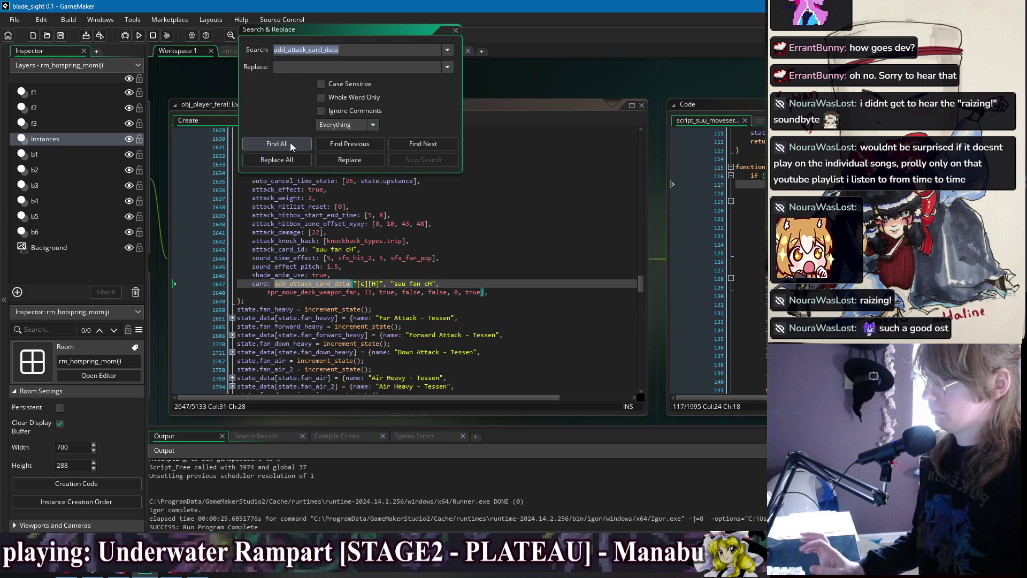
Find all add_attack_card_data matches and browse the 162 results
{"action": "left_click", "coordinate": [290, 142]}
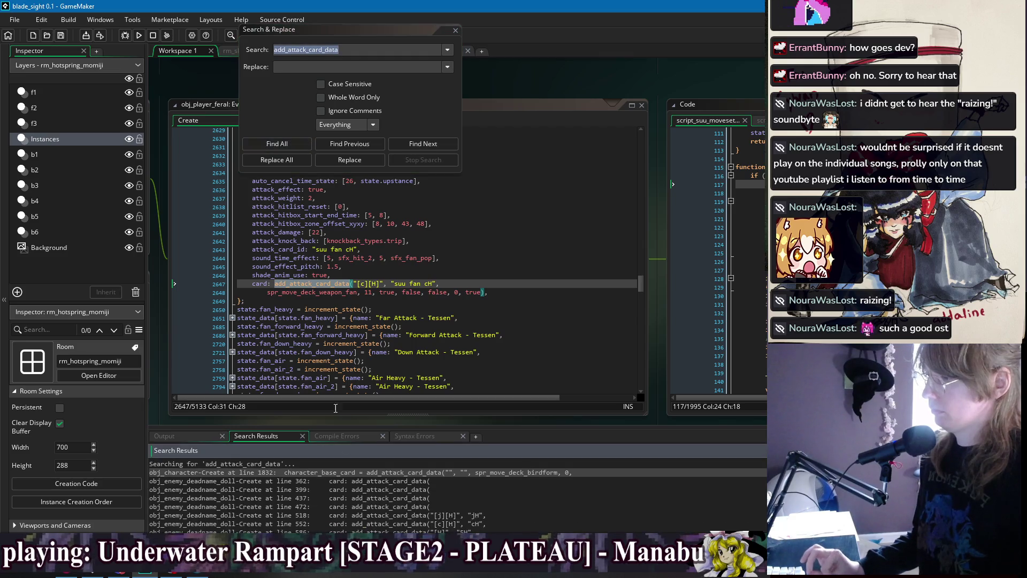
{"action": "scroll", "coordinate": [369, 506], "scroll_direction": "down", "scroll_amount": 10}
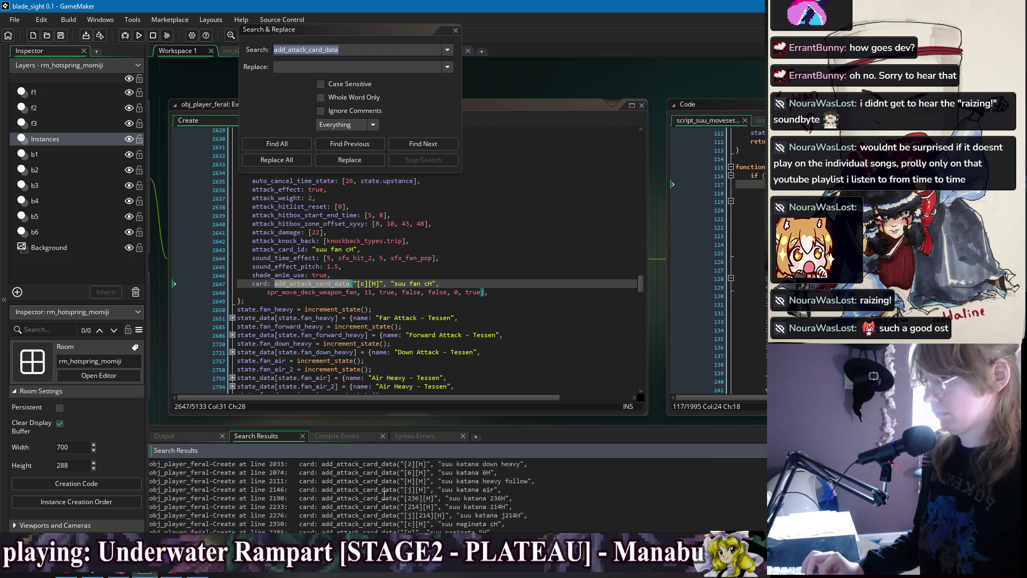
{"action": "scroll", "coordinate": [387, 498], "scroll_direction": "down", "scroll_amount": 15}
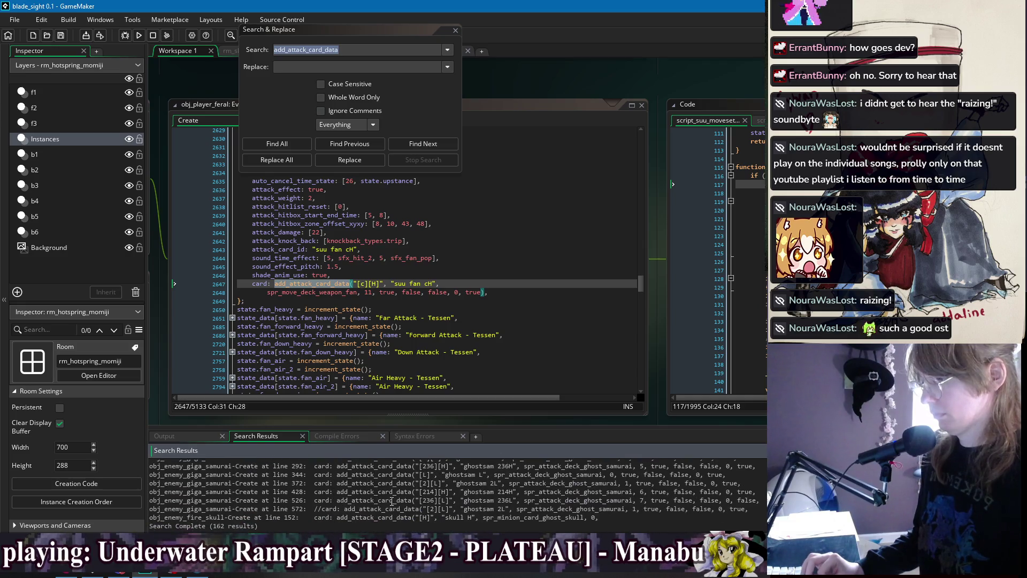
{"action": "scroll", "coordinate": [398, 503], "scroll_direction": "up", "scroll_amount": 10}
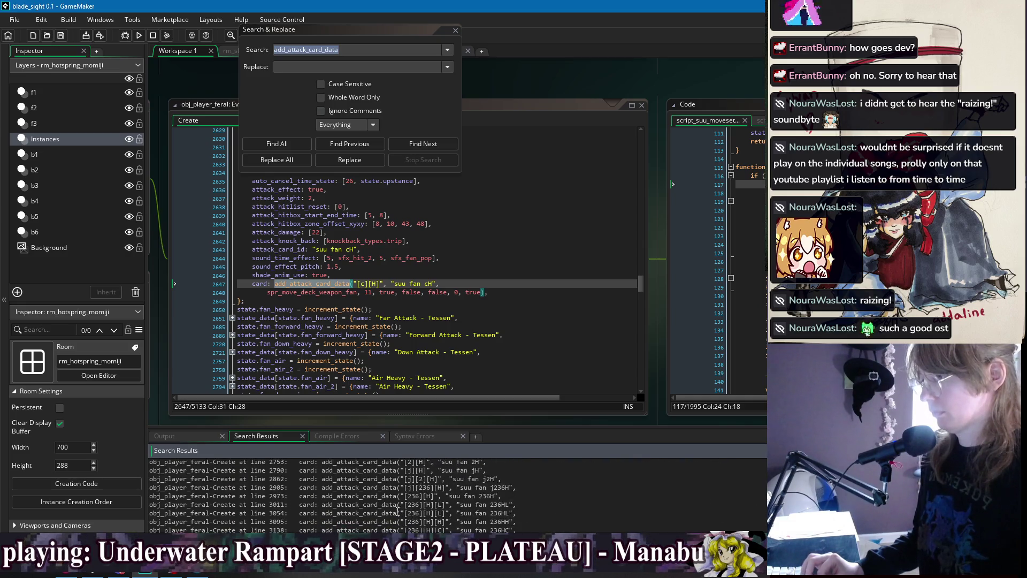
Remove the _special_break_req parameter from add_attack_card_data's signature
{"action": "middle_click", "coordinate": [319, 284]}
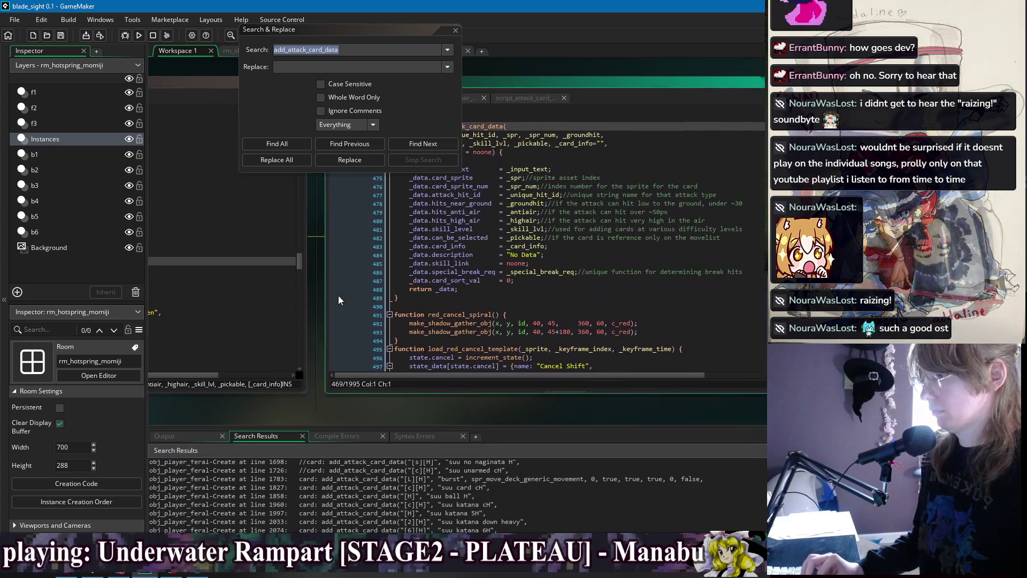
{"action": "left_click_drag", "start_coordinate": [310, 257], "coordinate": [369, 309]}
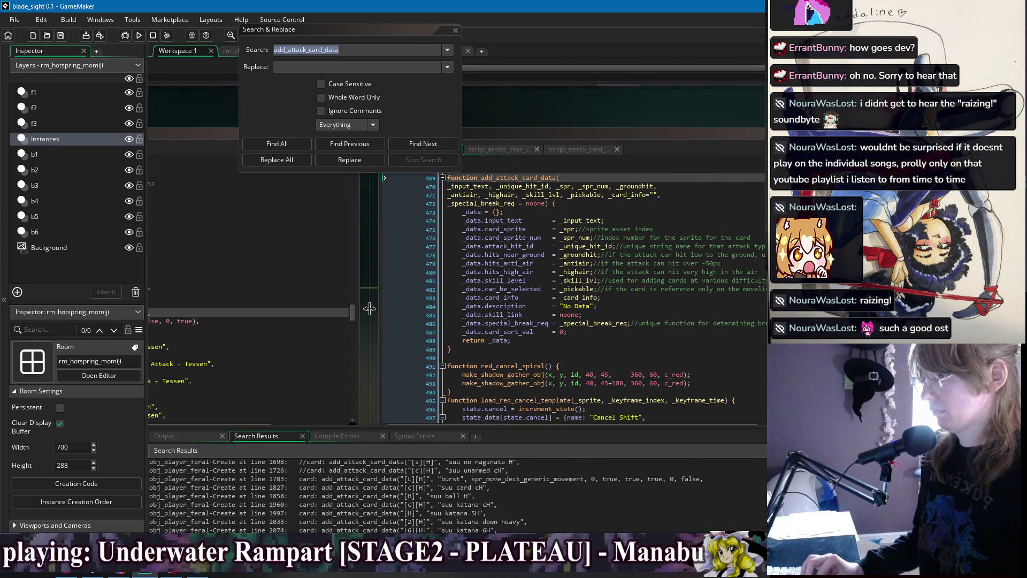
{"action": "left_click", "coordinate": [573, 206]}
{"action": "left_click", "coordinate": [594, 209]}
{"action": "left_click", "coordinate": [589, 202]}
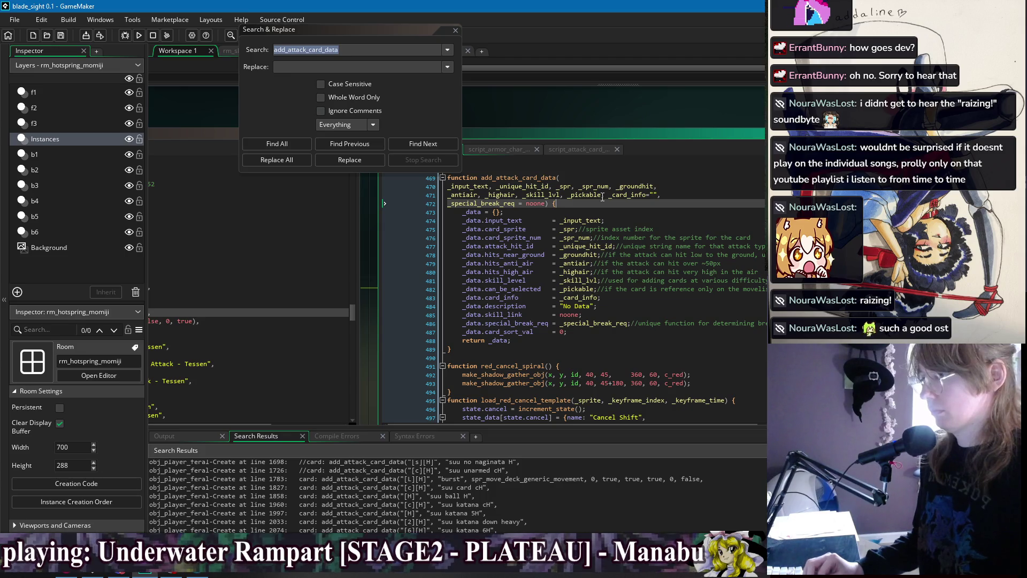
{"action": "double_click", "coordinate": [479, 204]}
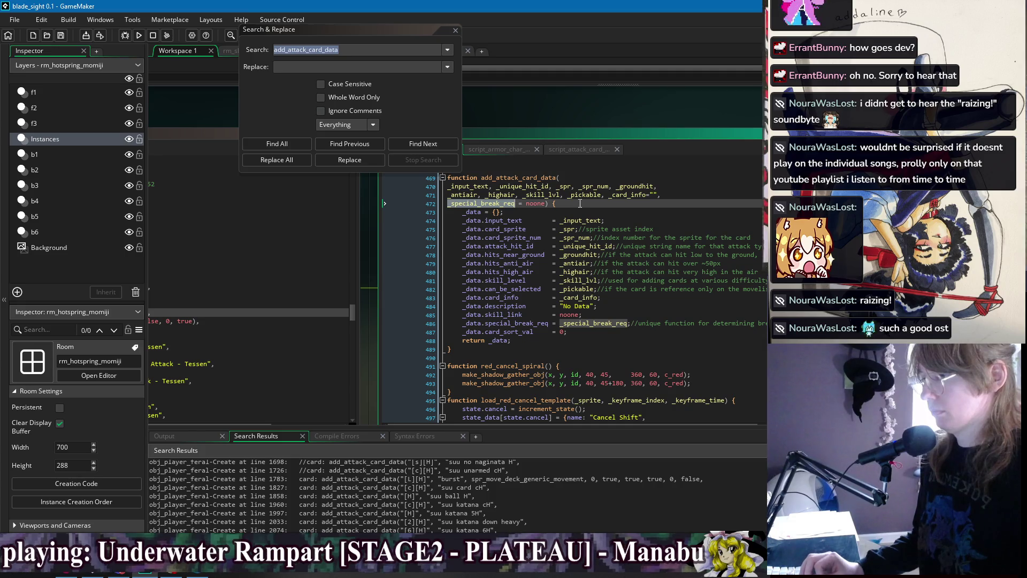
{"action": "left_click", "coordinate": [609, 203]}
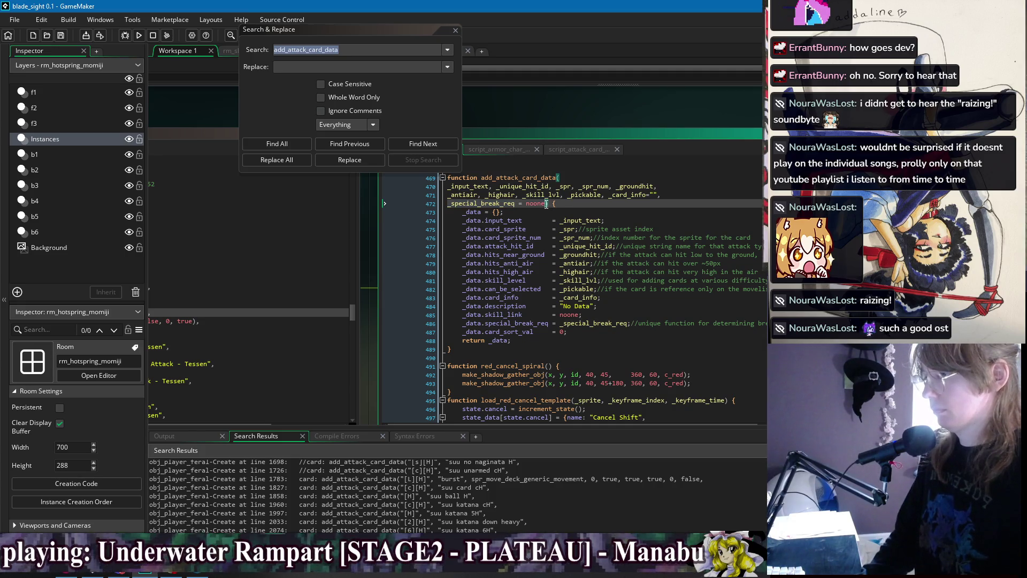
{"action": "left_click", "coordinate": [690, 194], "text": "shift"}
{"action": "key", "text": "BackSpace"}
{"action": "key", "text": "BackSpace"}
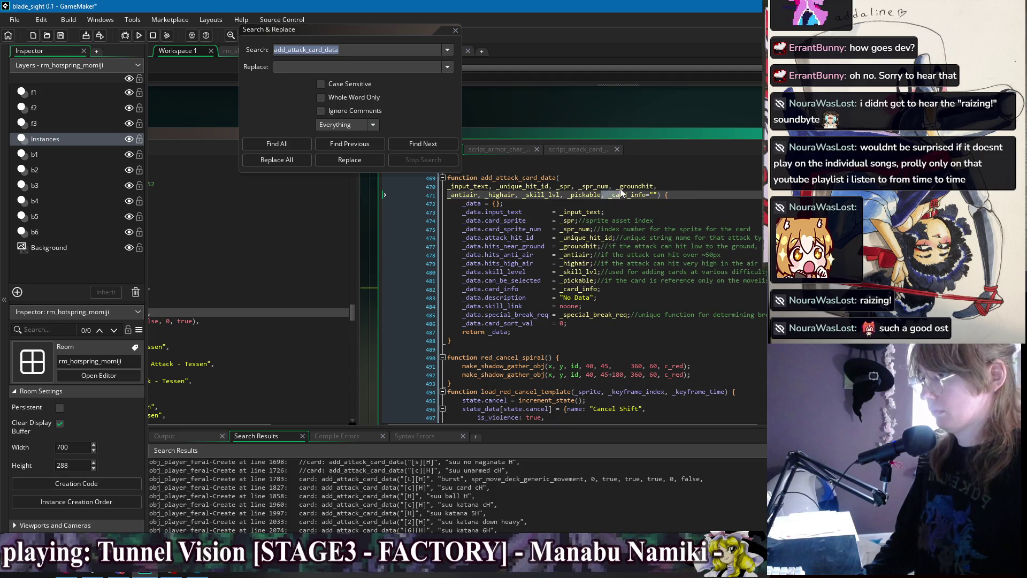
Replace the _groundhit through _pickable parameters with _can_use and feed it to can_be_selected
{"action": "left_click_drag", "start_coordinate": [621, 192], "coordinate": [616, 186]}
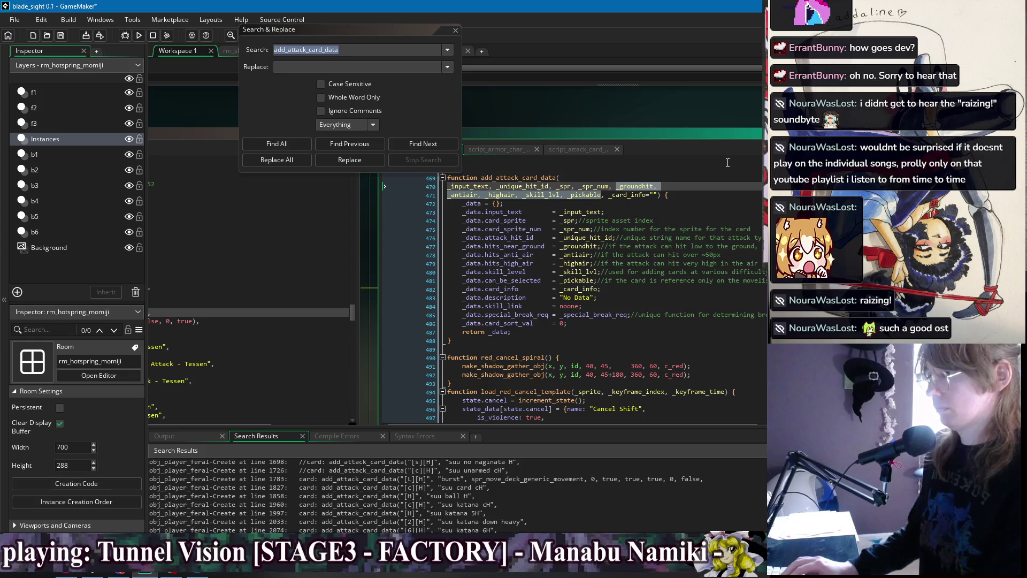
{"action": "type", "text": "_can_use, _card_info=\"\") {"}
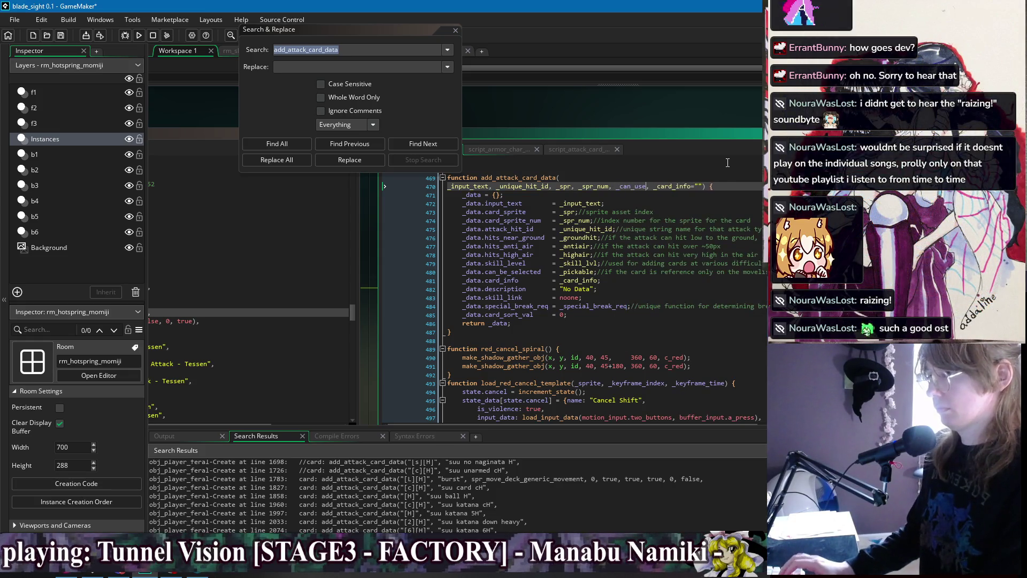
{"action": "left_click", "coordinate": [635, 196]}
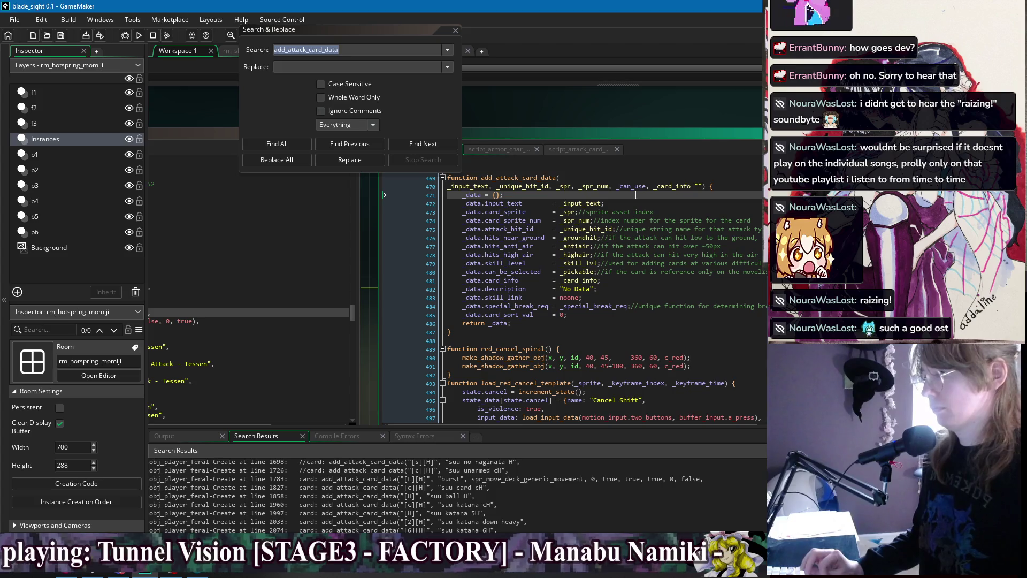
{"action": "double_click", "coordinate": [633, 186]}
{"action": "key", "text": "ctrl+c"}
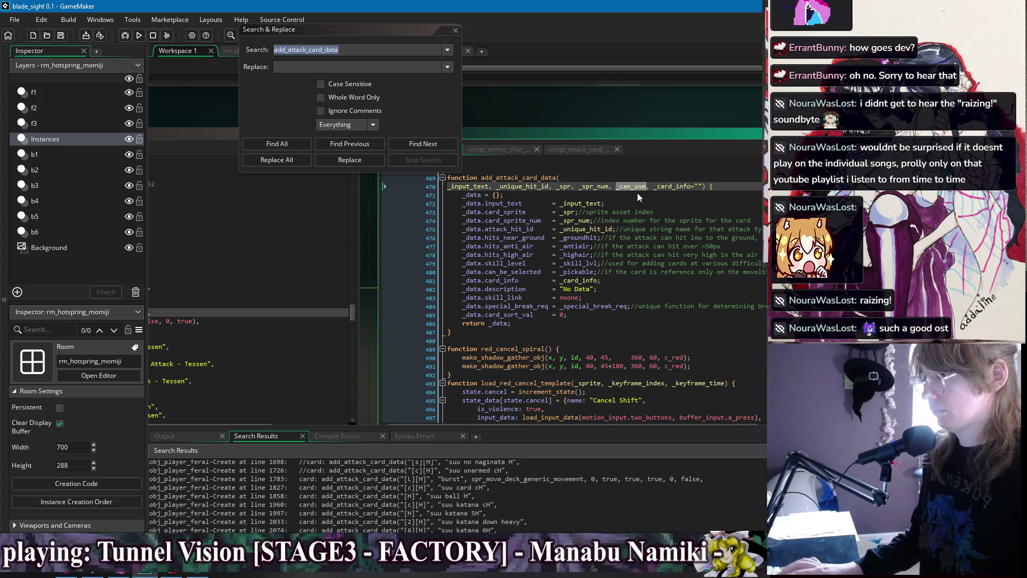
{"action": "left_click", "coordinate": [573, 238]}
{"action": "double_click", "coordinate": [578, 272]}
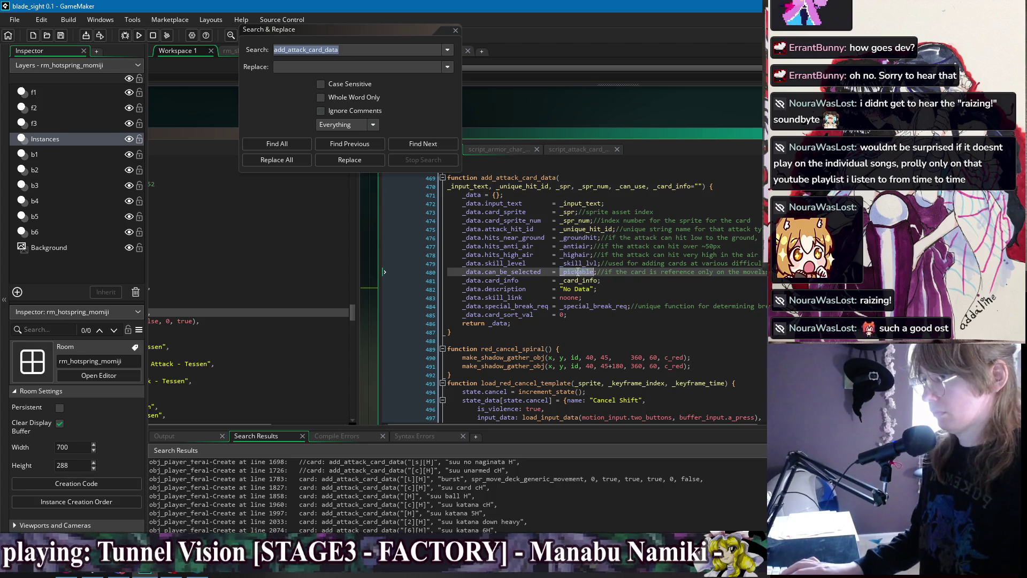
{"action": "key", "text": "ctrl+v"}
Comment out the four hit-type and skill-level field lines
{"action": "double_click", "coordinate": [512, 264]}
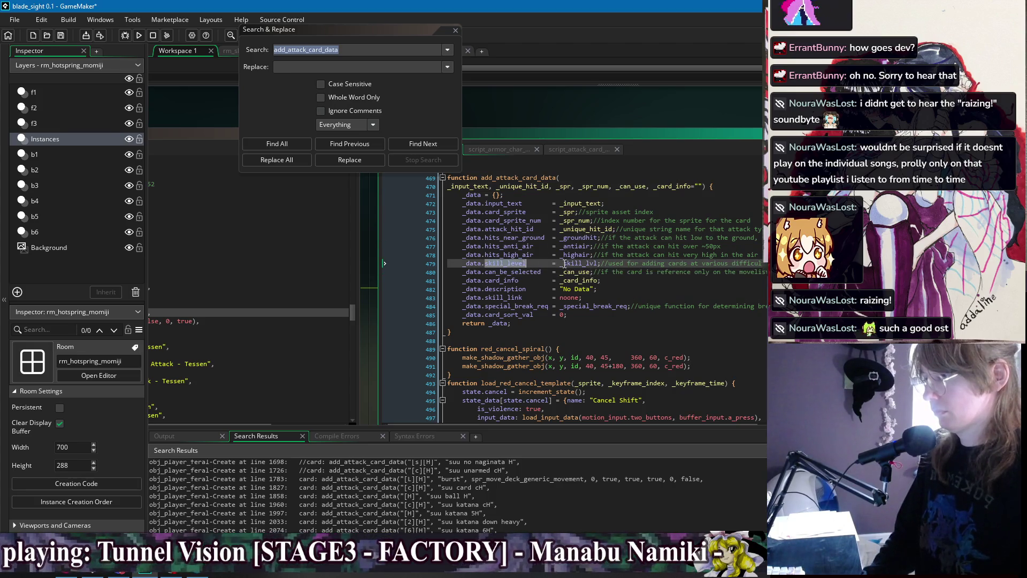
{"action": "key", "text": "End"}
{"action": "key", "text": "shift+Up"}
{"action": "key", "text": "shift+Up"}
{"action": "key", "text": "shift+Up"}
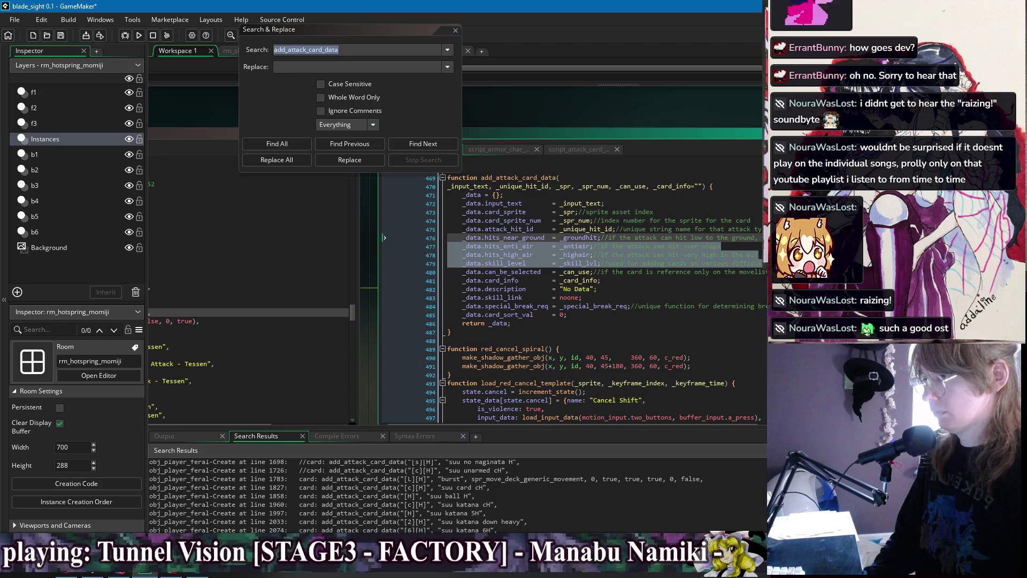
{"action": "key", "text": "Delete"}
{"action": "key", "text": "Down"}
{"action": "key", "text": "Down"}
{"action": "key", "text": "Down"}
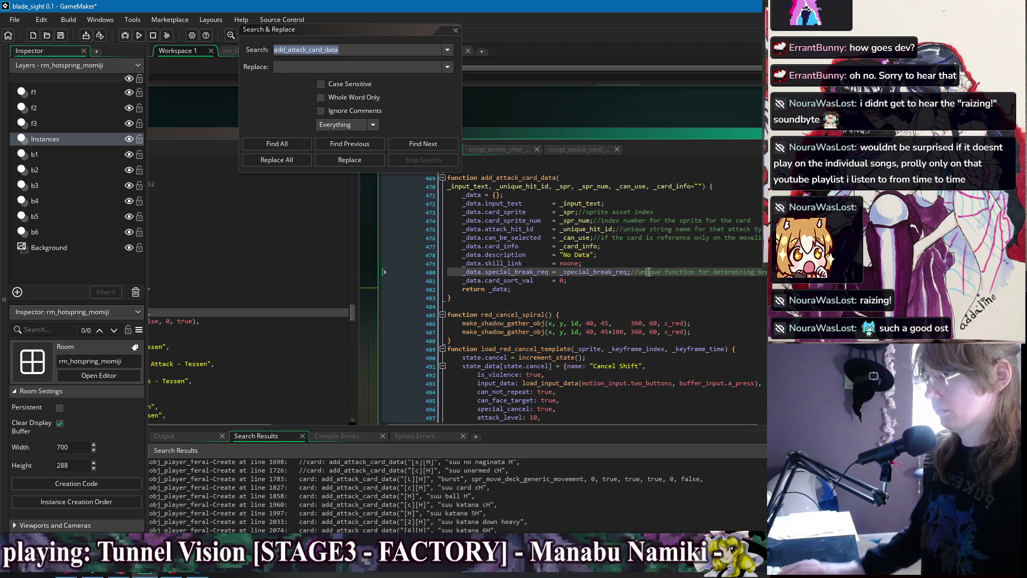
{"action": "key", "text": "ctrl+z"}
{"action": "key", "text": "Down"}
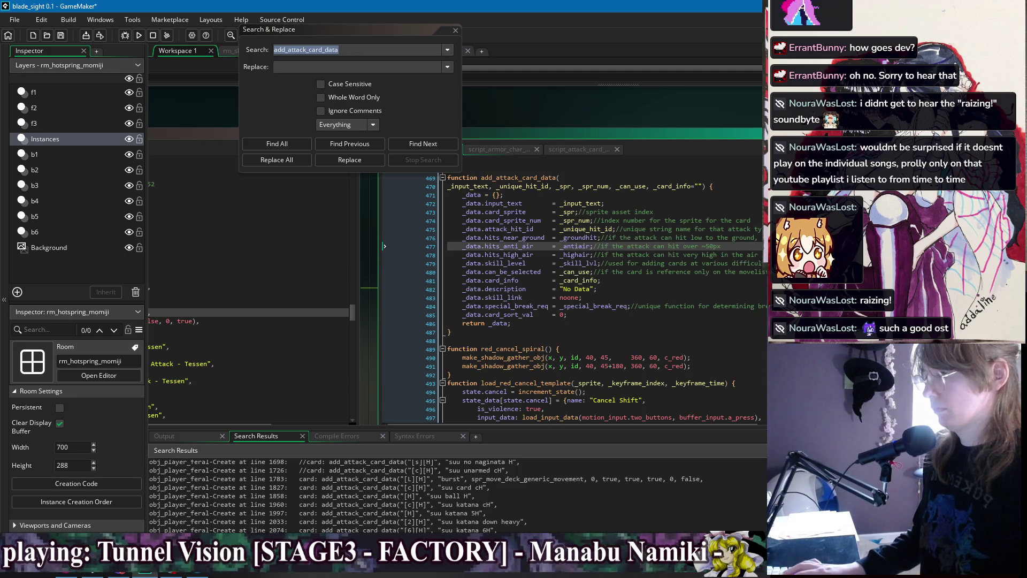
{"action": "key", "text": "Down"}
{"action": "key", "text": "Down"}
{"action": "key", "text": "shift+Up"}
{"action": "key", "text": "shift+Up"}
{"action": "key", "text": "shift+Up"}
{"action": "right_click", "coordinate": [476, 245]}
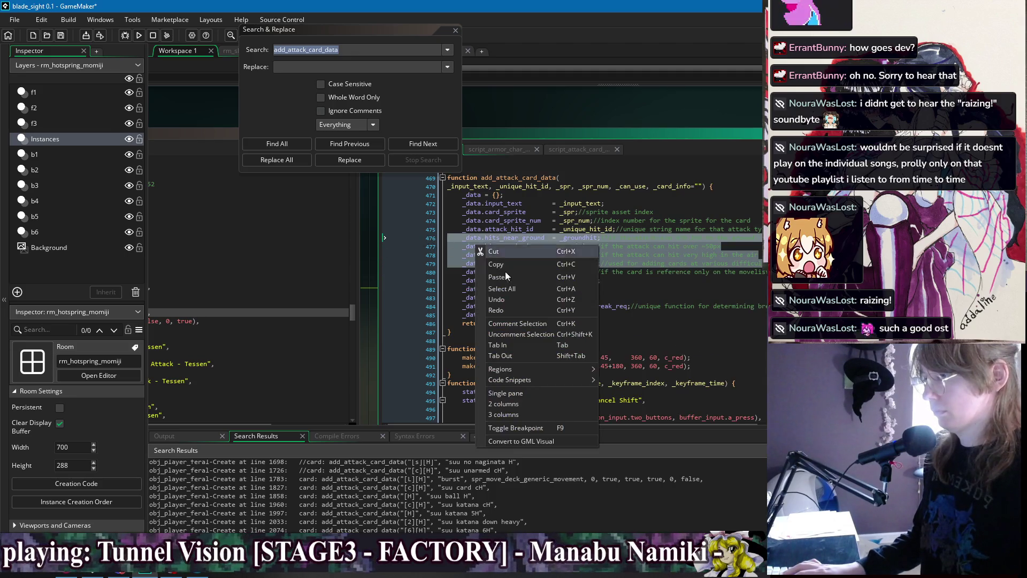
{"action": "left_click", "coordinate": [532, 323]}
{"action": "left_click", "coordinate": [535, 194]}
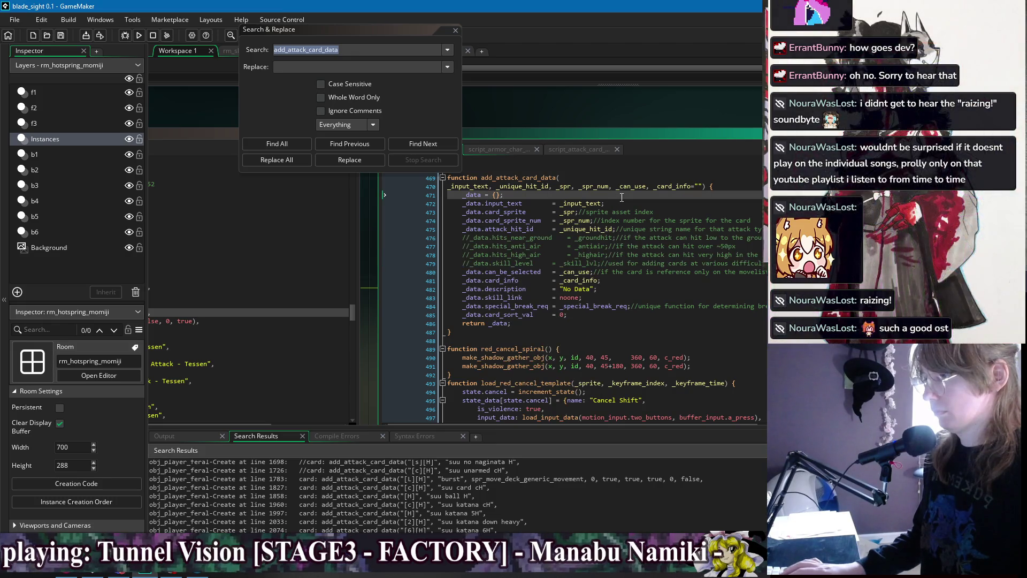
Pull the parameter list onto the function line, comment out special_break_req, and save
{"action": "left_click", "coordinate": [449, 187]}
{"action": "key", "text": "BackSpace"}
{"action": "key", "text": "Down"}
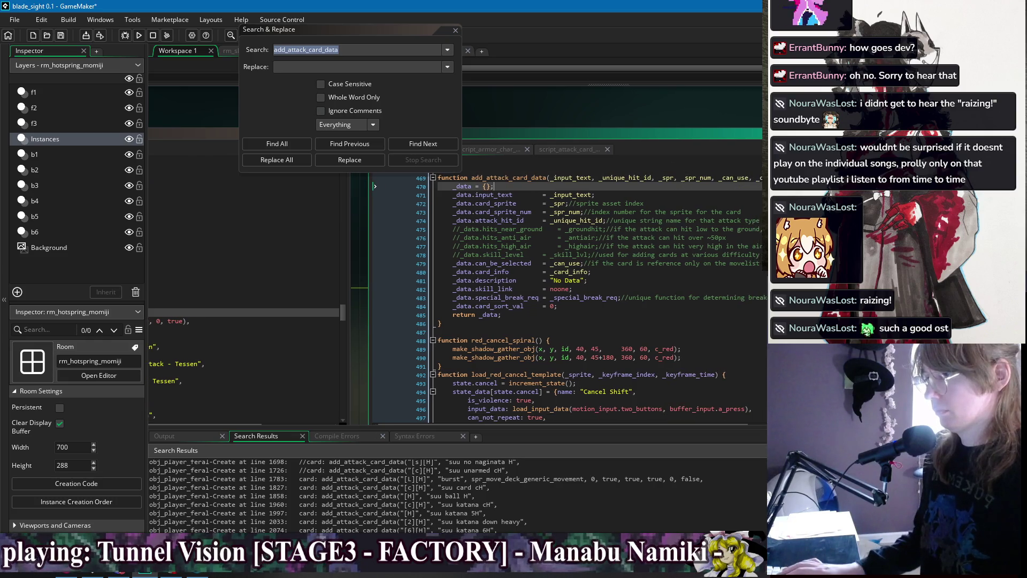
{"action": "left_click", "coordinate": [706, 196]}
{"action": "mouse_move", "coordinate": [565, 108]}
{"action": "left_mouse_down"}
{"action": "mouse_move", "coordinate": [509, 114]}
{"action": "mouse_move", "coordinate": [663, 108]}
{"action": "left_mouse_up"}
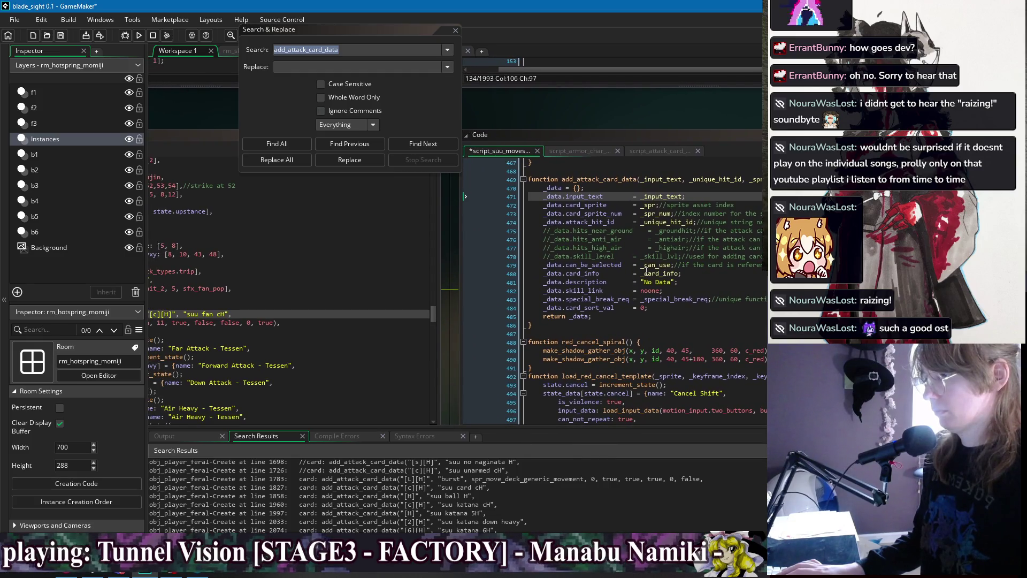
{"action": "left_click", "coordinate": [543, 299]}
{"action": "type", "text": "//"}
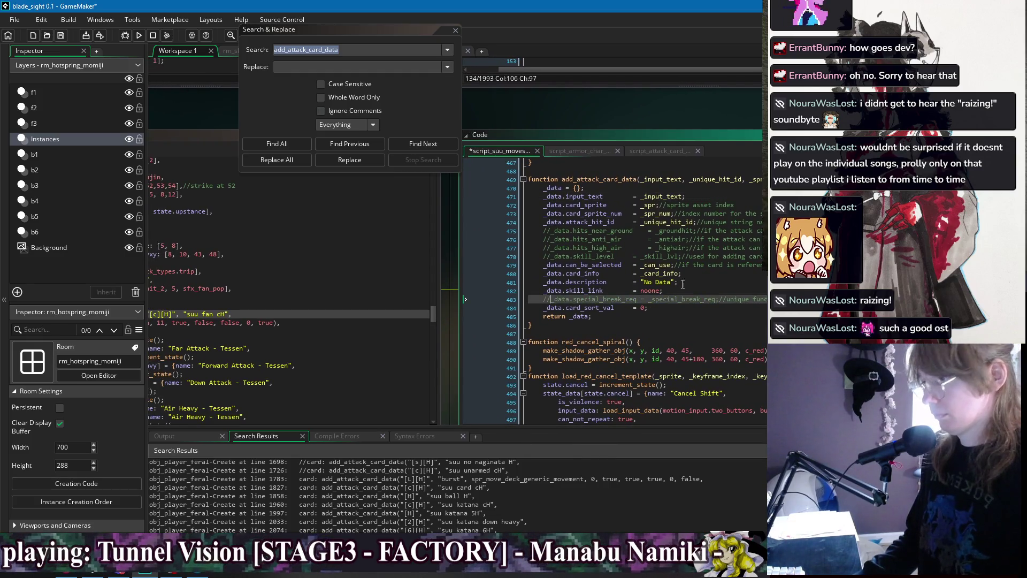
{"action": "left_click", "coordinate": [682, 284]}
{"action": "key", "text": "ctrl+s"}
{"action": "left_click", "coordinate": [297, 147]}
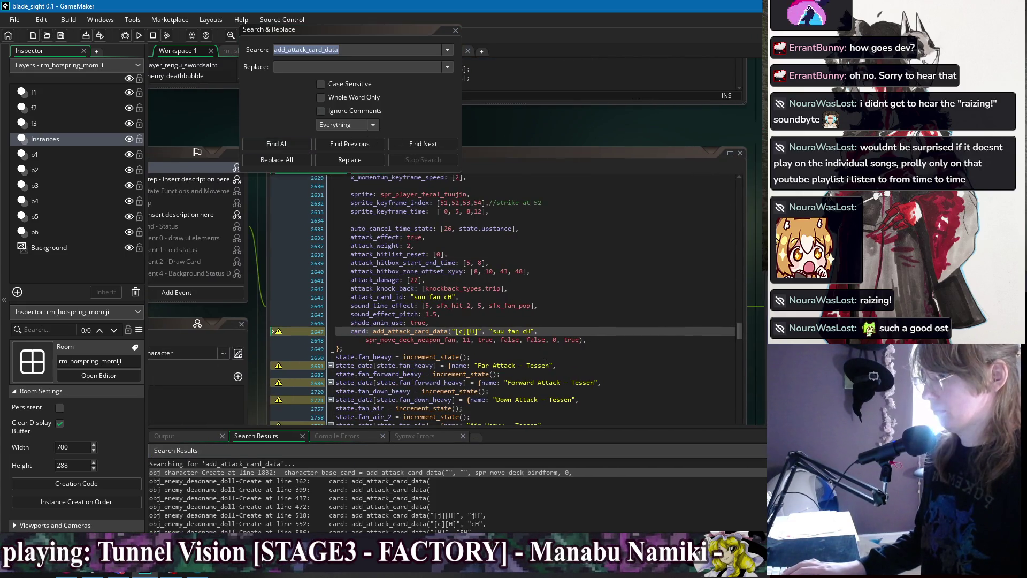
Go to the suu fan cH card call and close the Search & Replace dialog
{"action": "scroll", "coordinate": [627, 308], "scroll_direction": "down", "scroll_amount": 2}
{"action": "left_click", "coordinate": [581, 297]}
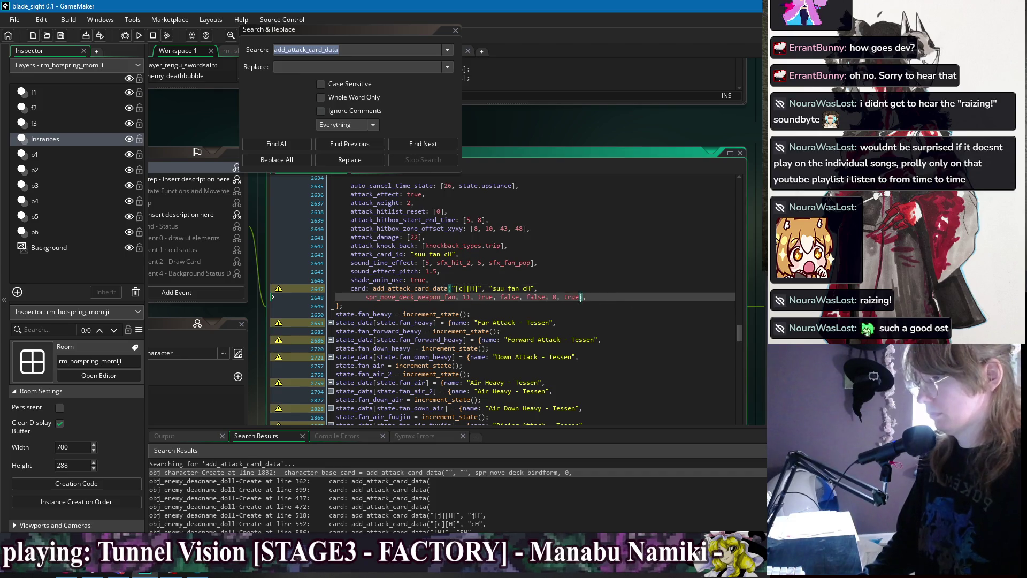
{"action": "left_click", "coordinate": [455, 31]}
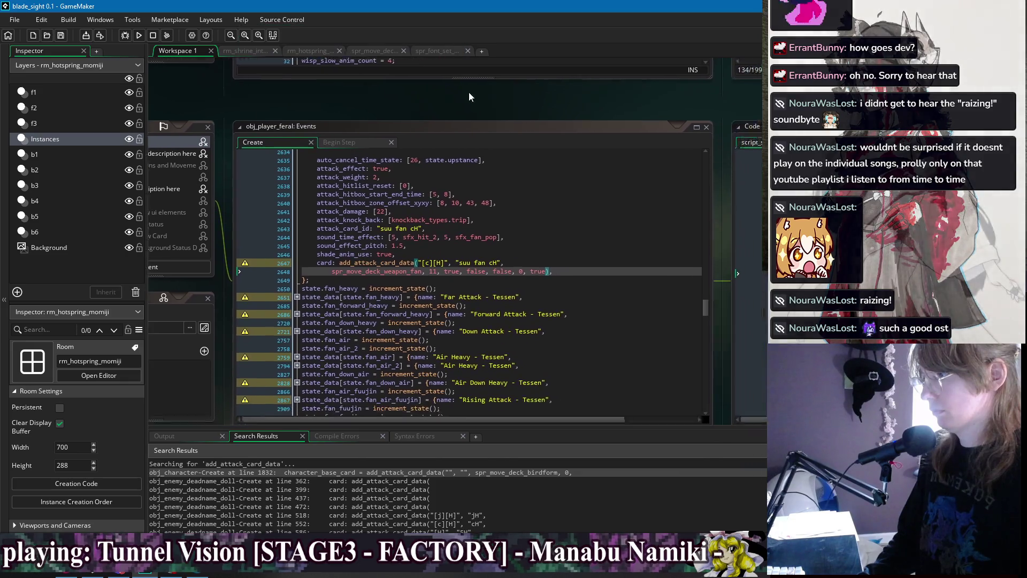
{"action": "scroll", "coordinate": [399, 229], "scroll_direction": "down", "scroll_amount": 1}
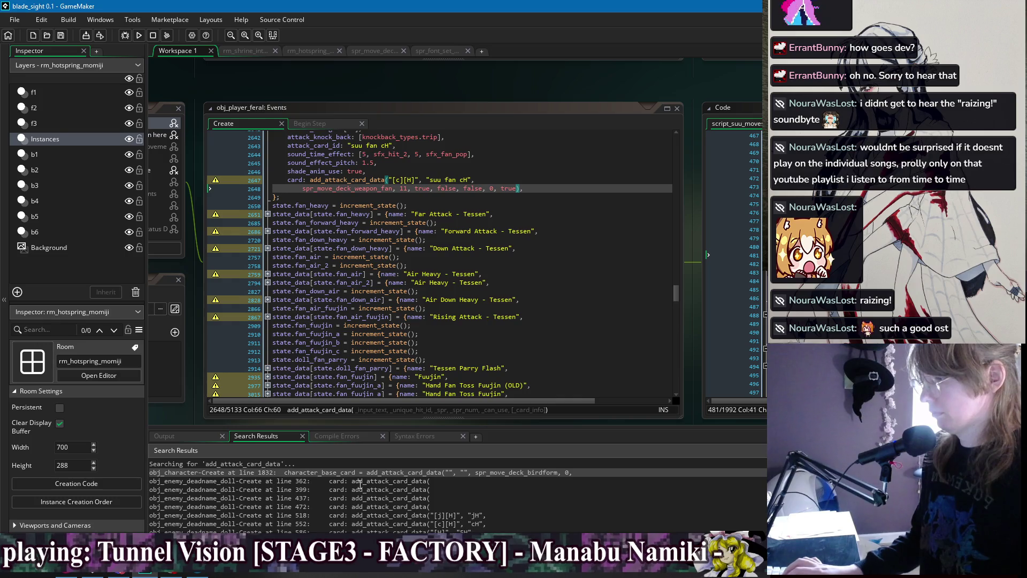
Unfold the Far Attack - Tessen block and join the card call's wrapped arguments onto one line
{"action": "left_click", "coordinate": [521, 197]}
{"action": "key", "text": "ctrl+plus"}
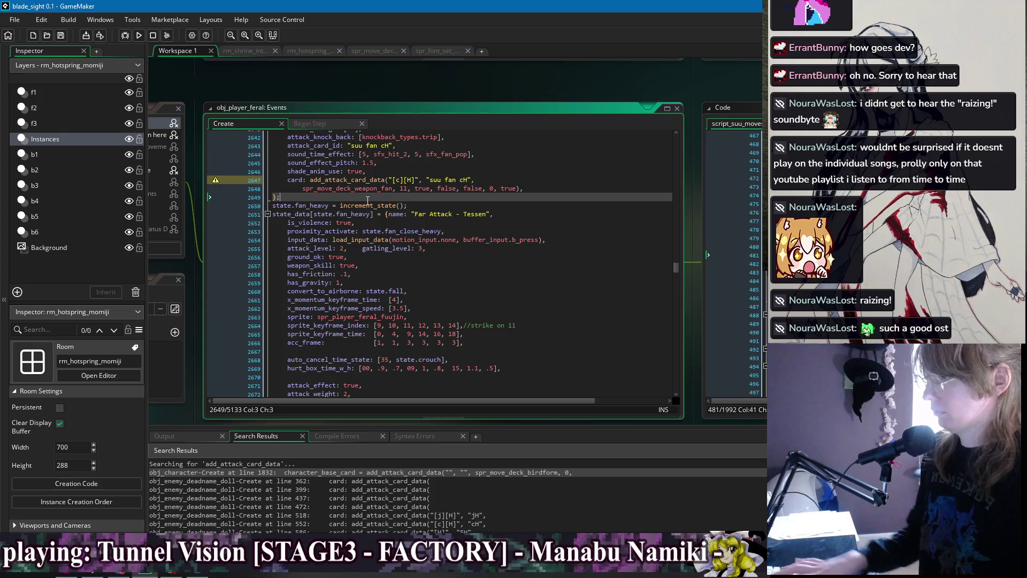
{"action": "scroll", "coordinate": [506, 224], "scroll_direction": "up", "scroll_amount": 2}
{"action": "left_click", "coordinate": [517, 231]}
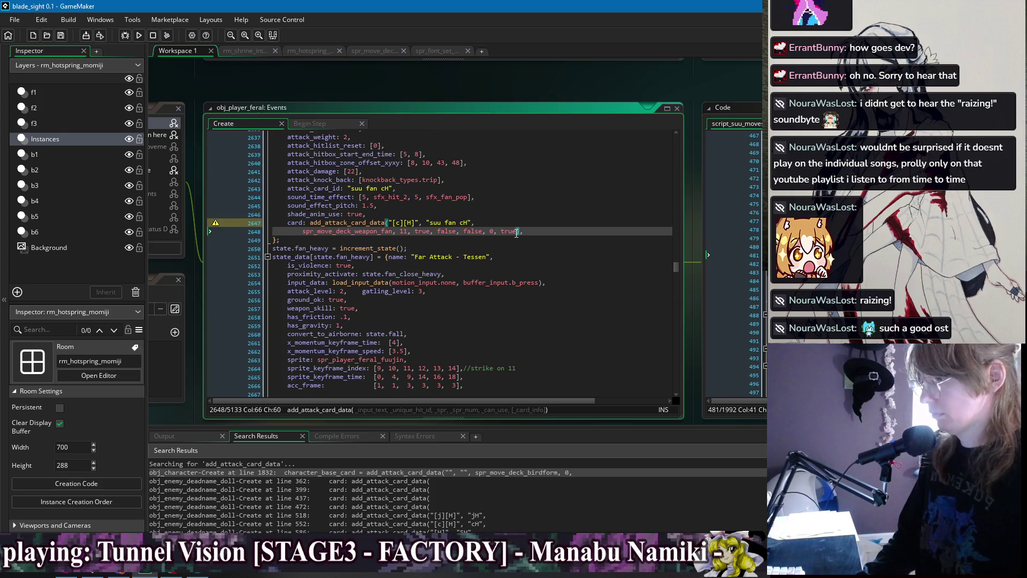
{"action": "left_click", "coordinate": [422, 232]}
{"action": "left_click", "coordinate": [401, 231]}
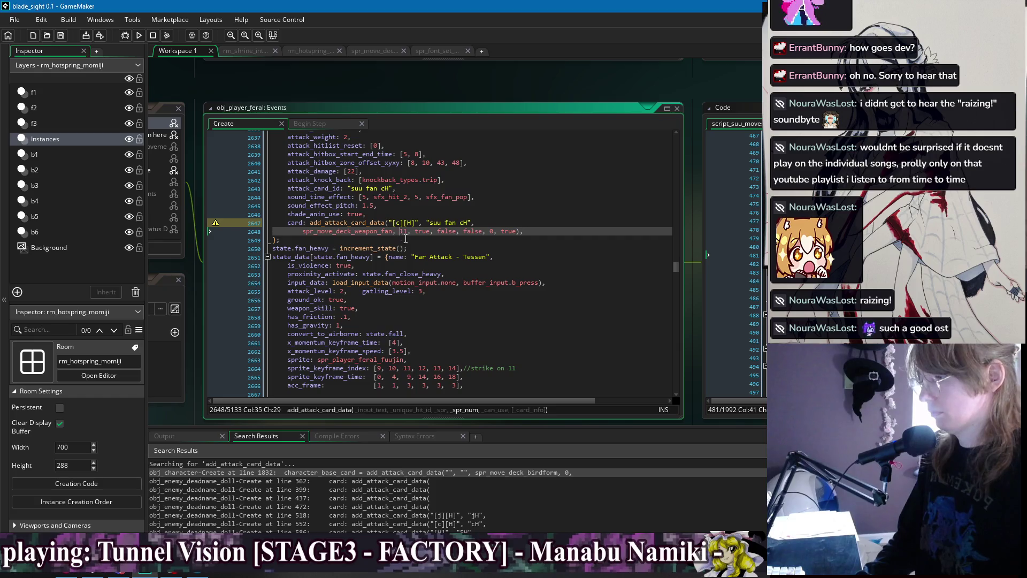
{"action": "left_click", "coordinate": [301, 231]}
{"action": "key", "text": "BackSpace"}
{"action": "key", "text": "BackSpace"}
{"action": "key", "text": "BackSpace"}
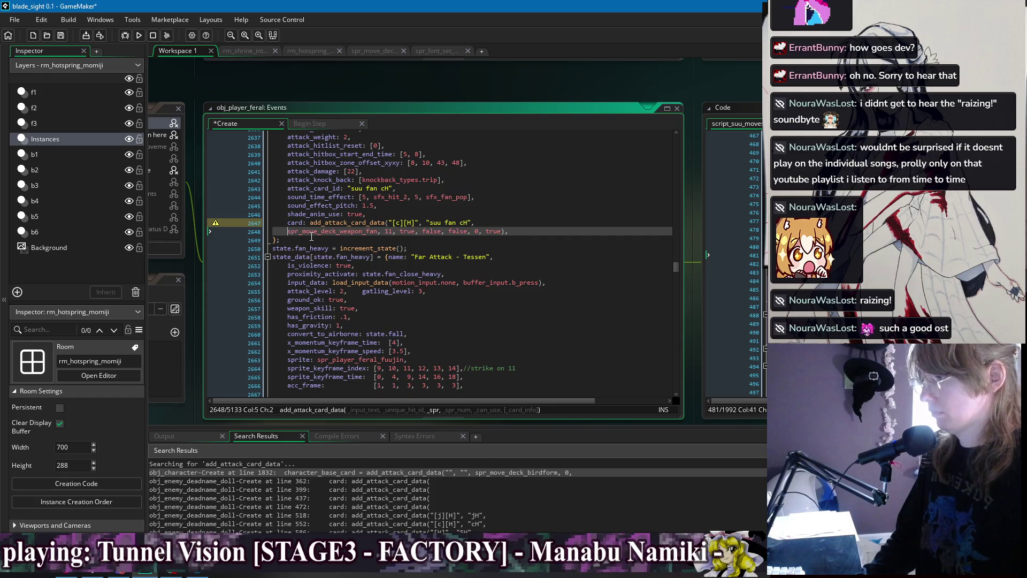
{"action": "left_click", "coordinate": [580, 223]}
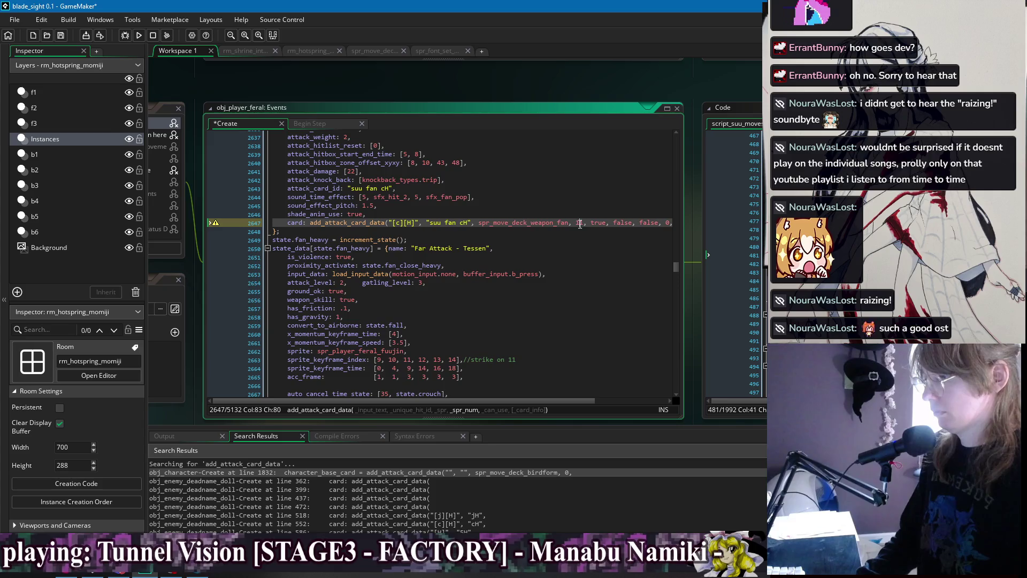
Give add_attack_card_data's _can_use parameter a default of true and save
{"action": "key", "text": "ctrl+Tab"}
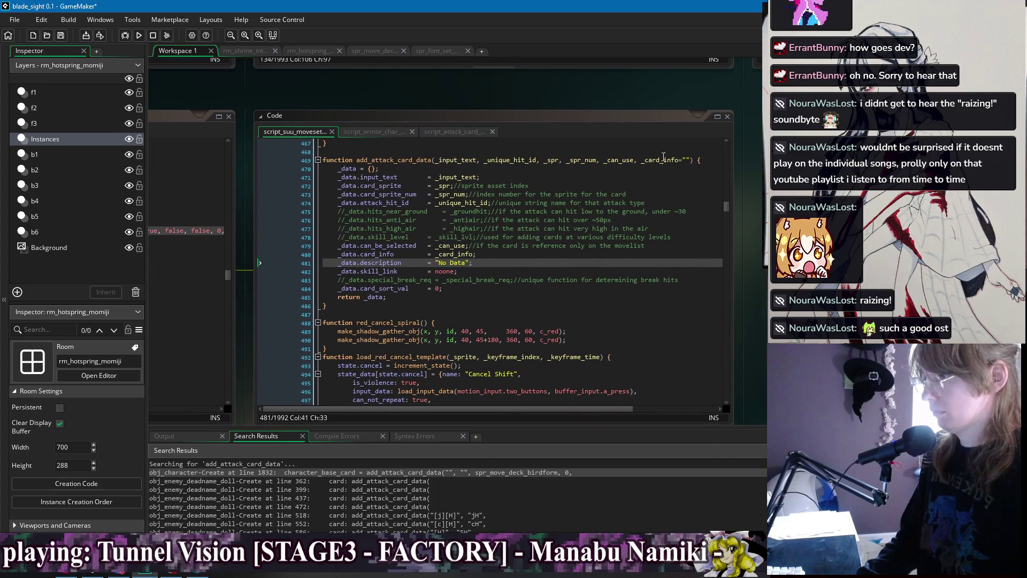
{"action": "left_click", "coordinate": [634, 162]}
{"action": "type", "text": "=true"}
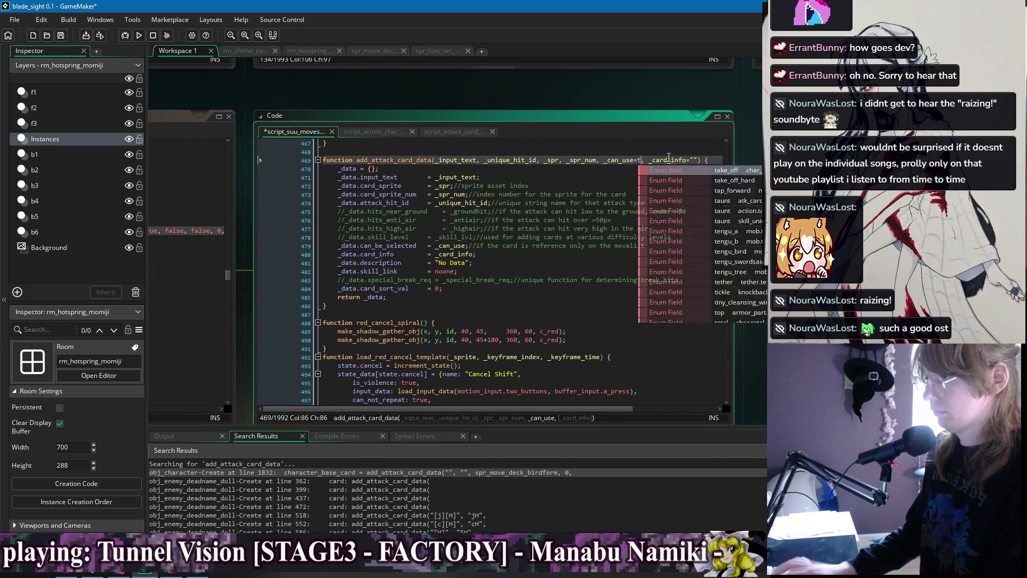
{"action": "left_click", "coordinate": [668, 153]}
{"action": "key", "text": "ctrl+s"}
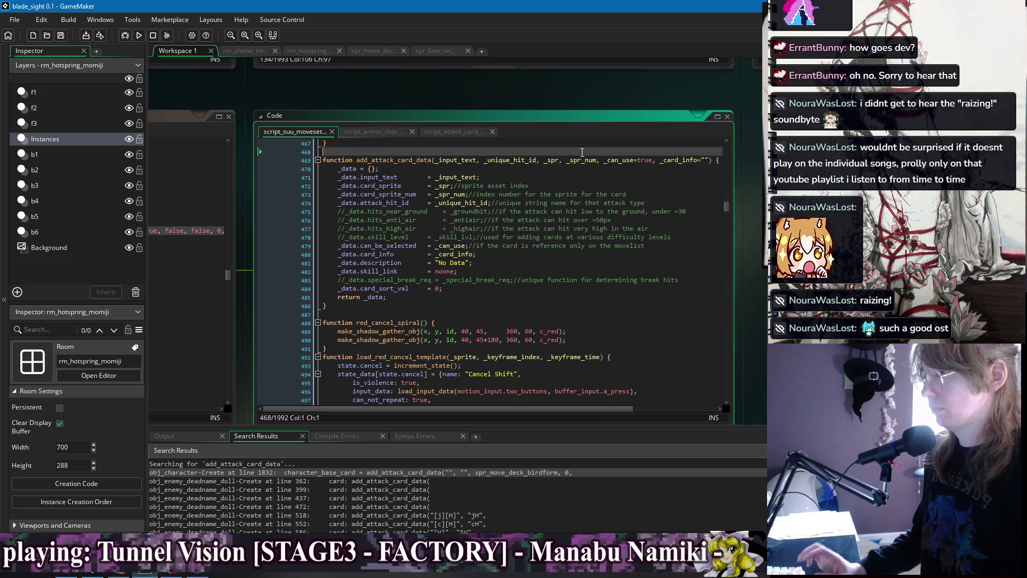
{"action": "key", "text": "ctrl+Tab"}
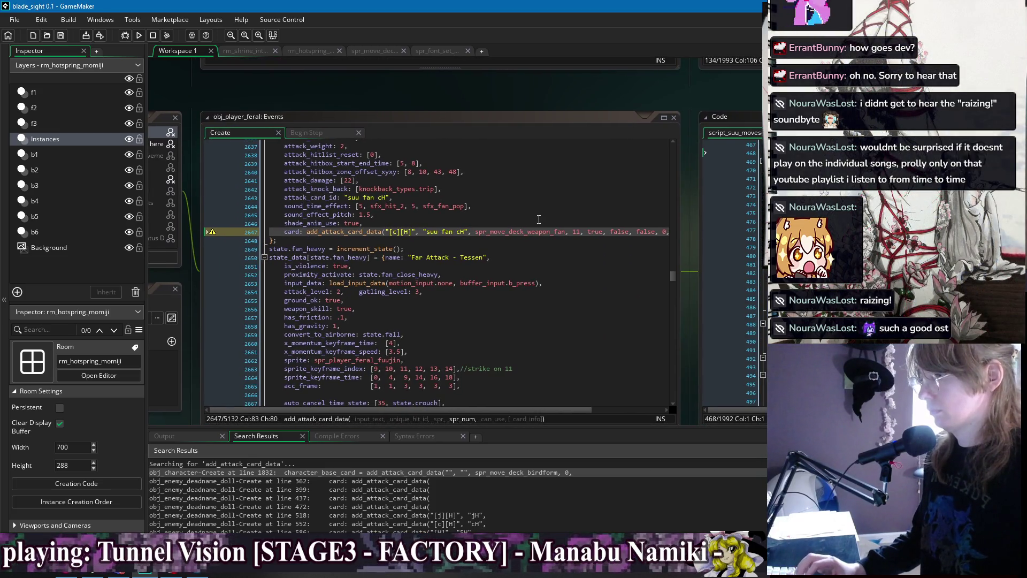
Delete the suu fan cH call's arguments after 11 and save obj_player_feral
{"action": "left_click", "coordinate": [536, 237]}
{"action": "left_click", "coordinate": [523, 232]}
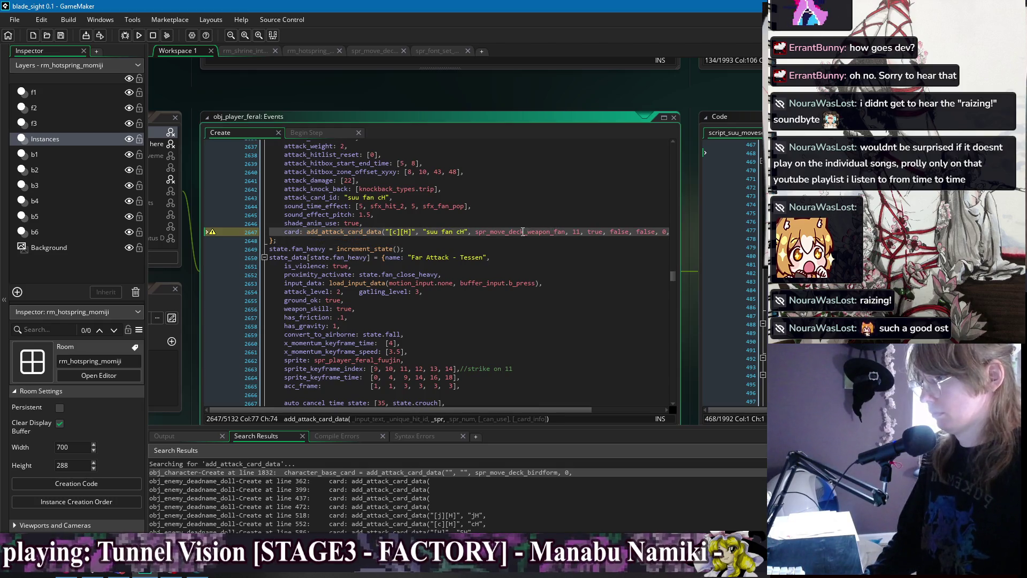
{"action": "left_click", "coordinate": [583, 231]}
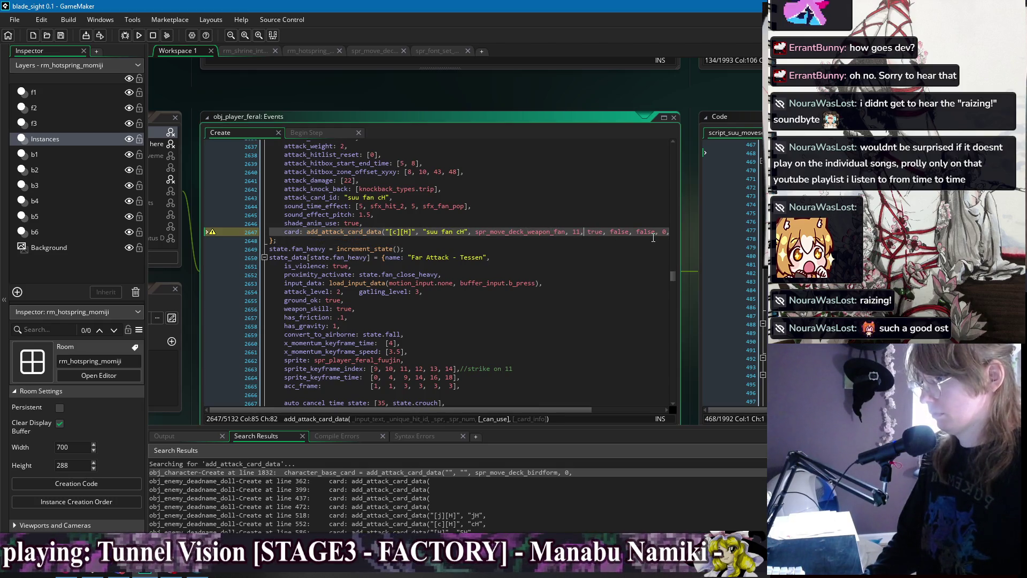
{"action": "left_click_drag", "start_coordinate": [589, 232], "coordinate": [658, 233]}
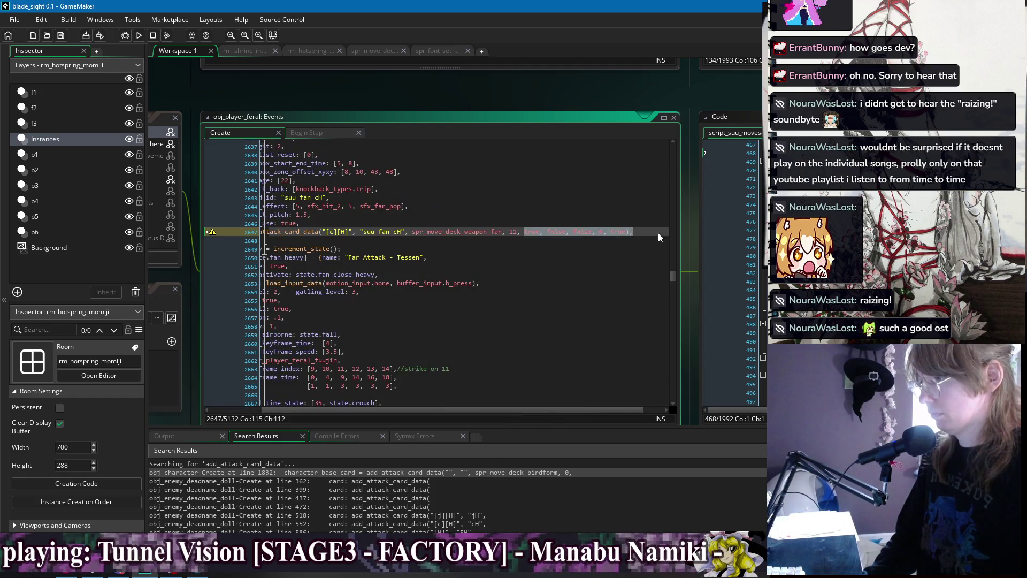
{"action": "key", "text": "BackSpace"}
{"action": "left_click", "coordinate": [510, 246]}
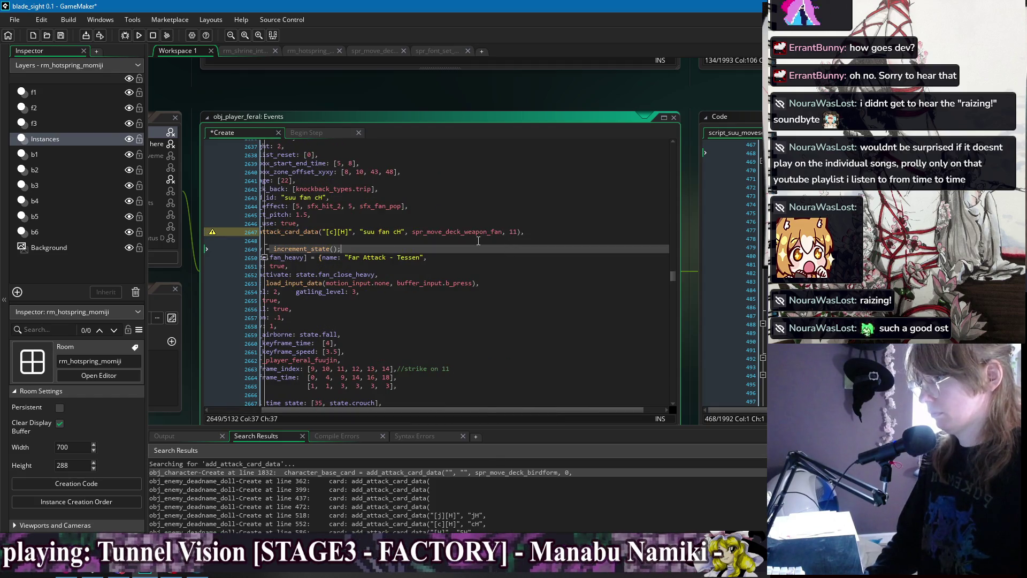
{"action": "key", "text": "Up"}
{"action": "key", "text": "ctrl+s"}
{"action": "left_click", "coordinate": [588, 232]}
Strip the extra true/false arguments from the suu fan H card call and join its sprite line onto it
{"action": "type", "text": ","}
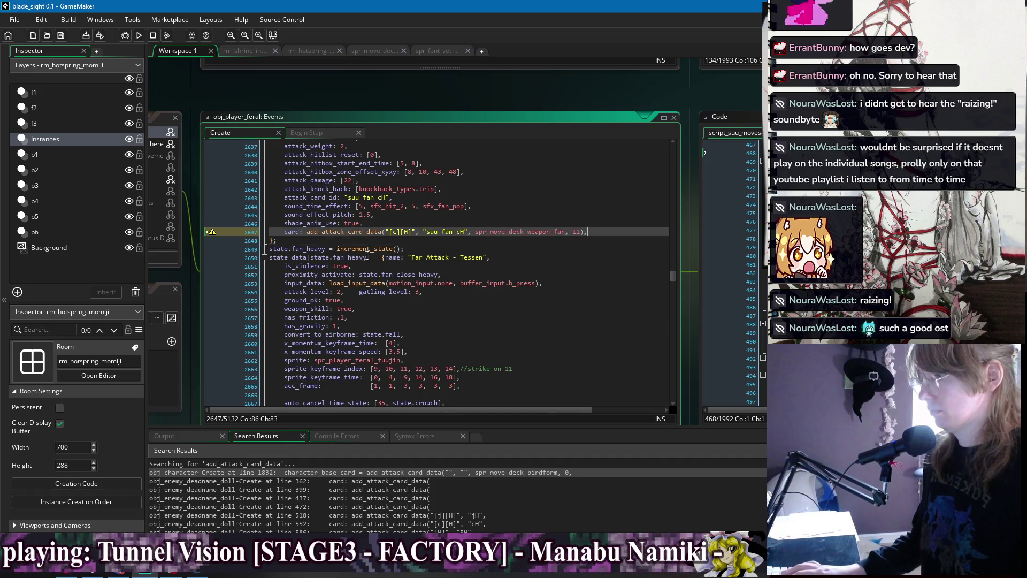
{"action": "double_click", "coordinate": [342, 232]}
{"action": "key", "text": "ctrl+f"}
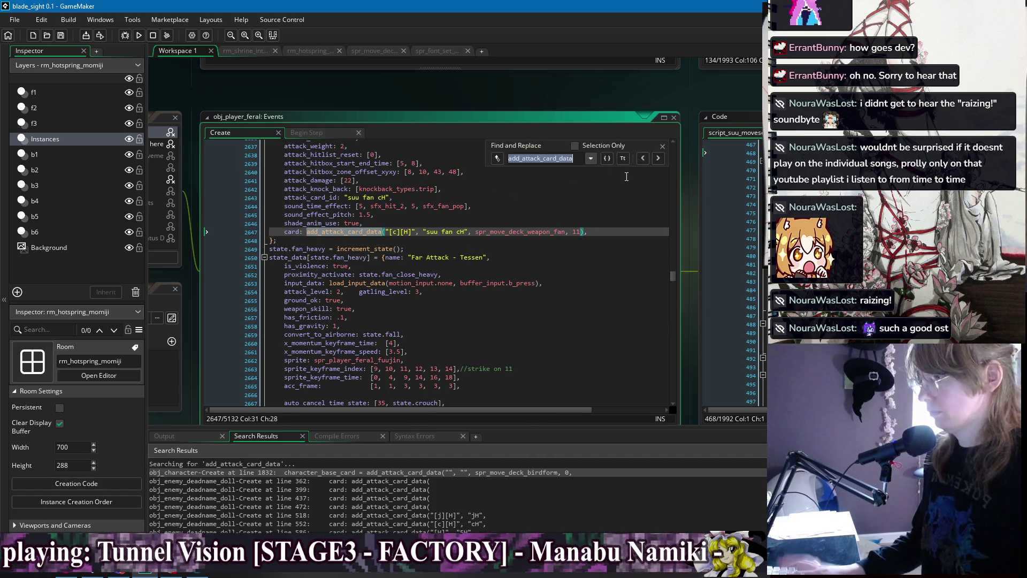
{"action": "left_click", "coordinate": [658, 158]}
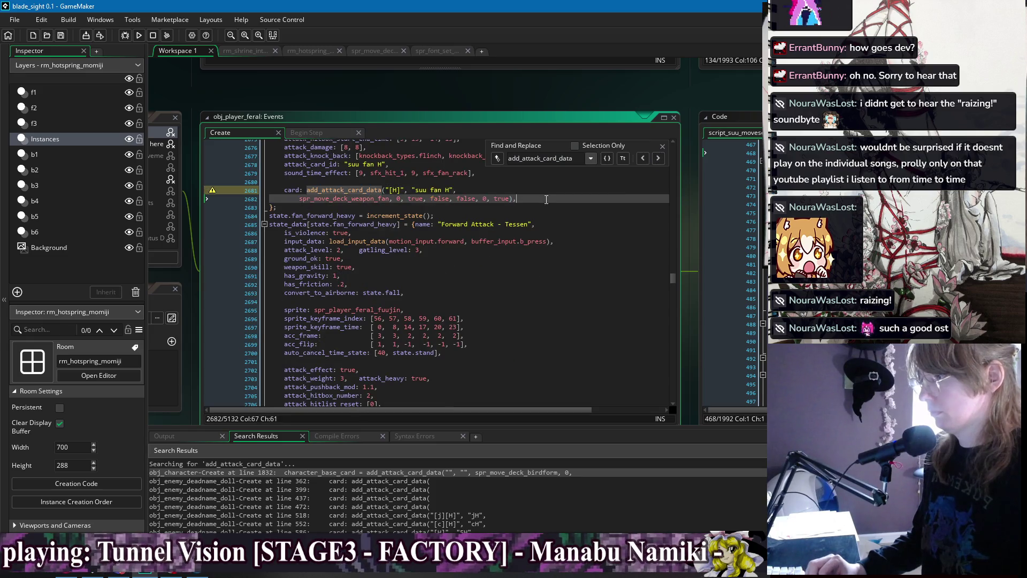
{"action": "left_click", "coordinate": [522, 241]}
{"action": "left_click_drag", "start_coordinate": [510, 241], "coordinate": [404, 243]}
{"action": "key", "text": "BackSpace"}
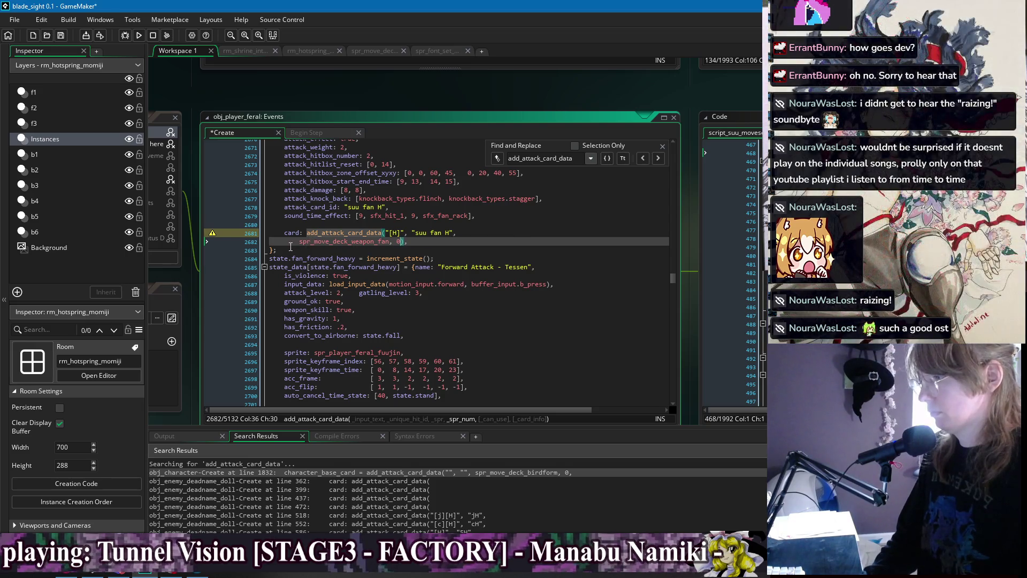
{"action": "left_click", "coordinate": [300, 242]}
{"action": "key", "text": "BackSpace"}
{"action": "key", "text": "BackSpace"}
{"action": "key", "text": "BackSpace"}
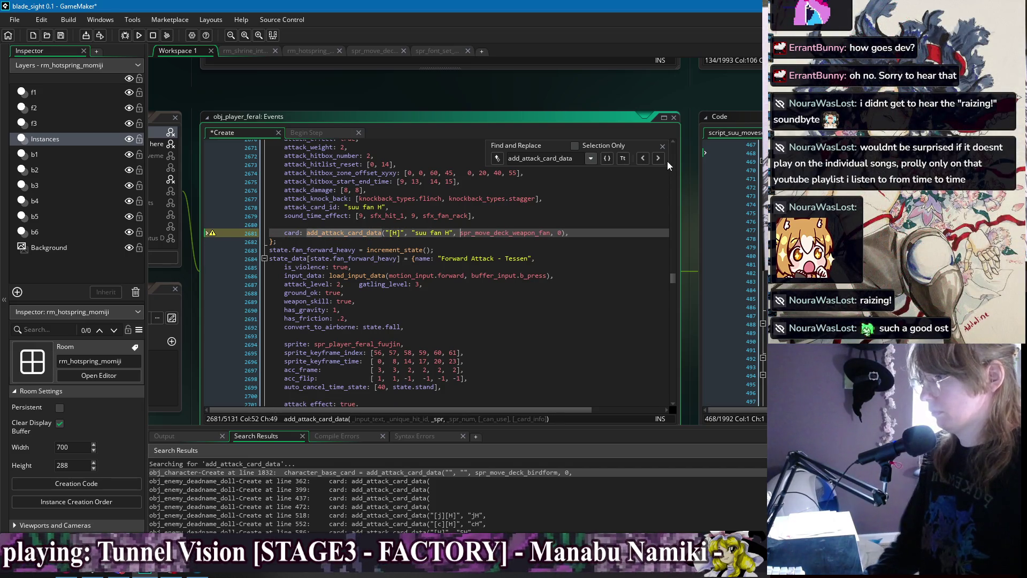
Trim the suu fan 6H card call to one line ending with the fan sprite and frame 2
{"action": "left_click", "coordinate": [658, 158]}
{"action": "scroll", "coordinate": [451, 257], "scroll_direction": "up", "scroll_amount": 2}
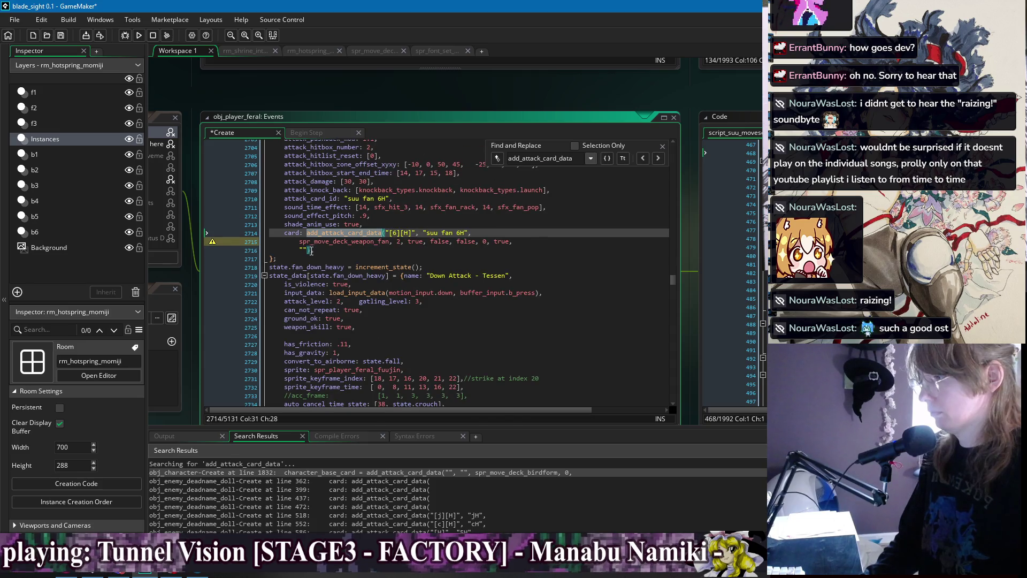
{"action": "left_click", "coordinate": [308, 250]}
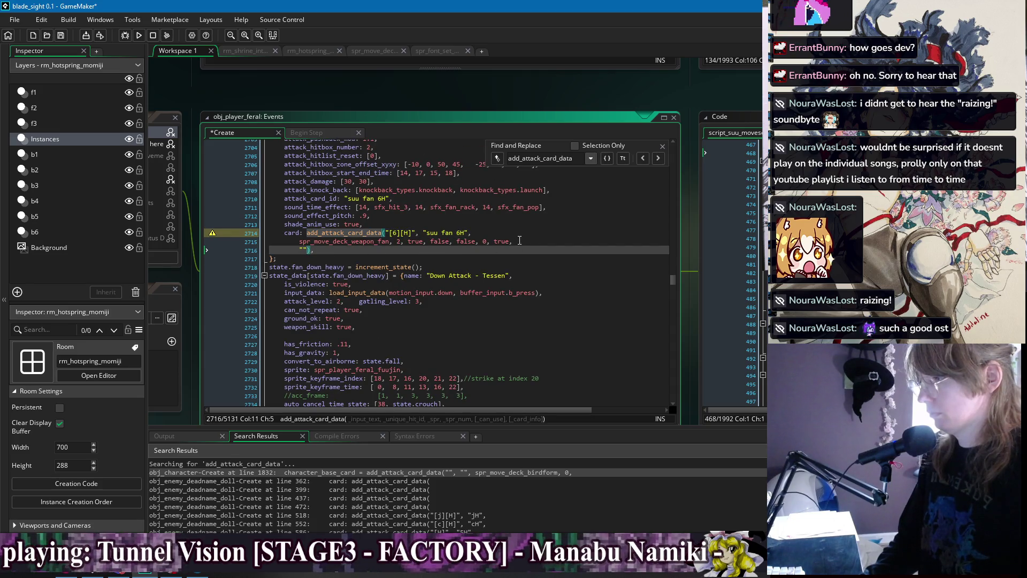
{"action": "left_click_drag", "start_coordinate": [530, 241], "coordinate": [402, 250]}
{"action": "key", "text": "BackSpace"}
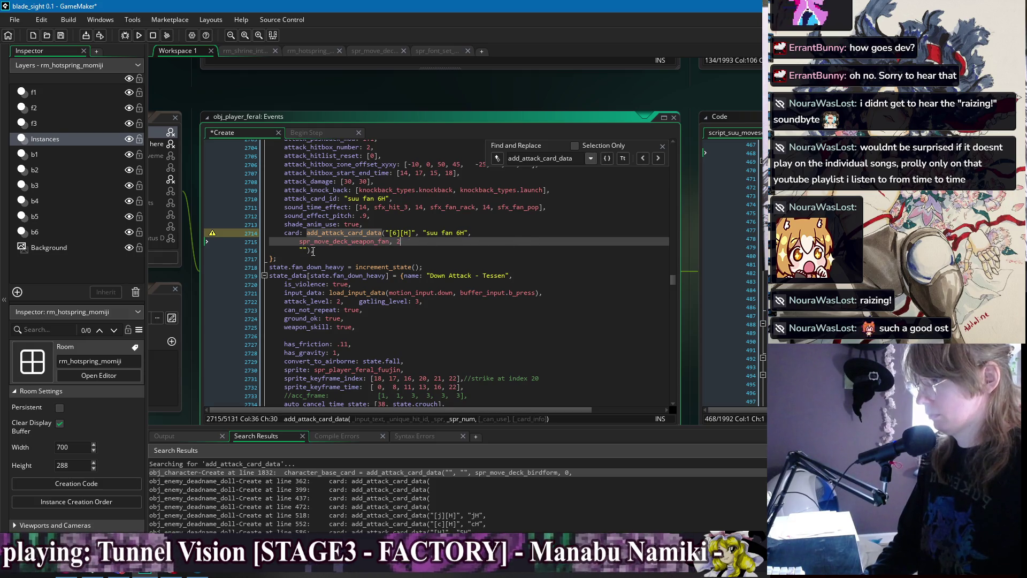
{"action": "left_click", "coordinate": [307, 251], "text": "shift"}
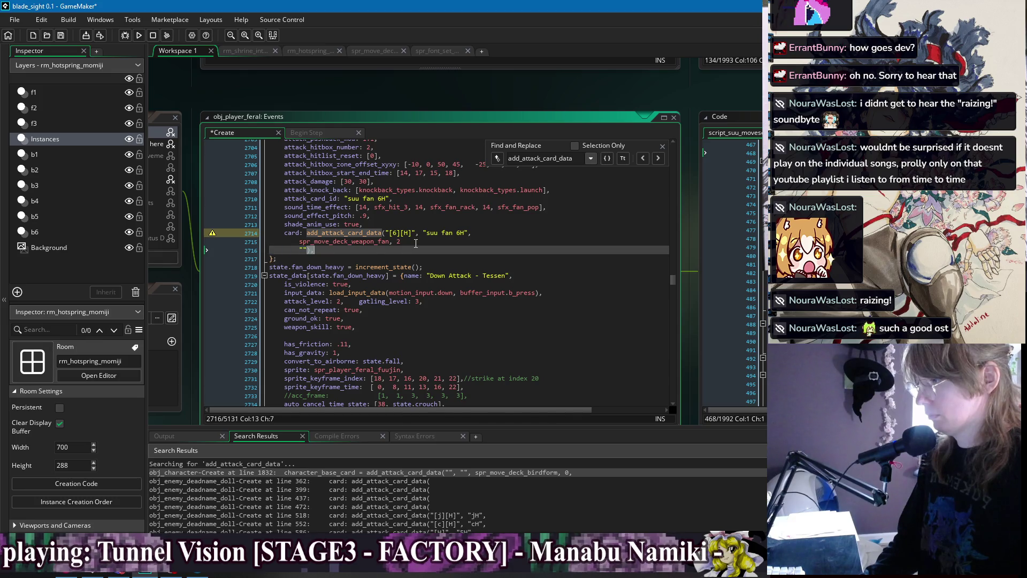
{"action": "key", "text": "BackSpace"}
{"action": "left_click", "coordinate": [299, 241]}
{"action": "left_click", "coordinate": [470, 233], "text": "shift"}
{"action": "key", "text": "BackSpace"}
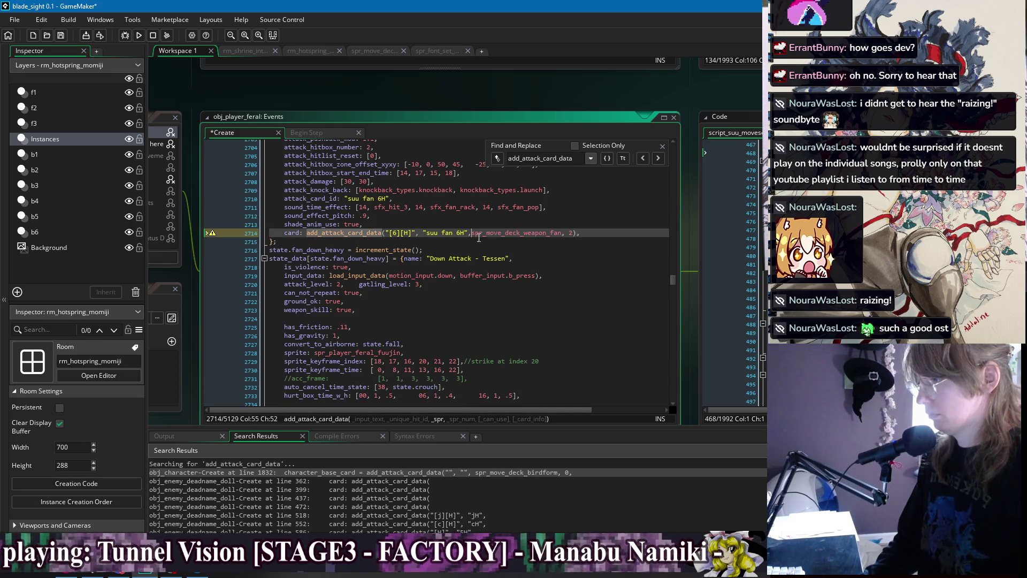
Trim the suu fan 2H card call to one line ending with the fan sprite and frame 7
{"action": "left_click", "coordinate": [658, 158]}
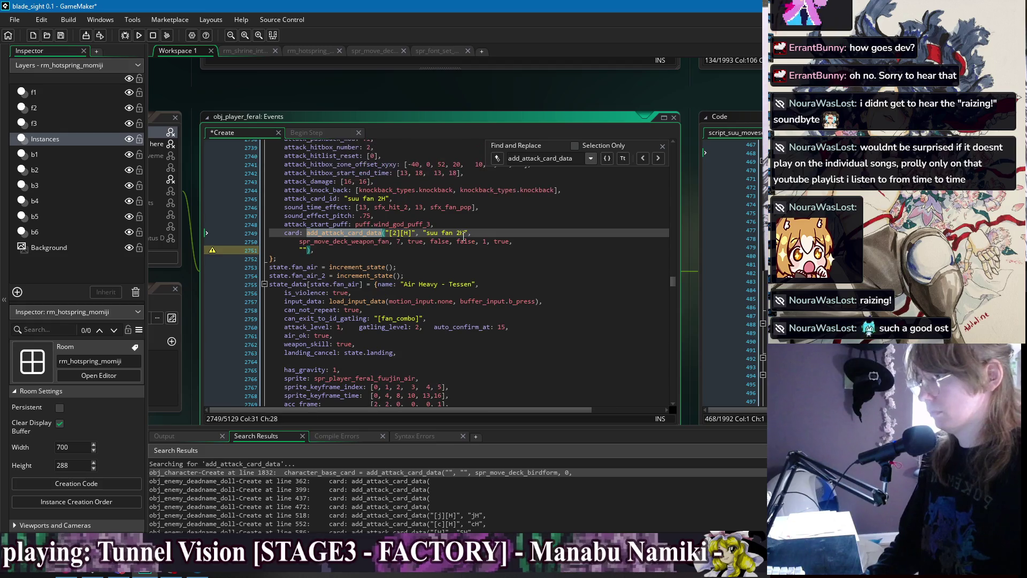
{"action": "left_click", "coordinate": [307, 251]}
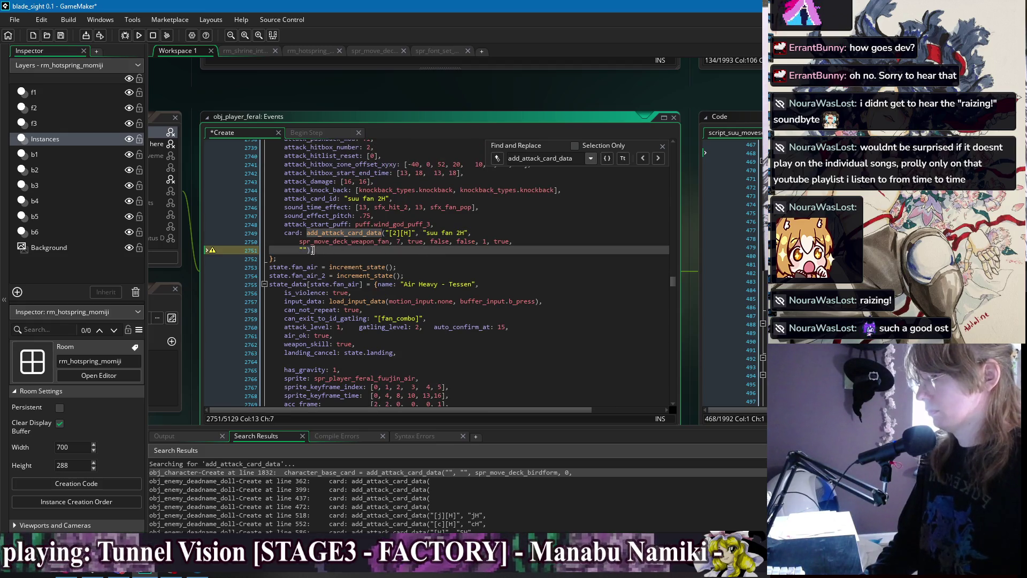
{"action": "left_click_drag", "start_coordinate": [313, 250], "coordinate": [400, 245]}
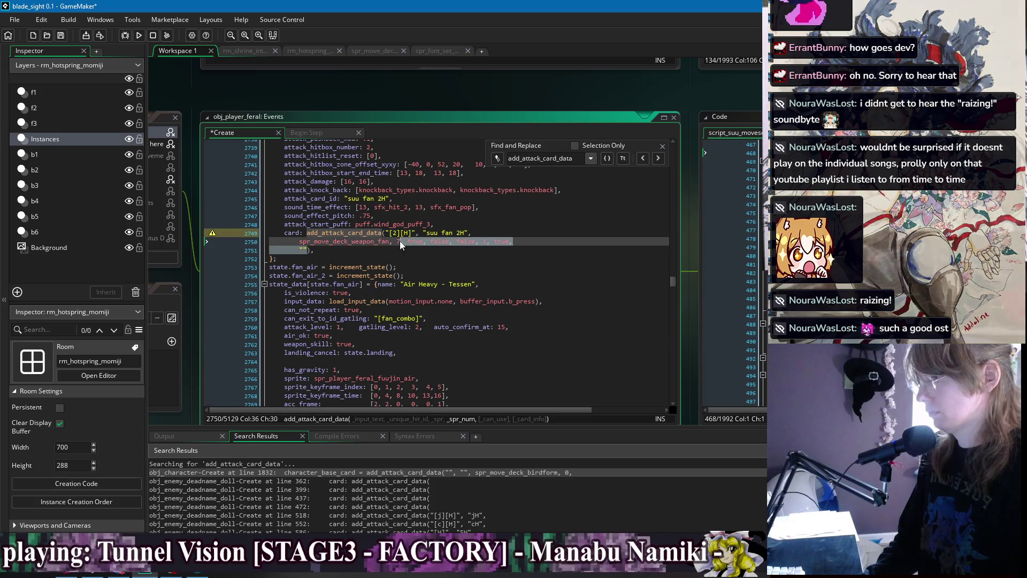
{"action": "key", "text": "Delete"}
{"action": "key", "text": "Home"}
{"action": "key", "text": "BackSpace"}
{"action": "key", "text": "BackSpace"}
{"action": "key", "text": "BackSpace"}
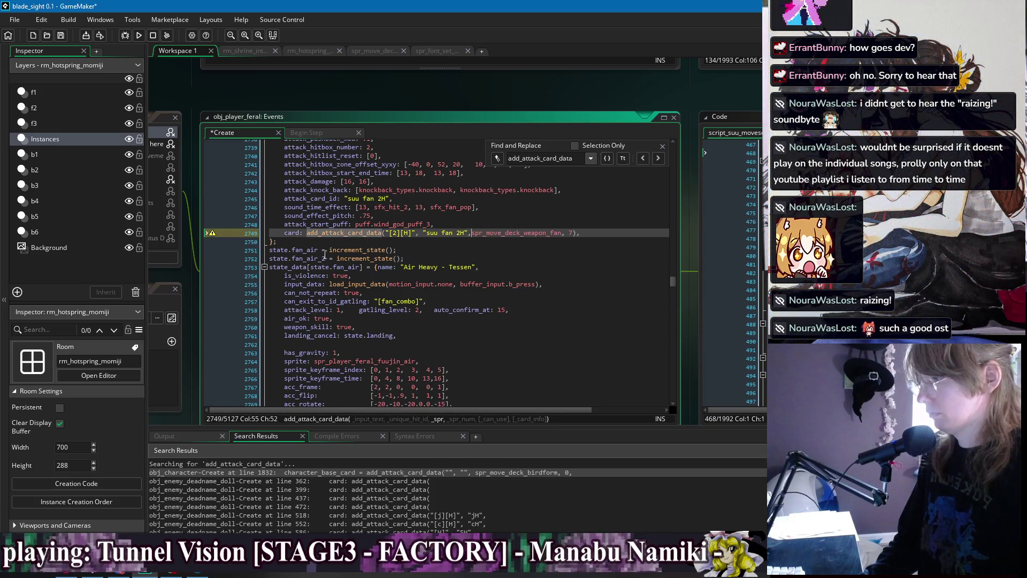
Rewrite the suu fan jH description to '…be used twice to knockback the enemy.' and save
{"action": "left_click", "coordinate": [658, 157]}
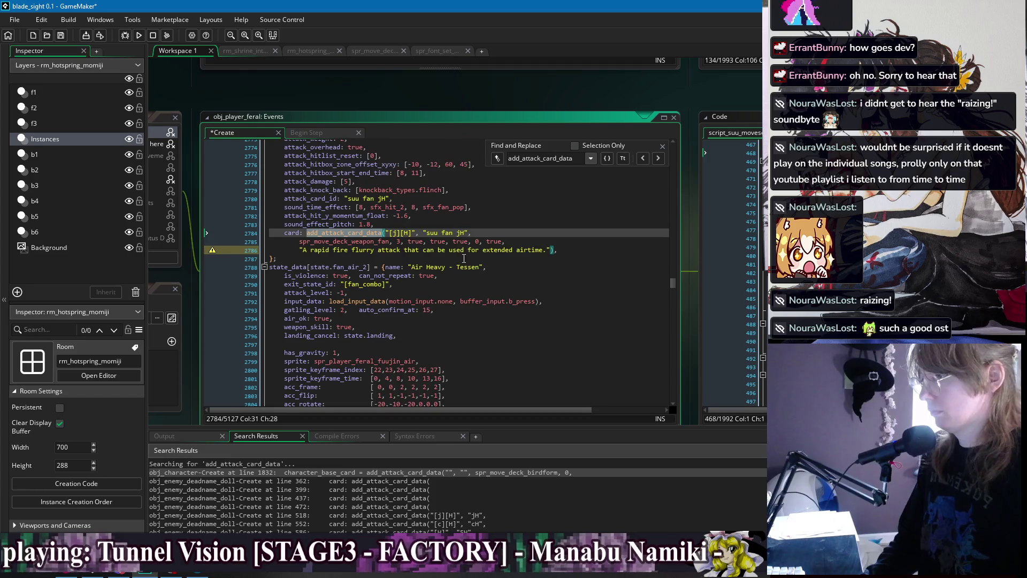
{"action": "key", "text": "End"}
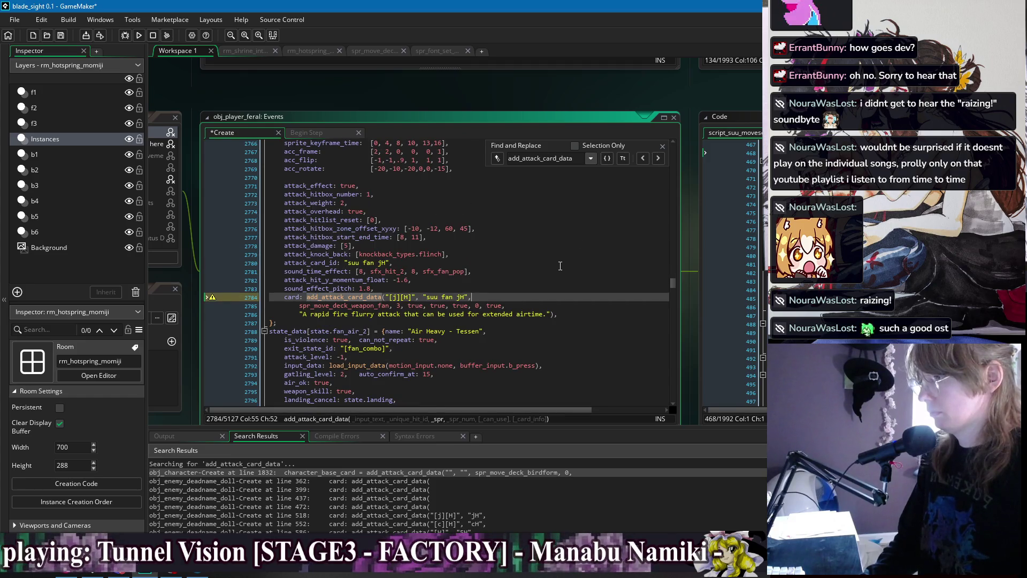
{"action": "scroll", "coordinate": [556, 272], "scroll_direction": "down", "scroll_amount": 1}
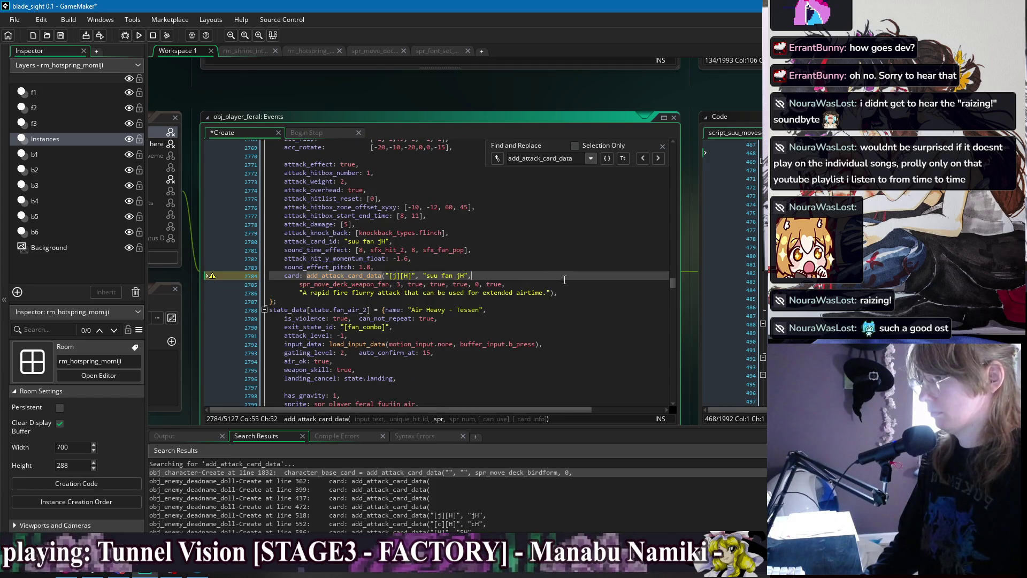
{"action": "left_click_drag", "start_coordinate": [549, 295], "coordinate": [303, 295]}
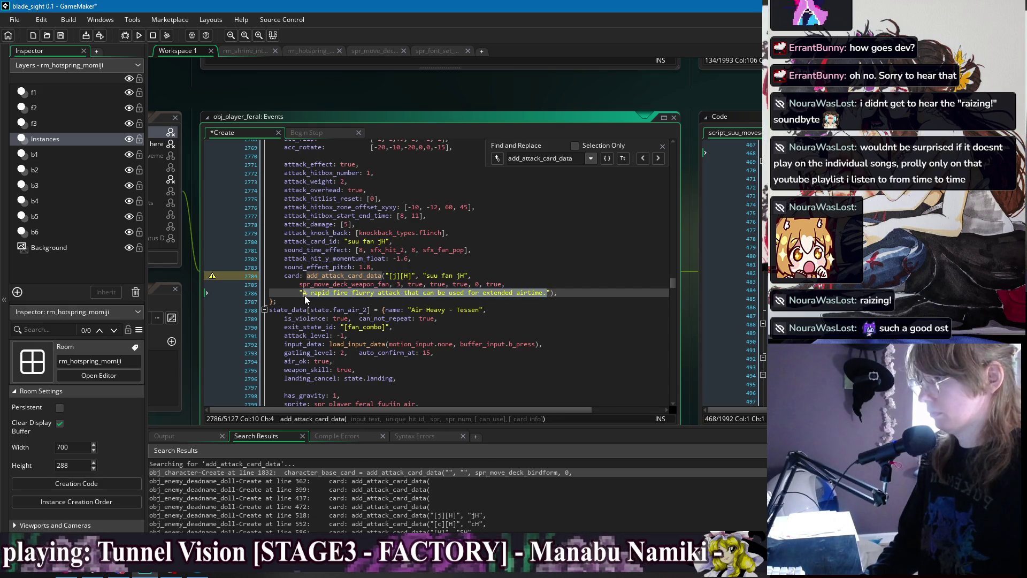
{"action": "key", "text": "BackSpace"}
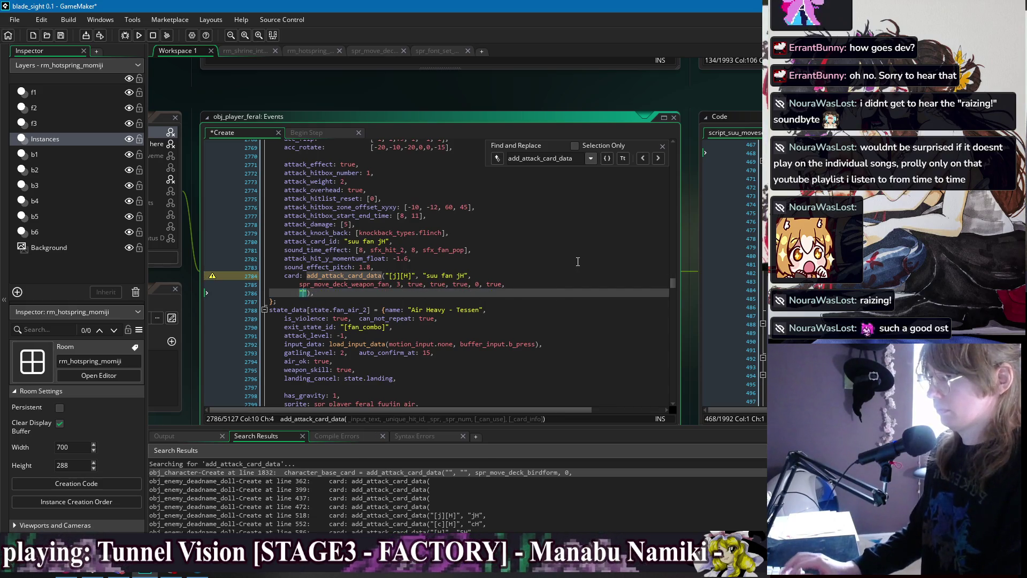
{"action": "type", "text": "Canbe us"}
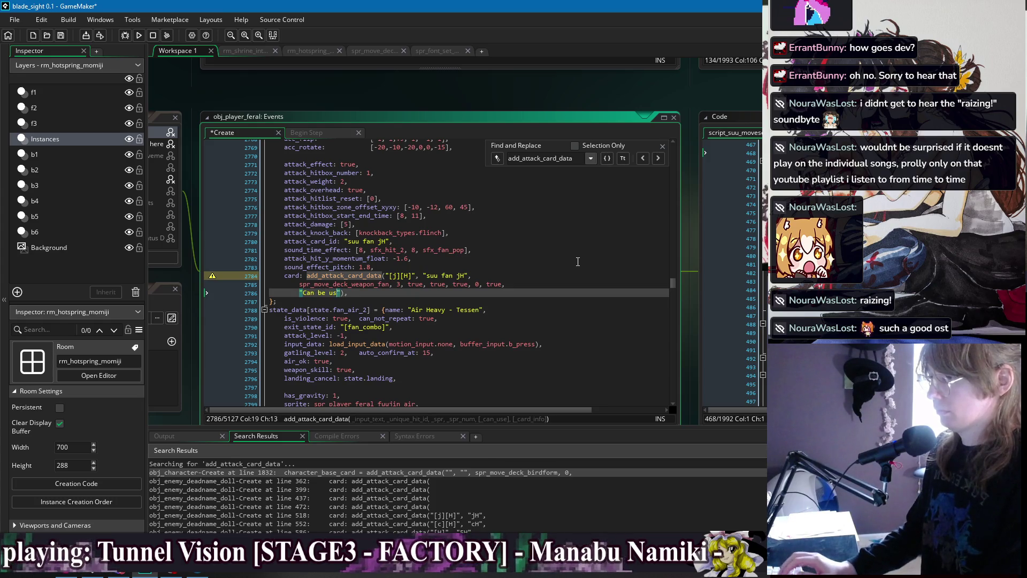
{"action": "type", "text": "ed twice"}
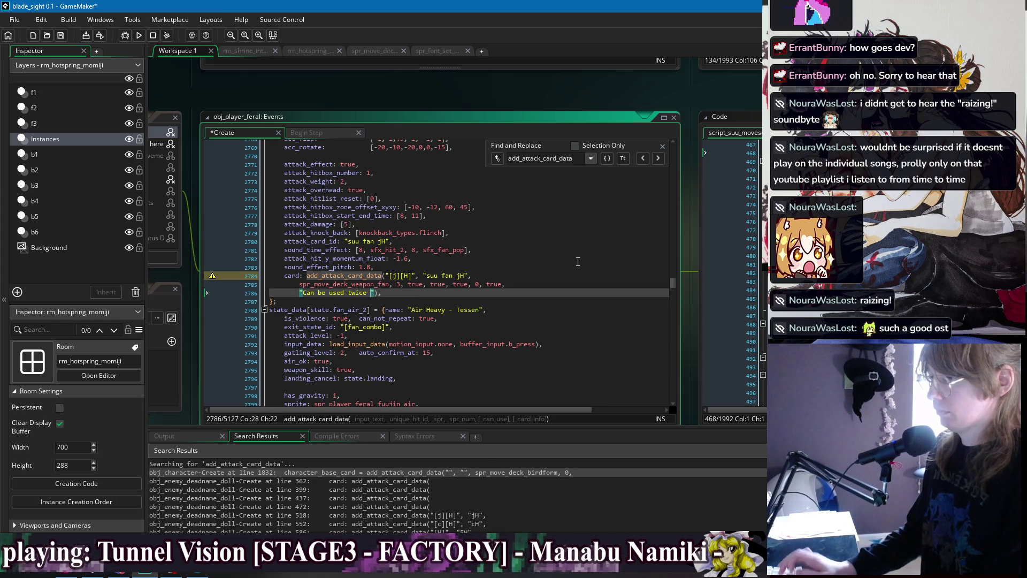
{"action": "type", "text": " to k"}
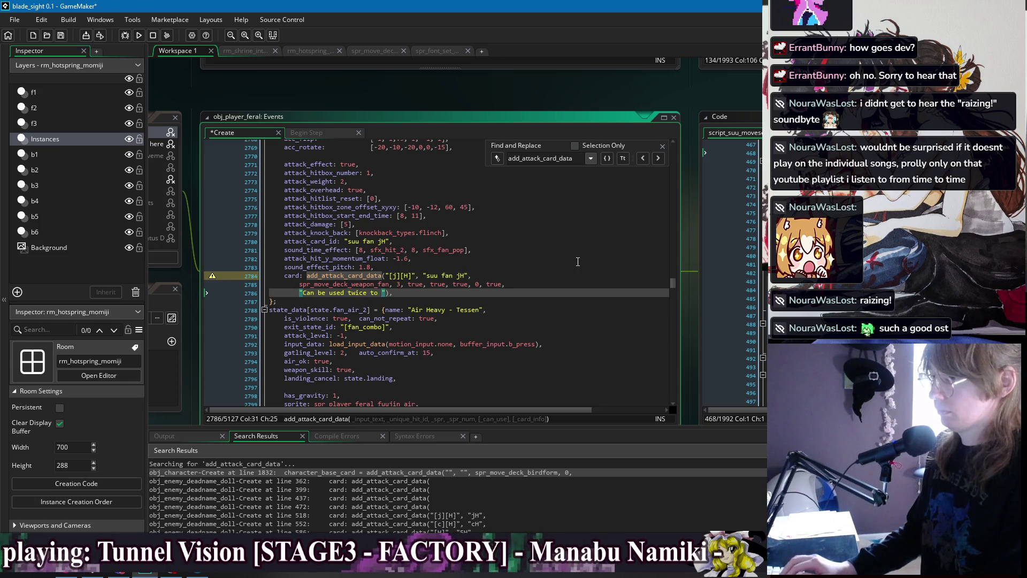
{"action": "type", "text": "nockback the"}
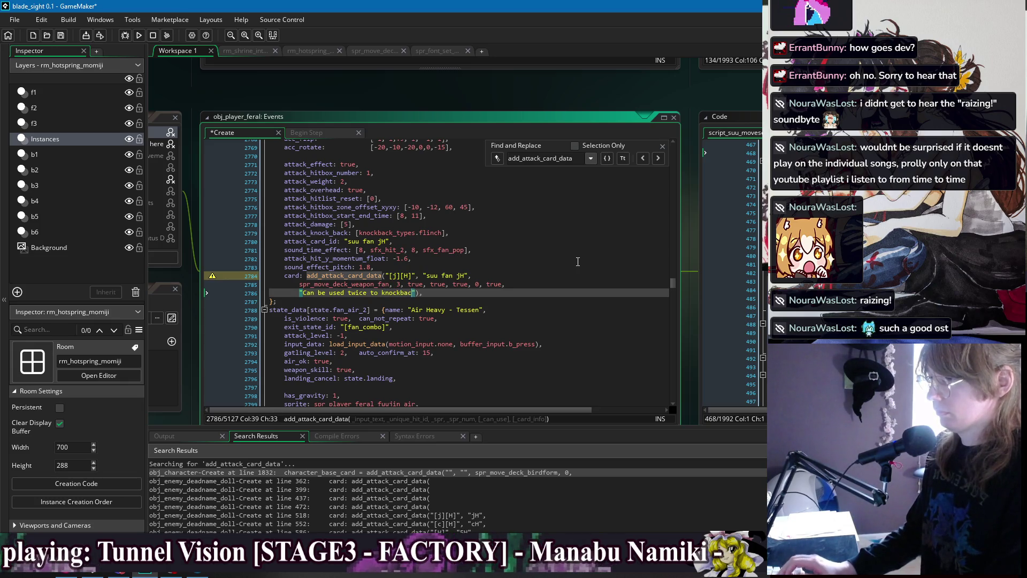
{"action": "type", "text": " enemy"}
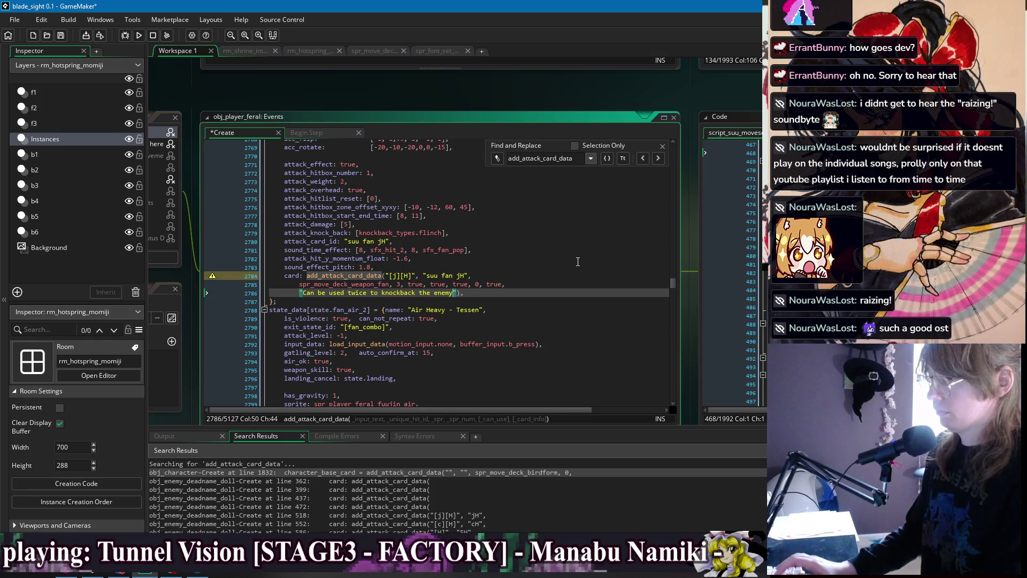
{"action": "type", "text": "."}
{"action": "key", "text": "ctrl+s"}
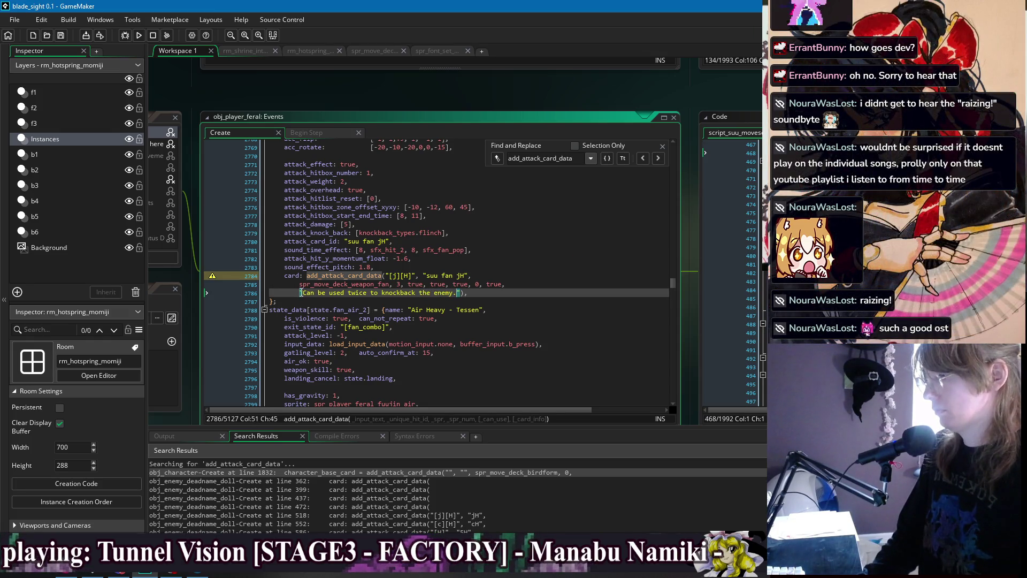
Change the description to 'Can be repeated to knockback the enemy.' and join it onto the card call line
{"action": "left_click", "coordinate": [300, 293]}
{"action": "left_click_drag", "start_coordinate": [330, 294], "coordinate": [367, 293]}
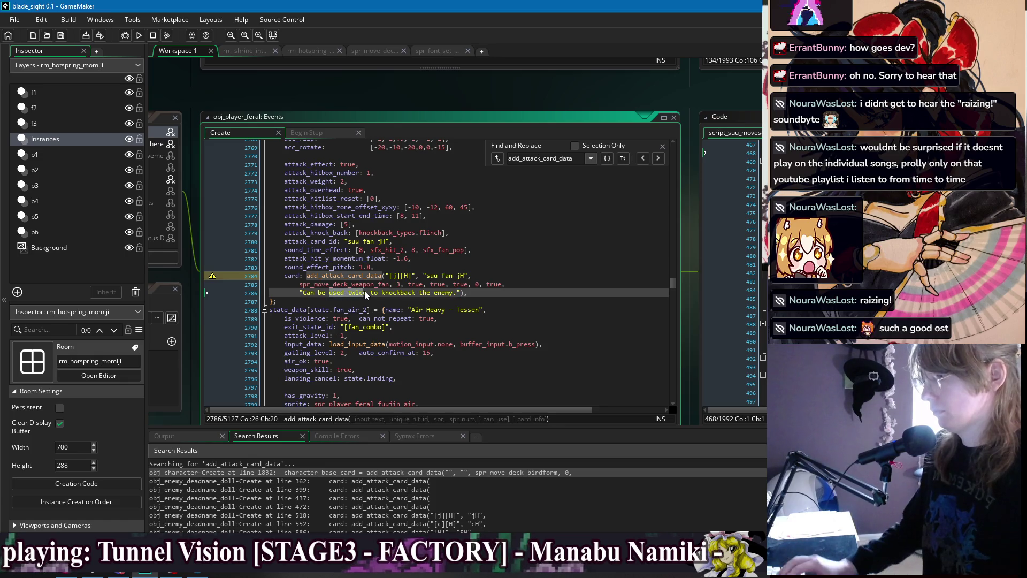
{"action": "type", "text": "repeated"}
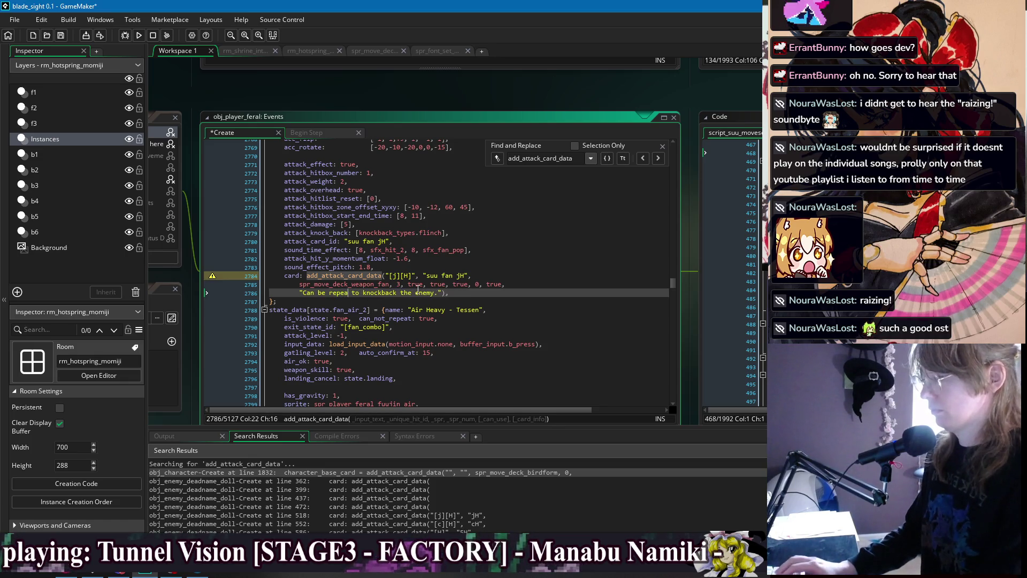
{"action": "key", "text": "Home"}
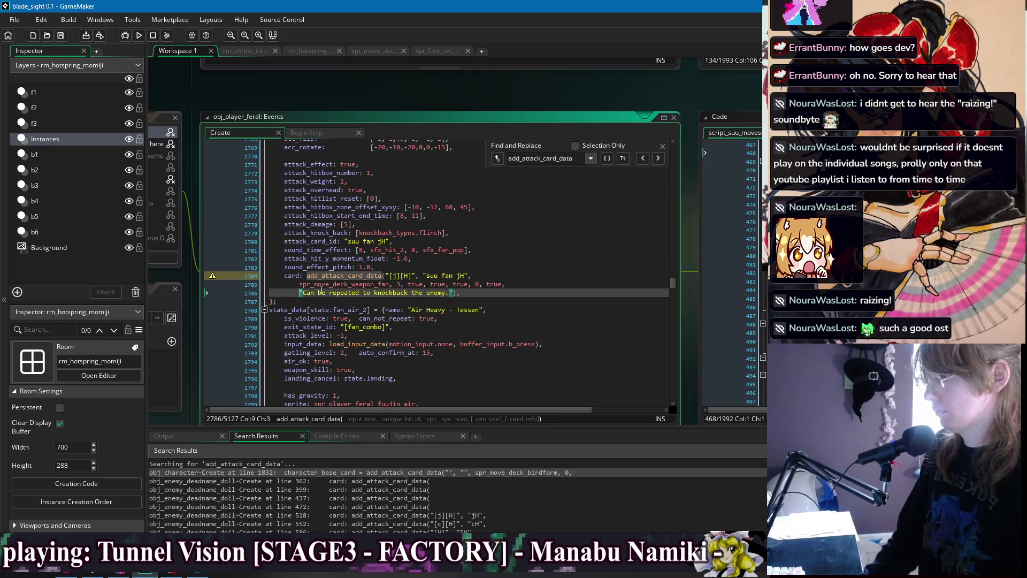
{"action": "key", "text": "ctrl+BackSpace"}
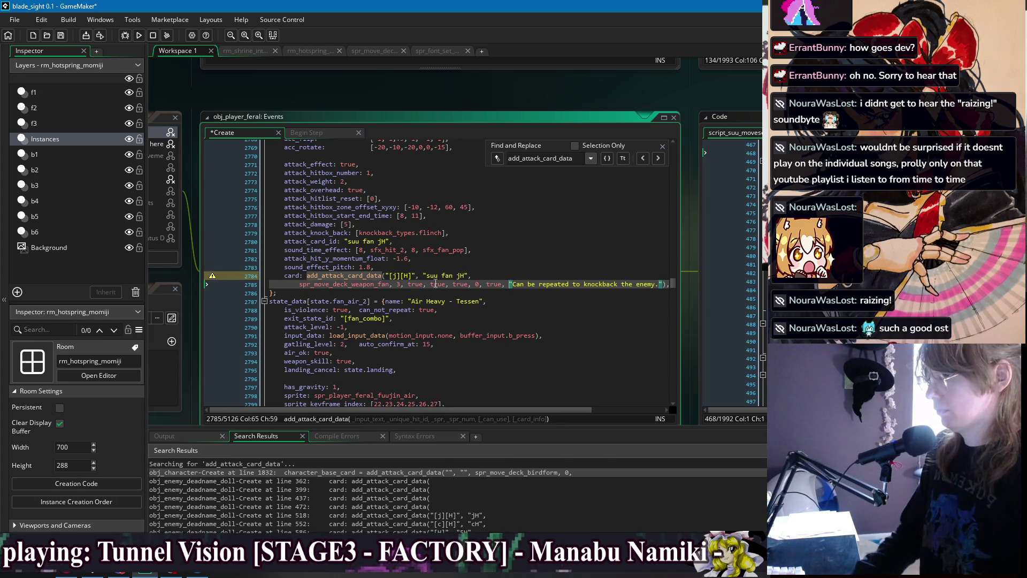
Delete the unneeded true and 0 arguments before the jH description and save the Create event
{"action": "left_click", "coordinate": [409, 284]}
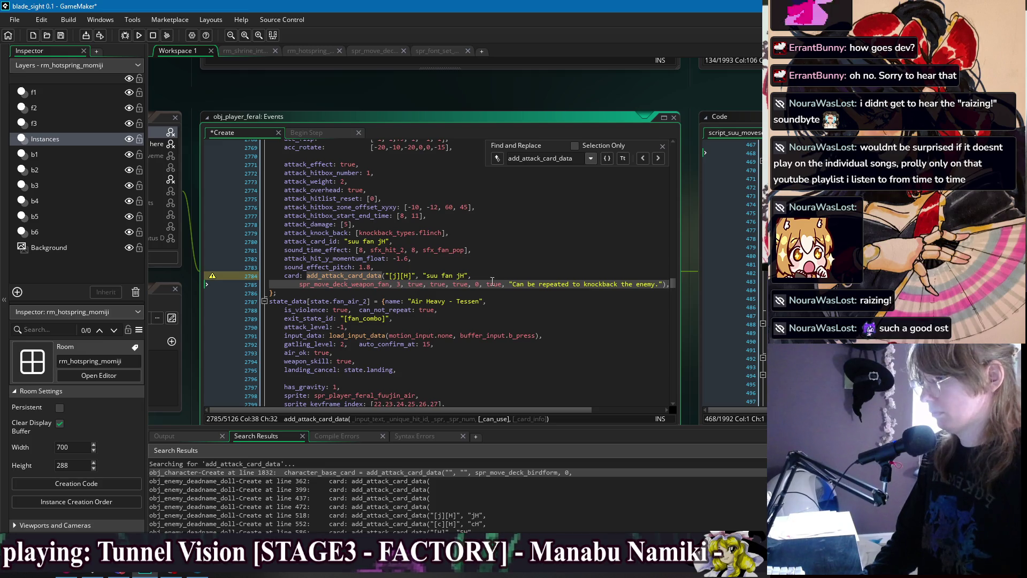
{"action": "left_click", "coordinate": [511, 284]}
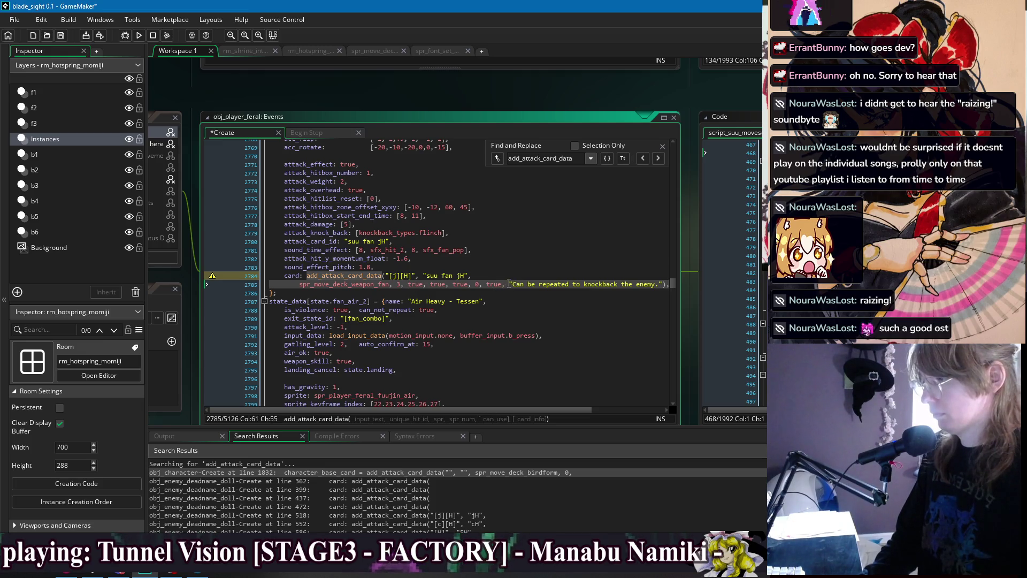
{"action": "left_click_drag", "start_coordinate": [509, 284], "coordinate": [428, 284]}
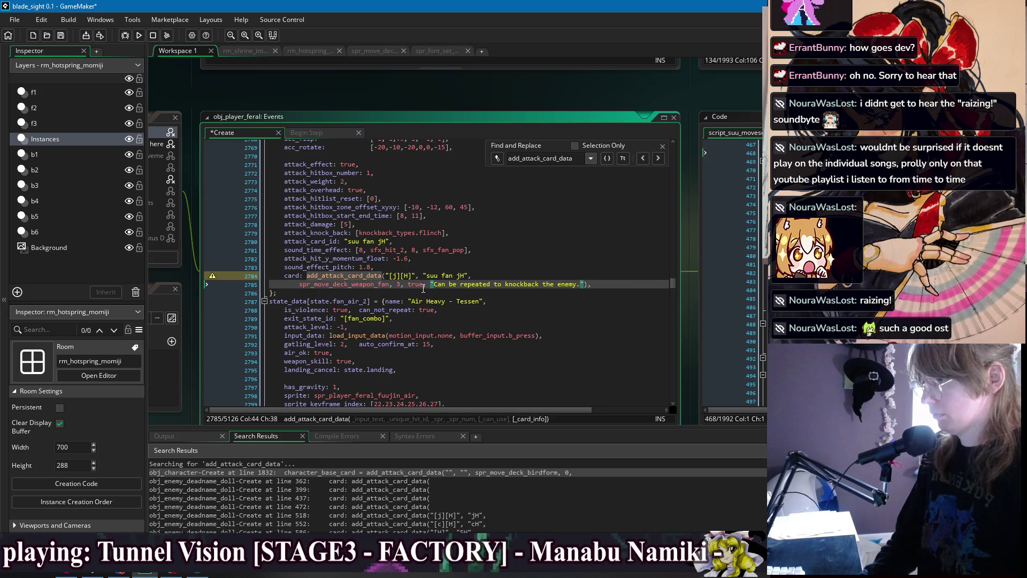
{"action": "key", "text": "BackSpace"}
{"action": "key", "text": "BackSpace"}
{"action": "key", "text": "BackSpace"}
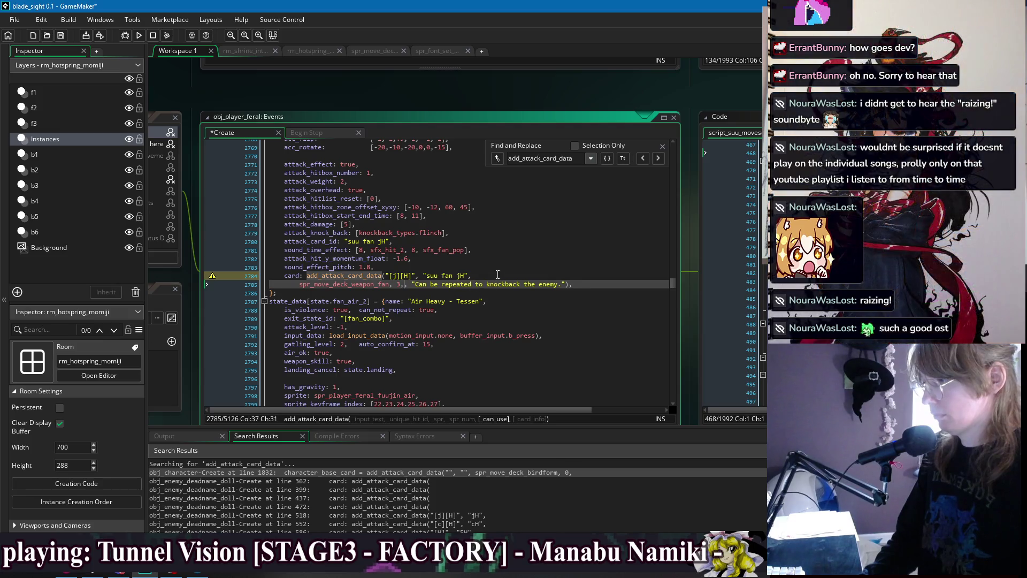
{"action": "key", "text": "Down"}
{"action": "key", "text": "ctrl+s"}
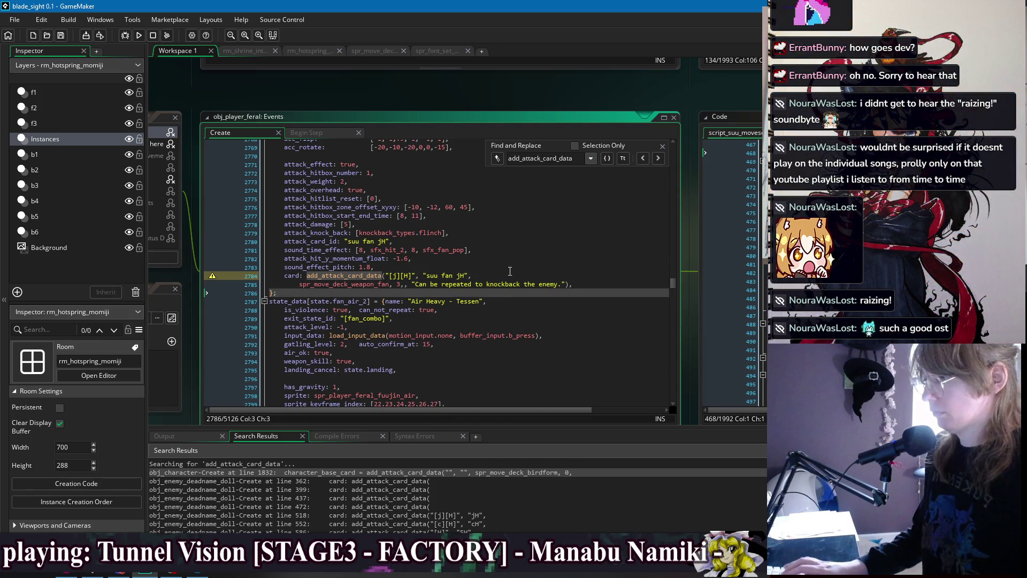
Check the jH card call's parameter hints and go to the add_attack_card_data definition
{"action": "left_click", "coordinate": [481, 275]}
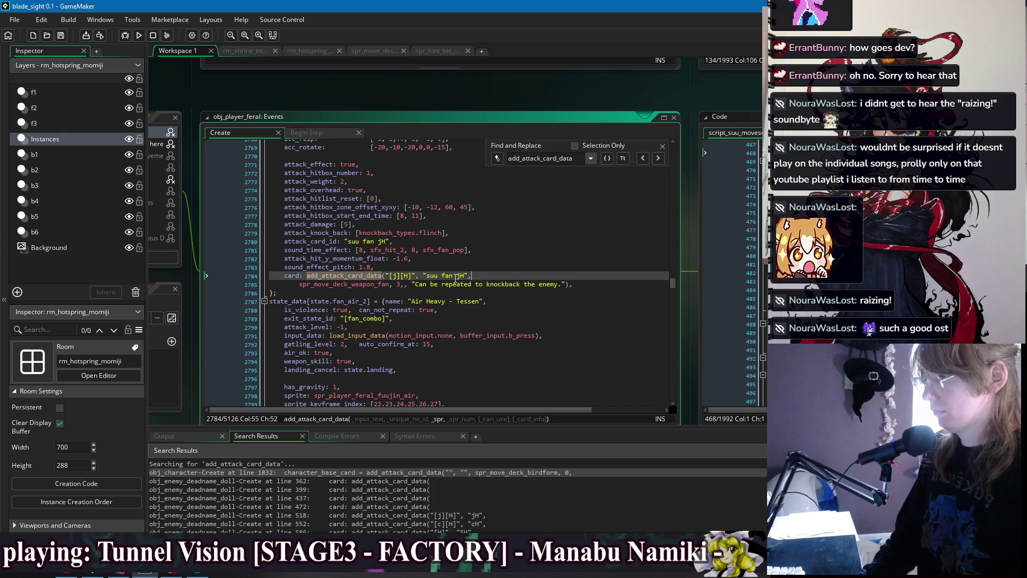
{"action": "left_click", "coordinate": [300, 284]}
{"action": "left_click", "coordinate": [406, 284]}
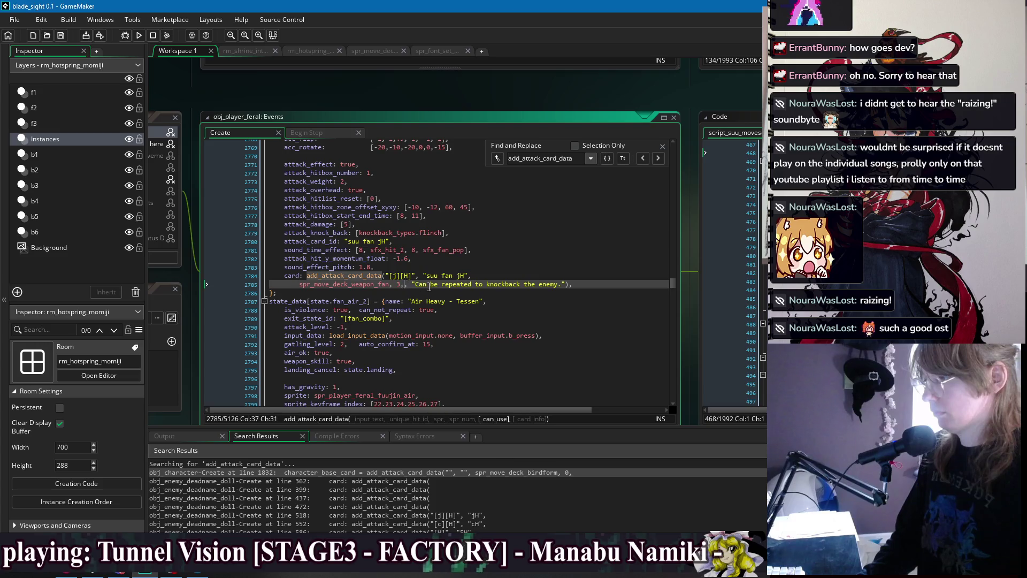
{"action": "scroll", "coordinate": [466, 278], "scroll_direction": "down", "scroll_amount": 1}
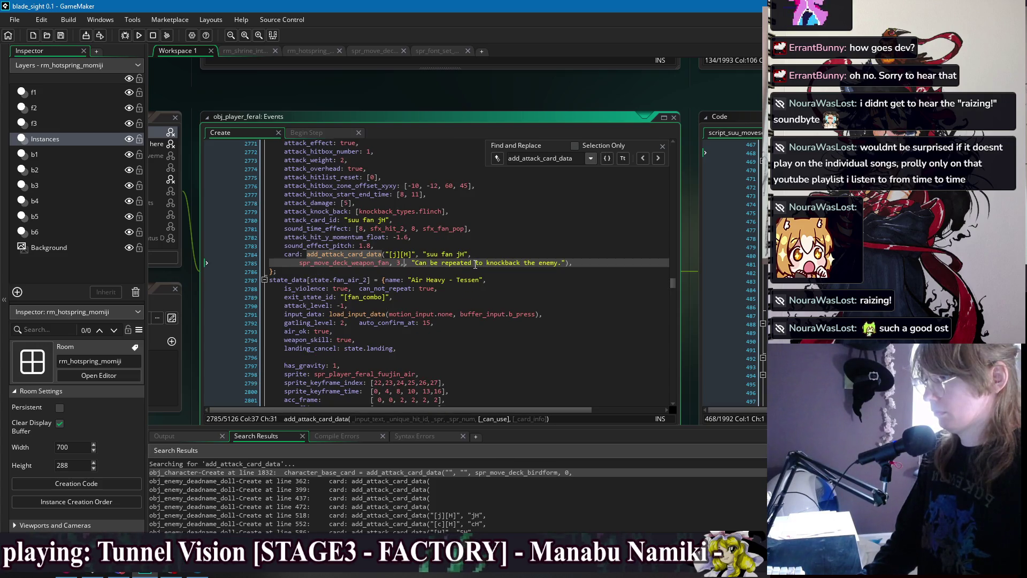
{"action": "scroll", "coordinate": [475, 265], "scroll_direction": "up", "scroll_amount": 1}
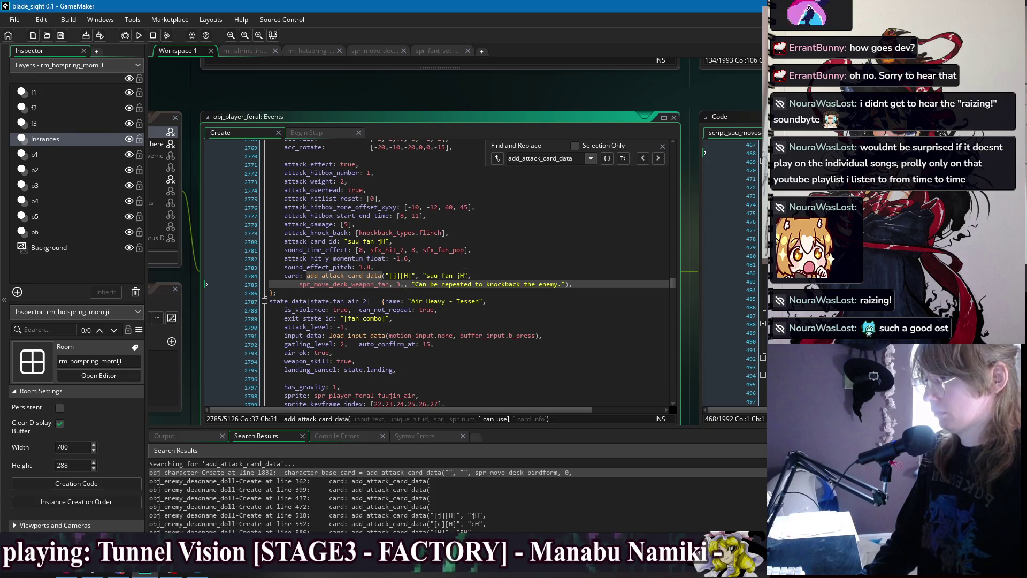
{"action": "left_click", "coordinate": [470, 275]}
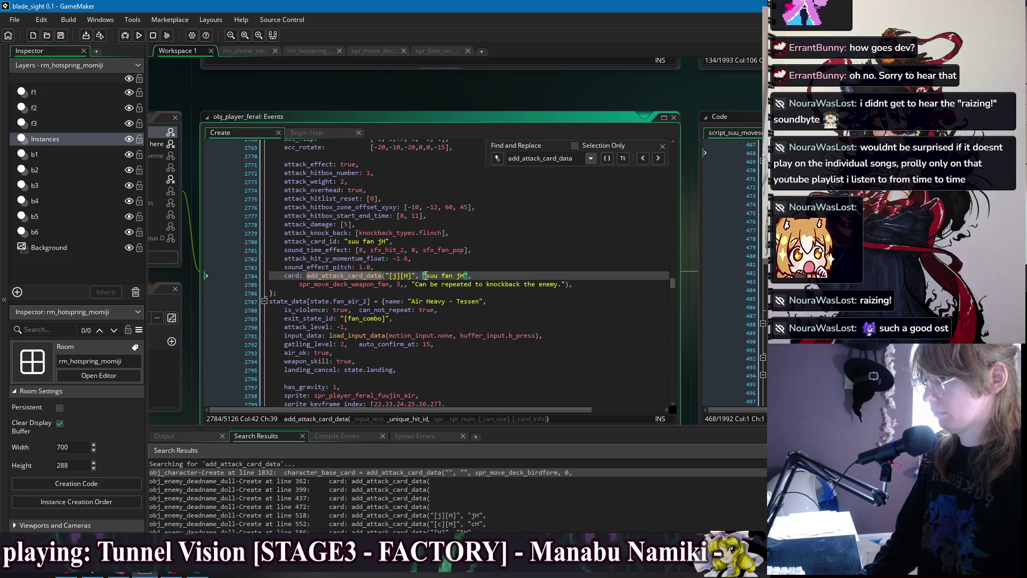
{"action": "left_click_drag", "start_coordinate": [457, 277], "coordinate": [428, 284]}
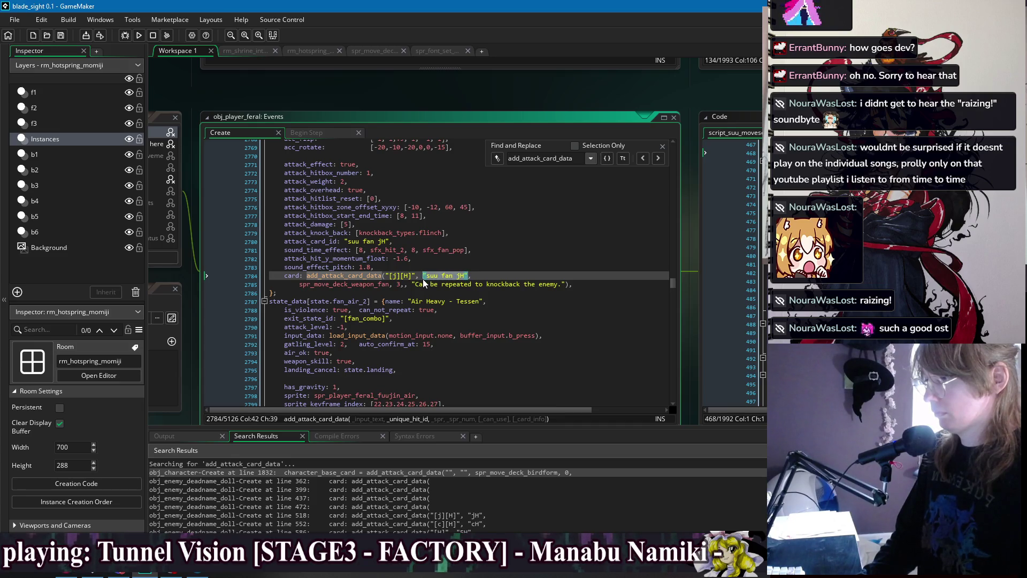
{"action": "key", "text": "F12"}
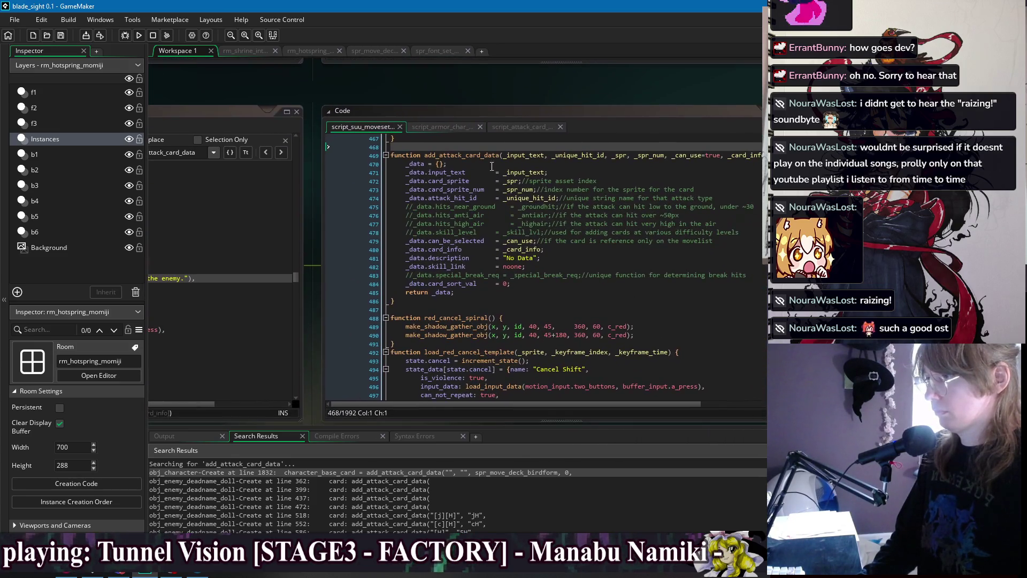
Move _can_use=true after _card_info="" in the line 469 signature and save script_suu_moveset
{"action": "left_click", "coordinate": [484, 243]}
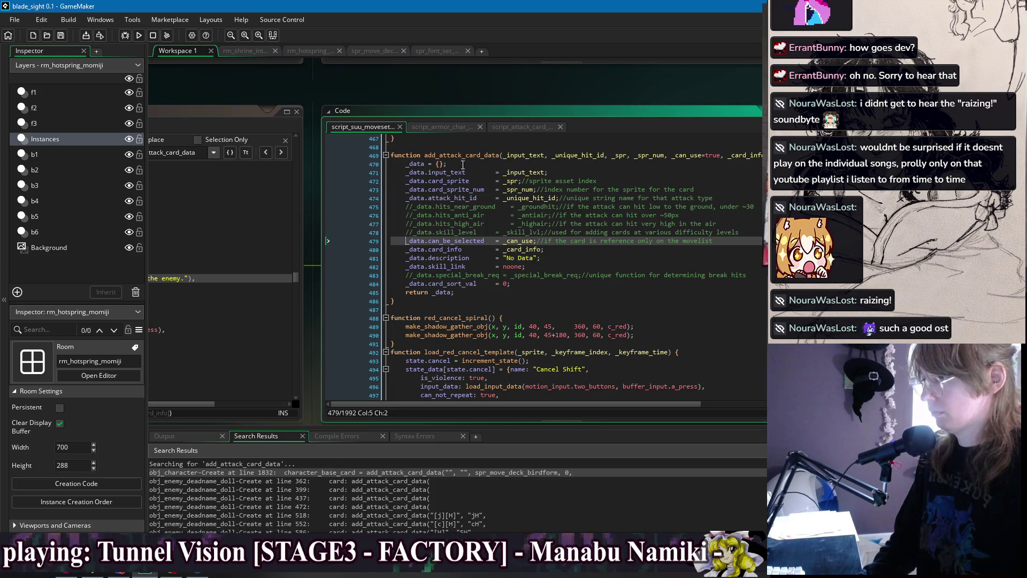
{"action": "left_click_drag", "start_coordinate": [214, 96], "coordinate": [216, 96]}
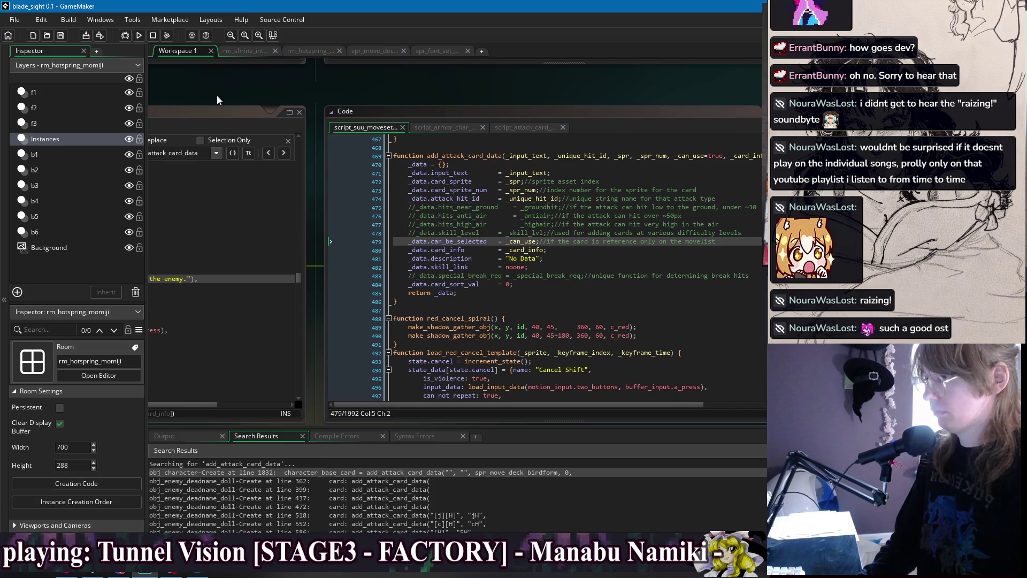
{"action": "left_click", "coordinate": [410, 249]}
{"action": "left_click", "coordinate": [409, 239]}
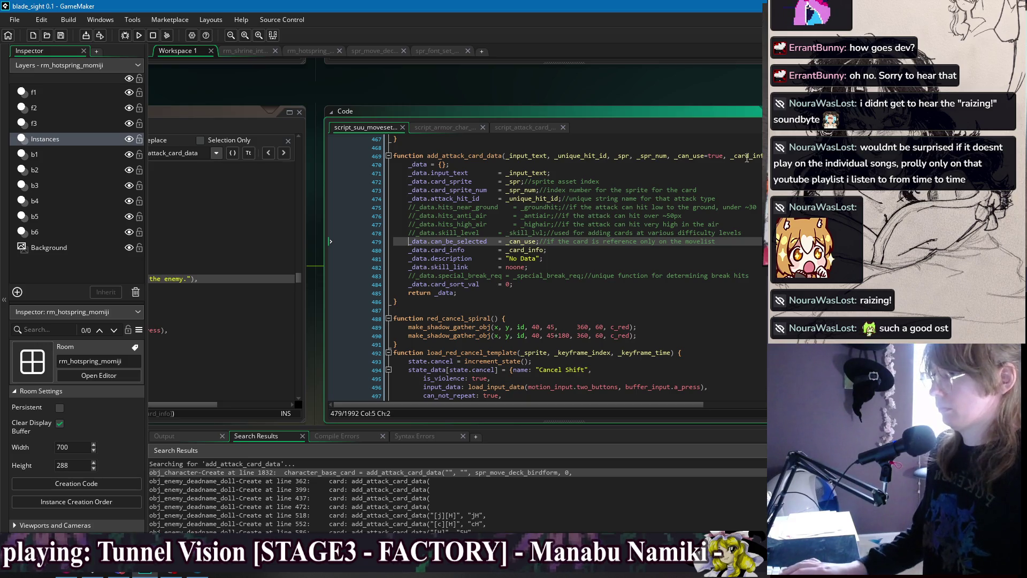
{"action": "left_click_drag", "start_coordinate": [730, 157], "coordinate": [671, 164]}
{"action": "key", "text": "BackSpace"}
{"action": "key", "text": "BackSpace"}
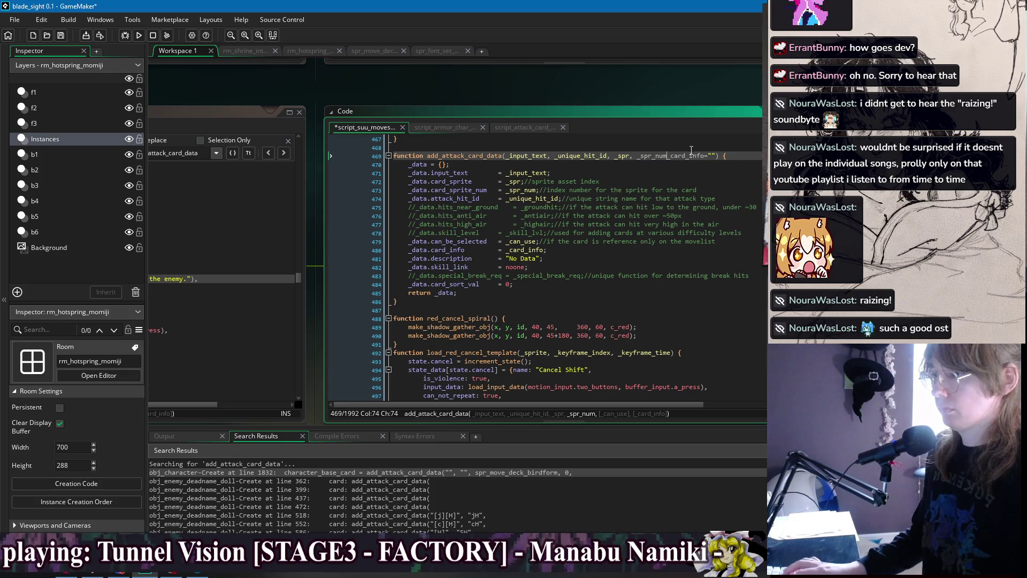
{"action": "key", "text": "ctrl+z"}
{"action": "key", "text": "ctrl+z"}
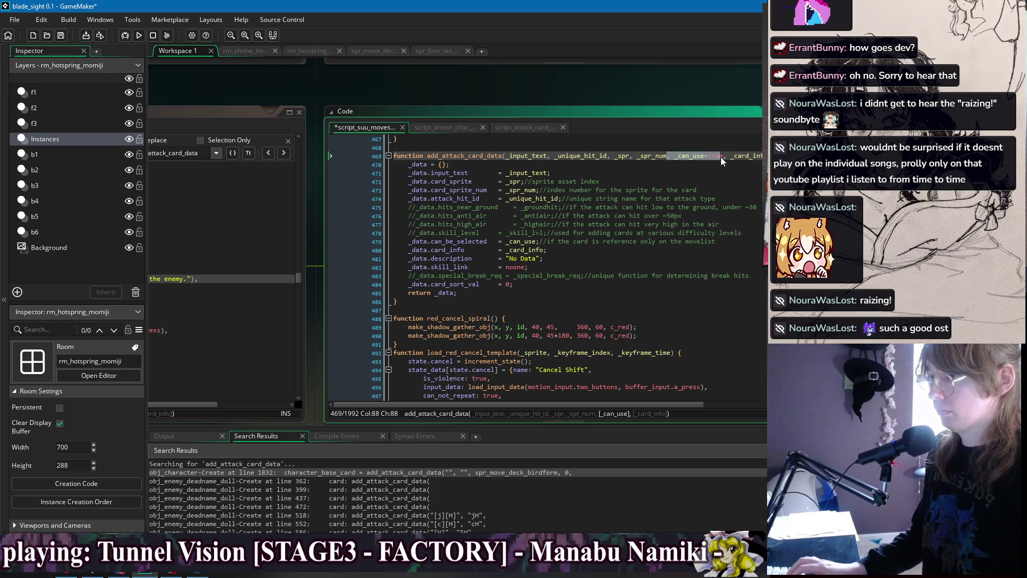
{"action": "key", "text": "ctrl+x"}
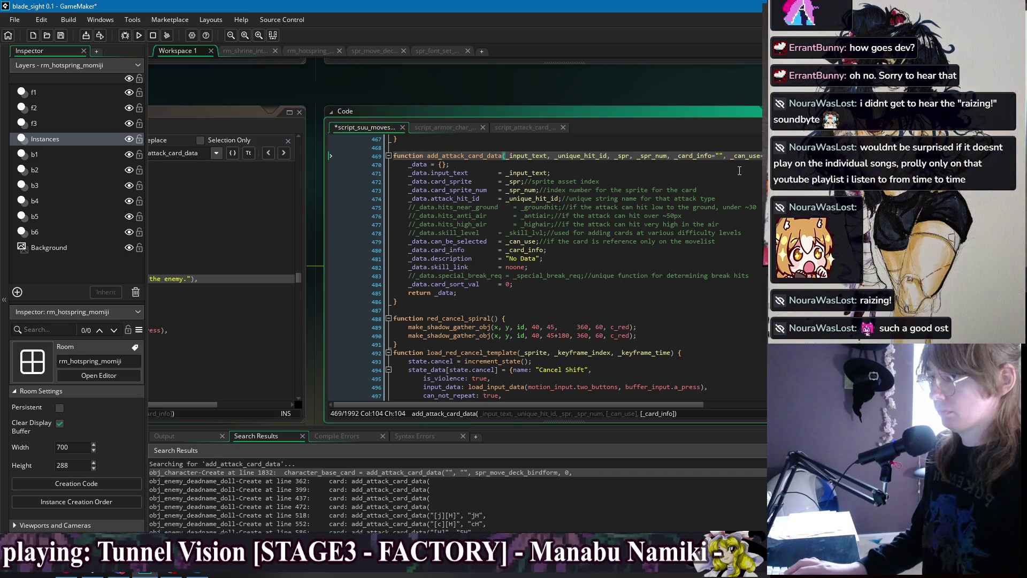
{"action": "key", "text": "End"}
{"action": "key", "text": "ctrl+v"}
{"action": "left_click", "coordinate": [733, 164]}
{"action": "key", "text": "ctrl+s"}
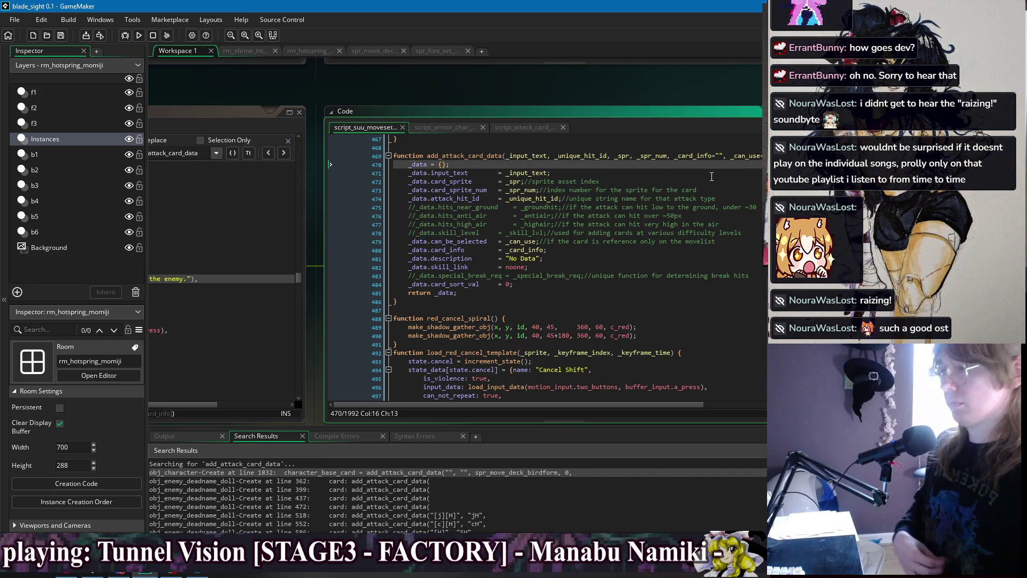
Inspect the description default line, then pan back to the obj_player_feral Create code
{"action": "left_click", "coordinate": [255, 93]}
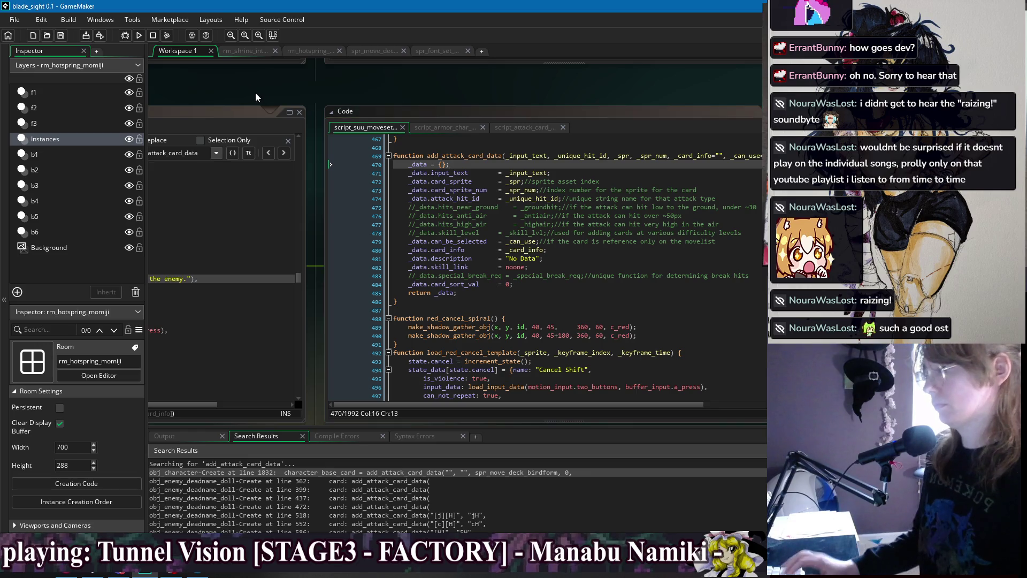
{"action": "left_click_drag", "start_coordinate": [255, 93], "coordinate": [267, 94]}
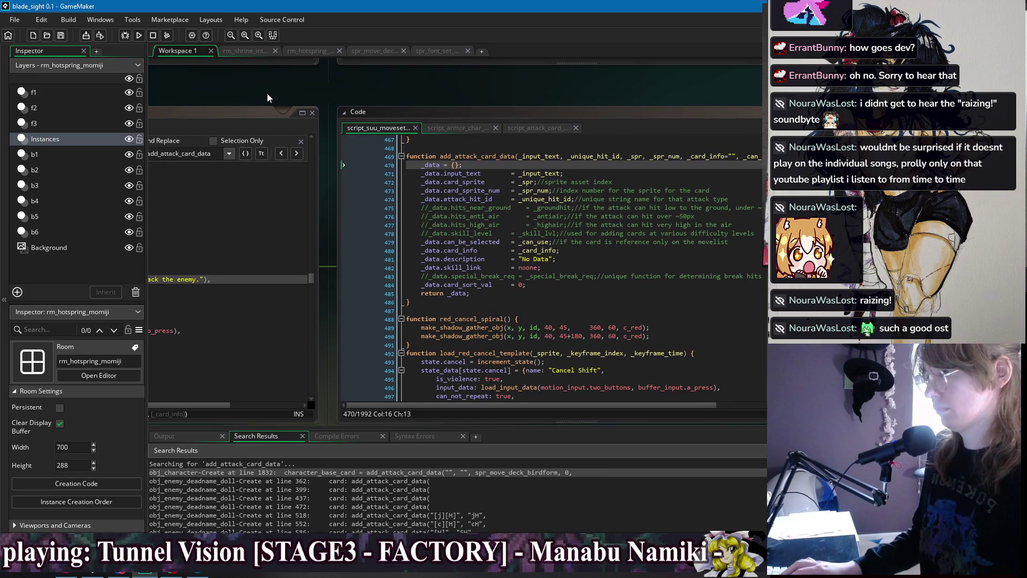
{"action": "double_click", "coordinate": [475, 259]}
{"action": "key", "text": "End"}
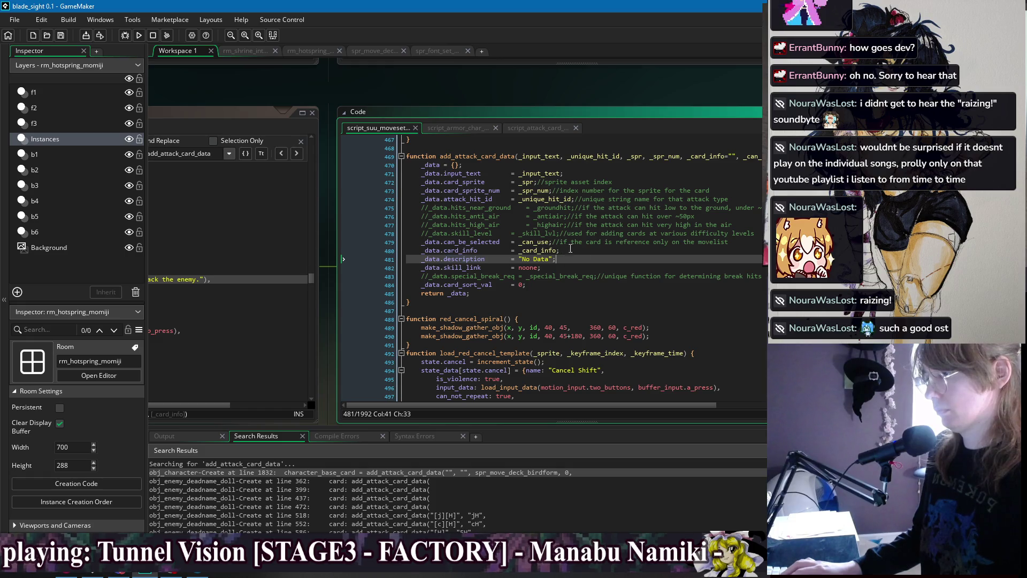
{"action": "left_click", "coordinate": [232, 93]}
{"action": "left_click_drag", "start_coordinate": [233, 94], "coordinate": [535, 78]}
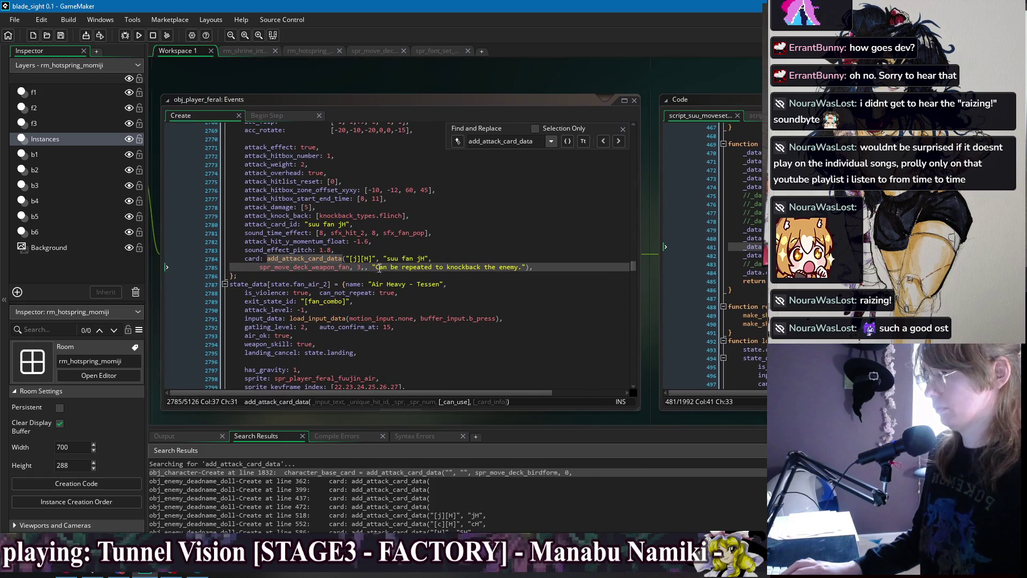
Delete the doubled comma in '3,,' of the suu fan jH call on line 2785 and save
{"action": "left_click", "coordinate": [369, 267]}
{"action": "key", "text": "BackSpace"}
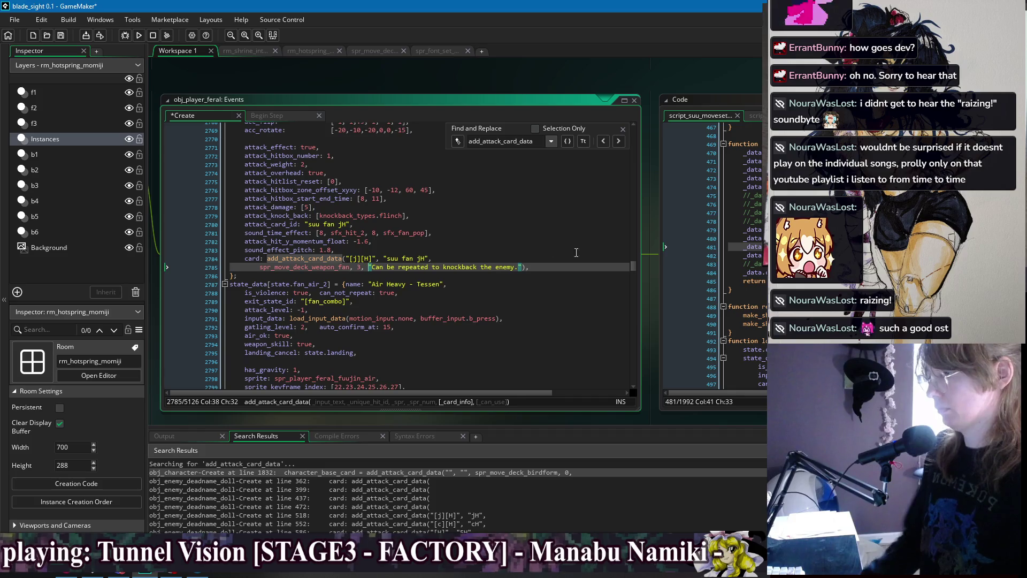
{"action": "key", "text": "ctrl+s"}
{"action": "left_click", "coordinate": [430, 258]}
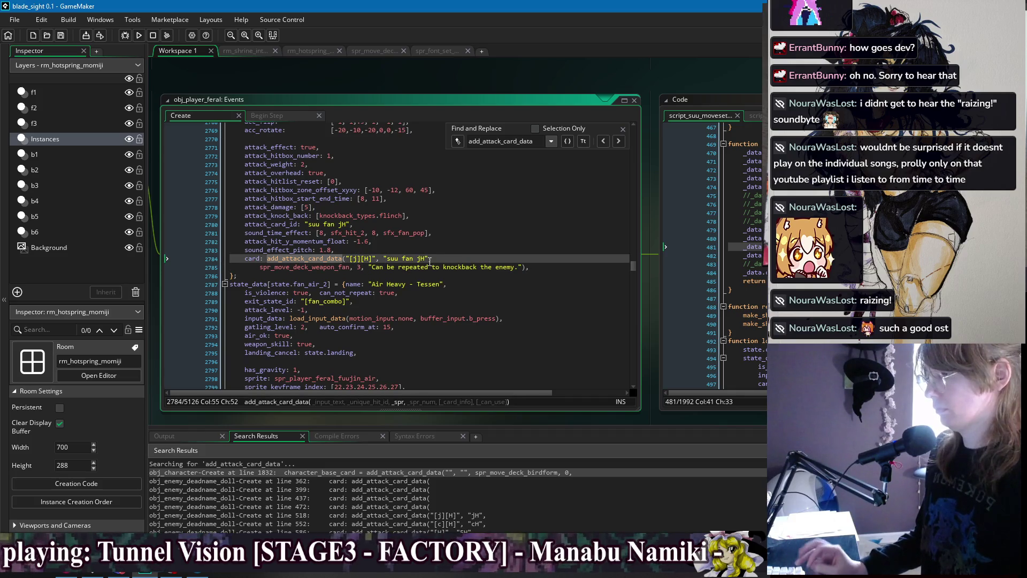
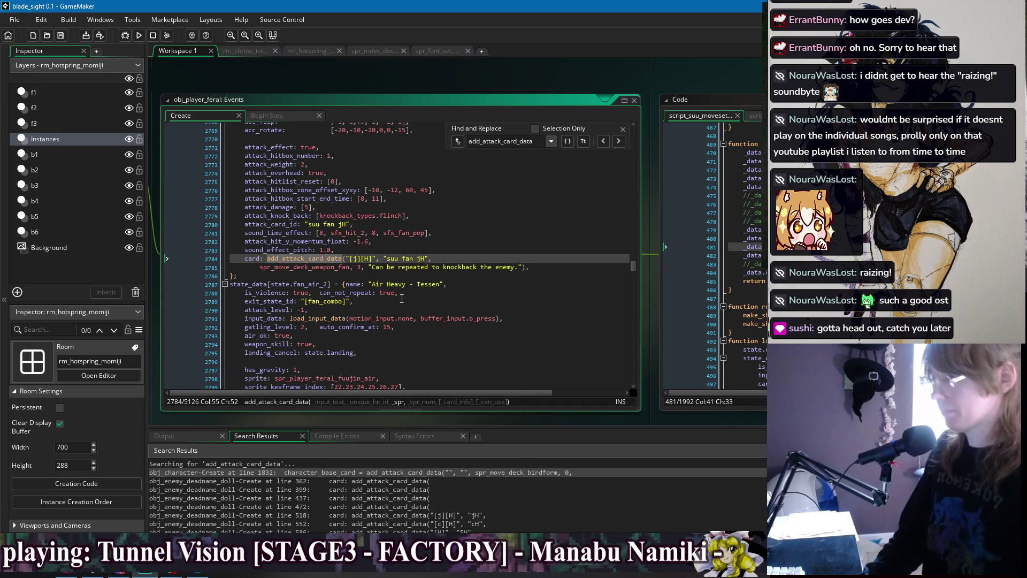
Join the sprite argument onto the suu fan jH card line and save
{"action": "key", "text": "Delete"}
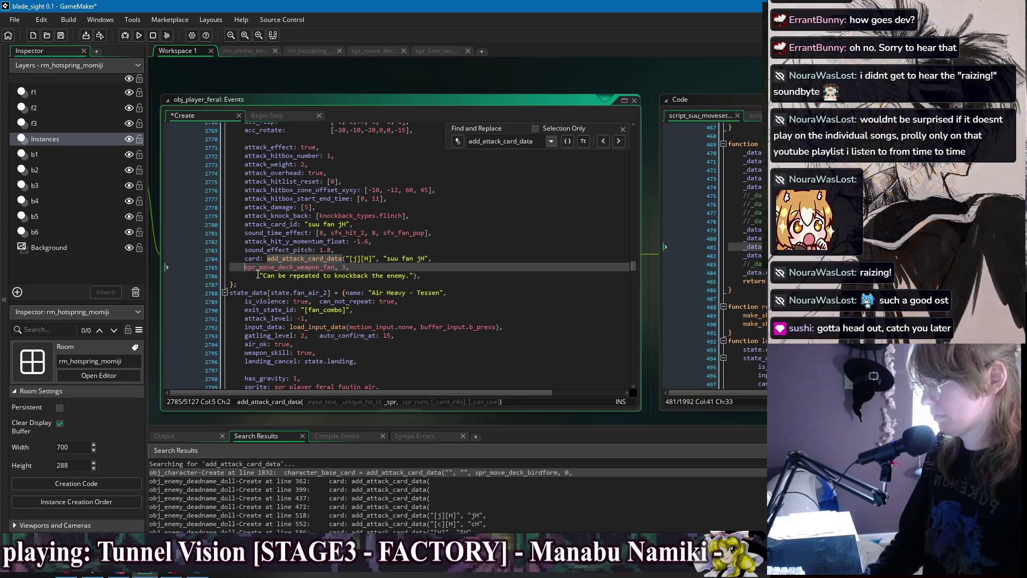
{"action": "key", "text": "Return"}
{"action": "key", "text": "Up"}
{"action": "key", "text": "ctrl+s"}
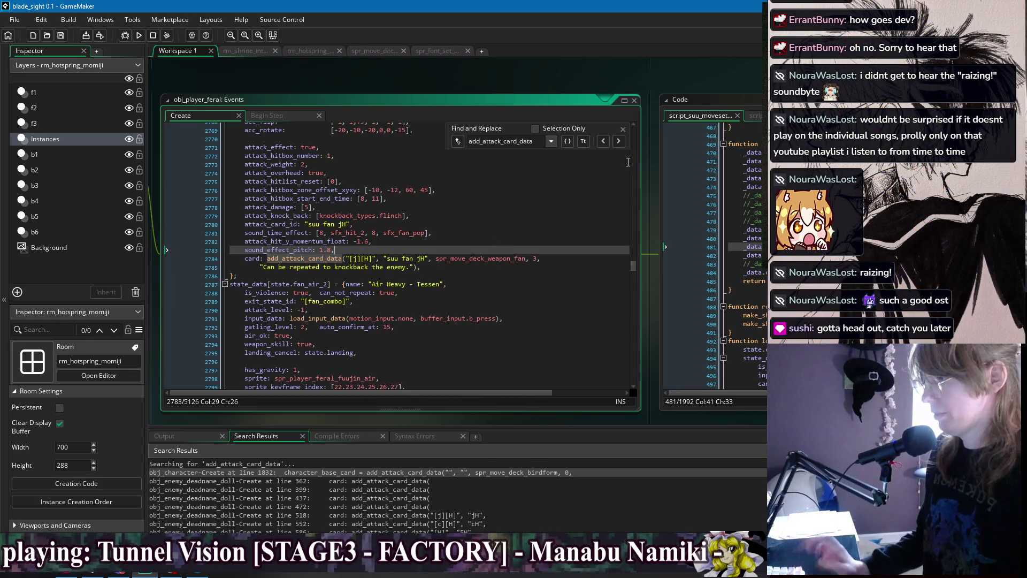
Remove the extra true flags from the suu fan j2H call and join its sprite argument
{"action": "left_click", "coordinate": [624, 140]}
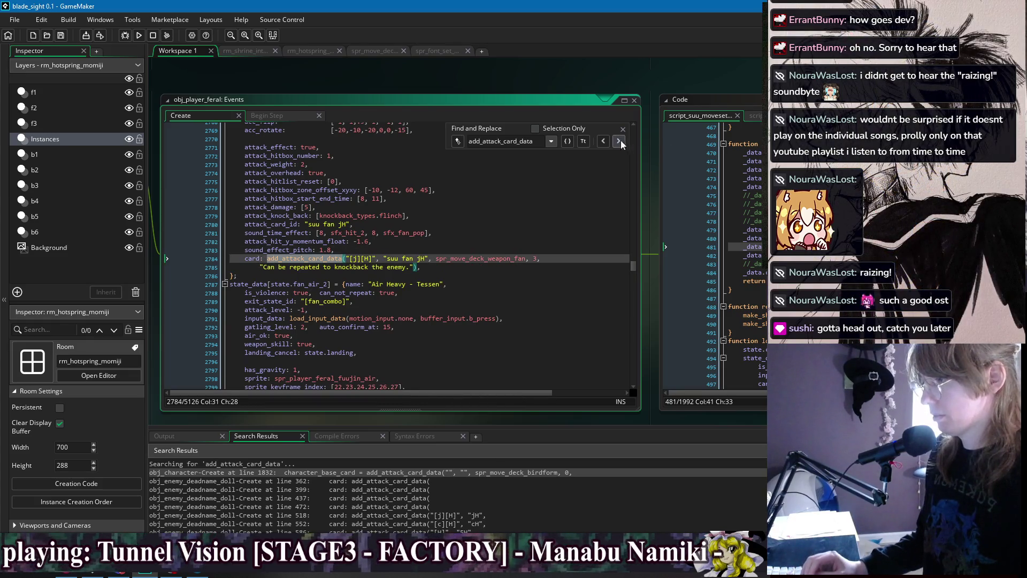
{"action": "left_click", "coordinate": [620, 140]}
{"action": "left_click", "coordinate": [620, 140]}
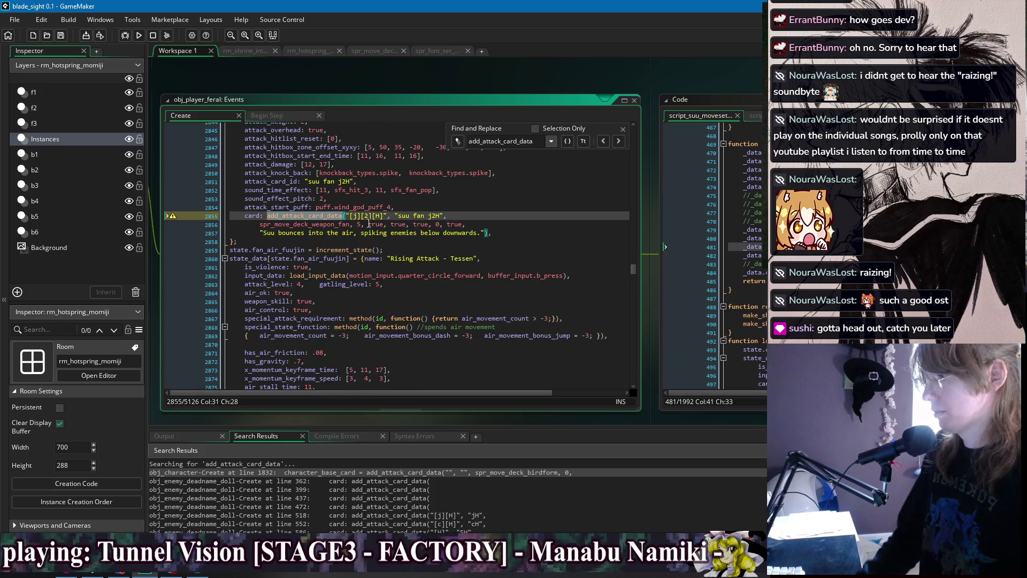
{"action": "left_click_drag", "start_coordinate": [262, 234], "coordinate": [364, 225]}
{"action": "key", "text": "Return"}
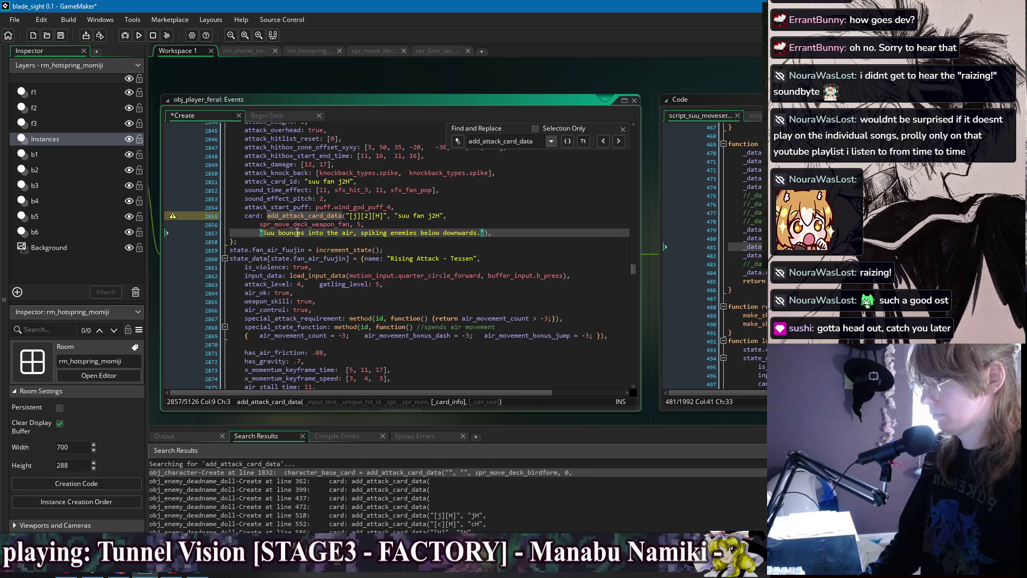
{"action": "key", "text": "Up"}
{"action": "key", "text": "BackSpace"}
{"action": "key", "text": "BackSpace"}
{"action": "key", "text": "BackSpace"}
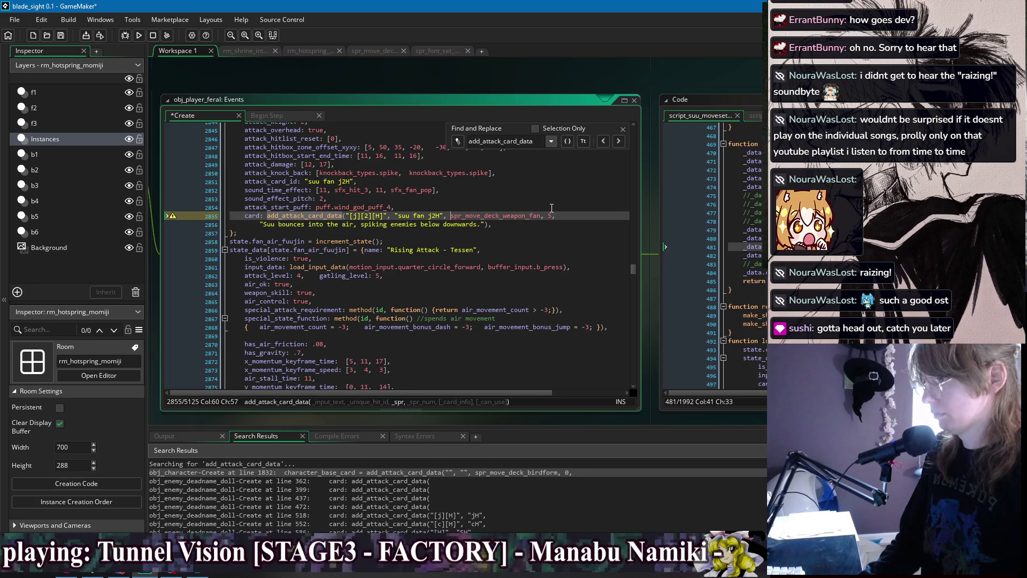
{"action": "left_click", "coordinate": [558, 224]}
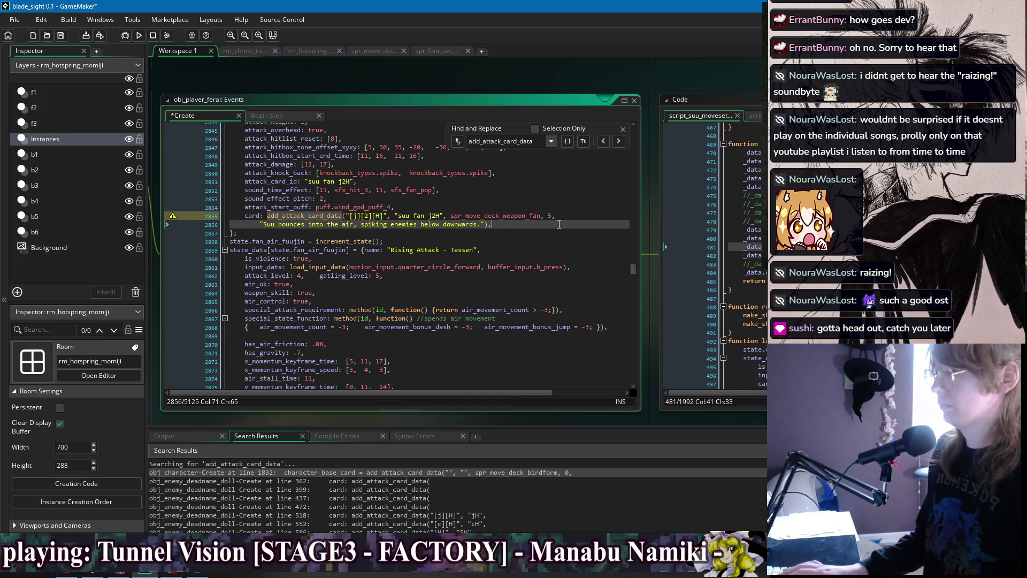
{"action": "key", "text": "ctrl+s"}
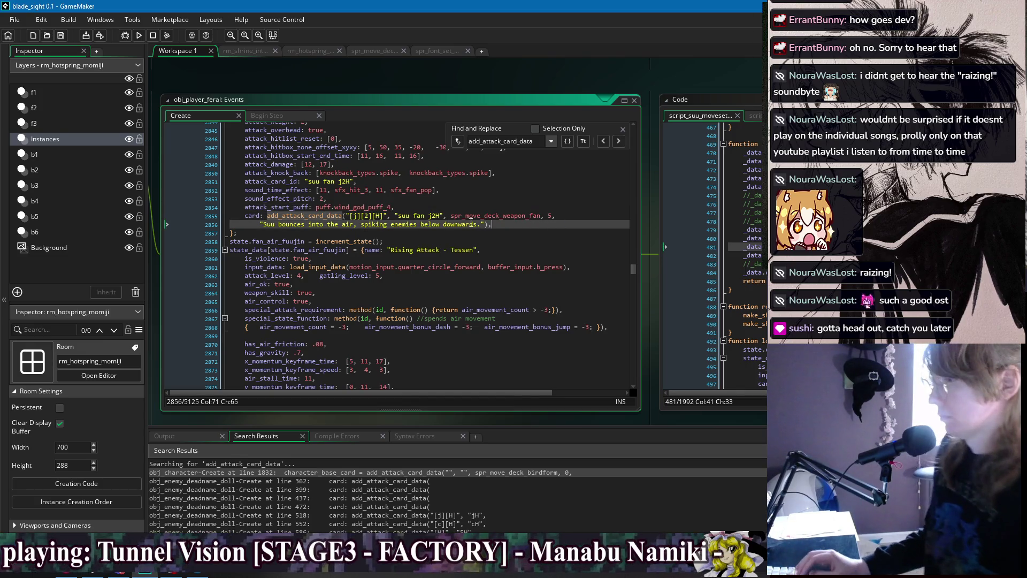
Delete the 'Suu bounces' description string from the j2H call and save
{"action": "left_click_drag", "start_coordinate": [482, 225], "coordinate": [260, 225]}
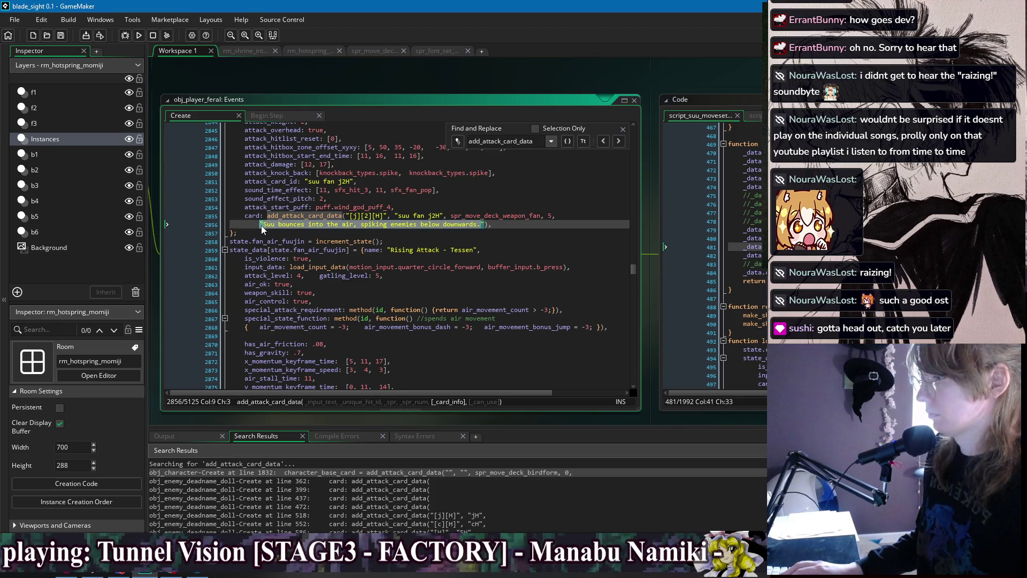
{"action": "key", "text": "BackSpace"}
{"action": "key", "text": "BackSpace"}
{"action": "key", "text": "BackSpace"}
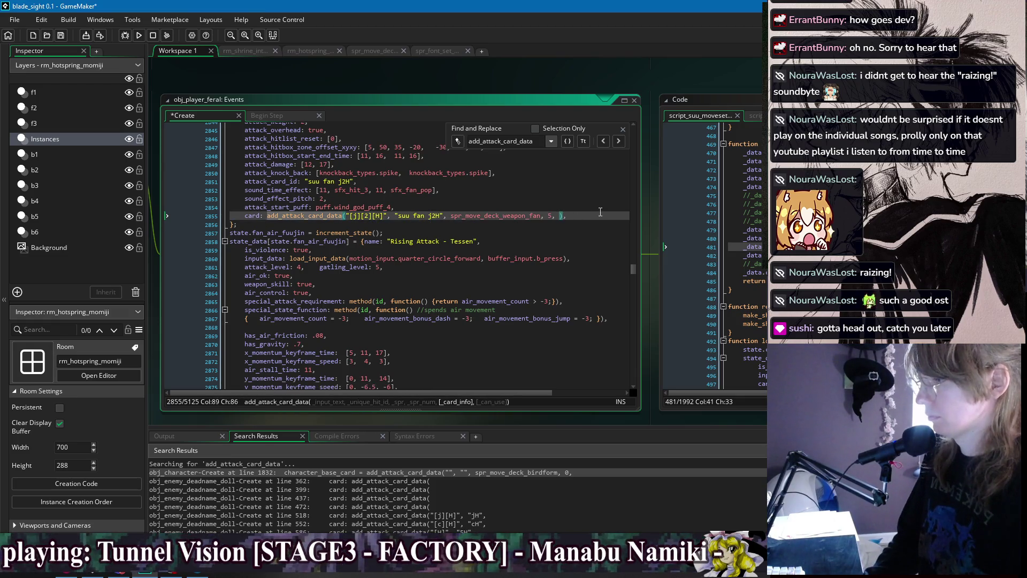
{"action": "key", "text": "ctrl+s"}
{"action": "left_click", "coordinate": [603, 141]}
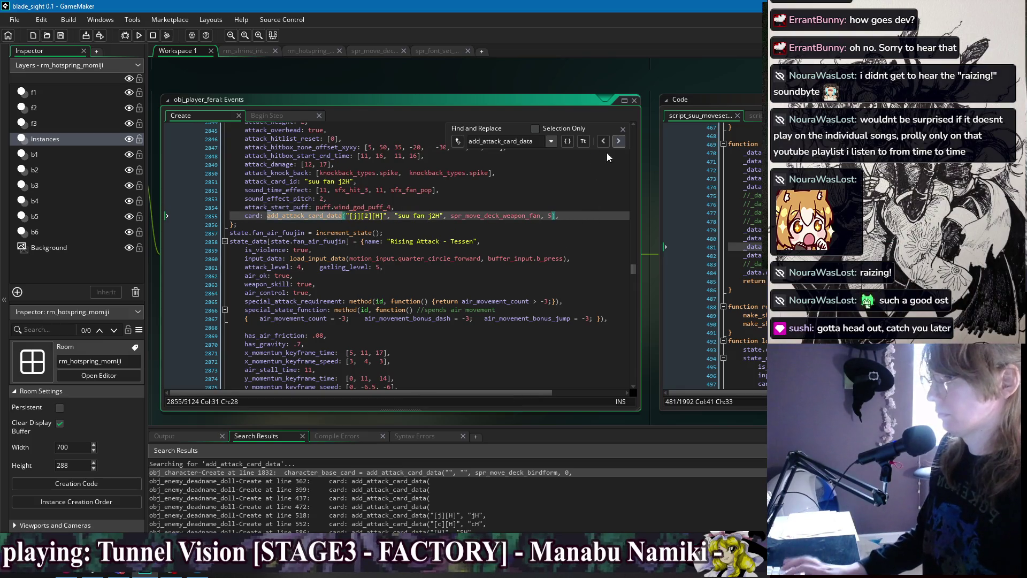
{"action": "left_click", "coordinate": [618, 141]}
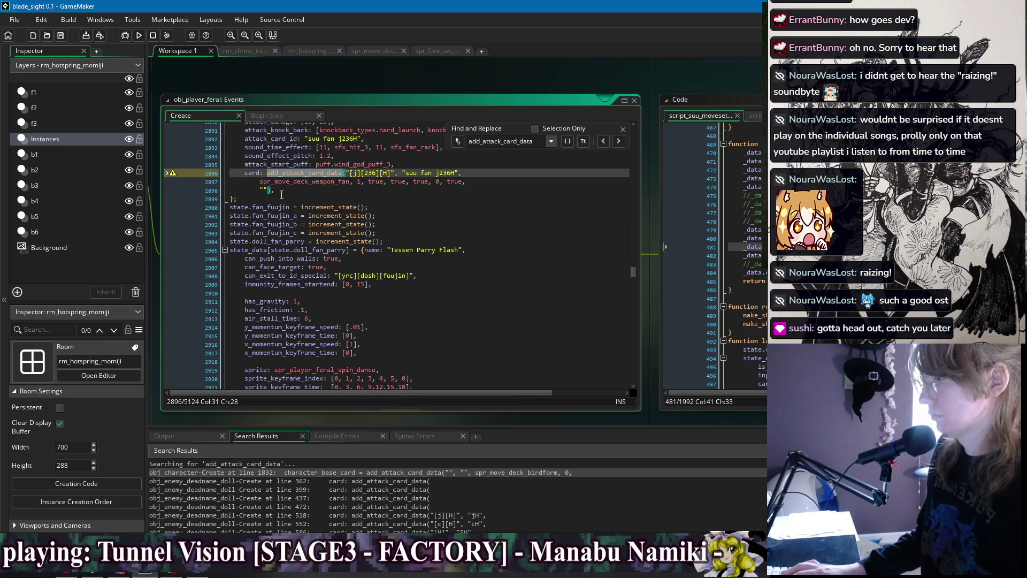
Strip the j236H call's extra flags and empty string, joining the sprite argument onto its line
{"action": "scroll", "coordinate": [333, 223], "scroll_direction": "up", "scroll_amount": 1}
{"action": "scroll", "coordinate": [333, 223], "scroll_direction": "up", "scroll_amount": 1}
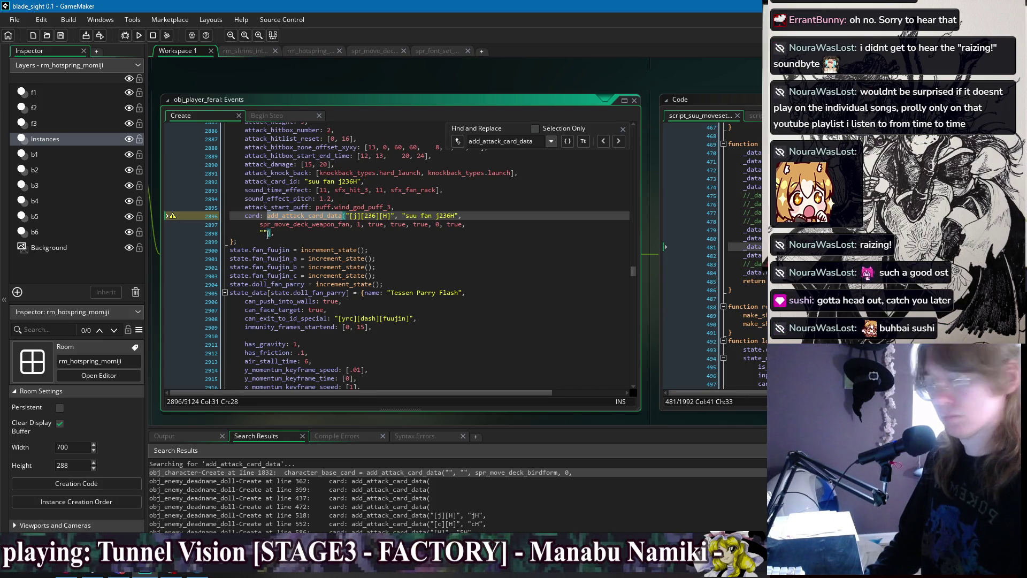
{"action": "left_click", "coordinate": [274, 233]}
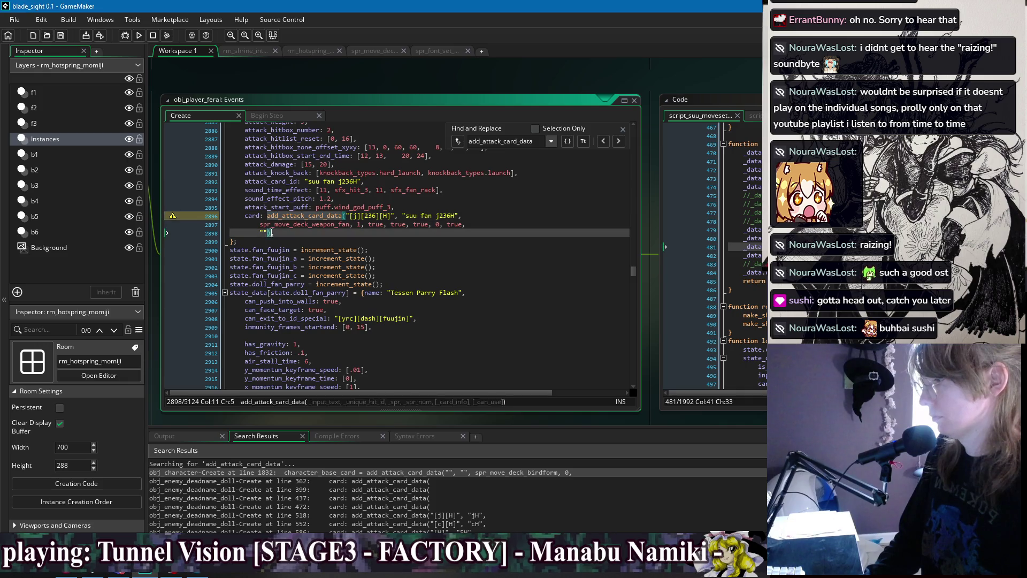
{"action": "left_click", "coordinate": [363, 227], "text": "shift"}
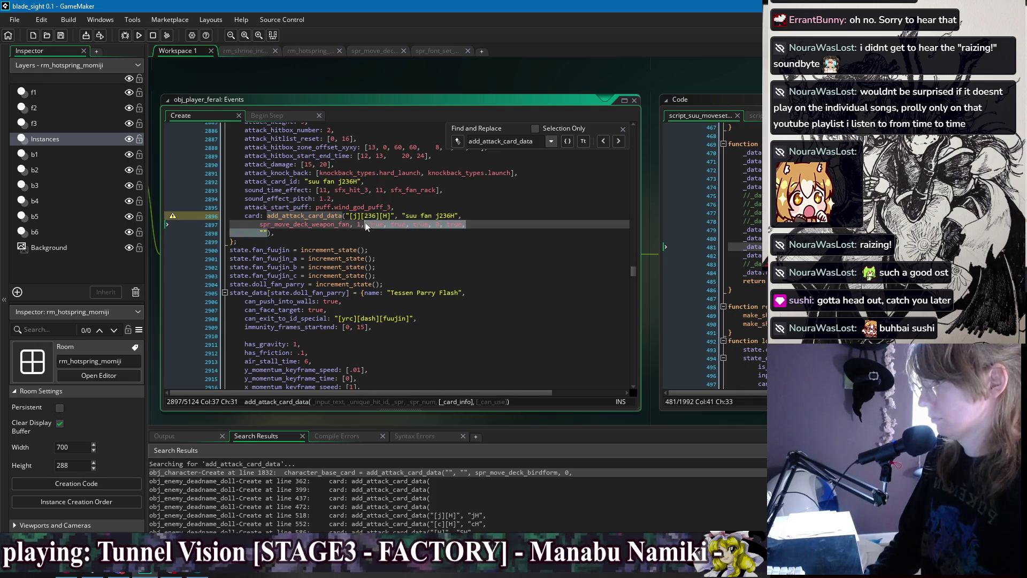
{"action": "key", "text": "BackSpace"}
{"action": "left_click", "coordinate": [260, 226]}
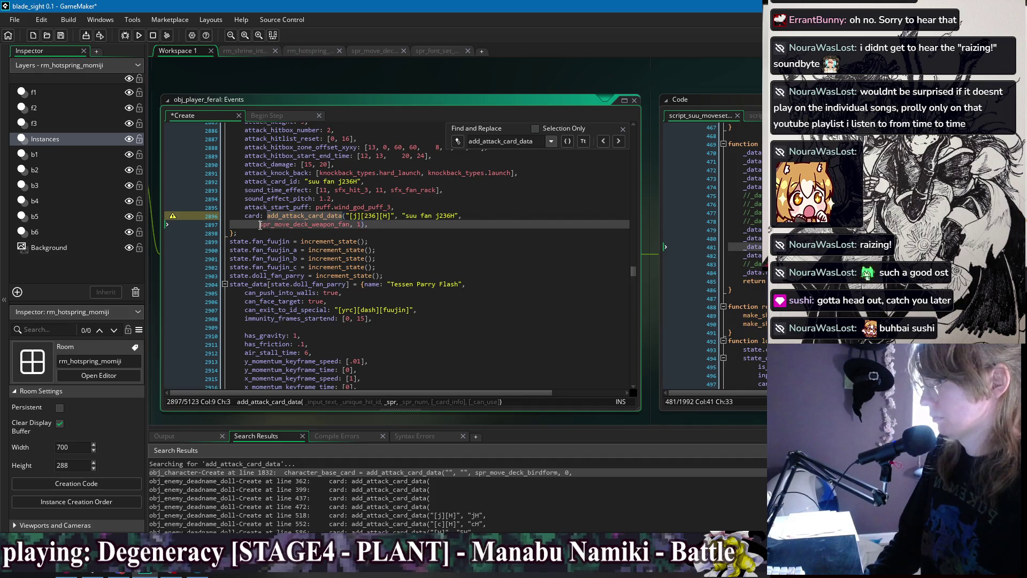
{"action": "key", "text": "BackSpace"}
{"action": "key", "text": "BackSpace"}
{"action": "key", "text": "BackSpace"}
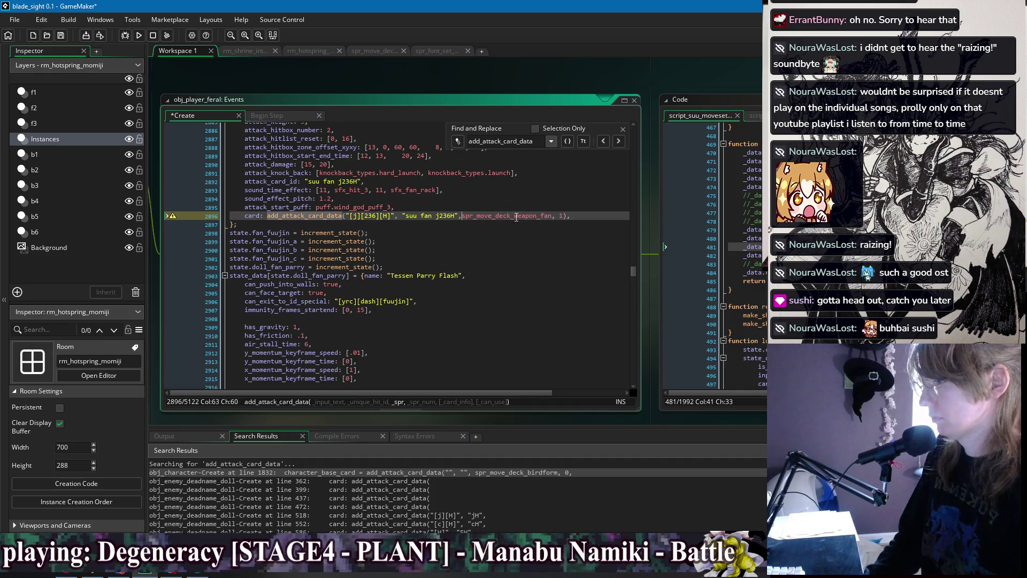
Add a description line 'Twirl up into the air… remaining air actions. Can attack afterwards.' and save
{"action": "left_click", "coordinate": [568, 216]}
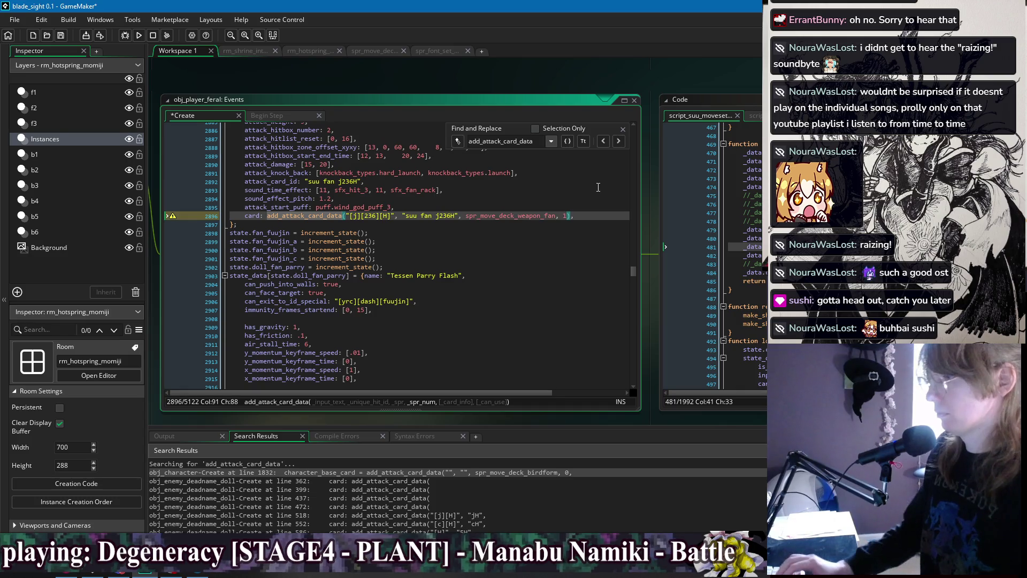
{"action": "type", "text": ","}
{"action": "key", "text": "Return"}
{"action": "type", "text": "\"\"),"}
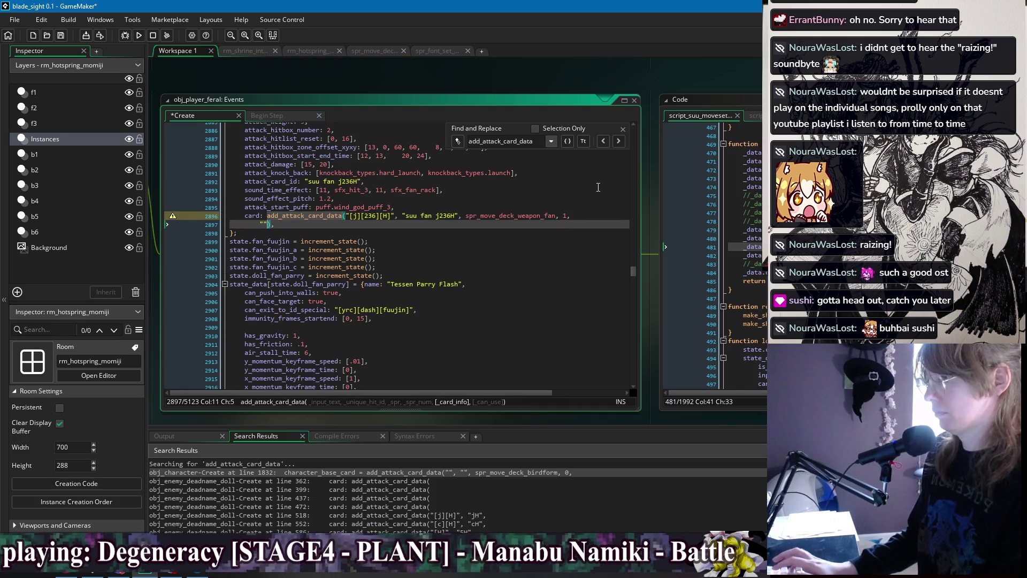
{"action": "key", "text": "Left"}
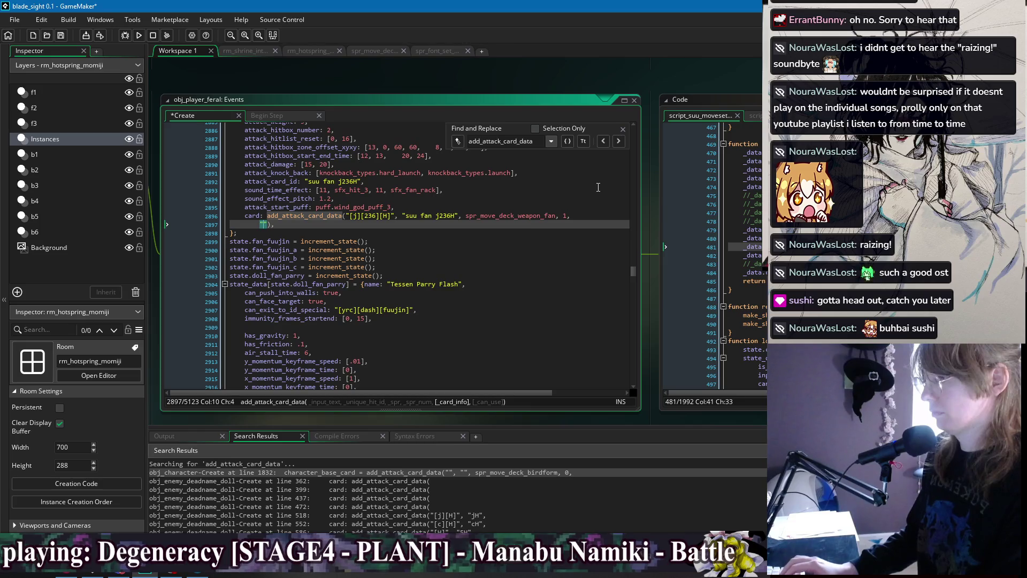
{"action": "type", "text": "rl up "}
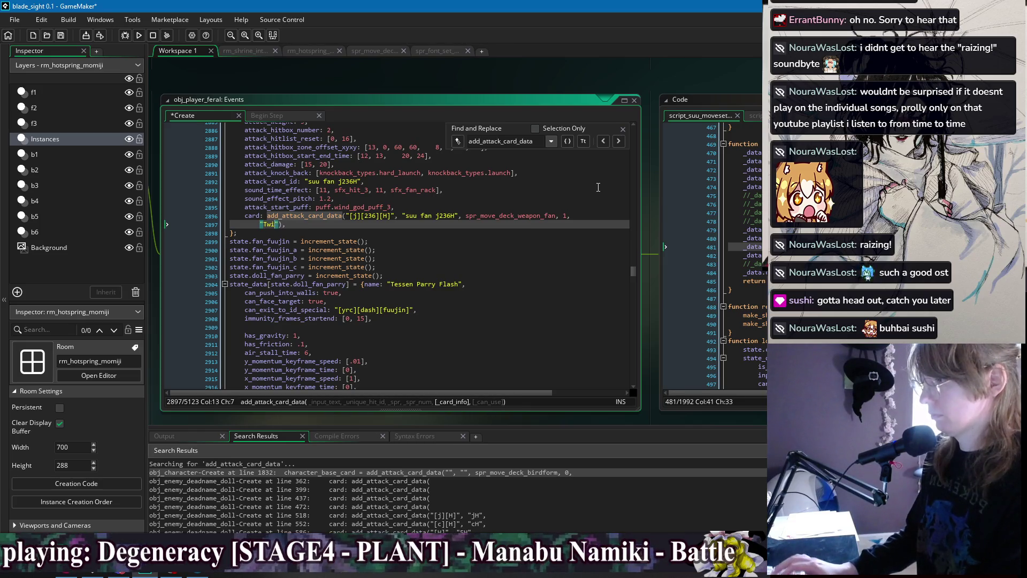
{"action": "type", "text": "into the ai"}
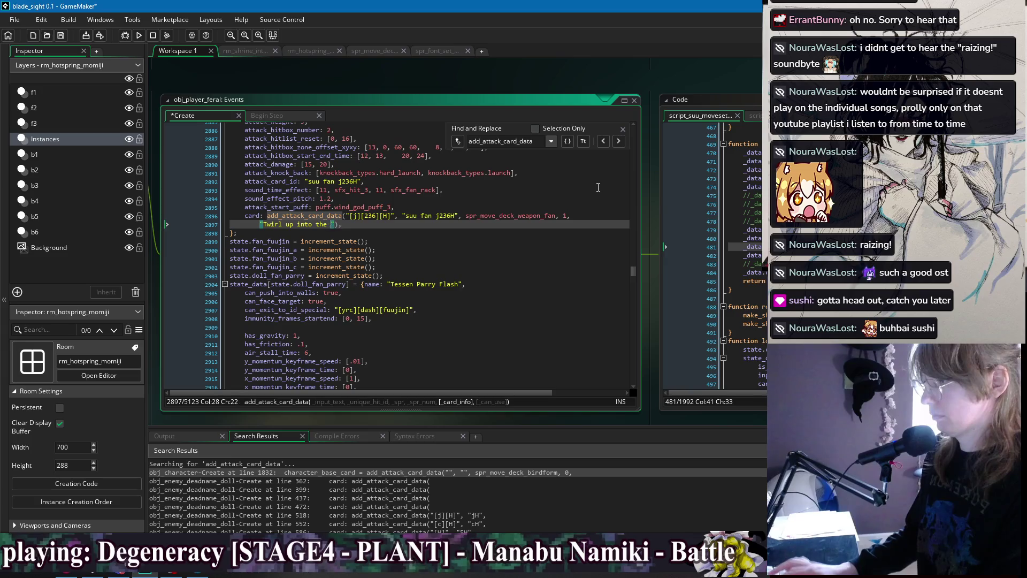
{"action": "type", "text": "r, res"}
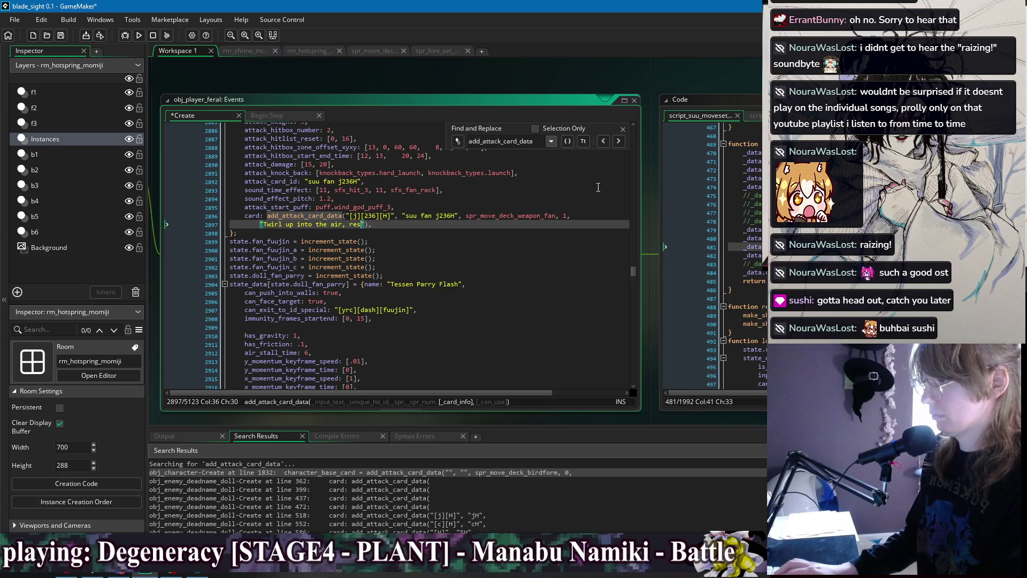
{"action": "key", "text": "BackSpace"}
{"action": "key", "text": "BackSpace"}
{"action": "key", "text": "BackSpace"}
{"action": "type", "text": "u"}
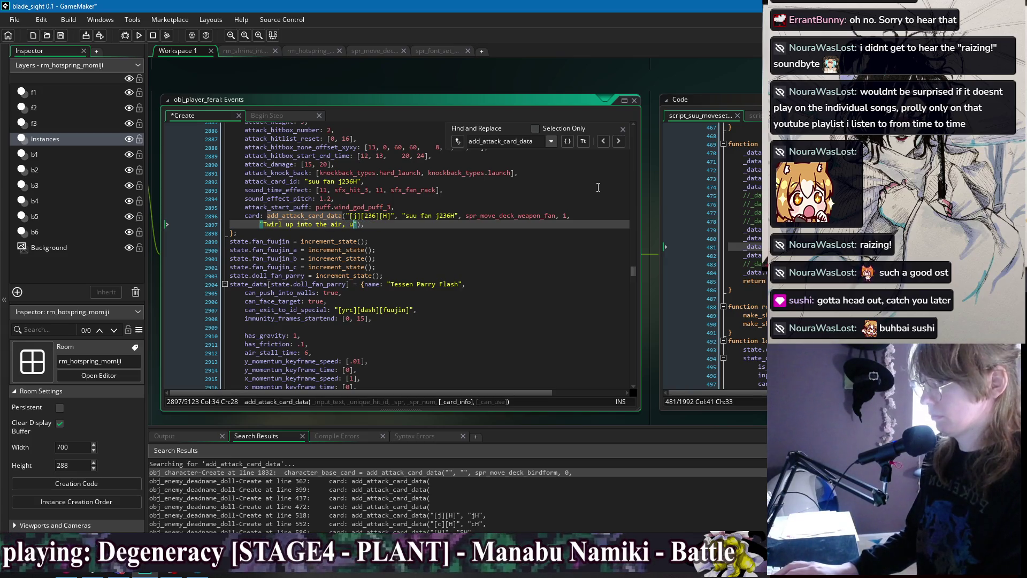
{"action": "type", "text": "sing "}
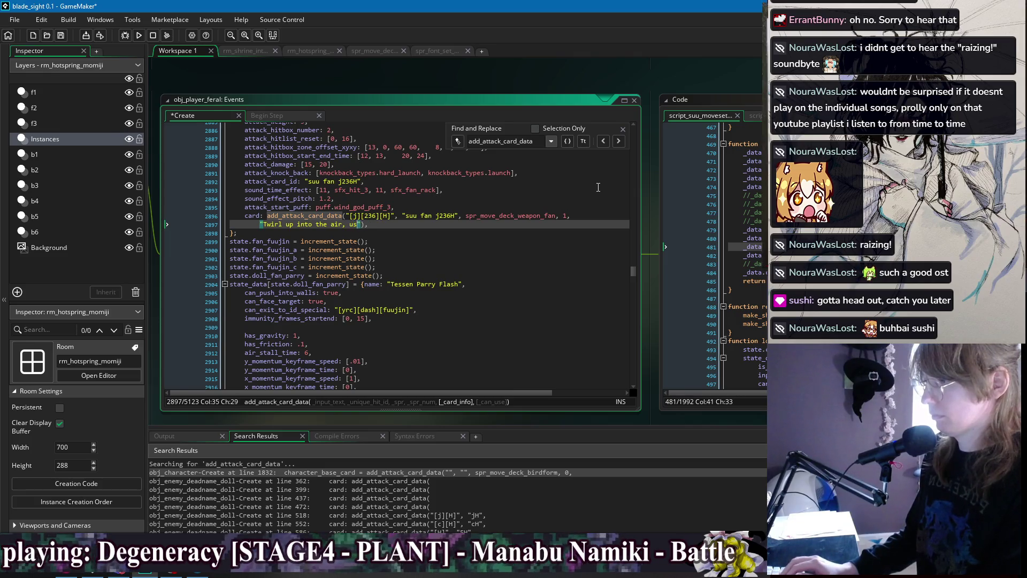
{"action": "type", "text": "up an "}
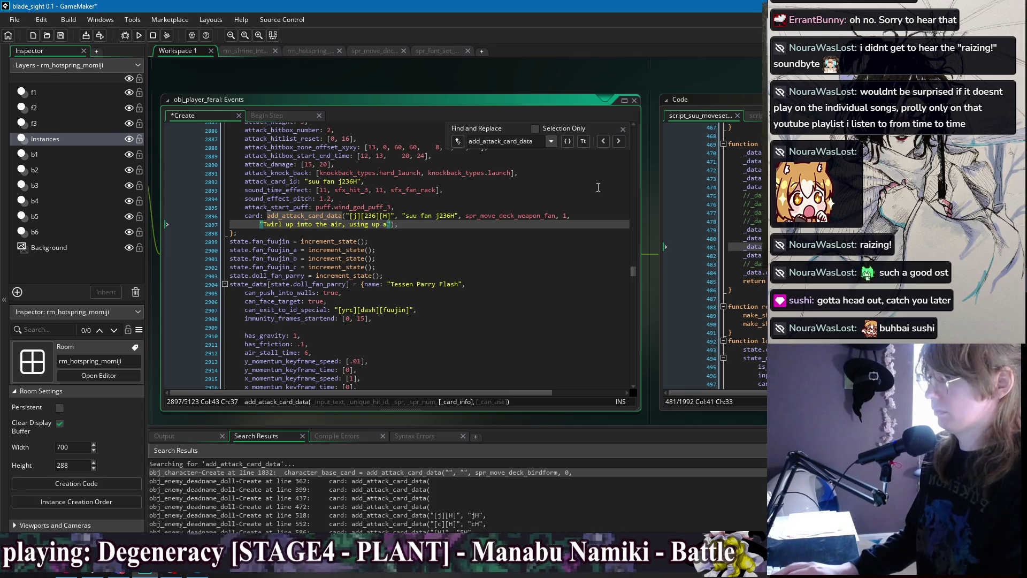
{"action": "type", "text": "remai"}
{"action": "type", "text": "ning air act"}
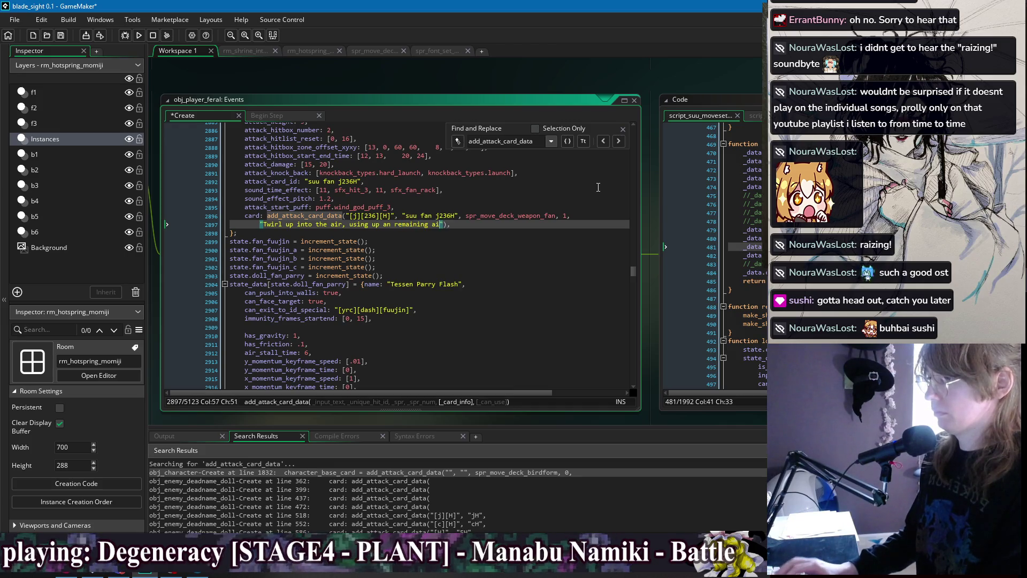
{"action": "type", "text": "ions. Can atta"}
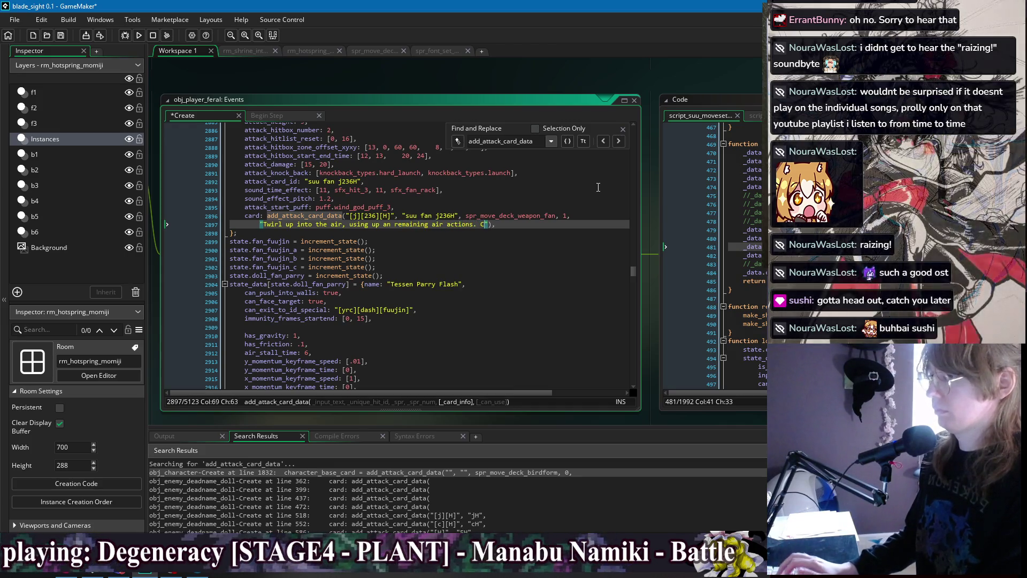
{"action": "type", "text": "ck afterwards."}
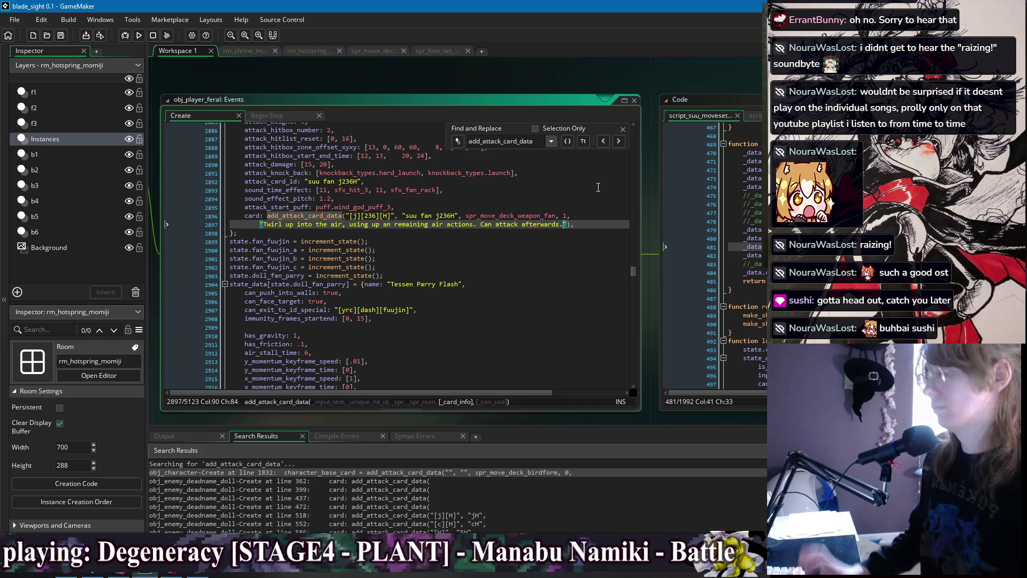
{"action": "key", "text": "ctrl+s"}
{"action": "left_click", "coordinate": [588, 216]}
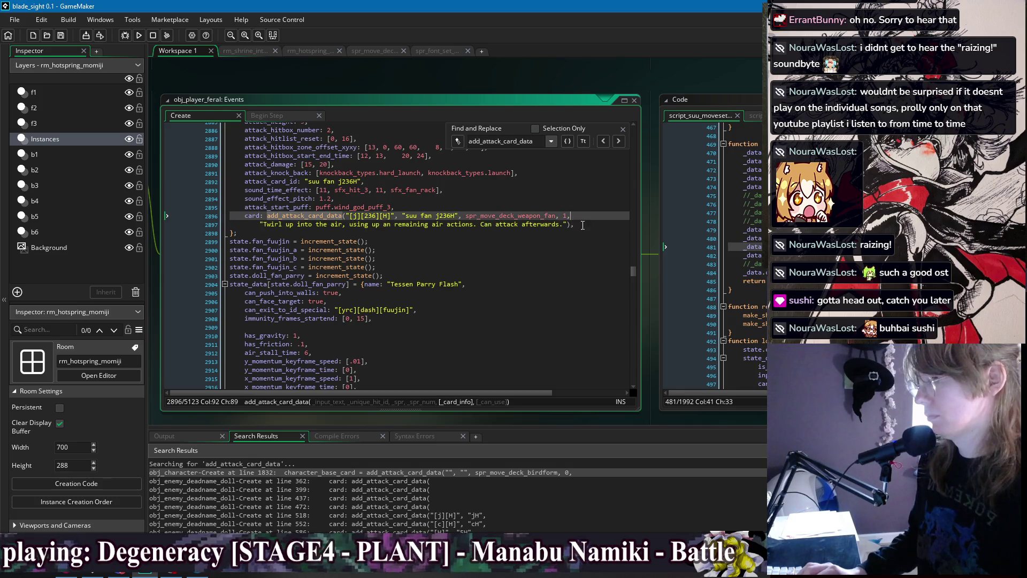
{"action": "left_click", "coordinate": [583, 225]}
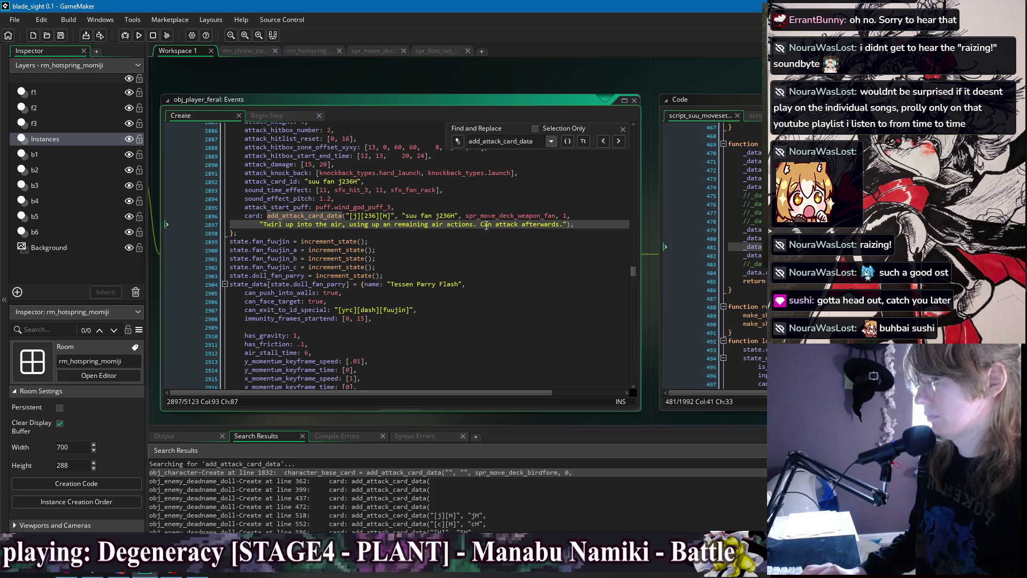
Delete the 'Followups...' sentence and trailing period from the suu fan 236H description
{"action": "left_click", "coordinate": [622, 140]}
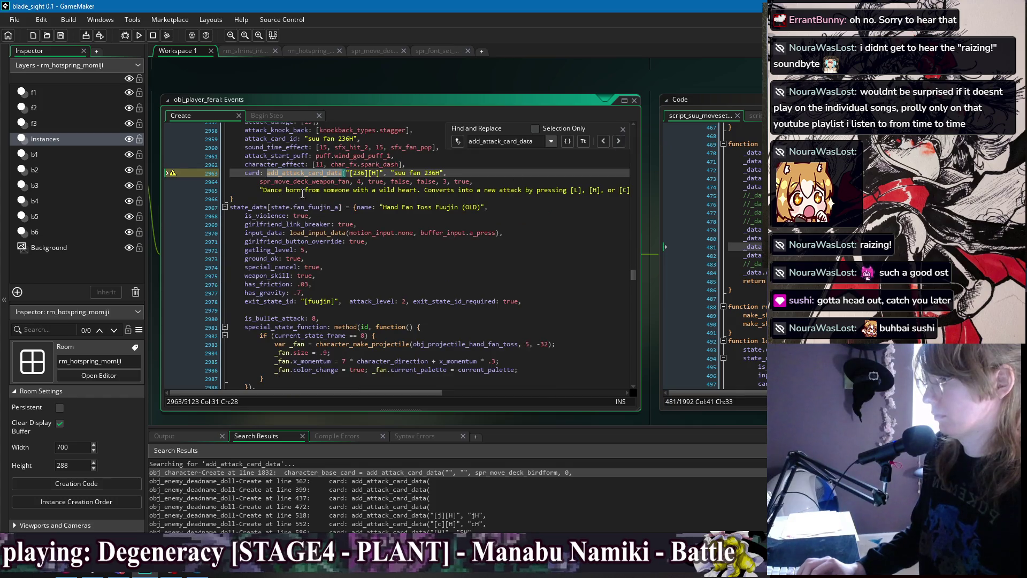
{"action": "scroll", "coordinate": [284, 240], "scroll_direction": "up", "scroll_amount": 2}
{"action": "left_click", "coordinate": [264, 235]}
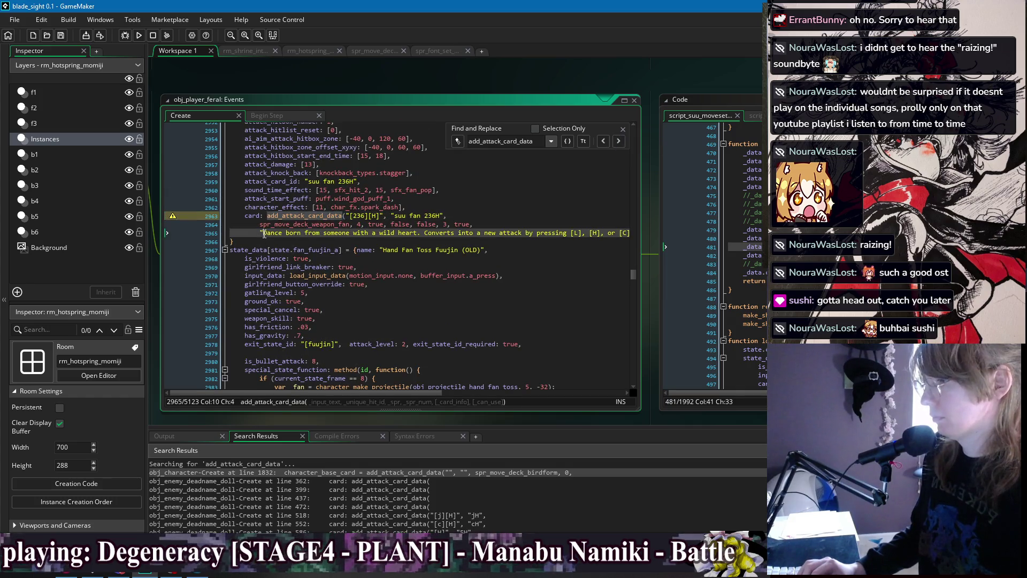
{"action": "left_click_drag", "start_coordinate": [517, 233], "coordinate": [669, 232]}
{"action": "left_click", "coordinate": [598, 234]}
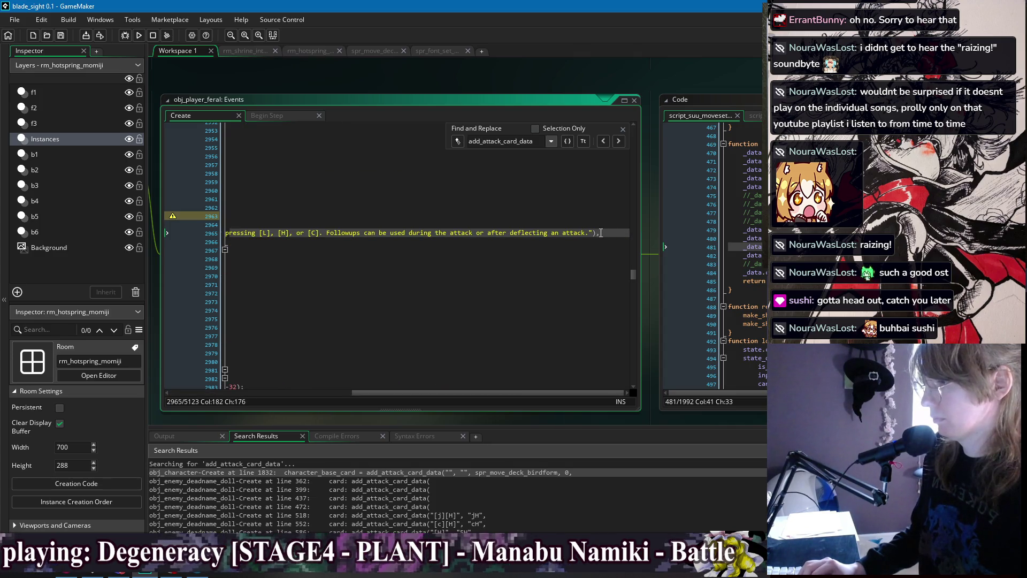
{"action": "left_click_drag", "start_coordinate": [589, 233], "coordinate": [324, 239]}
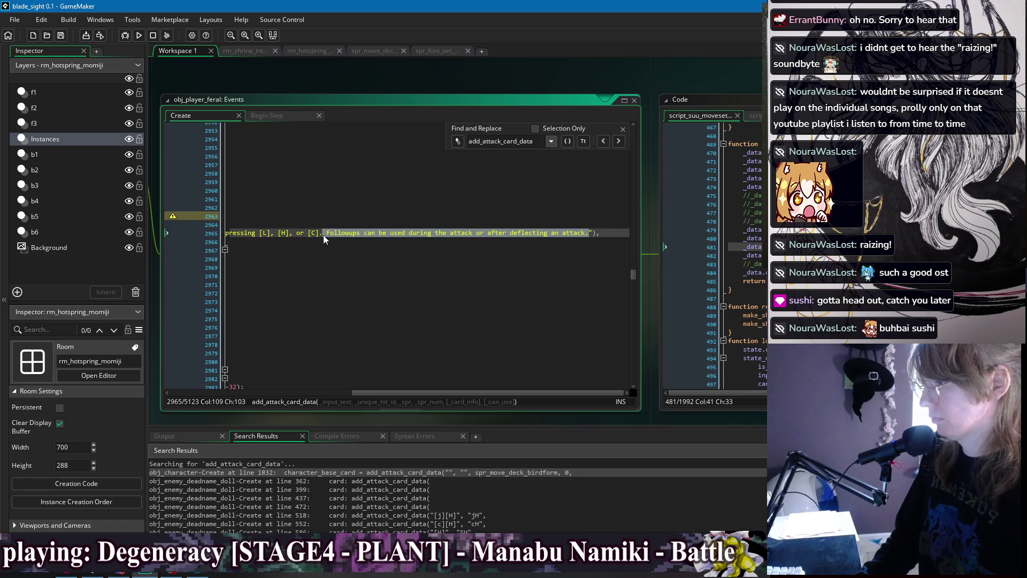
{"action": "key", "text": "BackSpace"}
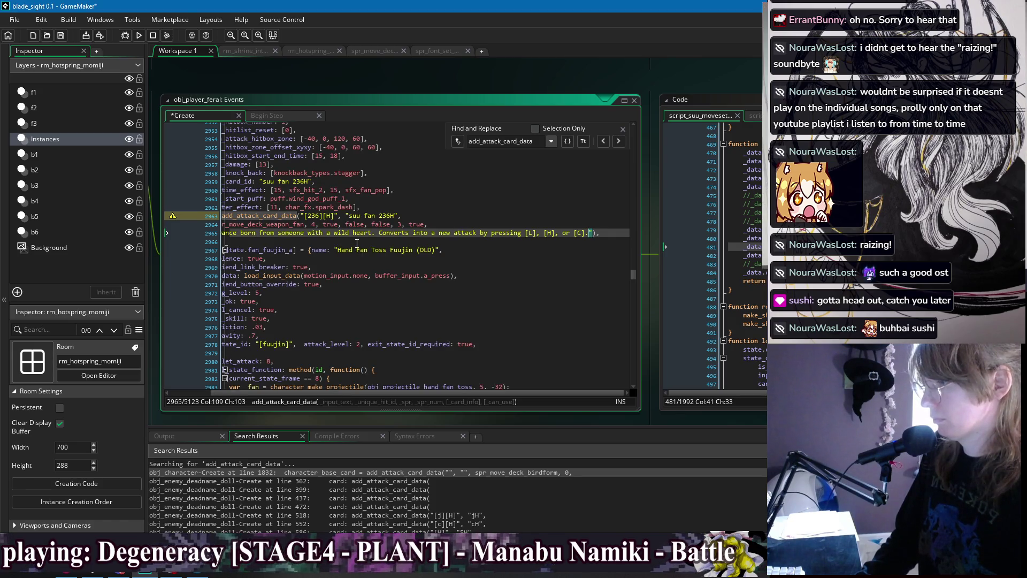
{"action": "key", "text": "BackSpace"}
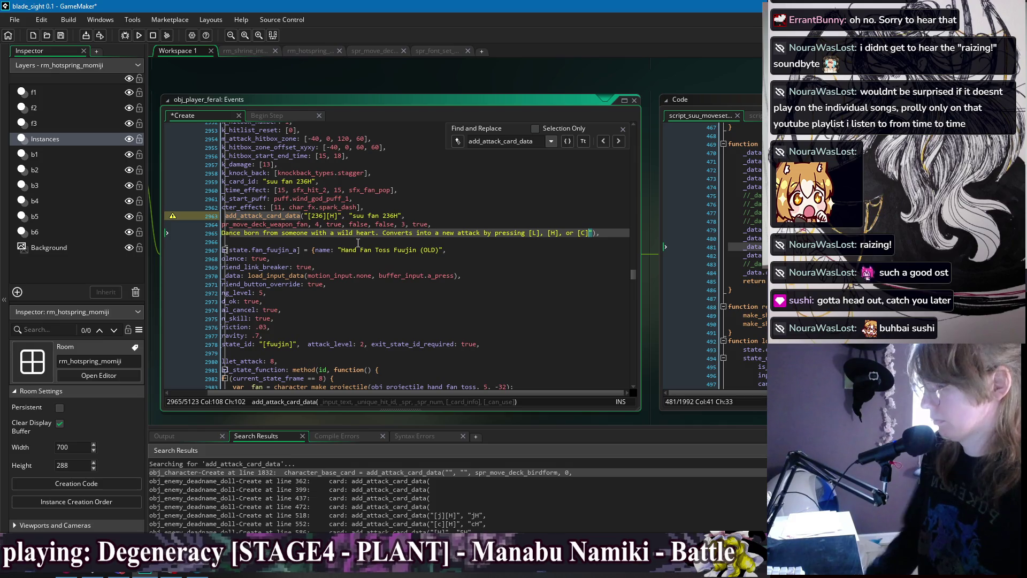
Drop the extra arguments after 4 and join 'spr_move_deck_weapon_fan, 4,' onto the card line, then save
{"action": "key", "text": "Down"}
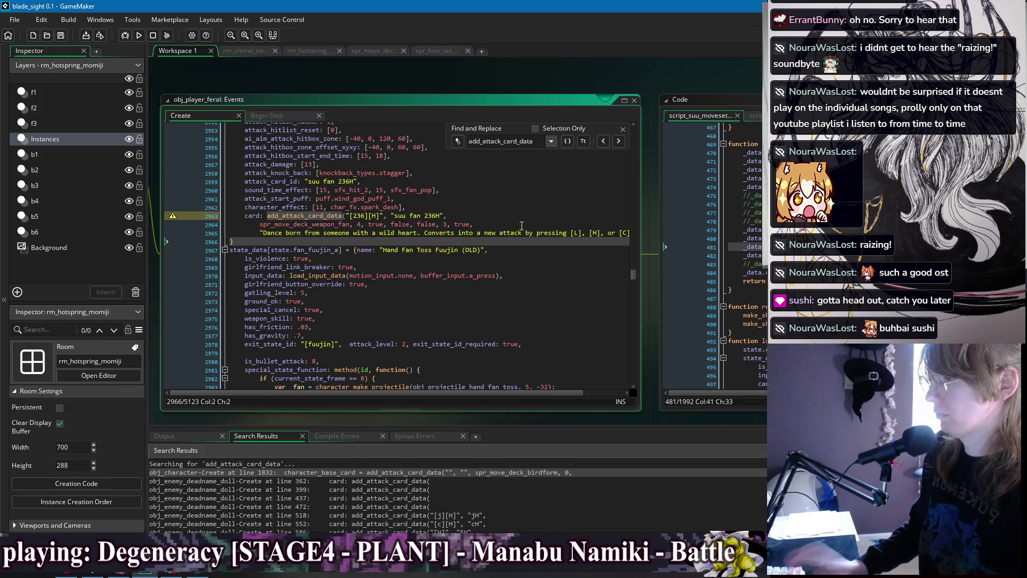
{"action": "left_click", "coordinate": [521, 225]}
{"action": "left_click", "coordinate": [473, 215]}
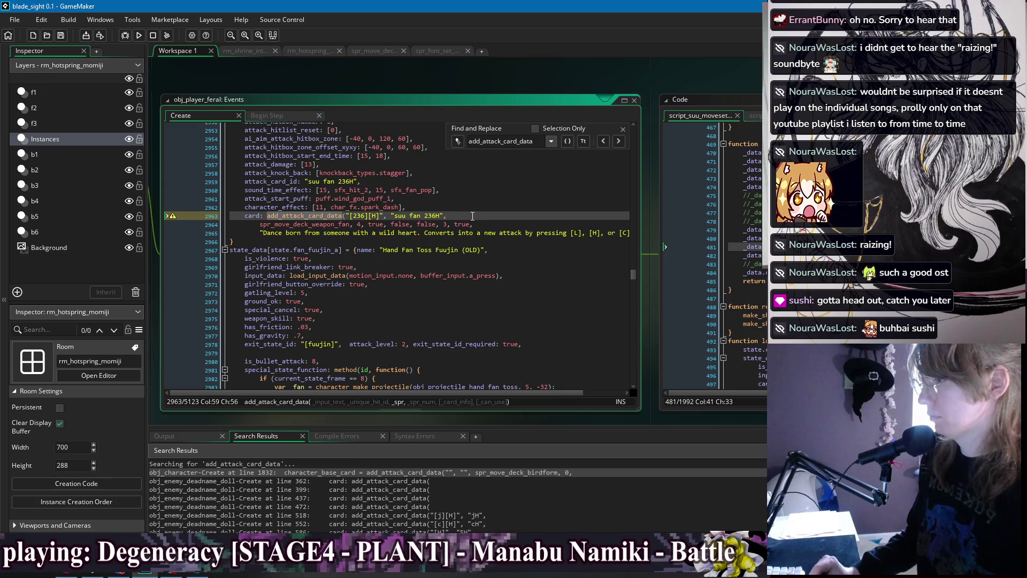
{"action": "left_click_drag", "start_coordinate": [472, 224], "coordinate": [363, 225]}
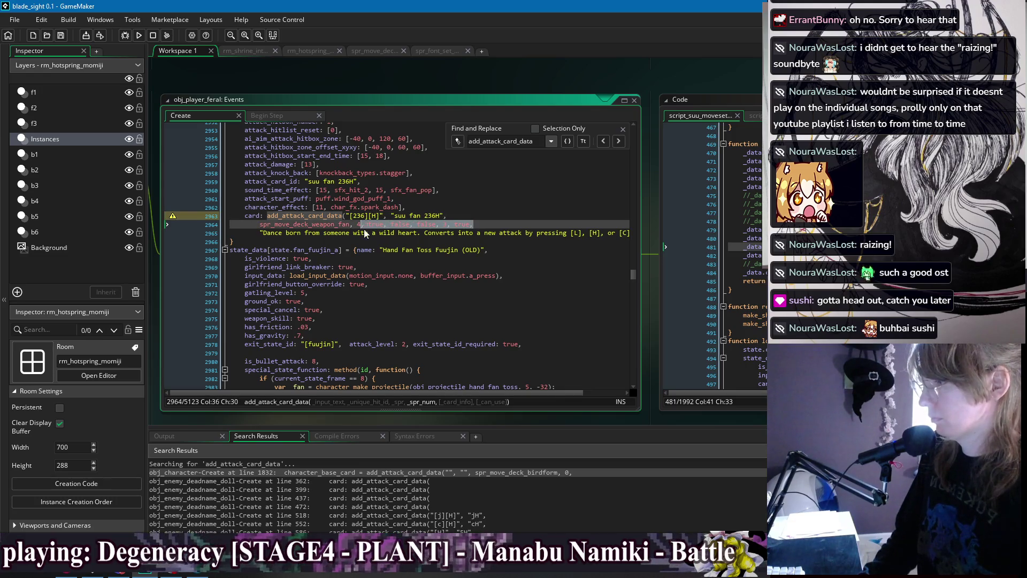
{"action": "type", "text": ", 4,"}
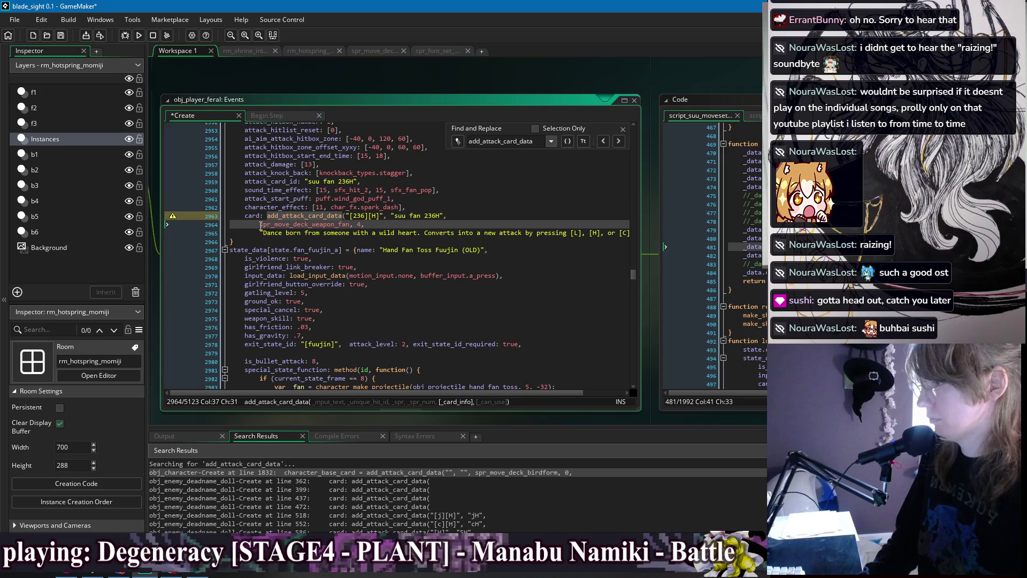
{"action": "left_click", "coordinate": [261, 225]}
{"action": "key", "text": "BackSpace"}
{"action": "key", "text": "BackSpace"}
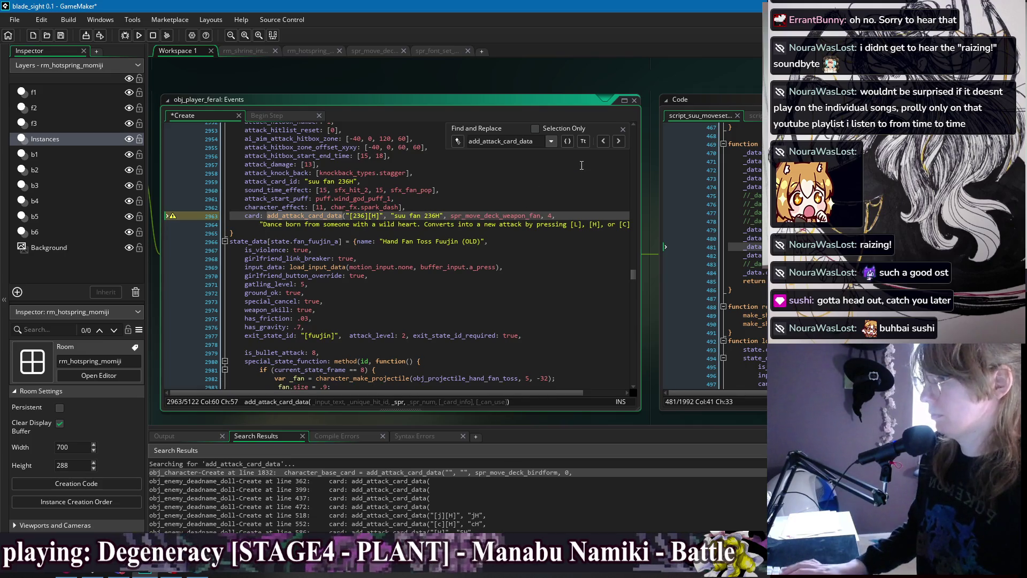
{"action": "key", "text": "ctrl+s"}
{"action": "left_click", "coordinate": [618, 140]}
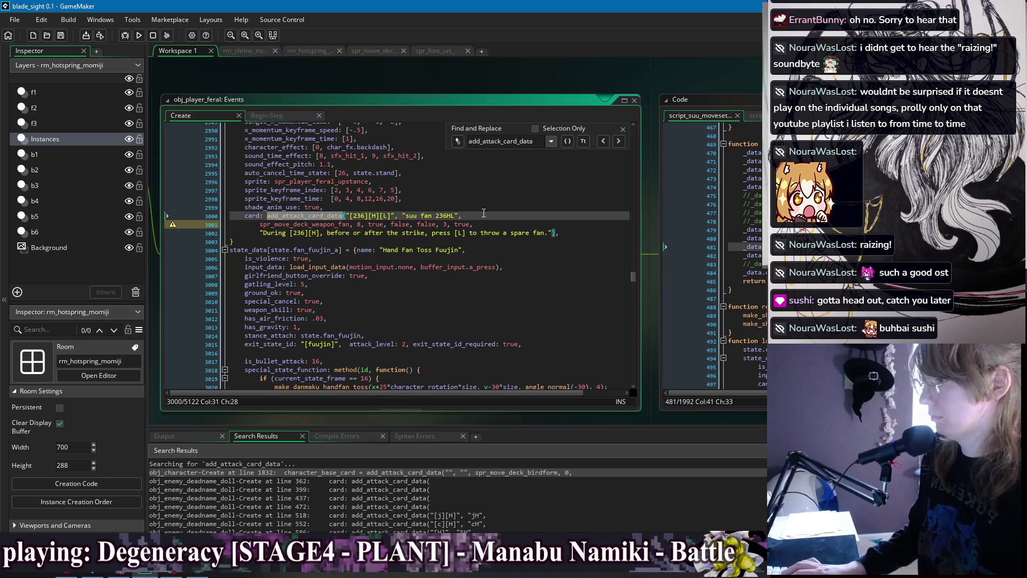
Drop the suu fan 236HL call's extra true/false arguments and join its sprite line
{"action": "left_click", "coordinate": [483, 213]}
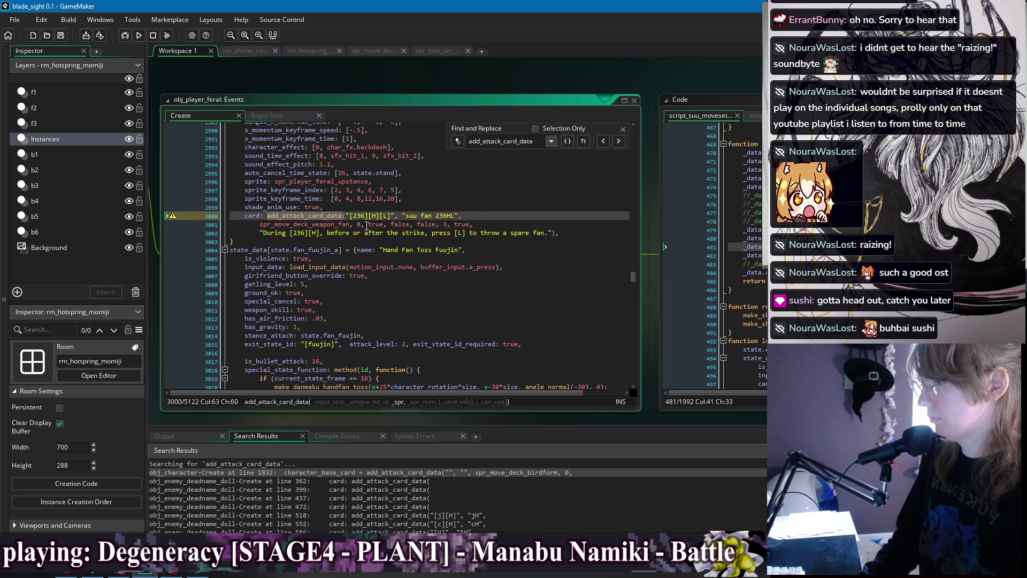
{"action": "left_click_drag", "start_coordinate": [367, 225], "coordinate": [473, 225]}
{"action": "key", "text": "BackSpace"}
{"action": "left_click", "coordinate": [260, 224]}
{"action": "key", "text": "BackSpace"}
{"action": "key", "text": "BackSpace"}
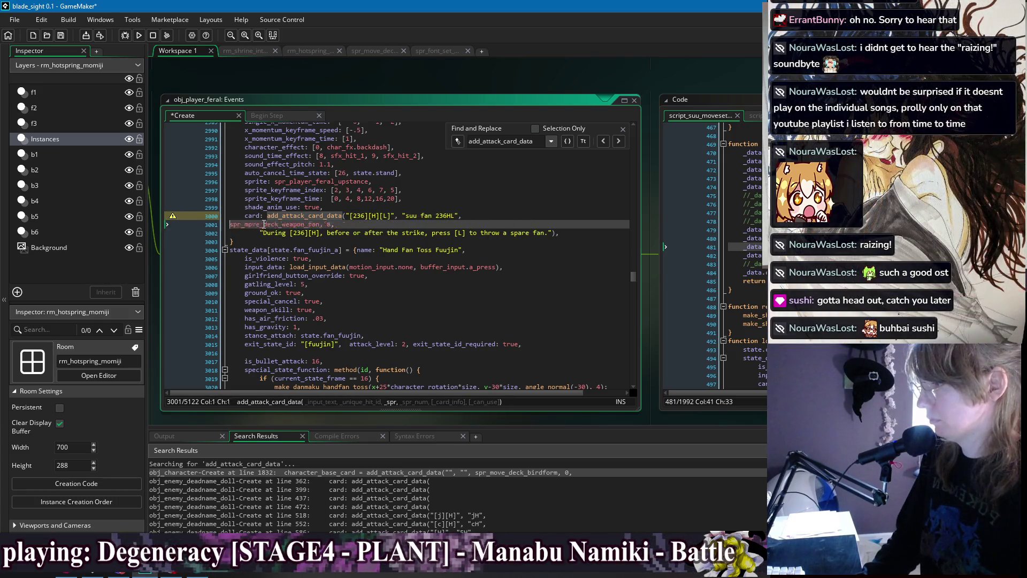
{"action": "key", "text": "BackSpace"}
{"action": "key", "text": "ctrl+s"}
Replace the 'before or after the strike' wording with 'deflection,' and adjust the spare-fans phrase
{"action": "left_click_drag", "start_coordinate": [320, 224], "coordinate": [427, 225]}
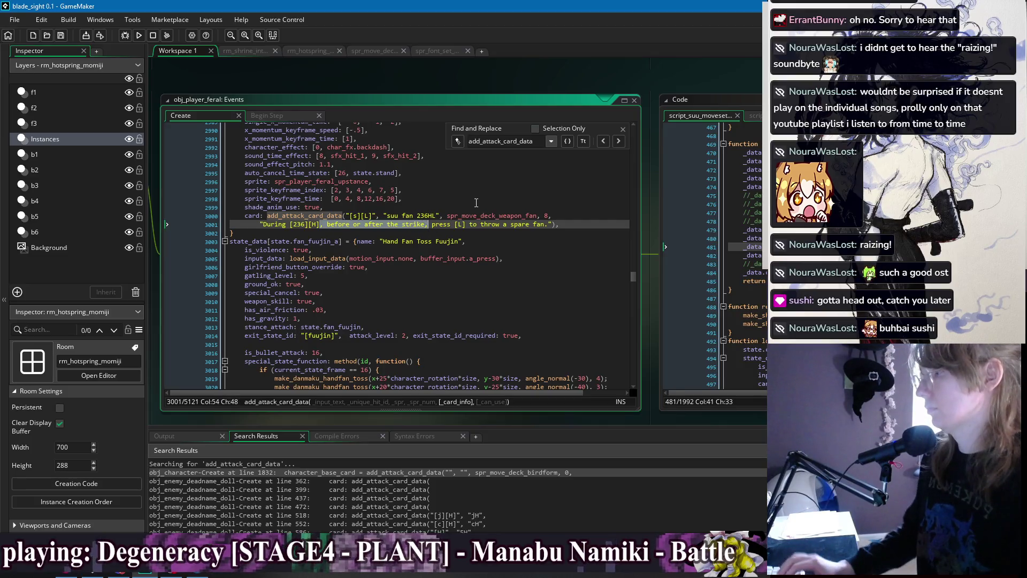
{"action": "type", "text": "or after de"}
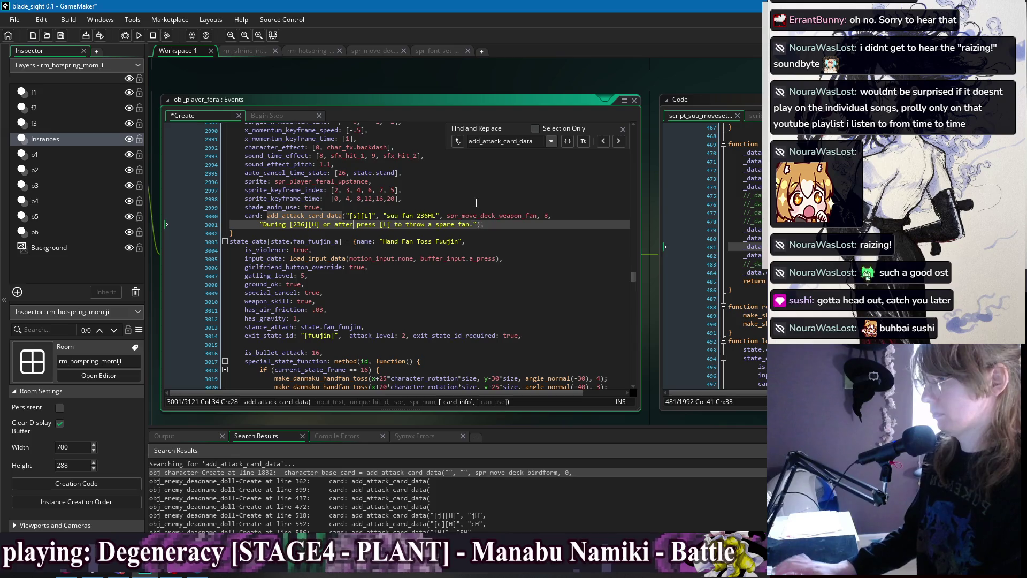
{"action": "type", "text": "flecting,"}
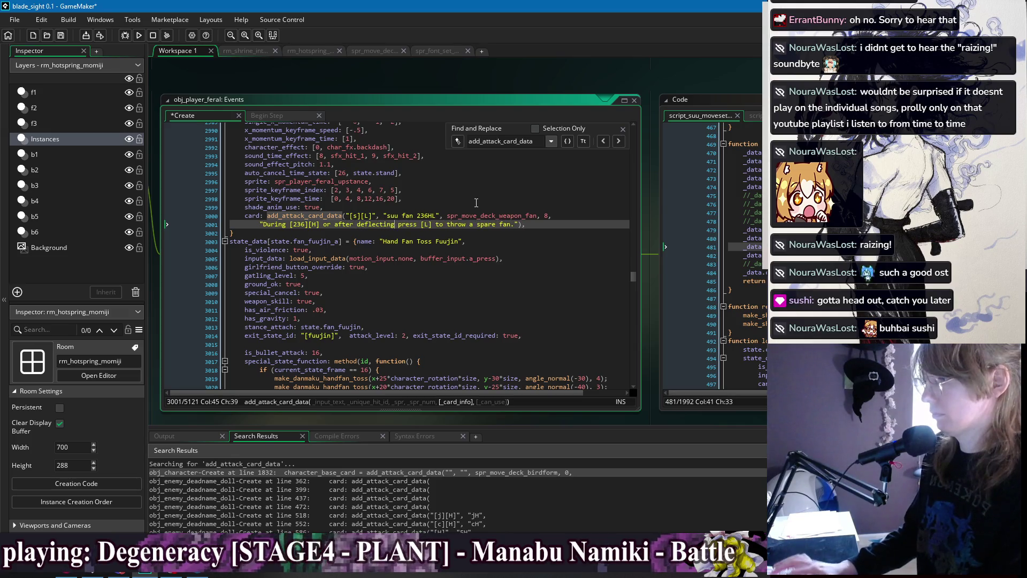
{"action": "key", "text": "ctrl+s"}
{"action": "key", "text": "BackSpace"}
{"action": "key", "text": "BackSpace"}
{"action": "key", "text": "BackSpace"}
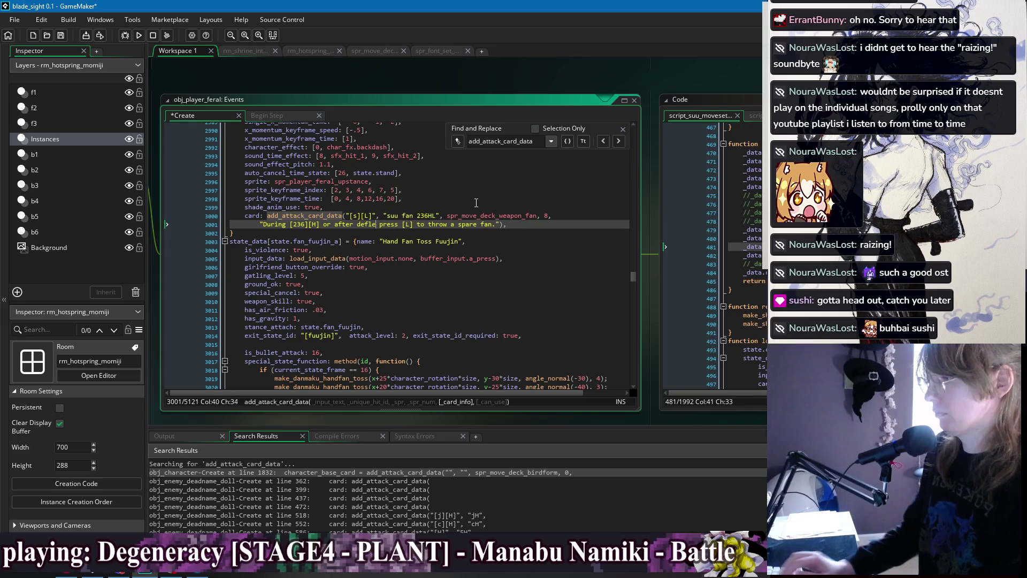
{"action": "type", "text": "a defl"}
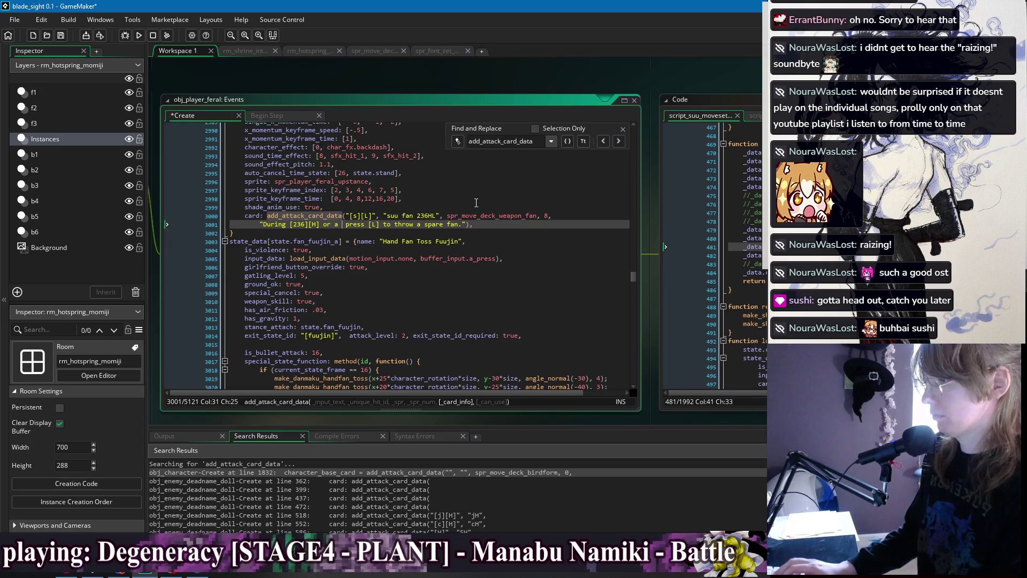
{"action": "key", "text": "BackSpace"}
{"action": "key", "text": "BackSpace"}
{"action": "key", "text": "BackSpace"}
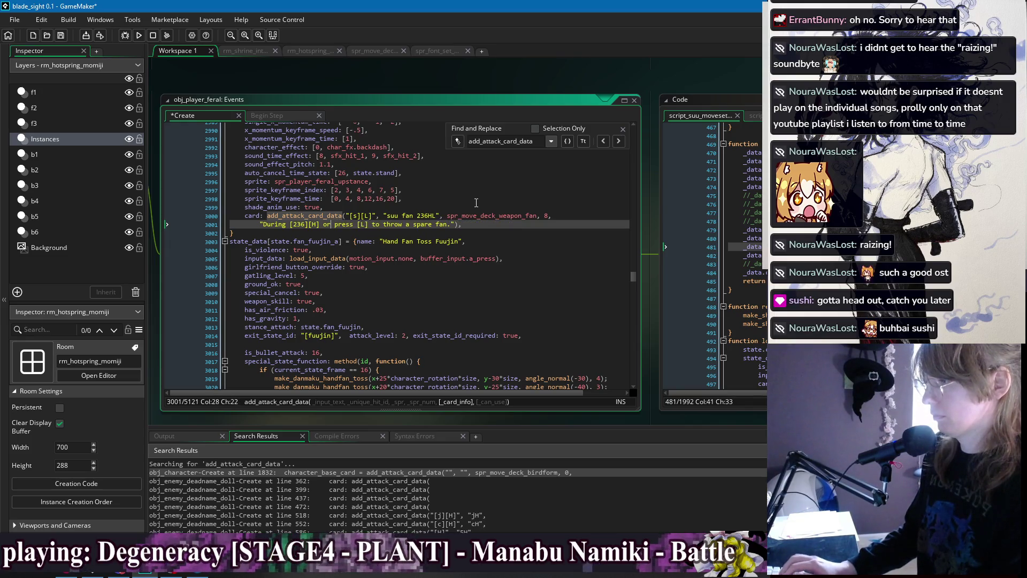
{"action": "type", "text": "deflection,"}
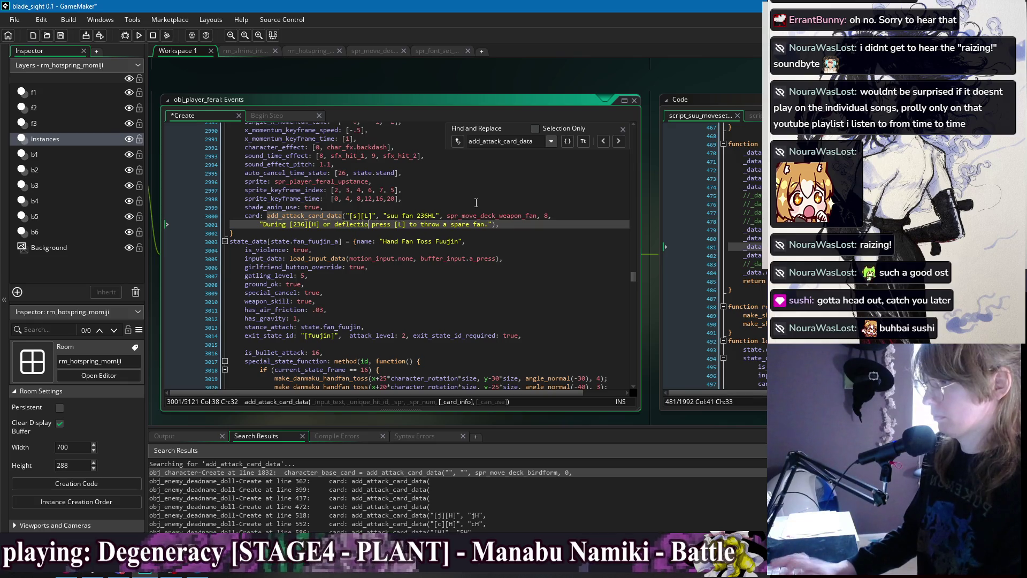
{"action": "key", "text": "ctrl+s"}
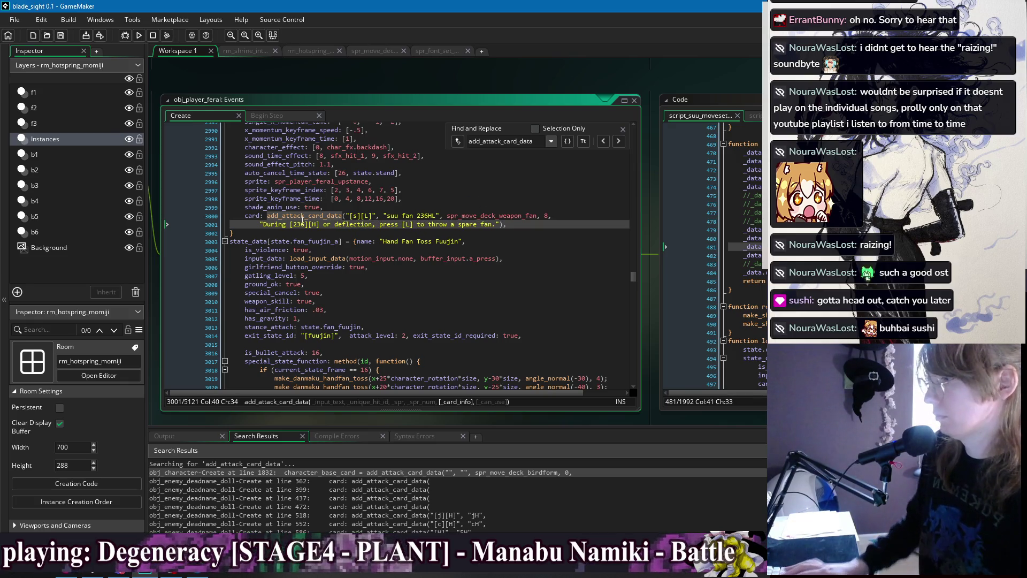
{"action": "left_click", "coordinate": [465, 225]}
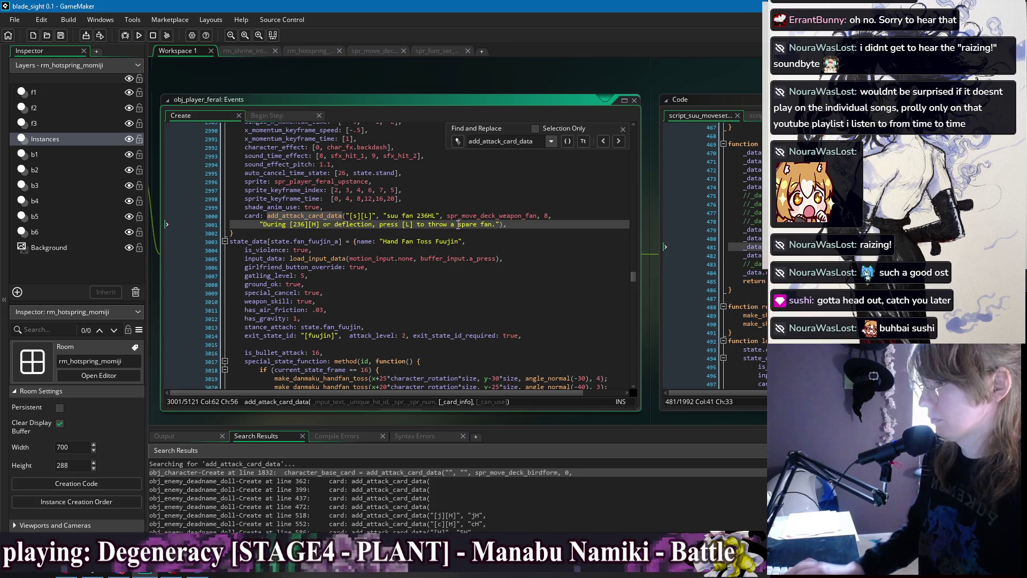
{"action": "key", "text": "BackSpace"}
{"action": "key", "text": "BackSpace"}
{"action": "type", "text": "s"}
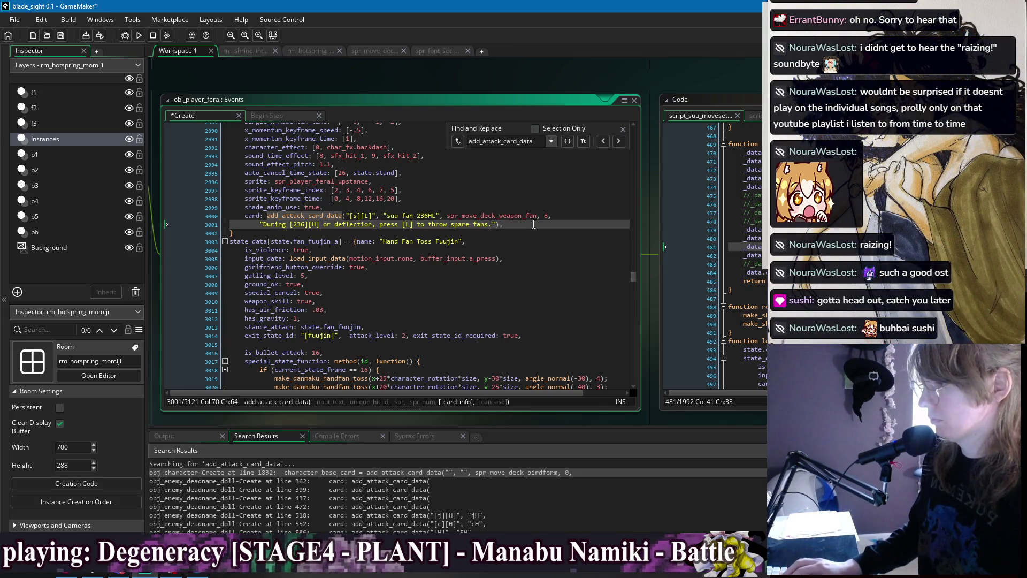
{"action": "key", "text": "ctrl+s"}
Begin the description with 'Useable during' and put a semicolon after 'deflection'
{"action": "left_click", "coordinate": [505, 234]}
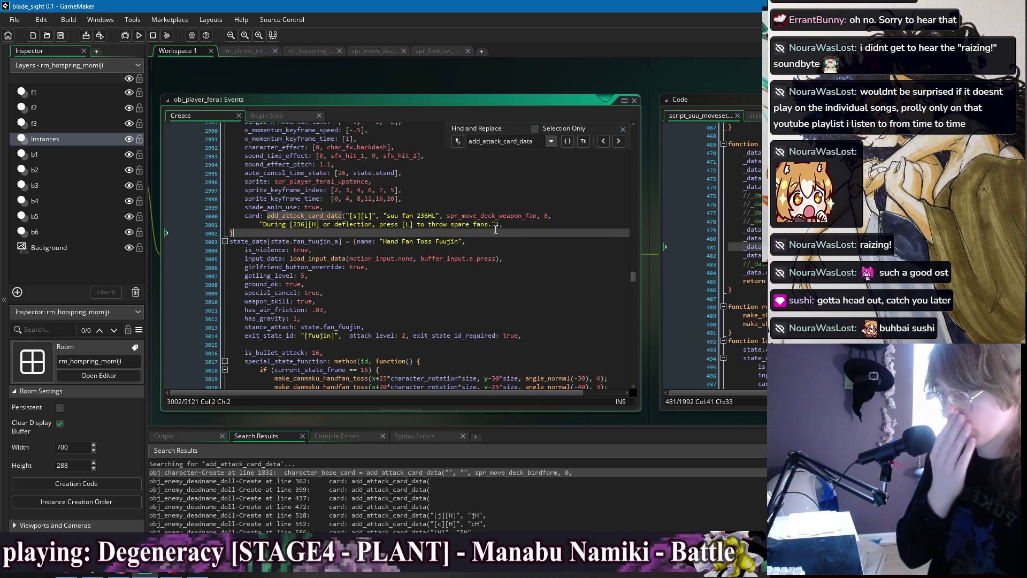
{"action": "left_click", "coordinate": [264, 224]}
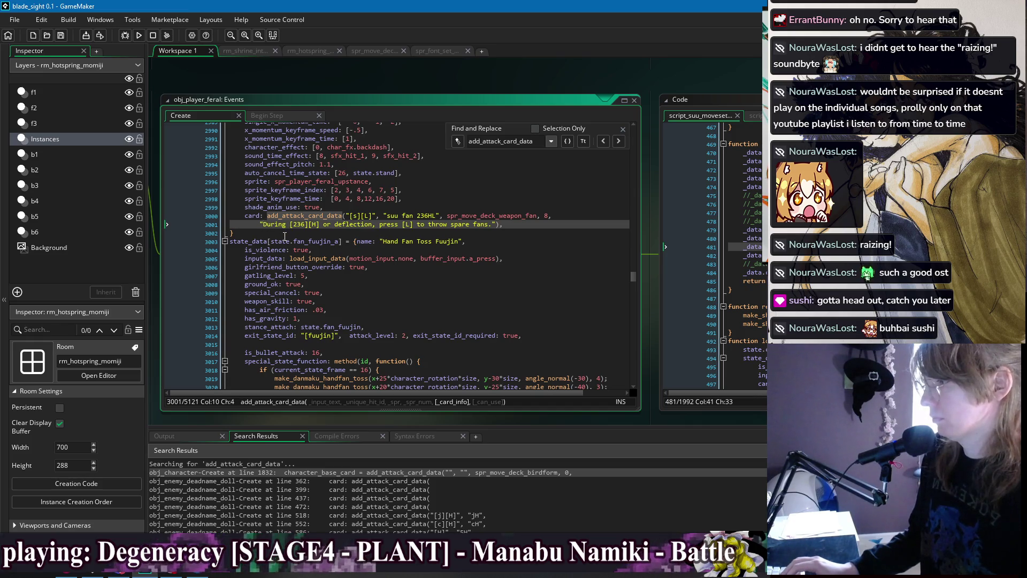
{"action": "left_click", "coordinate": [284, 236]}
{"action": "left_click", "coordinate": [265, 225]}
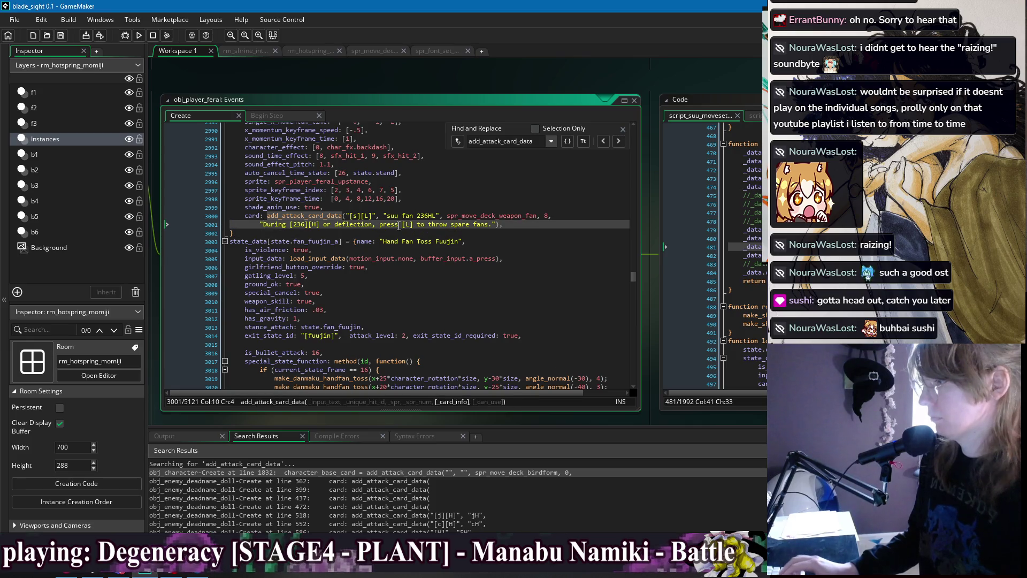
{"action": "type", "text": "U"}
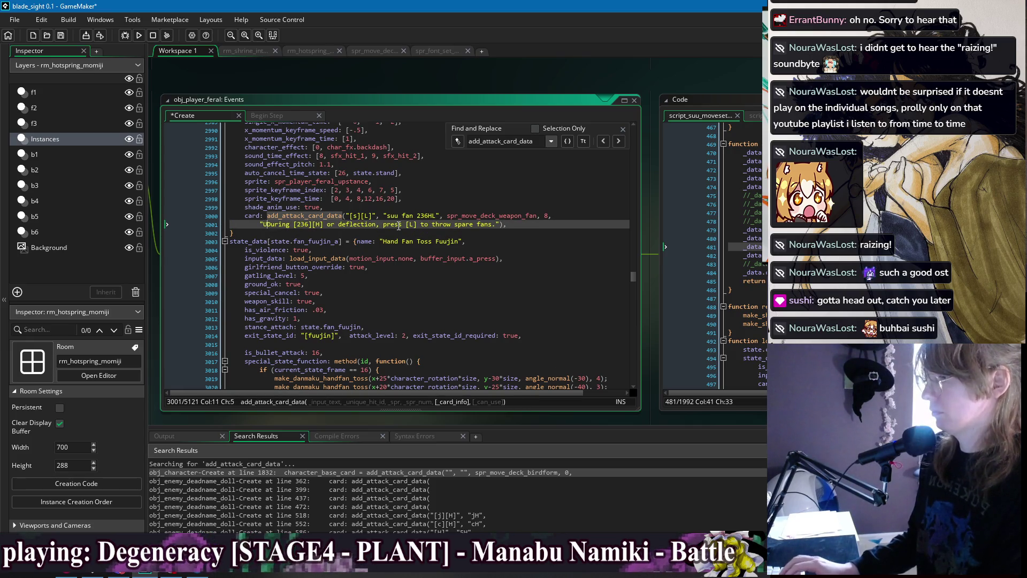
{"action": "type", "text": "seable"}
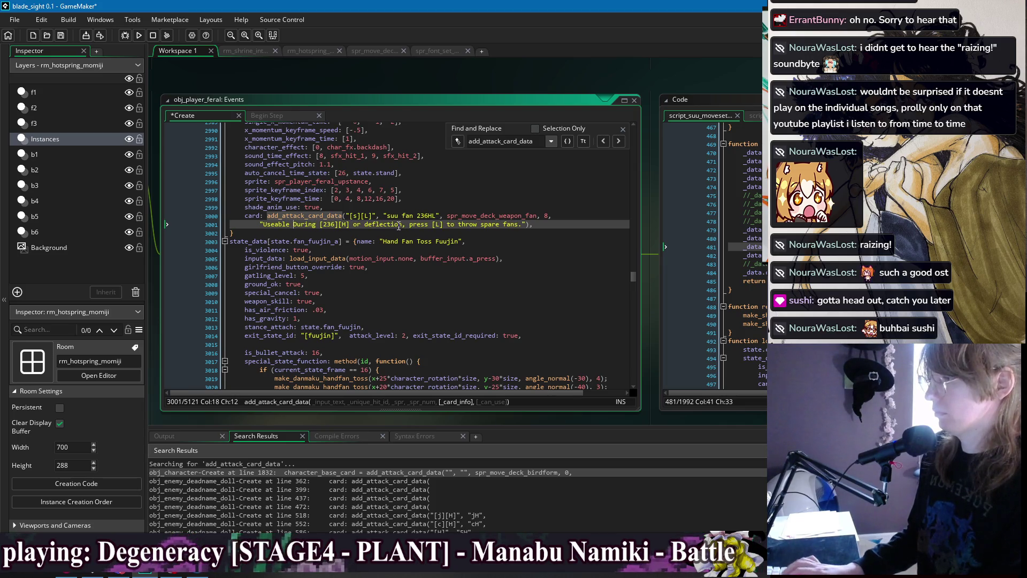
{"action": "key", "text": "Delete"}
{"action": "type", "text": "d"}
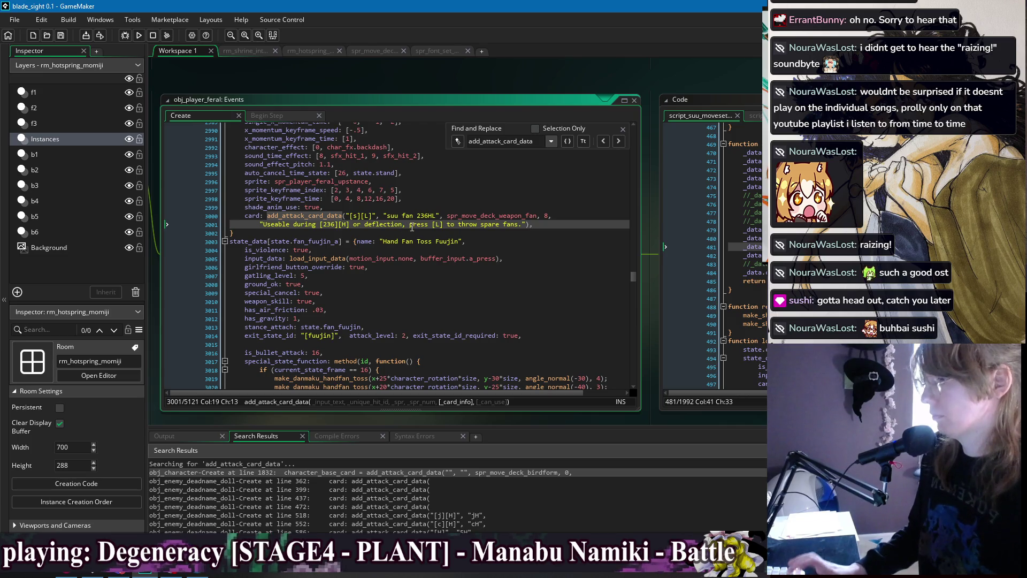
{"action": "left_click", "coordinate": [409, 224]}
{"action": "key", "text": "BackSpace"}
{"action": "type", "text": ";"}
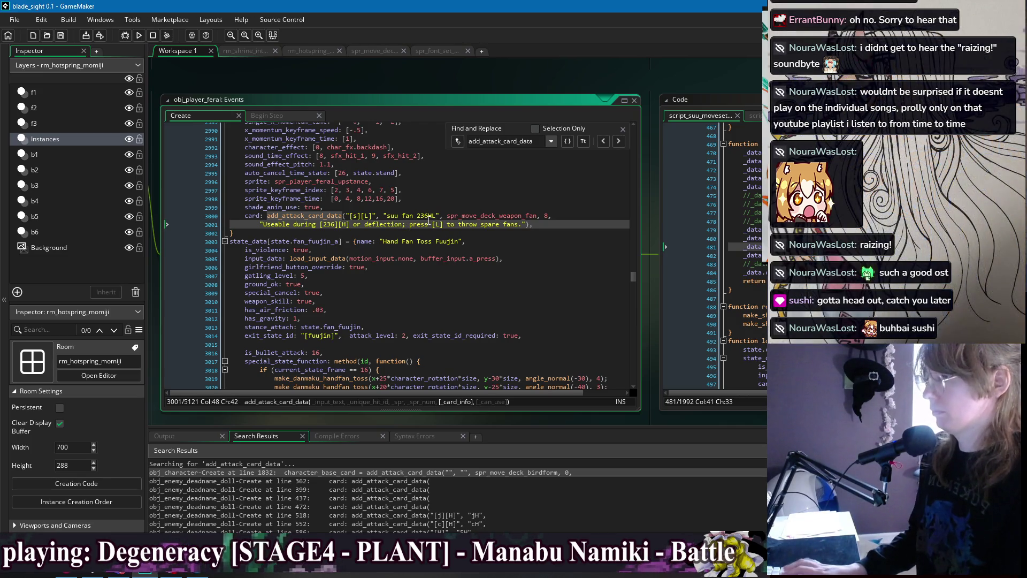
{"action": "scroll", "coordinate": [432, 213], "scroll_direction": "down", "scroll_amount": 1}
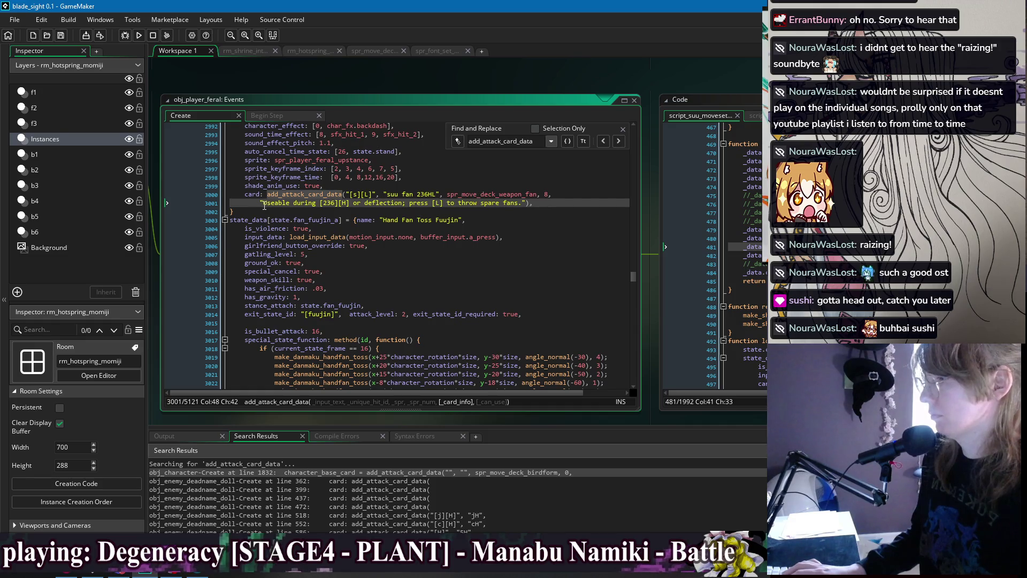
{"action": "mouse_move", "coordinate": [263, 203]}
{"action": "left_mouse_down"}
{"action": "mouse_move", "coordinate": [430, 204]}
{"action": "mouse_move", "coordinate": [407, 204]}
{"action": "left_mouse_up"}
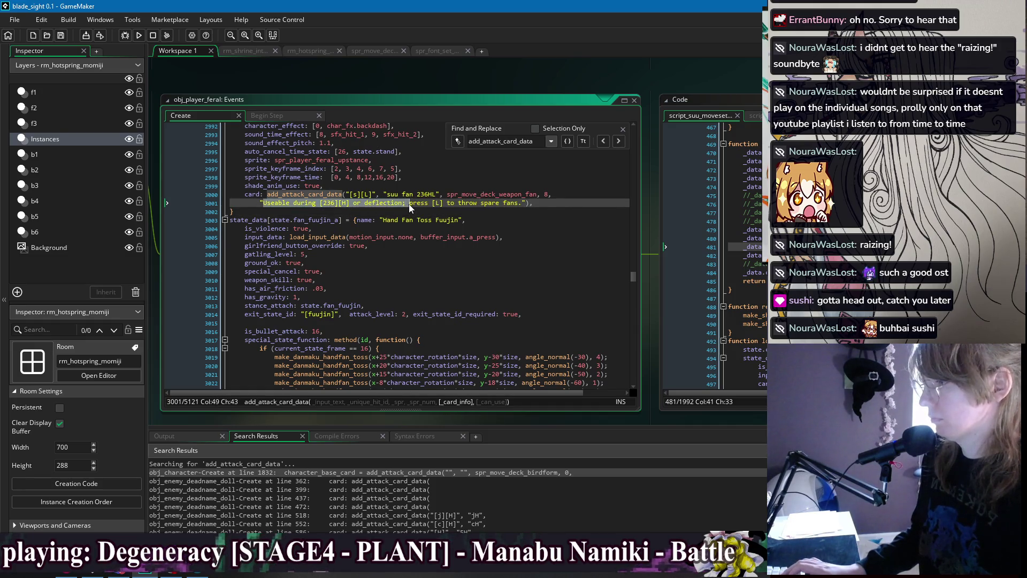
{"action": "left_click", "coordinate": [406, 212]}
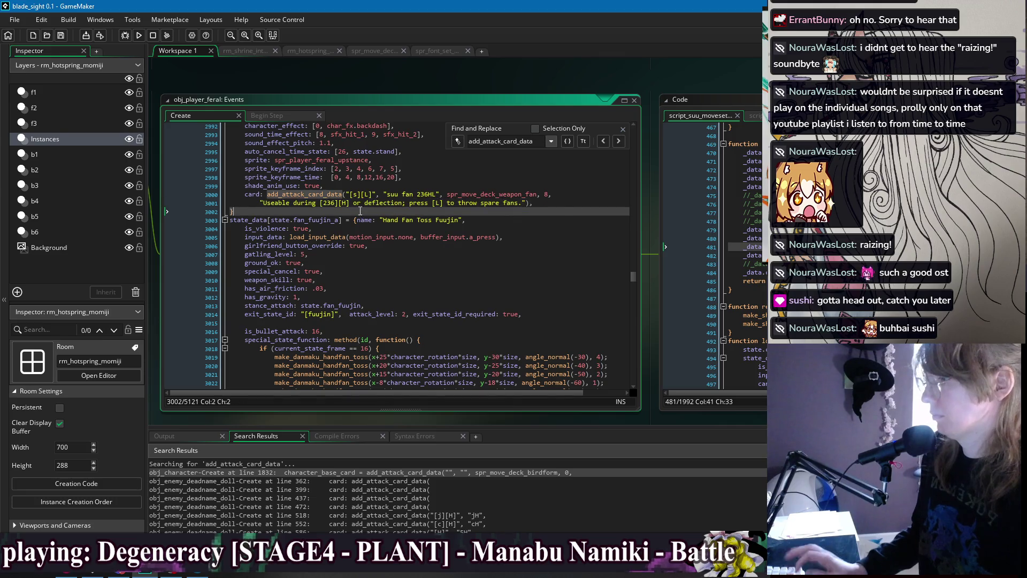
Change the airborne 236HL card's input from '[236][H][L]' to '[s][L]'
{"action": "scroll", "coordinate": [360, 201], "scroll_direction": "down", "scroll_amount": 3}
{"action": "scroll", "coordinate": [360, 201], "scroll_direction": "down", "scroll_amount": 9}
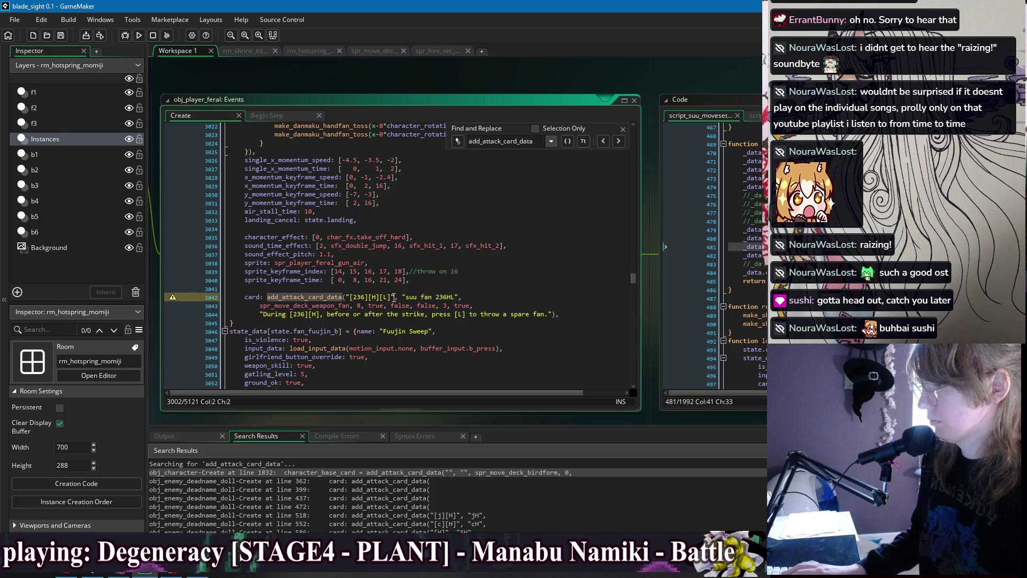
{"action": "scroll", "coordinate": [398, 298], "scroll_direction": "up", "scroll_amount": 4}
{"action": "scroll", "coordinate": [402, 298], "scroll_direction": "down", "scroll_amount": 3}
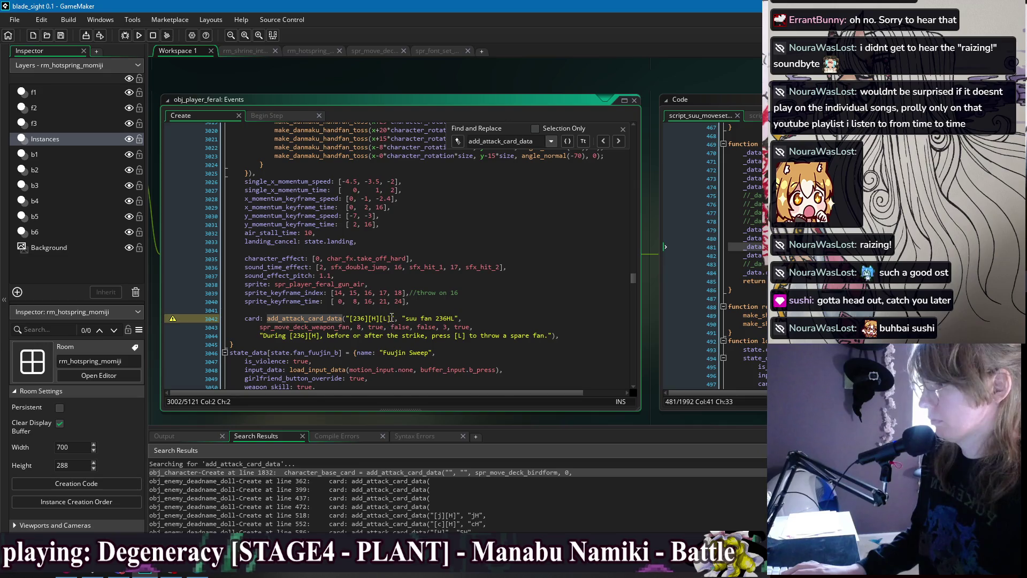
{"action": "left_click_drag", "start_coordinate": [392, 318], "coordinate": [353, 324]}
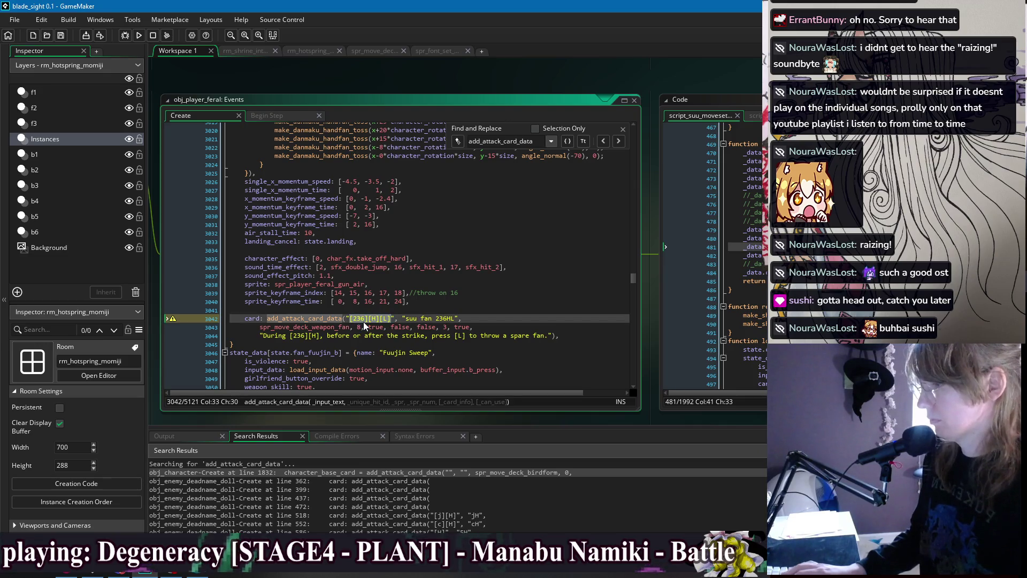
{"action": "type", "text": "[s][L"}
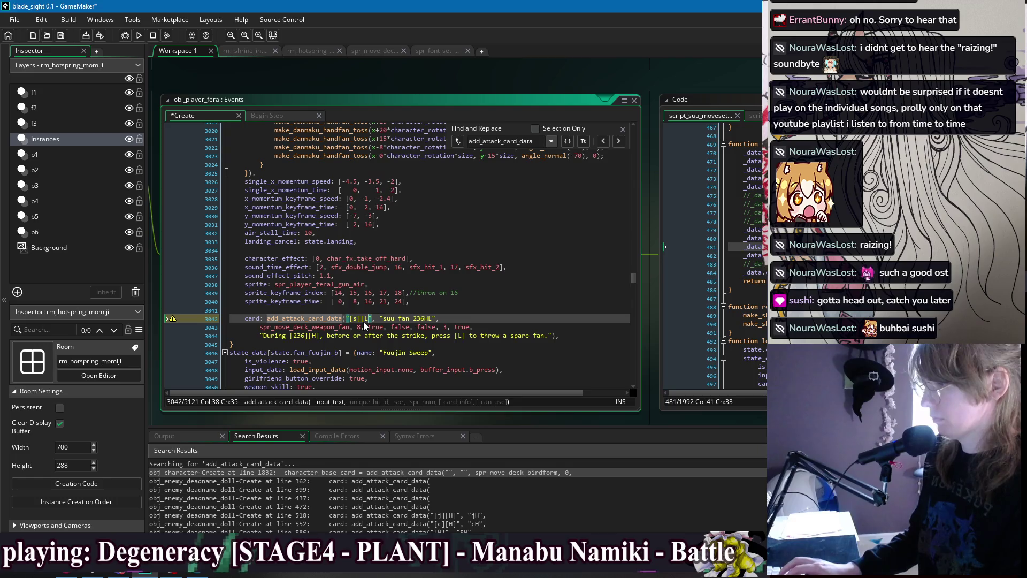
Rewrite its description as 'Useable during [236][H] or deflection; throws spare fans in a fan.' and save
{"action": "left_click_drag", "start_coordinate": [260, 335], "coordinate": [369, 336]}
{"action": "left_click", "coordinate": [266, 338]}
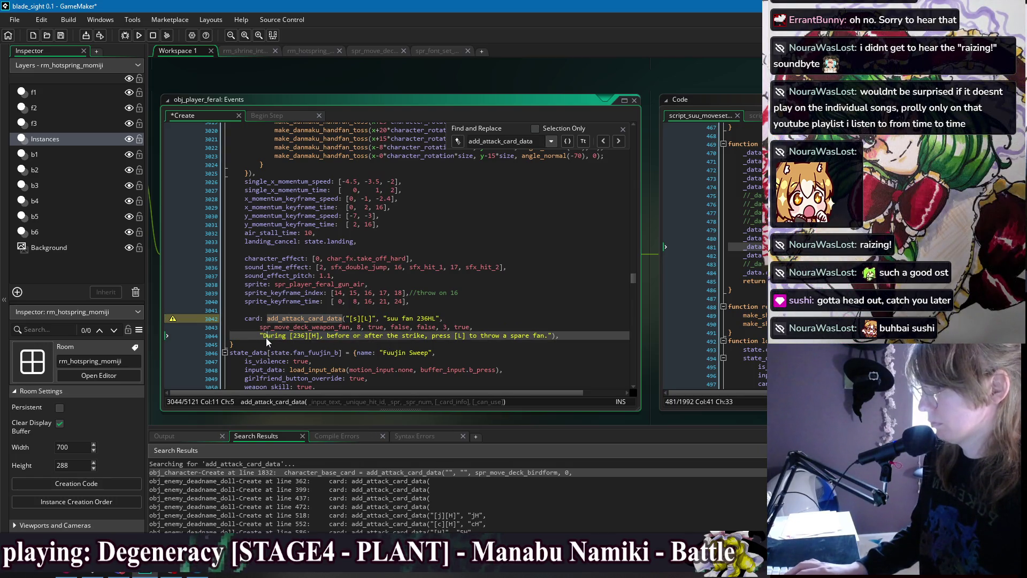
{"action": "left_click", "coordinate": [547, 338], "text": "shift"}
{"action": "type", "text": "Useable during [236][H] or deflection;"}
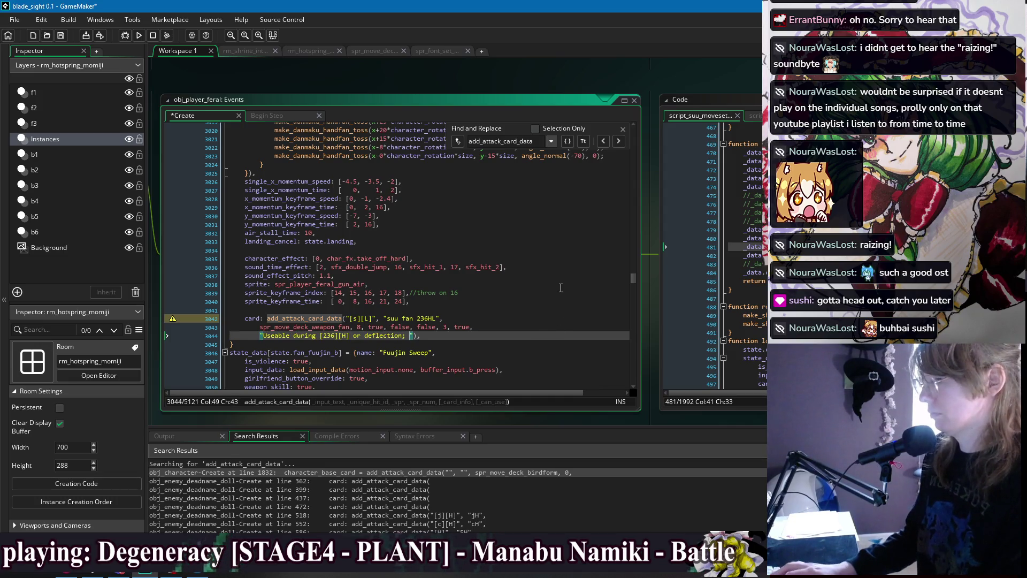
{"action": "type", "text": " throws s"}
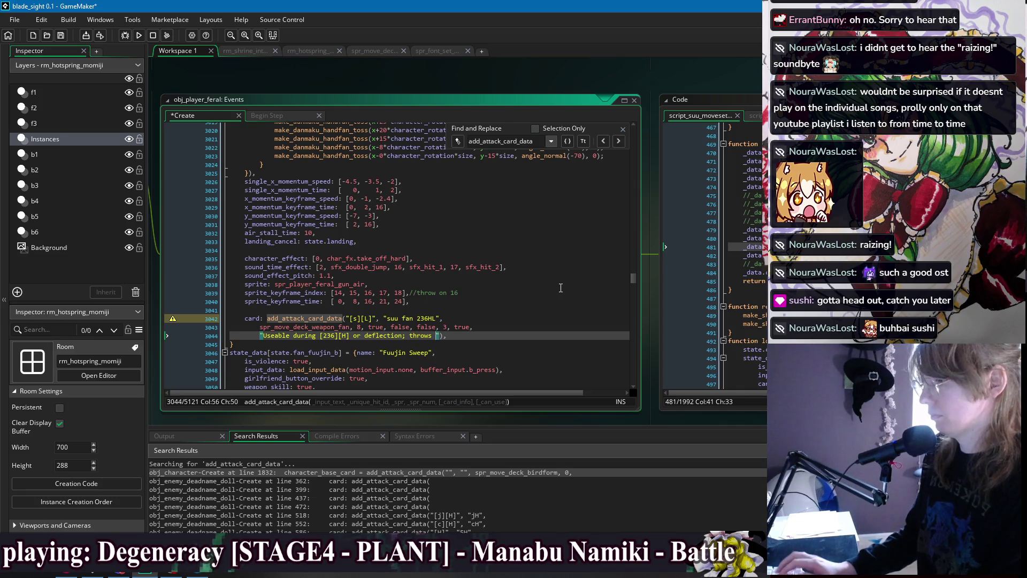
{"action": "type", "text": "pare fans "}
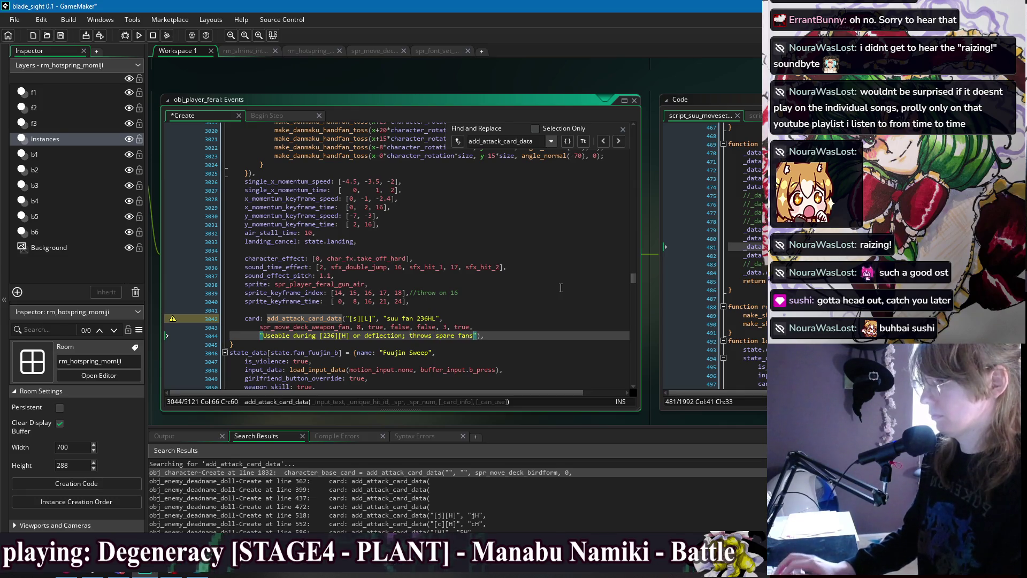
{"action": "type", "text": "in a fan"}
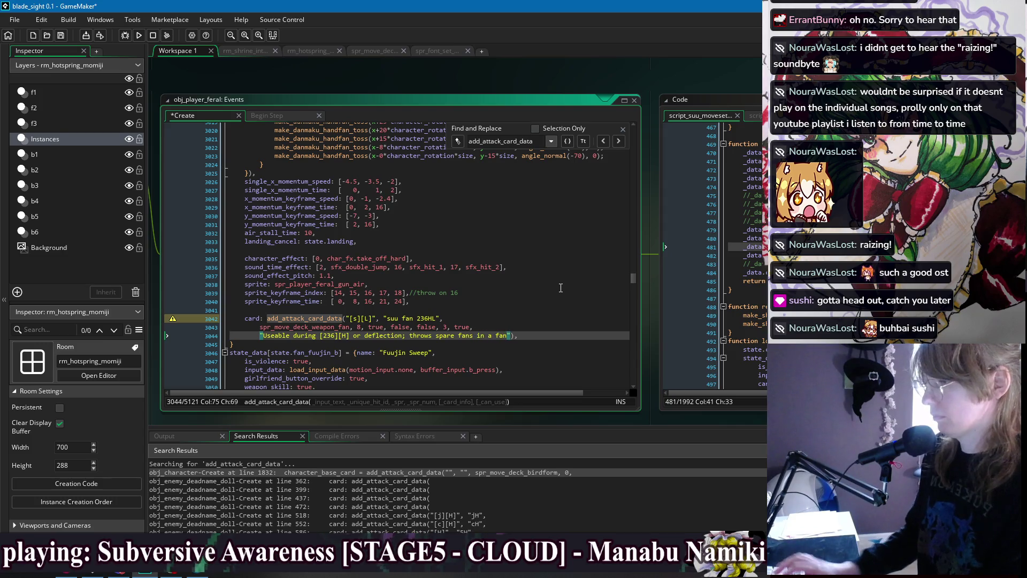
{"action": "type", "text": "."}
{"action": "key", "text": "ctrl+s"}
{"action": "scroll", "coordinate": [530, 287], "scroll_direction": "up", "scroll_amount": 5}
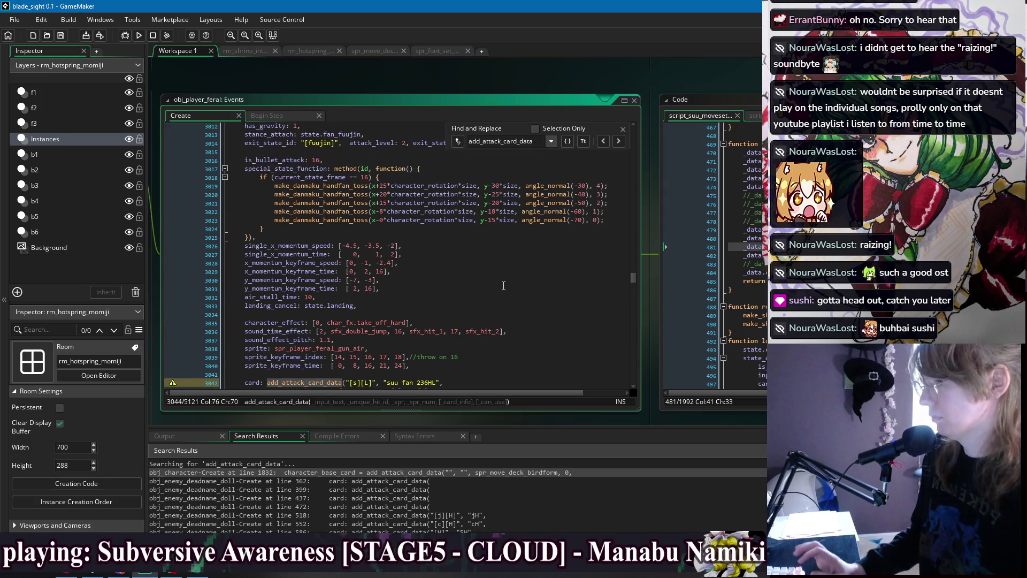
{"action": "scroll", "coordinate": [500, 287], "scroll_direction": "up", "scroll_amount": 4}
{"action": "scroll", "coordinate": [488, 280], "scroll_direction": "down", "scroll_amount": 10}
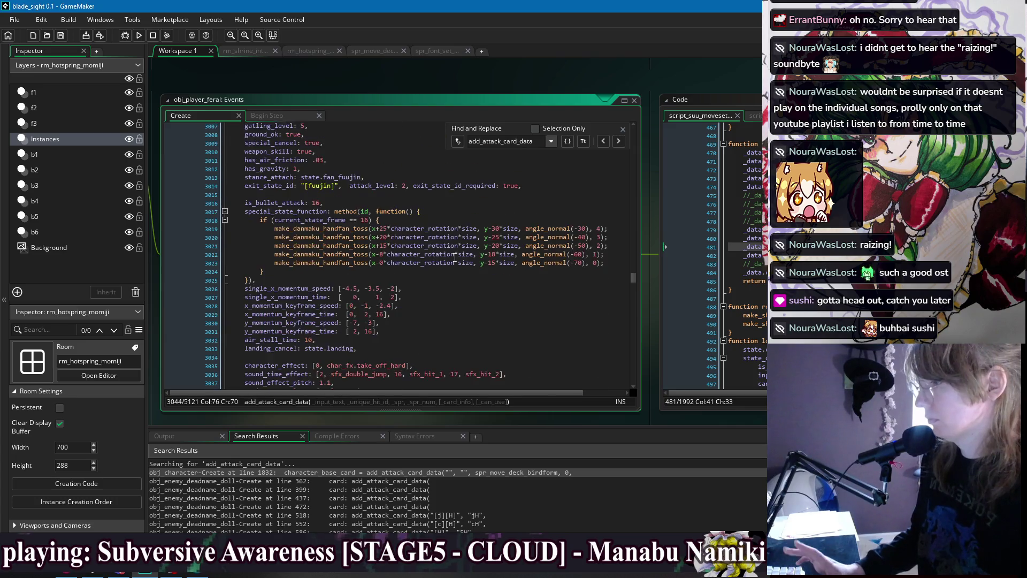
{"action": "scroll", "coordinate": [424, 221], "scroll_direction": "down", "scroll_amount": 2}
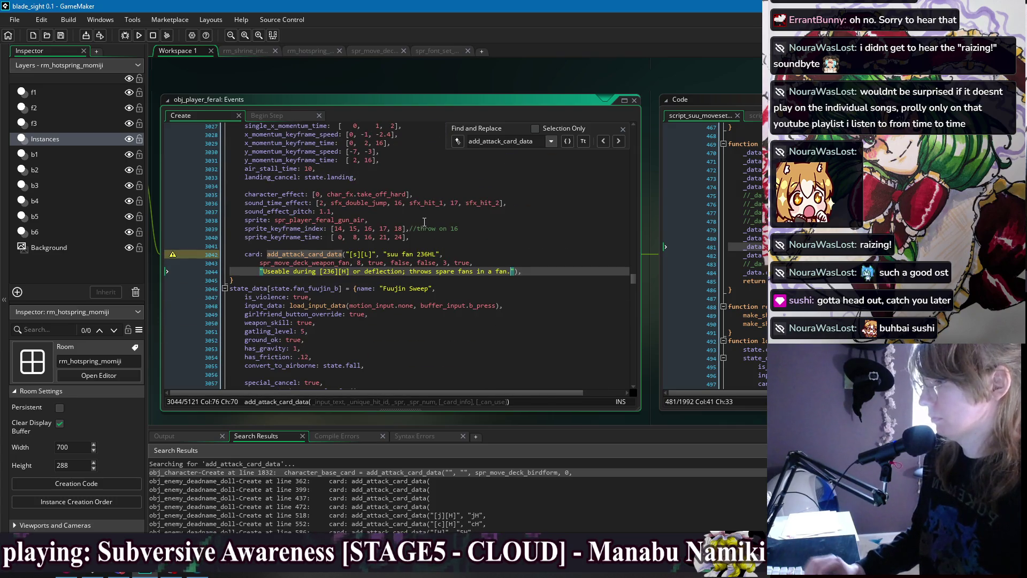
{"action": "scroll", "coordinate": [424, 221], "scroll_direction": "down", "scroll_amount": 8}
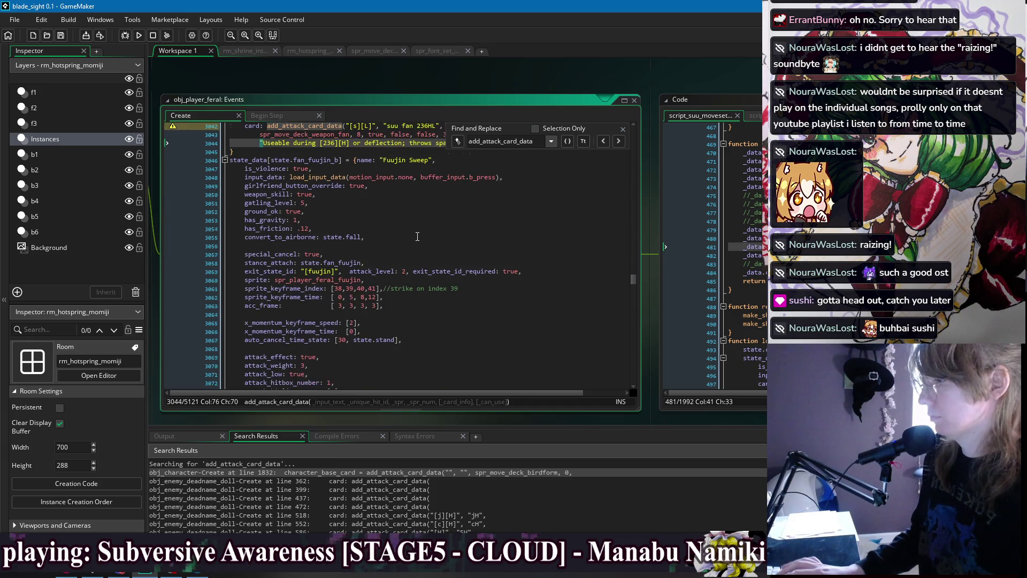
{"action": "scroll", "coordinate": [419, 224], "scroll_direction": "down", "scroll_amount": 3}
Change the suu fan 236HM card's input notation to '[s][H]'
{"action": "scroll", "coordinate": [377, 274], "scroll_direction": "down", "scroll_amount": 2}
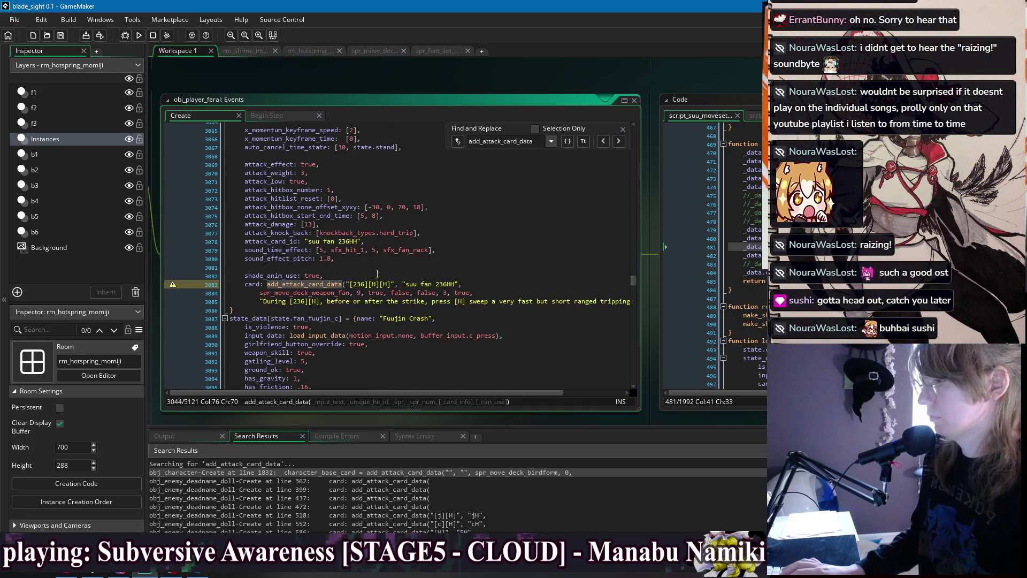
{"action": "left_click", "coordinate": [354, 284]}
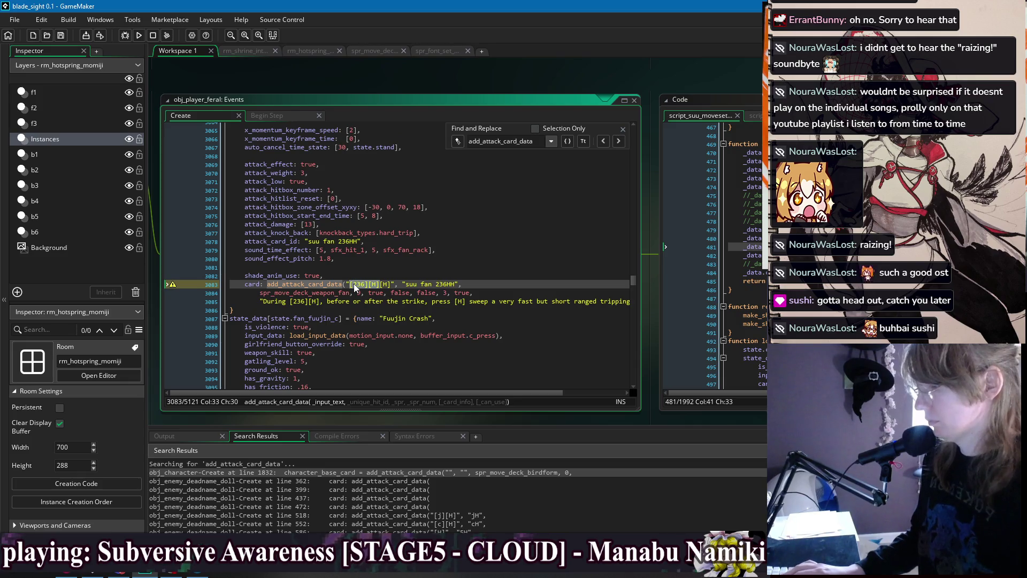
{"action": "type", "text": "[c]"}
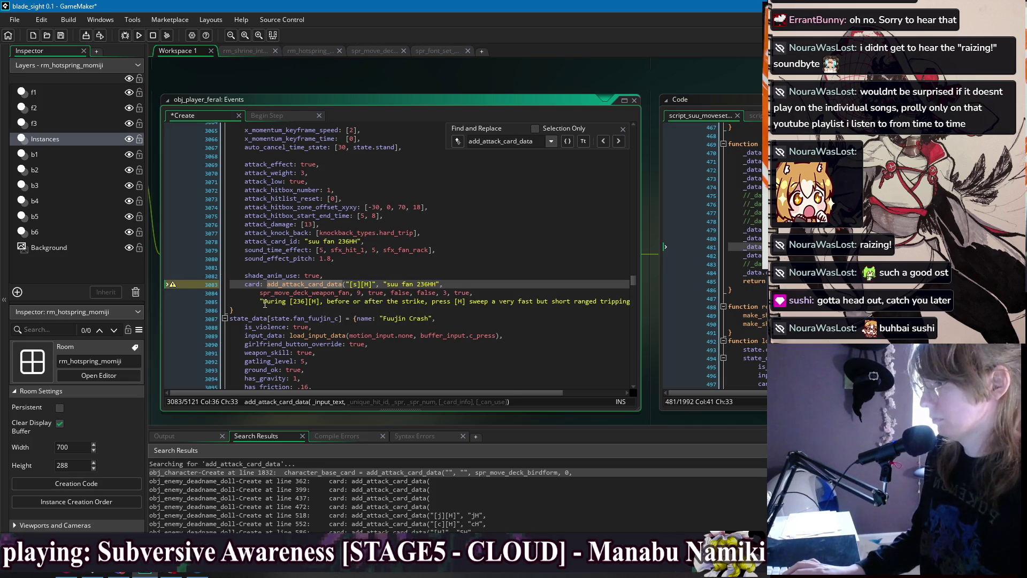
Replace its description with 'Useable during [236][H] or deflection; sweep quickly at the enemy's feet.' and save
{"action": "mouse_move", "coordinate": [264, 303]}
{"action": "left_mouse_down"}
{"action": "mouse_move", "coordinate": [635, 293]}
{"action": "mouse_move", "coordinate": [634, 303]}
{"action": "mouse_move", "coordinate": [591, 306]}
{"action": "left_mouse_up"}
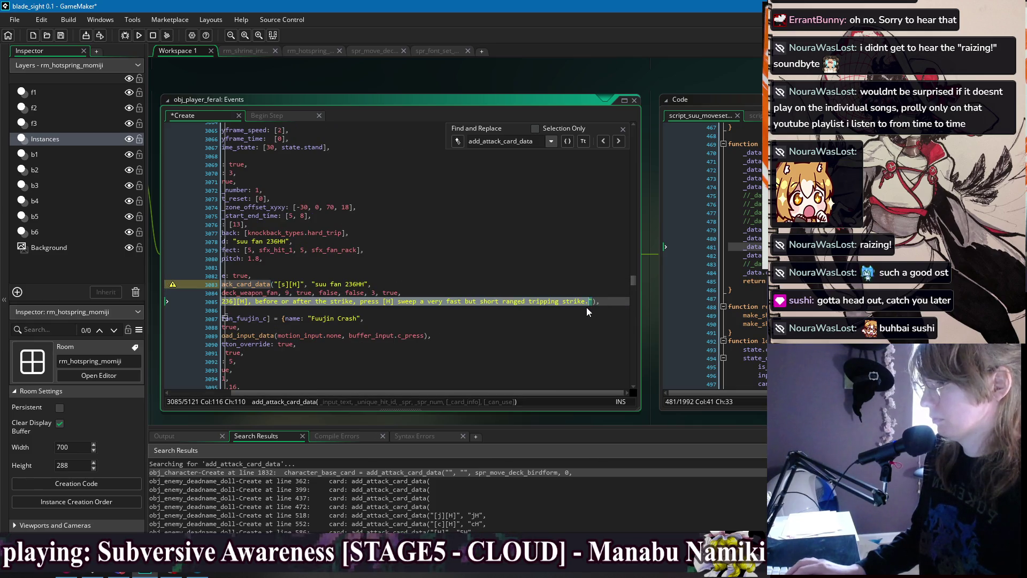
{"action": "type", "text": "Useable during [236][H] or deflection;"}
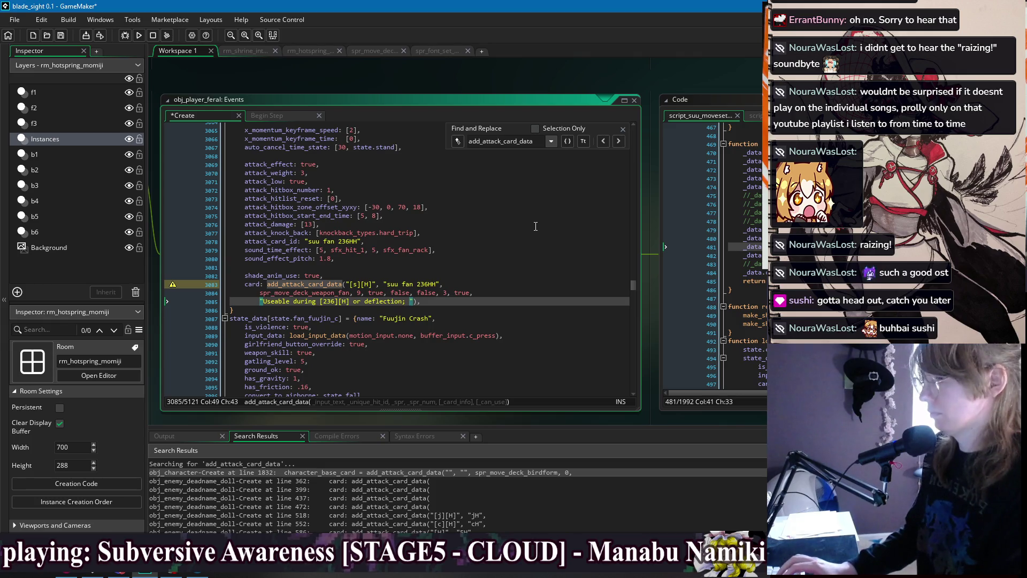
{"action": "type", "text": "Sweep wih"}
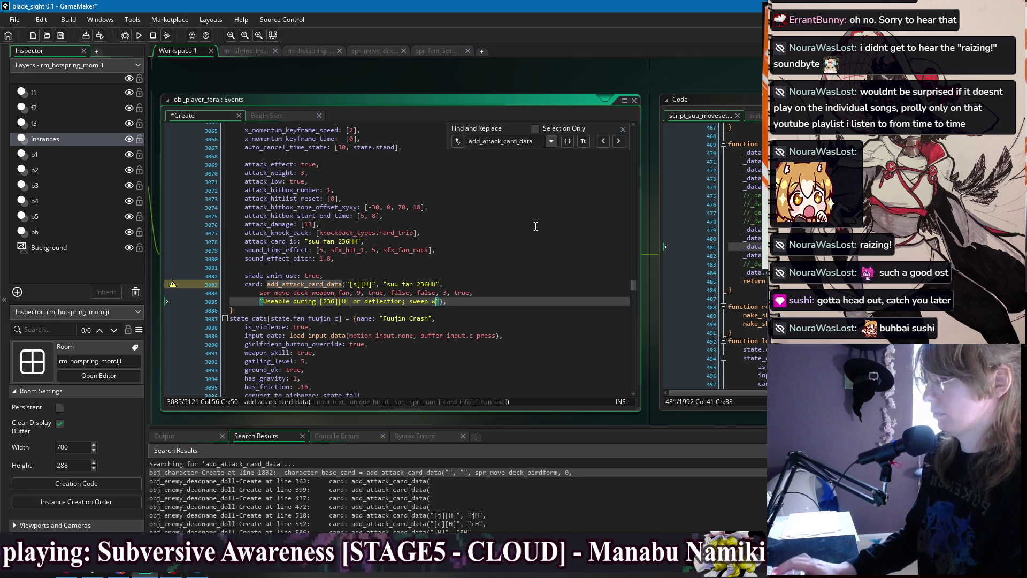
{"action": "key", "text": "BackSpace"}
{"action": "type", "text": "th e"}
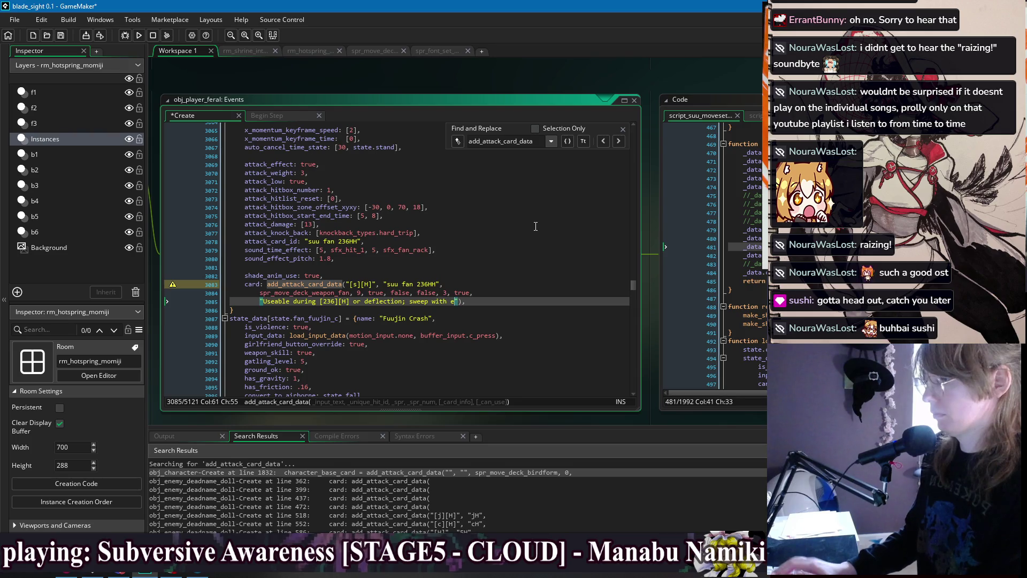
{"action": "key", "text": "BackSpace"}
{"action": "key", "text": "BackSpace"}
{"action": "key", "text": "BackSpace"}
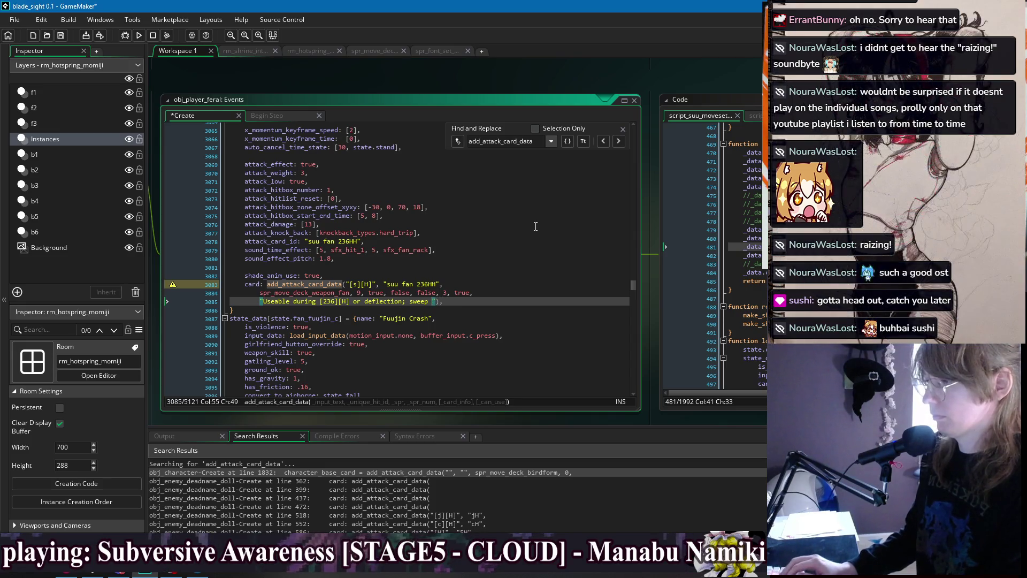
{"action": "type", "text": "the enem"}
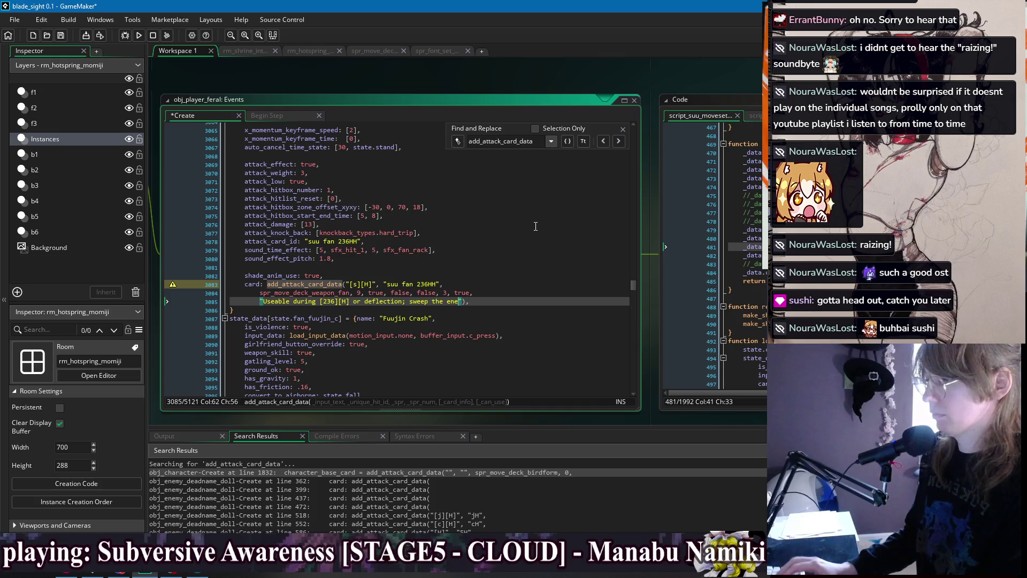
{"action": "key", "text": "BackSpace"}
{"action": "key", "text": "BackSpace"}
{"action": "key", "text": "BackSpace"}
{"action": "type", "text": "quickl"}
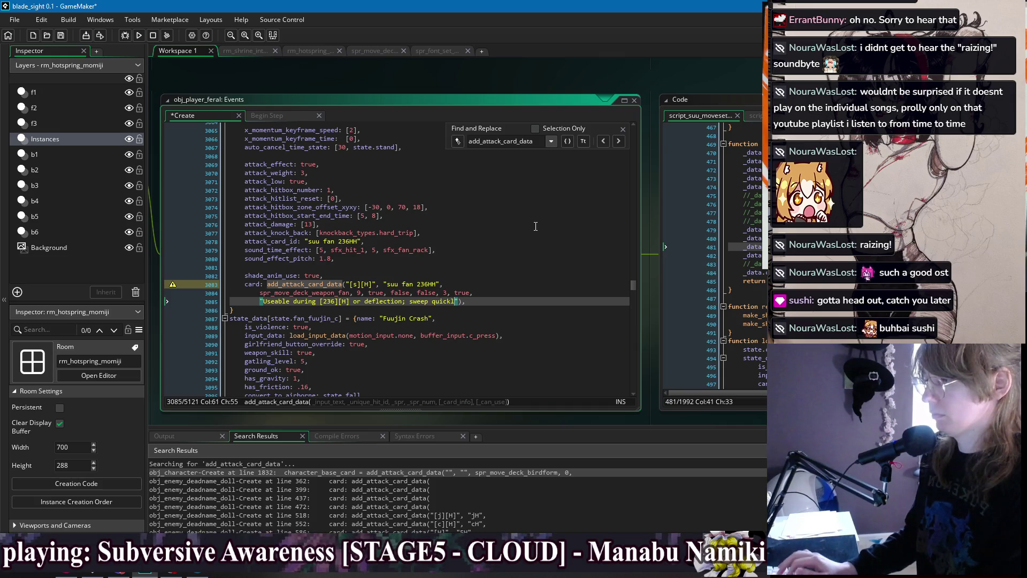
{"action": "type", "text": "y at the enemie"}
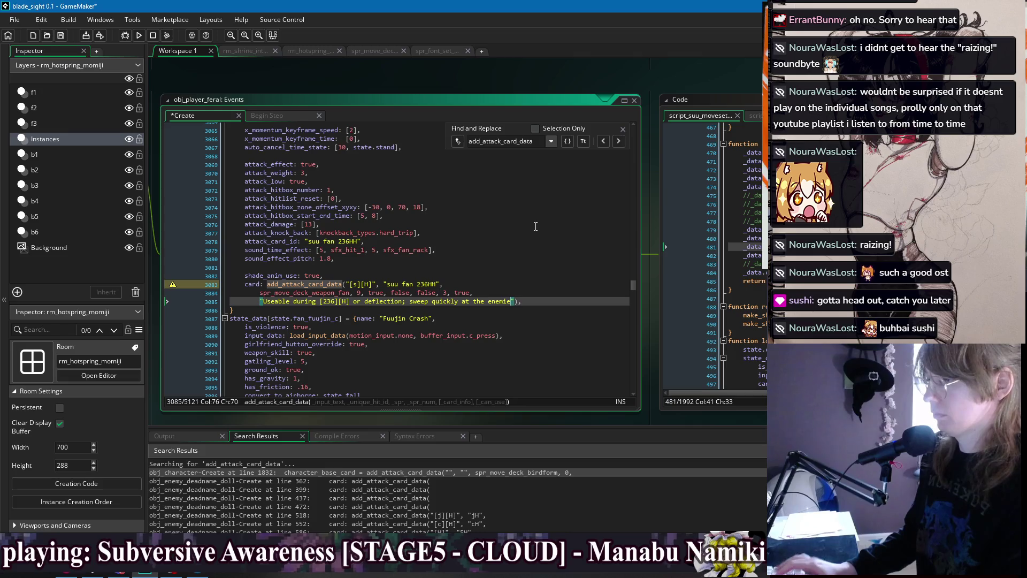
{"action": "key", "text": "BackSpace"}
{"action": "key", "text": "BackSpace"}
{"action": "type", "text": "y's f"}
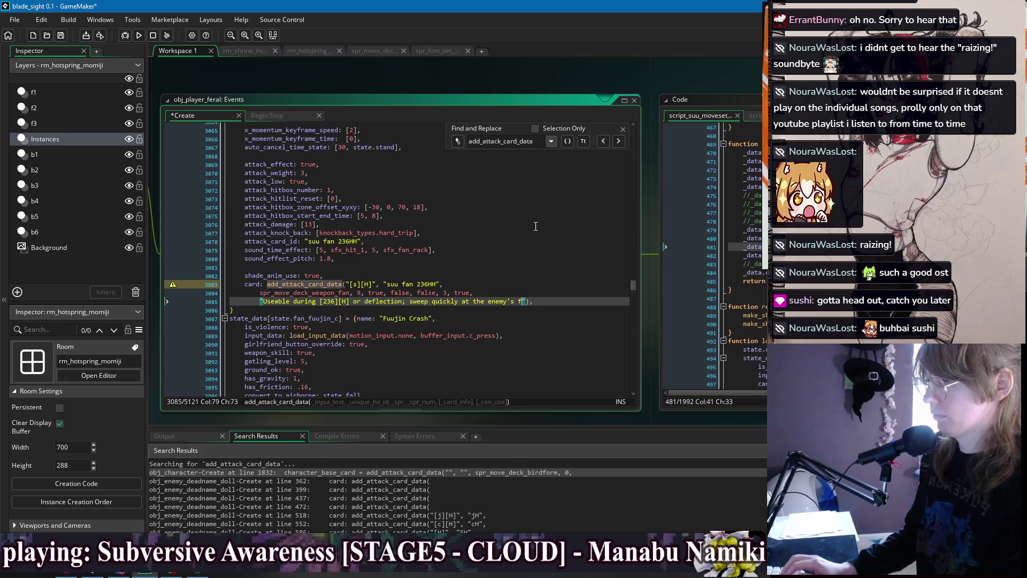
{"action": "type", "text": "eet."}
{"action": "key", "text": "ctrl+s"}
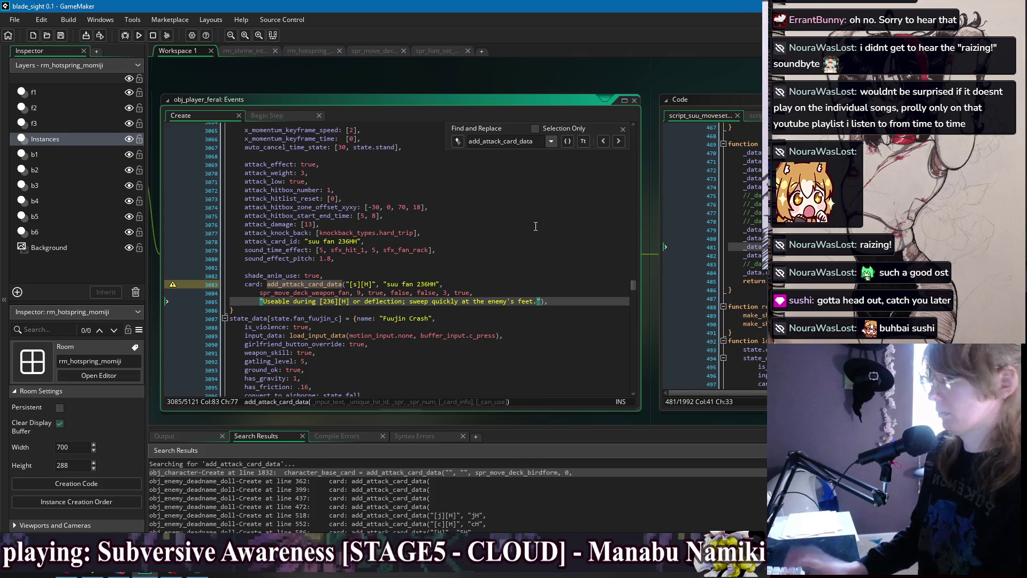
{"action": "scroll", "coordinate": [482, 225], "scroll_direction": "down", "scroll_amount": 3}
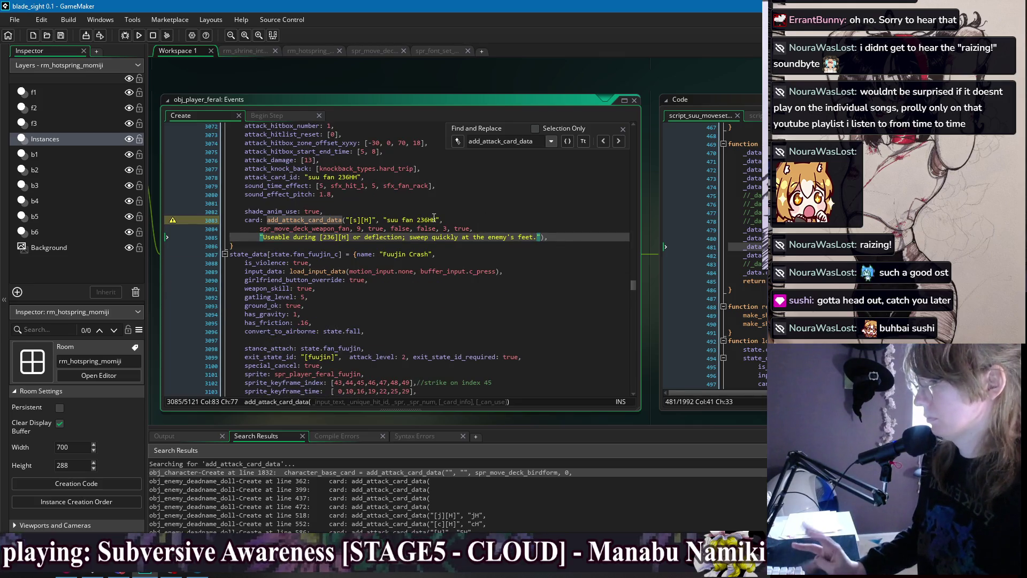
{"action": "scroll", "coordinate": [455, 189], "scroll_direction": "down", "scroll_amount": 12}
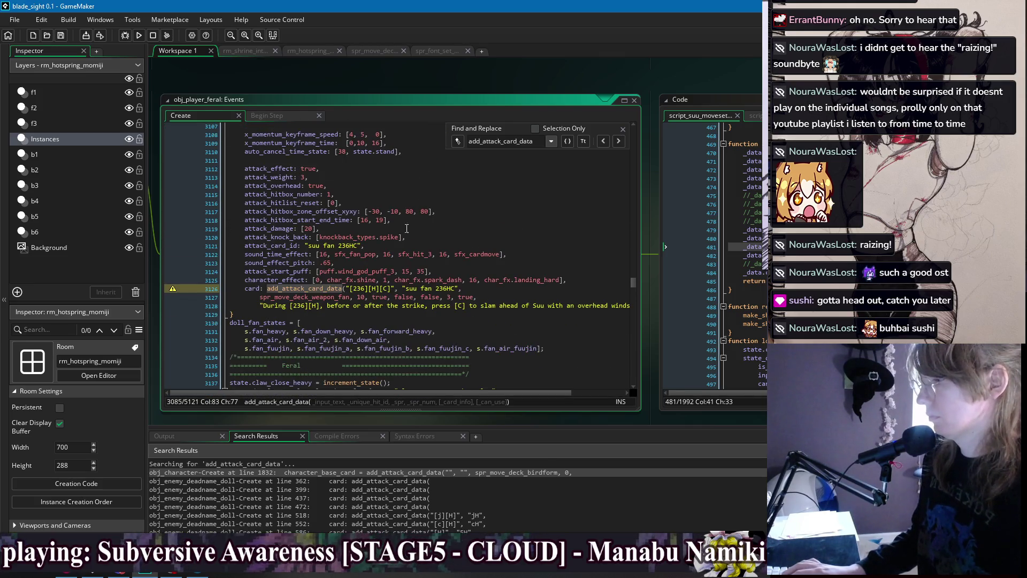
Change the 236HC description to 'Useable during [236][H] or deflection; slam down with an overhead strike.'
{"action": "left_click", "coordinate": [351, 288]}
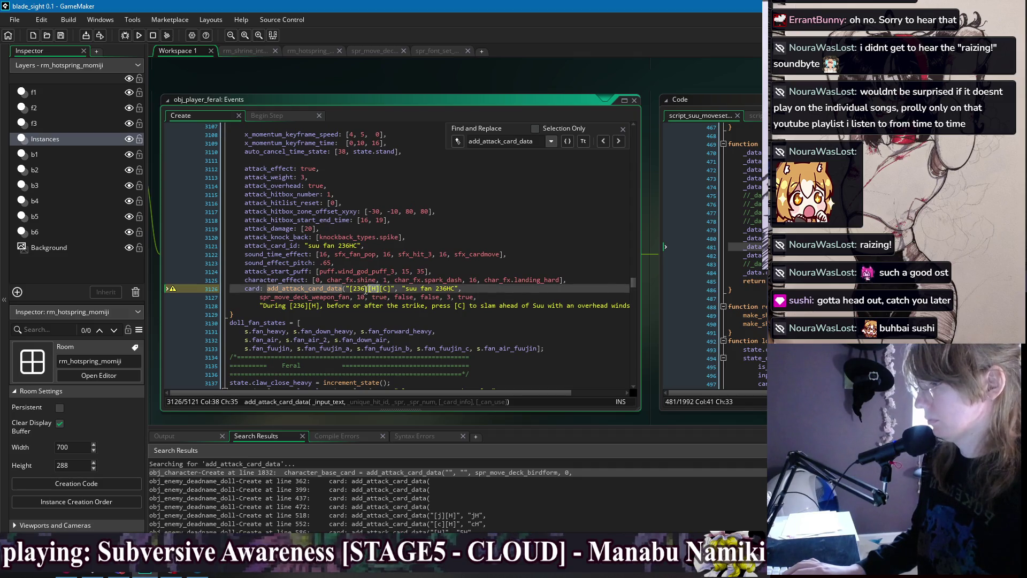
{"action": "type", "text": "s"}
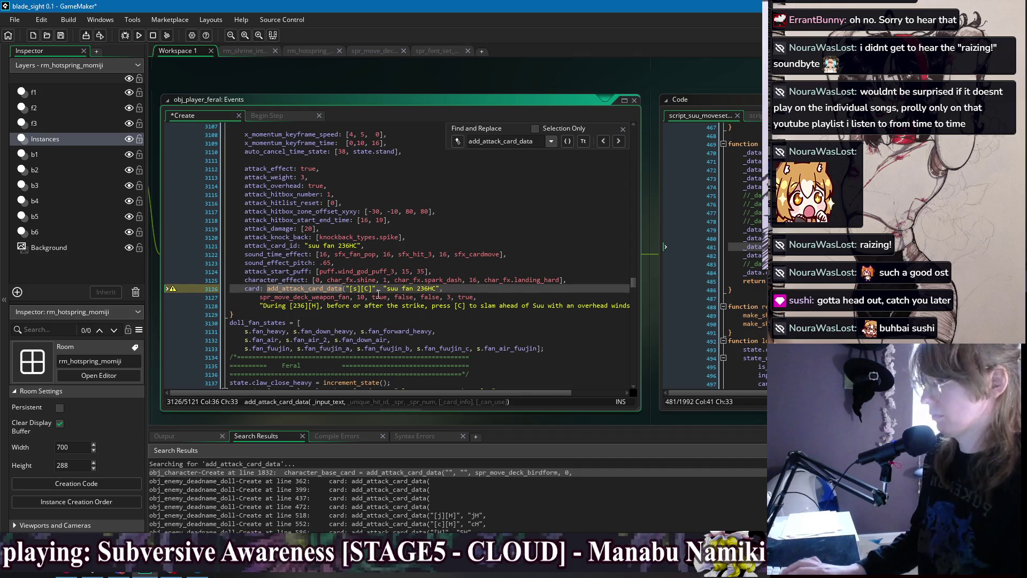
{"action": "scroll", "coordinate": [364, 279], "scroll_direction": "down", "scroll_amount": 1}
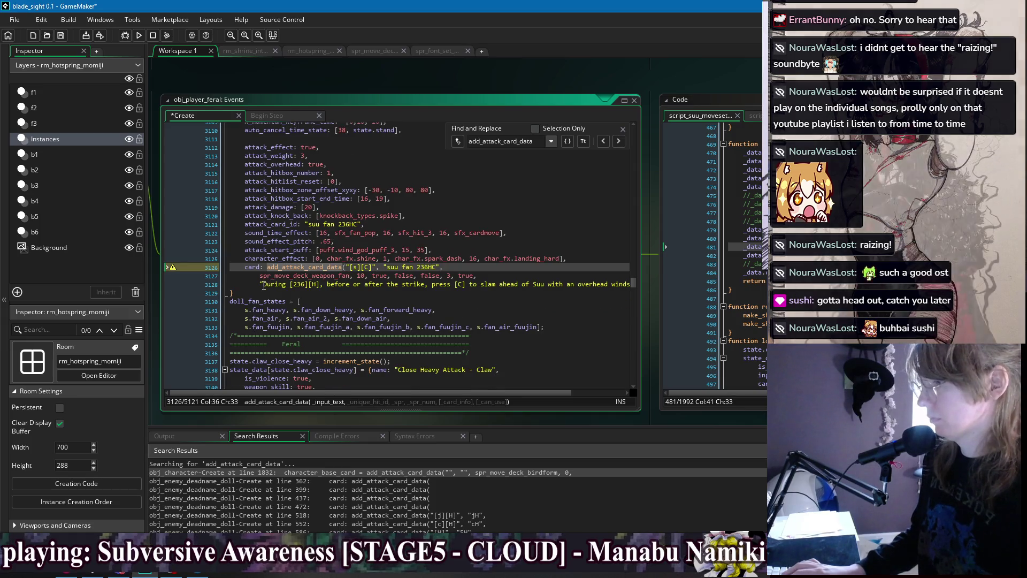
{"action": "mouse_move", "coordinate": [264, 284]}
{"action": "left_mouse_down"}
{"action": "mouse_move", "coordinate": [630, 281]}
{"action": "mouse_move", "coordinate": [589, 290]}
{"action": "left_mouse_up"}
{"action": "type", "text": "Useable during [236][H] or deflection;"}
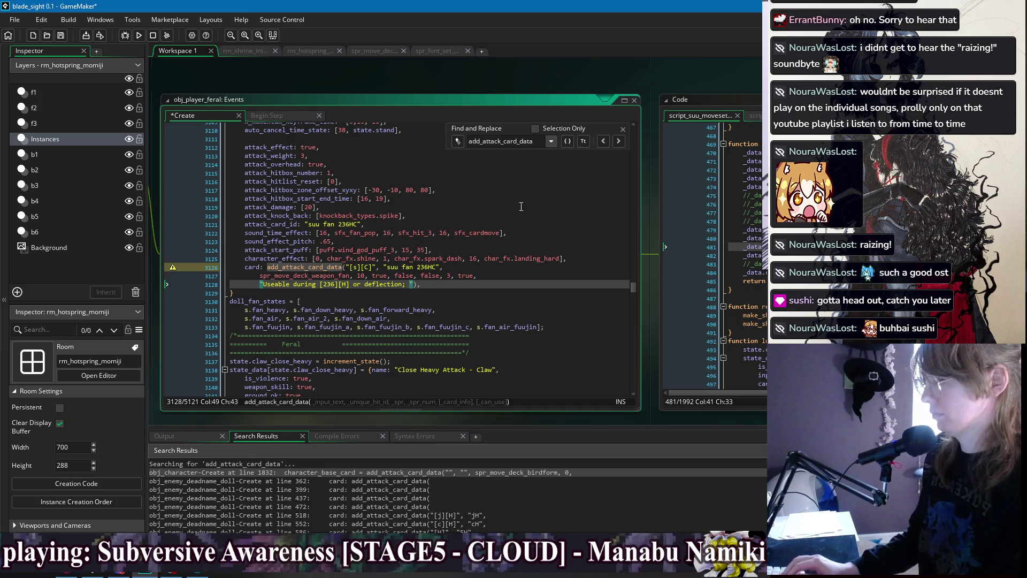
{"action": "type", "text": "slam d"}
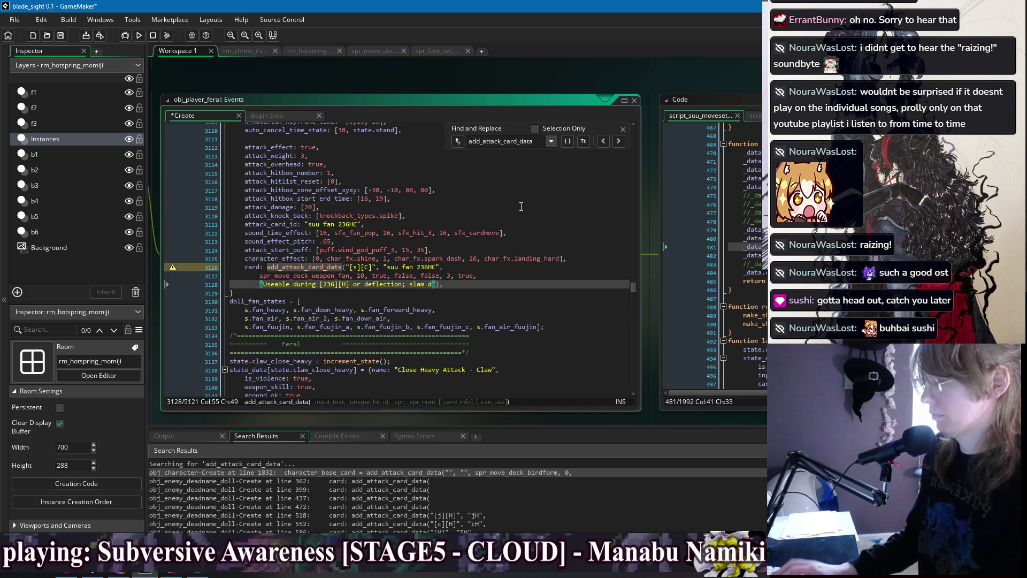
{"action": "type", "text": "ow"}
{"action": "type", "text": "n with an overhea"}
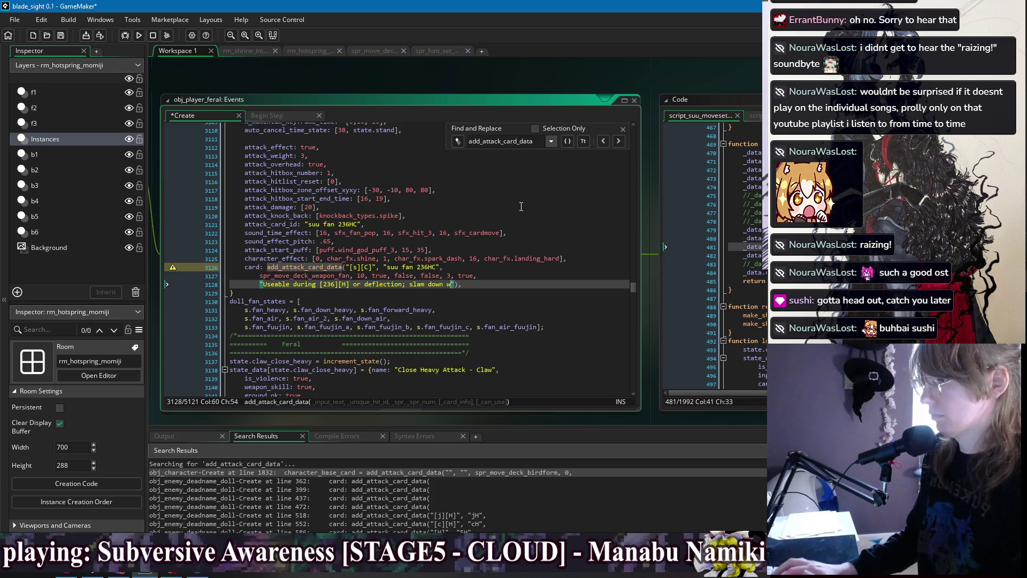
{"action": "type", "text": "d strike."}
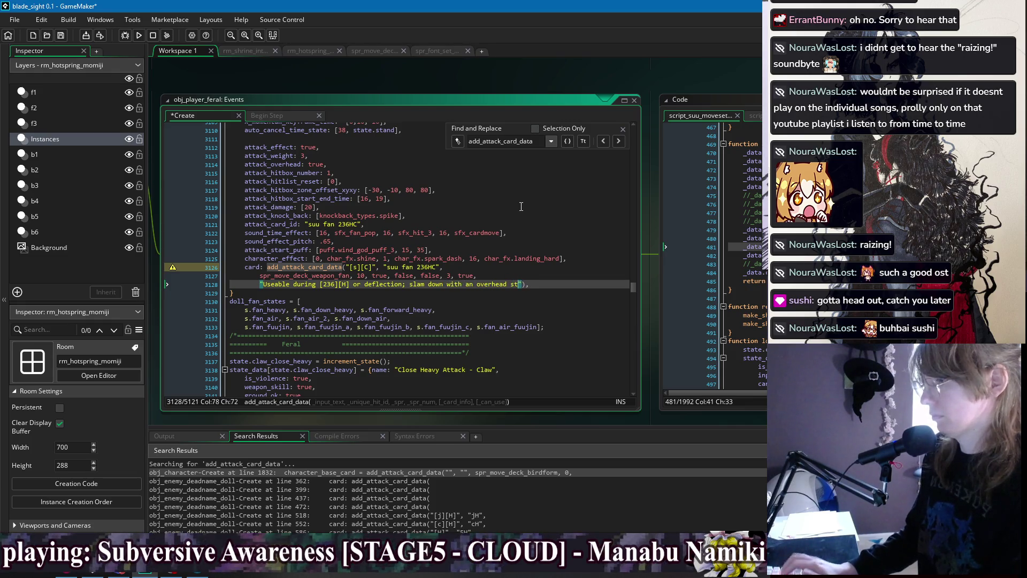
{"action": "key", "text": "ctrl+s"}
Insert 'with a strike' after 'quickly' in the 236HH description and save
{"action": "scroll", "coordinate": [521, 206], "scroll_direction": "up", "scroll_amount": 8}
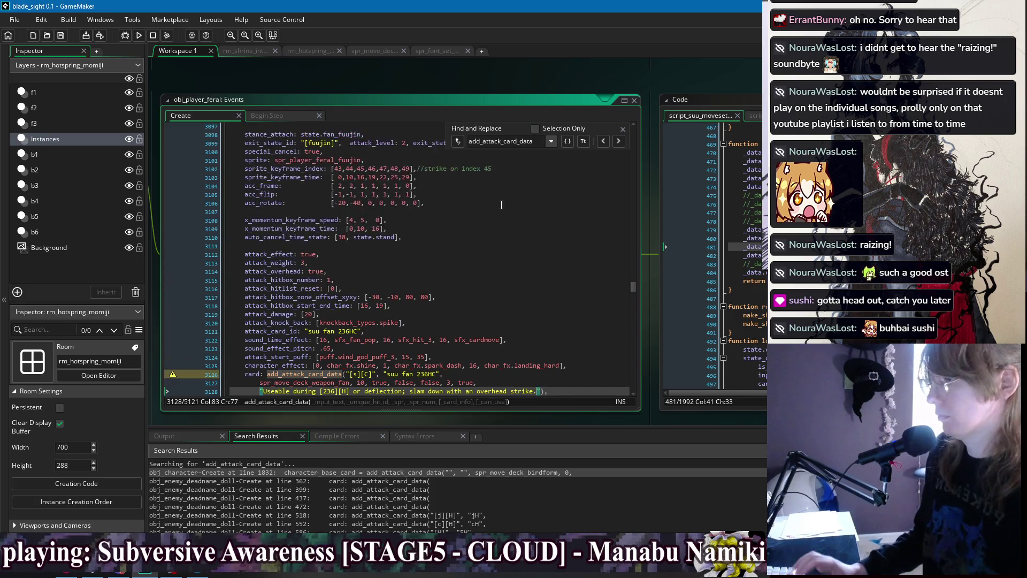
{"action": "scroll", "coordinate": [411, 236], "scroll_direction": "up", "scroll_amount": 3}
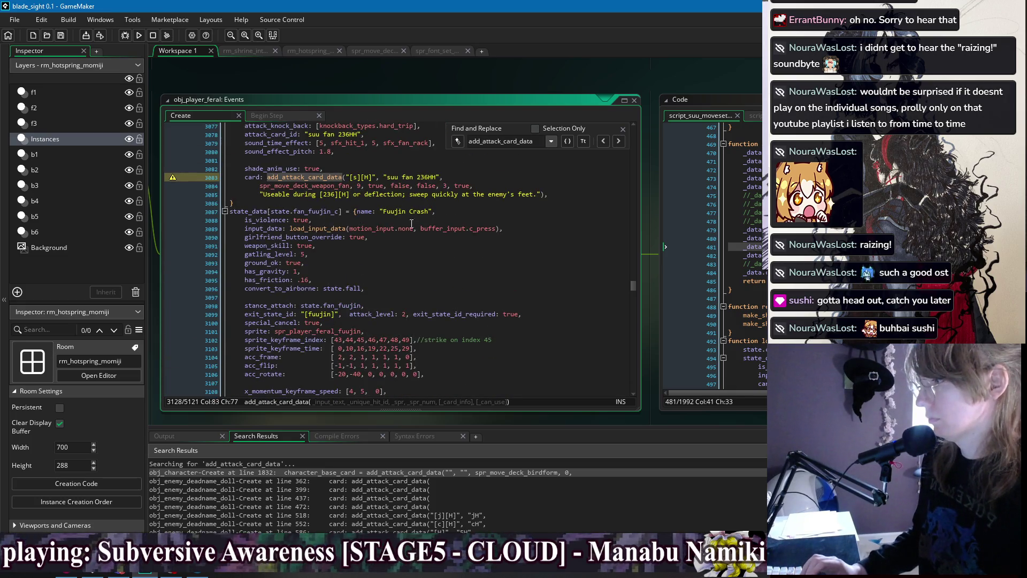
{"action": "left_click", "coordinate": [411, 196]}
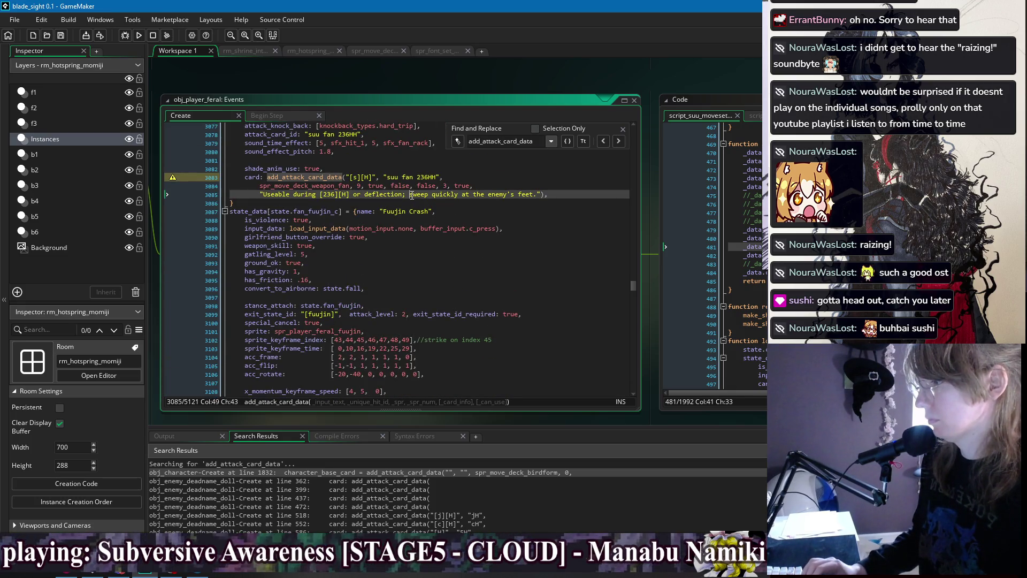
{"action": "left_click", "coordinate": [462, 194]}
{"action": "type", "text": "with a st"}
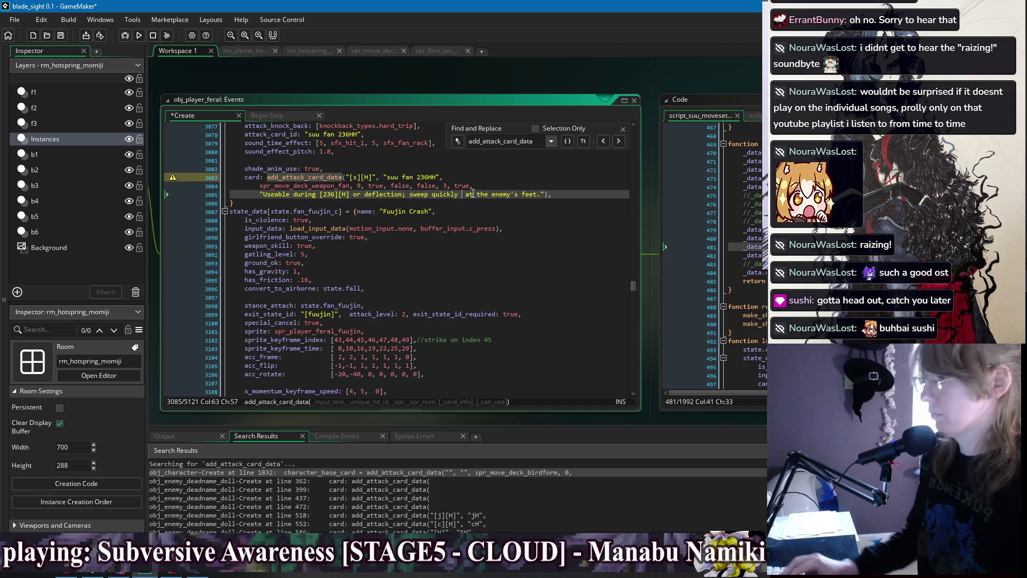
{"action": "type", "text": "rike"}
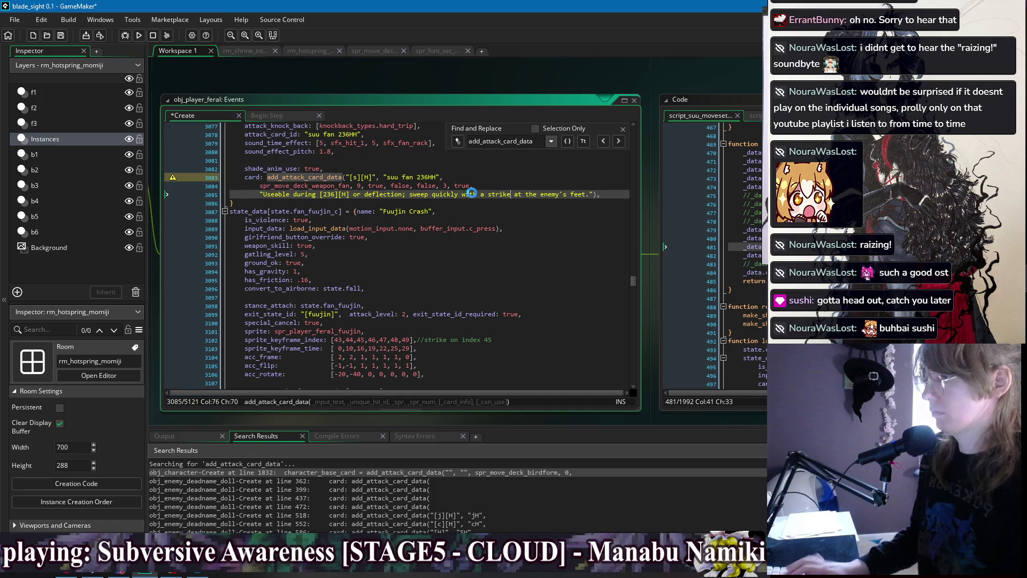
{"action": "key", "text": "ctrl+s"}
{"action": "scroll", "coordinate": [475, 195], "scroll_direction": "down", "scroll_amount": 5}
{"action": "scroll", "coordinate": [477, 197], "scroll_direction": "down", "scroll_amount": 5}
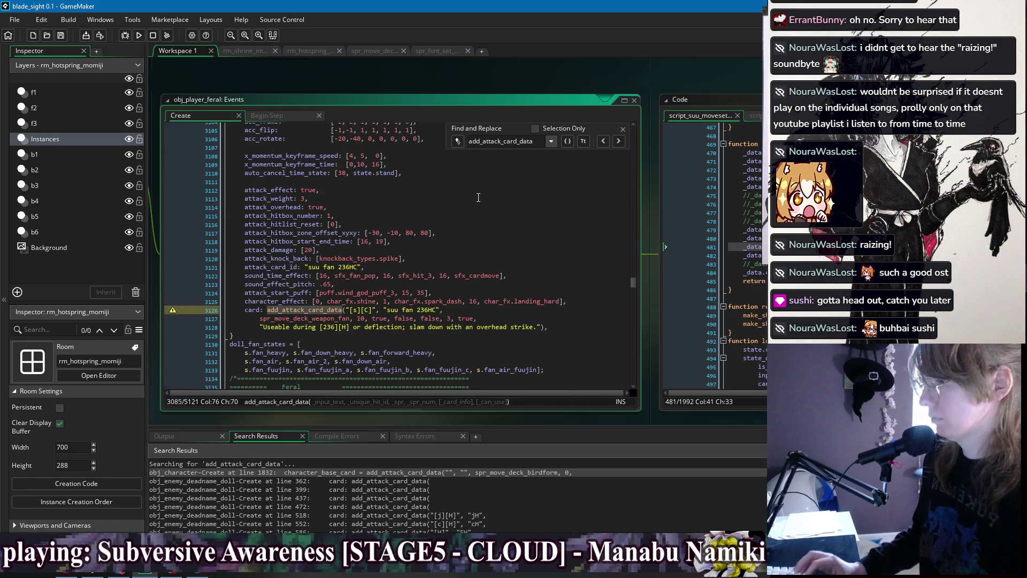
{"action": "scroll", "coordinate": [462, 266], "scroll_direction": "down", "scroll_amount": 3}
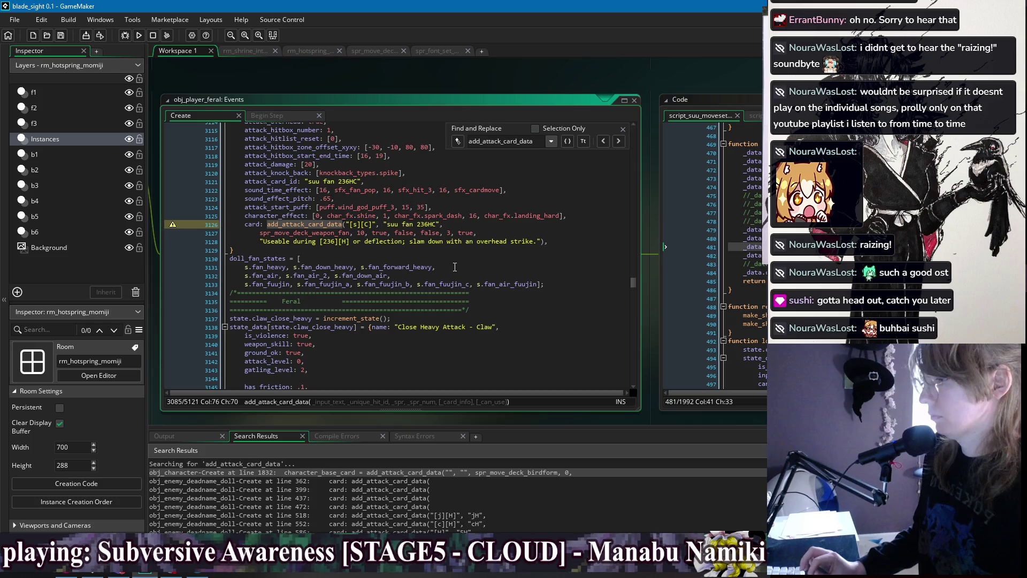
{"action": "left_click", "coordinate": [430, 250]}
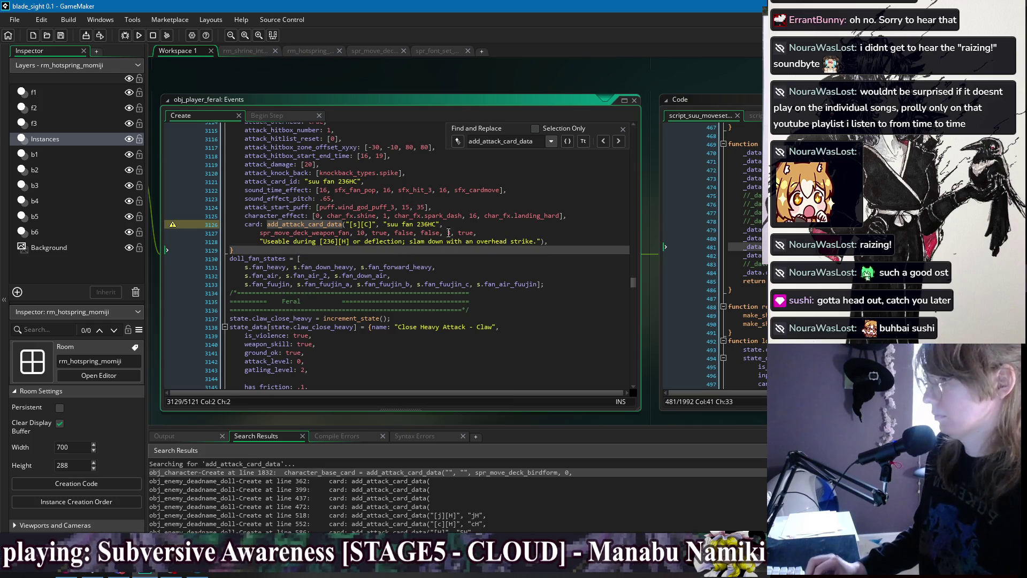
{"action": "scroll", "coordinate": [397, 241], "scroll_direction": "up", "scroll_amount": 15}
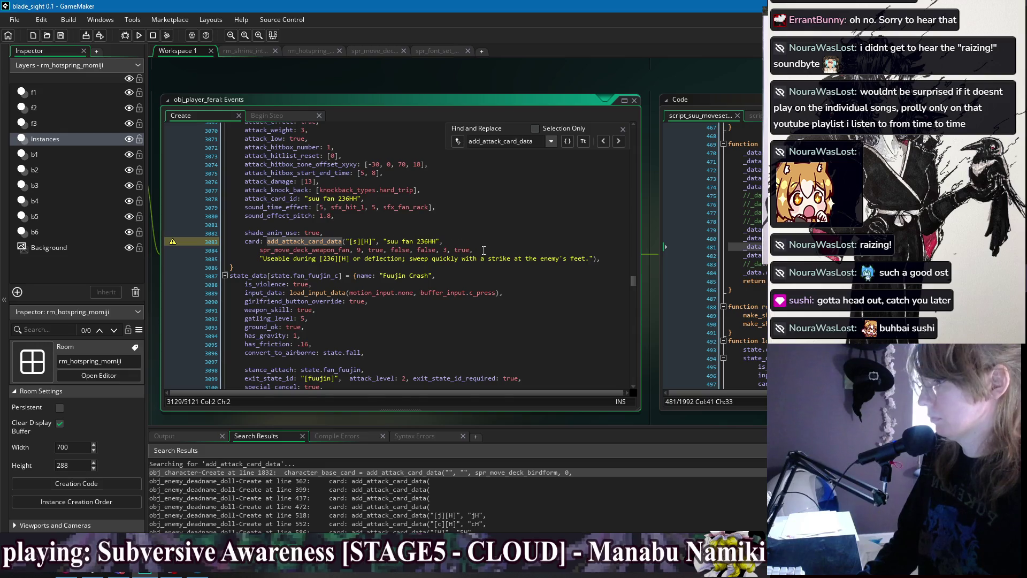
Strip the trailing flags from the suu fan 236HH card call and join its sprite line
{"action": "left_click_drag", "start_coordinate": [484, 251], "coordinate": [365, 252]}
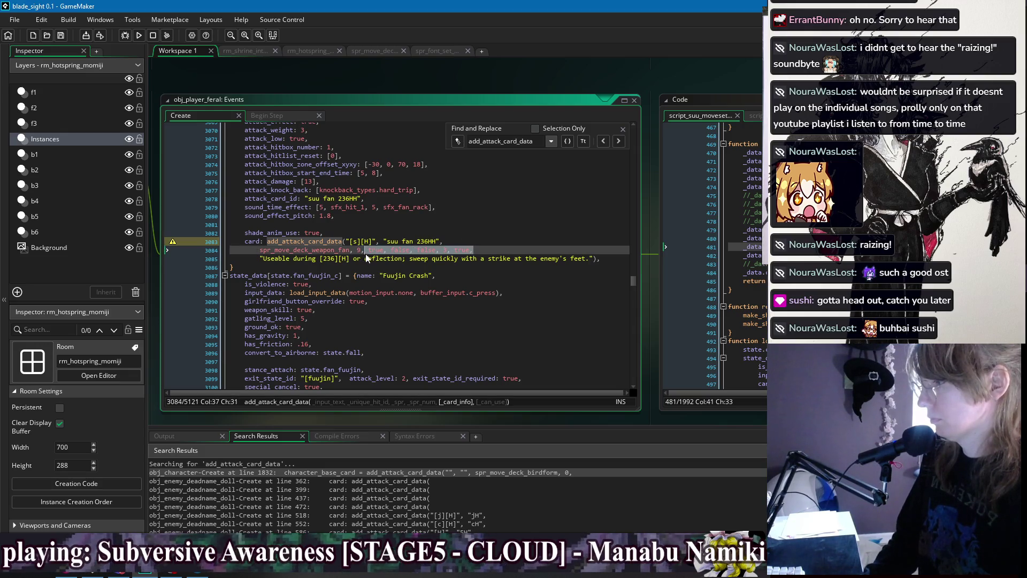
{"action": "key", "text": "Delete"}
{"action": "left_click", "coordinate": [446, 238]}
{"action": "key", "text": "ctrl+Delete"}
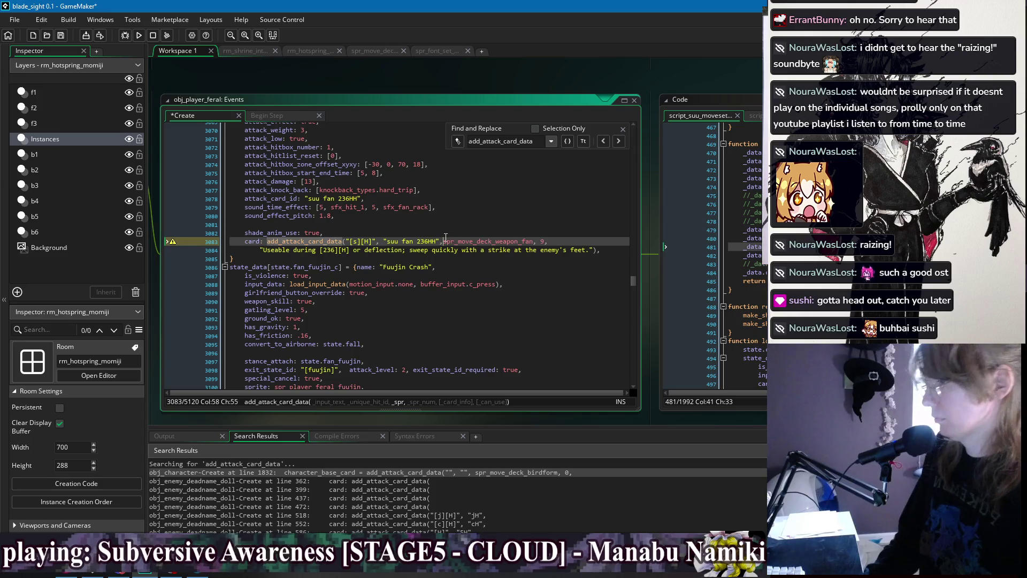
Condense the 236HC card call by deleting its flag arguments and joining the sprite line
{"action": "scroll", "coordinate": [398, 318], "scroll_direction": "down", "scroll_amount": 10}
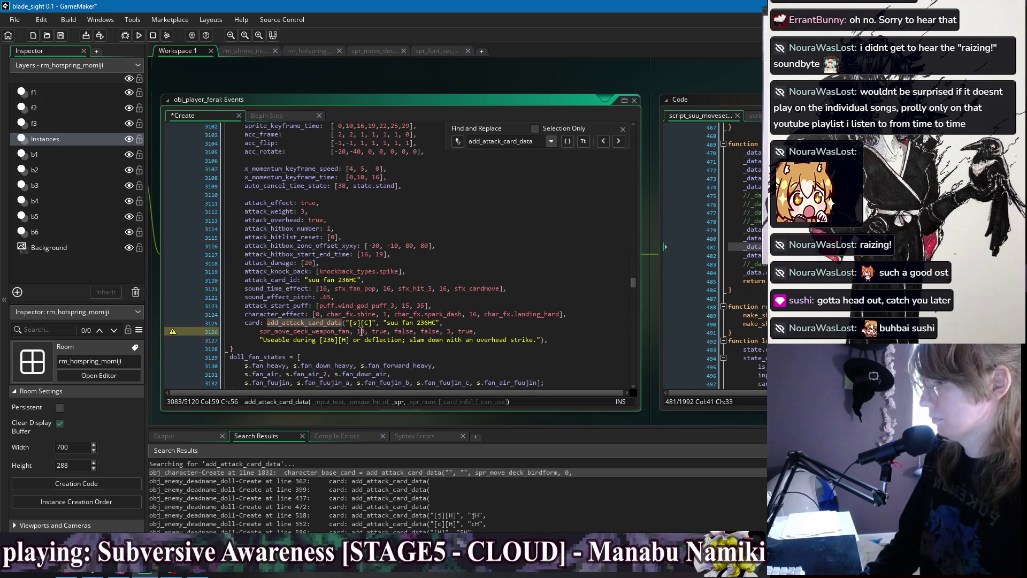
{"action": "left_click", "coordinate": [369, 331]}
{"action": "key", "text": "shift+End"}
{"action": "key", "text": "Delete"}
{"action": "key", "text": "Home"}
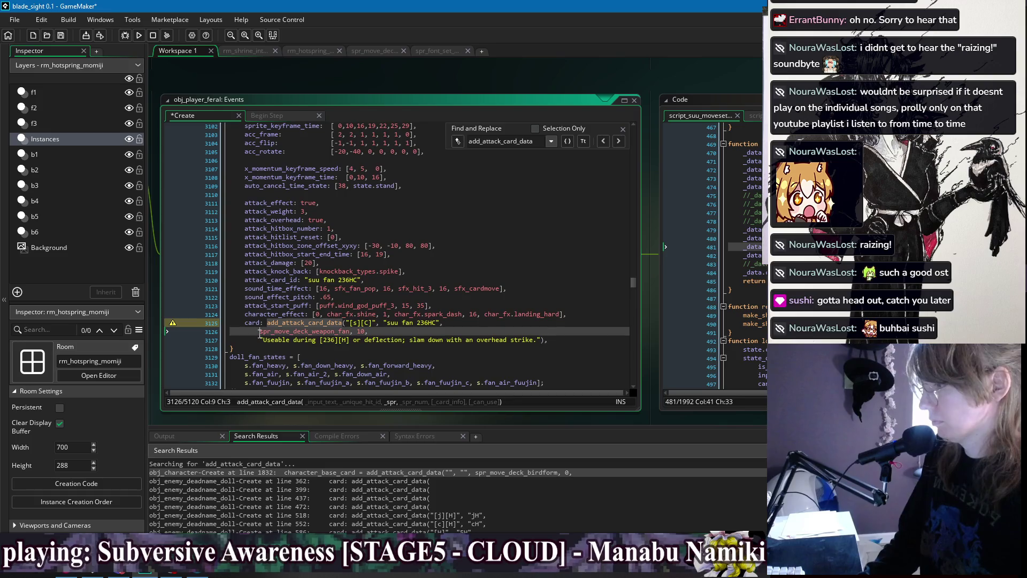
{"action": "key", "text": "ctrl+BackSpace"}
{"action": "key", "text": "BackSpace"}
Condense the suu feral cH card call onto one line without trailing arguments
{"action": "scroll", "coordinate": [398, 257], "scroll_direction": "down", "scroll_amount": 5}
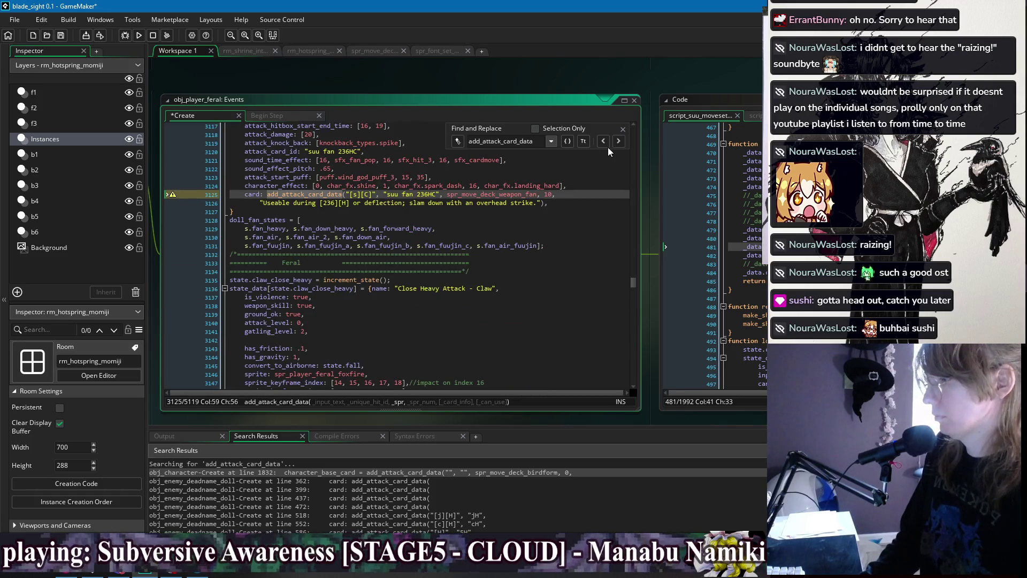
{"action": "left_click", "coordinate": [619, 140]}
{"action": "scroll", "coordinate": [397, 247], "scroll_direction": "up", "scroll_amount": 2}
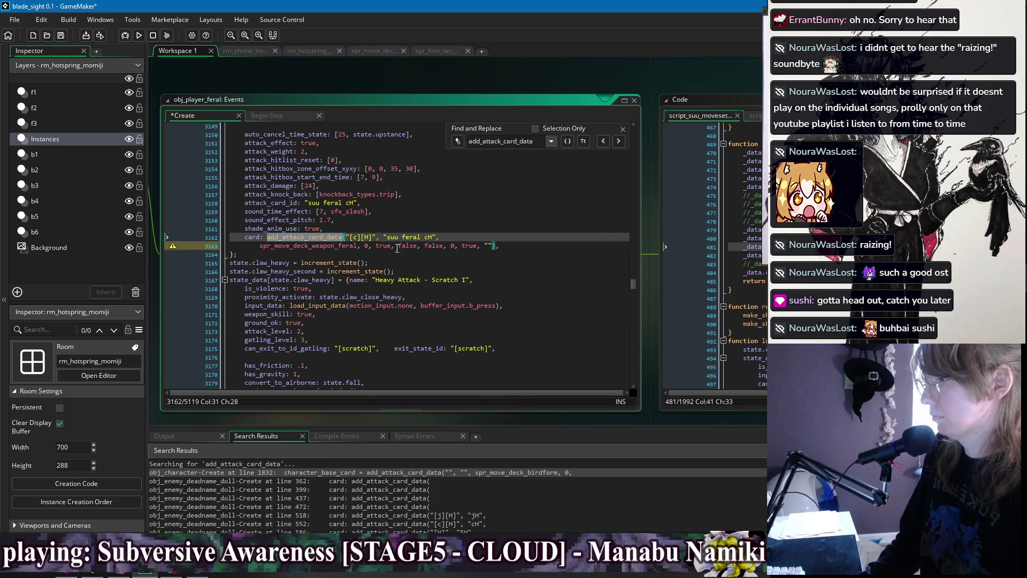
{"action": "left_click", "coordinate": [260, 245]}
{"action": "left_click_drag", "start_coordinate": [494, 246], "coordinate": [369, 248]}
{"action": "key", "text": "Delete"}
{"action": "key", "text": "Home"}
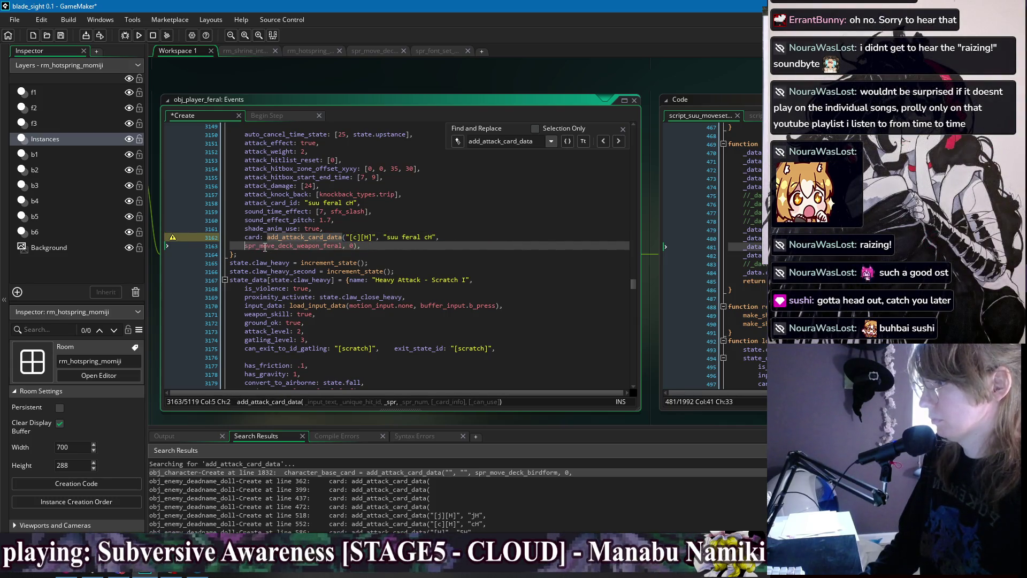
{"action": "key", "text": "BackSpace"}
{"action": "key", "text": "BackSpace"}
{"action": "key", "text": "BackSpace"}
Condense the suu feral H card call onto one line without trailing flags
{"action": "scroll", "coordinate": [458, 213], "scroll_direction": "down", "scroll_amount": 4}
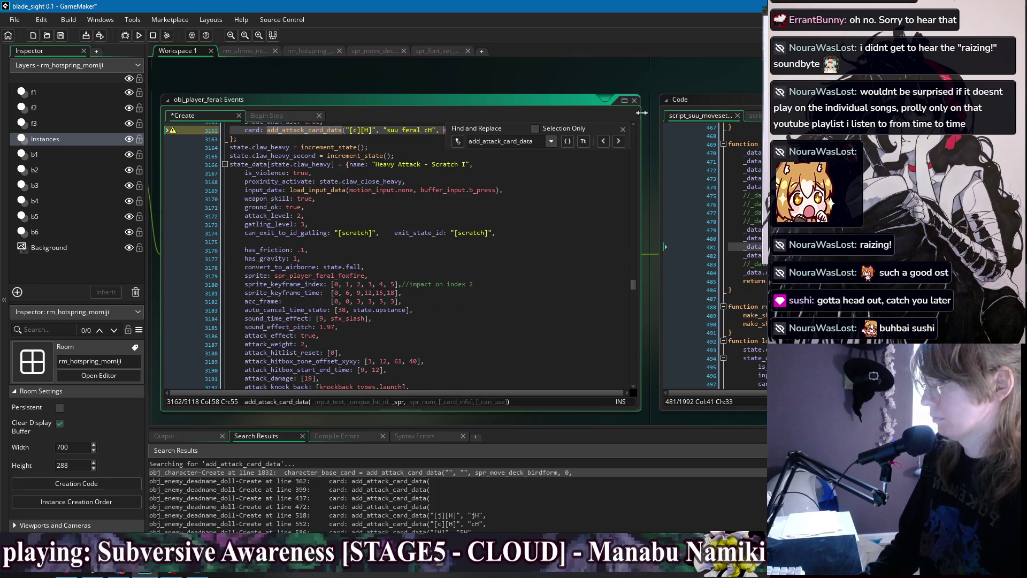
{"action": "left_click", "coordinate": [618, 142]}
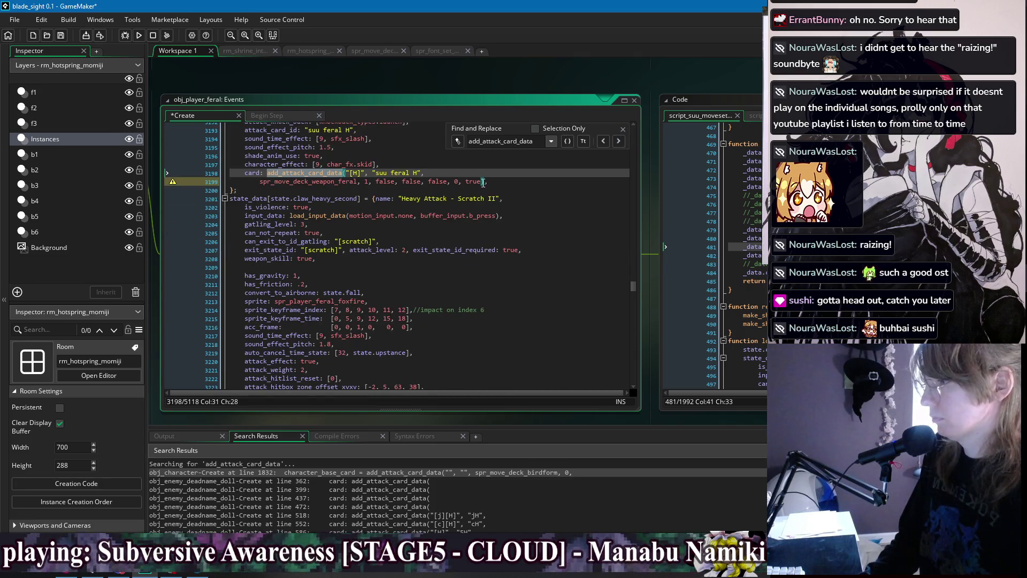
{"action": "left_click_drag", "start_coordinate": [483, 182], "coordinate": [377, 185]}
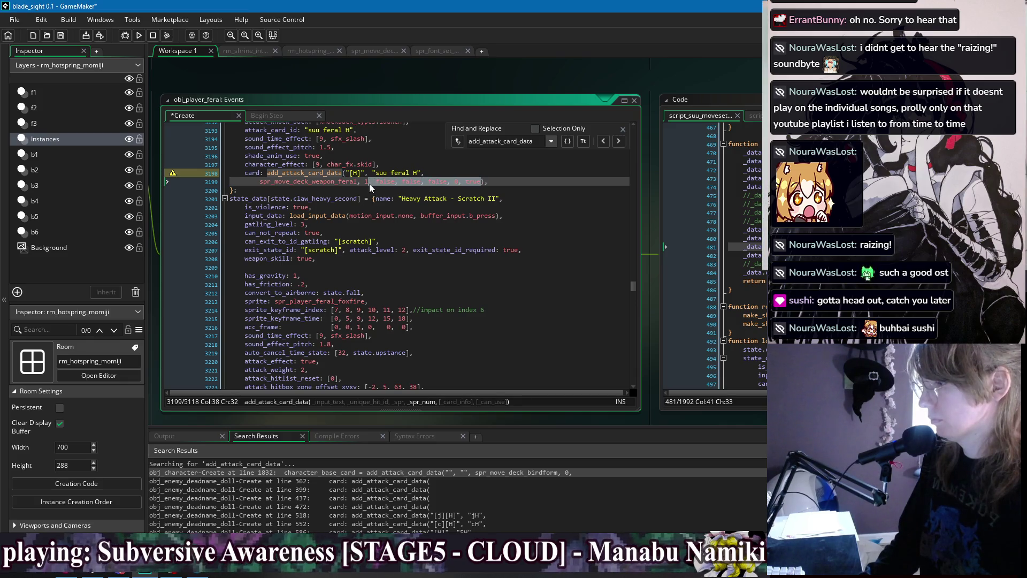
{"action": "key", "text": "BackSpace"}
{"action": "key", "text": "Home"}
{"action": "key", "text": "ctrl+BackSpace"}
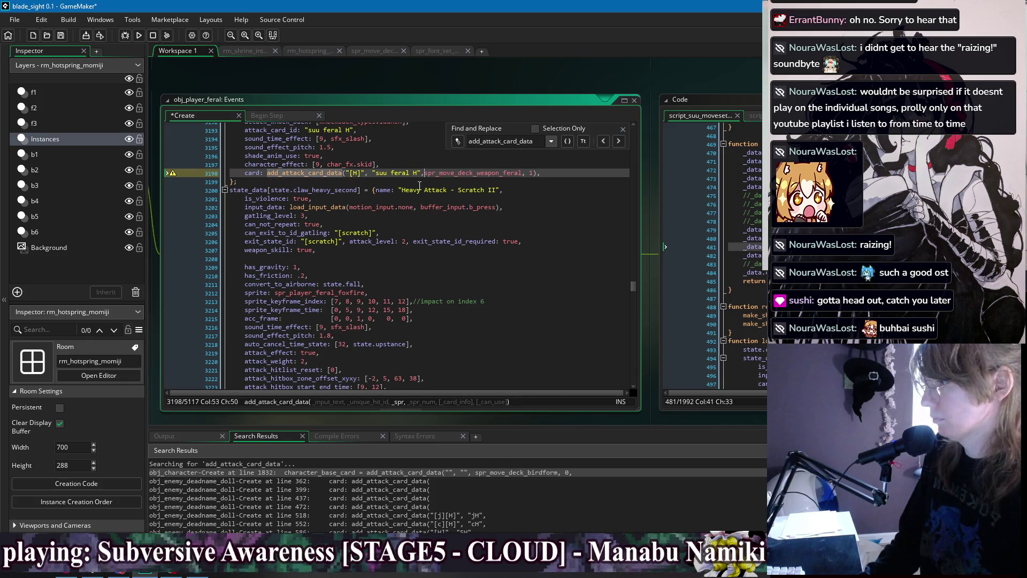
Delete the trailing flag arguments from the suu feral 6H card call
{"action": "left_click", "coordinate": [618, 141]}
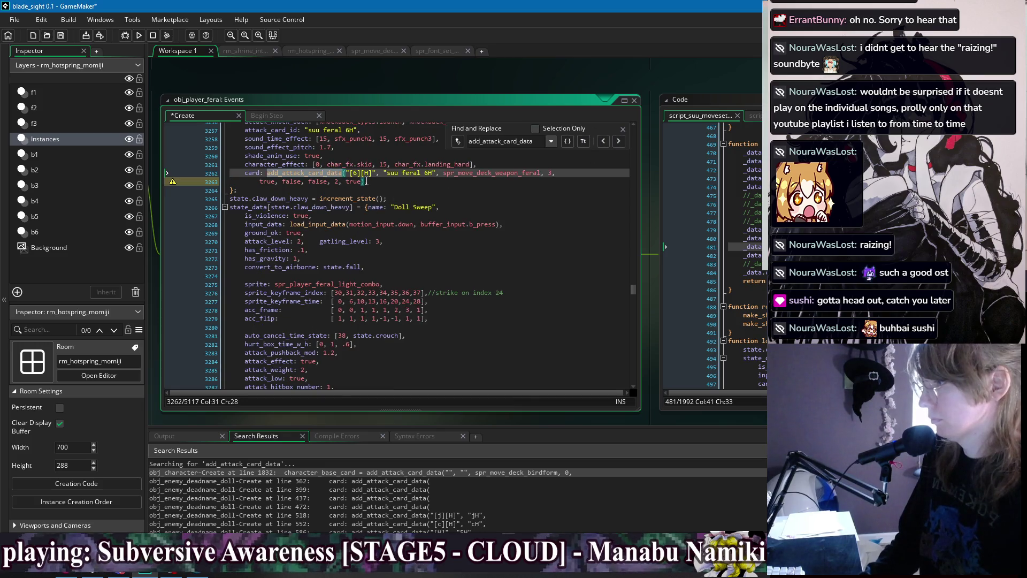
{"action": "mouse_move", "coordinate": [360, 184]}
{"action": "left_mouse_down"}
{"action": "mouse_move", "coordinate": [267, 183]}
{"action": "mouse_move", "coordinate": [566, 175]}
{"action": "mouse_move", "coordinate": [554, 176]}
{"action": "left_mouse_up"}
{"action": "key", "text": "BackSpace"}
{"action": "scroll", "coordinate": [573, 199], "scroll_direction": "up", "scroll_amount": 3}
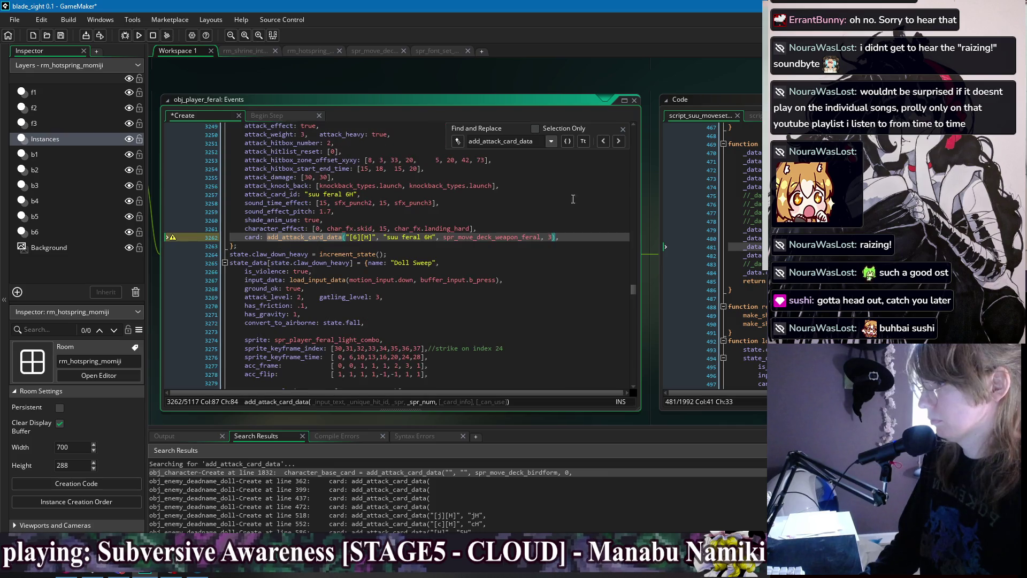
Remove the suu feral 2H card's trailing flags and join the split call into one line
{"action": "left_click", "coordinate": [619, 142]}
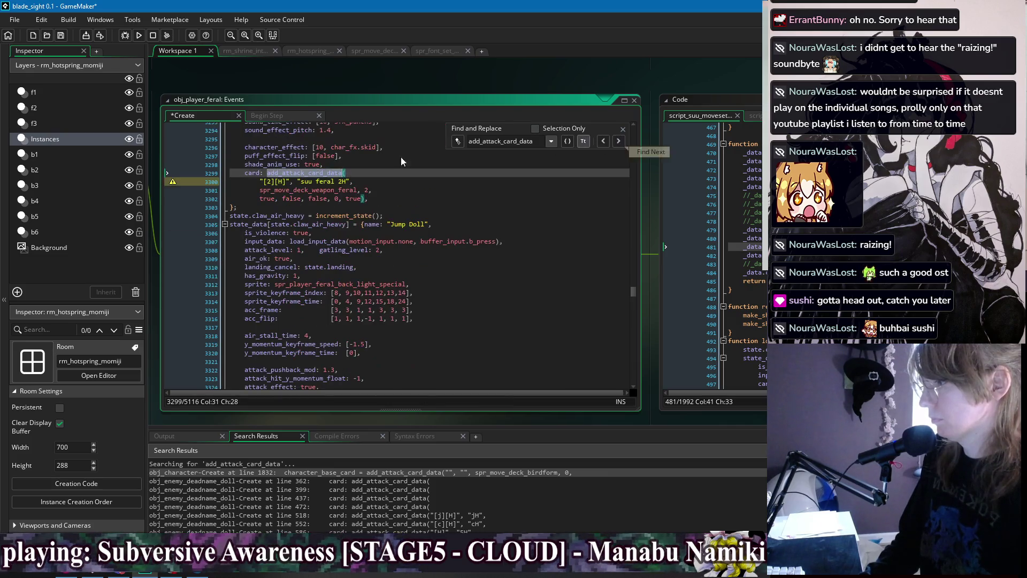
{"action": "left_click", "coordinate": [360, 199]}
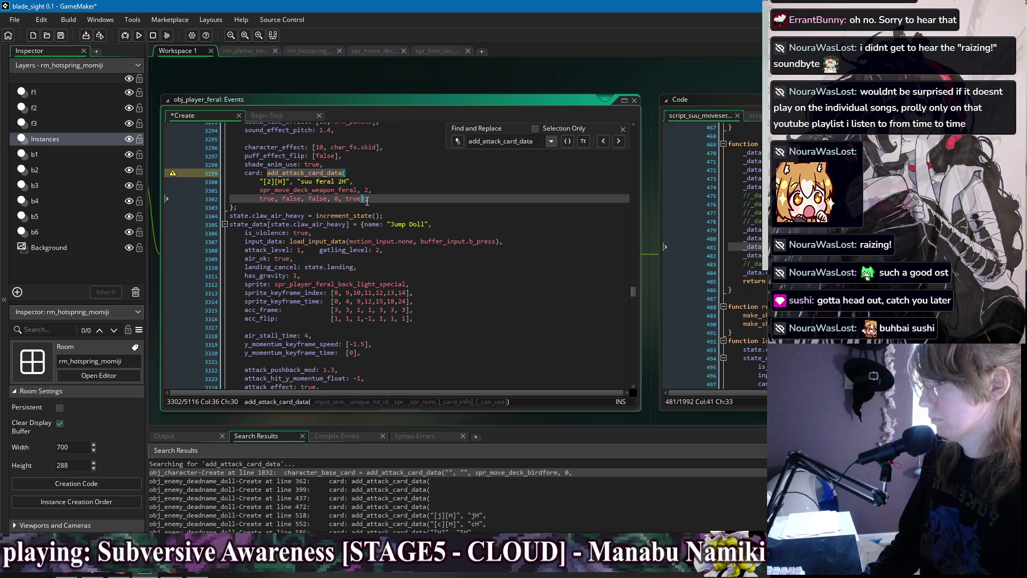
{"action": "left_click_drag", "start_coordinate": [361, 199], "coordinate": [373, 199]}
{"action": "left_click", "coordinate": [379, 191], "text": "shift"}
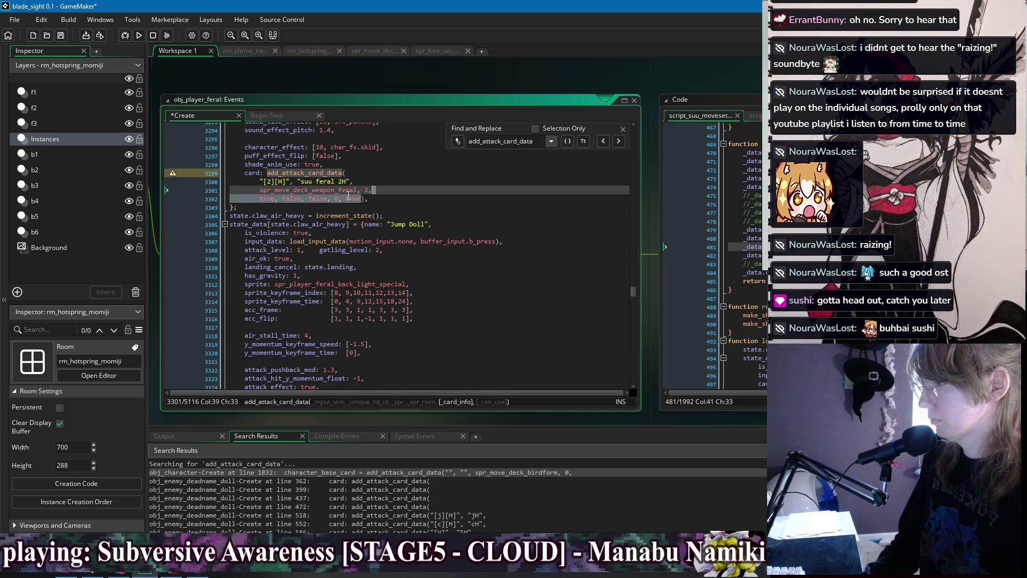
{"action": "key", "text": "BackSpace"}
{"action": "key", "text": "Home"}
{"action": "key", "text": "BackSpace"}
{"action": "key", "text": "BackSpace"}
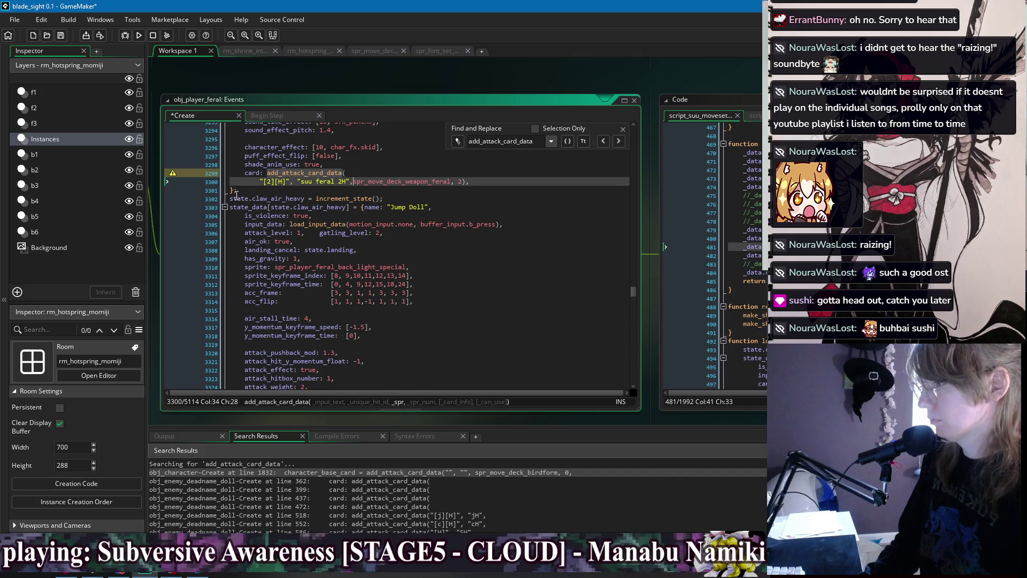
{"action": "key", "text": "Home"}
{"action": "key", "text": "BackSpace"}
{"action": "key", "text": "BackSpace"}
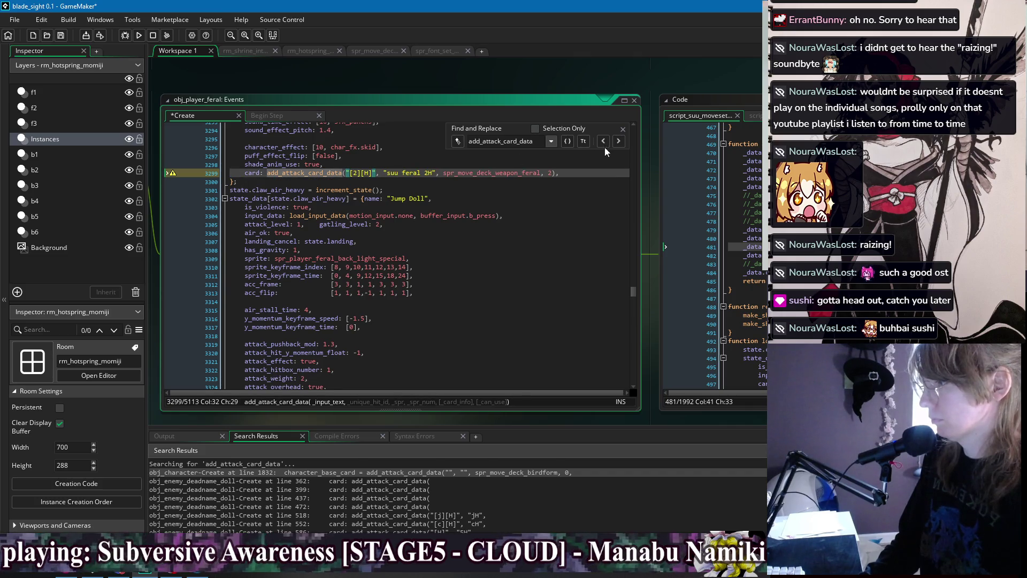
Delete the extra trailing arguments from the jH card call, leaving spr_move_deck_weapon_feral, 4
{"action": "left_click", "coordinate": [618, 141]}
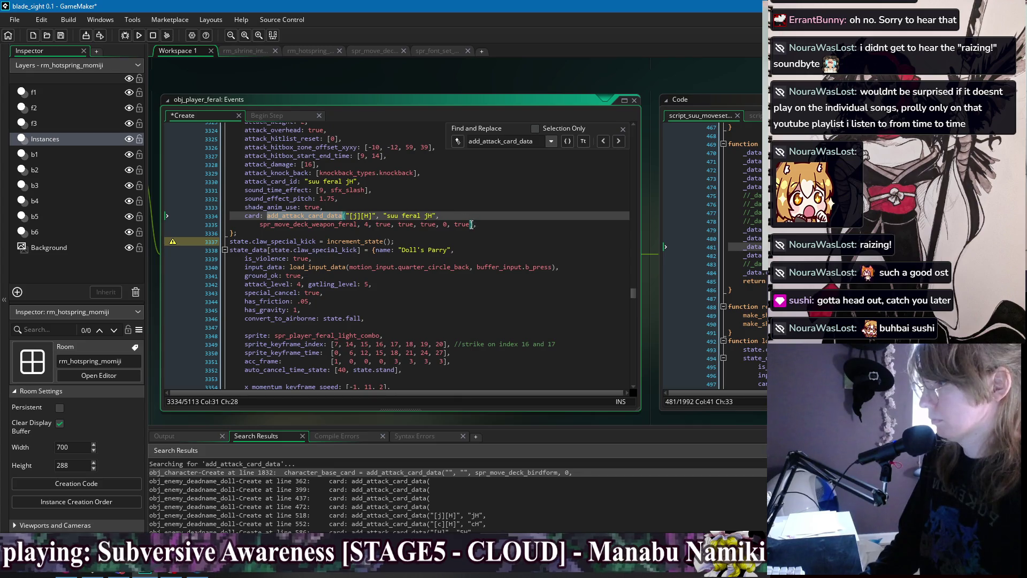
{"action": "left_click_drag", "start_coordinate": [471, 224], "coordinate": [371, 225]}
{"action": "key", "text": "BackSpace"}
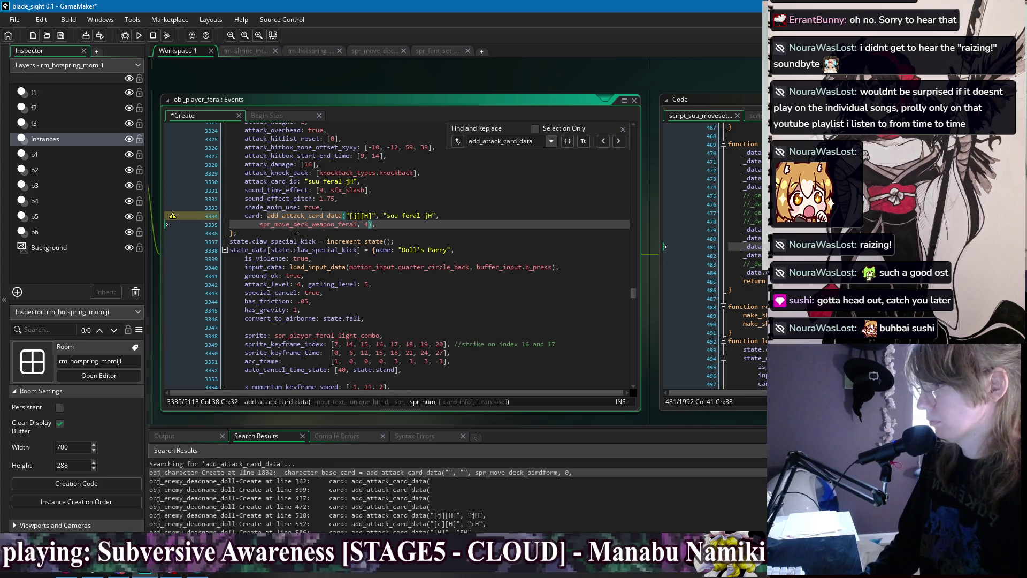
{"action": "left_click", "coordinate": [262, 224]}
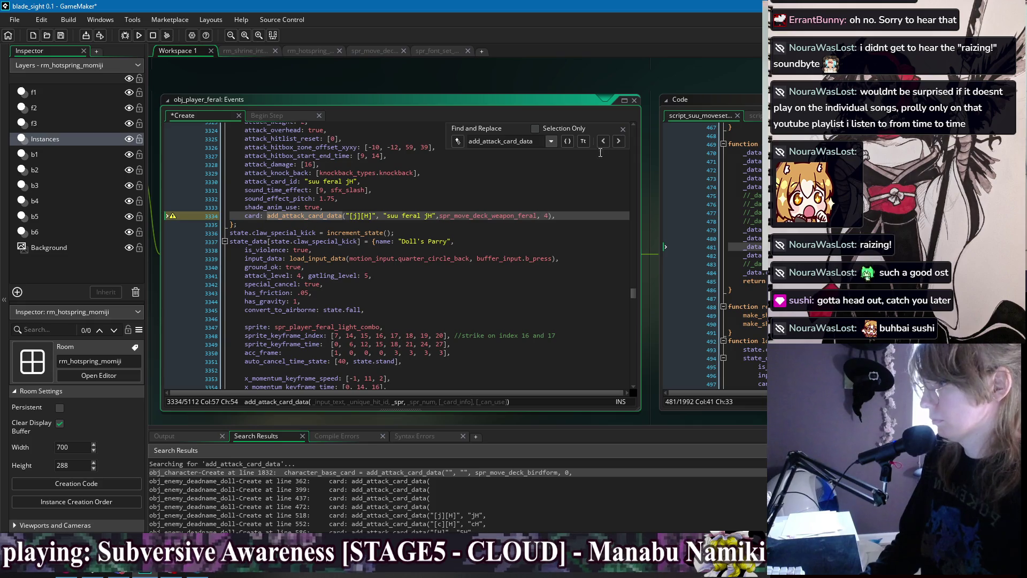
Trim the 214H call to spr_move_deck_weapon_feral, 5 on one line and save
{"action": "left_click", "coordinate": [618, 140]}
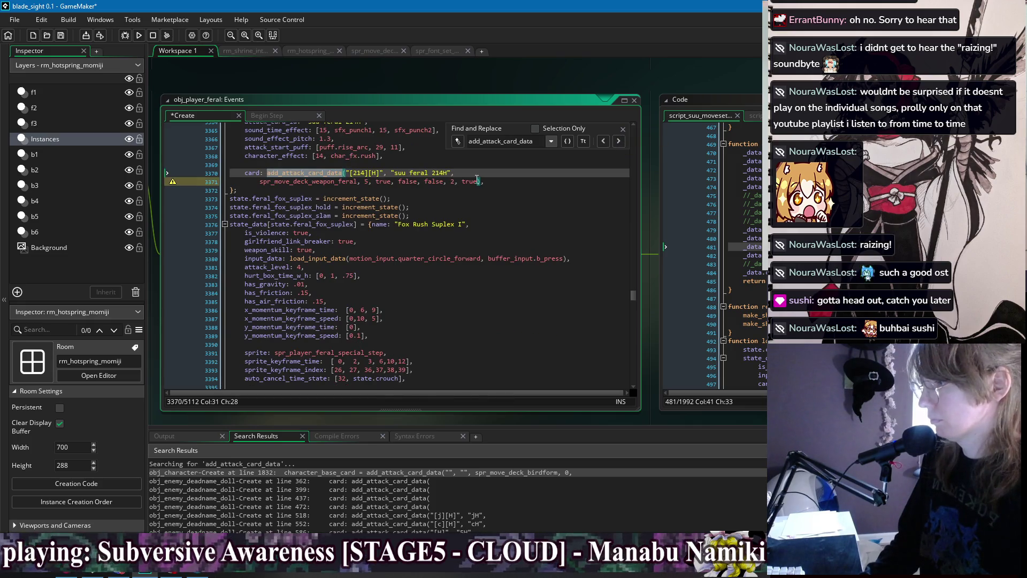
{"action": "left_click_drag", "start_coordinate": [477, 181], "coordinate": [367, 183]}
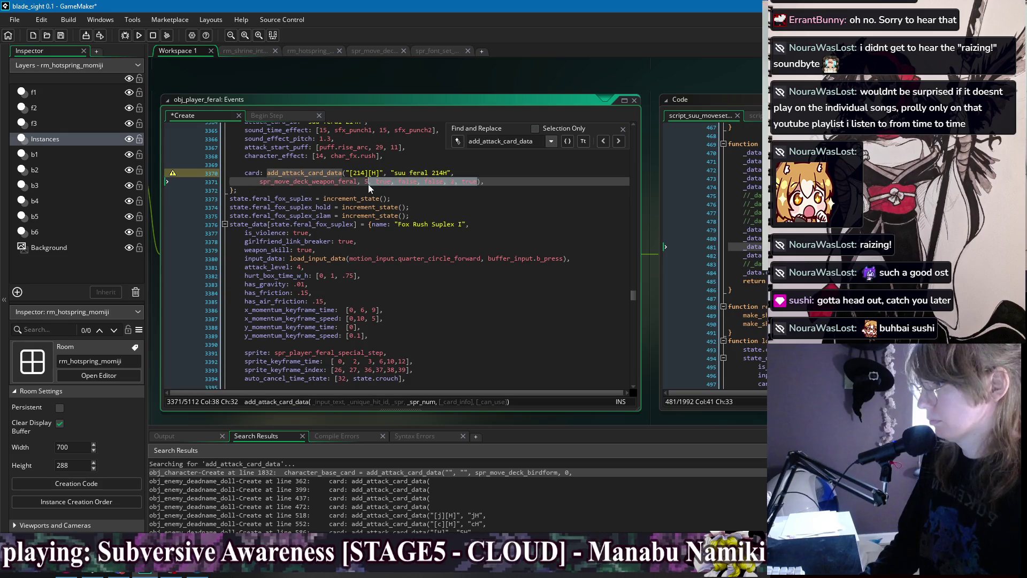
{"action": "key", "text": "BackSpace"}
{"action": "key", "text": "Home"}
{"action": "key", "text": "ctrl+BackSpace"}
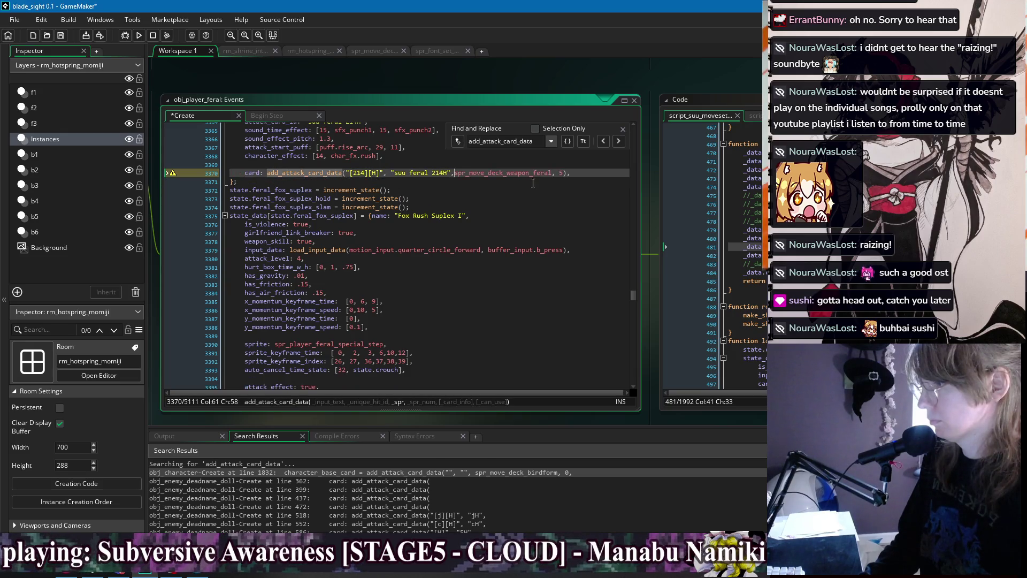
{"action": "scroll", "coordinate": [603, 193], "scroll_direction": "up", "scroll_amount": 3}
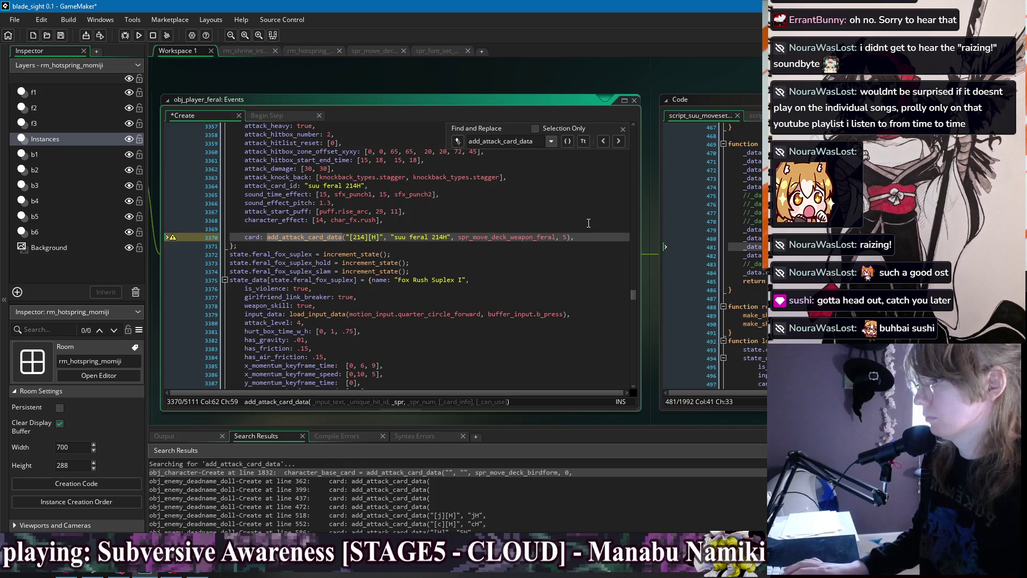
{"action": "key", "text": "ctrl+s"}
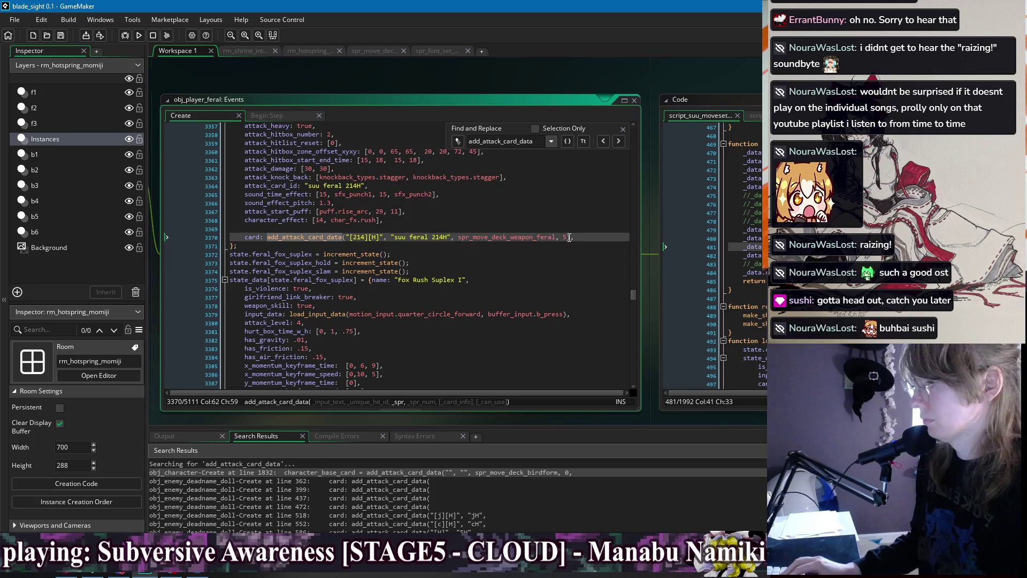
Add the description "A powerful kick." to the 214H card call, with a comma after 5, and save
{"action": "left_click", "coordinate": [569, 237]}
{"action": "key", "text": "Return"}
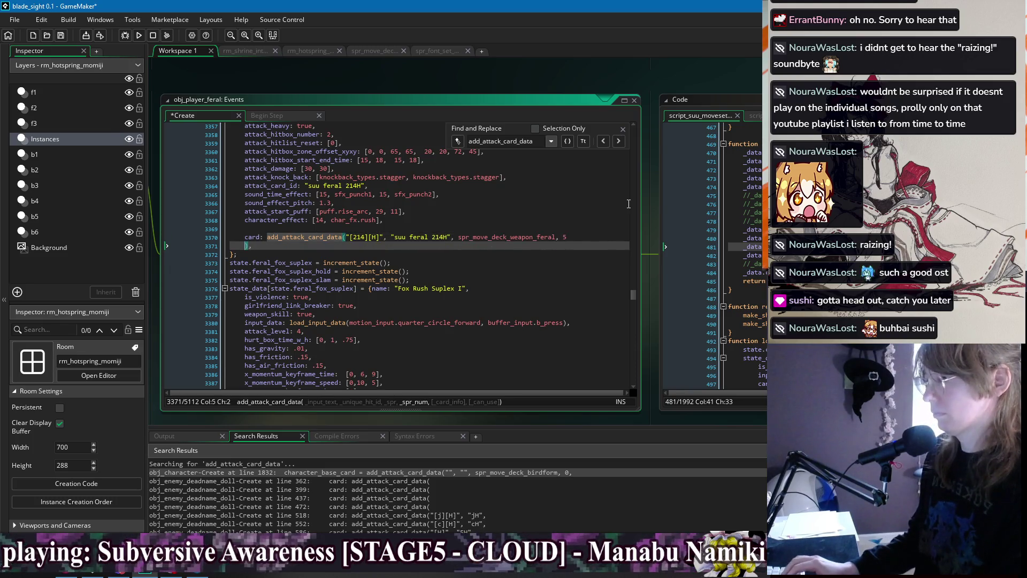
{"action": "type", "text": "\"A \""}
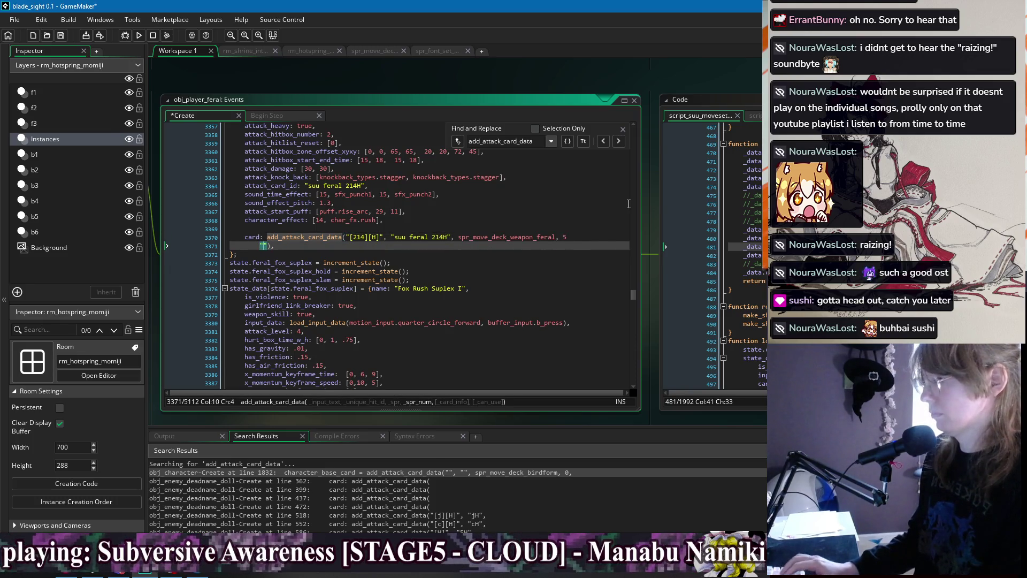
{"action": "type", "text": "powerful kick."}
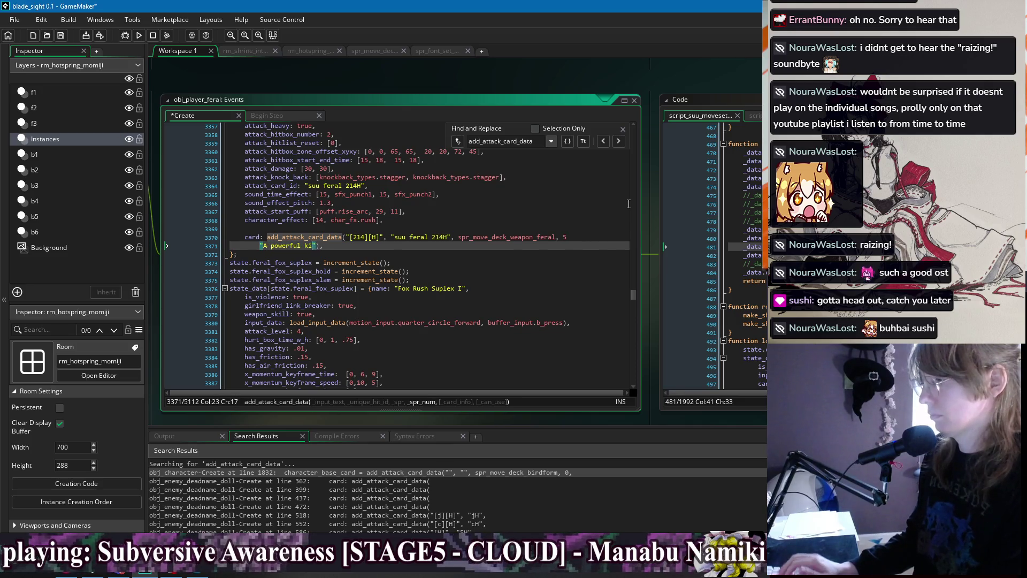
{"action": "key", "text": "ctrl+s"}
{"action": "scroll", "coordinate": [426, 260], "scroll_direction": "up", "scroll_amount": 4}
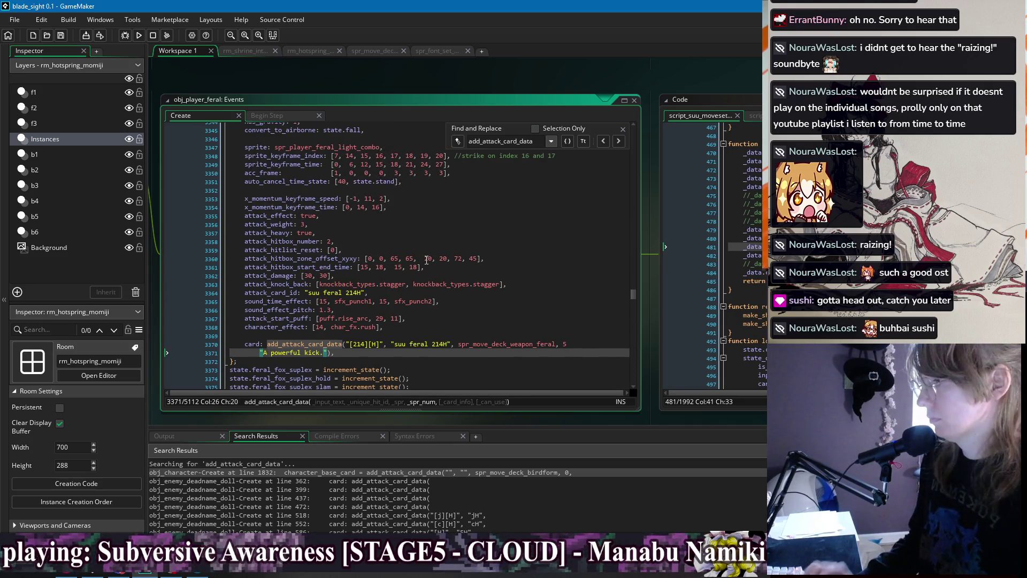
{"action": "scroll", "coordinate": [475, 248], "scroll_direction": "down", "scroll_amount": 7}
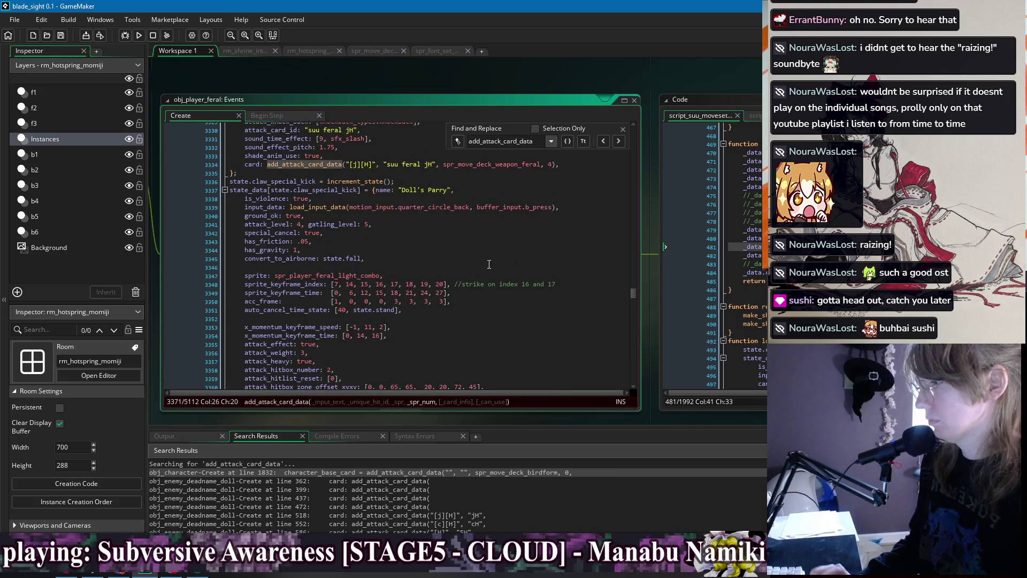
{"action": "scroll", "coordinate": [490, 264], "scroll_direction": "up", "scroll_amount": 8}
{"action": "scroll", "coordinate": [489, 264], "scroll_direction": "down", "scroll_amount": 4}
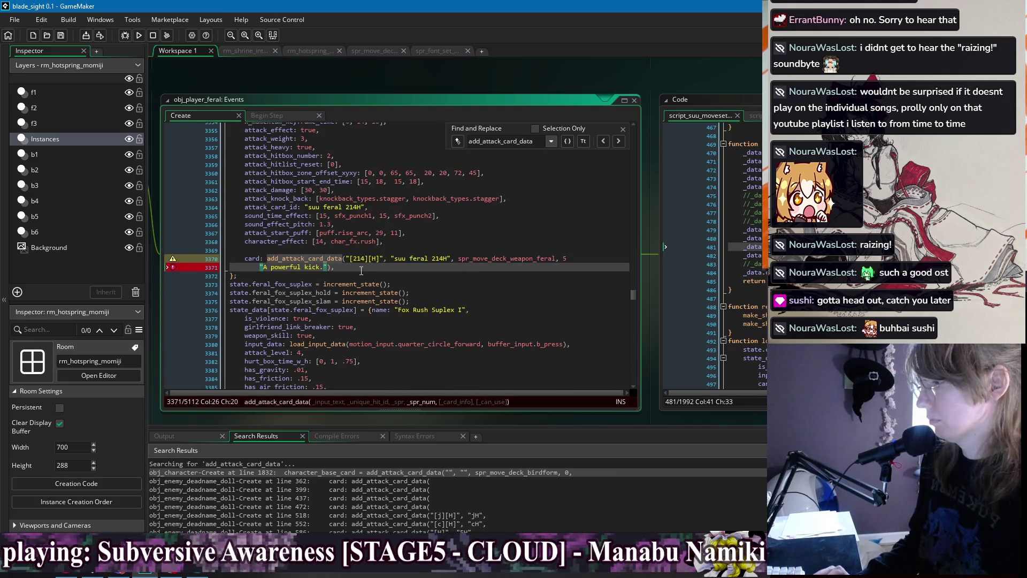
{"action": "left_click", "coordinate": [604, 254]}
{"action": "type", "text": ","}
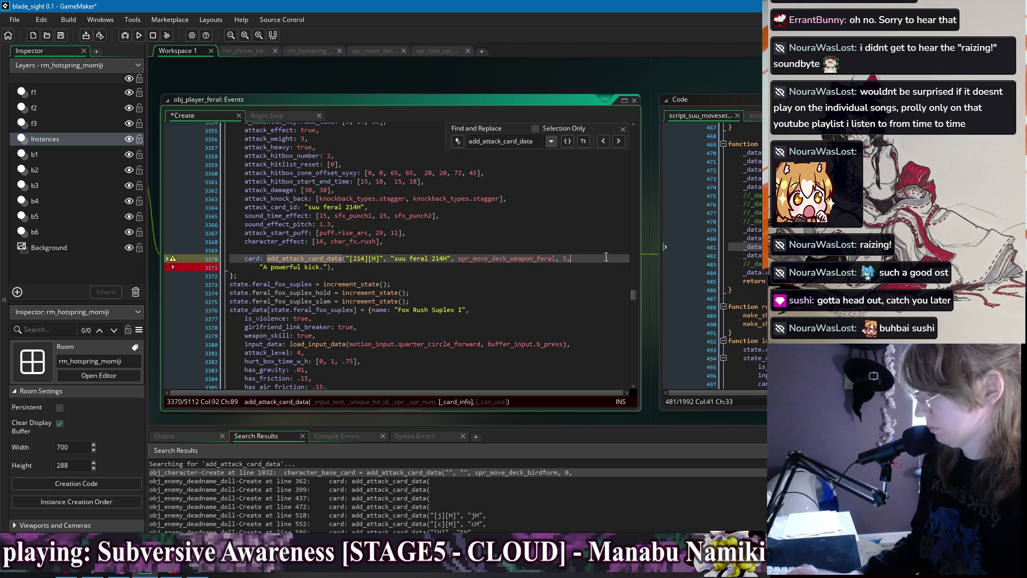
{"action": "key", "text": "ctrl+s"}
Condense the 236H card call to end with spr_move_deck_weapon_feral, 6 on one line
{"action": "left_click", "coordinate": [615, 143]}
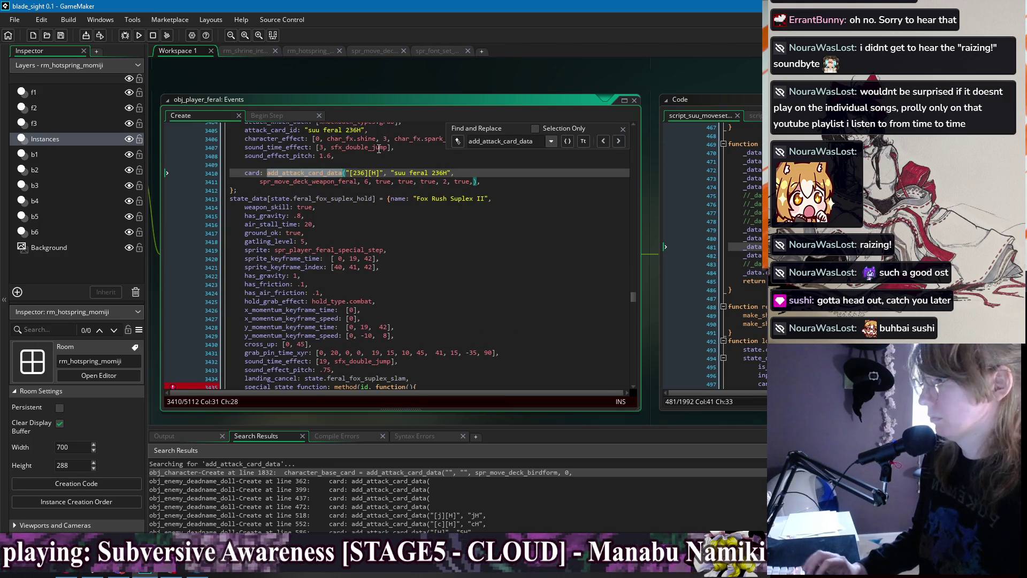
{"action": "left_click", "coordinate": [615, 143]}
{"action": "scroll", "coordinate": [455, 223], "scroll_direction": "up", "scroll_amount": 1}
{"action": "left_click_drag", "start_coordinate": [474, 224], "coordinate": [367, 228]}
{"action": "key", "text": "BackSpace"}
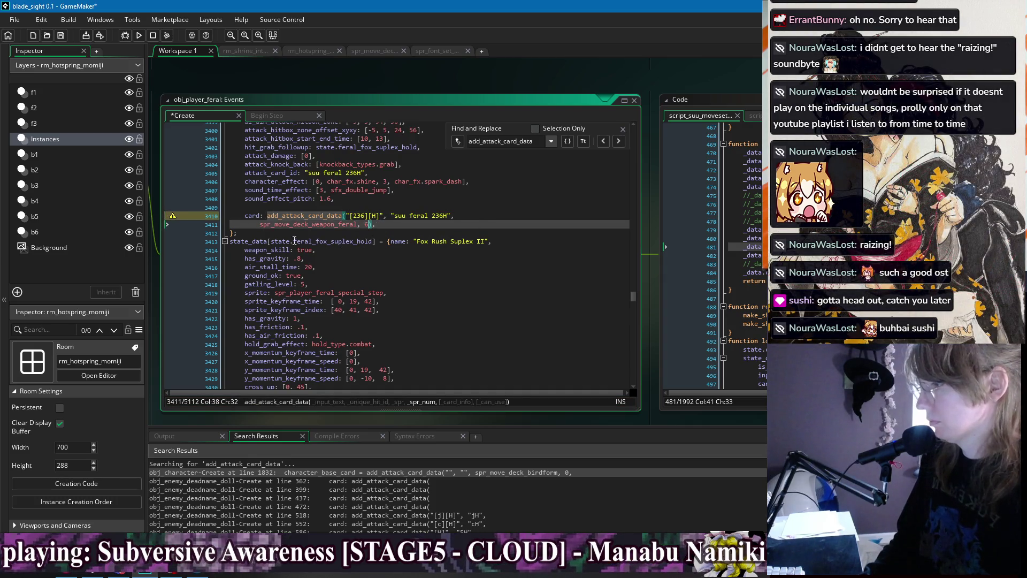
{"action": "left_click", "coordinate": [262, 224]}
{"action": "key", "text": "BackSpace"}
{"action": "key", "text": "BackSpace"}
{"action": "key", "text": "BackSpace"}
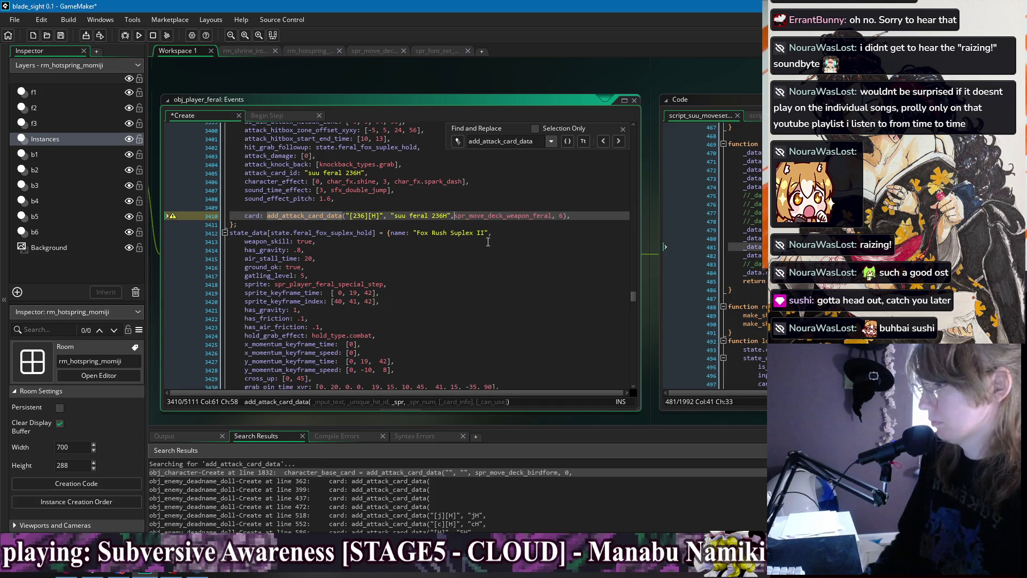
Give the 236H card the description "Grabs an enemy and slams them into the ground." and save
{"action": "left_click", "coordinate": [570, 217]}
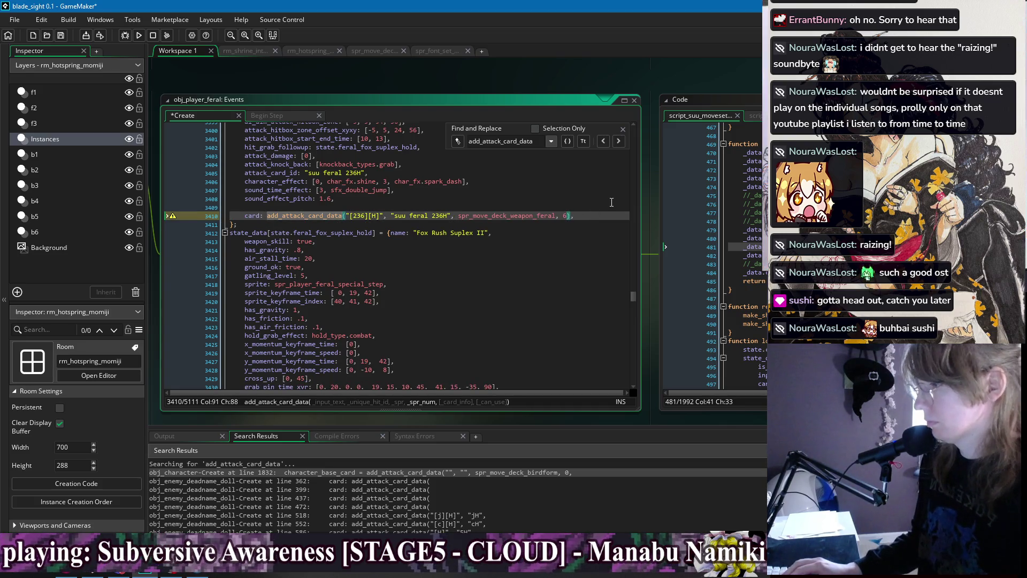
{"action": "type", "text": ","}
{"action": "key", "text": "Return"}
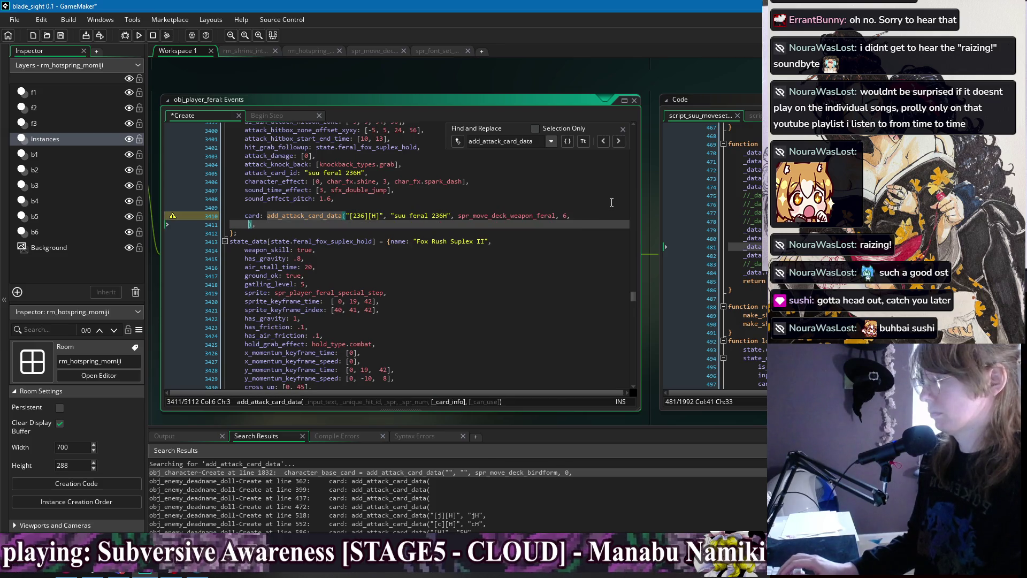
{"action": "key", "text": "Tab"}
{"action": "type", "text": "\"G"}
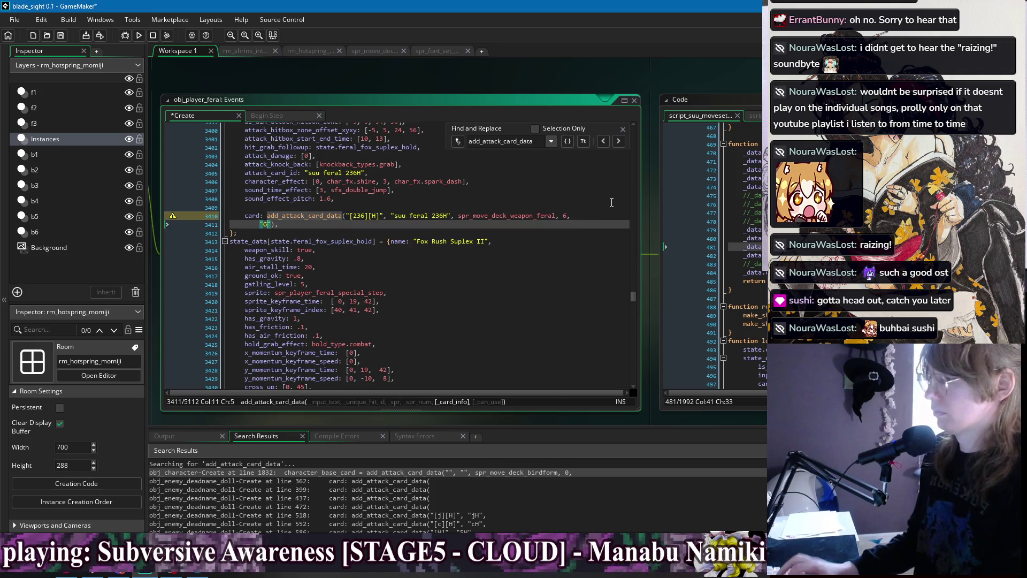
{"action": "type", "text": "rab the enemy and "}
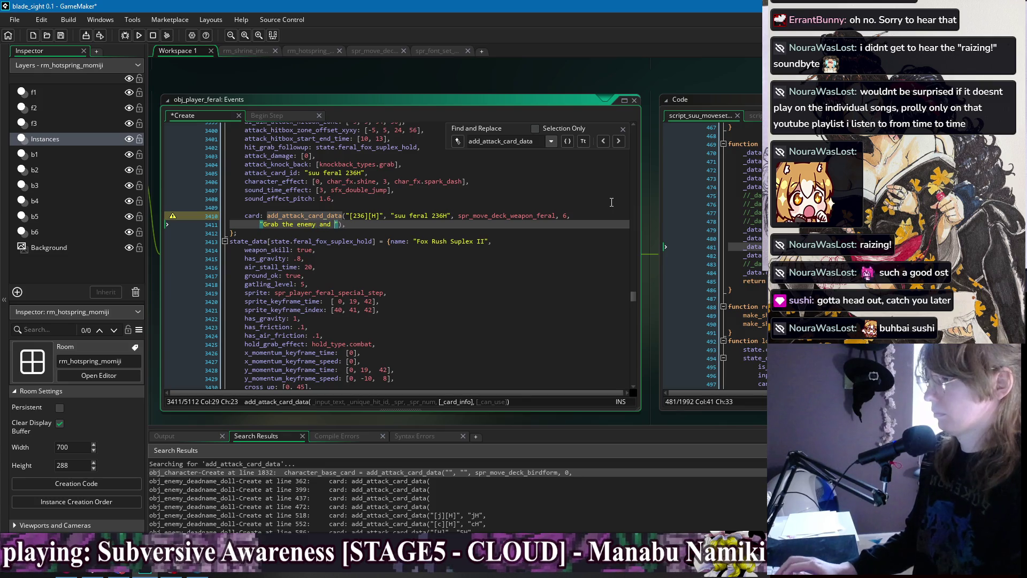
{"action": "type", "text": "slam them into"}
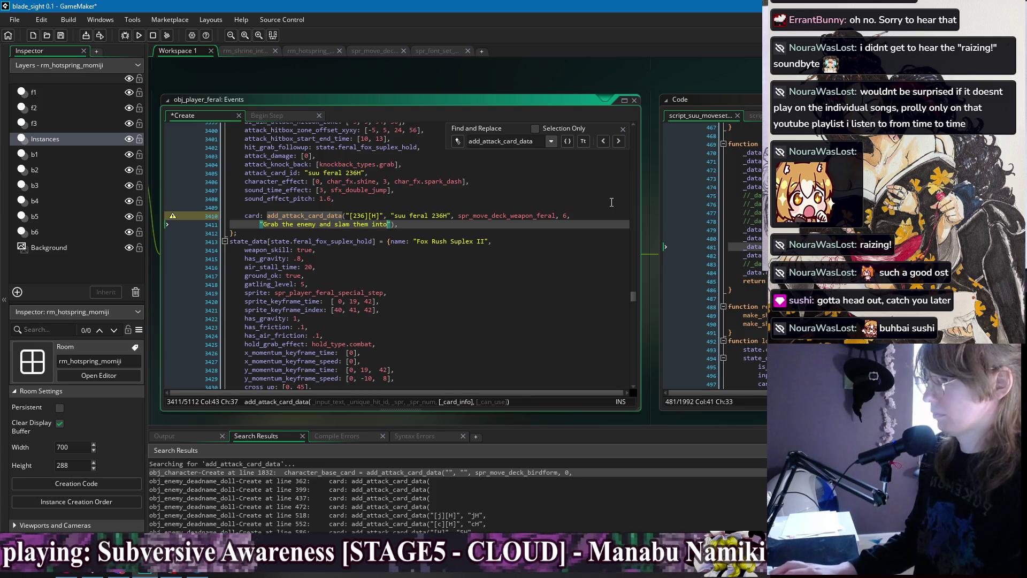
{"action": "type", "text": " the ground."}
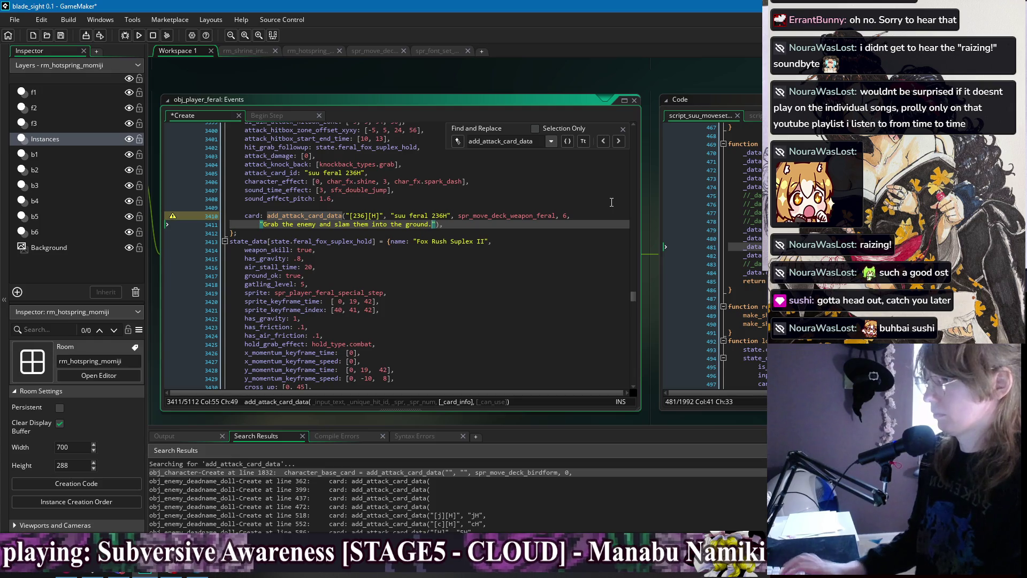
{"action": "key", "text": "ctrl+s"}
{"action": "double_click", "coordinate": [288, 224]}
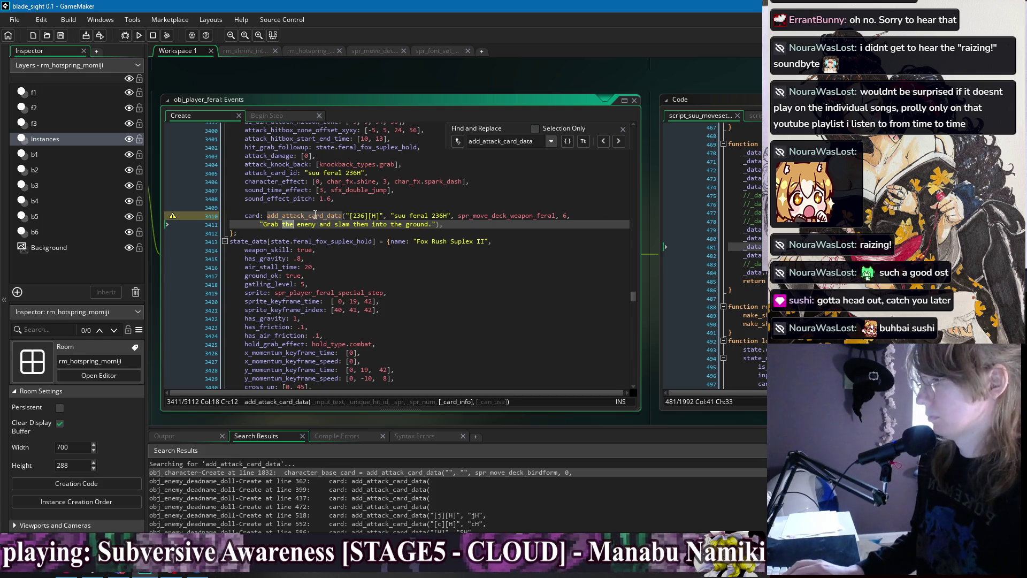
{"action": "key", "text": "BackSpace"}
{"action": "key", "text": "BackSpace"}
{"action": "type", "text": "s an"}
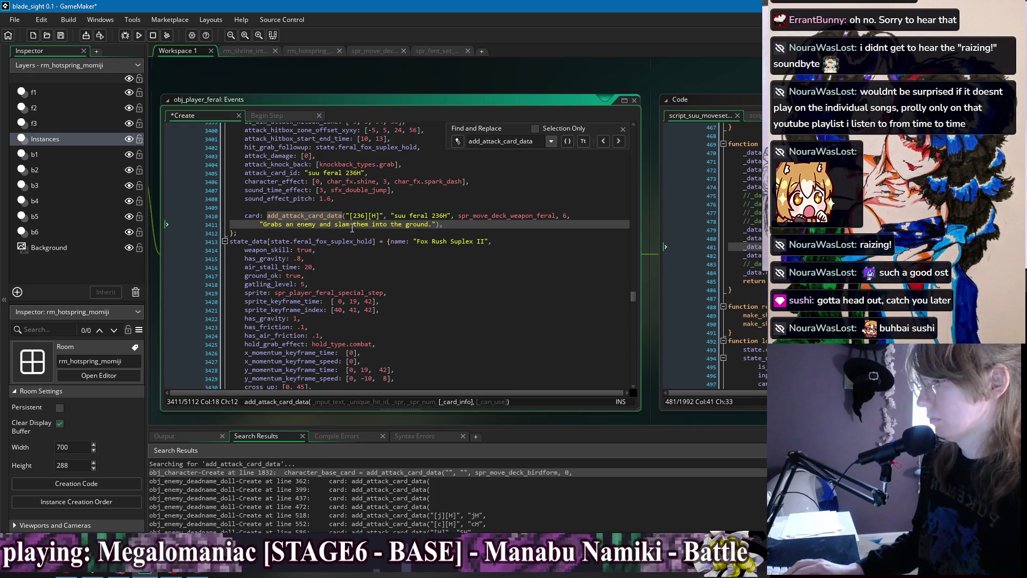
{"action": "type", "text": "s"}
{"action": "left_click", "coordinate": [508, 225]}
{"action": "key", "text": "ctrl+s"}
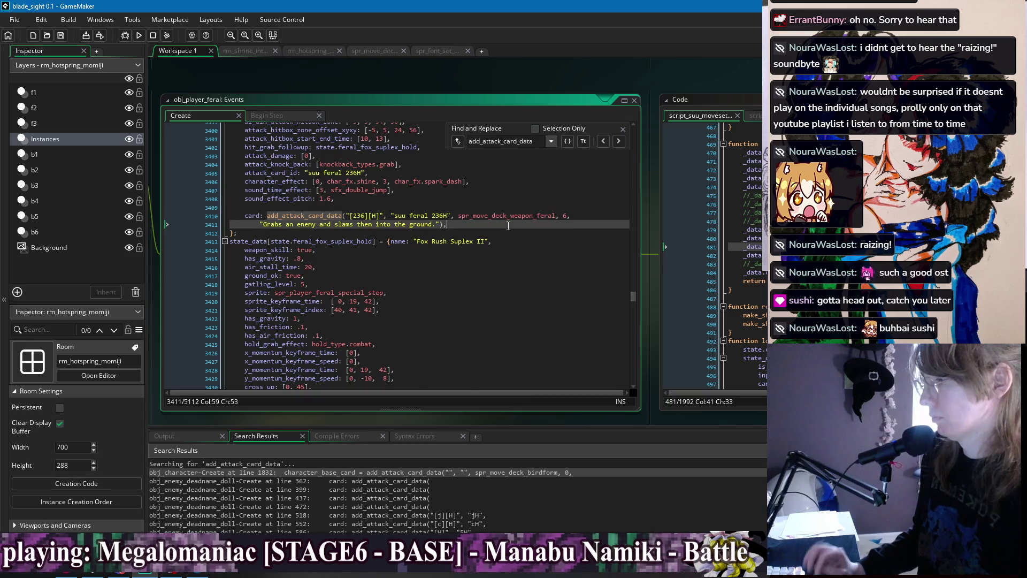
{"action": "scroll", "coordinate": [508, 225], "scroll_direction": "down", "scroll_amount": 3}
{"action": "scroll", "coordinate": [508, 226], "scroll_direction": "up", "scroll_amount": 5}
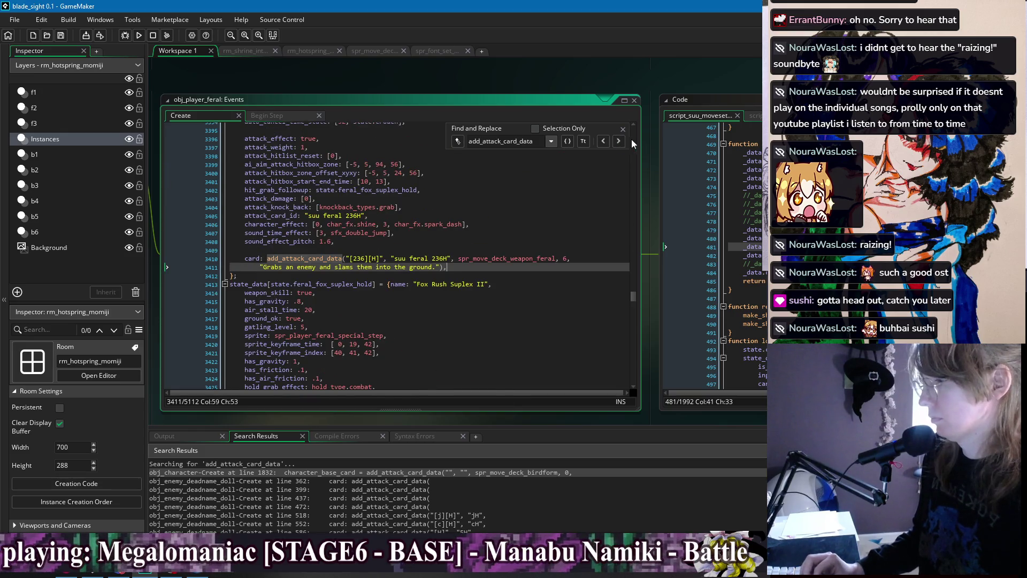
Remove the gun cH card call's extra arguments and join its sprite line onto the call
{"action": "left_click", "coordinate": [621, 140]}
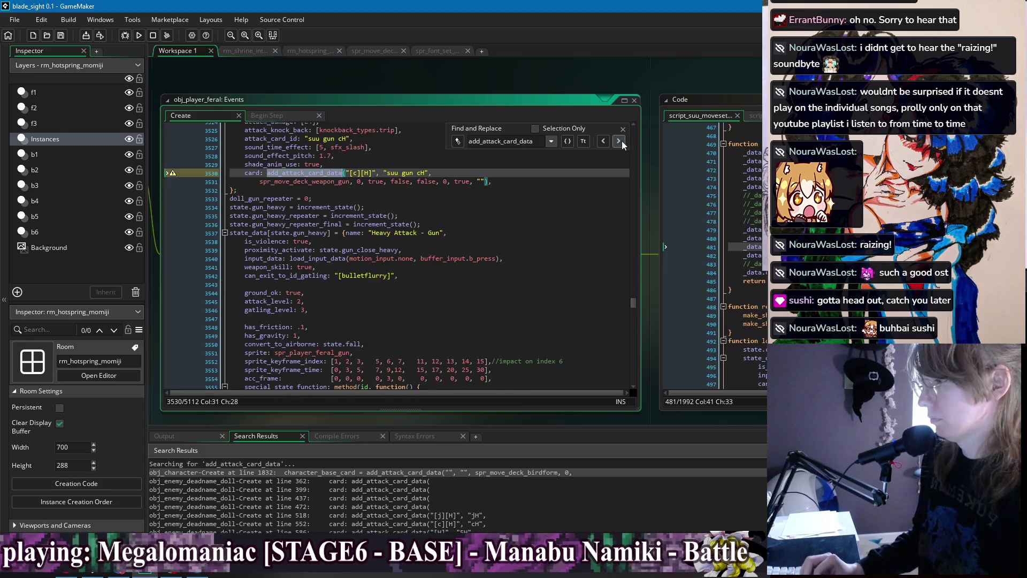
{"action": "left_click", "coordinate": [486, 184]}
{"action": "key", "text": "BackSpace"}
{"action": "key", "text": "BackSpace"}
{"action": "key", "text": "BackSpace"}
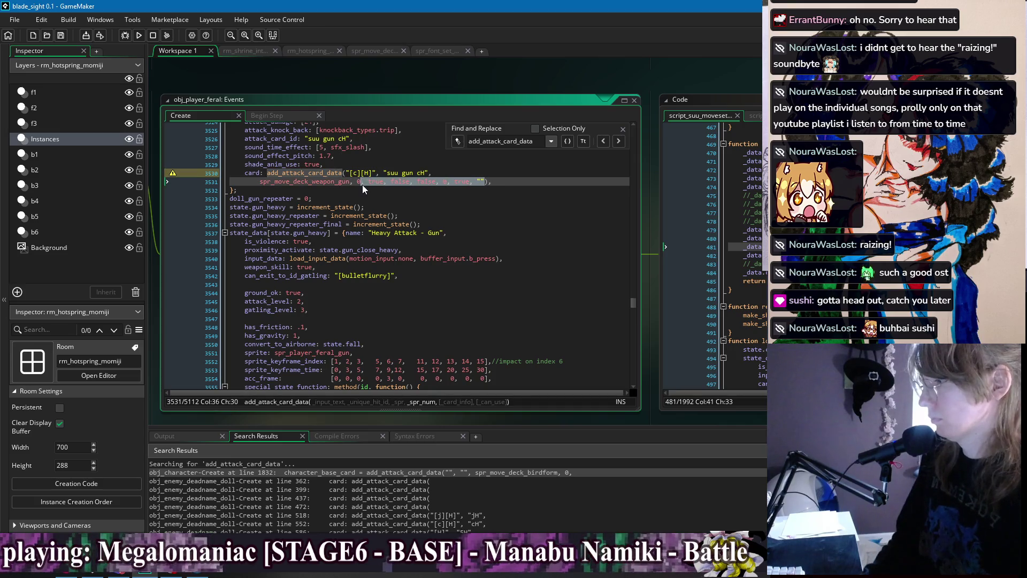
{"action": "left_click", "coordinate": [260, 181]}
{"action": "key", "text": "BackSpace"}
{"action": "key", "text": "BackSpace"}
{"action": "key", "text": "BackSpace"}
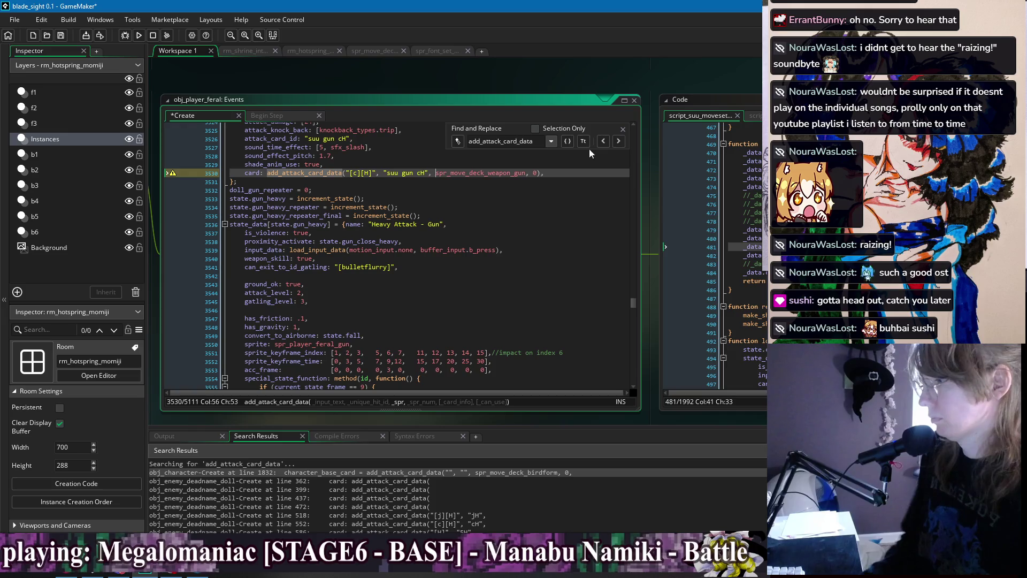
Replace the Fox Ember description string with "Ran repeat up to 4 times."
{"action": "left_click", "coordinate": [618, 143]}
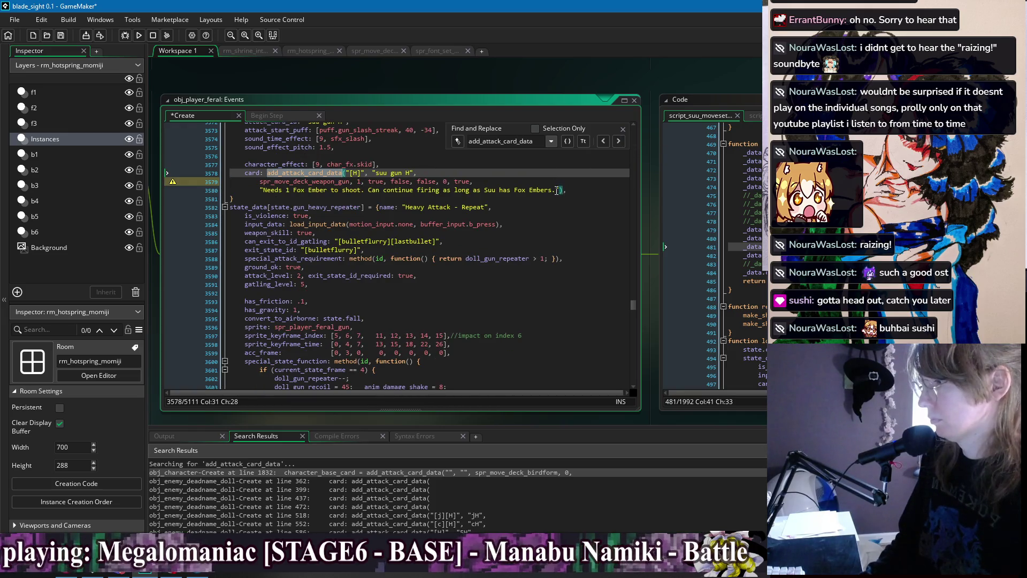
{"action": "left_click_drag", "start_coordinate": [556, 190], "coordinate": [263, 190]}
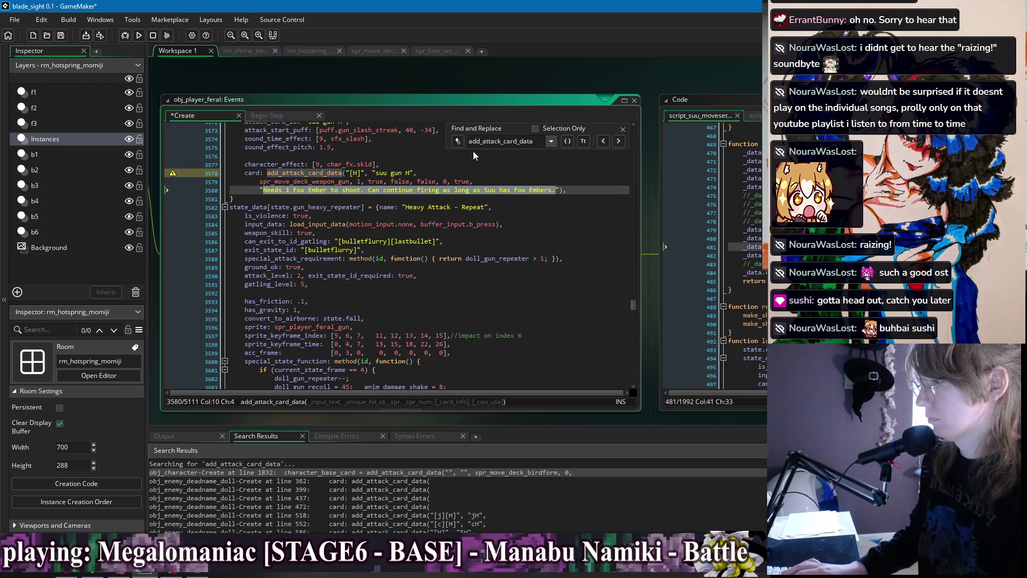
{"action": "type", "text": "R"}
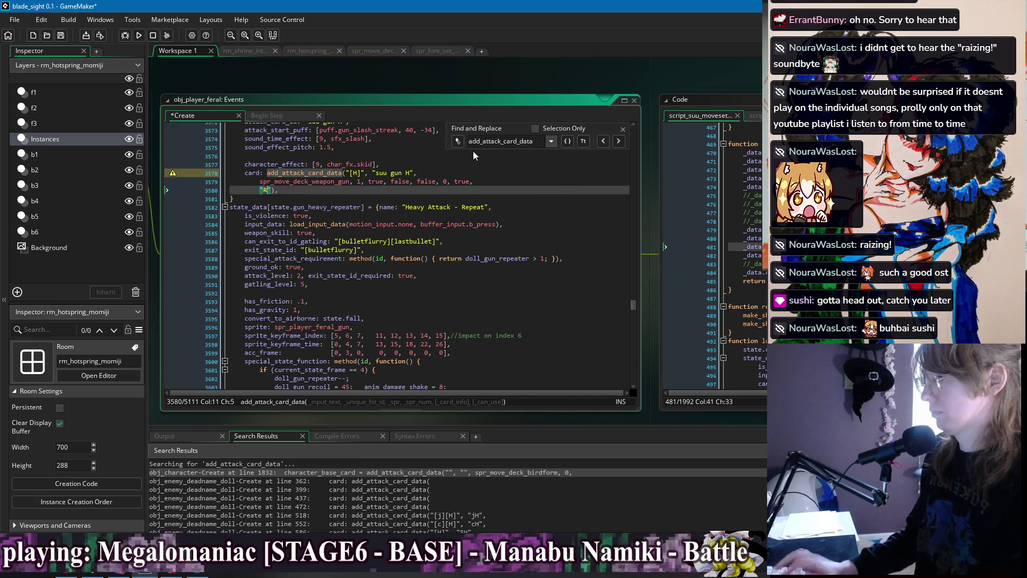
{"action": "type", "text": "an repeat u"}
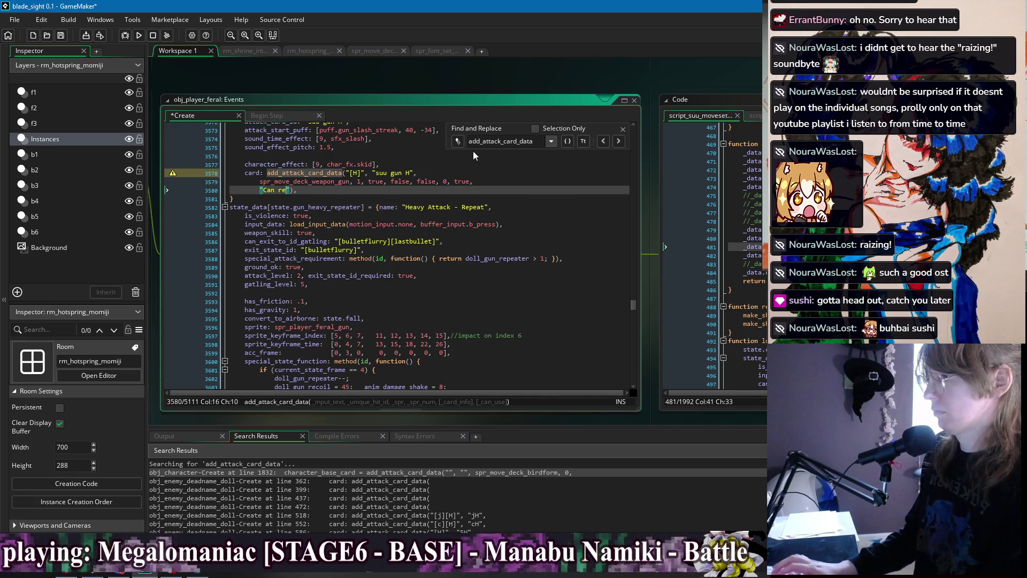
{"action": "type", "text": "p to "}
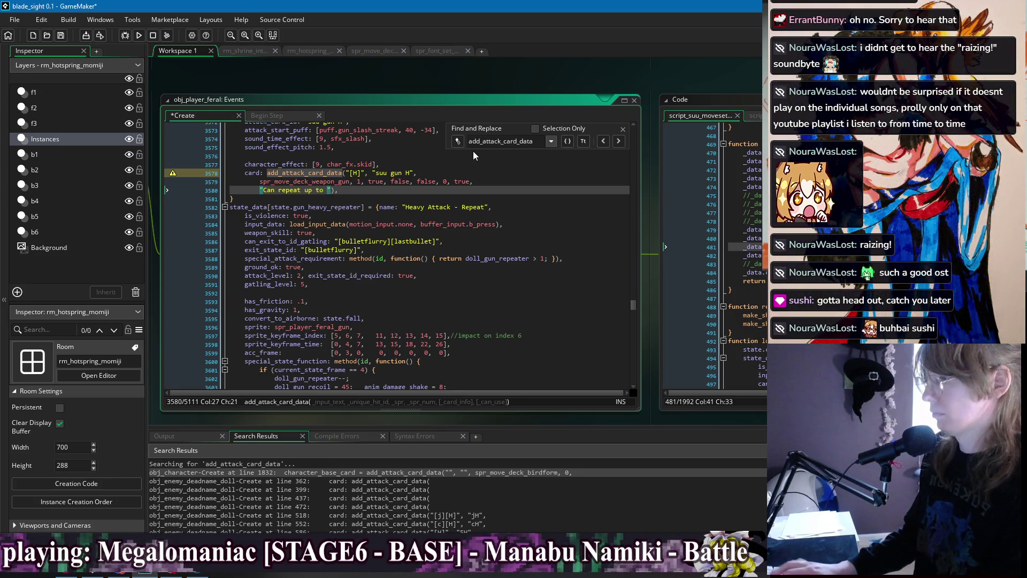
{"action": "type", "text": "4 times"}
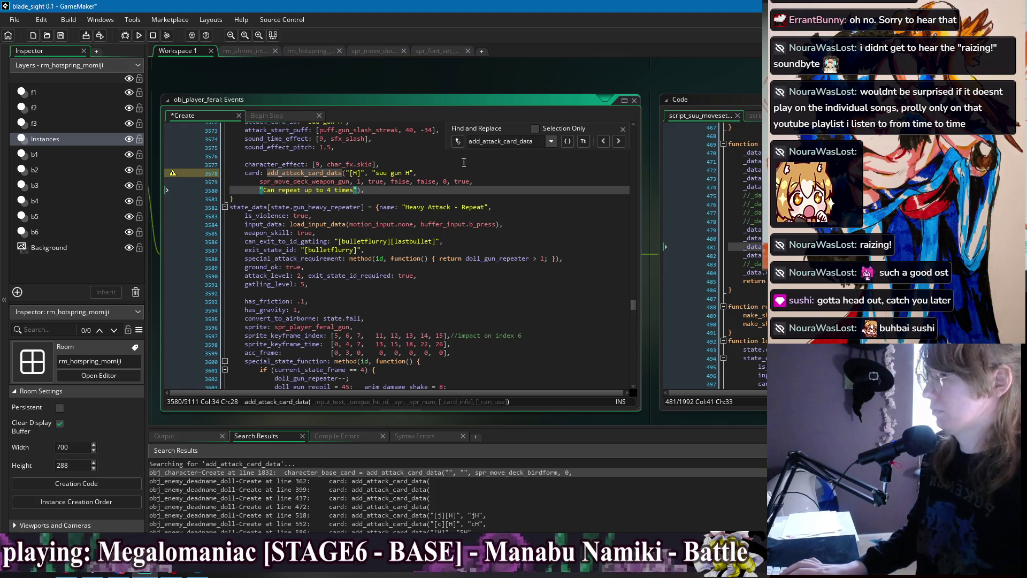
{"action": "type", "text": "."}
{"action": "scroll", "coordinate": [429, 256], "scroll_direction": "up", "scroll_amount": 11}
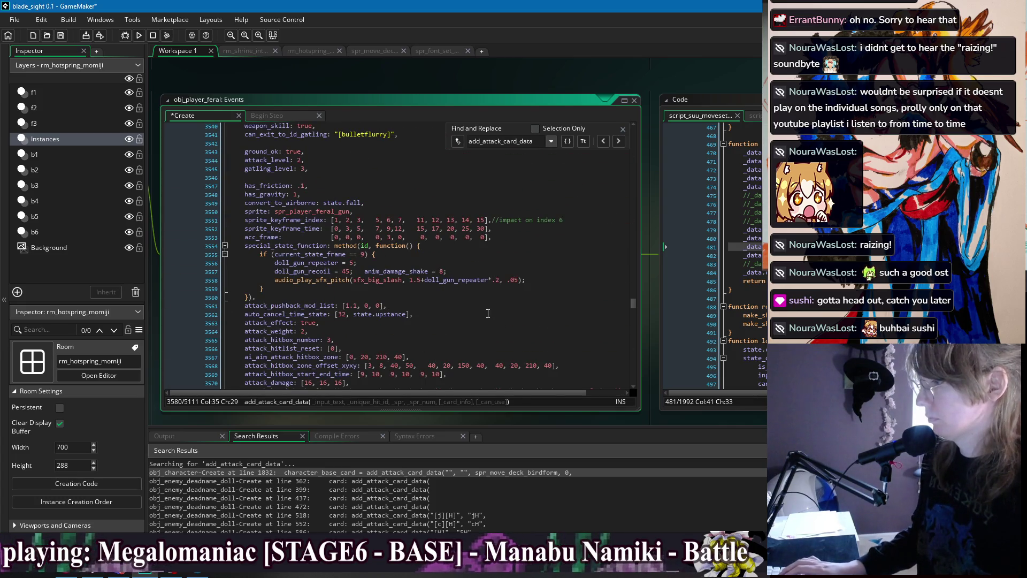
{"action": "scroll", "coordinate": [488, 313], "scroll_direction": "down", "scroll_amount": 7}
Rewrite the suu gun H card description as "Mash [H] to unleash a flurry of bullets."
{"action": "left_click_drag", "start_coordinate": [359, 297], "coordinate": [264, 297]}
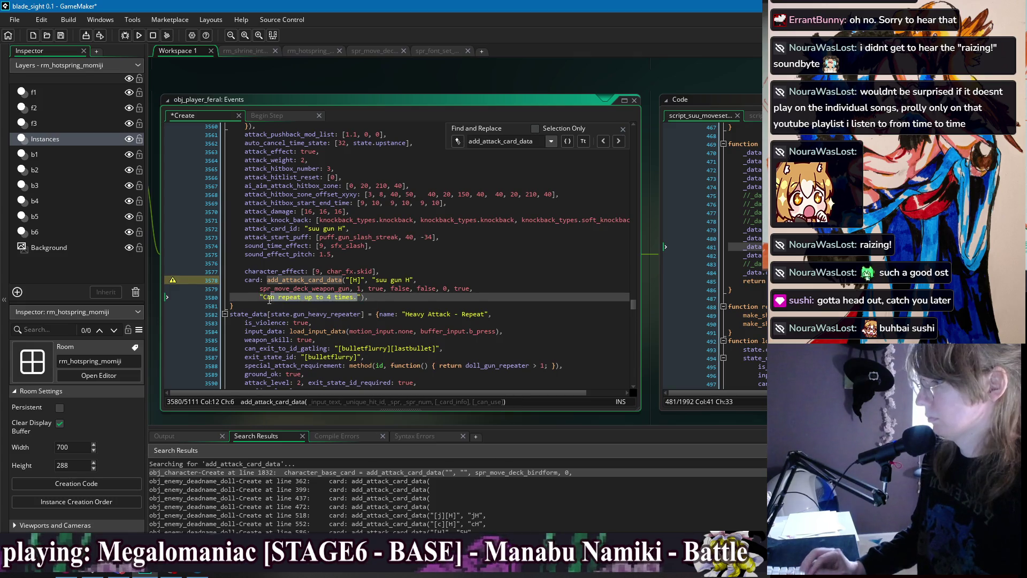
{"action": "type", "text": "Mash the attack to u"}
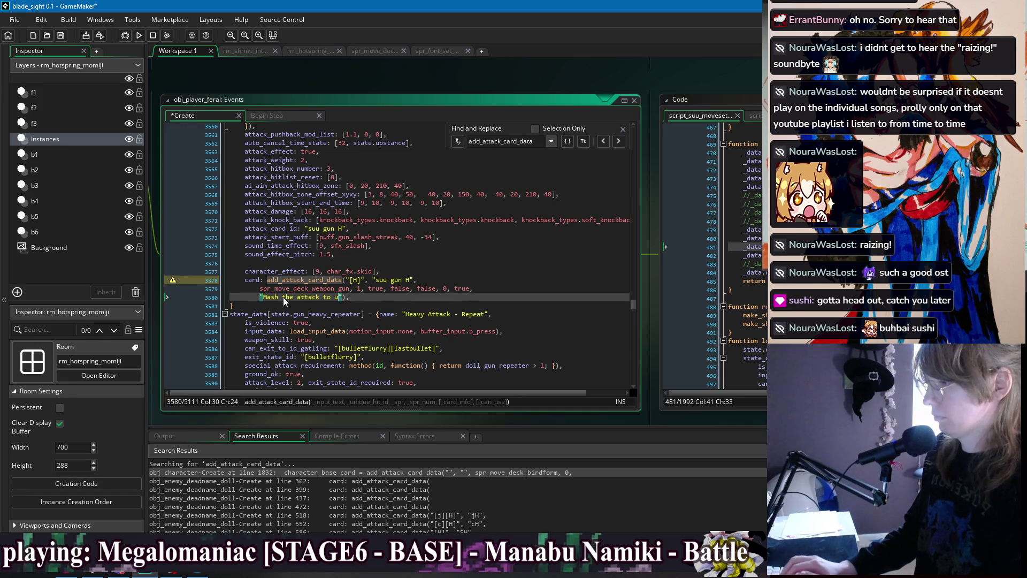
{"action": "key", "text": "ctrl+BackSpace"}
{"action": "key", "text": "ctrl+BackSpace"}
{"action": "key", "text": "ctrl+BackSpace"}
{"action": "type", "text": "[H] to un"}
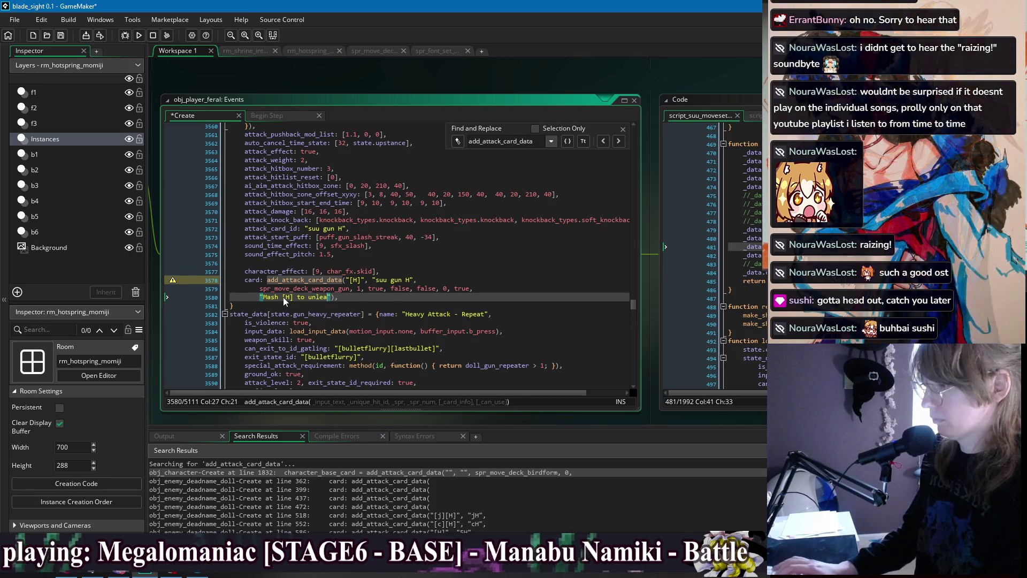
{"action": "type", "text": "leash a"}
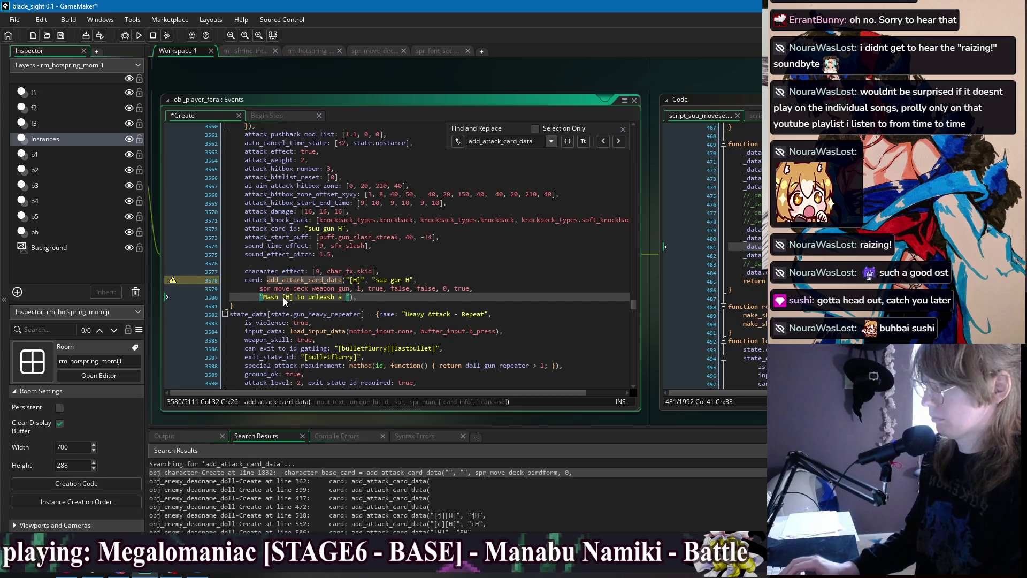
{"action": "type", "text": "clip of bullets"}
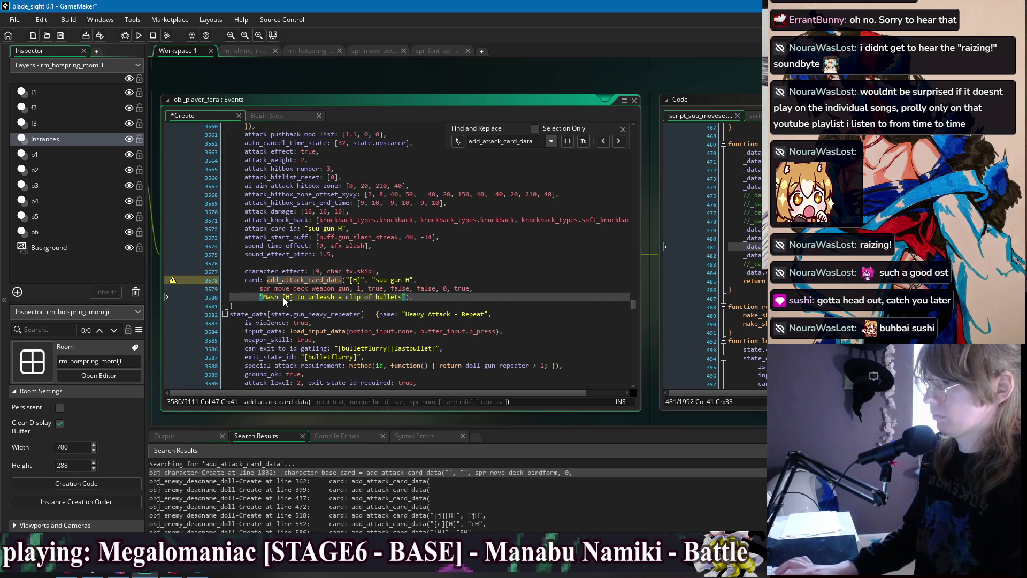
{"action": "type", "text": "."}
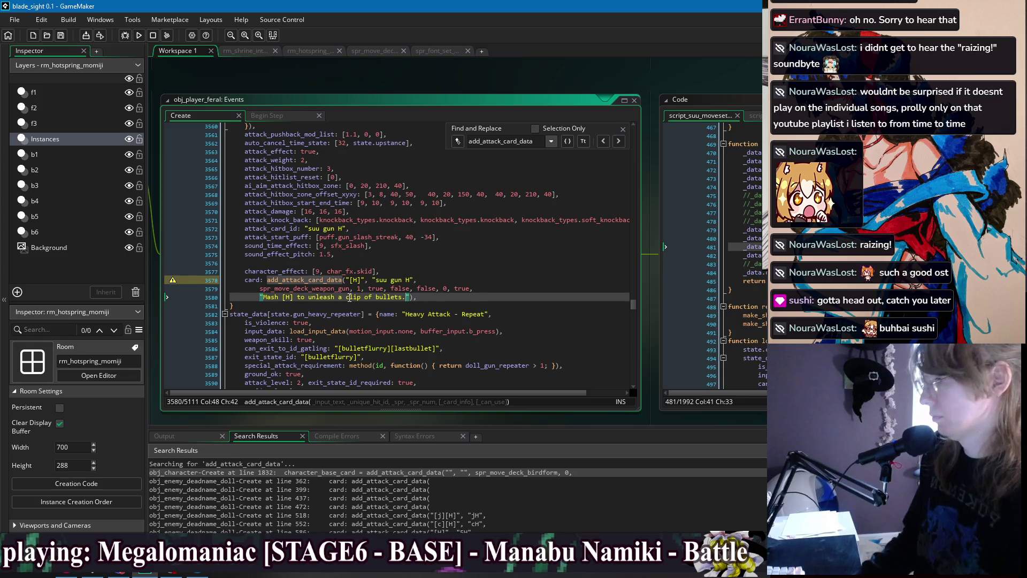
{"action": "double_click", "coordinate": [350, 297]}
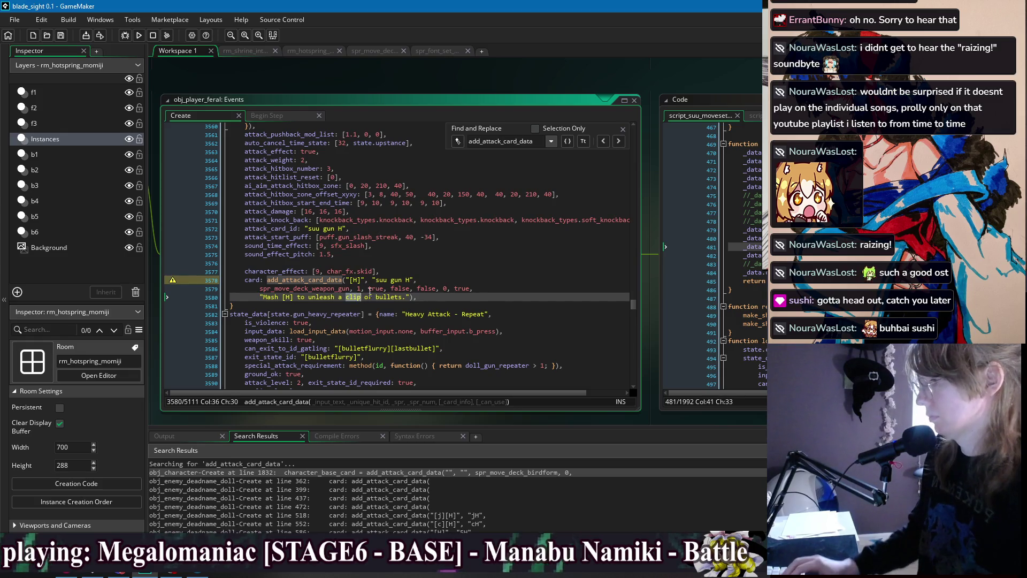
{"action": "left_click", "coordinate": [478, 272]}
{"action": "left_click", "coordinate": [483, 298]}
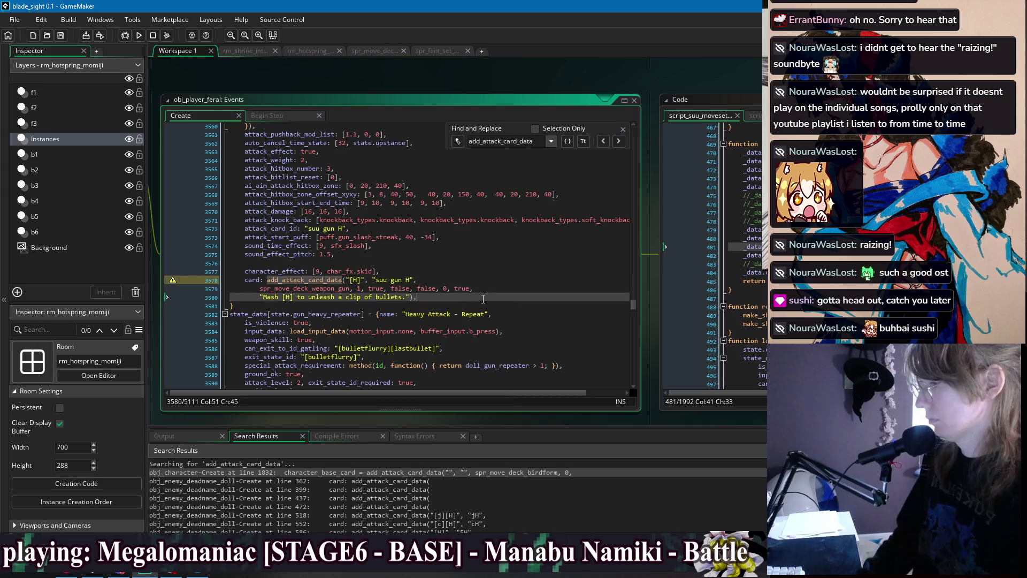
{"action": "double_click", "coordinate": [352, 297]}
{"action": "type", "text": "fl"}
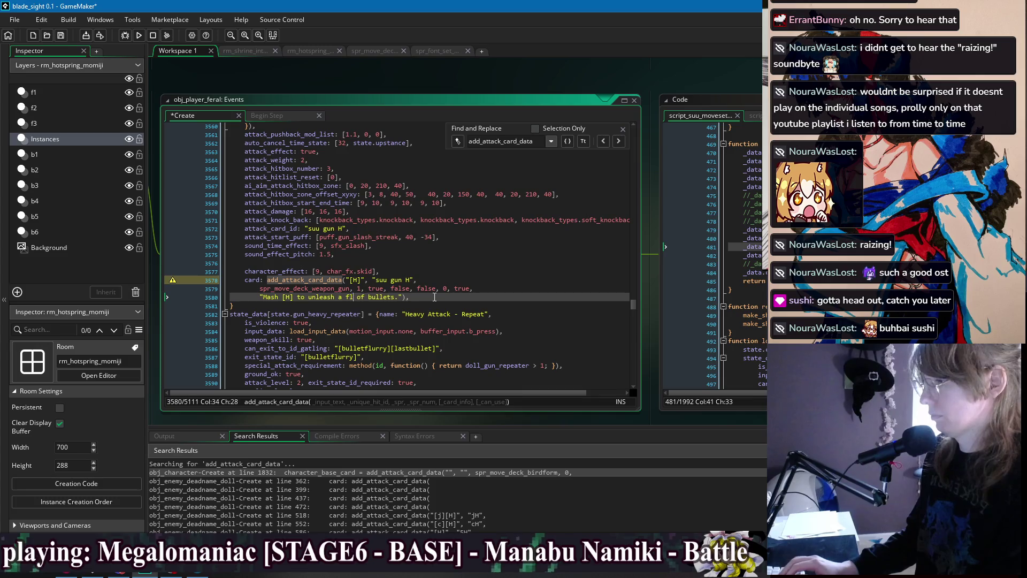
{"action": "type", "text": "urry"}
Delete the true/false arguments after 1 and join the sprite line onto the gun H card line
{"action": "left_click", "coordinate": [442, 279]}
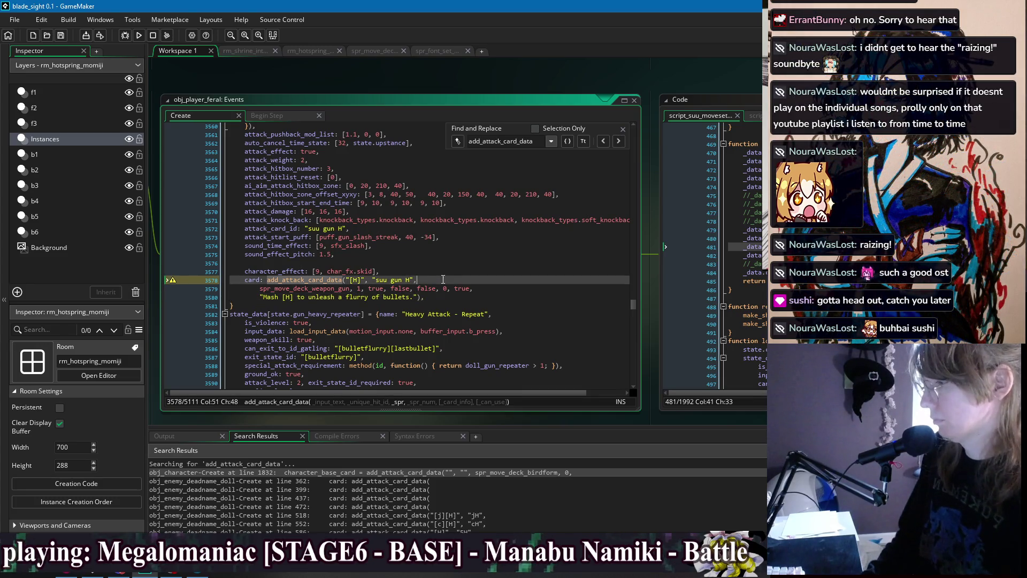
{"action": "left_click", "coordinate": [455, 289]}
{"action": "left_click_drag", "start_coordinate": [474, 289], "coordinate": [361, 289]}
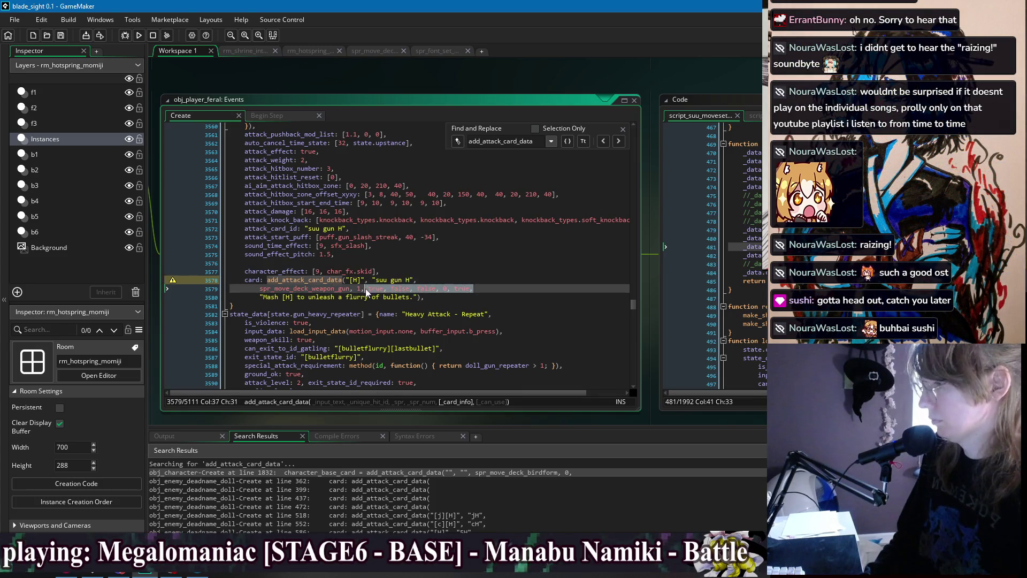
{"action": "key", "text": "Delete"}
{"action": "left_click", "coordinate": [259, 296]}
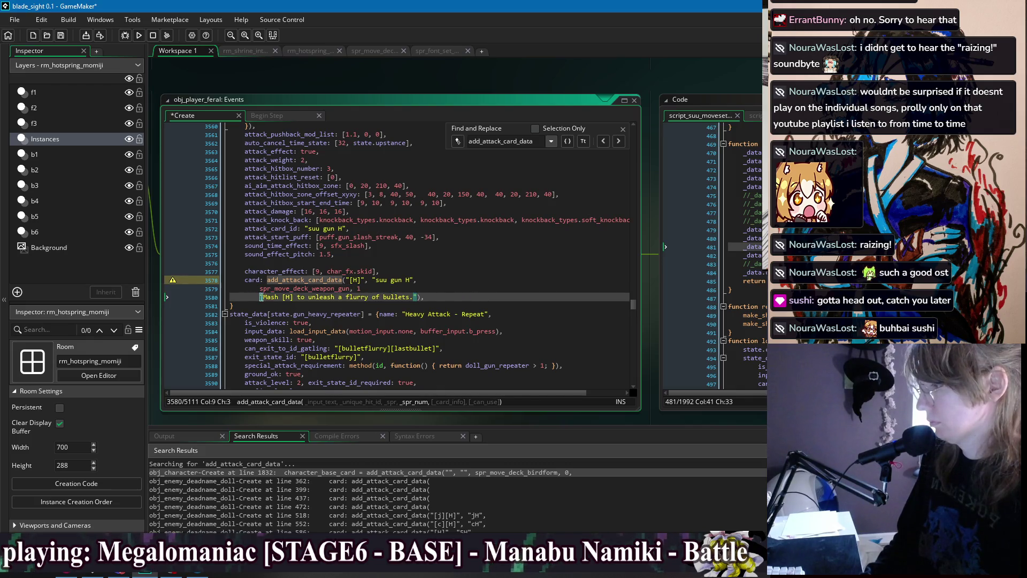
{"action": "key", "text": "Up"}
{"action": "key", "text": "BackSpace"}
{"action": "key", "text": "BackSpace"}
{"action": "key", "text": "BackSpace"}
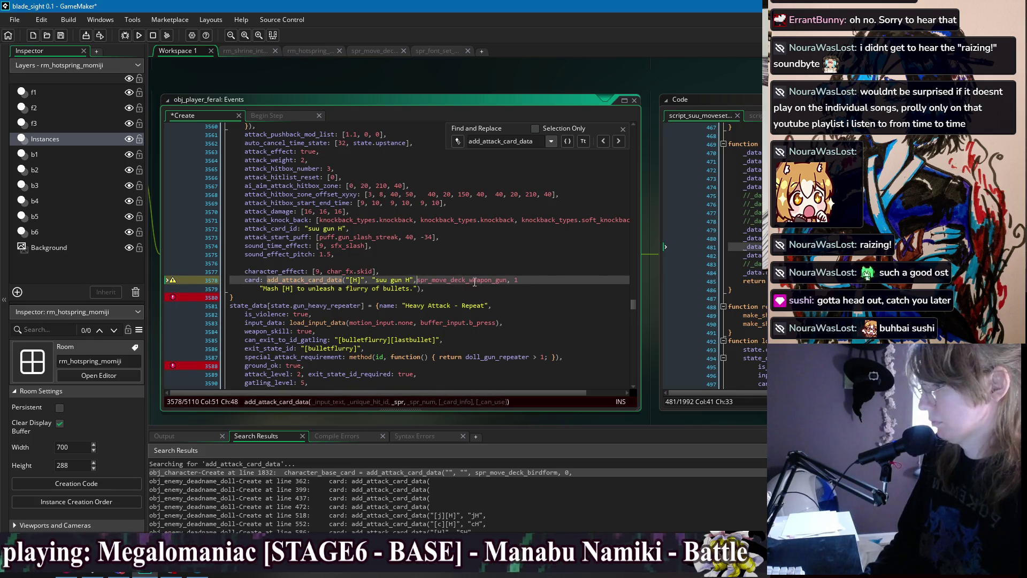
Add a comma after spr_move_deck_weapon_gun, 1 and save the Create event
{"action": "key", "text": "End"}
{"action": "type", "text": ","}
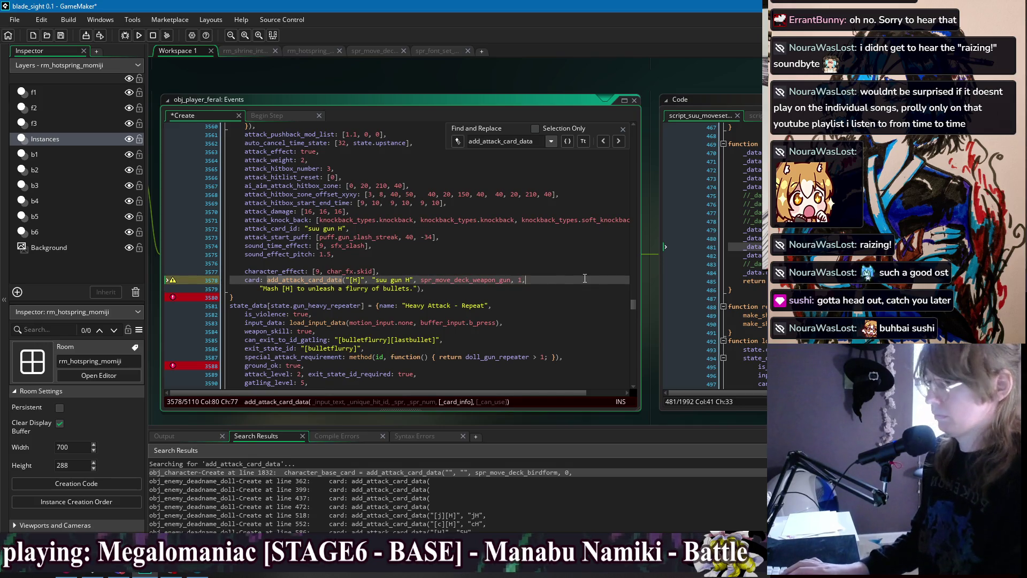
{"action": "key", "text": "ctrl+s"}
{"action": "scroll", "coordinate": [414, 279], "scroll_direction": "down", "scroll_amount": 8}
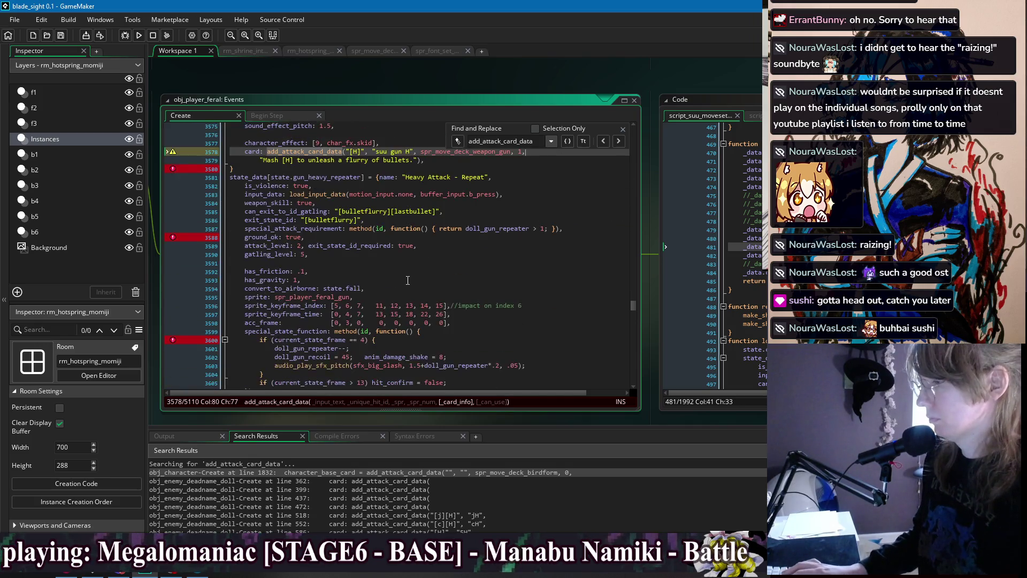
{"action": "scroll", "coordinate": [414, 279], "scroll_direction": "down", "scroll_amount": 5}
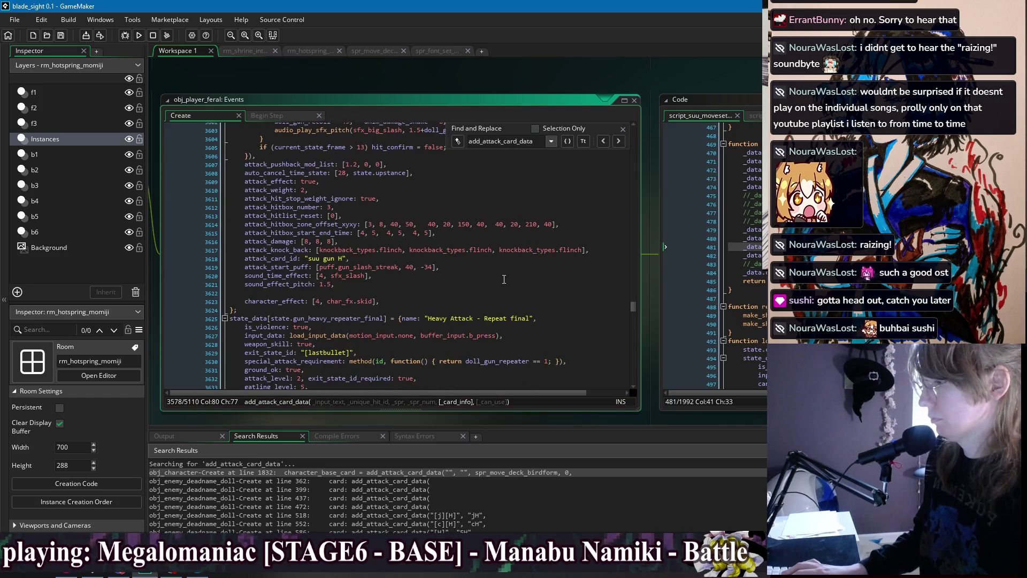
{"action": "scroll", "coordinate": [491, 300], "scroll_direction": "up", "scroll_amount": 20}
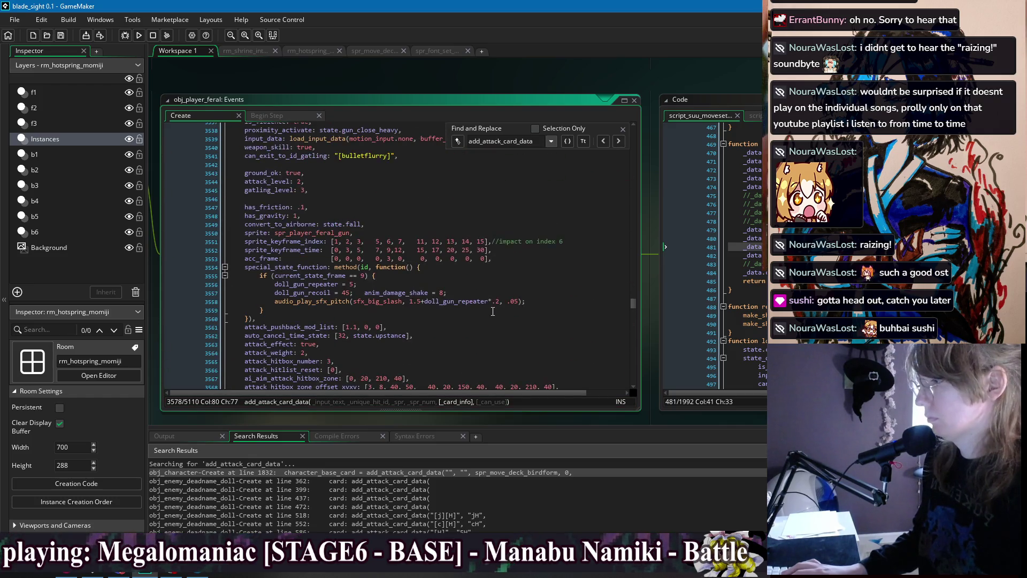
{"action": "scroll", "coordinate": [494, 314], "scroll_direction": "down", "scroll_amount": 20}
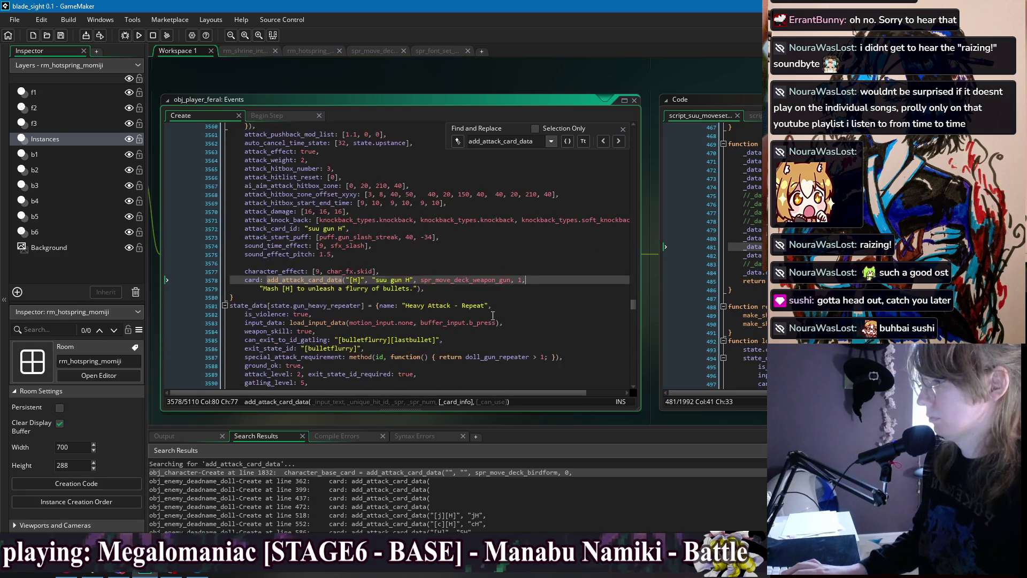
{"action": "scroll", "coordinate": [480, 310], "scroll_direction": "down", "scroll_amount": 18}
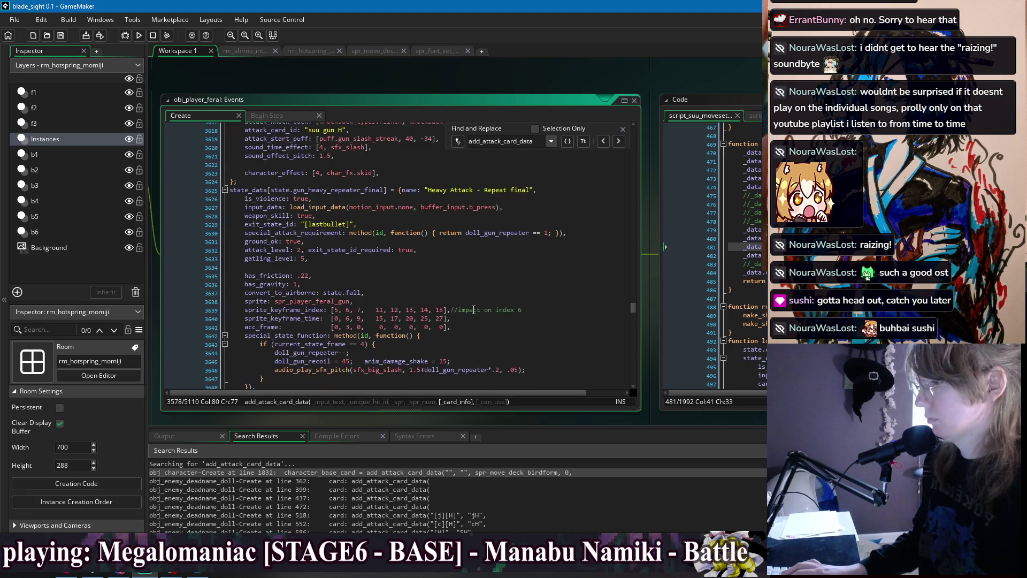
Condense the suu gun 6H card call to one line ending with 3
{"action": "left_click", "coordinate": [619, 142]}
{"action": "left_click", "coordinate": [362, 247]}
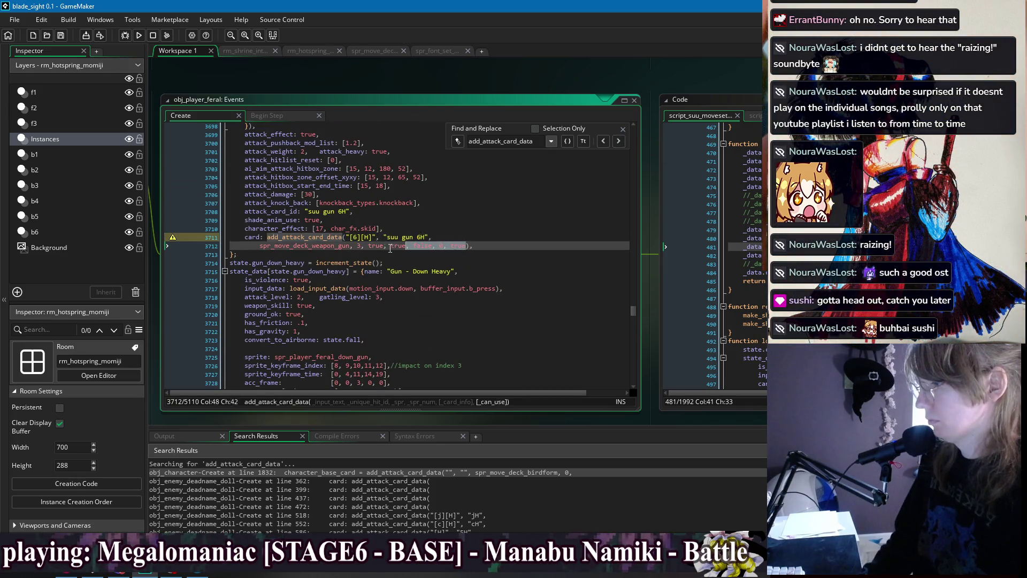
{"action": "key", "text": "Delete"}
{"action": "left_click", "coordinate": [260, 246]}
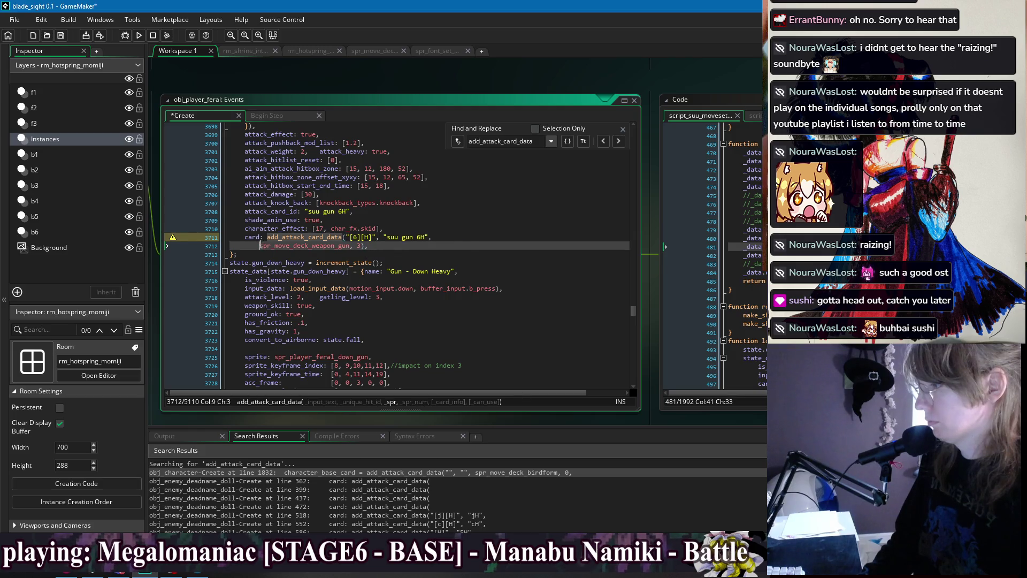
{"action": "key", "text": "BackSpace"}
{"action": "key", "text": "BackSpace"}
{"action": "key", "text": "BackSpace"}
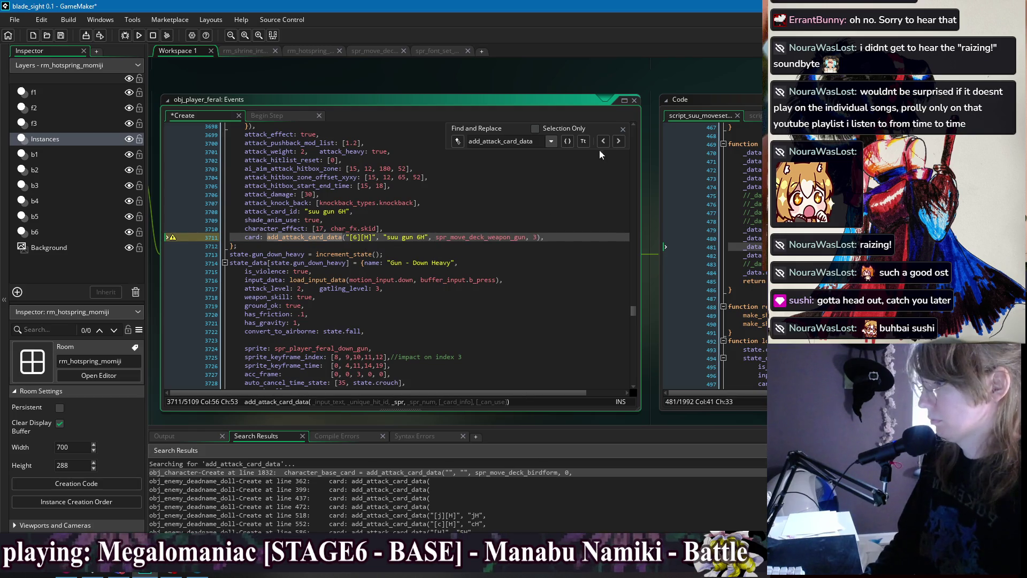
Condense the suu gun 2H card call to one line ending with 2
{"action": "left_click", "coordinate": [619, 142]}
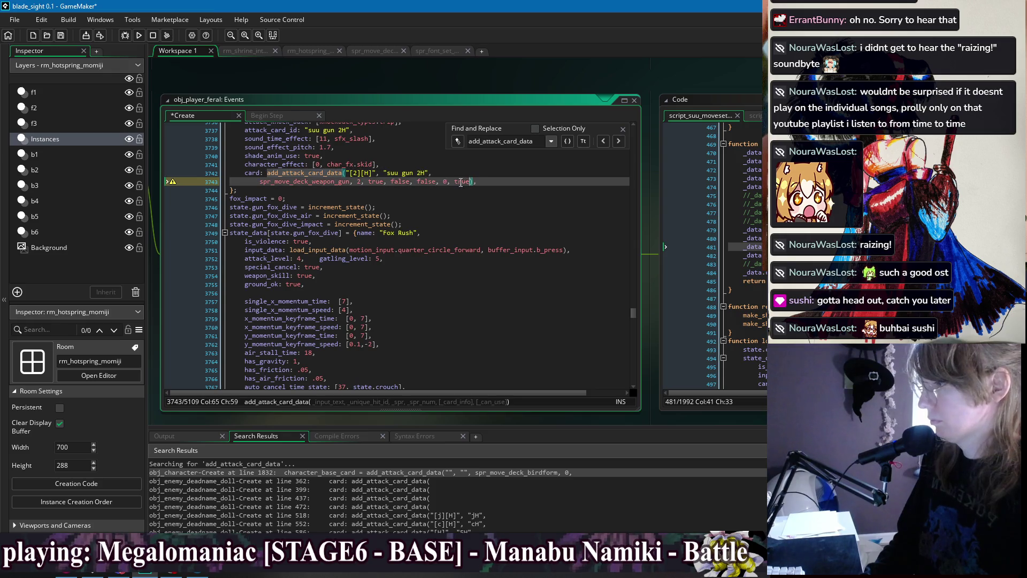
{"action": "left_click_drag", "start_coordinate": [472, 183], "coordinate": [362, 183]}
{"action": "key", "text": "Delete"}
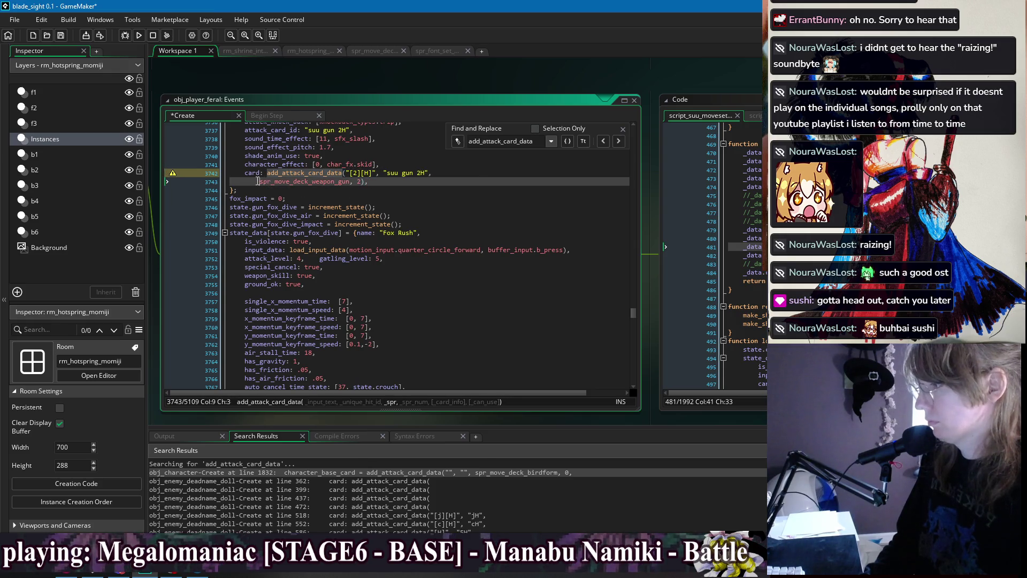
{"action": "left_click", "coordinate": [260, 183]}
{"action": "key", "text": "BackSpace"}
{"action": "key", "text": "BackSpace"}
{"action": "key", "text": "BackSpace"}
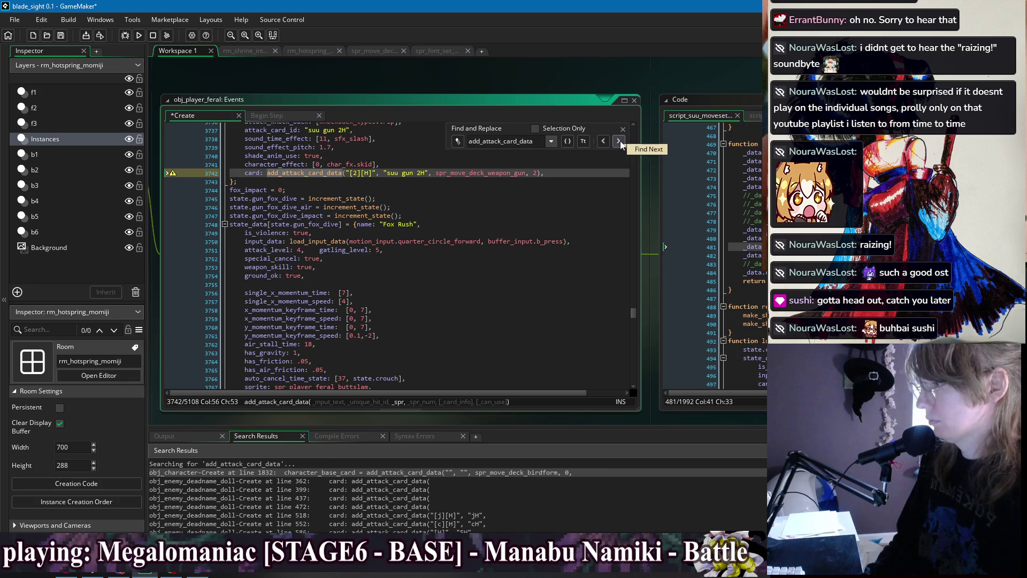
Strip the flags after 5 from the suu gun 236H call, join its sprite line, and save
{"action": "left_click", "coordinate": [619, 143]}
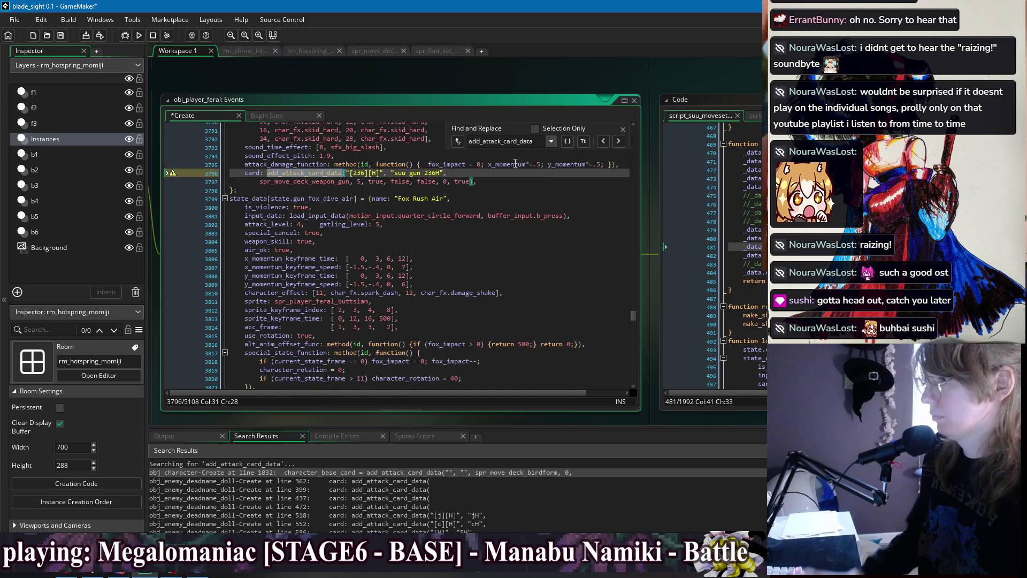
{"action": "scroll", "coordinate": [379, 215], "scroll_direction": "up", "scroll_amount": 2}
{"action": "left_click_drag", "start_coordinate": [474, 224], "coordinate": [362, 224]}
{"action": "key", "text": "BackSpace"}
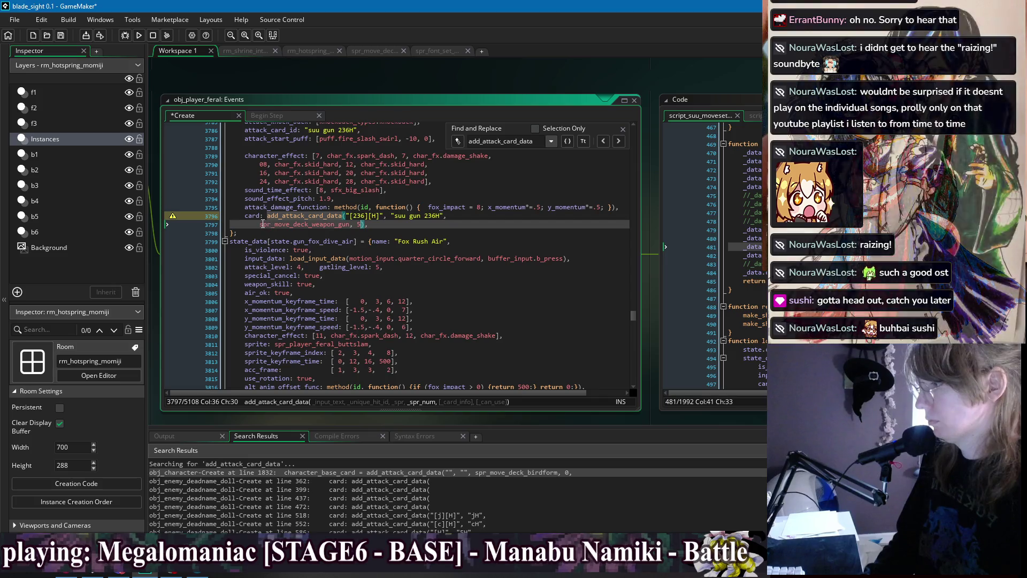
{"action": "left_click_drag", "start_coordinate": [260, 224], "coordinate": [491, 218]}
{"action": "key", "text": "BackSpace"}
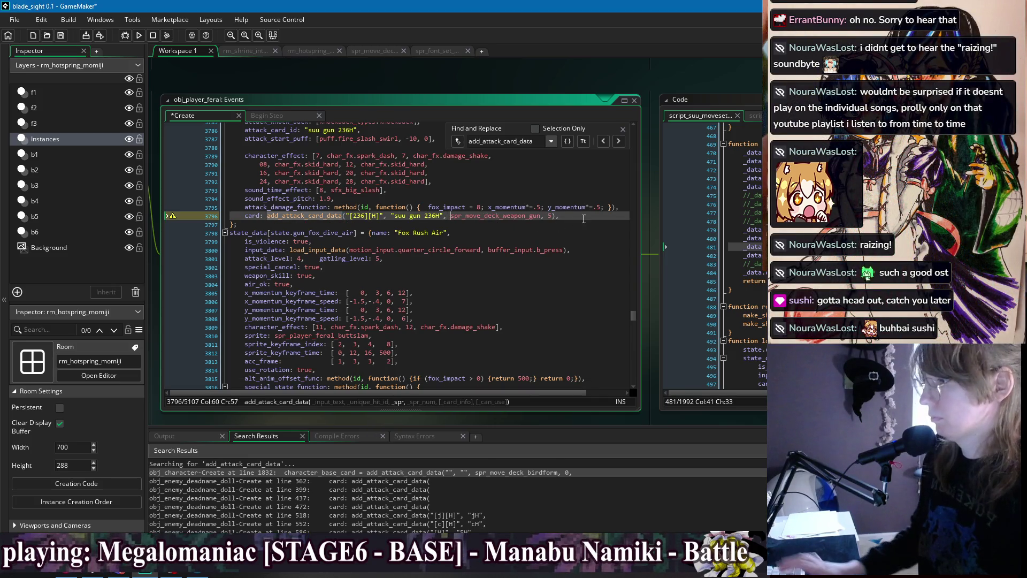
{"action": "key", "text": "End"}
{"action": "key", "text": "Left"}
{"action": "key", "text": "Left"}
{"action": "key", "text": "ctrl+s"}
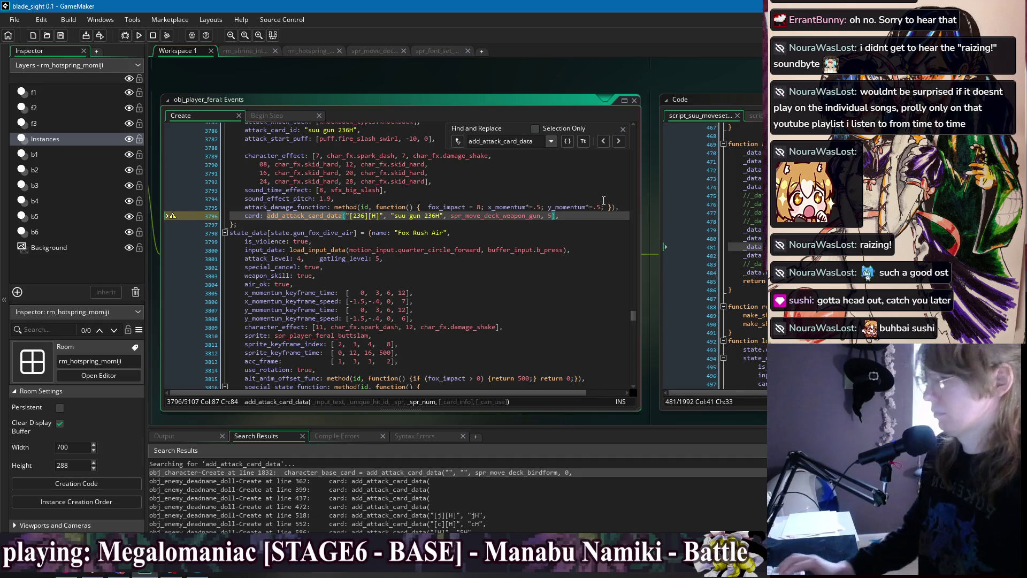
Add the 236H description "Dash forward in a flaming tackle." on a new line and save
{"action": "type", "text": ","}
{"action": "key", "text": "Return"}
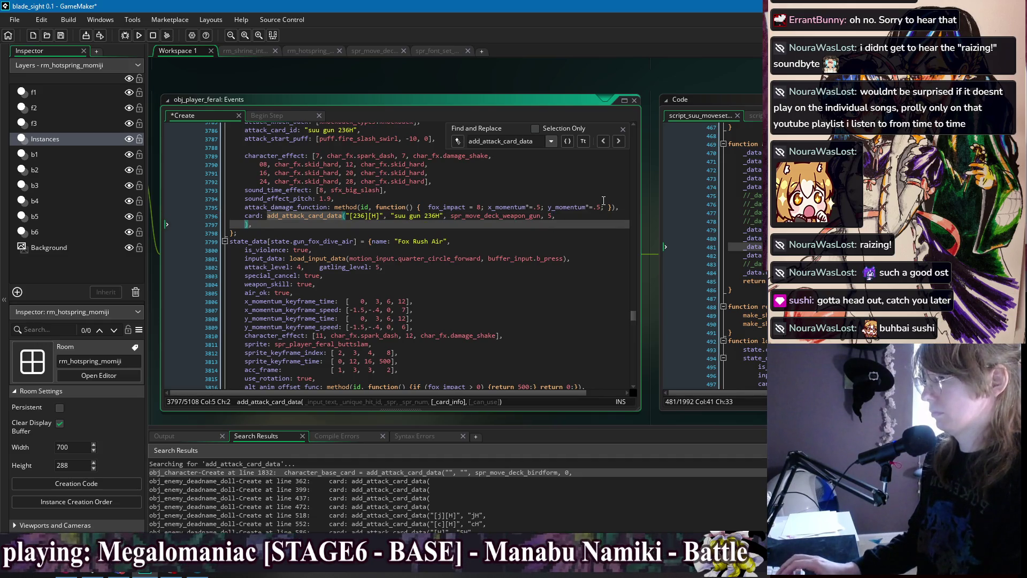
{"action": "key", "text": "Tab"}
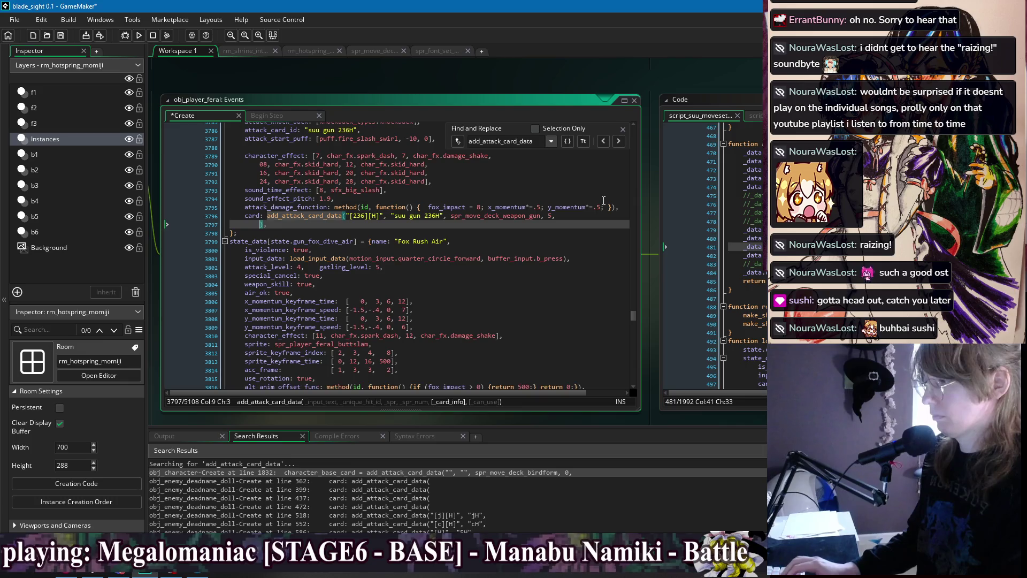
{"action": "type", "text": "\"Dash for"}
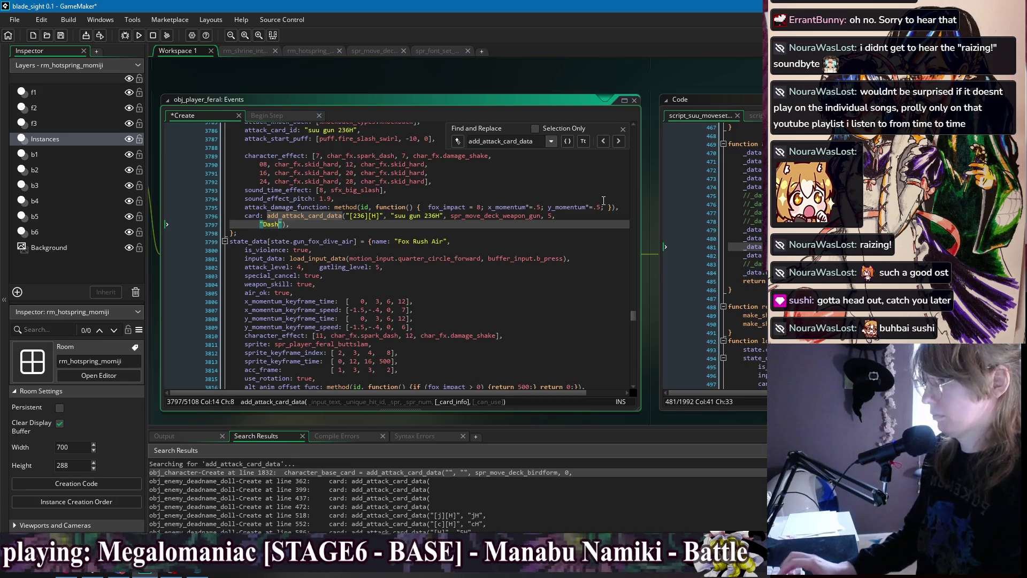
{"action": "type", "text": "ward "}
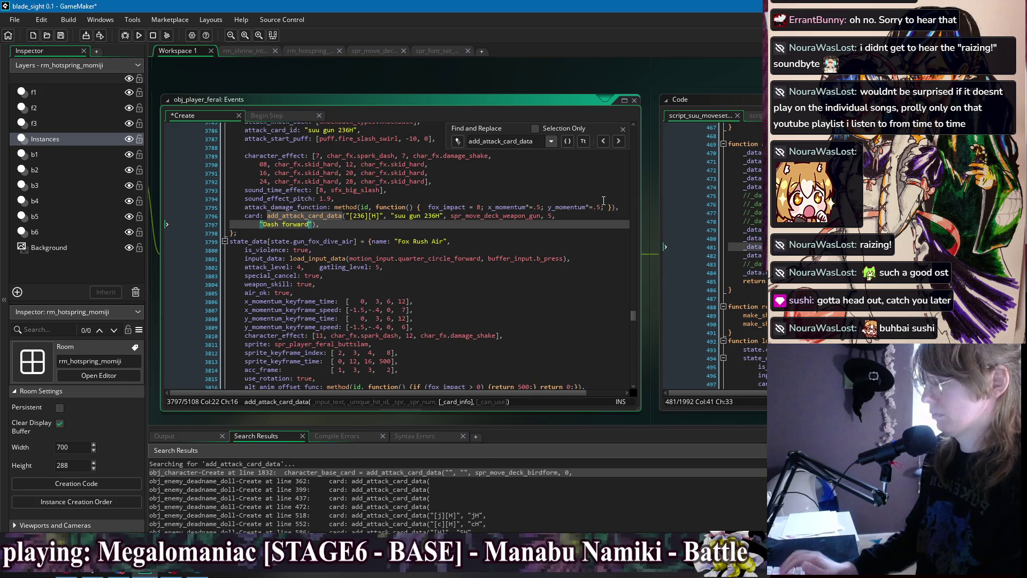
{"action": "type", "text": "in a f"}
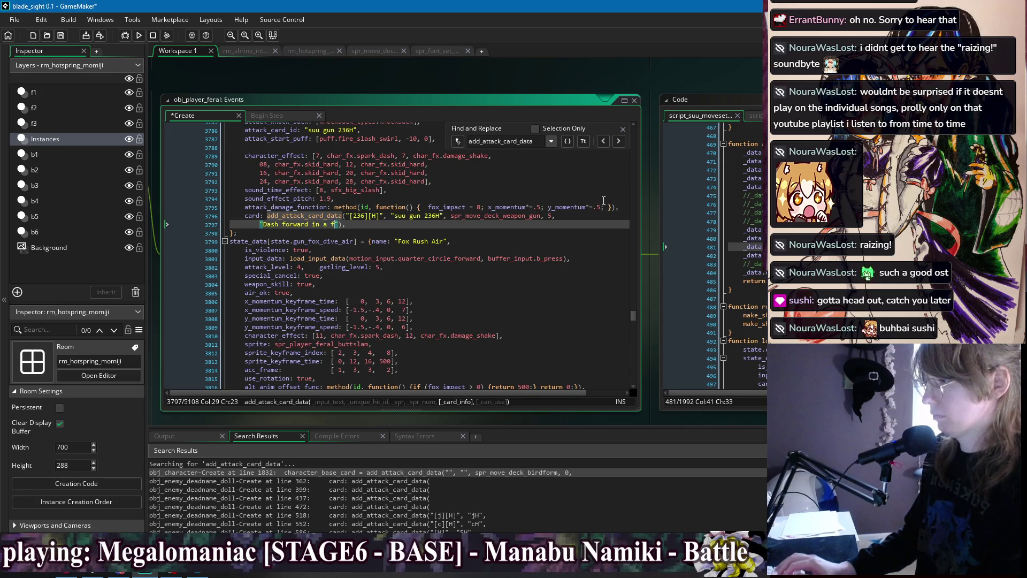
{"action": "type", "text": "laming tackle."}
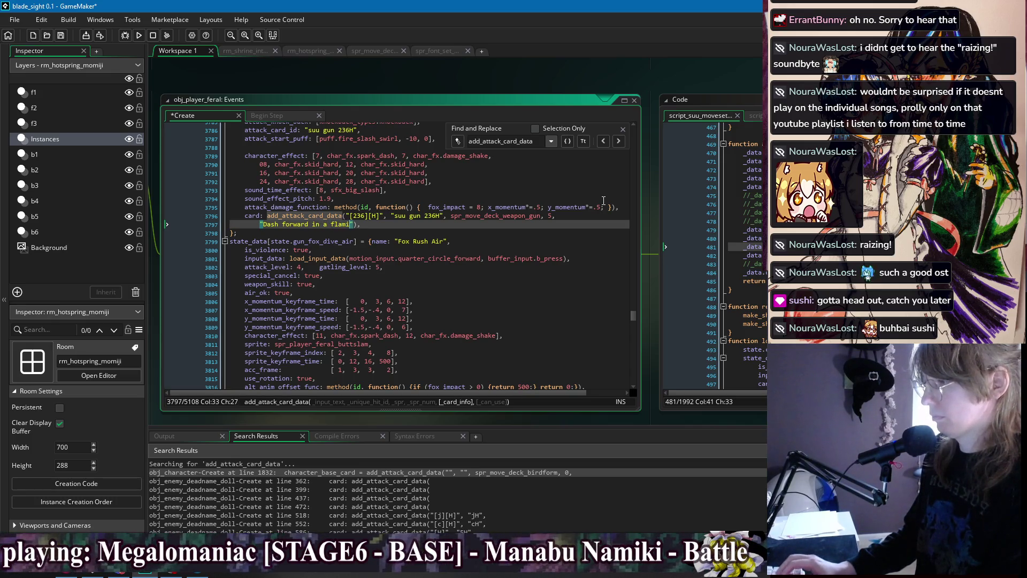
{"action": "key", "text": "ctrl+s"}
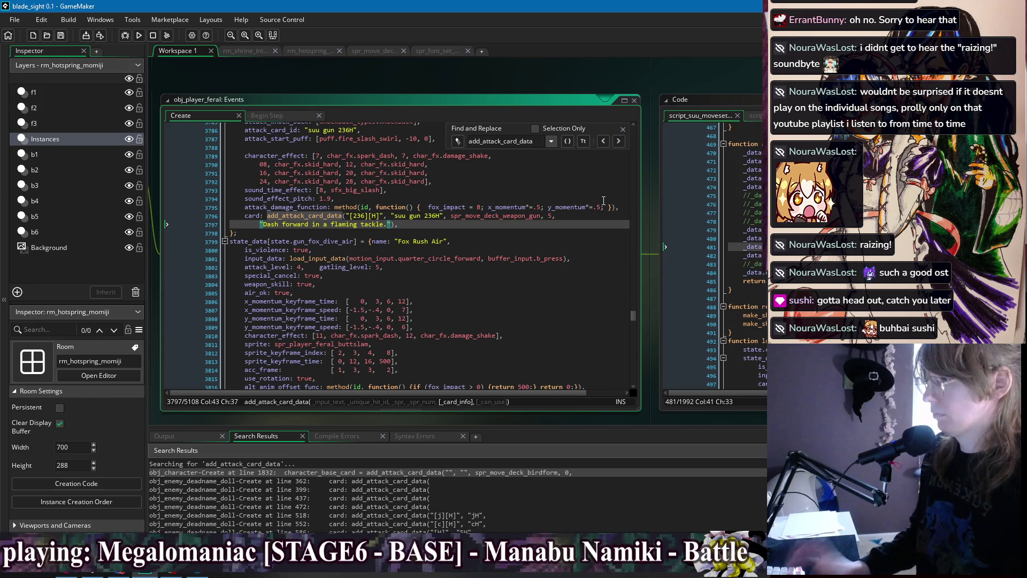
{"action": "left_click", "coordinate": [619, 141]}
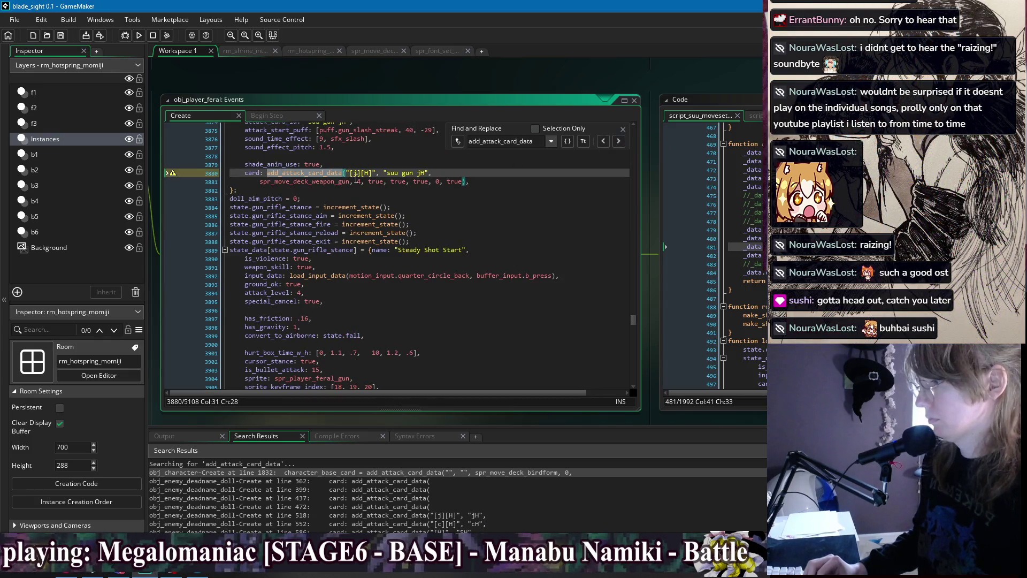
Condense the suu gun jH card call by deleting its extra flags and joining its lines, then save
{"action": "scroll", "coordinate": [462, 183], "scroll_direction": "up", "scroll_amount": 4}
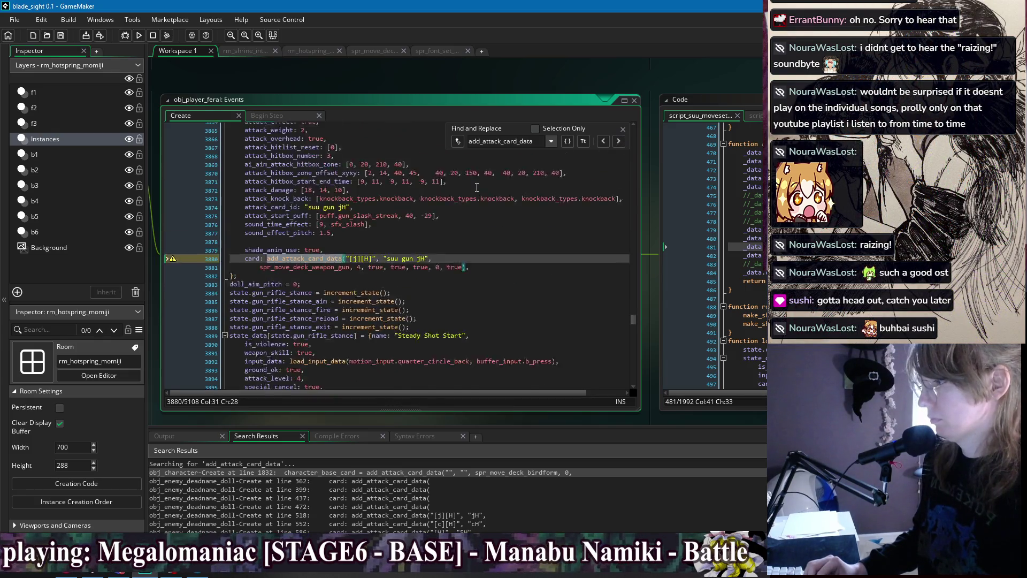
{"action": "left_click_drag", "start_coordinate": [463, 289], "coordinate": [361, 292]}
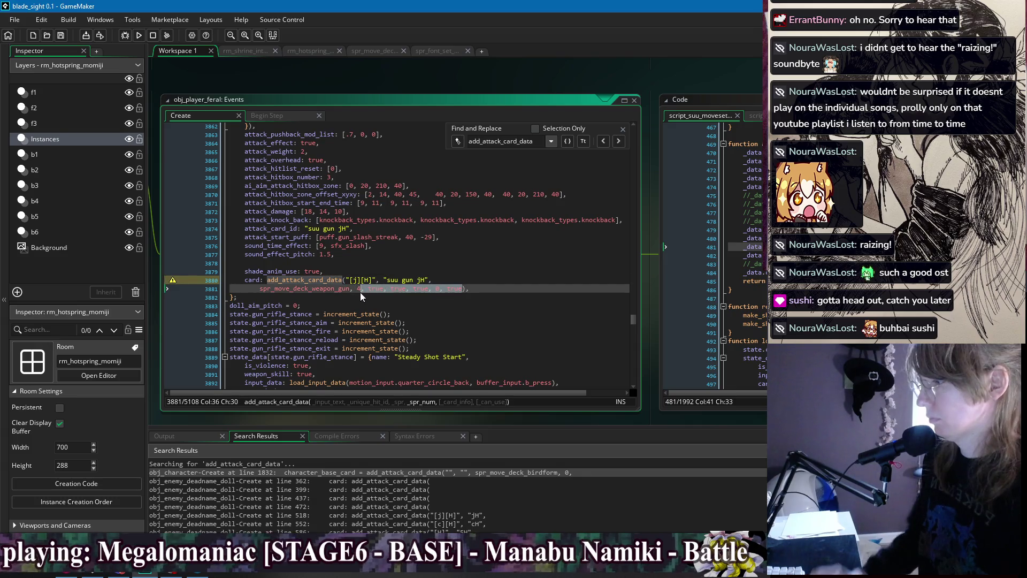
{"action": "key", "text": "BackSpace"}
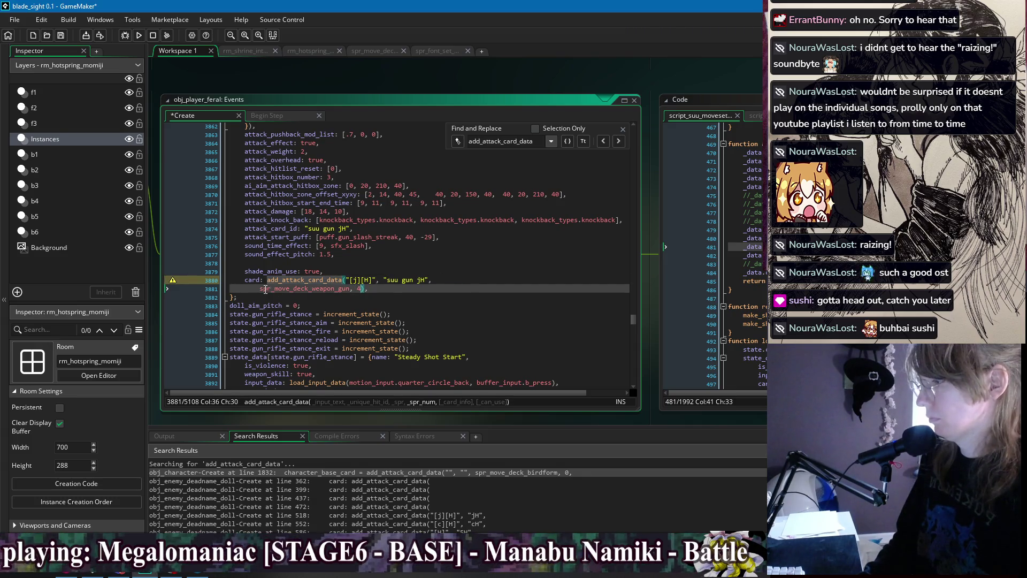
{"action": "left_click", "coordinate": [260, 289]}
{"action": "key", "text": "BackSpace"}
{"action": "key", "text": "BackSpace"}
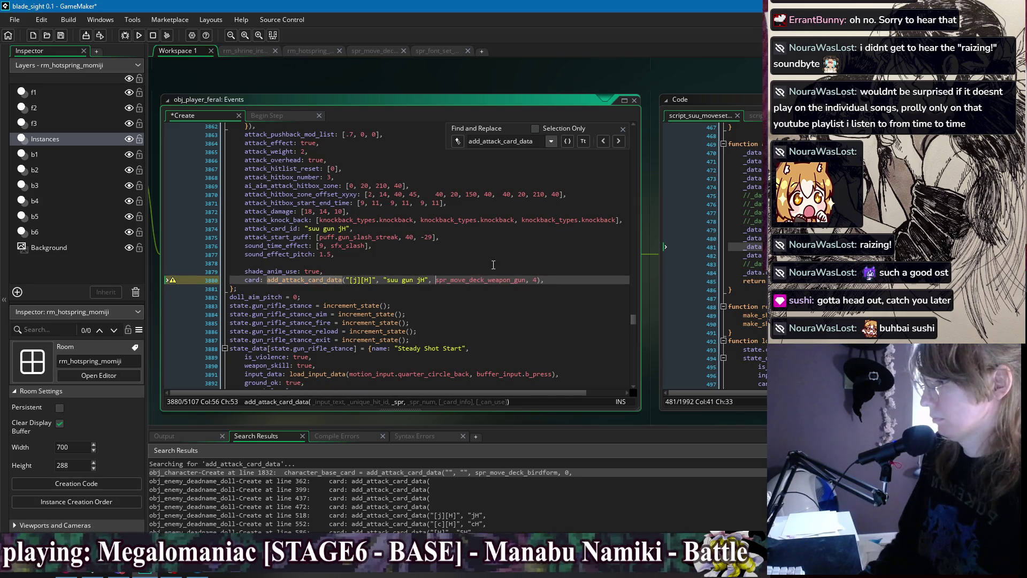
{"action": "left_click", "coordinate": [602, 141]}
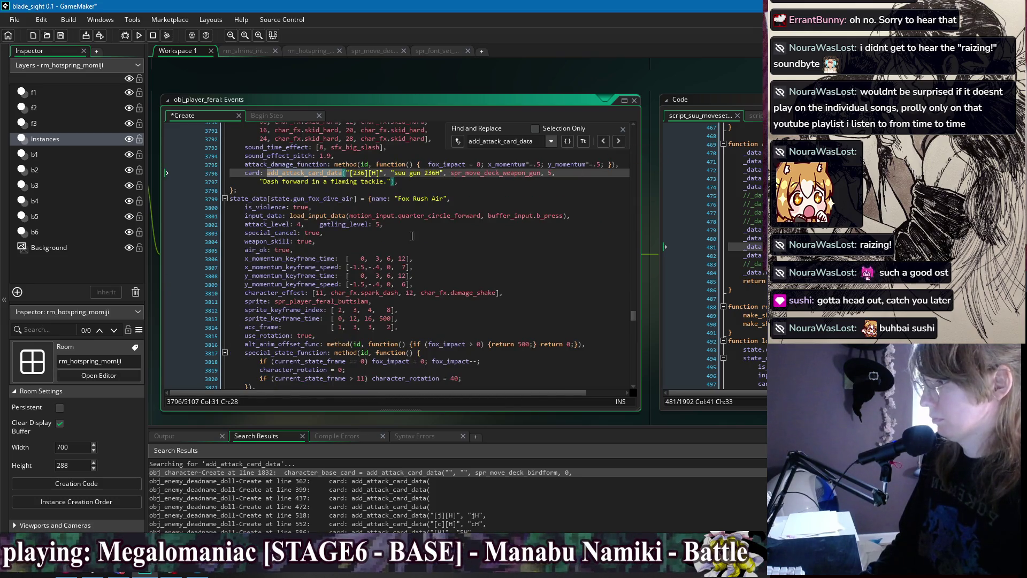
{"action": "left_click", "coordinate": [426, 182]}
{"action": "key", "text": "ctrl+s"}
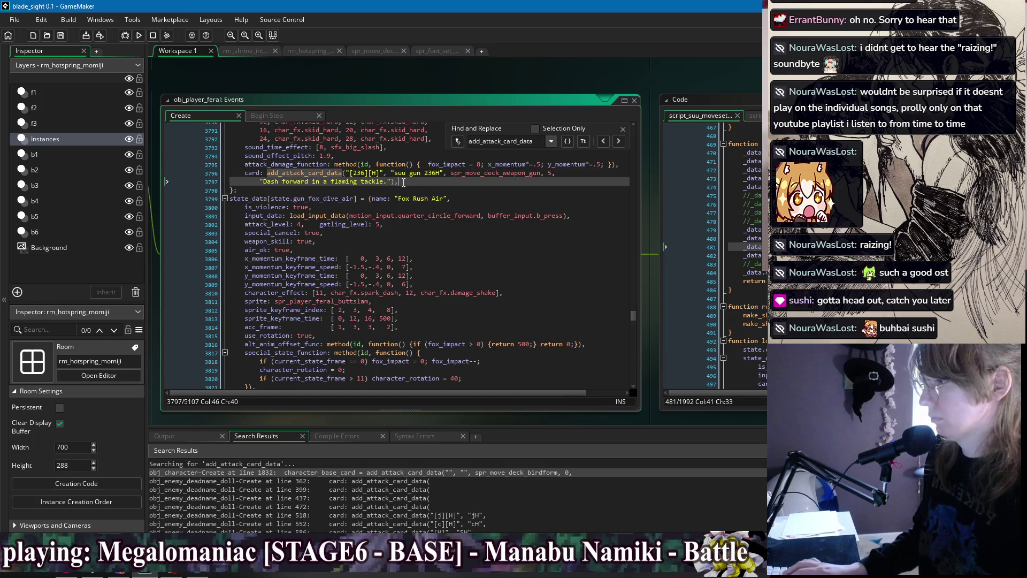
{"action": "left_click_drag", "start_coordinate": [404, 182], "coordinate": [218, 174]}
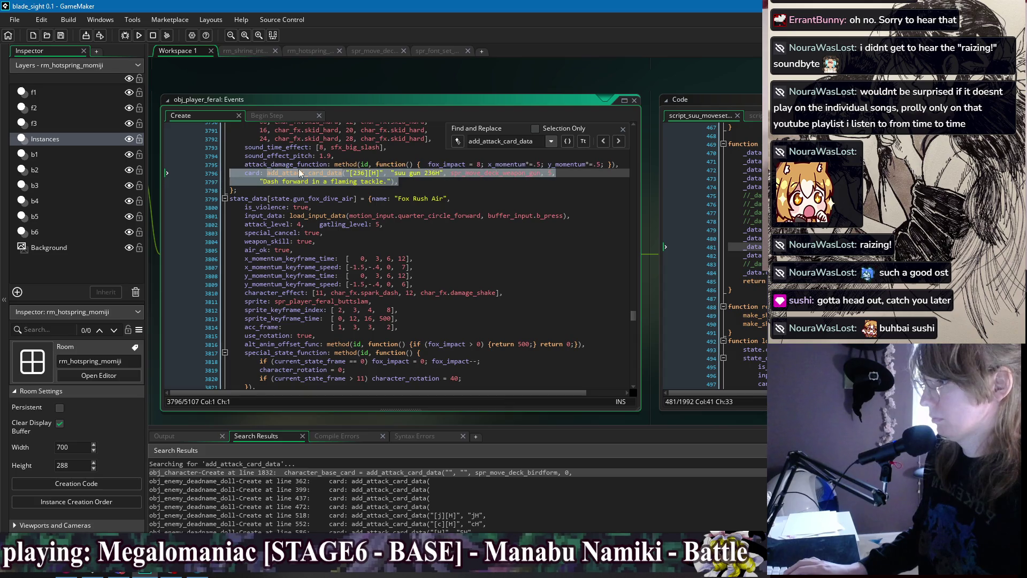
{"action": "left_click", "coordinate": [435, 183]}
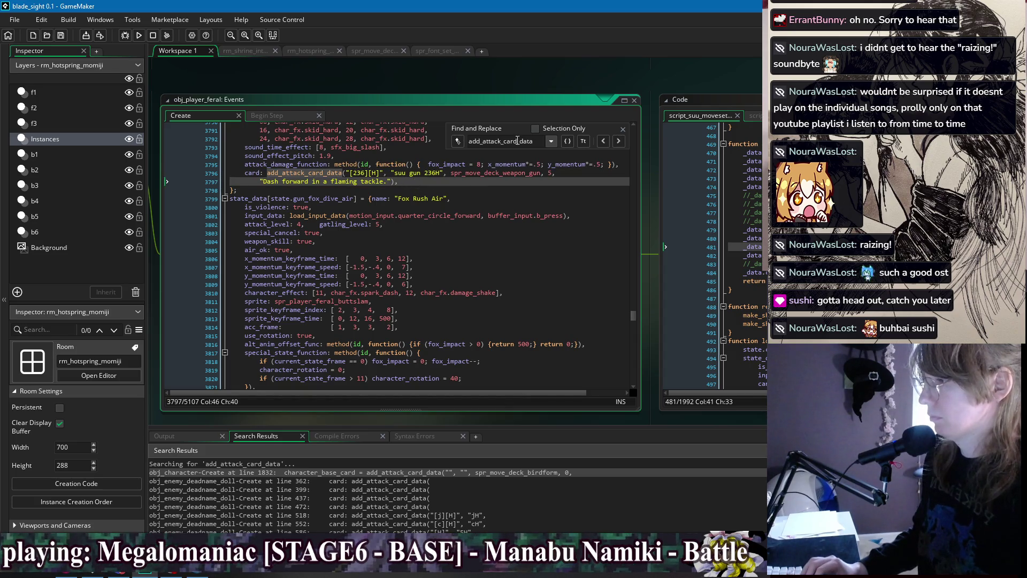
Strip the extra flag arguments from the suu gun cursor card call and save
{"action": "left_click", "coordinate": [618, 140]}
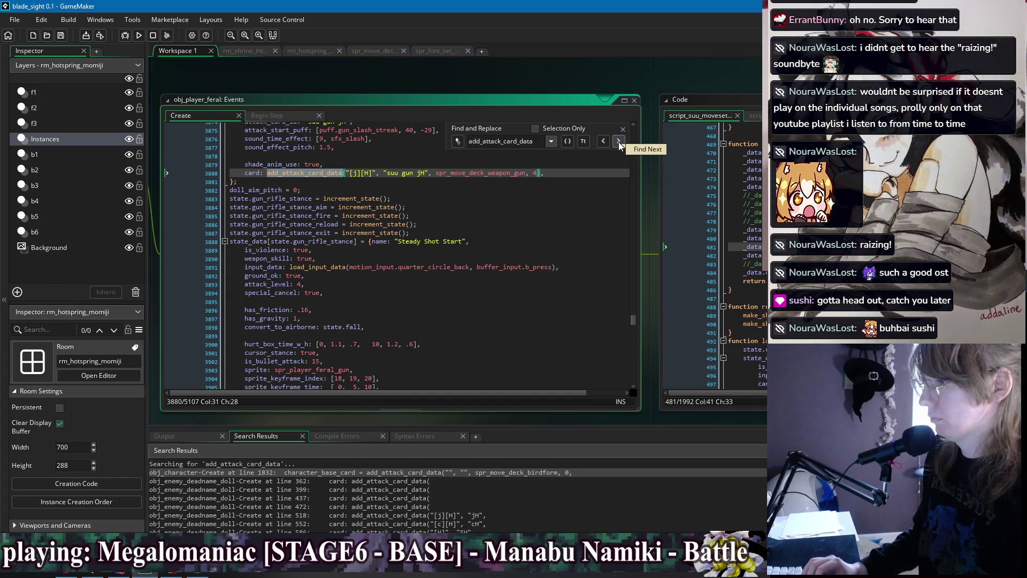
{"action": "left_click", "coordinate": [619, 141]}
{"action": "scroll", "coordinate": [402, 270], "scroll_direction": "up", "scroll_amount": 2}
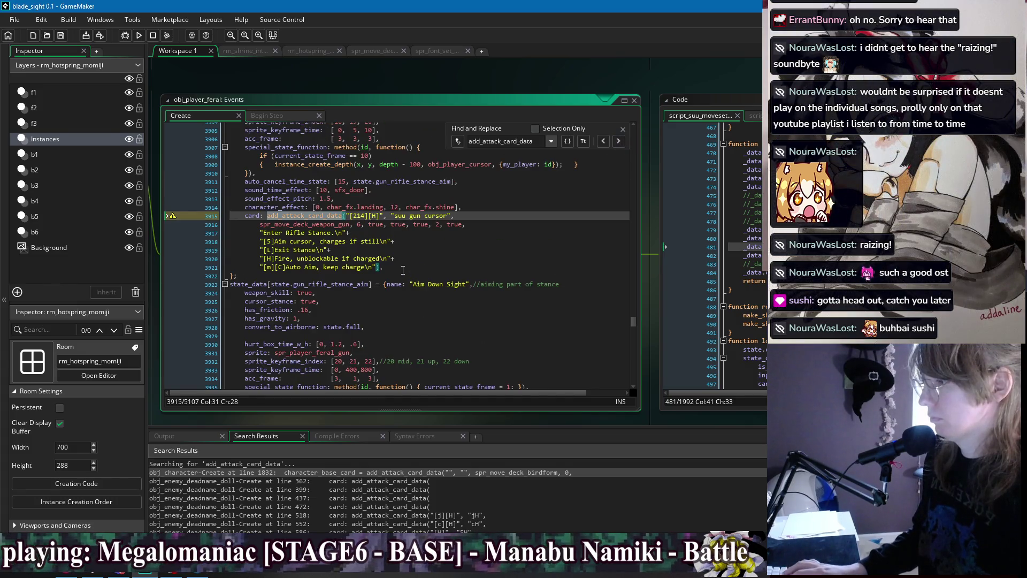
{"action": "left_click", "coordinate": [403, 270]}
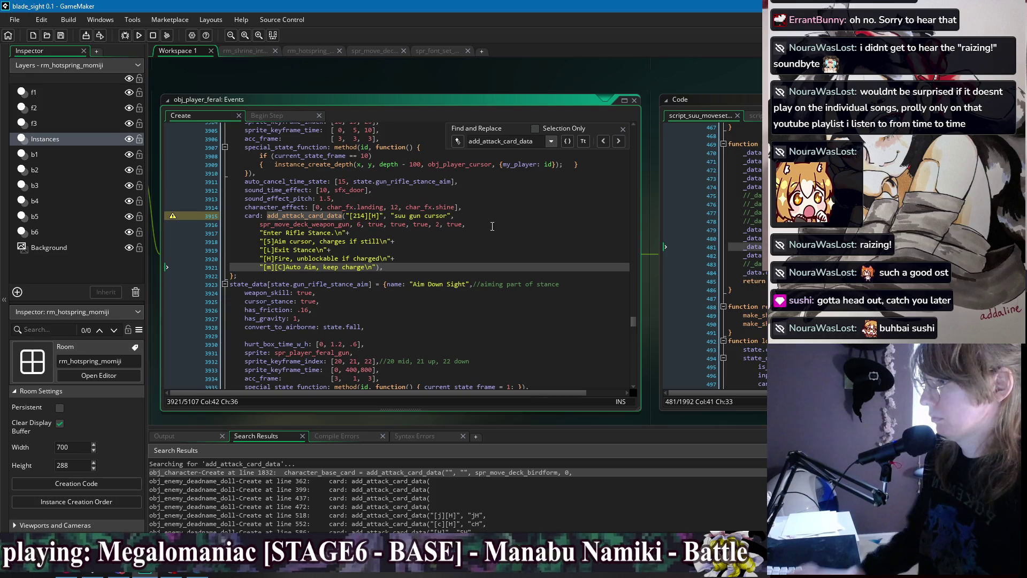
{"action": "left_click_drag", "start_coordinate": [467, 224], "coordinate": [364, 224]}
{"action": "key", "text": "BackSpace"}
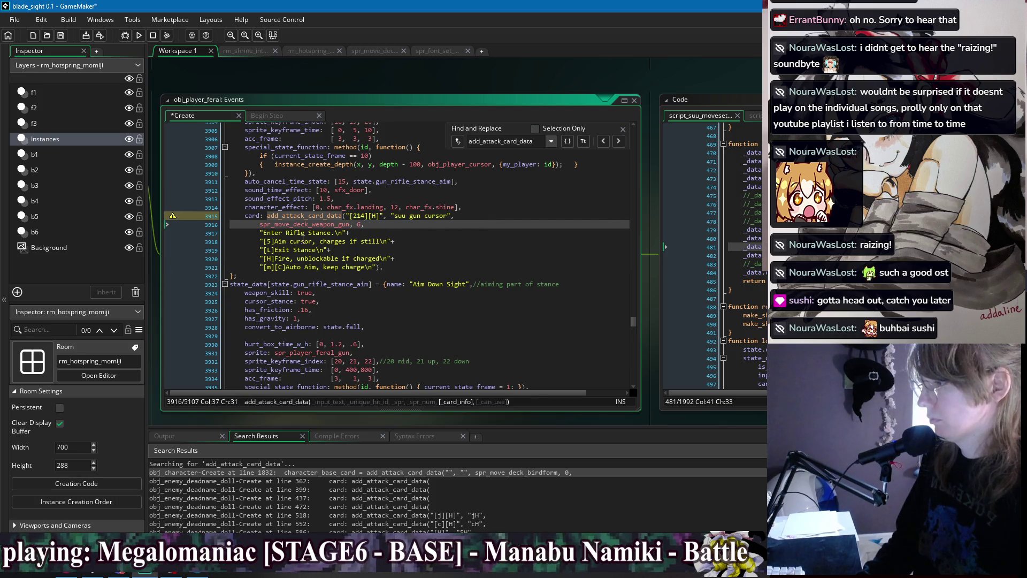
{"action": "key", "text": "ctrl+s"}
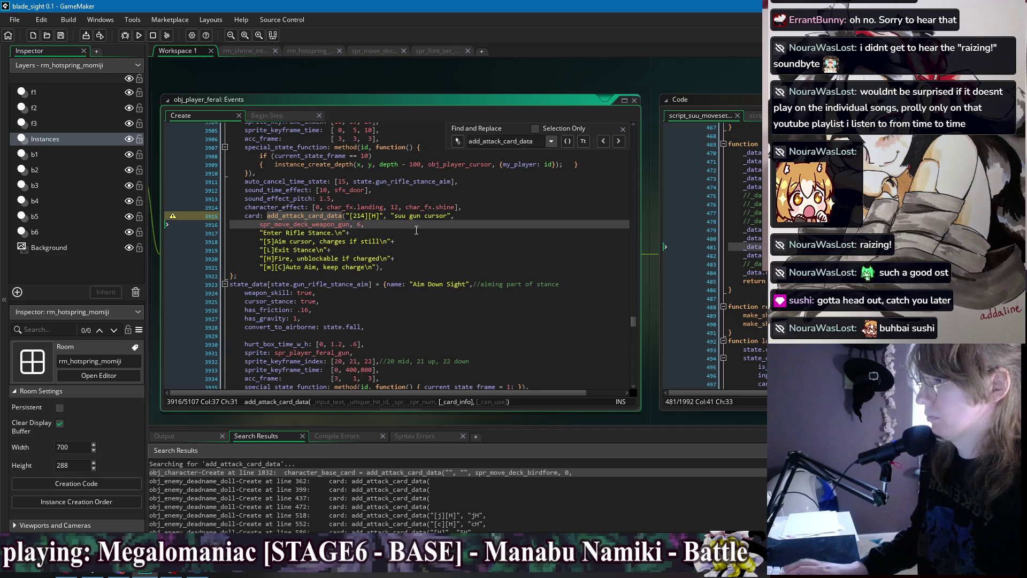
{"action": "left_click", "coordinate": [452, 241]}
{"action": "key", "text": "Down"}
{"action": "key", "text": "Down"}
{"action": "key", "text": "Down"}
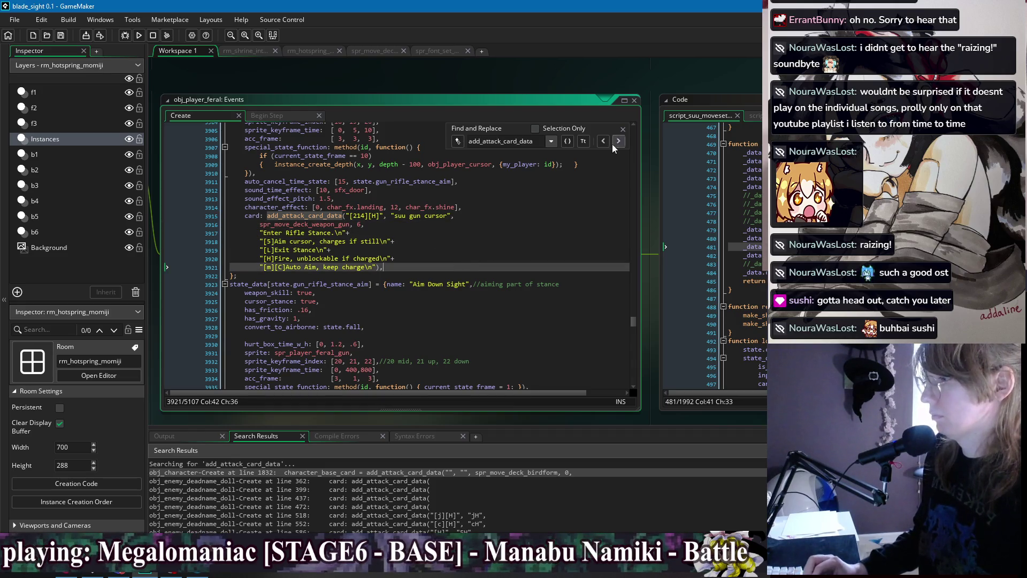
Remove the 46H call's extra false flags and join the 46H and cursor sprite lines
{"action": "left_click", "coordinate": [614, 142]}
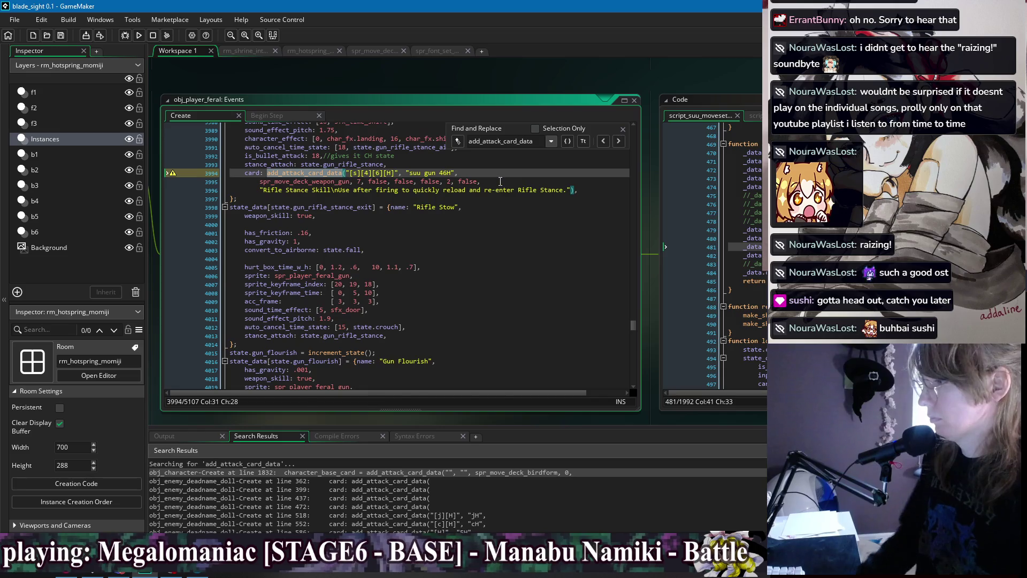
{"action": "left_click_drag", "start_coordinate": [500, 182], "coordinate": [365, 182]}
{"action": "key", "text": "BackSpace"}
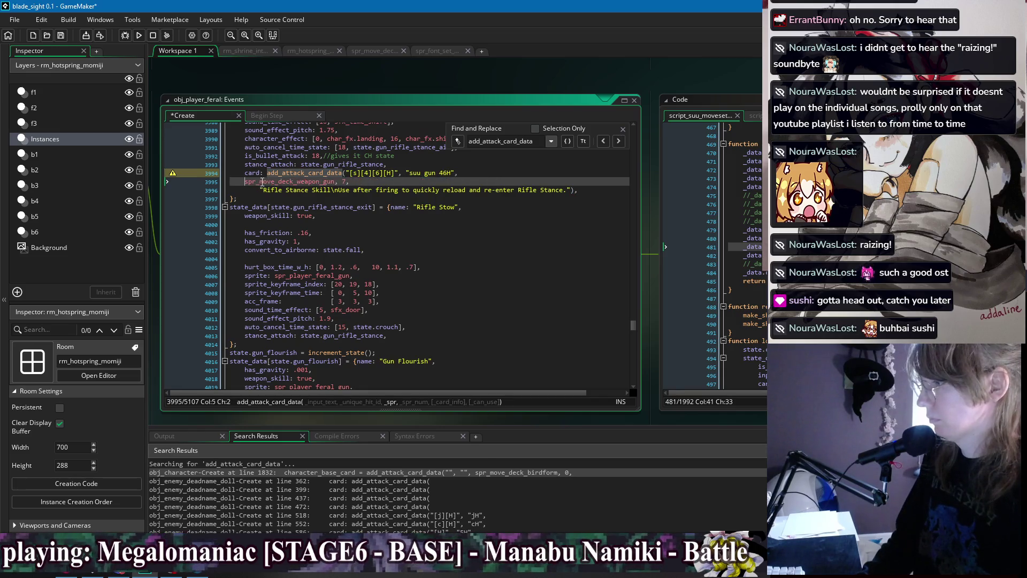
{"action": "key", "text": "BackSpace"}
{"action": "left_click", "coordinate": [605, 141]}
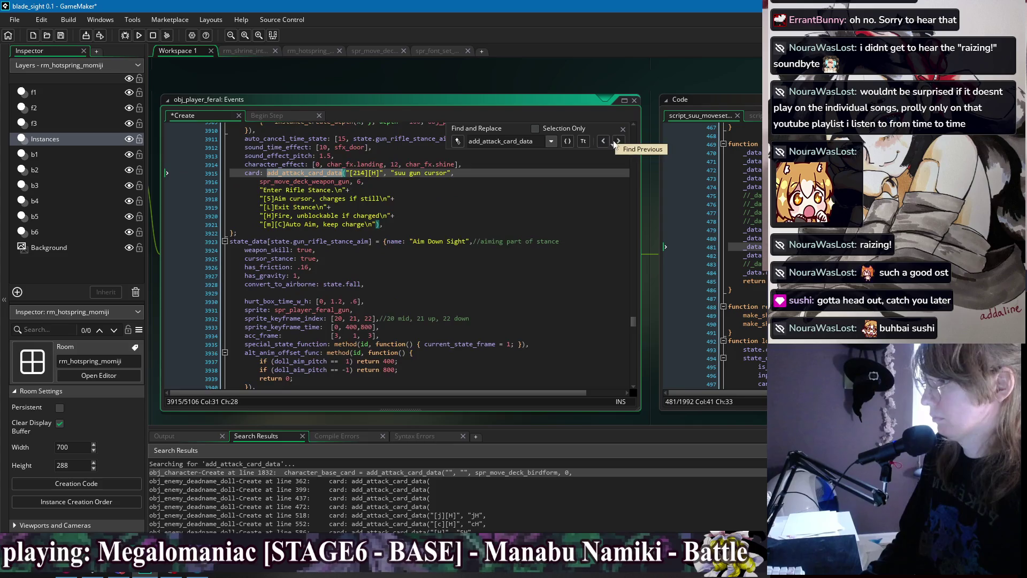
{"action": "left_click", "coordinate": [260, 182]}
{"action": "key", "text": "BackSpace"}
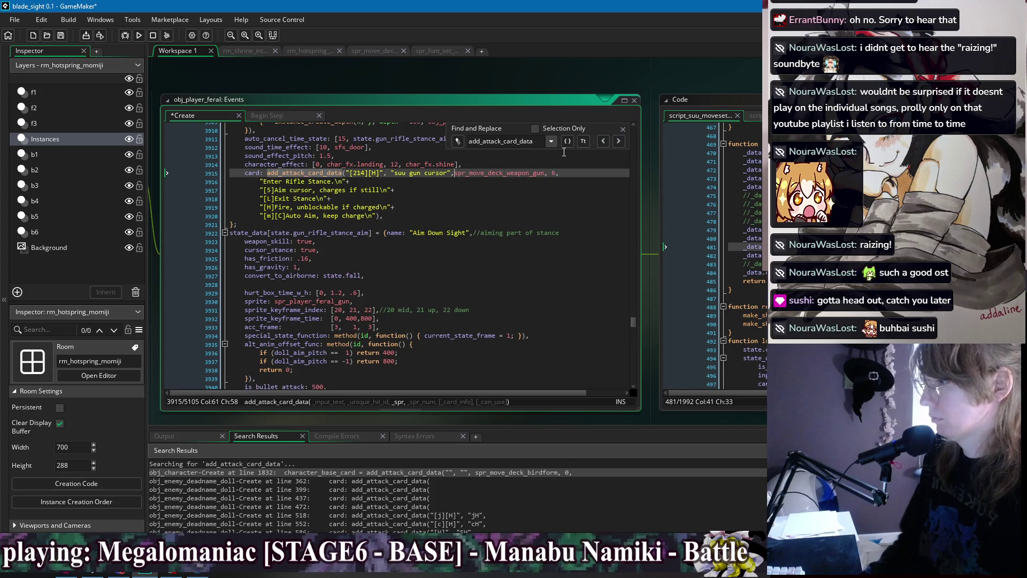
Append ", false" after the 46H card description and save
{"action": "left_click", "coordinate": [617, 141]}
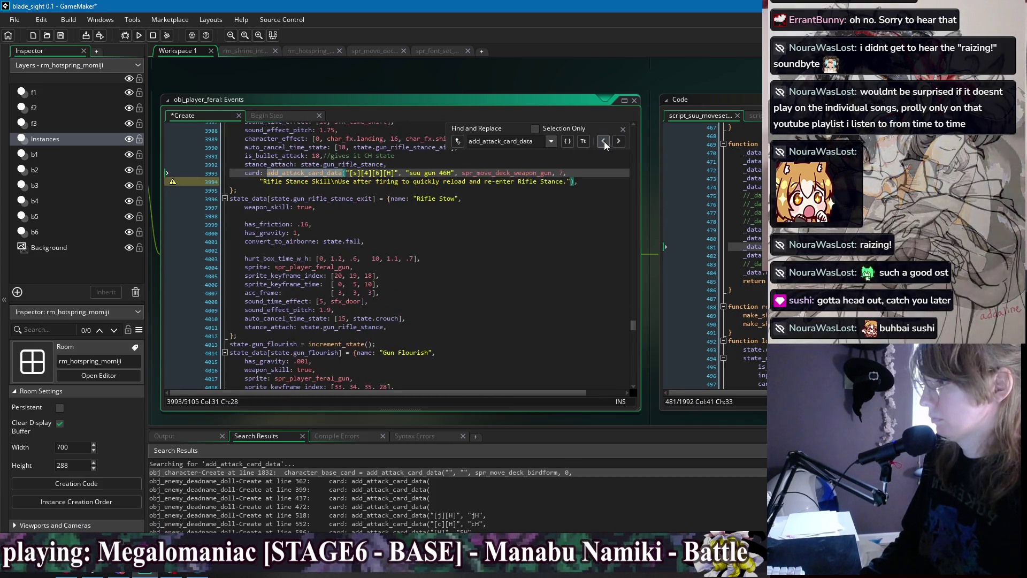
{"action": "left_click", "coordinate": [568, 181]}
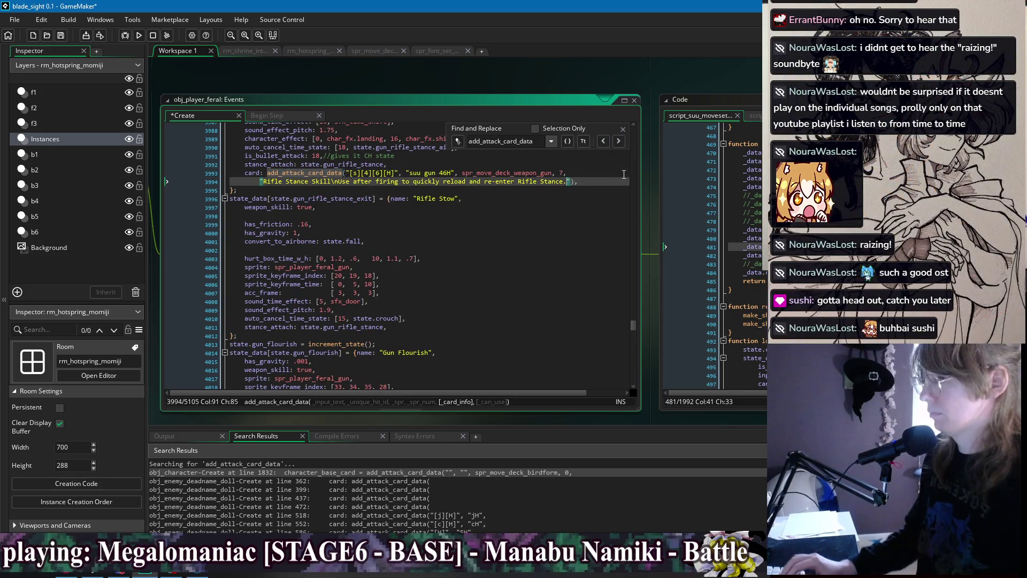
{"action": "type", "text": "\", false"}
{"action": "key", "text": "ctrl+s"}
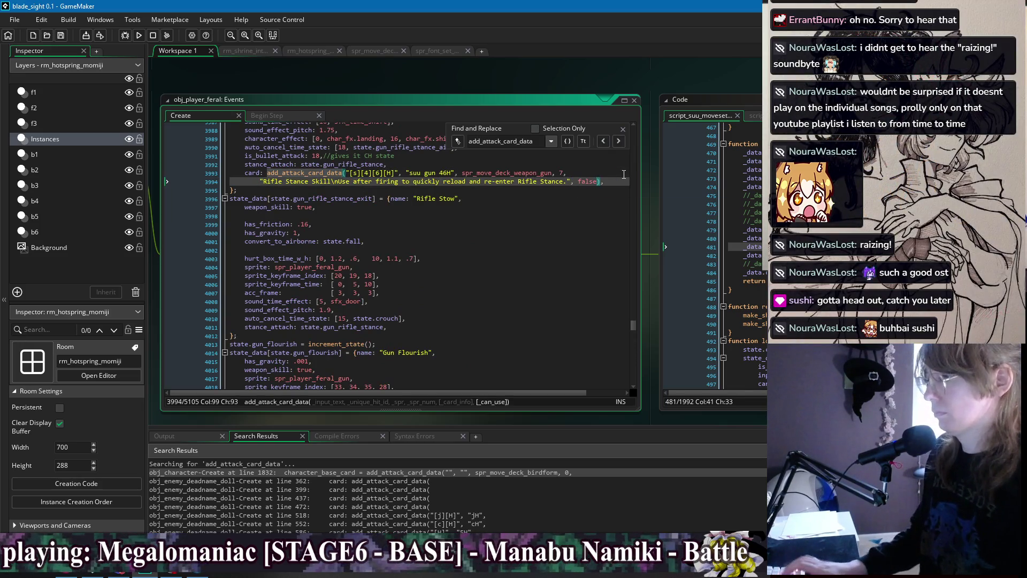
{"action": "left_click", "coordinate": [619, 141]}
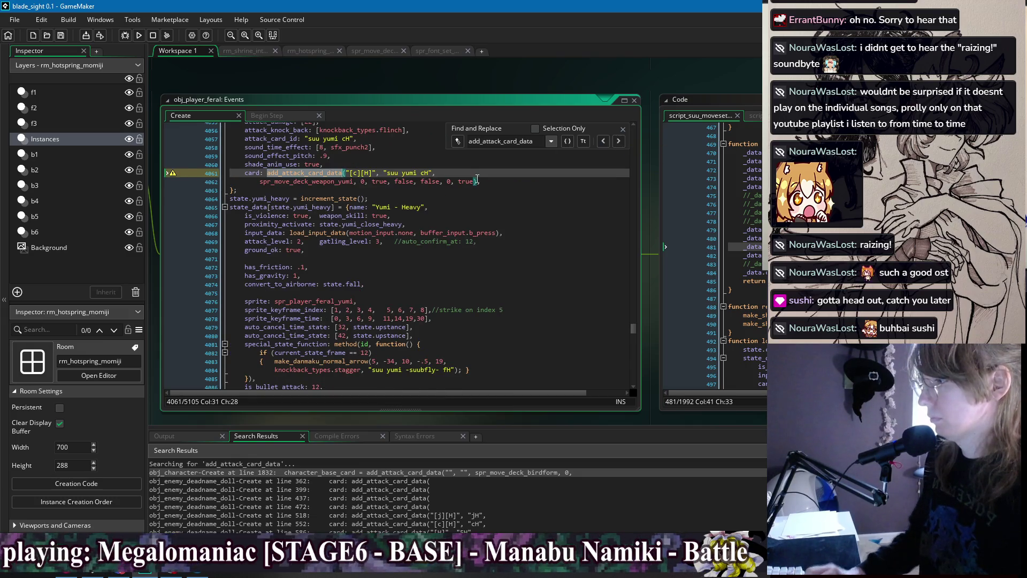
Condense the yumi cH and fH card calls by deleting their trailing flags and joining lines
{"action": "scroll", "coordinate": [482, 203], "scroll_direction": "up", "scroll_amount": 3}
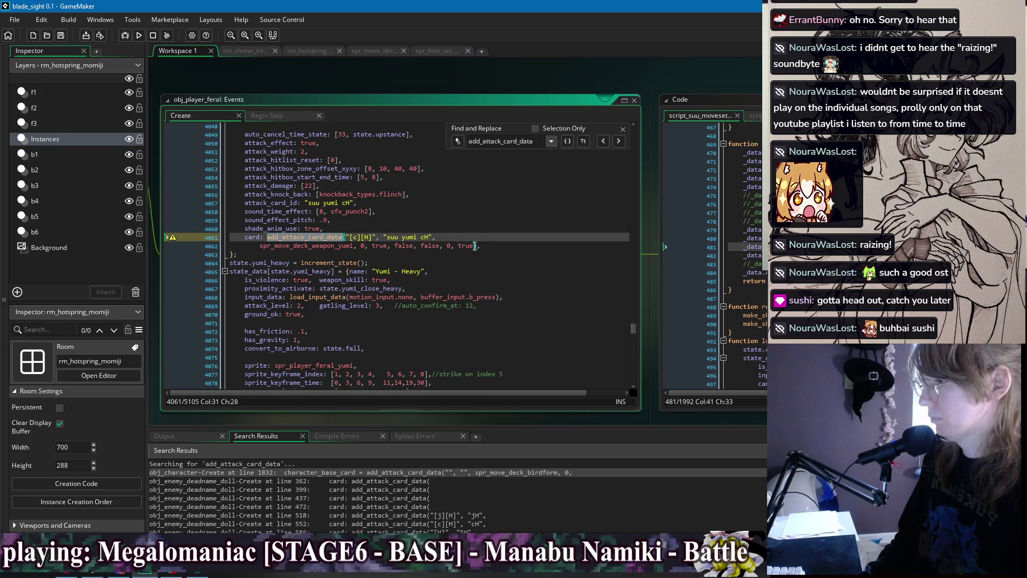
{"action": "left_click_drag", "start_coordinate": [475, 245], "coordinate": [367, 250]}
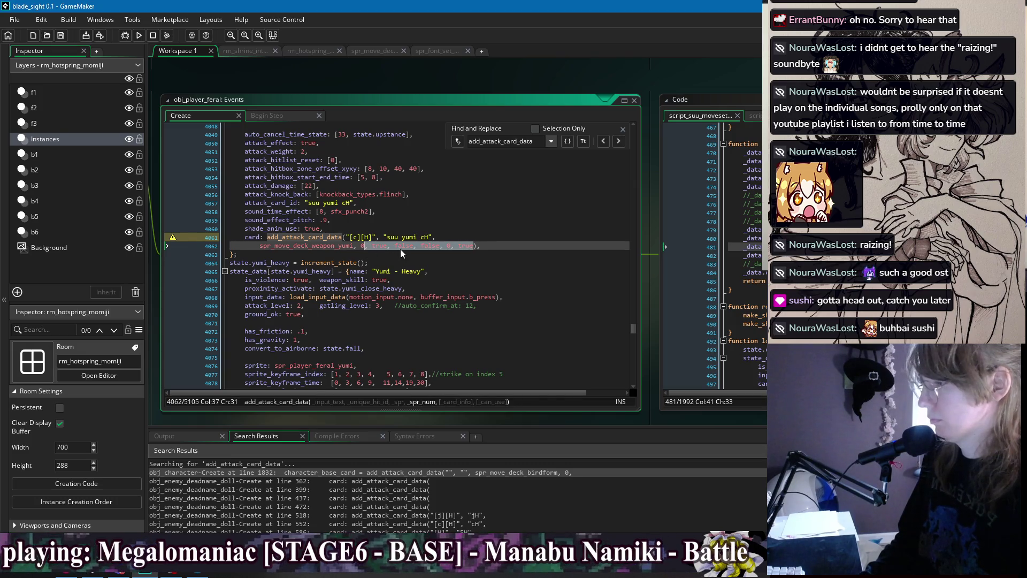
{"action": "key", "text": "BackSpace"}
{"action": "left_click", "coordinate": [260, 246]}
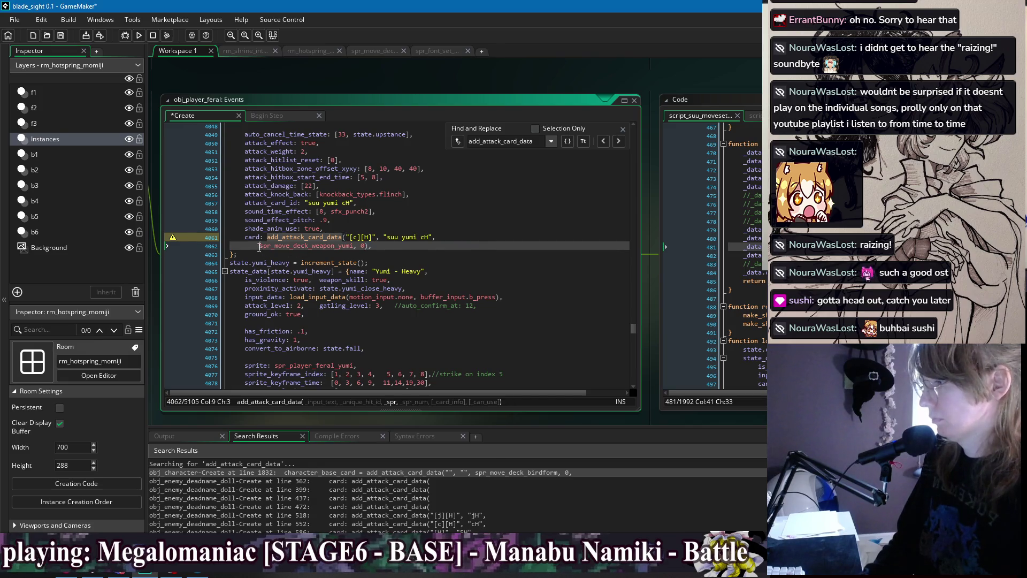
{"action": "key", "text": "BackSpace"}
{"action": "key", "text": "BackSpace"}
{"action": "key", "text": "BackSpace"}
{"action": "left_click", "coordinate": [617, 141]}
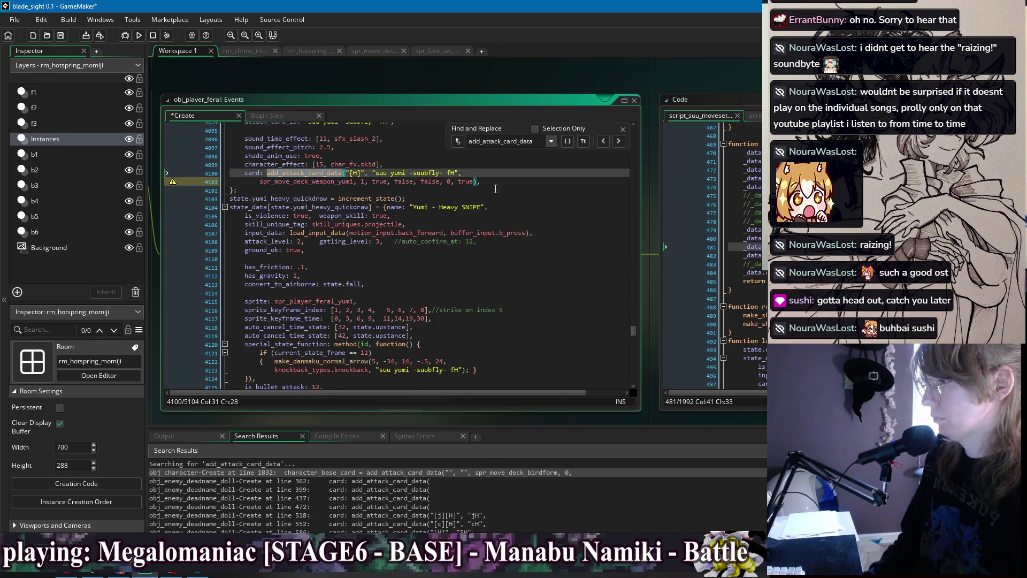
{"action": "scroll", "coordinate": [495, 189], "scroll_direction": "up", "scroll_amount": 1}
{"action": "left_click_drag", "start_coordinate": [474, 203], "coordinate": [366, 205]}
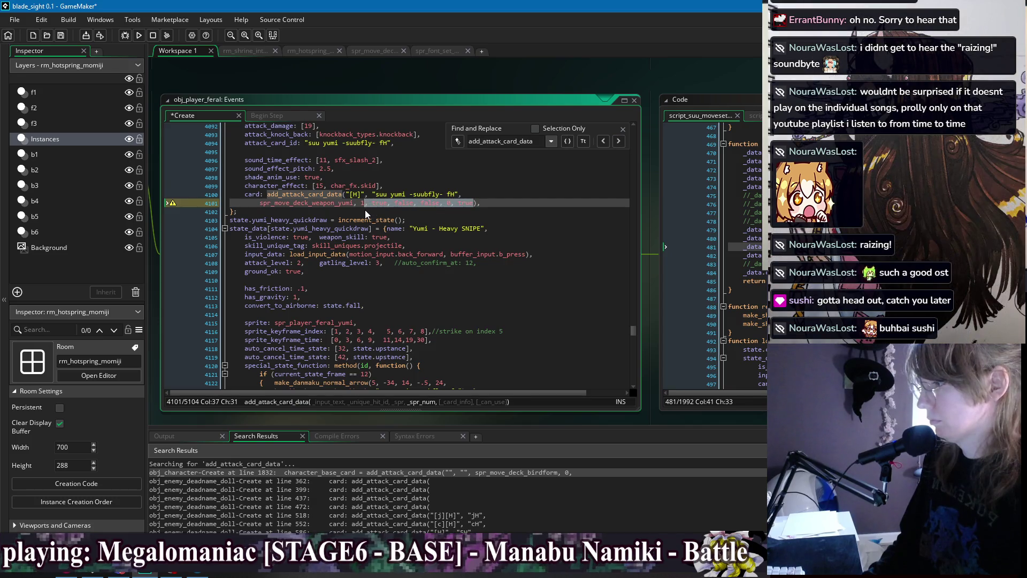
{"action": "key", "text": "BackSpace"}
{"action": "left_click", "coordinate": [257, 204]}
{"action": "key", "text": "BackSpace"}
{"action": "key", "text": "BackSpace"}
{"action": "key", "text": "BackSpace"}
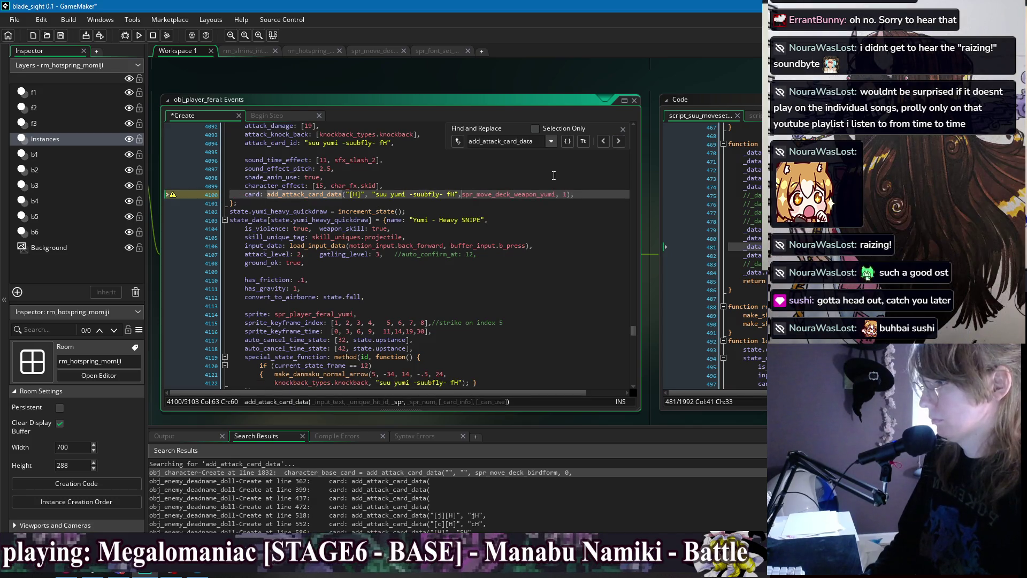
{"action": "left_click", "coordinate": [618, 142]}
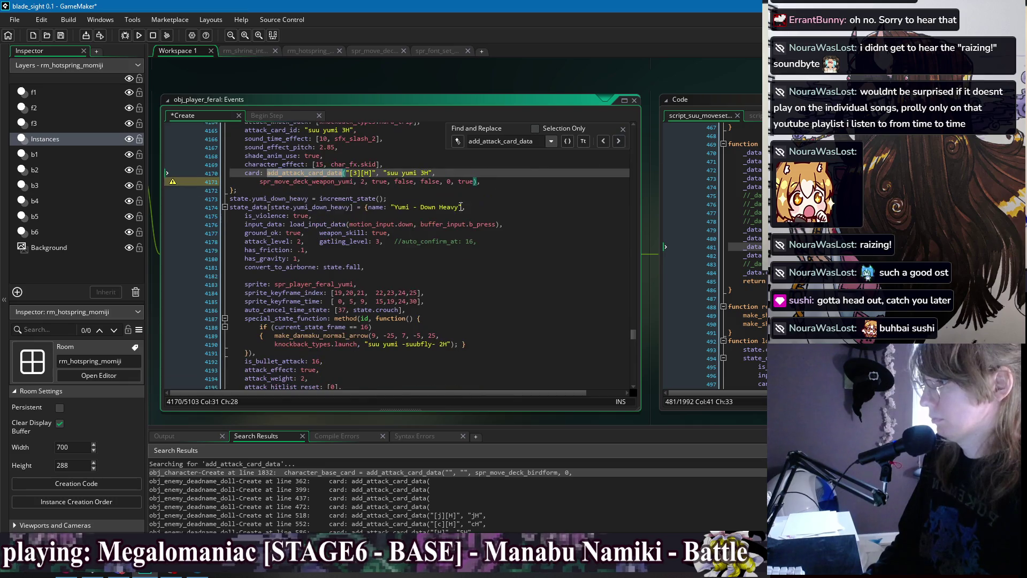
Condense the 3H and 2H card calls the same way, dropping their trailing flags
{"action": "left_click_drag", "start_coordinate": [475, 181], "coordinate": [366, 188]}
{"action": "key", "text": "BackSpace"}
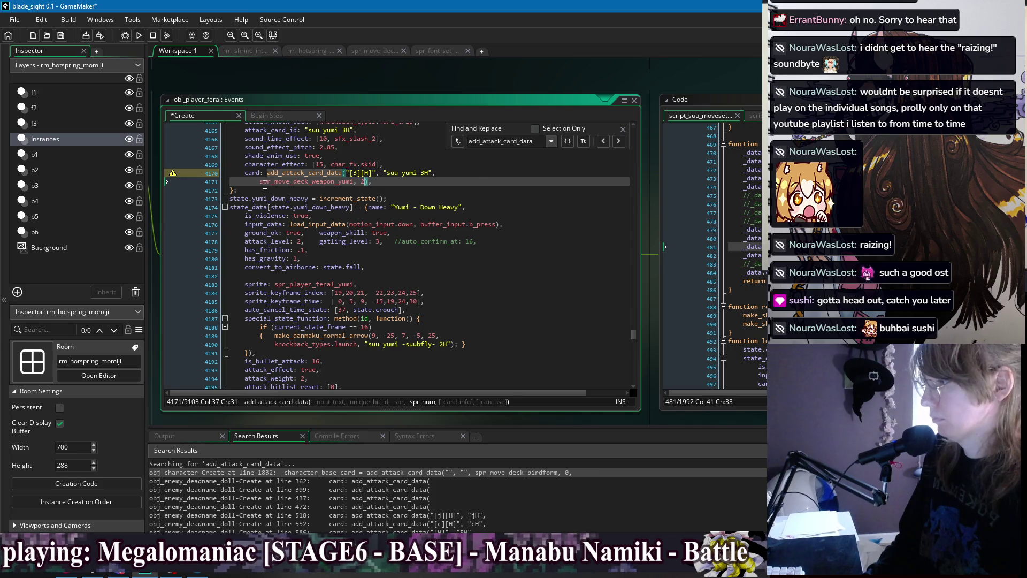
{"action": "key", "text": "ctrl+Left"}
{"action": "key", "text": "ctrl+Left"}
{"action": "key", "text": "ctrl+Left"}
{"action": "key", "text": "ctrl+BackSpace"}
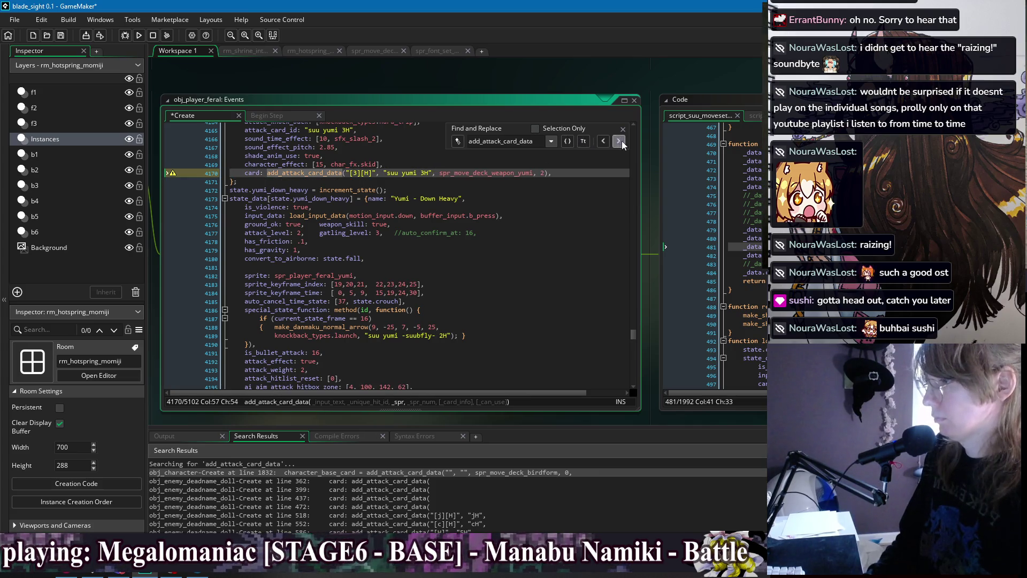
{"action": "left_click", "coordinate": [619, 140]}
{"action": "left_click", "coordinate": [470, 183]}
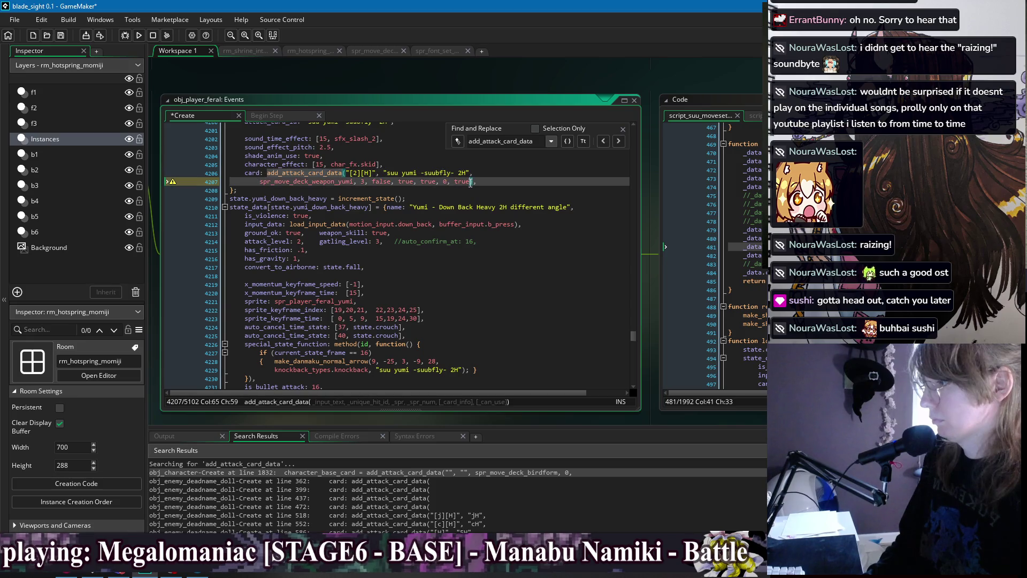
{"action": "left_click_drag", "start_coordinate": [471, 182], "coordinate": [368, 188]}
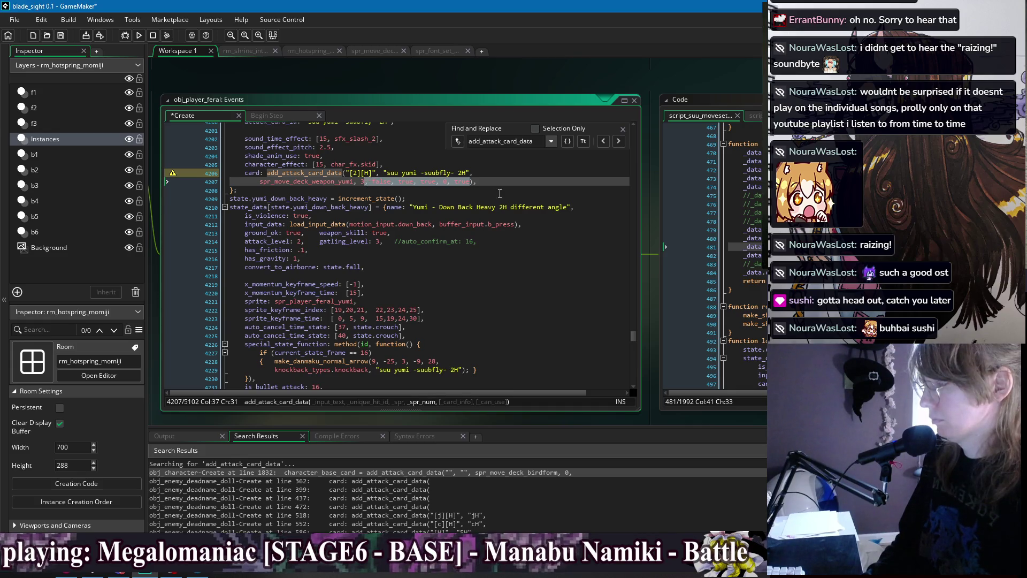
{"action": "scroll", "coordinate": [480, 253], "scroll_direction": "up", "scroll_amount": 2}
{"action": "key", "text": "BackSpace"}
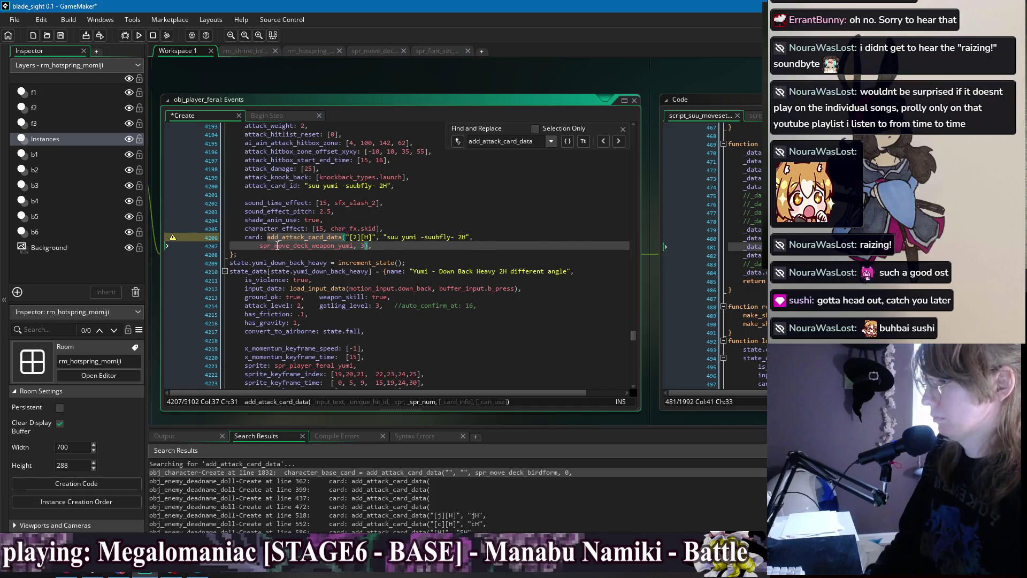
{"action": "left_click", "coordinate": [259, 246]}
{"action": "key", "text": "BackSpace"}
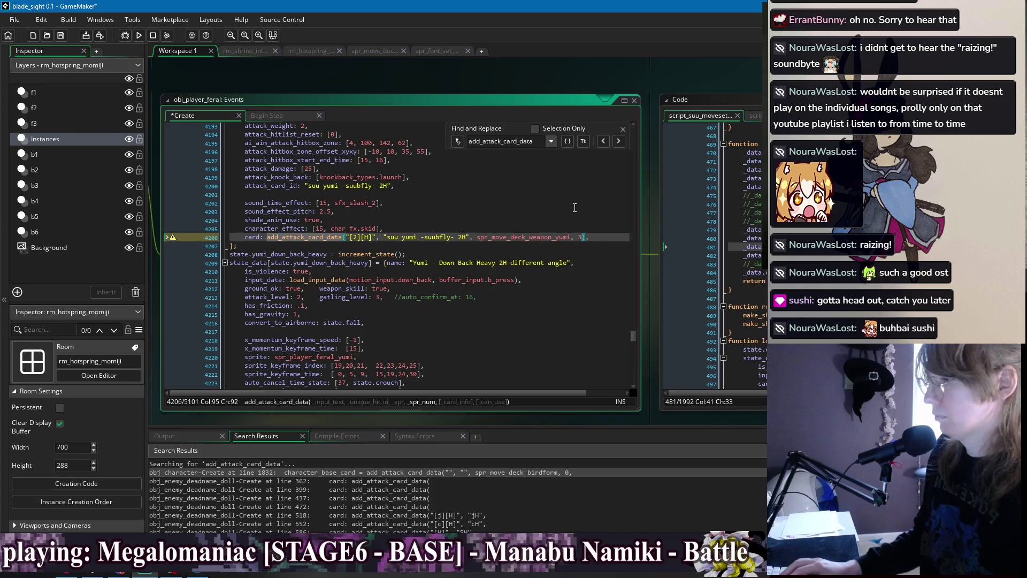
Give the 2H card the description "[3] gives a steeper angle." and save
{"action": "type", "text": ","}
{"action": "key", "text": "Return"}
{"action": "type", "text": "\"\""}
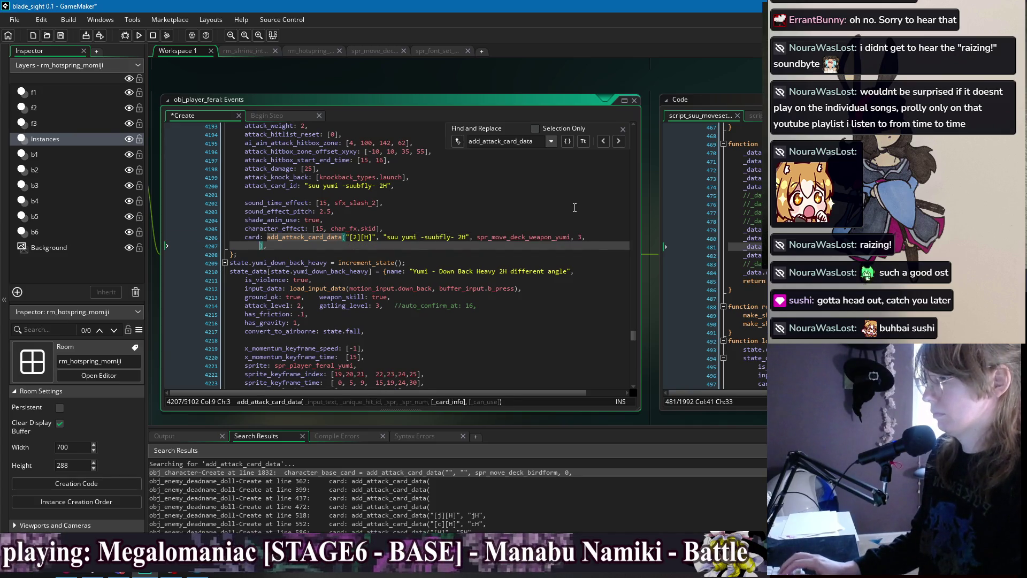
{"action": "type", "text": "[3]"}
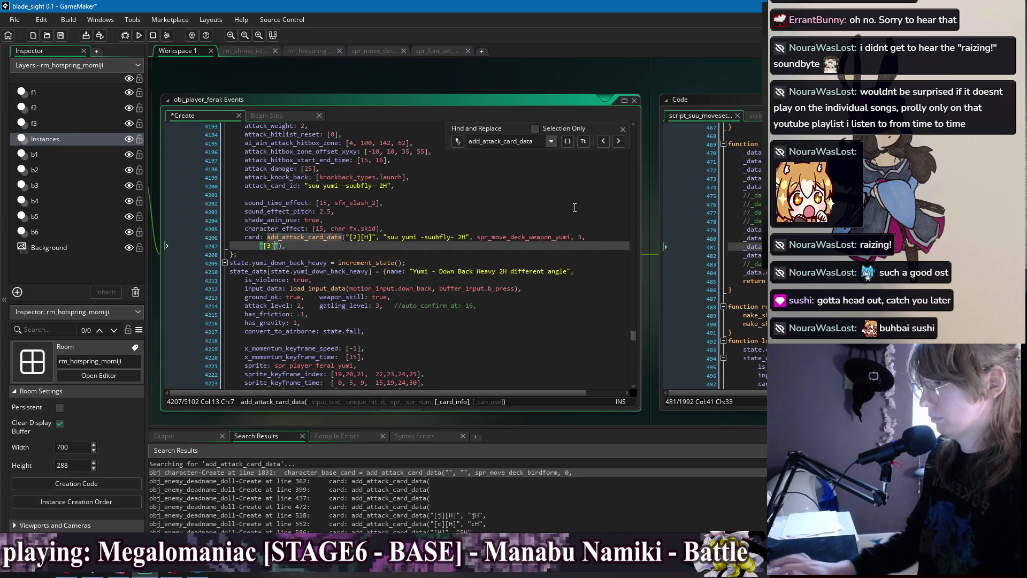
{"action": "key", "text": "Left"}
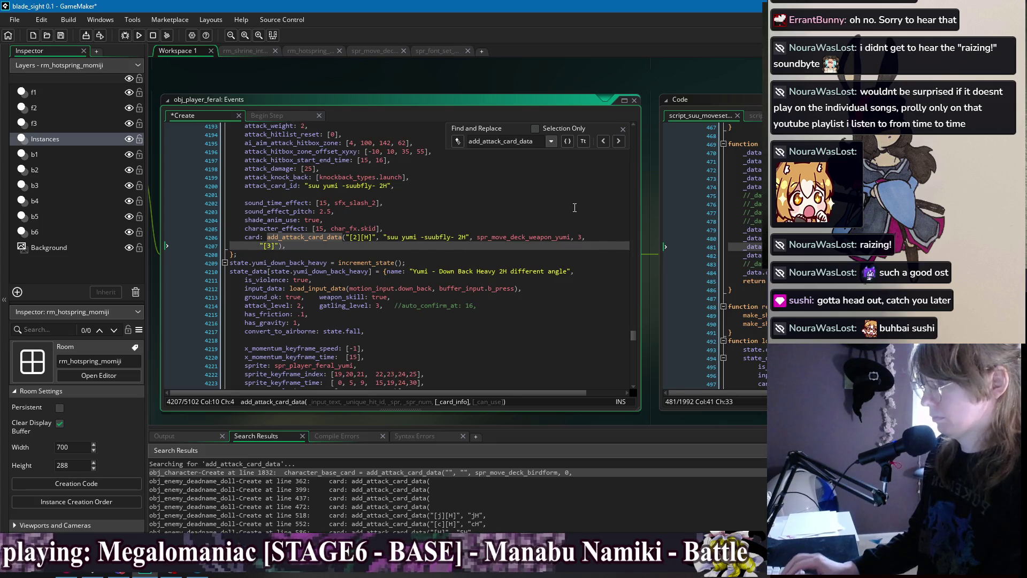
{"action": "key", "text": "Right"}
{"action": "key", "text": "Right"}
{"action": "key", "text": "Right"}
{"action": "type", "text": "gives a steep"}
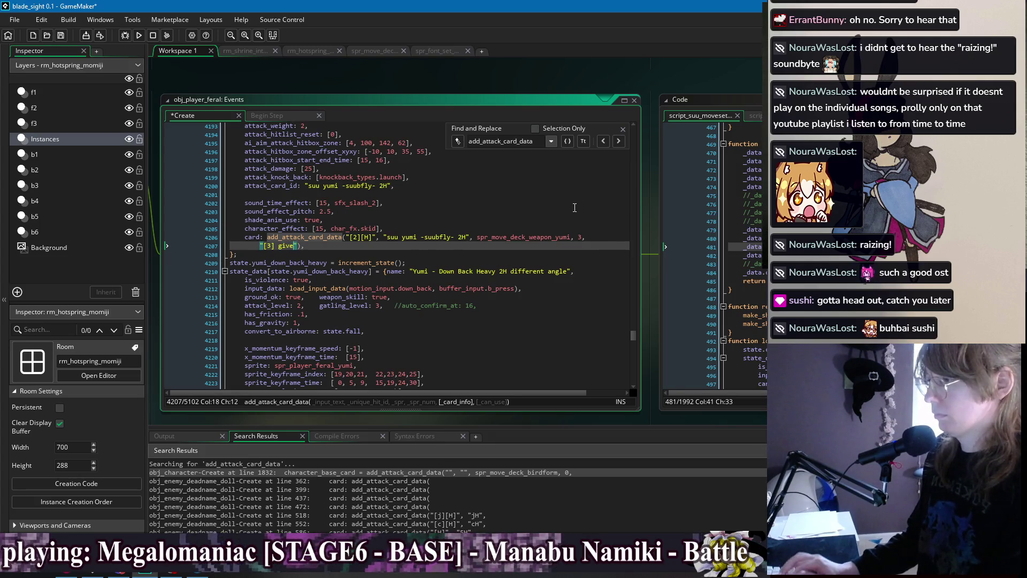
{"action": "type", "text": "er angle."}
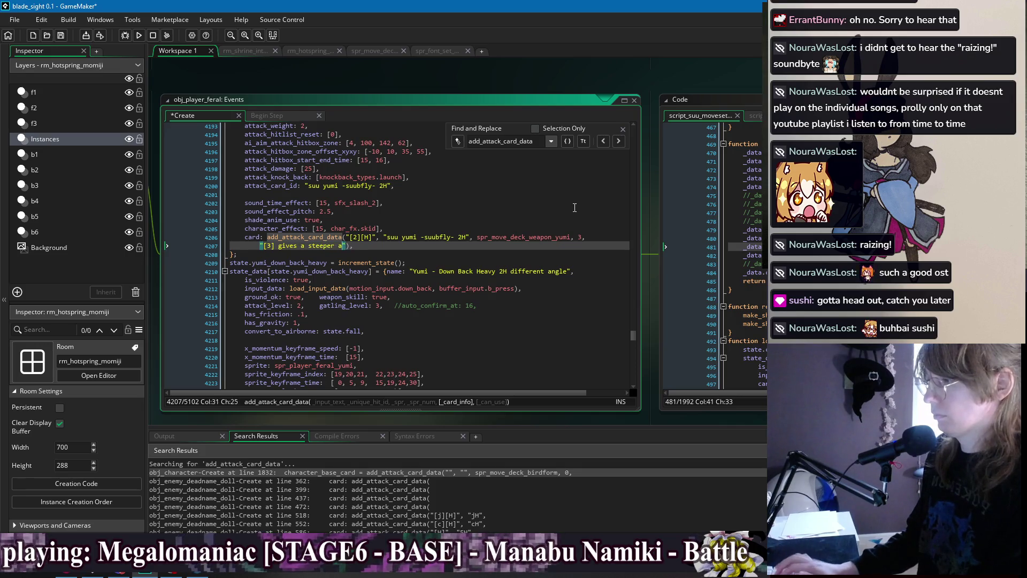
{"action": "key", "text": "ctrl+s"}
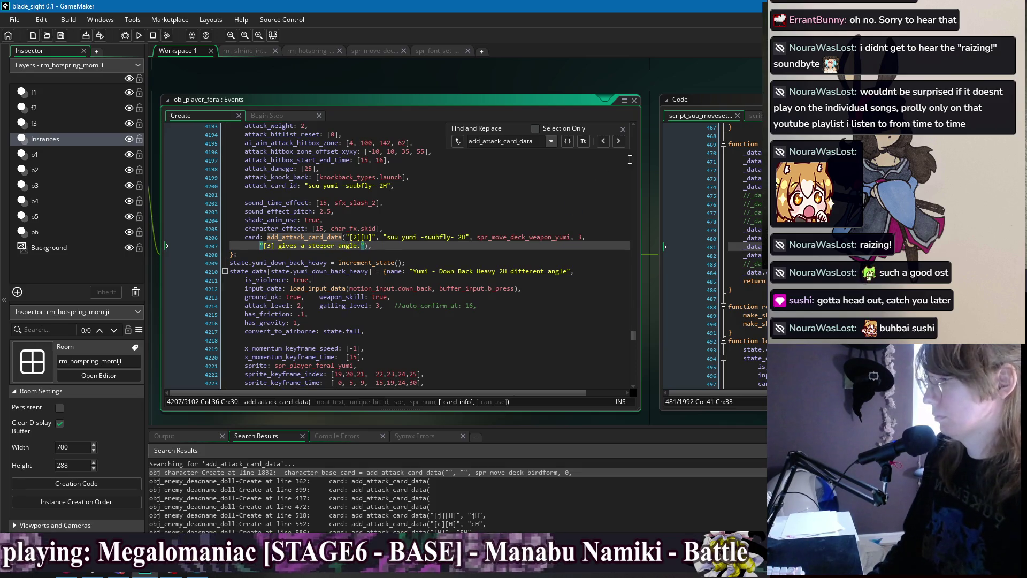
{"action": "left_click", "coordinate": [618, 141]}
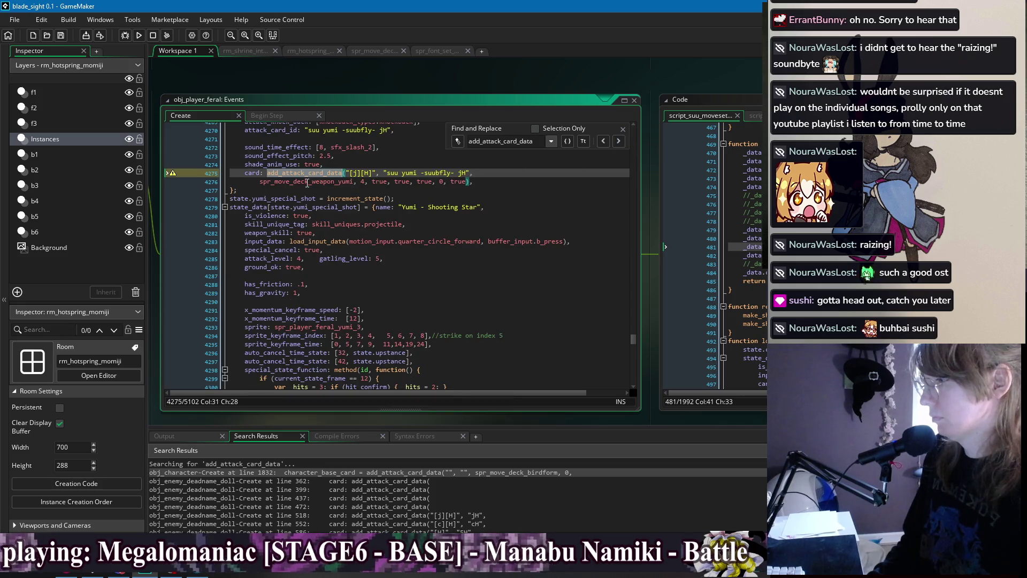
Condense the yumi jH and 236H card calls by removing trailing flags and joining lines
{"action": "left_click_drag", "start_coordinate": [468, 182], "coordinate": [365, 182]}
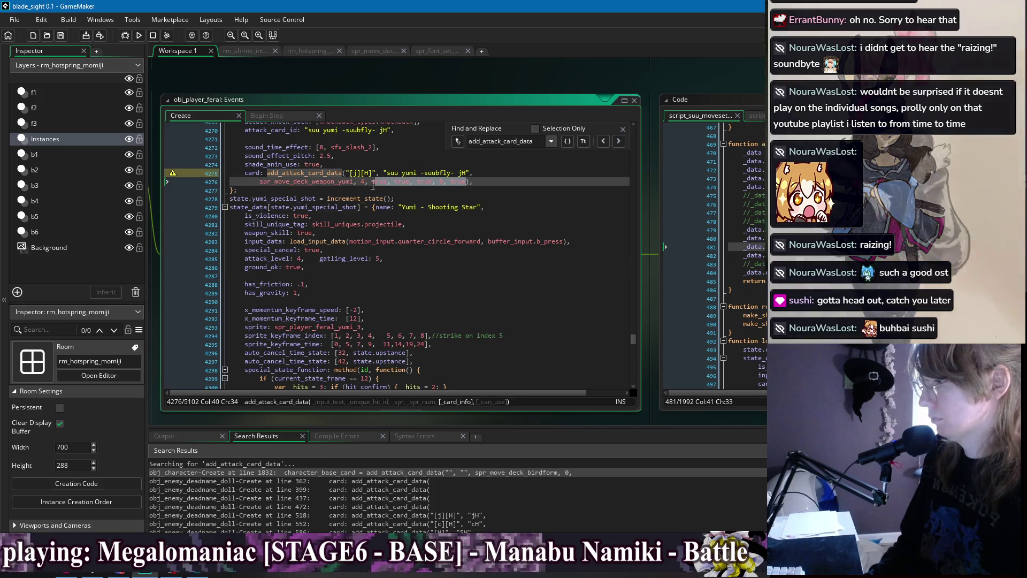
{"action": "type", "text": ")"}
{"action": "left_click", "coordinate": [262, 181]}
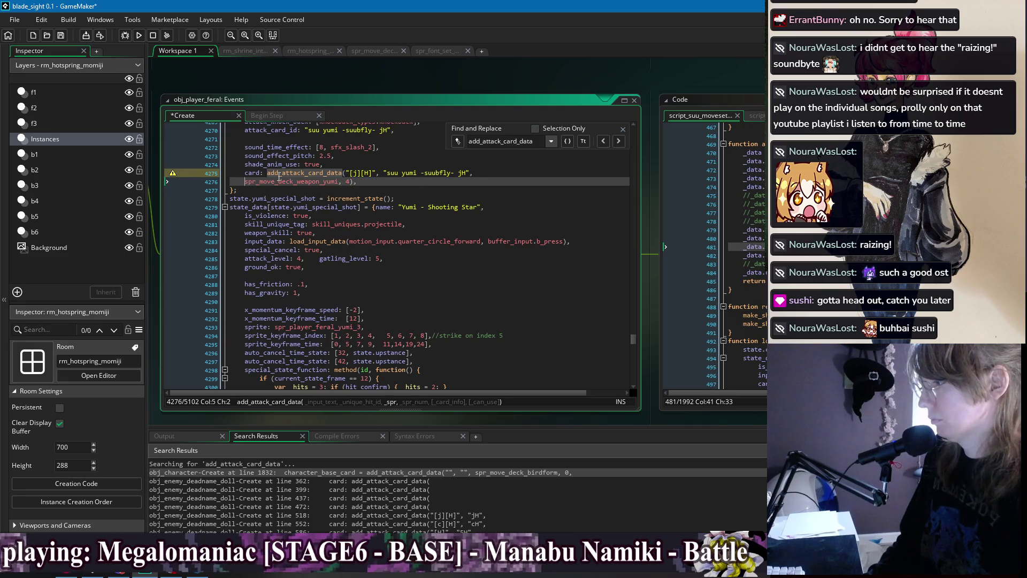
{"action": "key", "text": "ctrl+BackSpace"}
{"action": "left_click", "coordinate": [618, 141]}
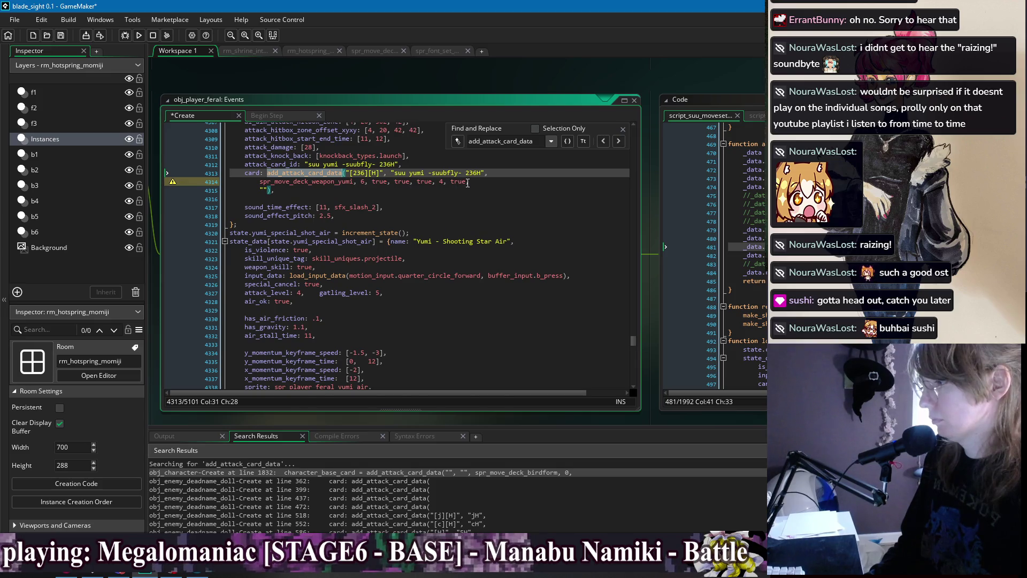
{"action": "left_click_drag", "start_coordinate": [468, 183], "coordinate": [368, 184]}
{"action": "key", "text": "BackSpace"}
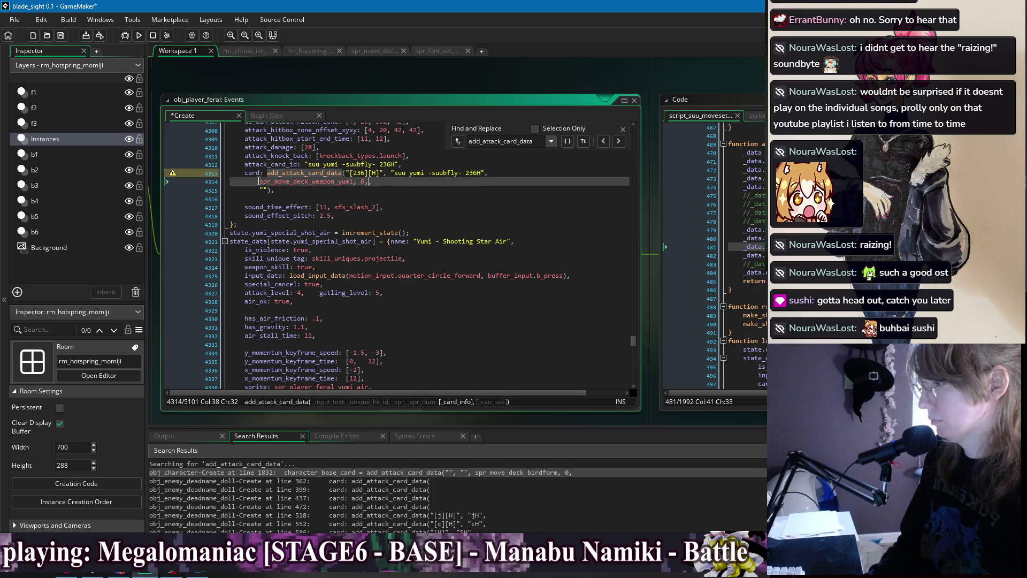
{"action": "left_click", "coordinate": [259, 181]}
{"action": "key", "text": "ctrl+BackSpace"}
{"action": "left_click", "coordinate": [480, 185]}
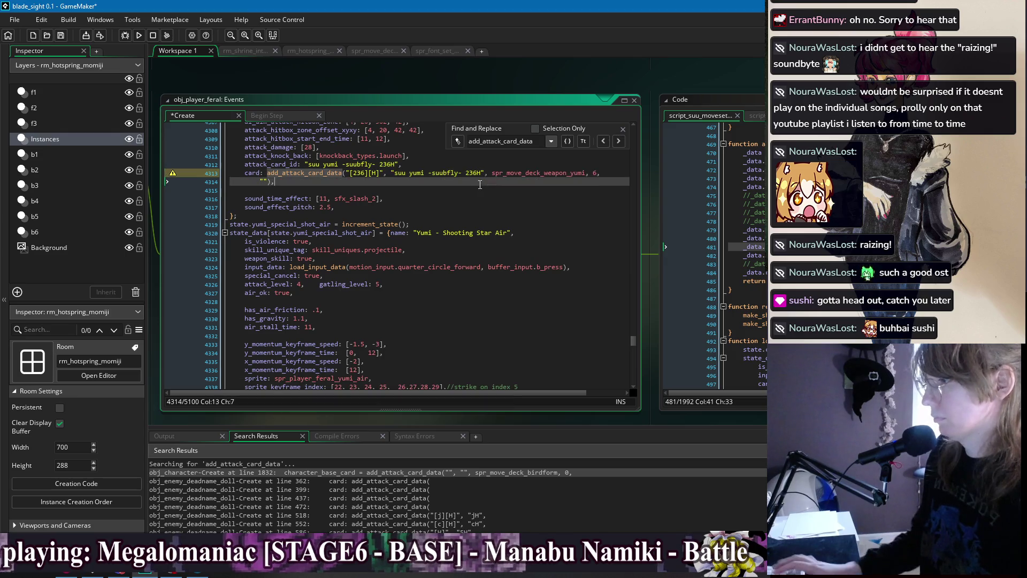
{"action": "key", "text": "Left"}
{"action": "key", "text": "Left"}
{"action": "key", "text": "Left"}
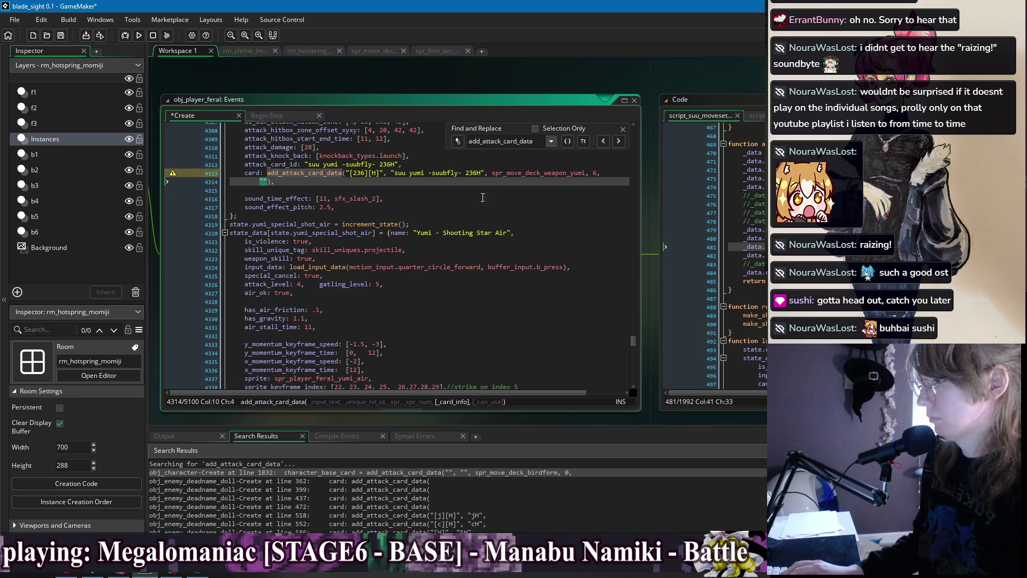
Describe the 236H card as "Fire a piercing and multi-hitting arrow." and save
{"action": "scroll", "coordinate": [483, 197], "scroll_direction": "up", "scroll_amount": 2}
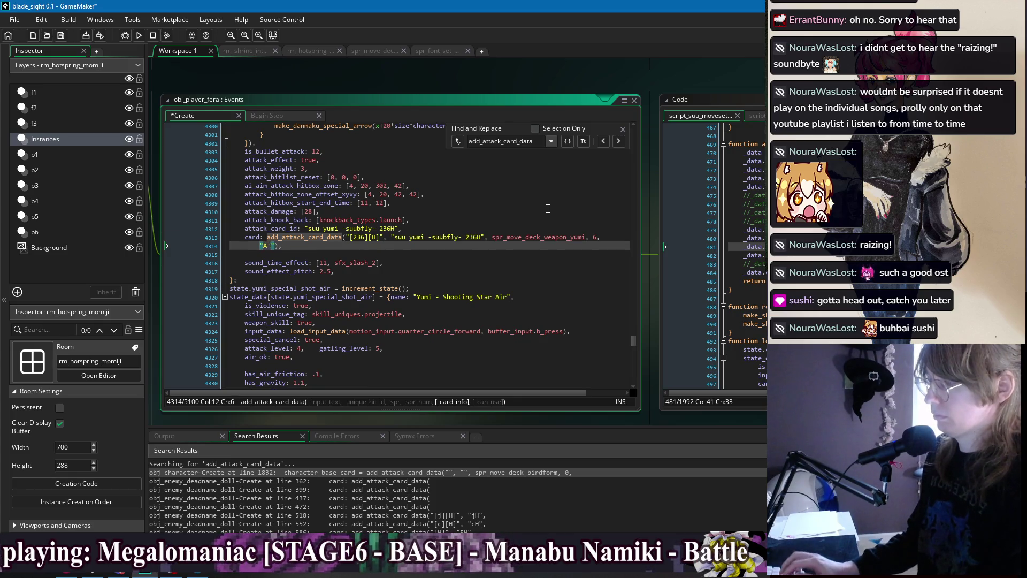
{"action": "key", "text": "BackSpace"}
{"action": "type", "text": "ltihi"}
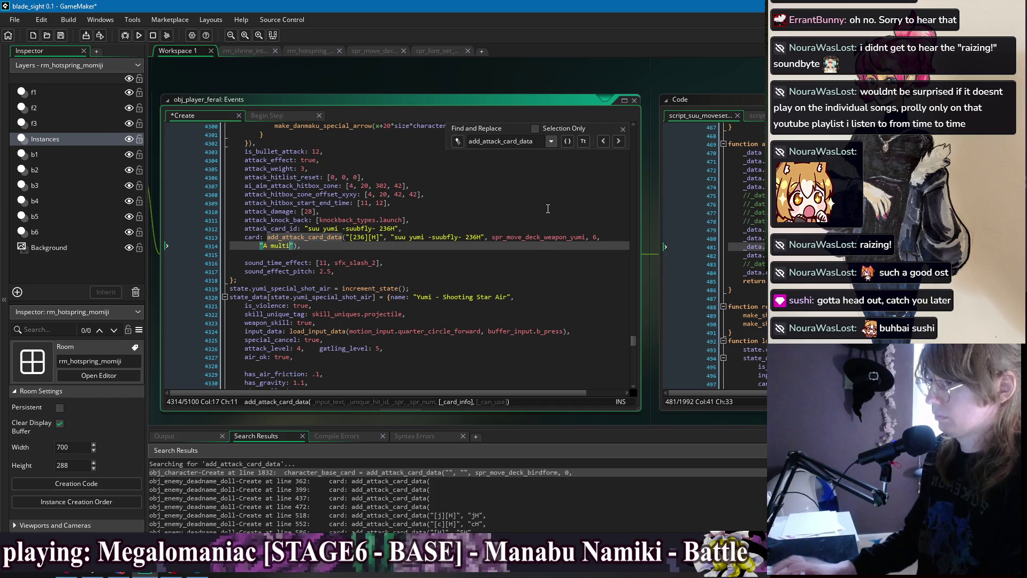
{"action": "type", "text": "tting"}
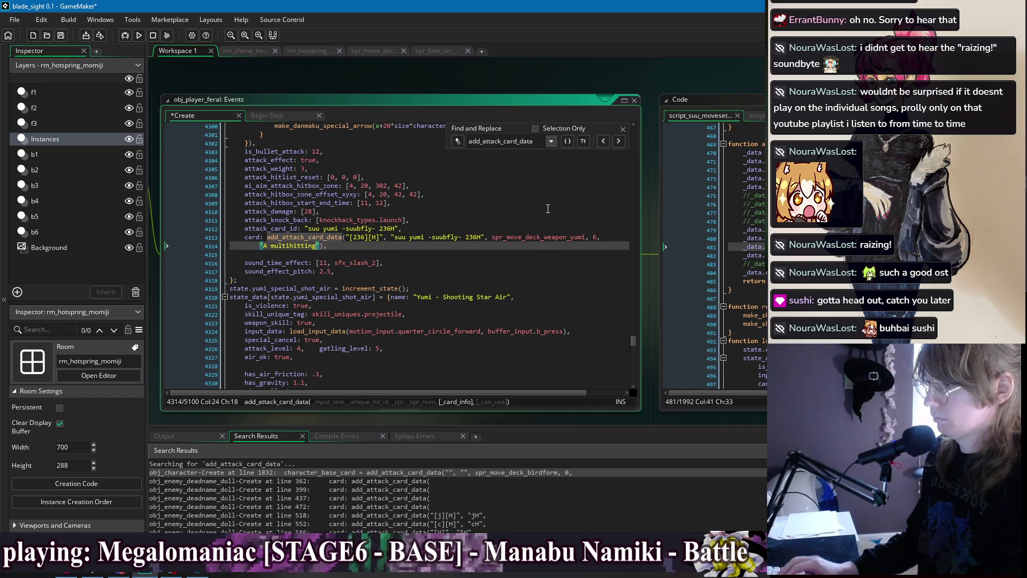
{"action": "key", "text": "BackSpace"}
{"action": "key", "text": "BackSpace"}
{"action": "key", "text": "BackSpace"}
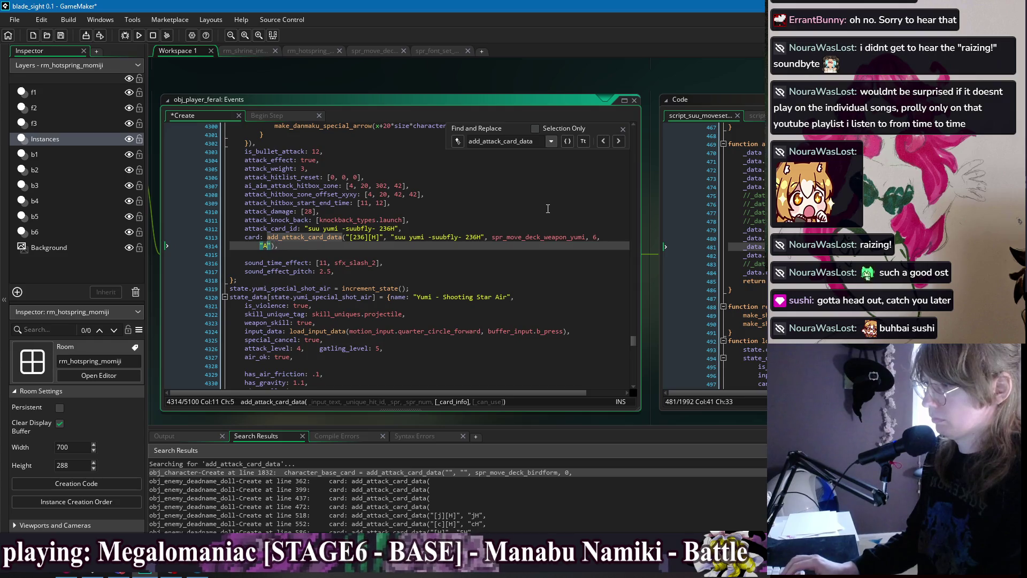
{"action": "key", "text": "BackSpace"}
{"action": "type", "text": "Fire a piercing, mu"}
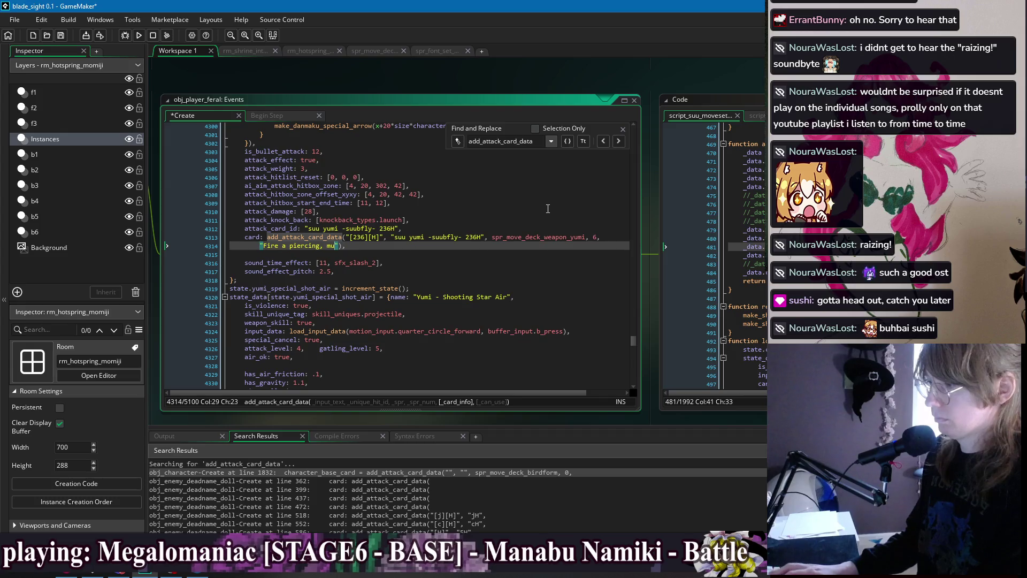
{"action": "key", "text": "BackSpace"}
{"action": "key", "text": "BackSpace"}
{"action": "key", "text": "BackSpace"}
{"action": "type", "text": "and"}
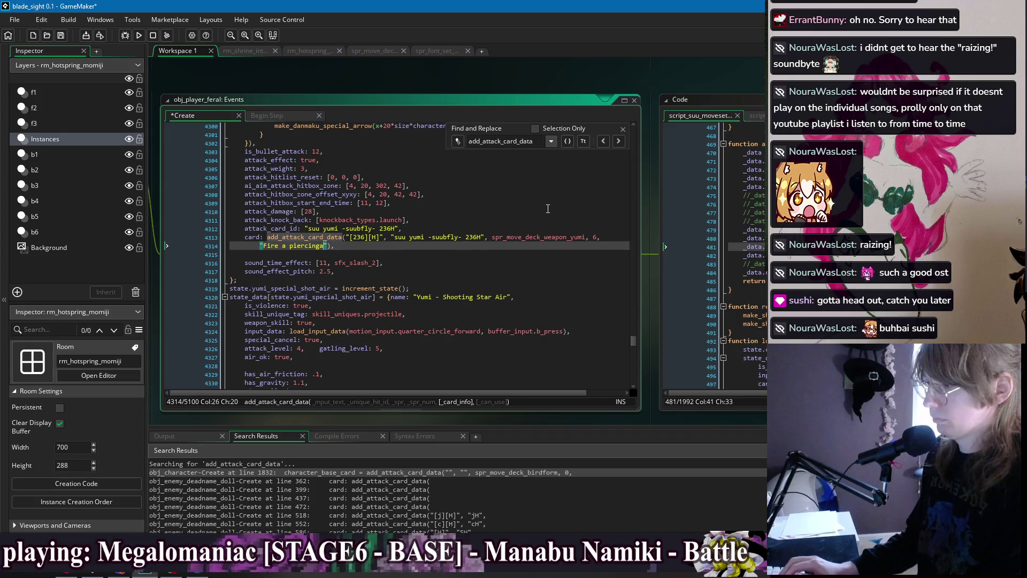
{"action": "key", "text": "BackSpace"}
{"action": "type", "text": "and mul"}
{"action": "type", "text": "ti-hitting a"}
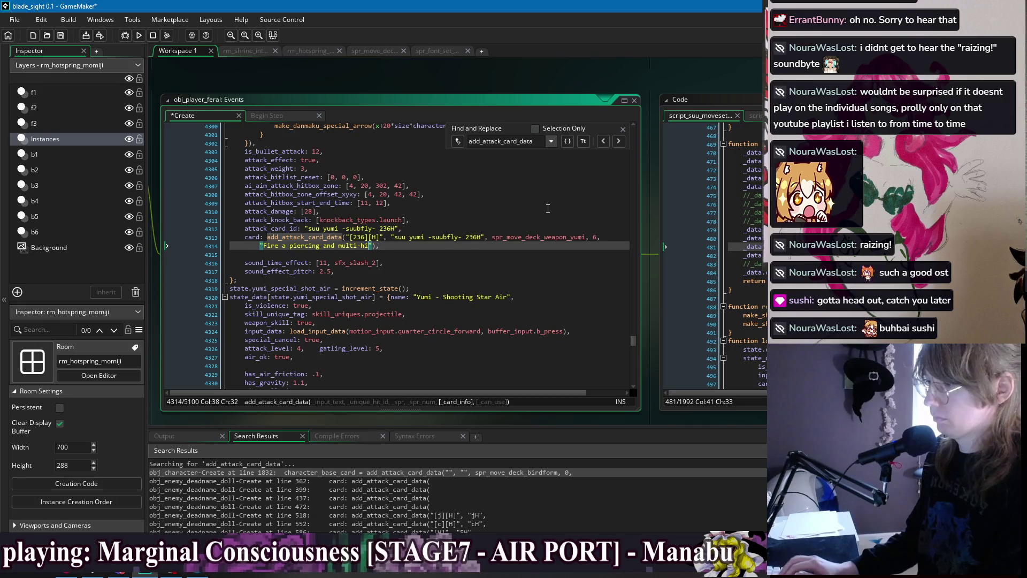
{"action": "type", "text": "rrow."}
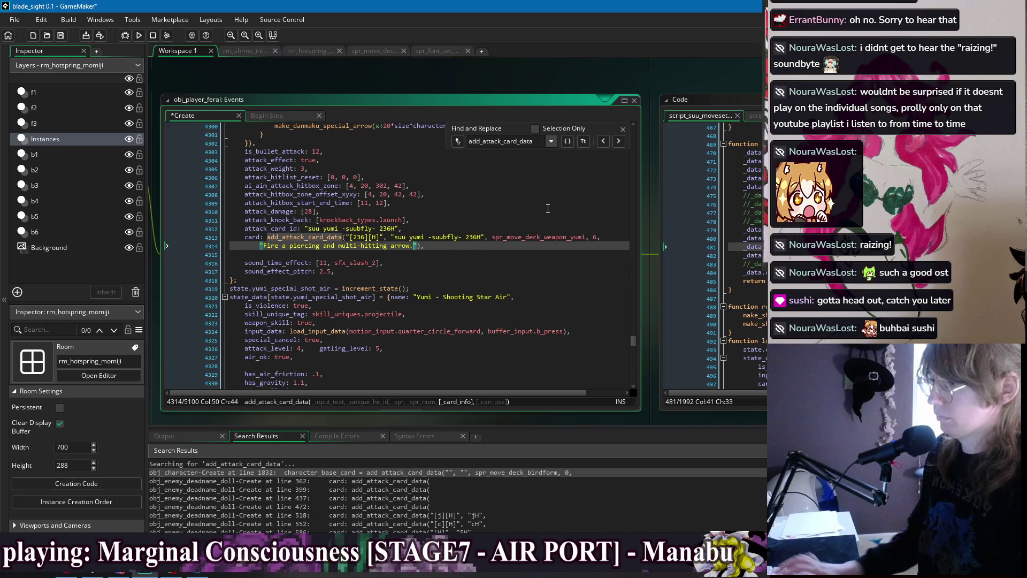
{"action": "key", "text": "ctrl+s"}
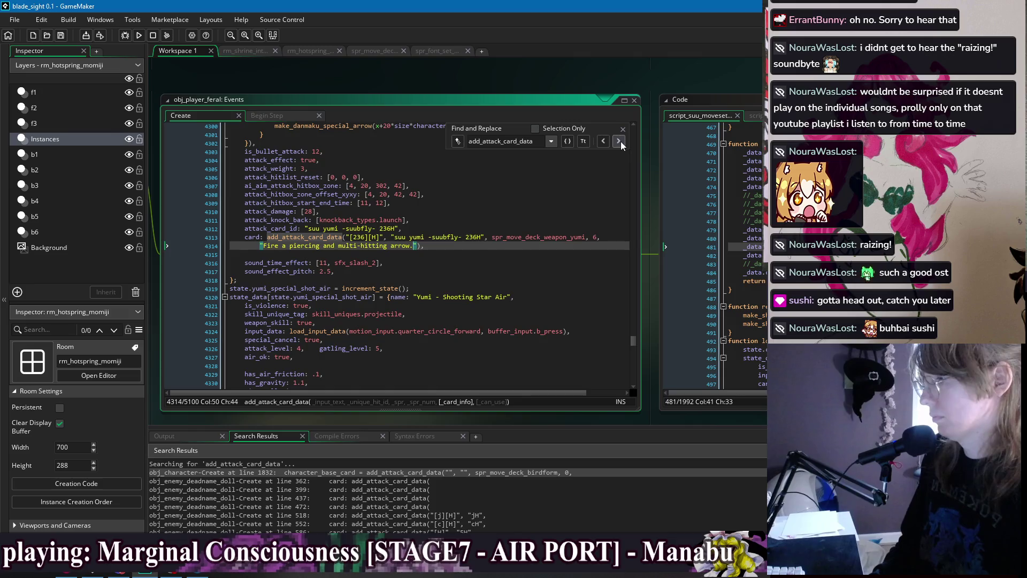
Condense the yumi set card call and describe it as "Call forth a spirit butterfly that explodes when struck by an arrow."
{"action": "left_click", "coordinate": [619, 141]}
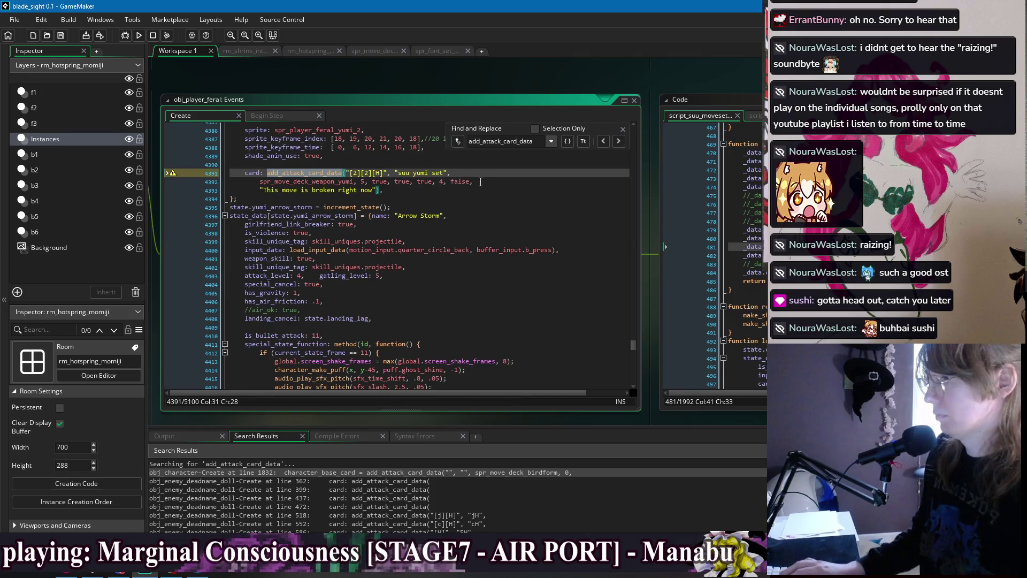
{"action": "left_click_drag", "start_coordinate": [472, 182], "coordinate": [367, 184]}
{"action": "type", "text": ","}
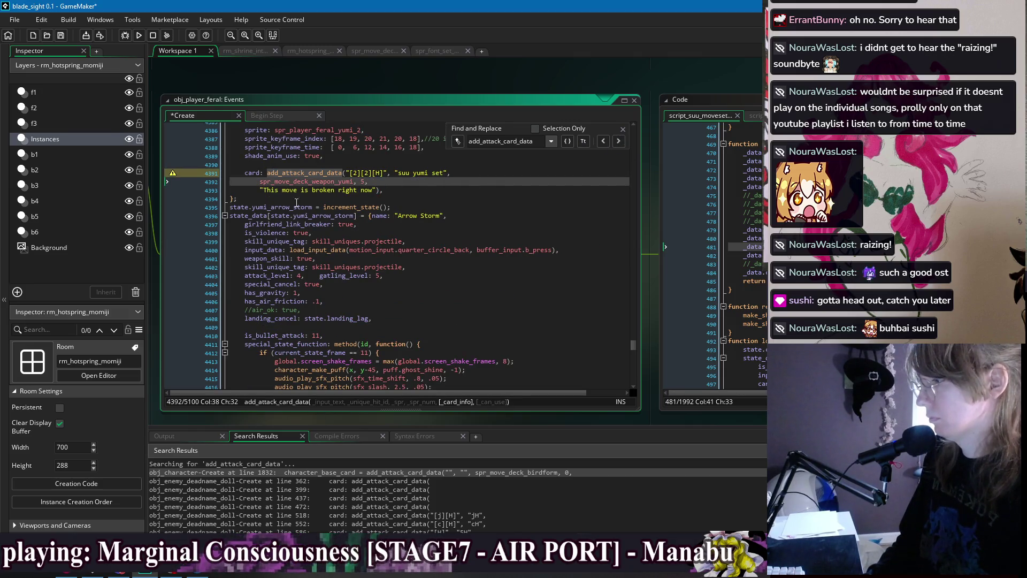
{"action": "left_click", "coordinate": [260, 182]}
{"action": "key", "text": "BackSpace"}
{"action": "key", "text": "BackSpace"}
{"action": "key", "text": "BackSpace"}
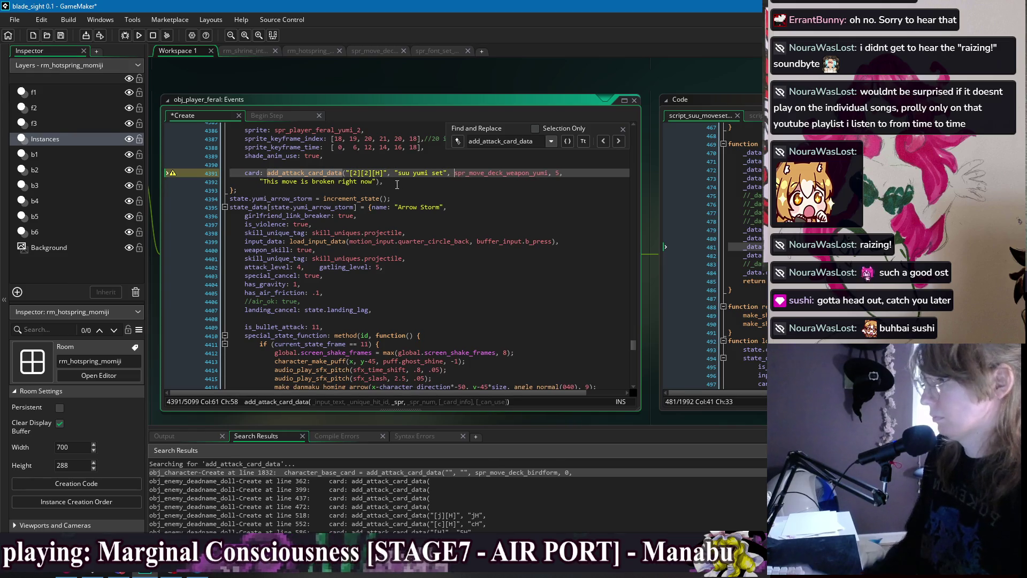
{"action": "mouse_move", "coordinate": [377, 184]}
{"action": "left_mouse_down"}
{"action": "mouse_move", "coordinate": [265, 181]}
{"action": "mouse_move", "coordinate": [370, 185]}
{"action": "left_mouse_up"}
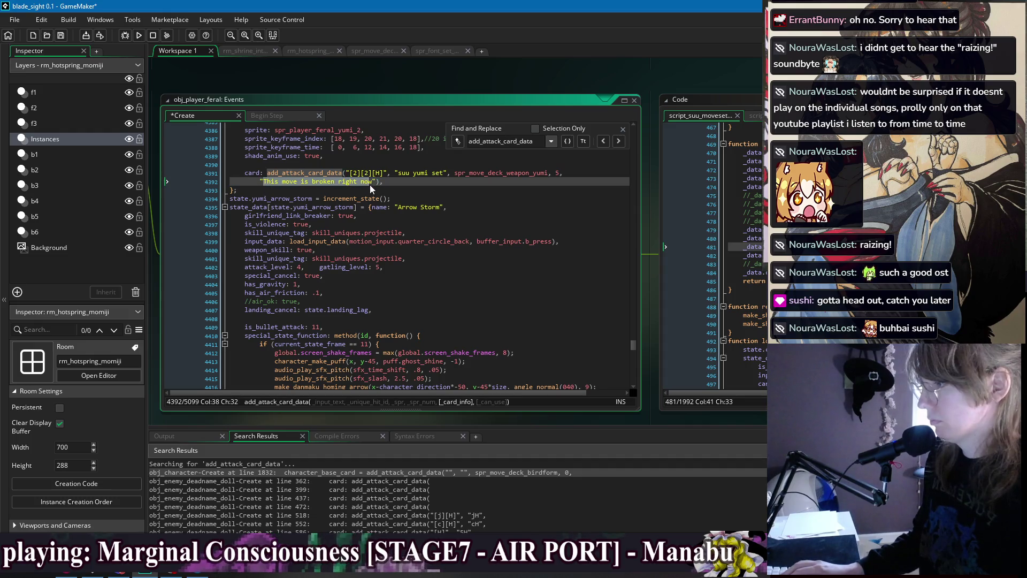
{"action": "type", "text": "Summ"}
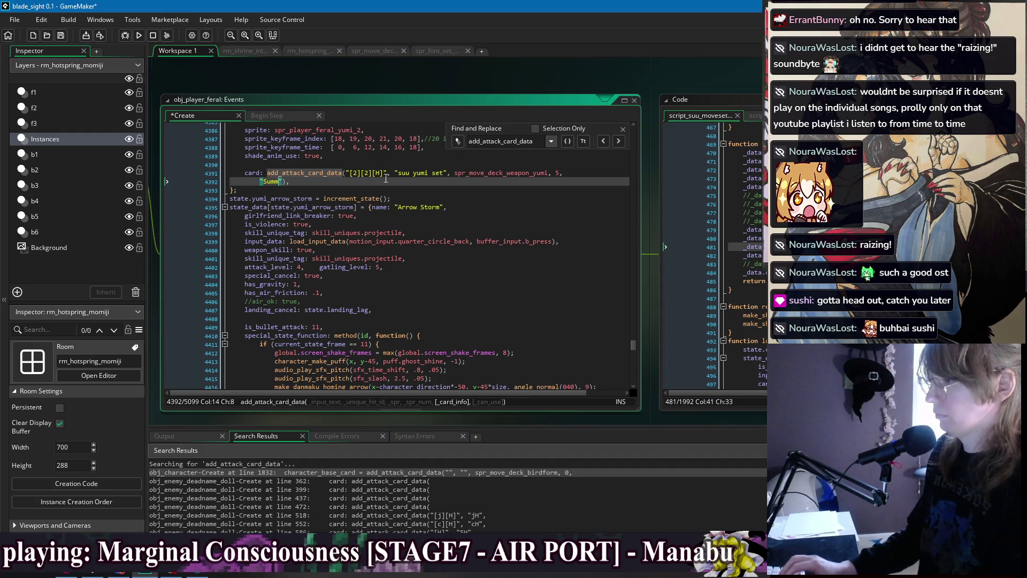
{"action": "key", "text": "BackSpace"}
{"action": "key", "text": "BackSpace"}
{"action": "key", "text": "BackSpace"}
{"action": "type", "text": "Call forth"}
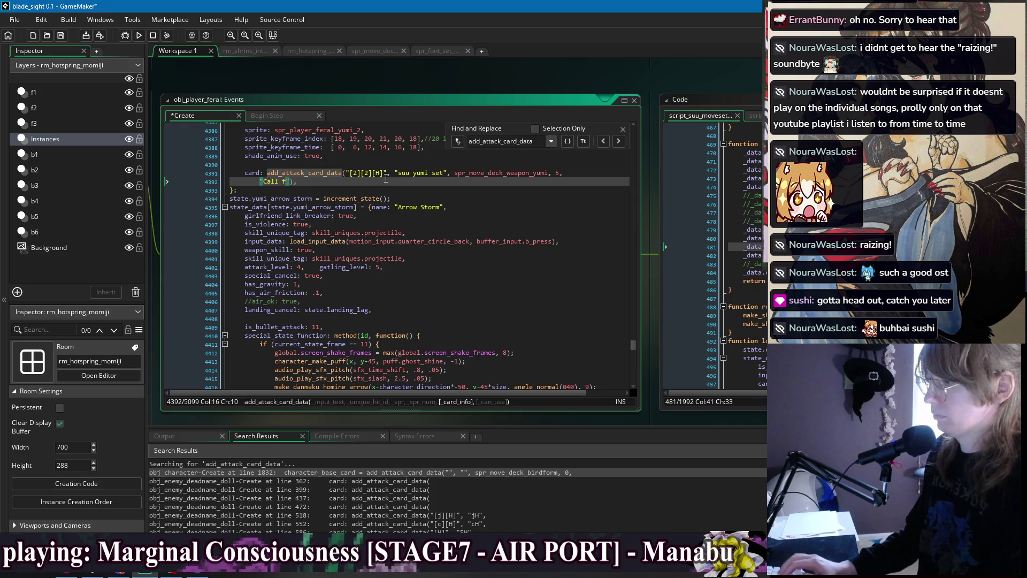
{"action": "type", "text": " a spirit butterfly"}
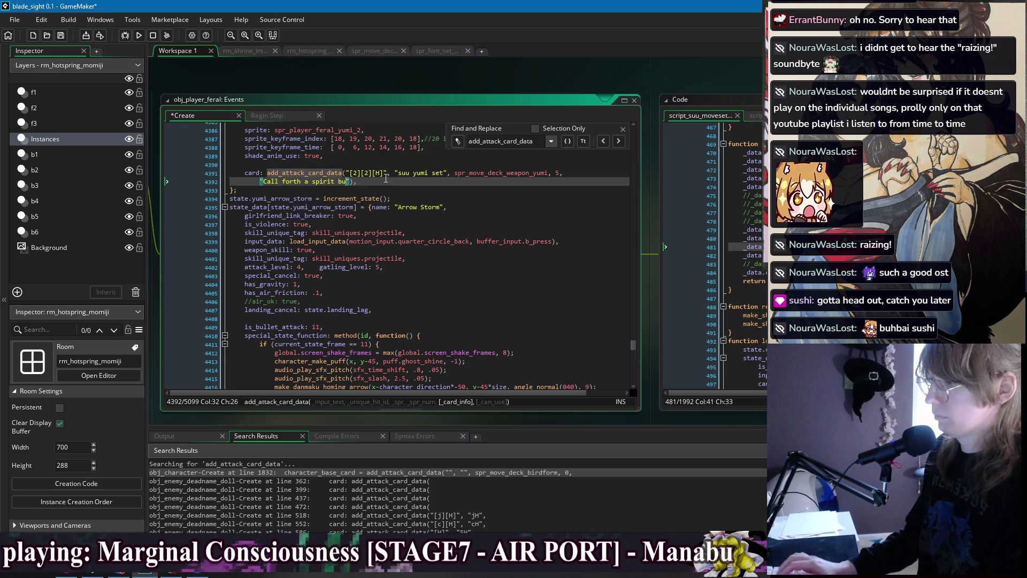
{"action": "type", "text": " that explode"}
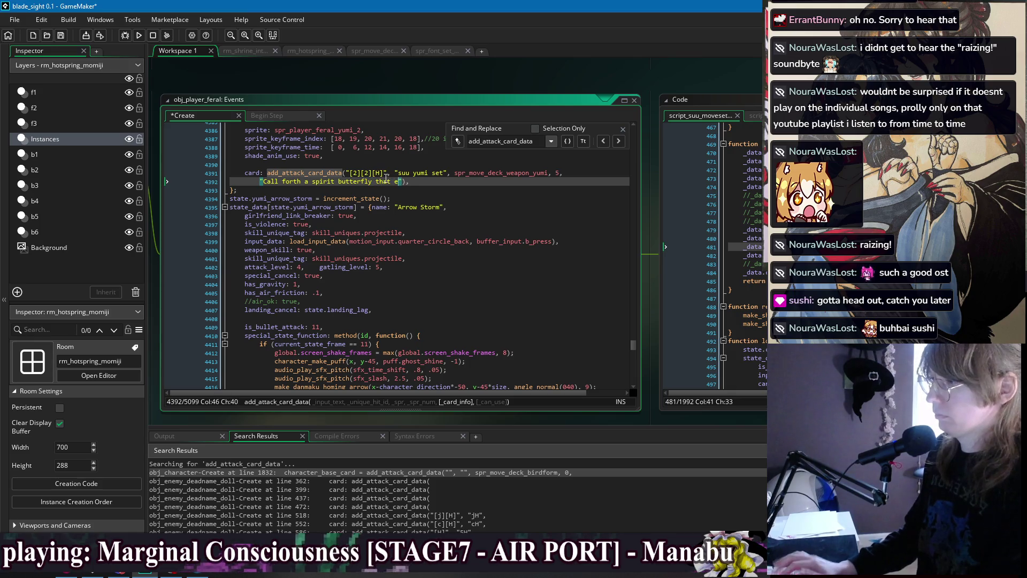
{"action": "type", "text": "s when struck by "}
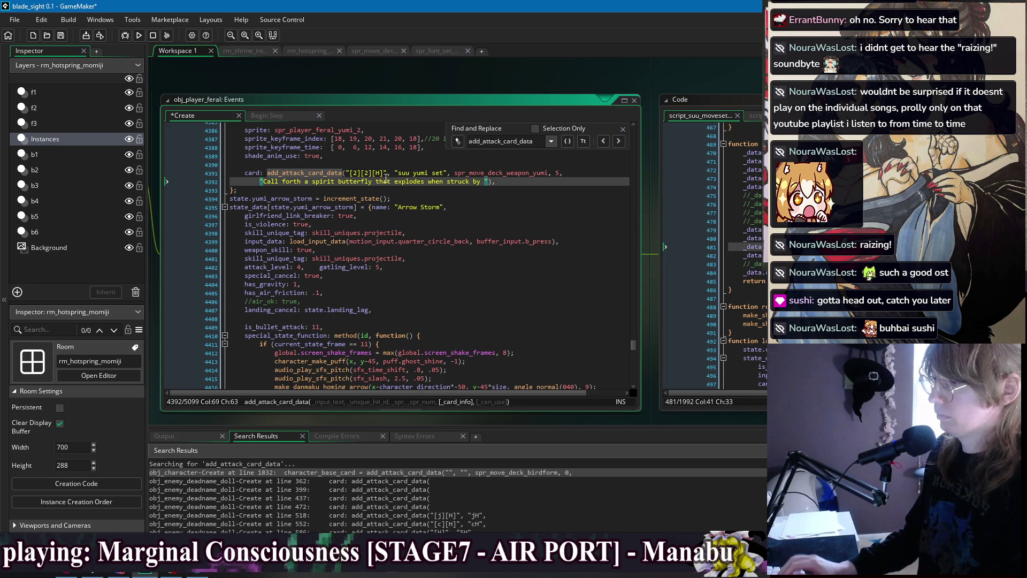
{"action": "type", "text": "an arrow."}
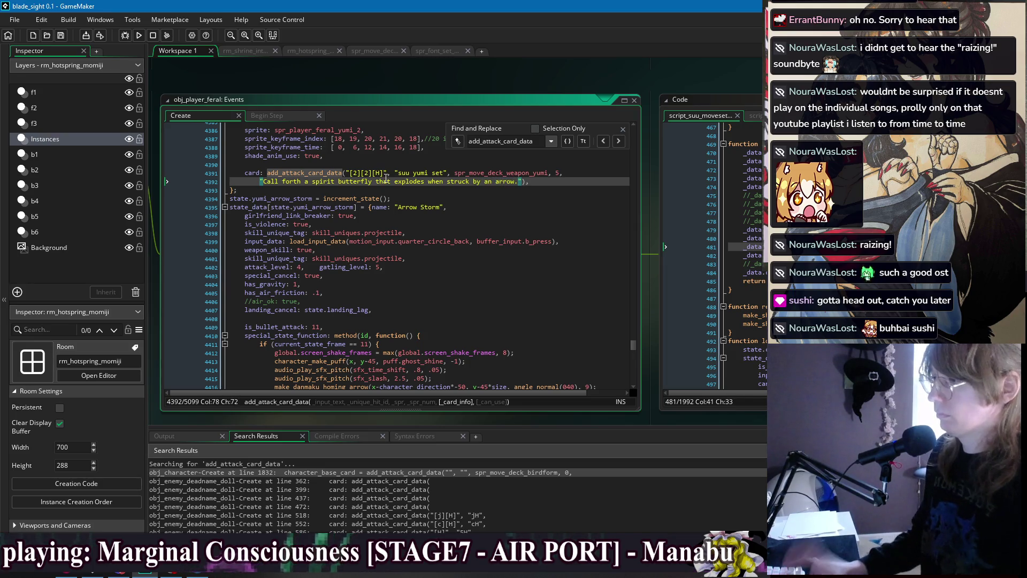
Condense the 214H arrows card call with the description "Fires a volley of homing arrows."
{"action": "left_click", "coordinate": [620, 140]}
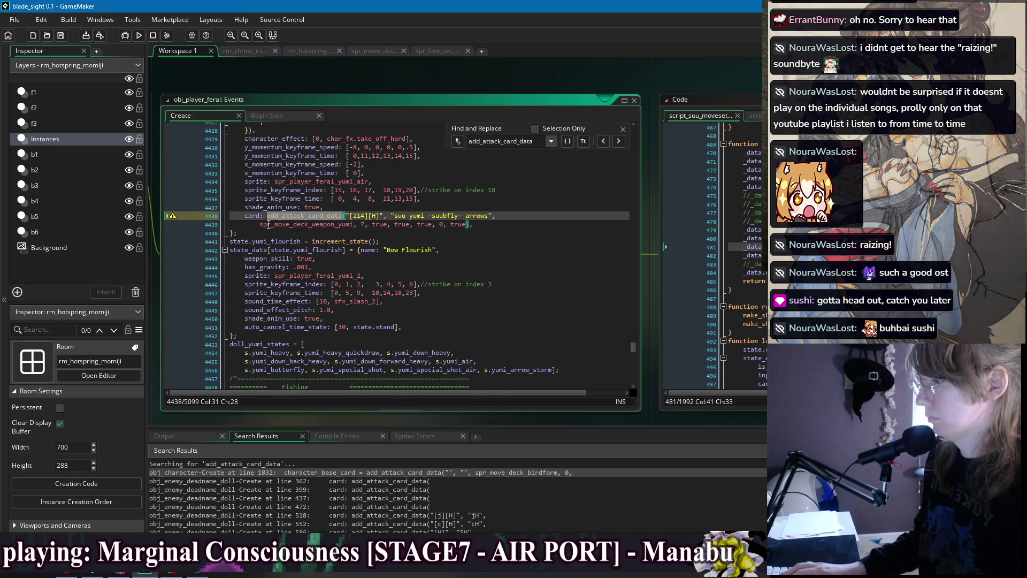
{"action": "left_click_drag", "start_coordinate": [372, 225], "coordinate": [470, 225]}
{"action": "key", "text": "BackSpace"}
{"action": "type", "text": "\""}
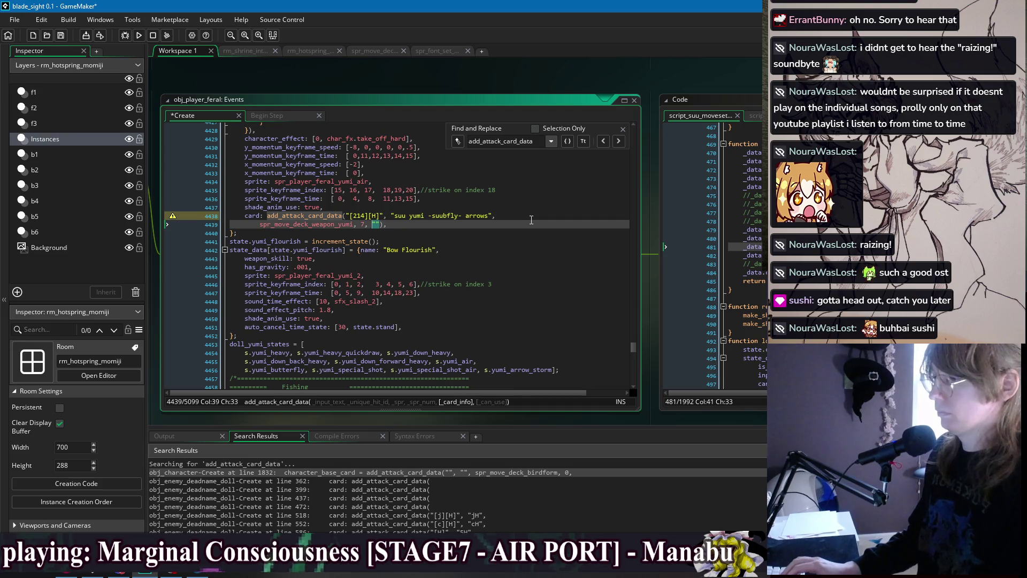
{"action": "key", "text": "Return"}
{"action": "type", "text": "Fire o"}
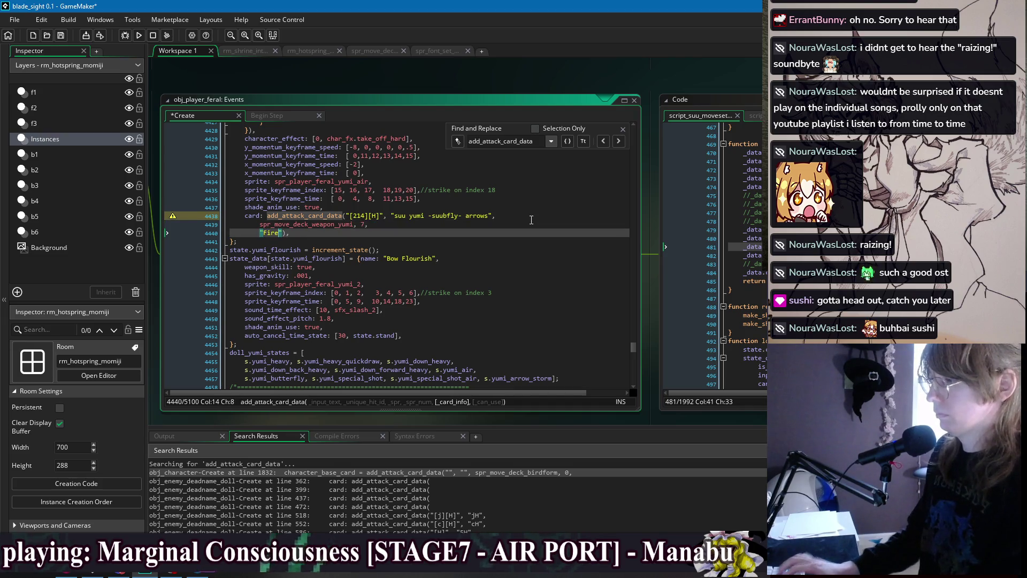
{"action": "key", "text": "BackSpace"}
{"action": "key", "text": "BackSpace"}
{"action": "key", "text": "BackSpace"}
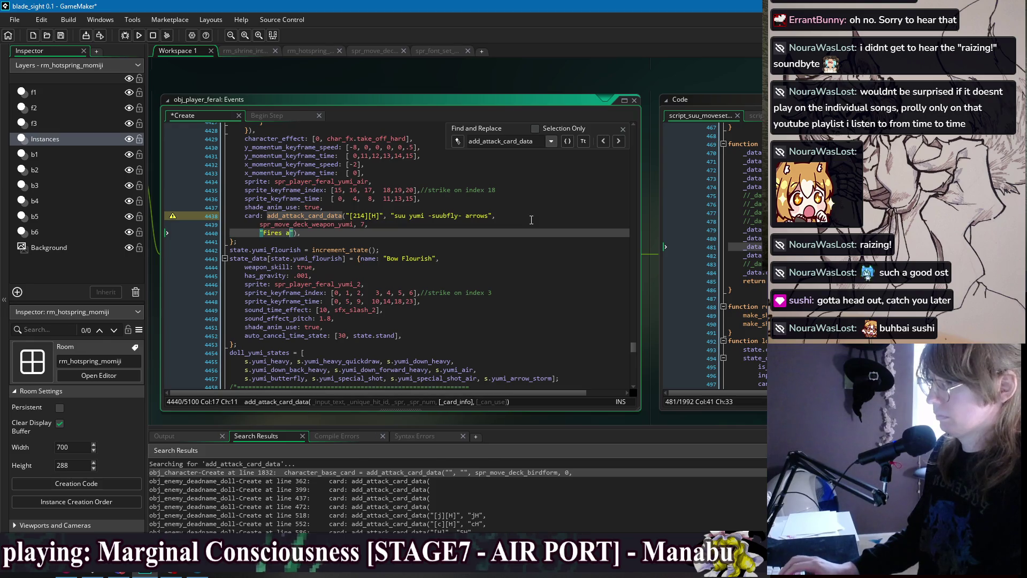
{"action": "type", "text": "s a volley of homing arrows"}
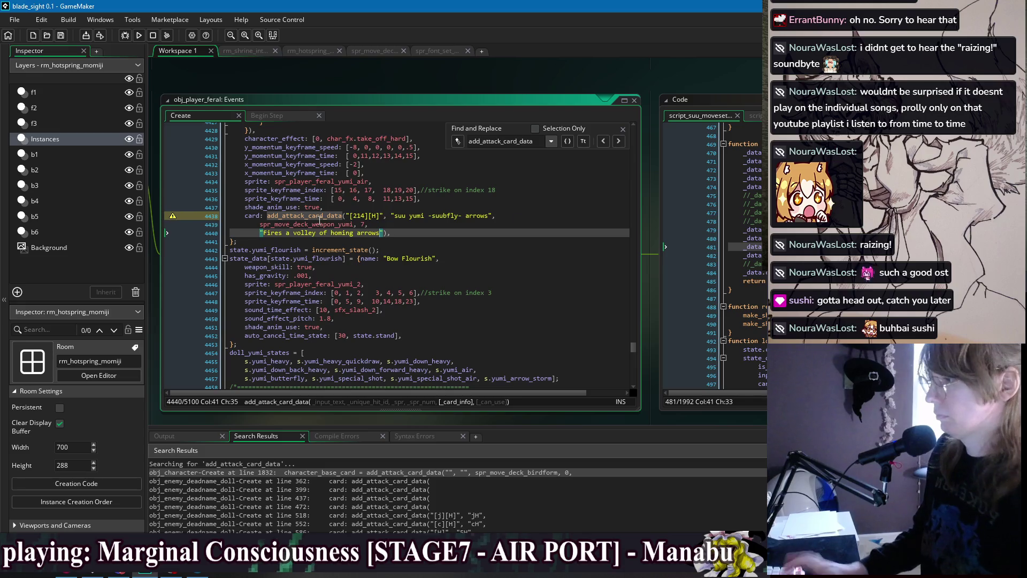
{"action": "type", "text": "."}
{"action": "left_click", "coordinate": [260, 224]}
{"action": "key", "text": "BackSpace"}
{"action": "key", "text": "BackSpace"}
{"action": "key", "text": "BackSpace"}
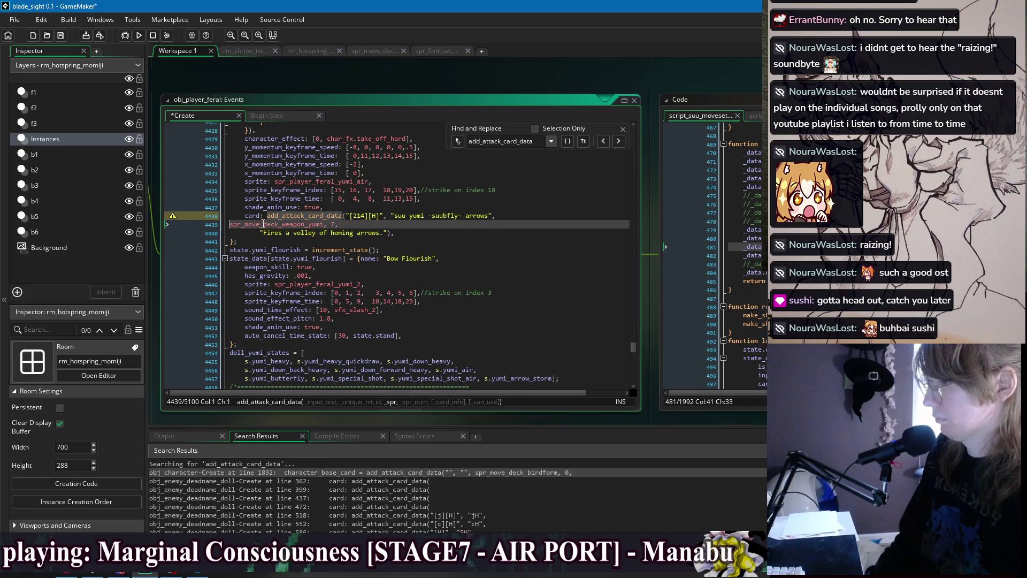
Save, then replace the fishing card's long rod-flick description with "Cast a fishing bobber out"
{"action": "key", "text": "ctrl+s"}
{"action": "left_click", "coordinate": [619, 141]}
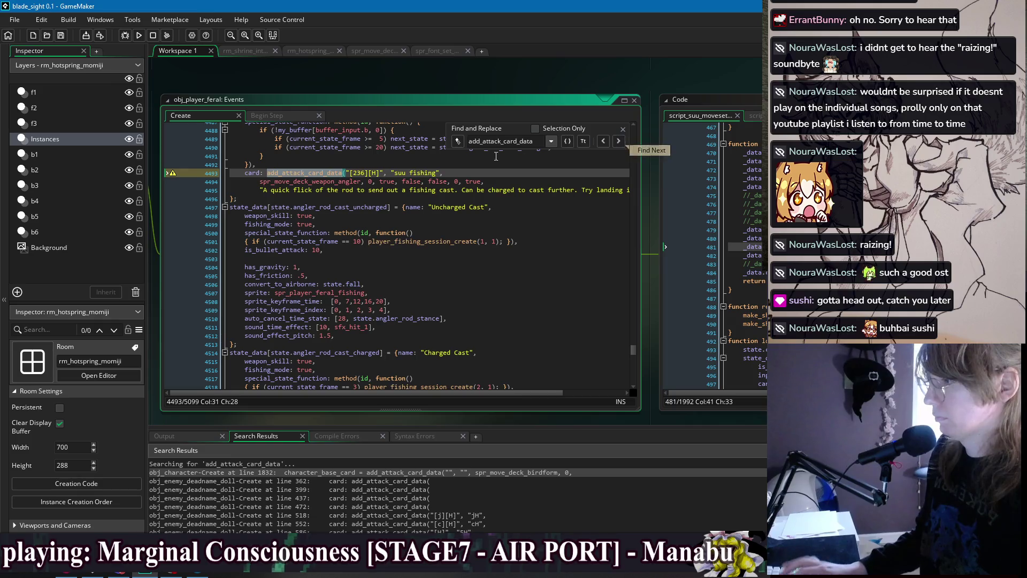
{"action": "scroll", "coordinate": [432, 196], "scroll_direction": "up", "scroll_amount": 1}
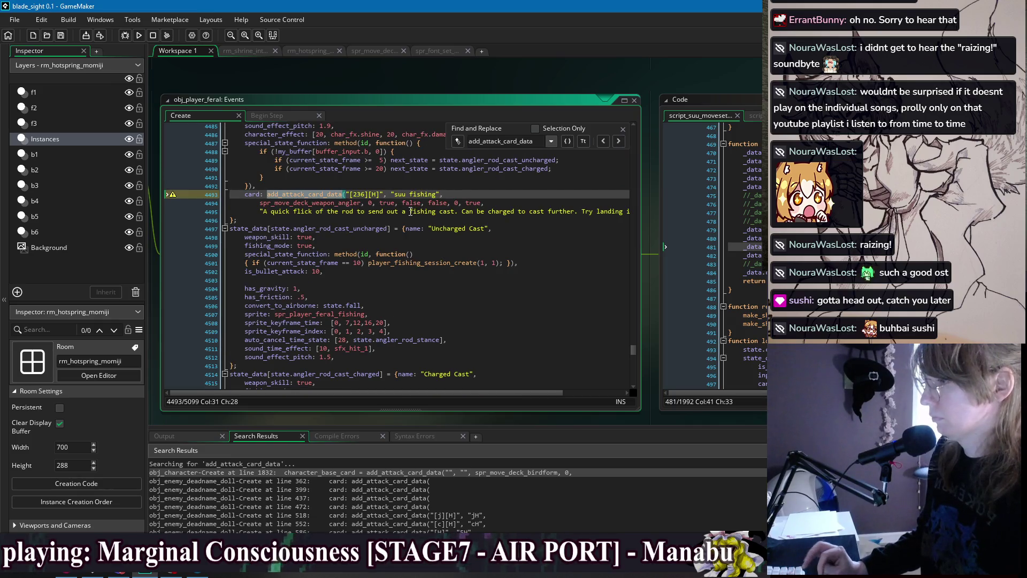
{"action": "left_click", "coordinate": [410, 211]}
{"action": "left_click_drag", "start_coordinate": [506, 212], "coordinate": [664, 211]}
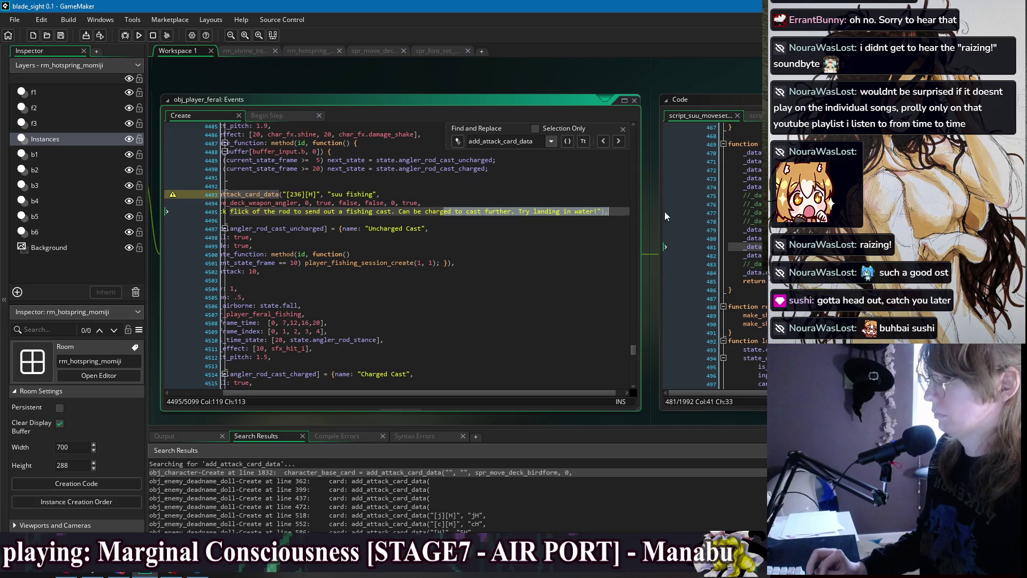
{"action": "left_click", "coordinate": [583, 212]}
{"action": "mouse_move", "coordinate": [601, 211]}
{"action": "left_mouse_down"}
{"action": "mouse_move", "coordinate": [235, 212]}
{"action": "mouse_move", "coordinate": [264, 213]}
{"action": "left_mouse_up"}
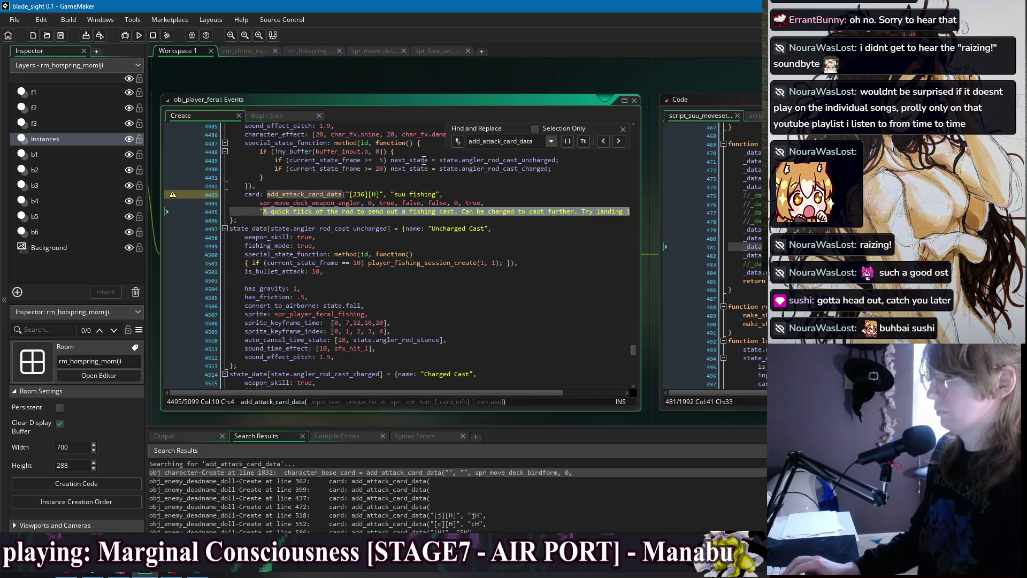
{"action": "type", "text": "Tos\","}
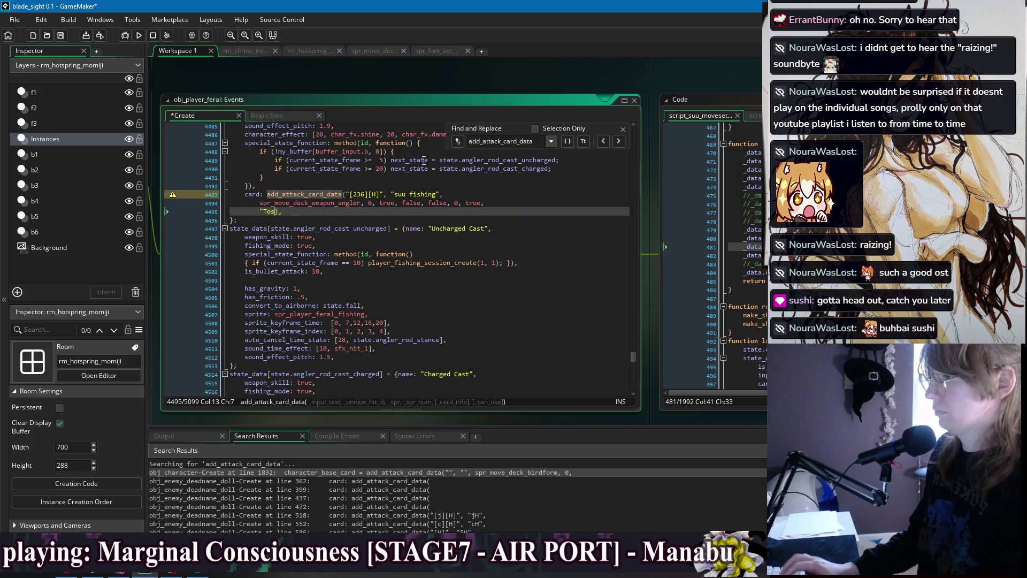
{"action": "type", "text": "sse"}
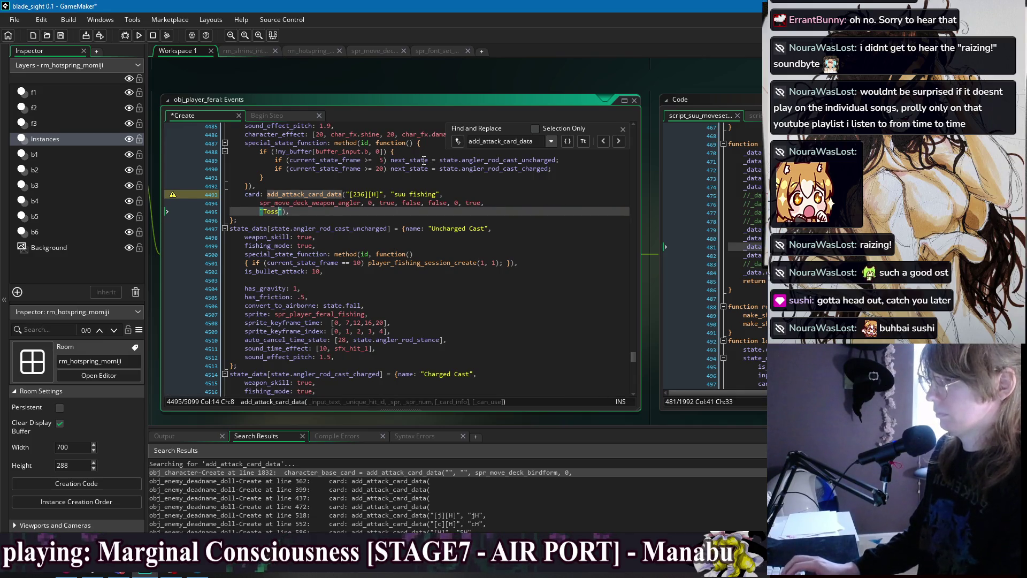
{"action": "type", "text": "s a fish"}
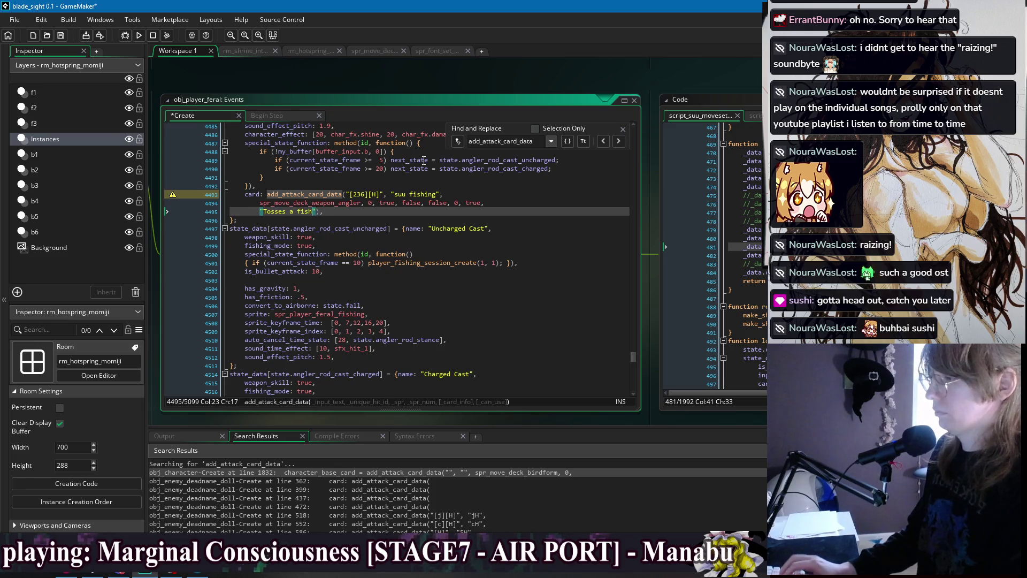
{"action": "key", "text": "BackSpace"}
{"action": "key", "text": "BackSpace"}
{"action": "key", "text": "BackSpace"}
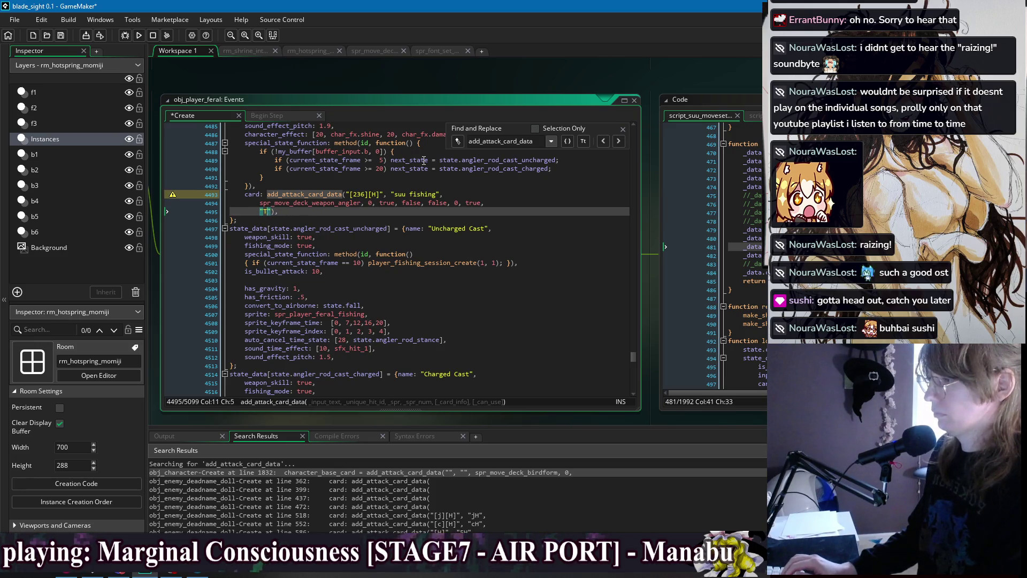
{"action": "type", "text": "Casta fishing bobbe"}
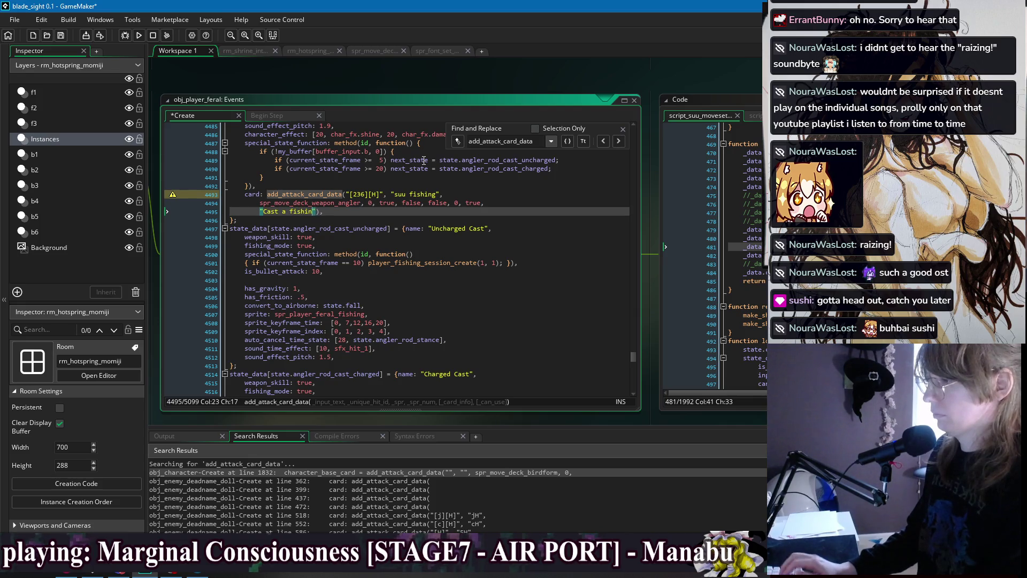
{"action": "type", "text": "r out"}
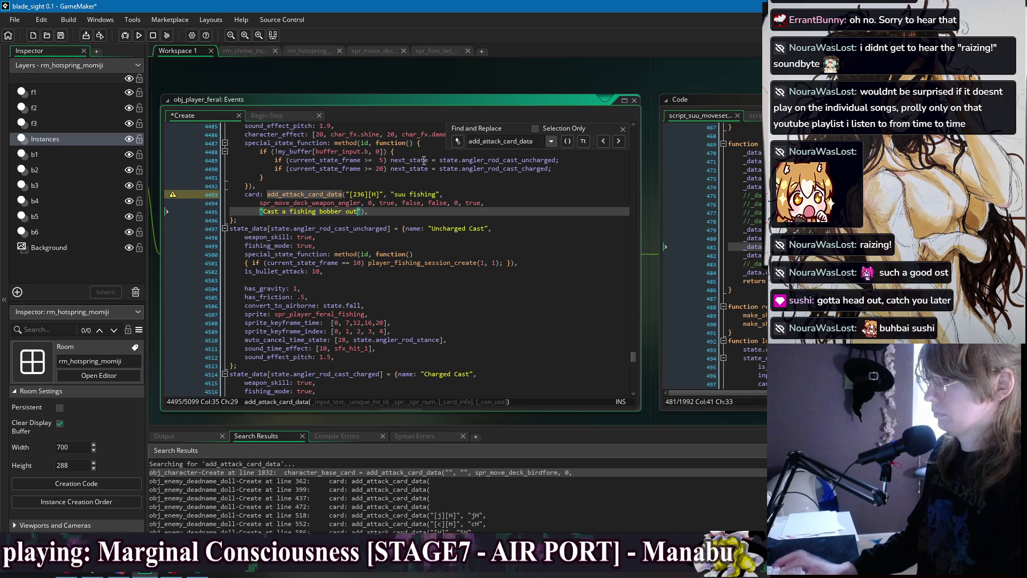
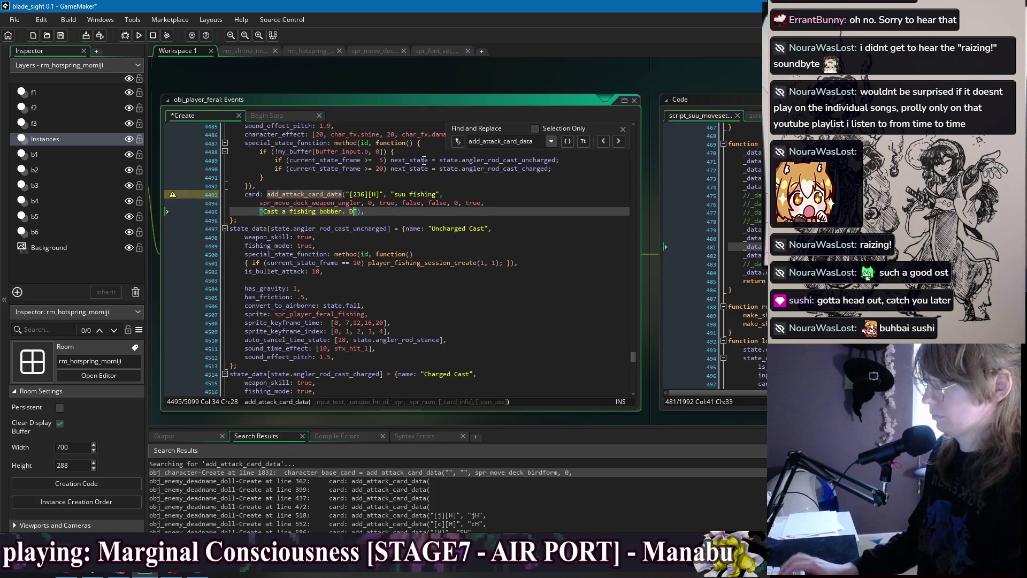
Finish the [236][H] fishing card description ending 'Does something expected in water.' and trim its trailing flag arguments
{"action": "type", "text": "oes something i"}
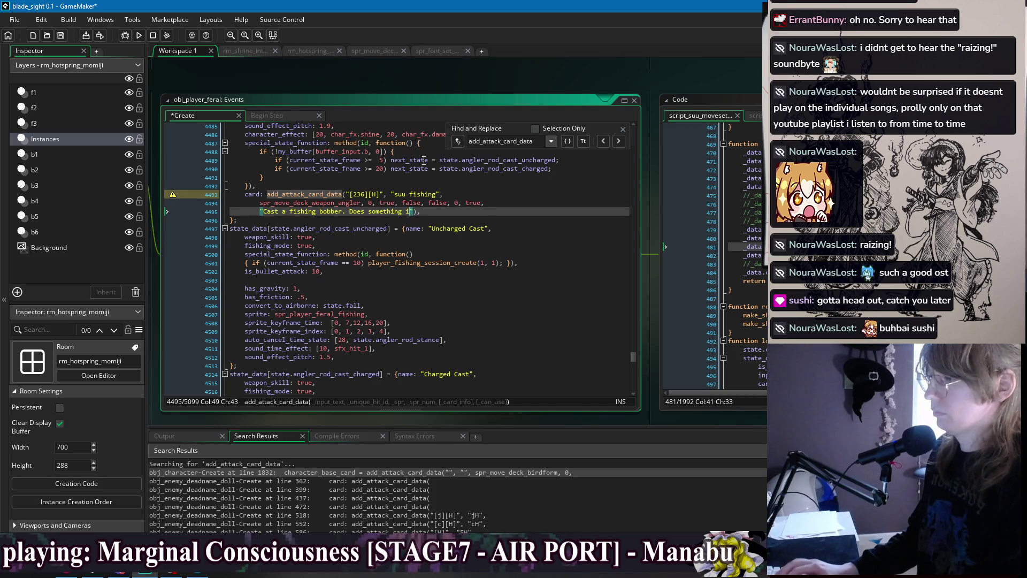
{"action": "type", "text": "ater."}
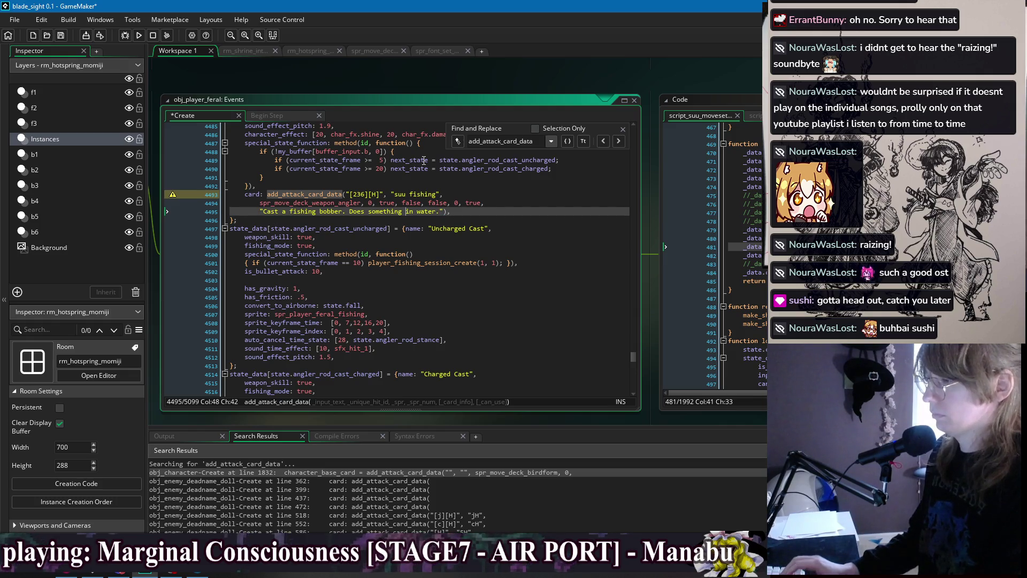
{"action": "type", "text": "expected"}
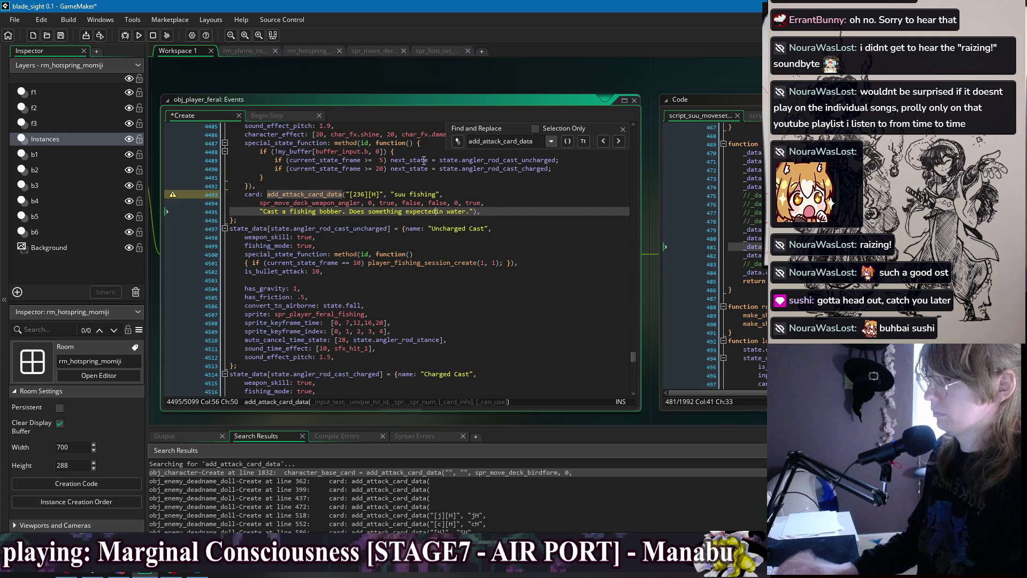
{"action": "key", "text": "ctrl+s"}
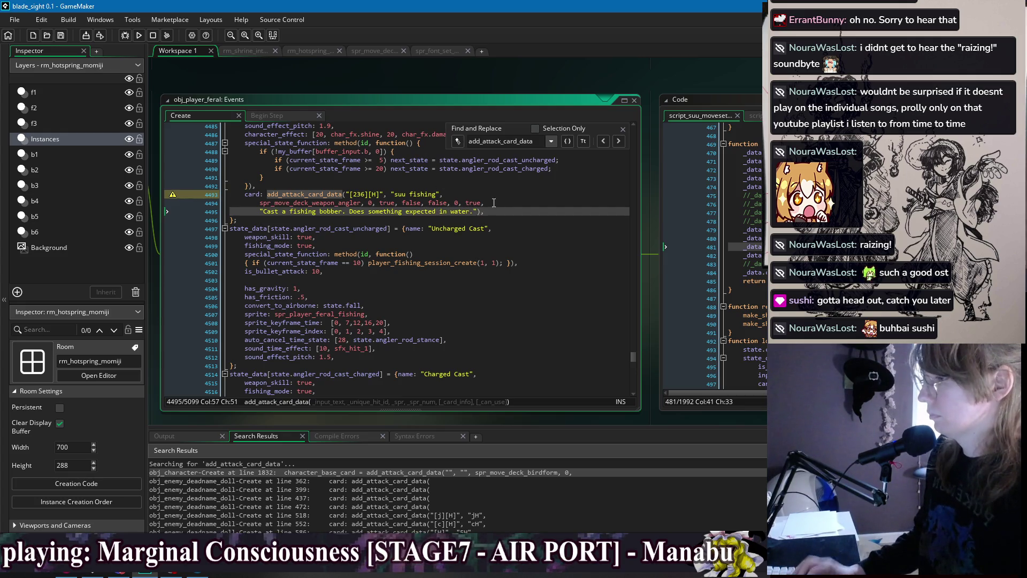
{"action": "left_click_drag", "start_coordinate": [484, 204], "coordinate": [374, 205]}
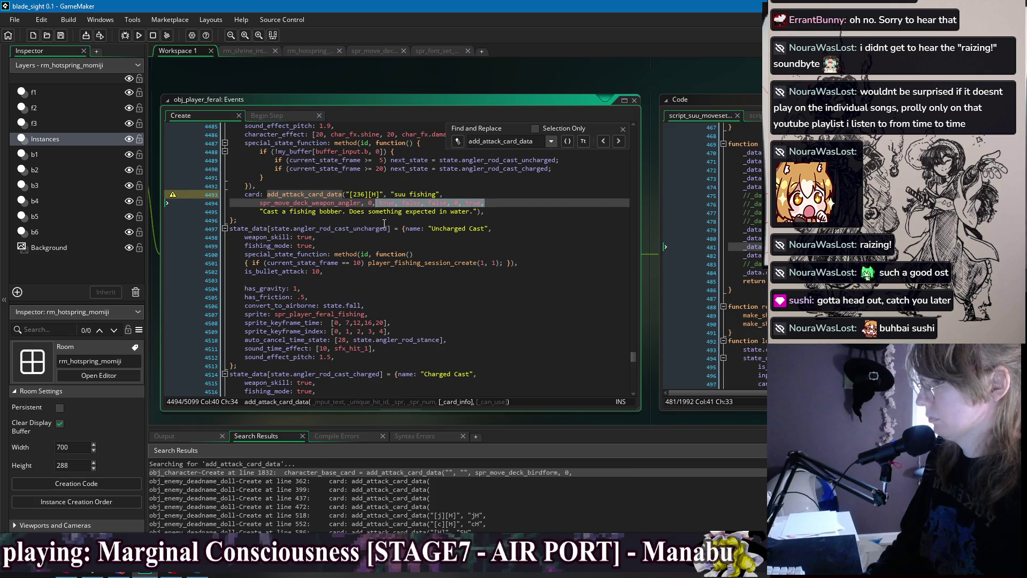
{"action": "key", "text": "Delete"}
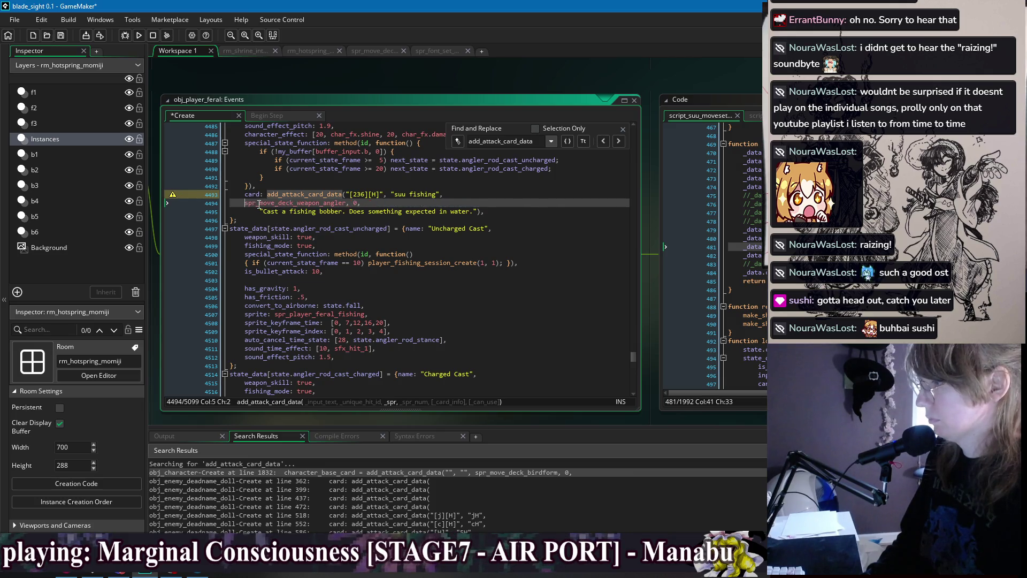
{"action": "key", "text": "BackSpace"}
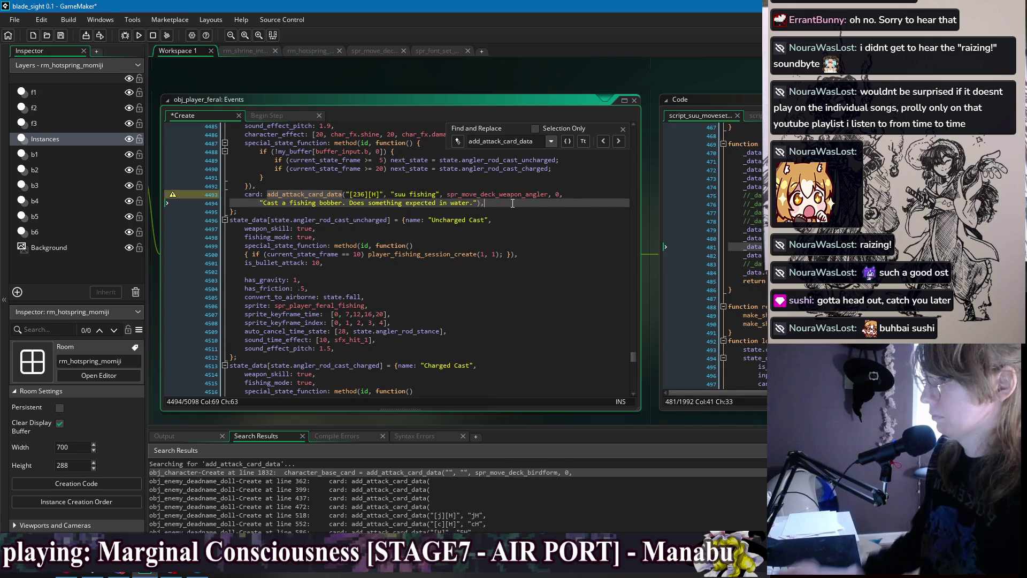
{"action": "key", "text": "ctrl+s"}
{"action": "left_click", "coordinate": [618, 141]}
{"action": "scroll", "coordinate": [434, 181], "scroll_direction": "up", "scroll_amount": 2}
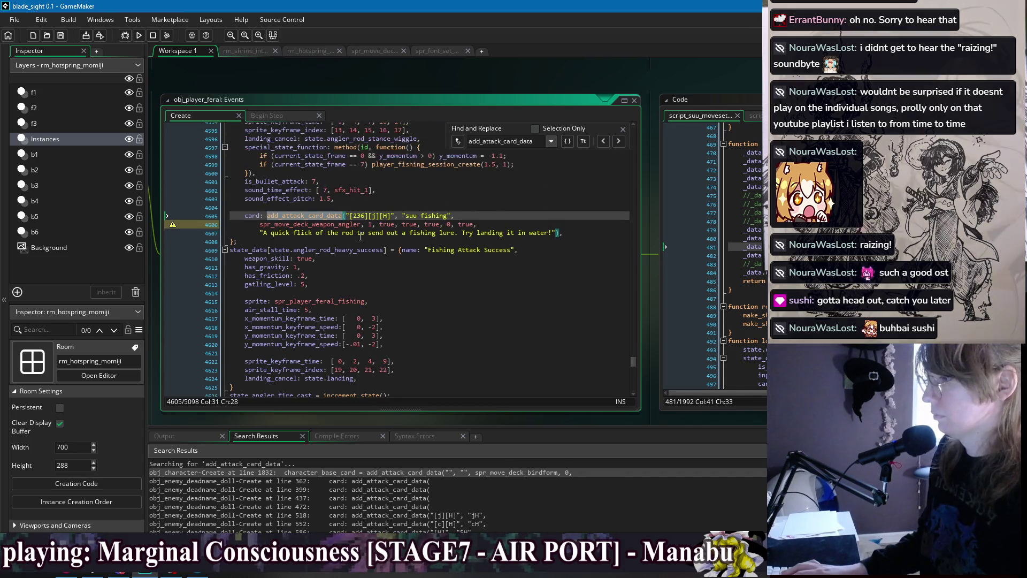
Remove the [236][j][M] card's extra flag arguments and join its sprite argument onto the card line
{"action": "left_click", "coordinate": [393, 228]}
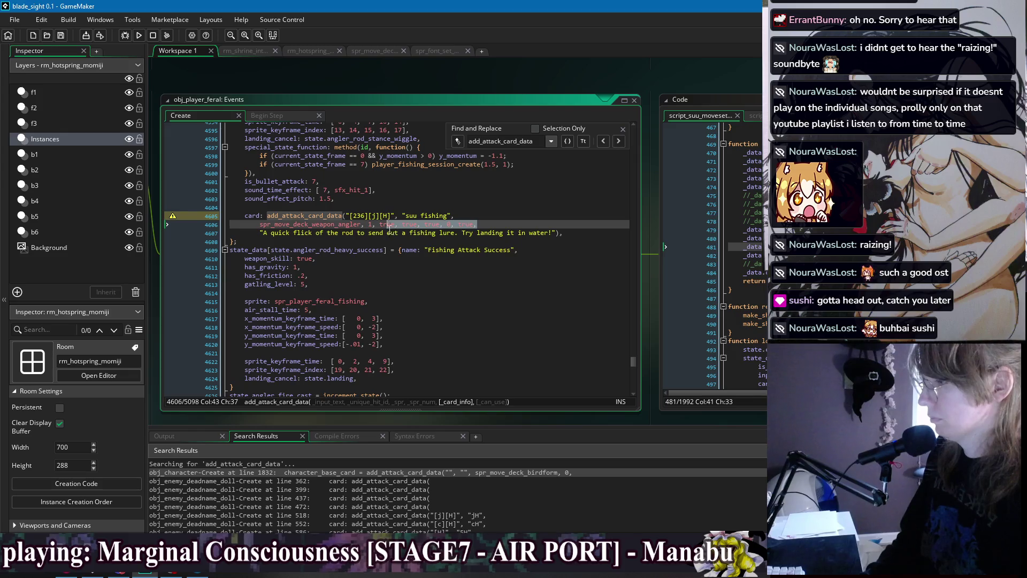
{"action": "key", "text": "BackSpace"}
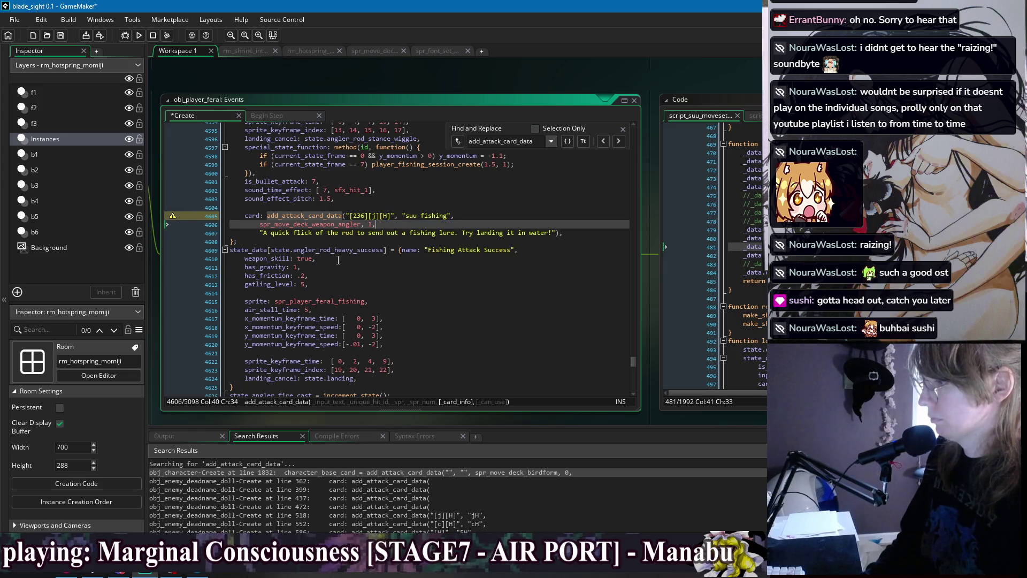
{"action": "left_click", "coordinate": [260, 224]}
{"action": "key", "text": "ctrl+BackSpace"}
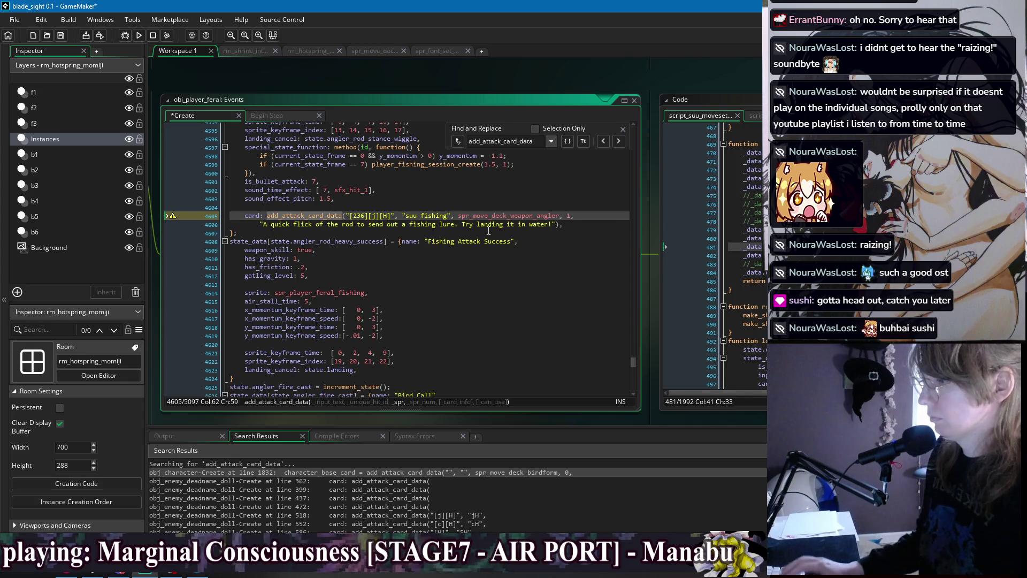
Change the description to 'Cast out a fishing bobber…' and copy it over the other angler card's description
{"action": "scroll", "coordinate": [381, 259], "scroll_direction": "up", "scroll_amount": 20}
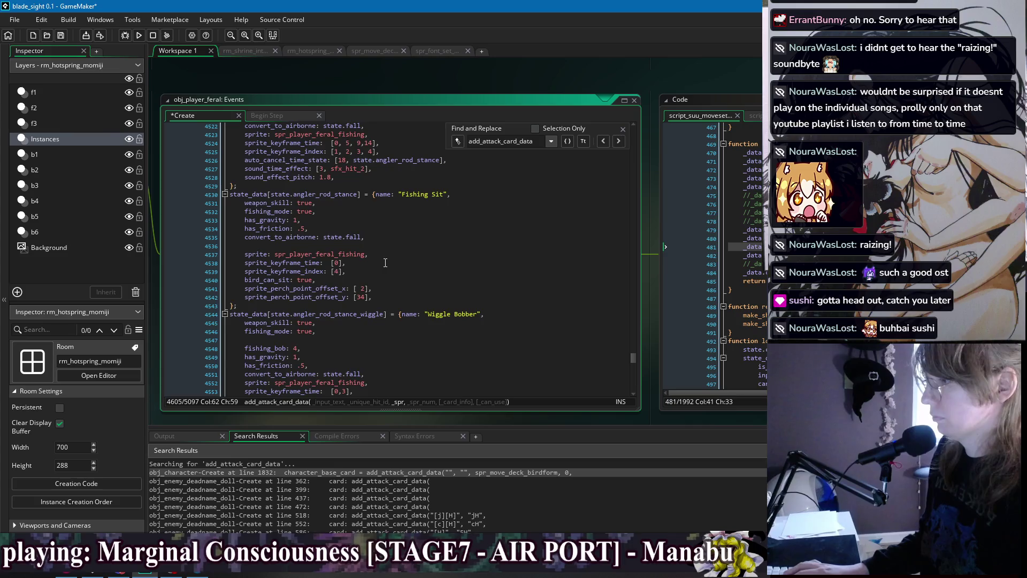
{"action": "scroll", "coordinate": [385, 263], "scroll_direction": "up", "scroll_amount": 12}
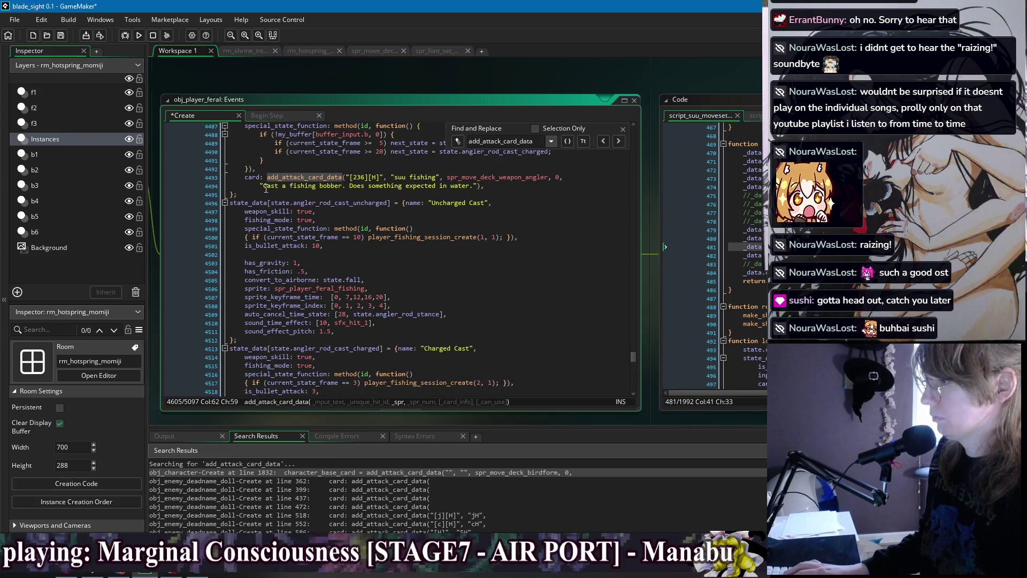
{"action": "left_click_drag", "start_coordinate": [260, 186], "coordinate": [480, 186]}
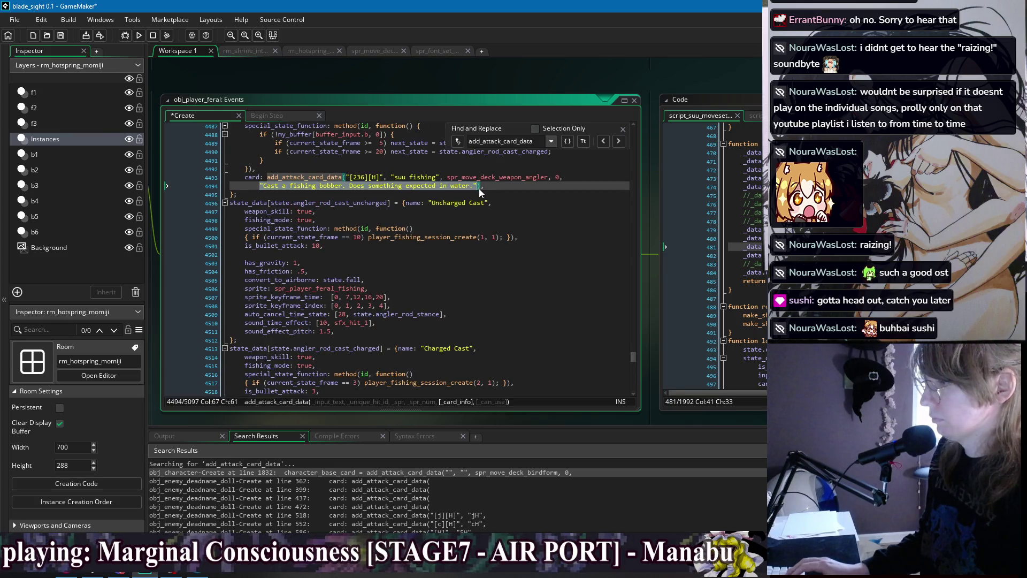
{"action": "left_click", "coordinate": [294, 188]}
{"action": "type", "text": "out"}
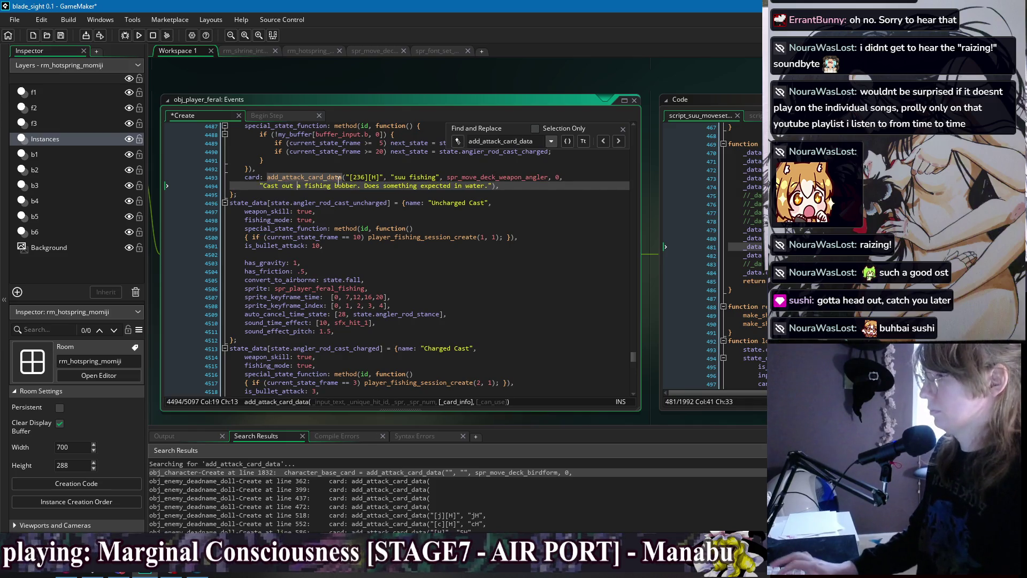
{"action": "left_click_drag", "start_coordinate": [260, 186], "coordinate": [493, 190]}
{"action": "key", "text": "ctrl+c"}
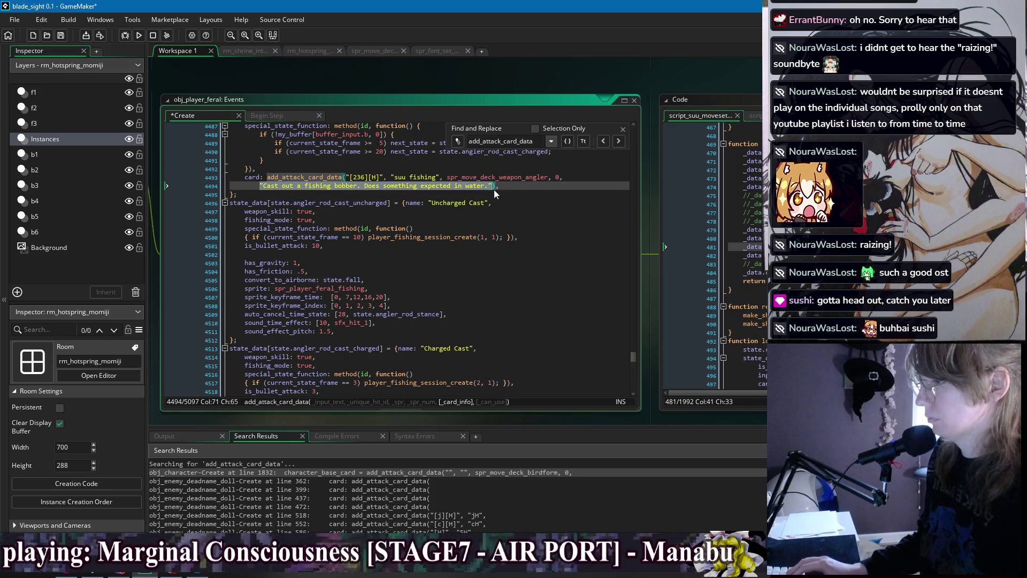
{"action": "scroll", "coordinate": [488, 252], "scroll_direction": "down", "scroll_amount": 20}
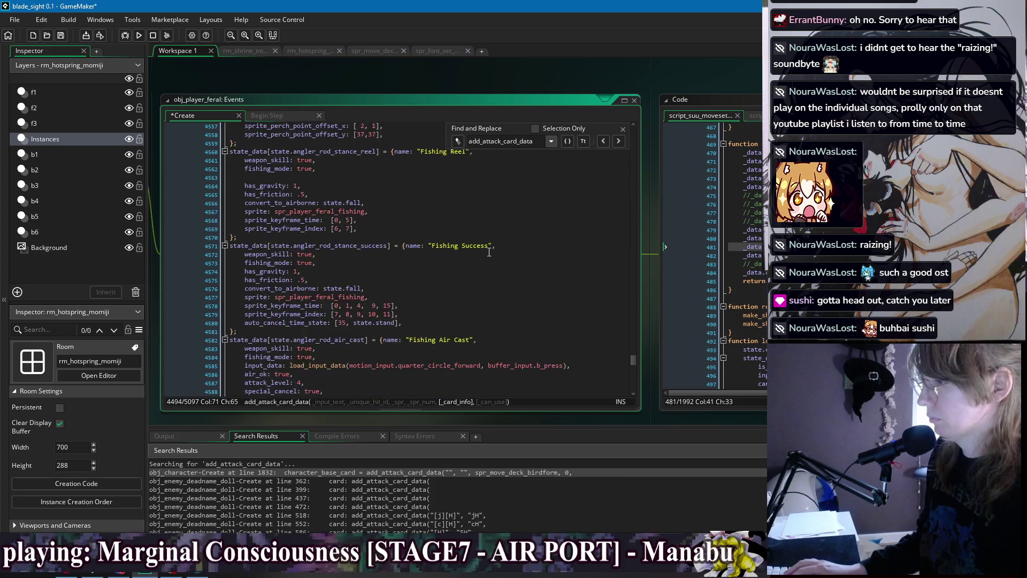
{"action": "scroll", "coordinate": [488, 252], "scroll_direction": "down", "scroll_amount": 10}
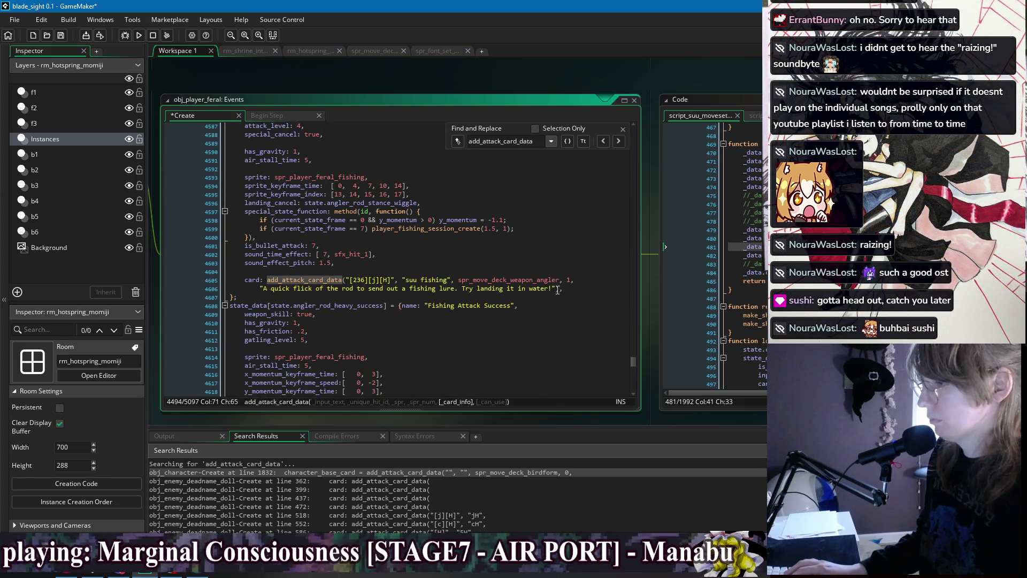
{"action": "left_click_drag", "start_coordinate": [558, 290], "coordinate": [261, 289]}
{"action": "key", "text": "ctrl+v"}
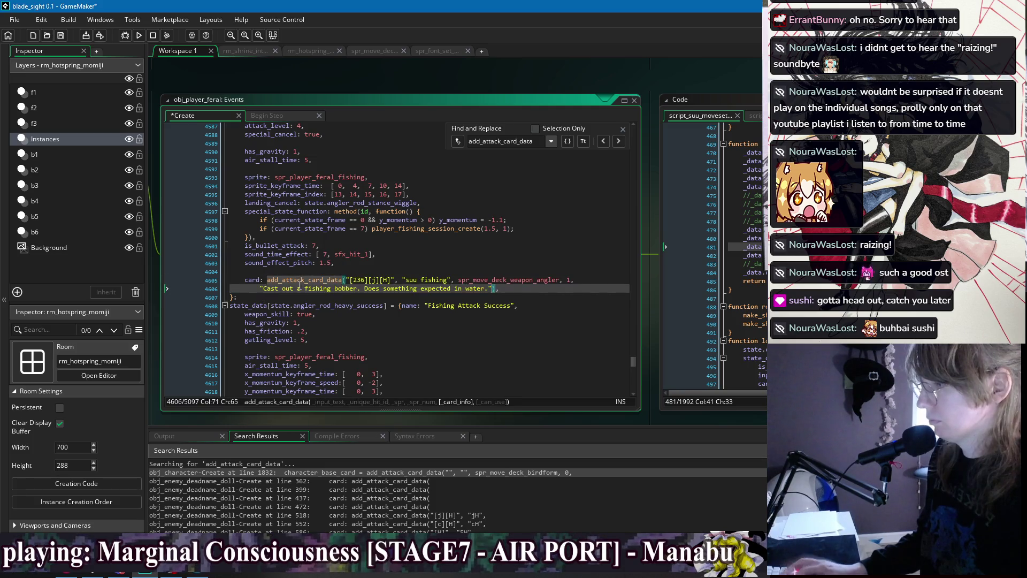
{"action": "scroll", "coordinate": [453, 225], "scroll_direction": "down", "scroll_amount": 4}
{"action": "scroll", "coordinate": [453, 225], "scroll_direction": "down", "scroll_amount": 12}
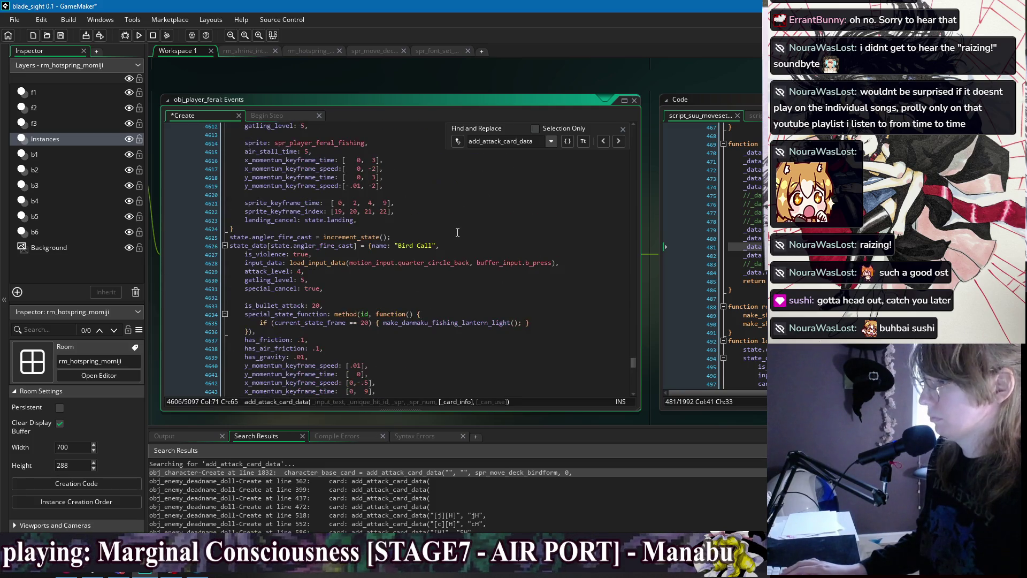
{"action": "key", "text": "ctrl+s"}
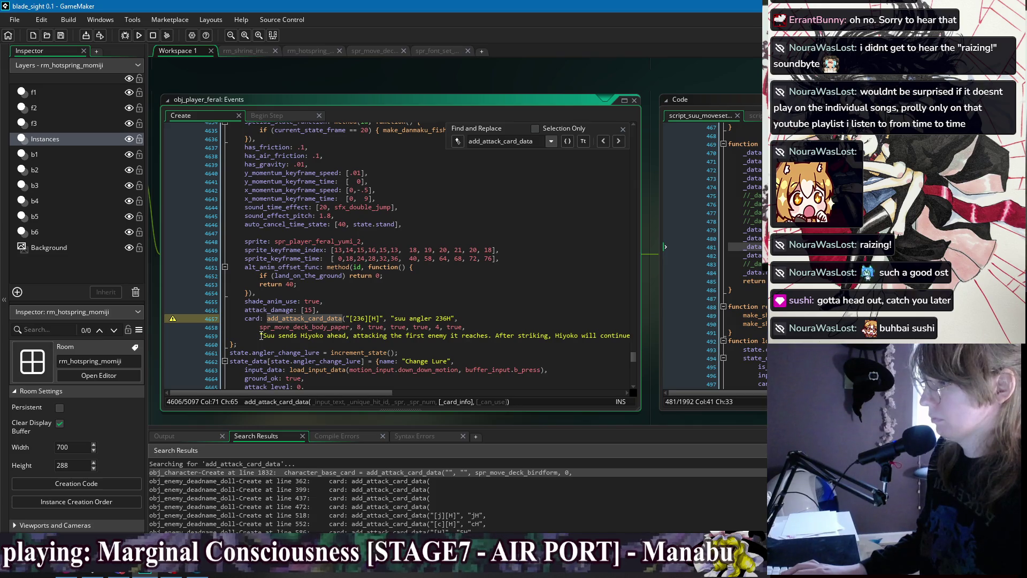
Replace the angler card's description with 'Call forth a bait light. Damages enemies and helps find fish.'
{"action": "scroll", "coordinate": [279, 335], "scroll_direction": "up", "scroll_amount": 3}
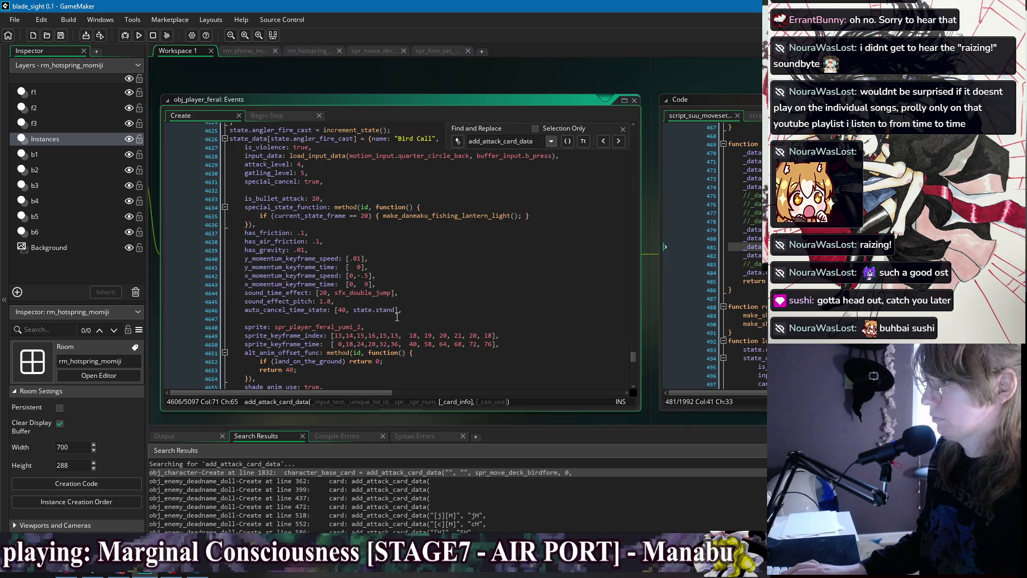
{"action": "scroll", "coordinate": [397, 317], "scroll_direction": "down", "scroll_amount": 5}
{"action": "mouse_move", "coordinate": [265, 293]}
{"action": "left_mouse_down"}
{"action": "mouse_move", "coordinate": [615, 294]}
{"action": "mouse_move", "coordinate": [606, 298]}
{"action": "left_mouse_up"}
{"action": "type", "text": "Ca"}
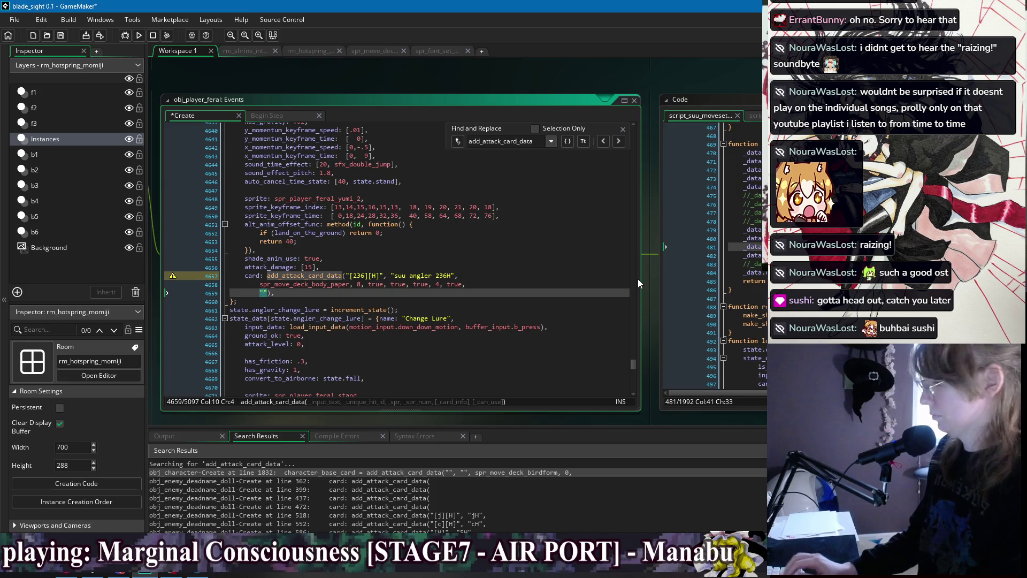
{"action": "type", "text": "ll for"}
{"action": "type", "text": "th a bait light"}
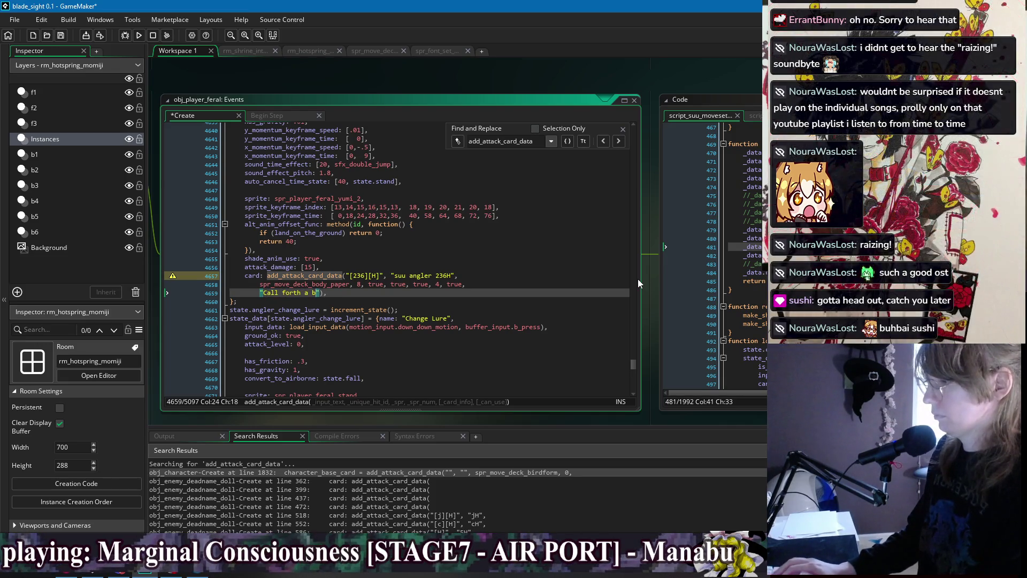
{"action": "type", "text": ". Da"}
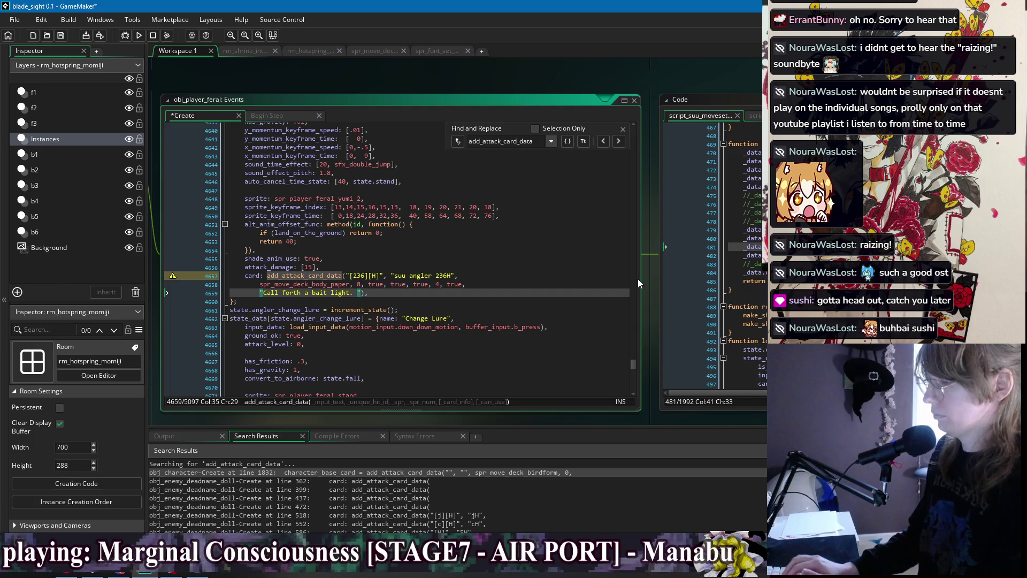
{"action": "type", "text": "mages "}
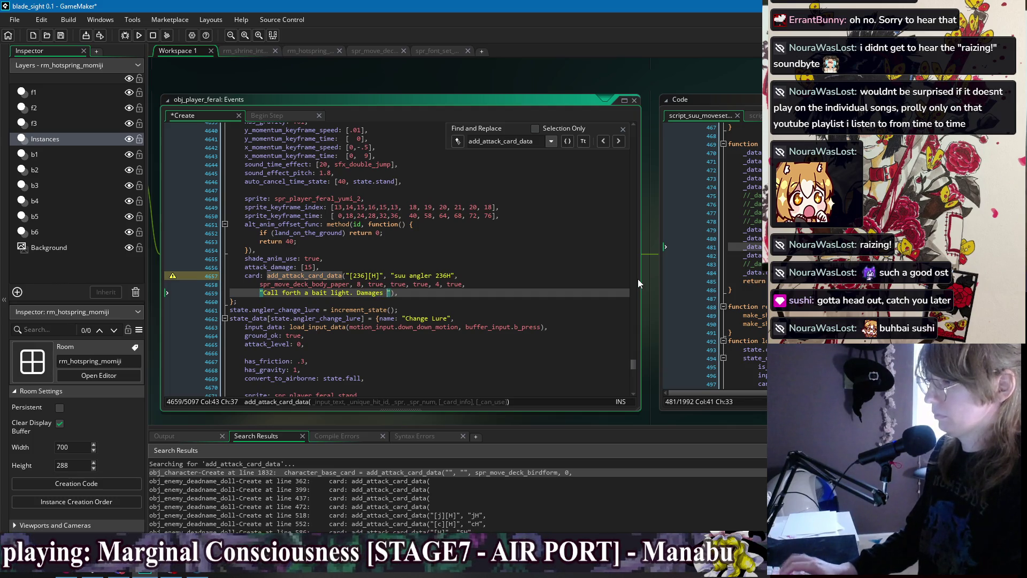
{"action": "type", "text": "enemies and helpe"}
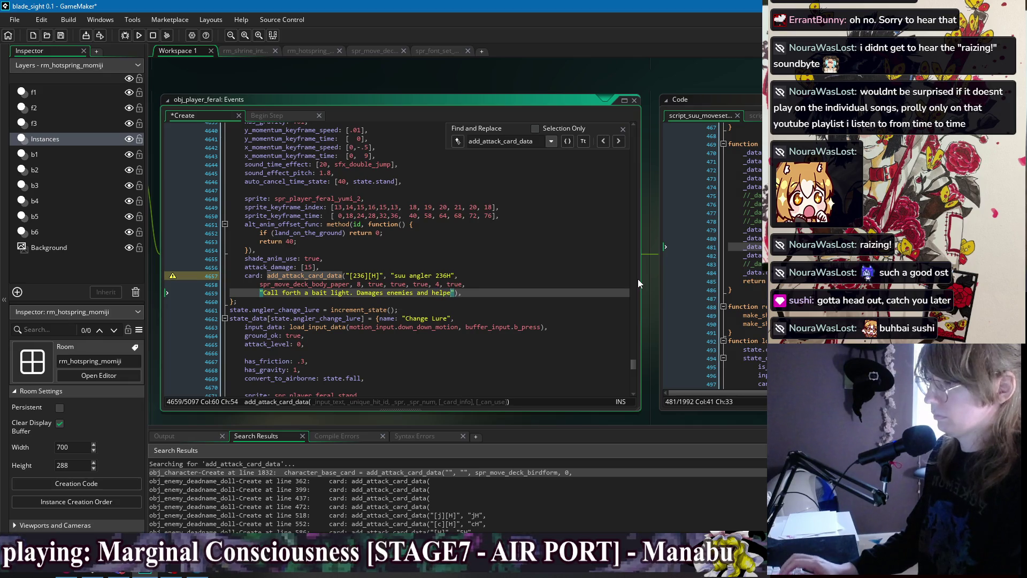
{"action": "key", "text": "BackSpace"}
{"action": "type", "text": "s find fish."}
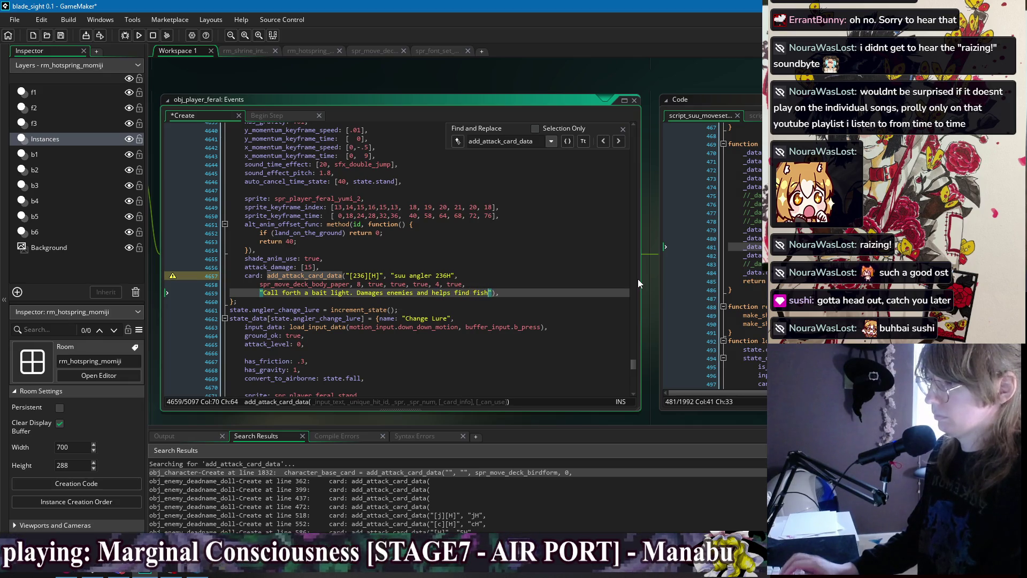
{"action": "key", "text": "ctrl+s"}
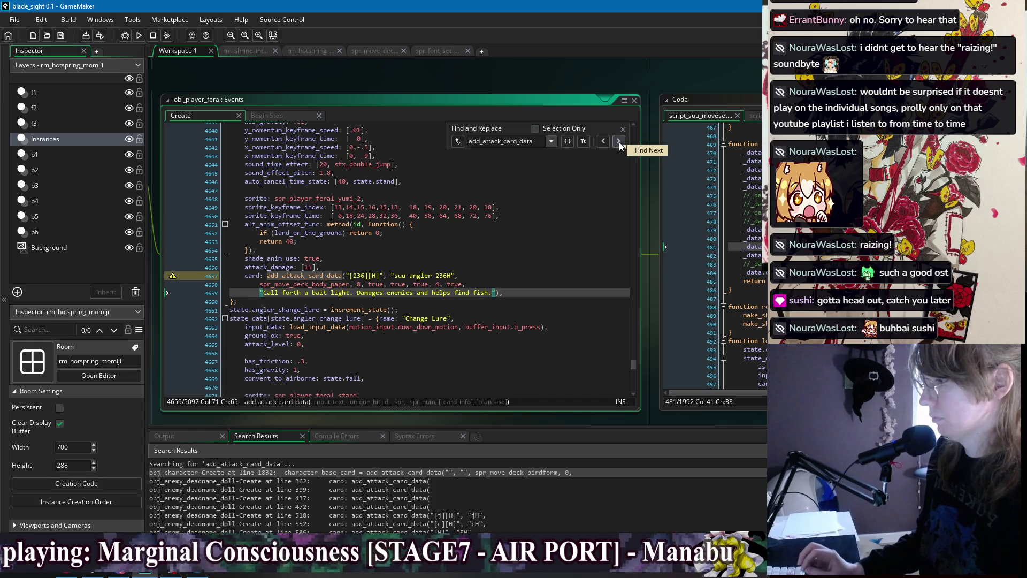
Delete the arguments after 8 so the card ends at spr_move_deck_body_paper, 8, on one line
{"action": "left_click_drag", "start_coordinate": [466, 284], "coordinate": [360, 284]}
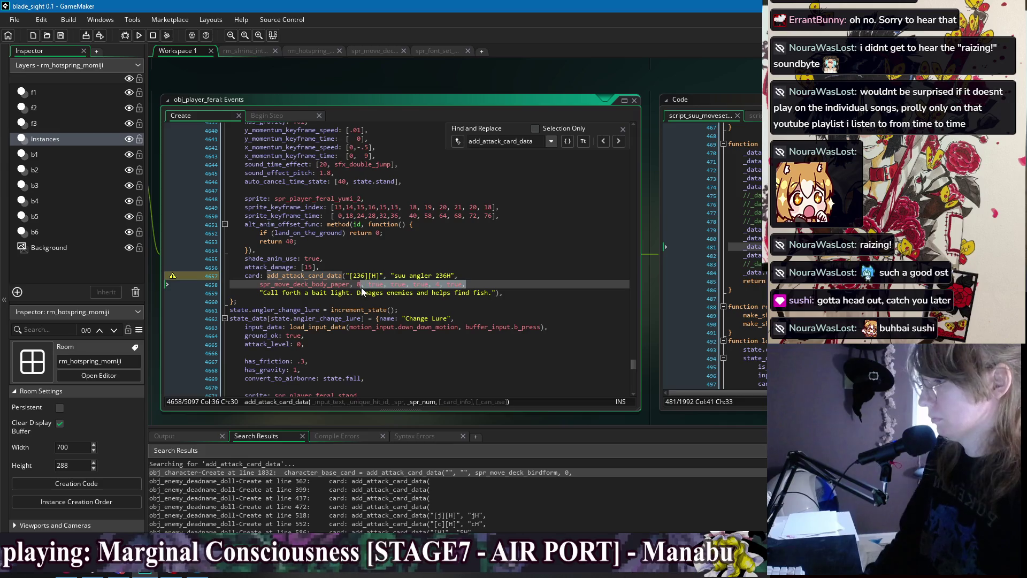
{"action": "key", "text": "BackSpace"}
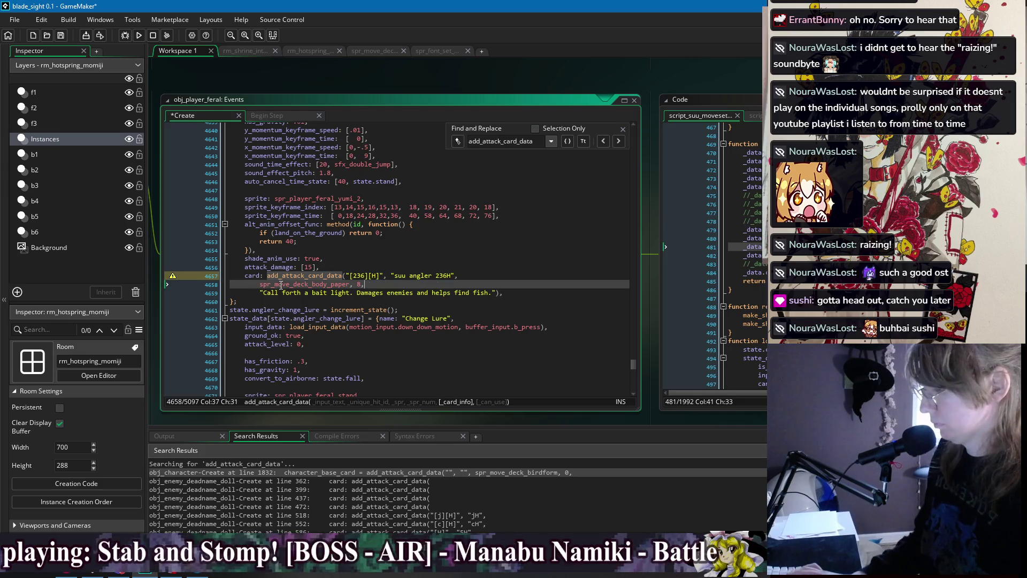
{"action": "key", "text": "BackSpace"}
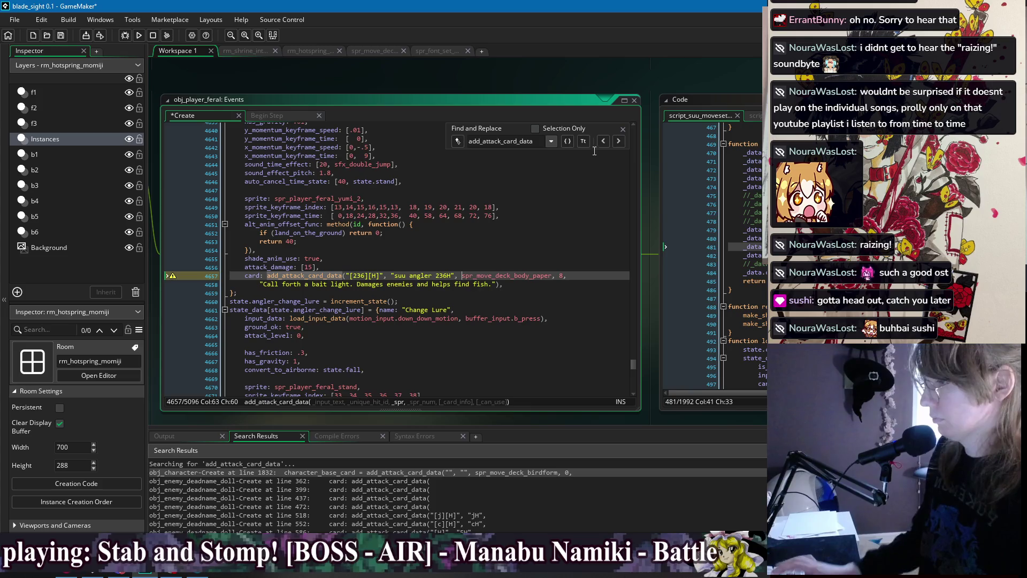
{"action": "left_click", "coordinate": [602, 141]}
{"action": "left_click", "coordinate": [601, 143]}
{"action": "left_click", "coordinate": [619, 141]}
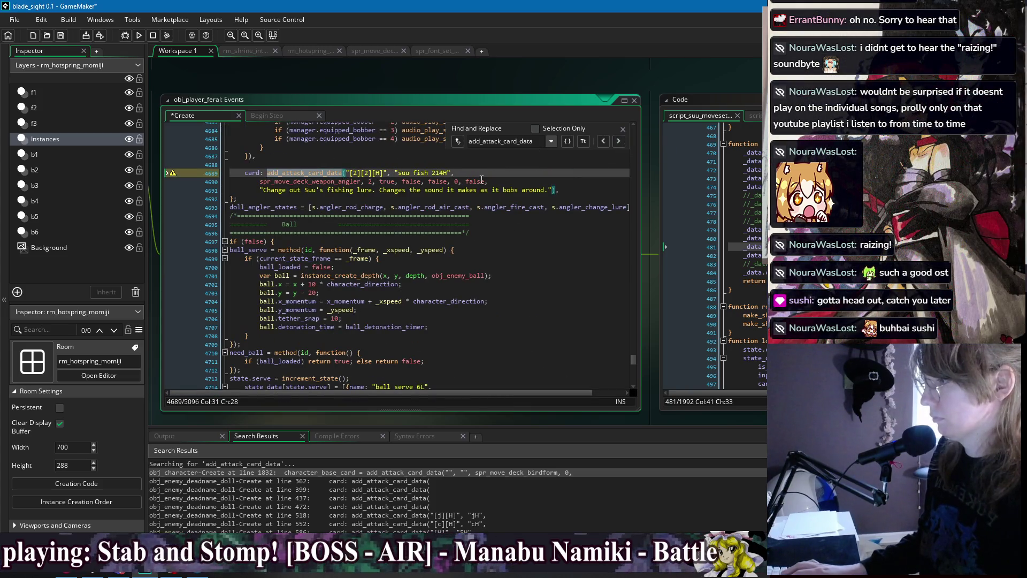
Delete the boolean arguments after 2 on the suu fish 214H card and join its sprite line
{"action": "left_click", "coordinate": [508, 177]}
{"action": "left_click", "coordinate": [550, 184]}
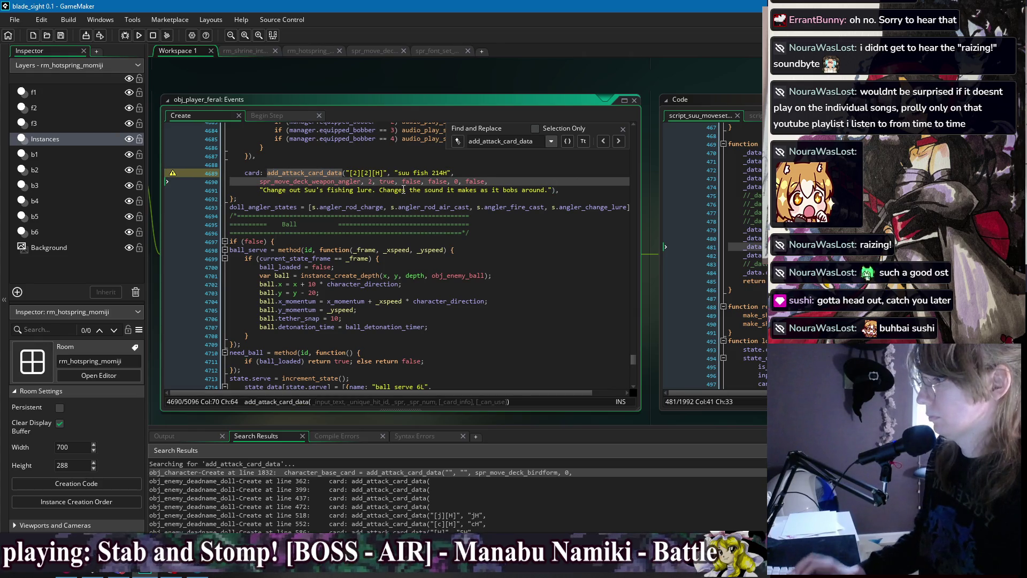
{"action": "scroll", "coordinate": [404, 190], "scroll_direction": "up", "scroll_amount": 1}
{"action": "left_click", "coordinate": [261, 205]}
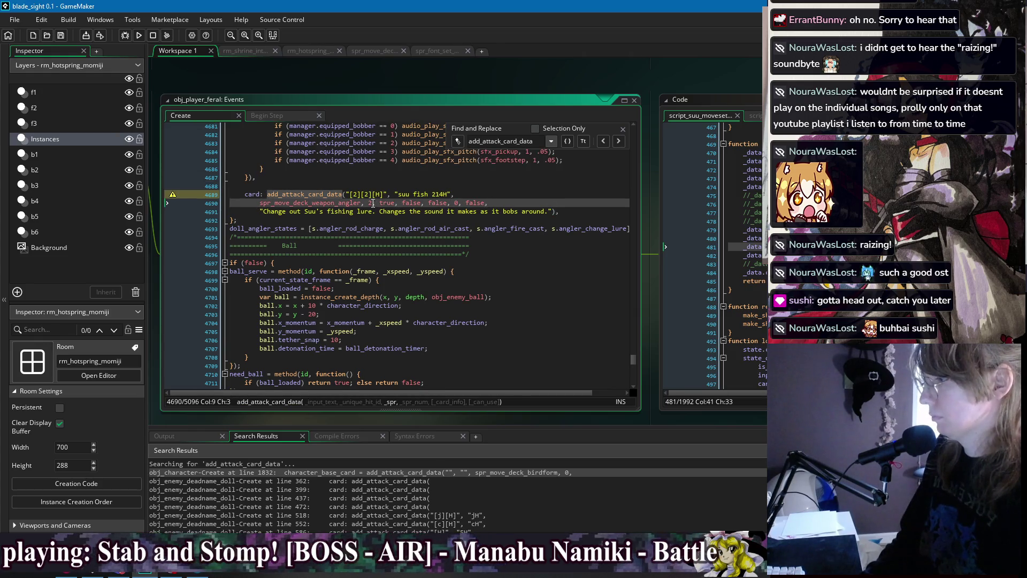
{"action": "left_click_drag", "start_coordinate": [377, 203], "coordinate": [543, 197]}
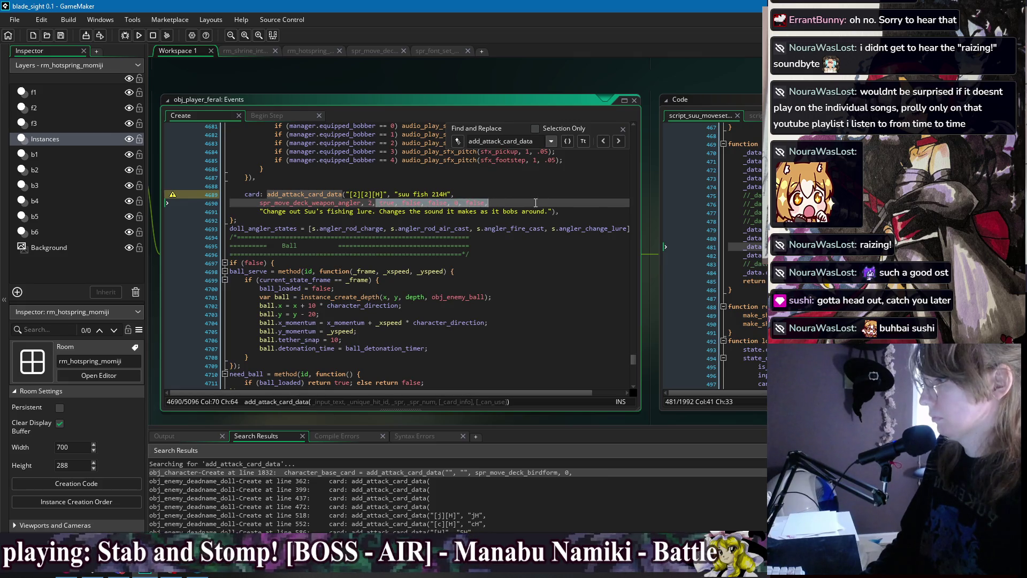
{"action": "key", "text": "BackSpace"}
{"action": "left_click", "coordinate": [260, 204]}
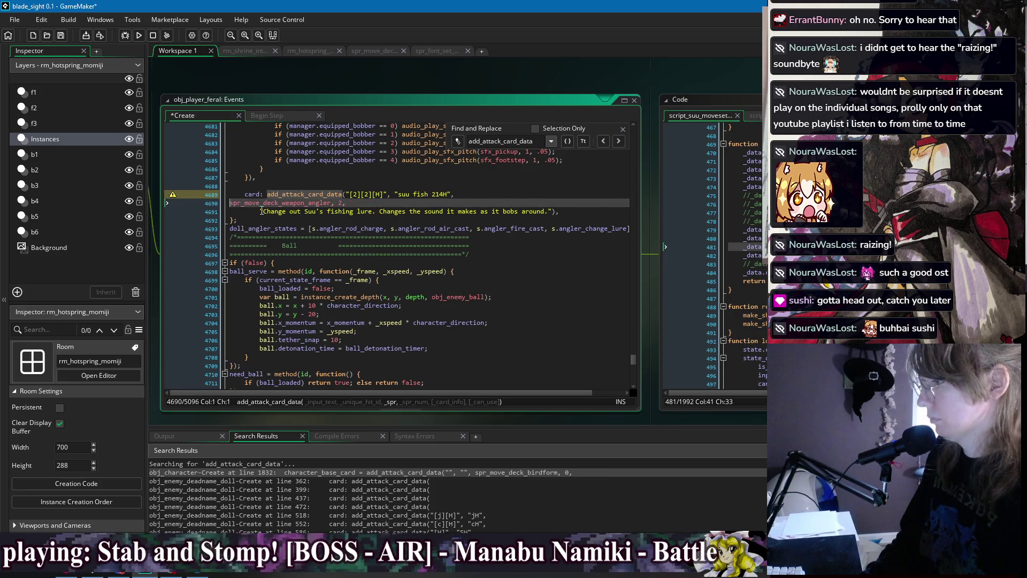
{"action": "key", "text": "BackSpace"}
{"action": "left_click", "coordinate": [573, 196]}
{"action": "key", "text": "ctrl+s"}
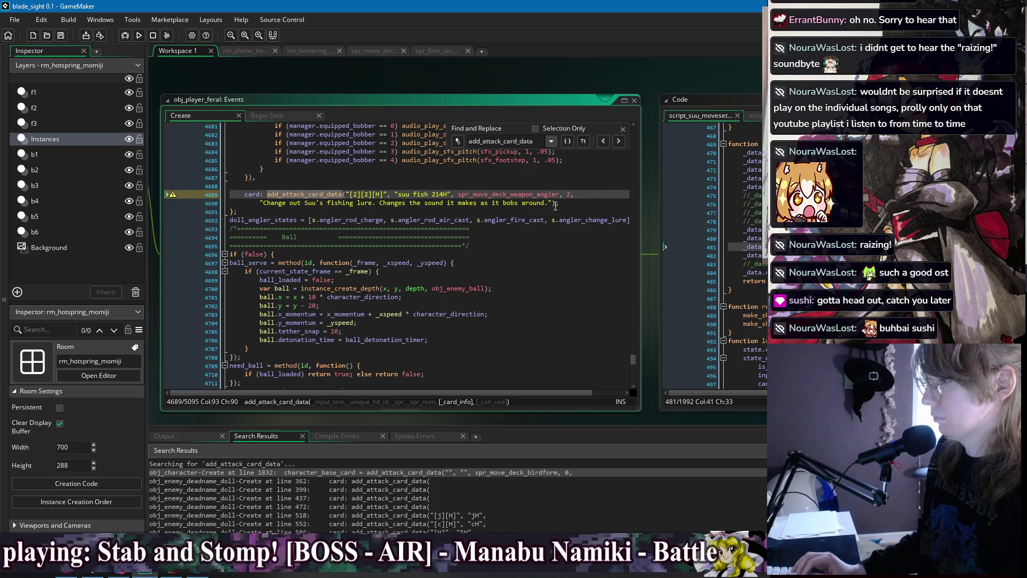
Rewrite the card description as 'Swap to a different lure with a different sound effect.'
{"action": "left_click_drag", "start_coordinate": [552, 203], "coordinate": [263, 203]}
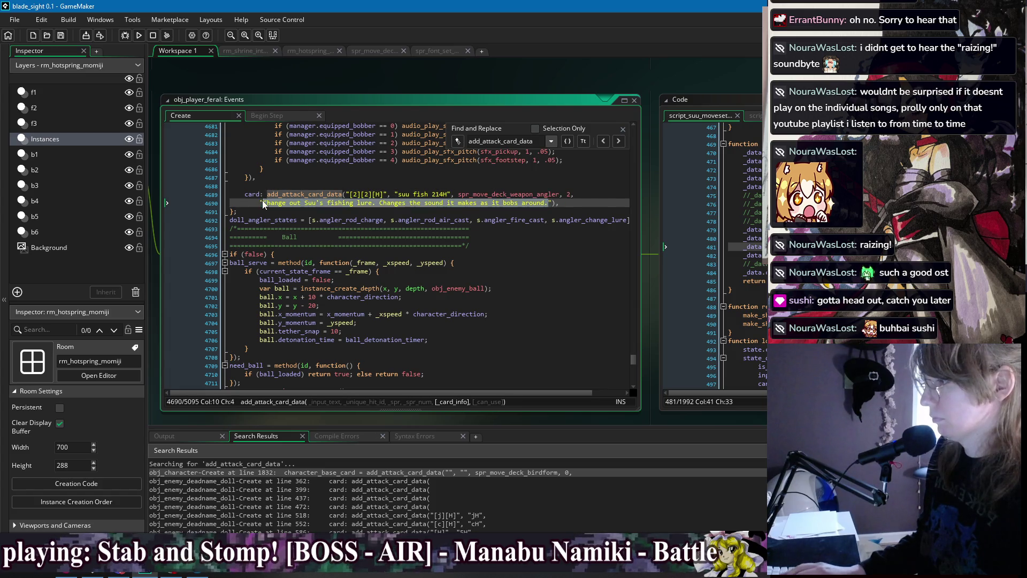
{"action": "type", "text": "Changes "}
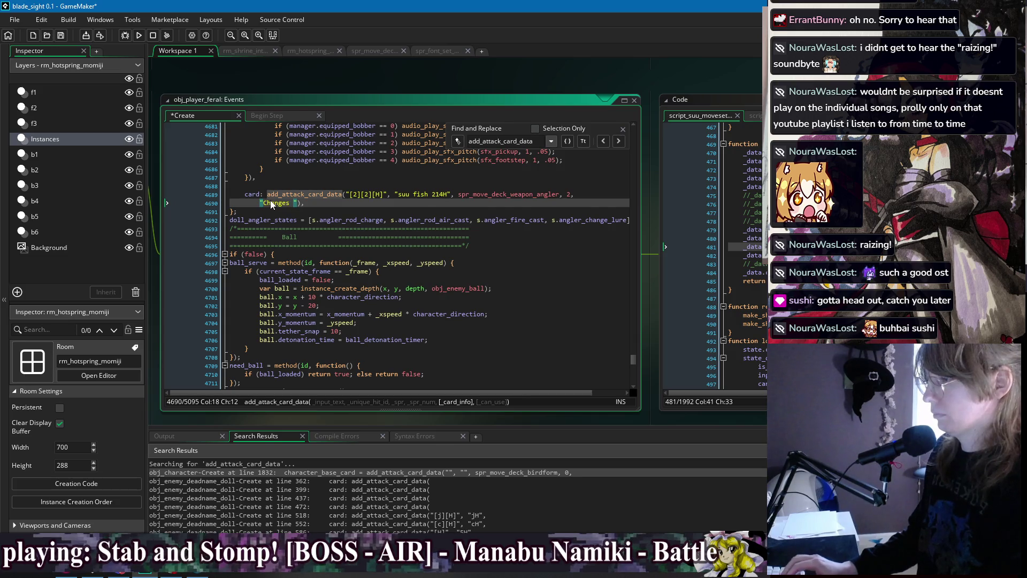
{"action": "type", "text": "Suu"}
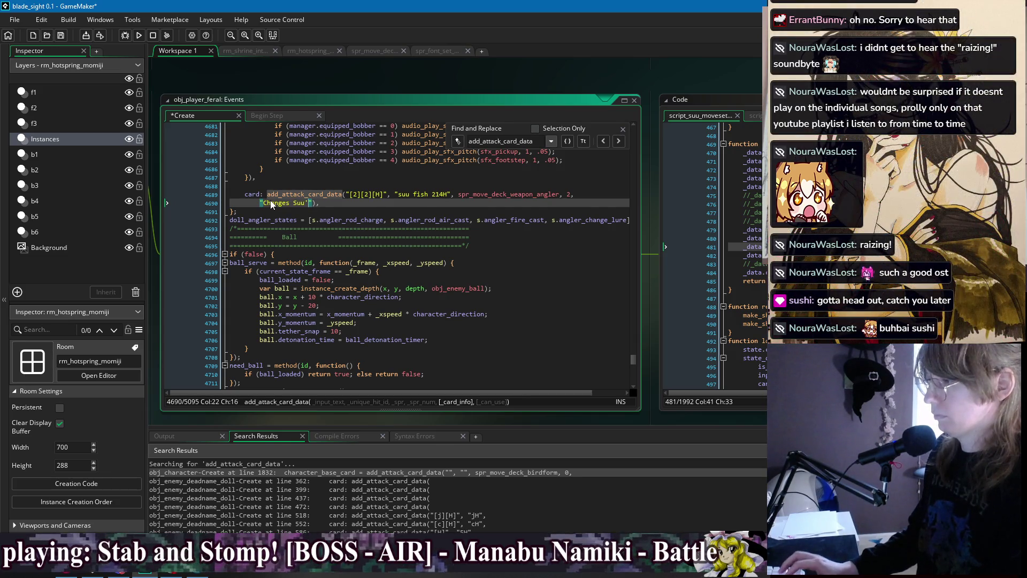
{"action": "key", "text": "BackSpace"}
{"action": "key", "text": "BackSpace"}
{"action": "key", "text": "BackSpace"}
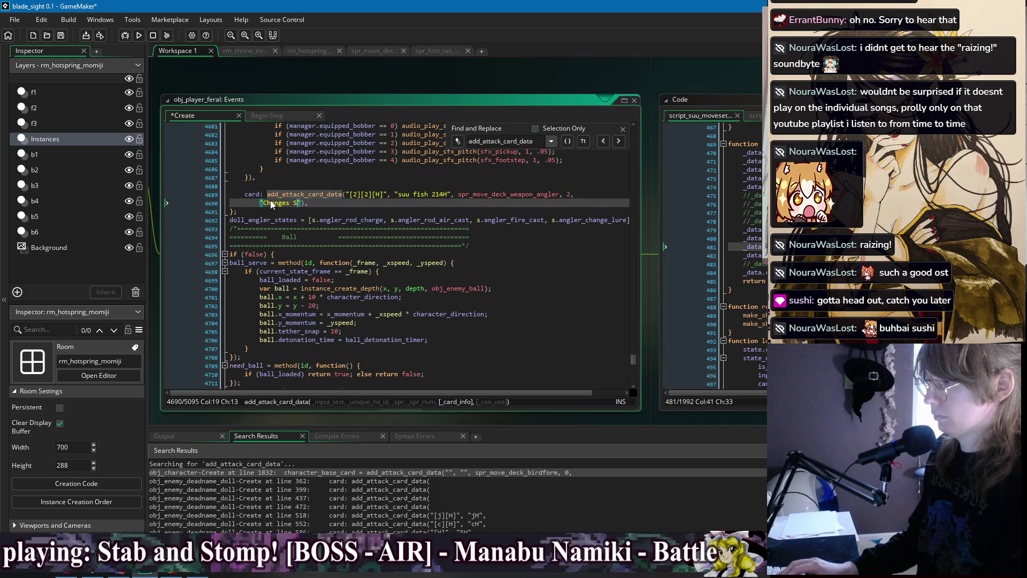
{"action": "key", "text": "BackSpace"}
{"action": "key", "text": "BackSpace"}
{"action": "key", "text": "BackSpace"}
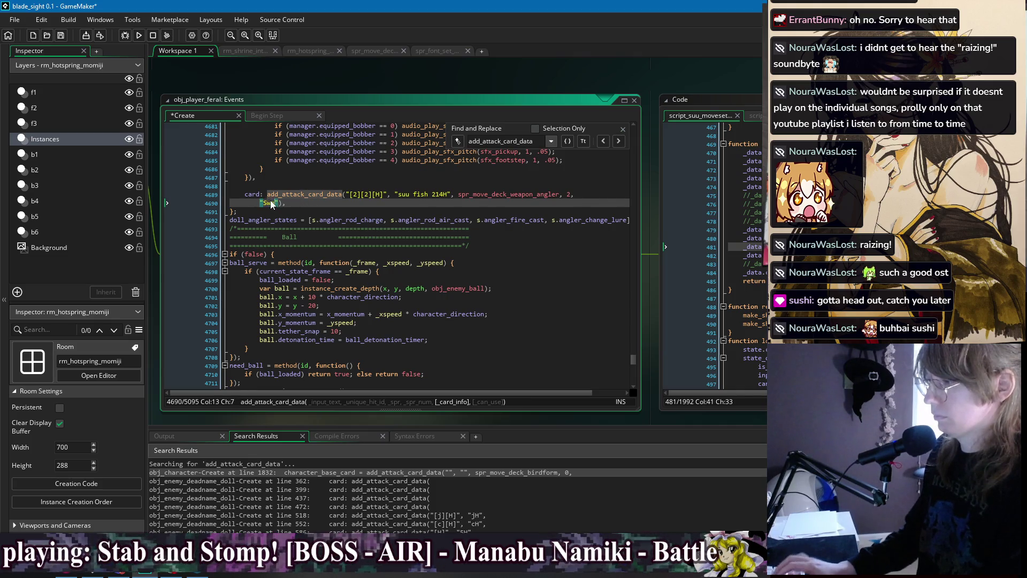
{"action": "type", "text": "to a different lure w"}
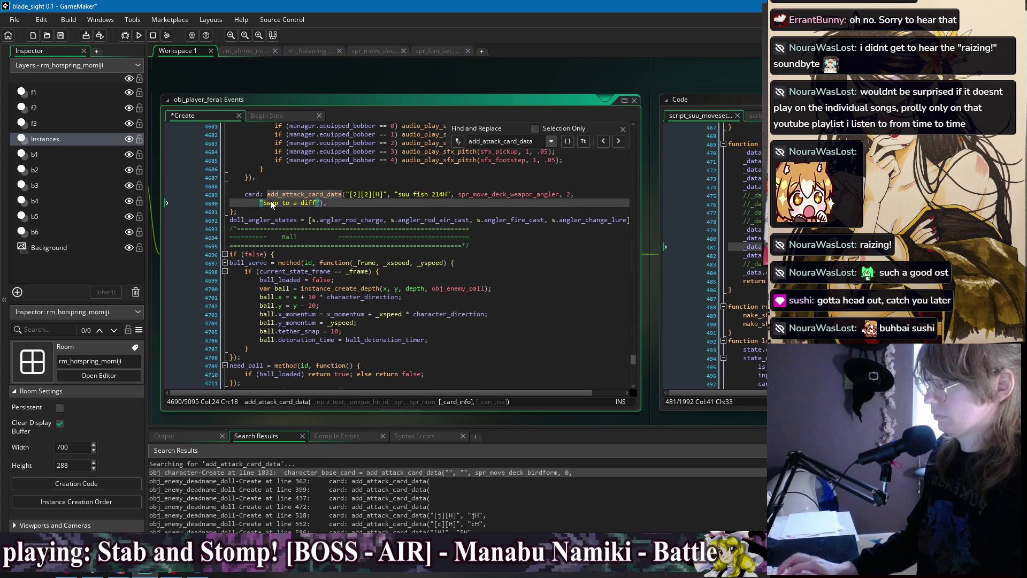
{"action": "type", "text": "ith a diff"}
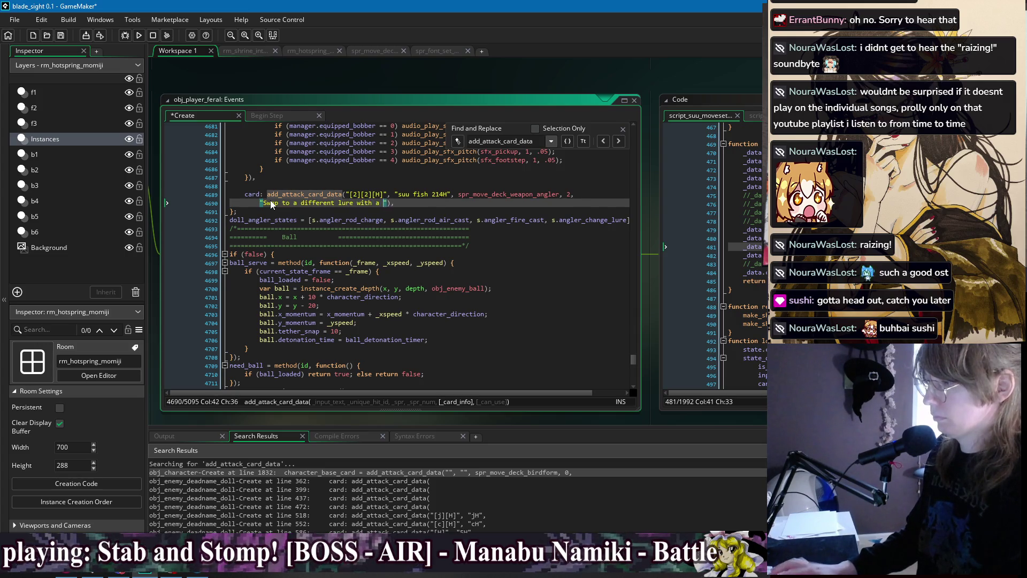
{"action": "type", "text": "erent sound e"}
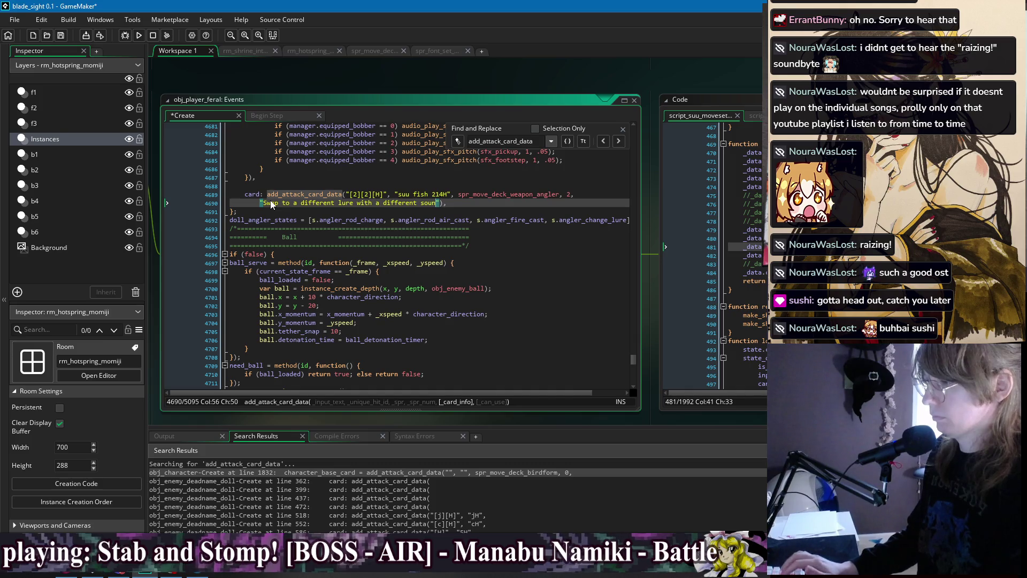
{"action": "type", "text": "ffect."}
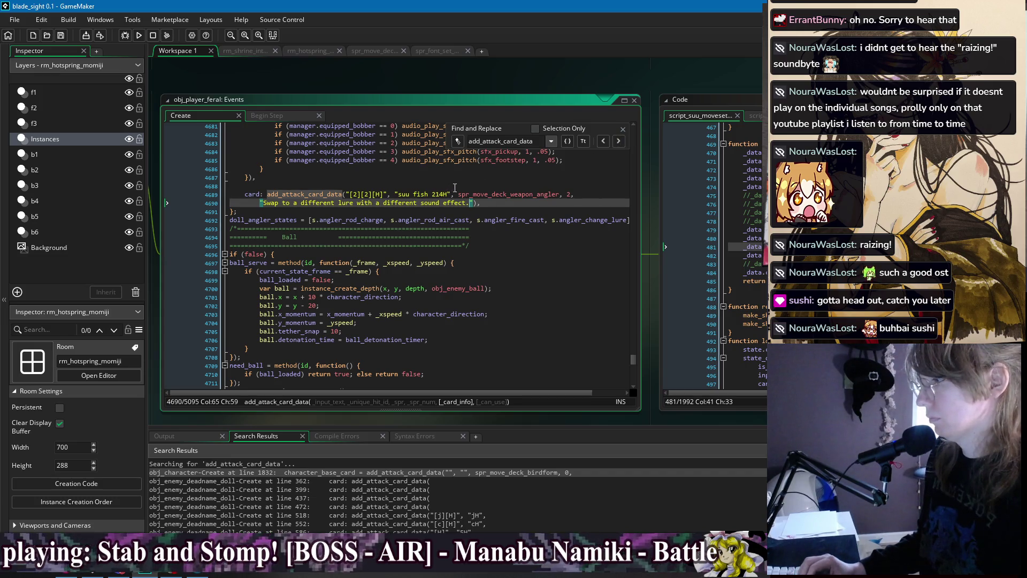
{"action": "scroll", "coordinate": [454, 202], "scroll_direction": "up", "scroll_amount": 5}
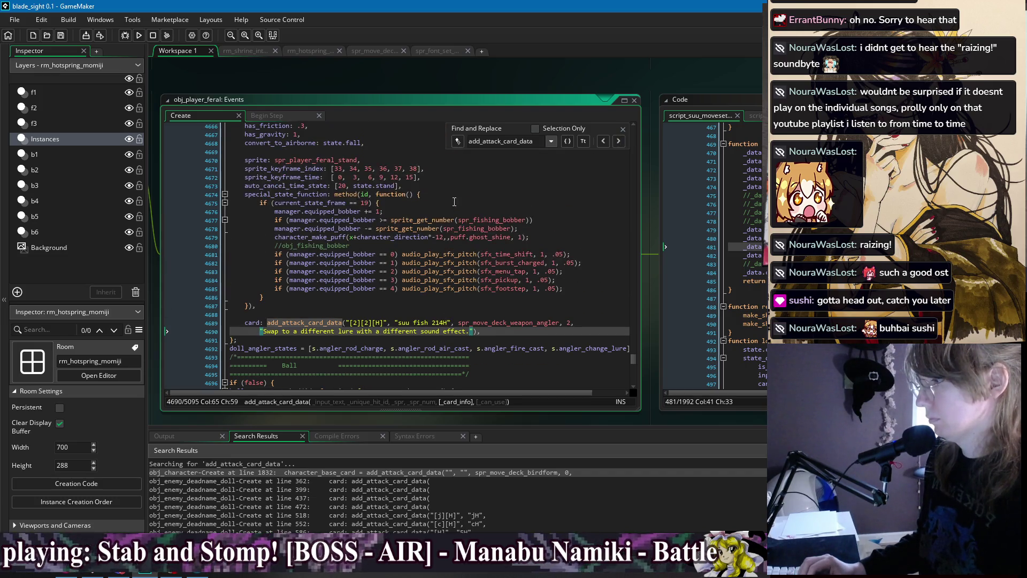
{"action": "left_click", "coordinate": [444, 321]}
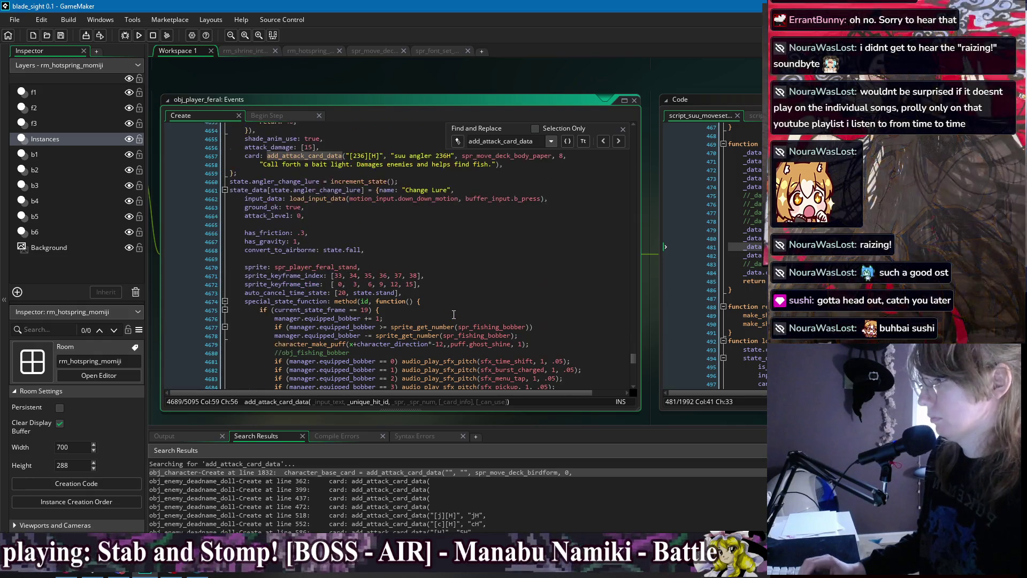
{"action": "scroll", "coordinate": [454, 314], "scroll_direction": "up", "scroll_amount": 4}
{"action": "scroll", "coordinate": [454, 314], "scroll_direction": "down", "scroll_amount": 6}
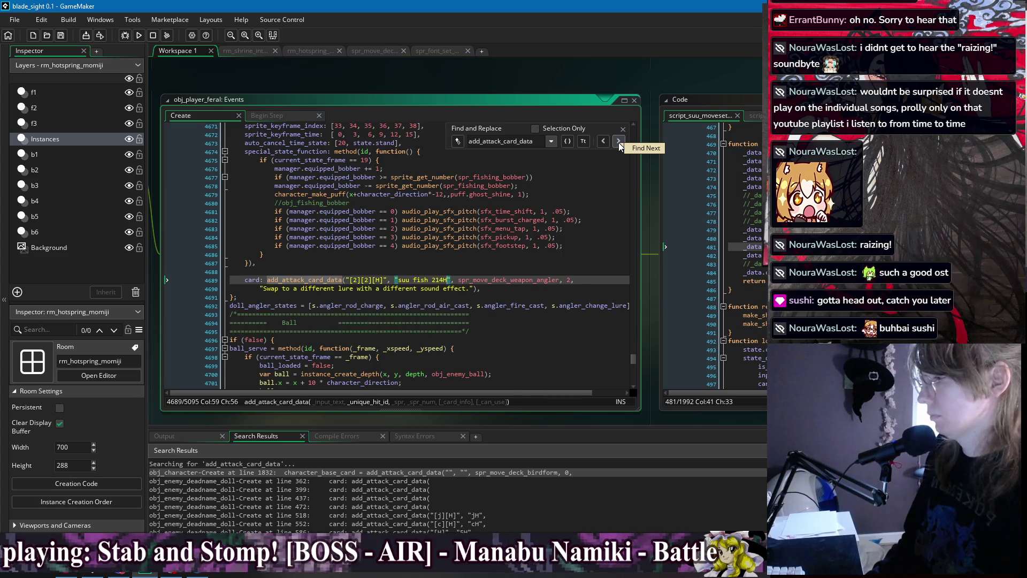
{"action": "left_click", "coordinate": [619, 141]}
{"action": "left_click", "coordinate": [303, 173]}
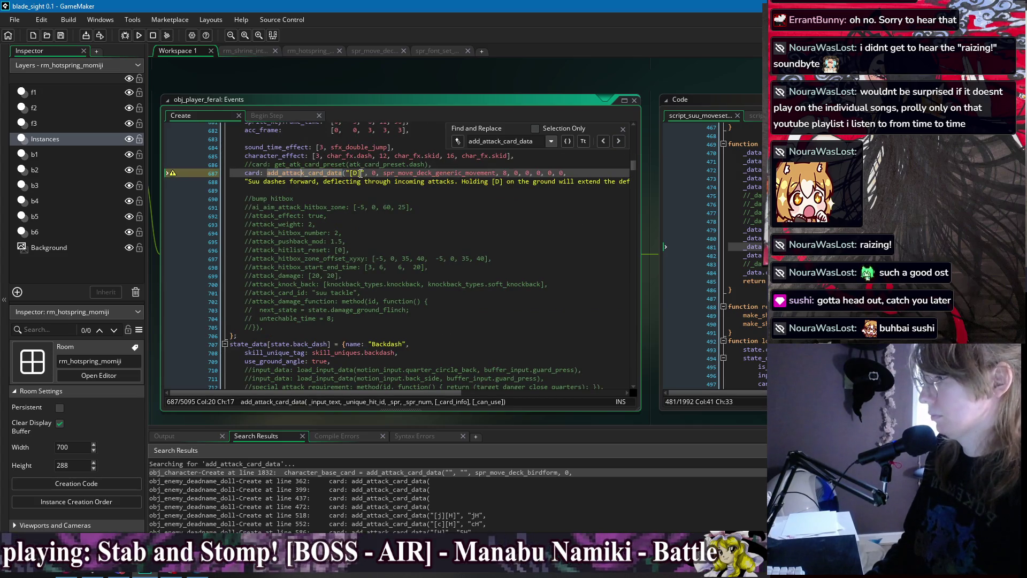
Indent the [D] dash card's description and delete its trailing zero arguments so it ends at 8
{"action": "left_click", "coordinate": [245, 182]}
{"action": "key", "text": "Tab"}
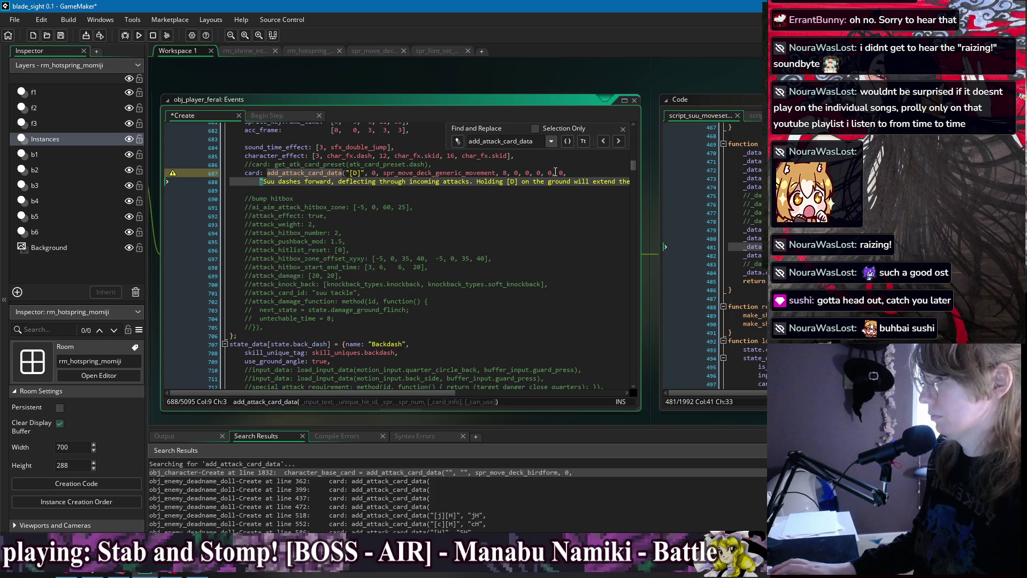
{"action": "mouse_move", "coordinate": [566, 173]}
{"action": "left_mouse_down"}
{"action": "mouse_move", "coordinate": [497, 178]}
{"action": "mouse_move", "coordinate": [508, 178]}
{"action": "left_mouse_up"}
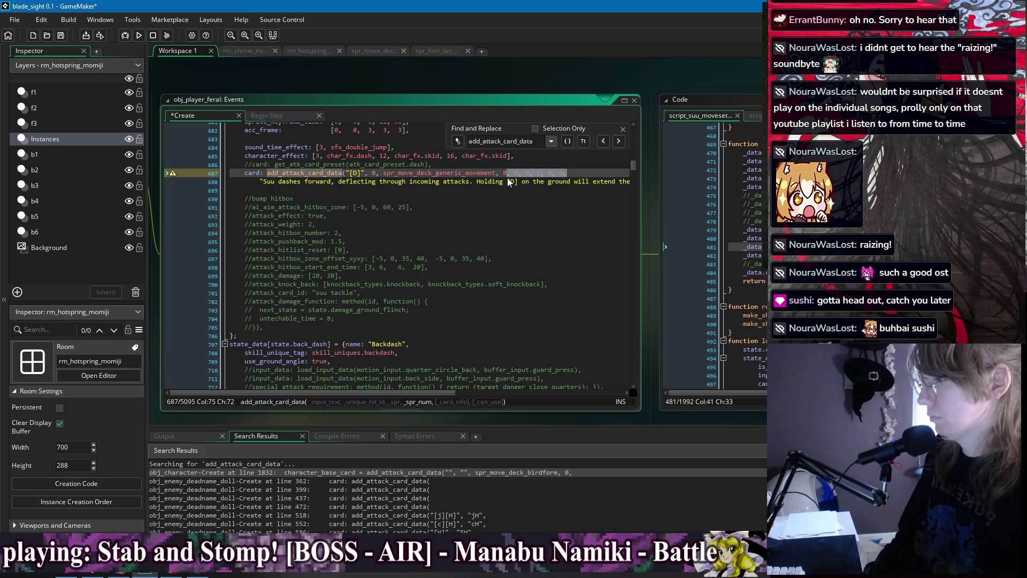
{"action": "key", "text": "BackSpace"}
{"action": "left_click", "coordinate": [546, 182]}
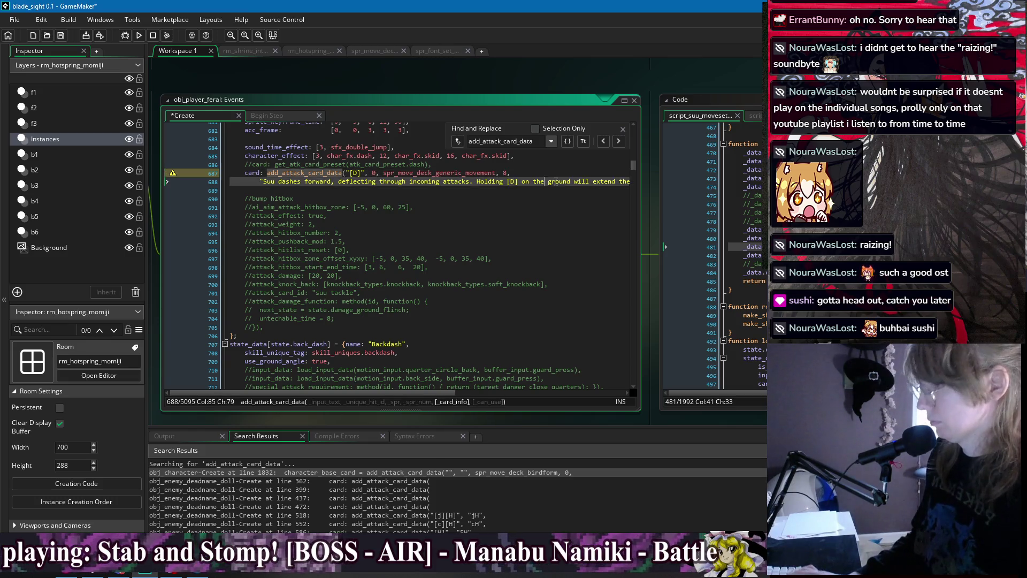
{"action": "key", "text": "End"}
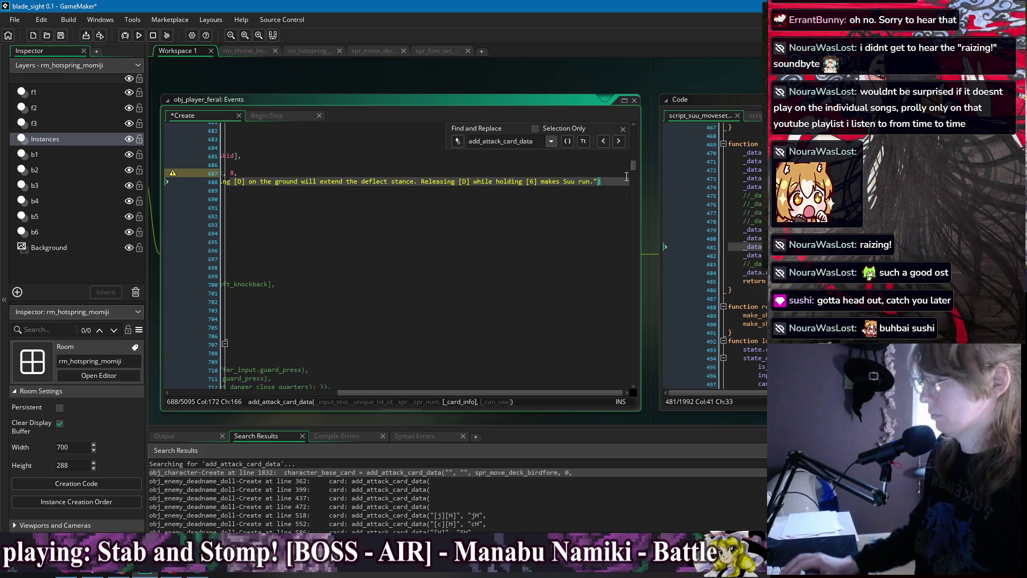
{"action": "key", "text": "Down"}
{"action": "key", "text": "ctrl+s"}
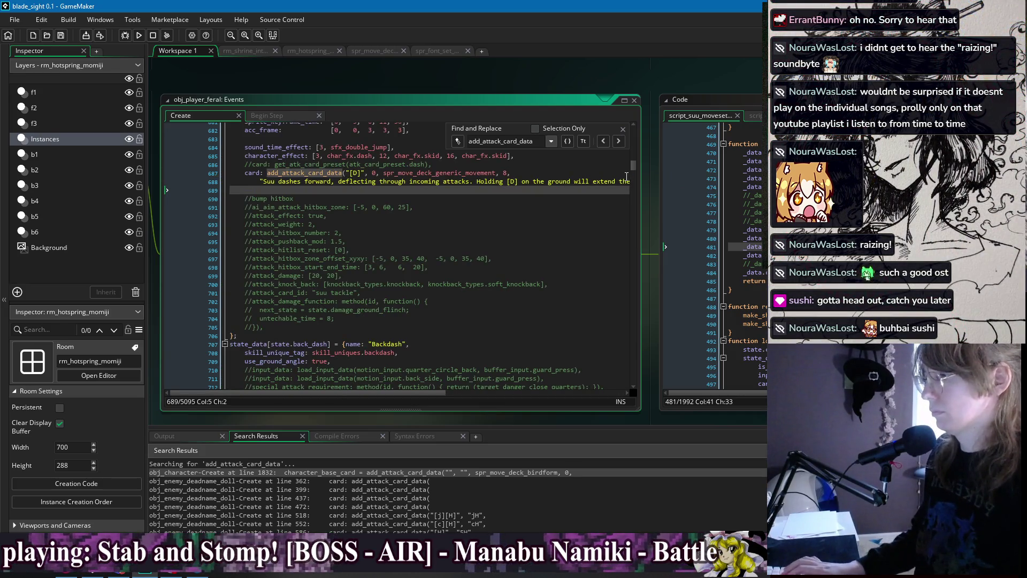
{"action": "left_click", "coordinate": [618, 141]}
{"action": "scroll", "coordinate": [393, 200], "scroll_direction": "up", "scroll_amount": 2}
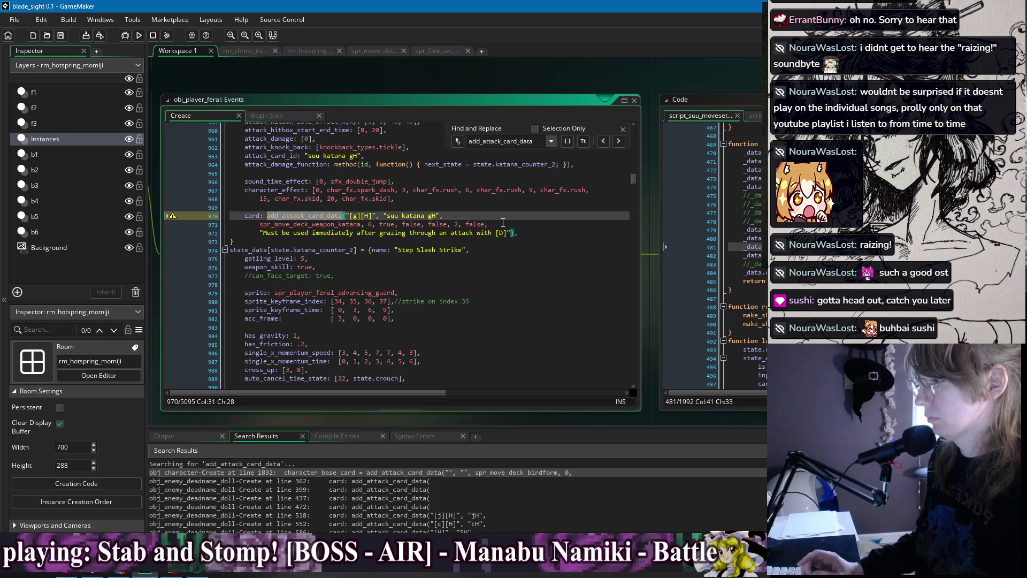
{"action": "left_click", "coordinate": [516, 235]}
Remove the katana counter card entry and save the Create event
{"action": "type", "text": ","}
{"action": "left_click", "coordinate": [489, 224]}
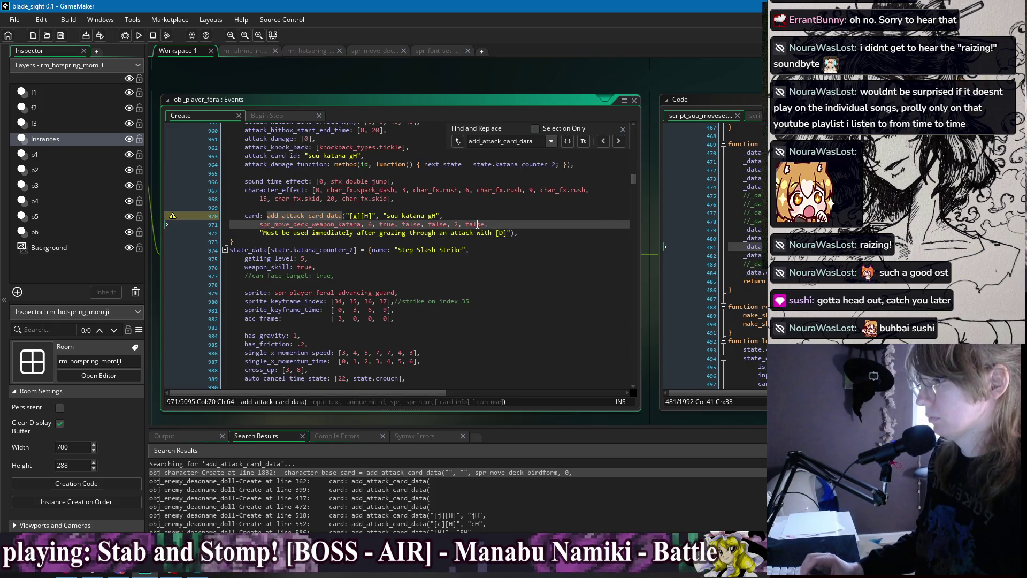
{"action": "key", "text": "End"}
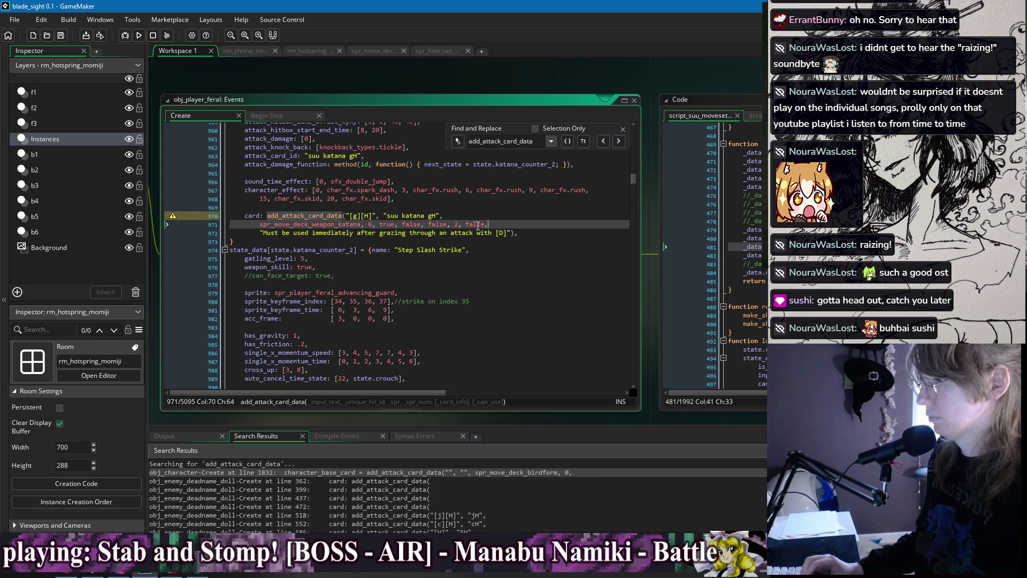
{"action": "left_click_drag", "start_coordinate": [522, 233], "coordinate": [529, 204]}
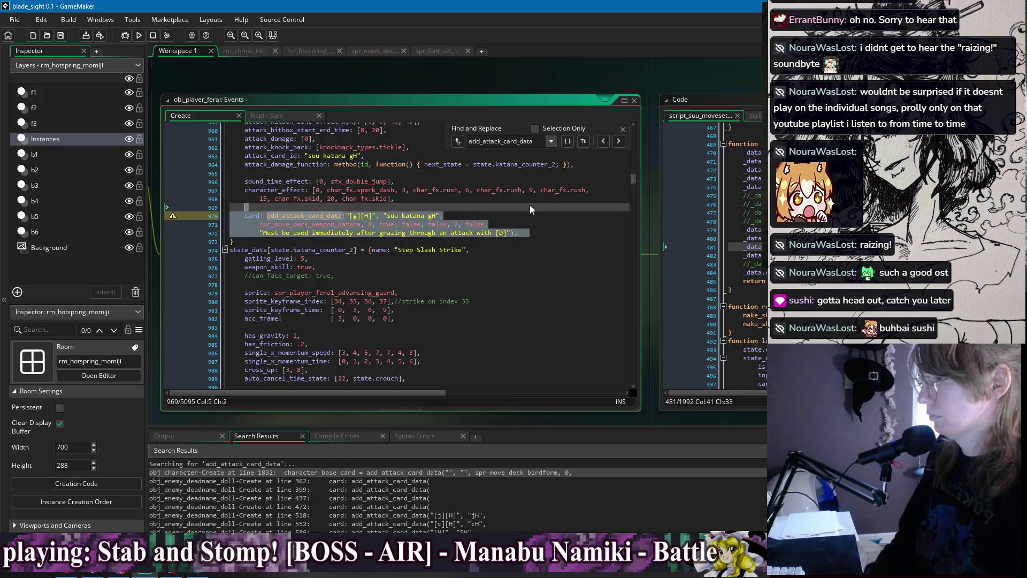
{"action": "key", "text": "BackSpace"}
{"action": "key", "text": "BackSpace"}
{"action": "key", "text": "BackSpace"}
{"action": "scroll", "coordinate": [529, 209], "scroll_direction": "up", "scroll_amount": 2}
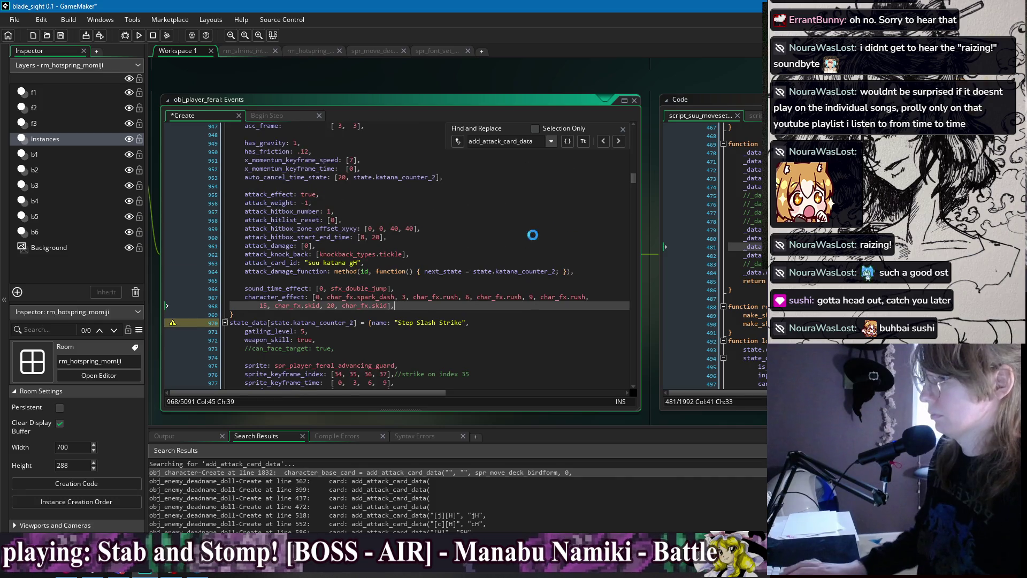
{"action": "key", "text": "ctrl+s"}
{"action": "scroll", "coordinate": [503, 258], "scroll_direction": "down", "scroll_amount": 8}
{"action": "scroll", "coordinate": [522, 276], "scroll_direction": "up", "scroll_amount": 11}
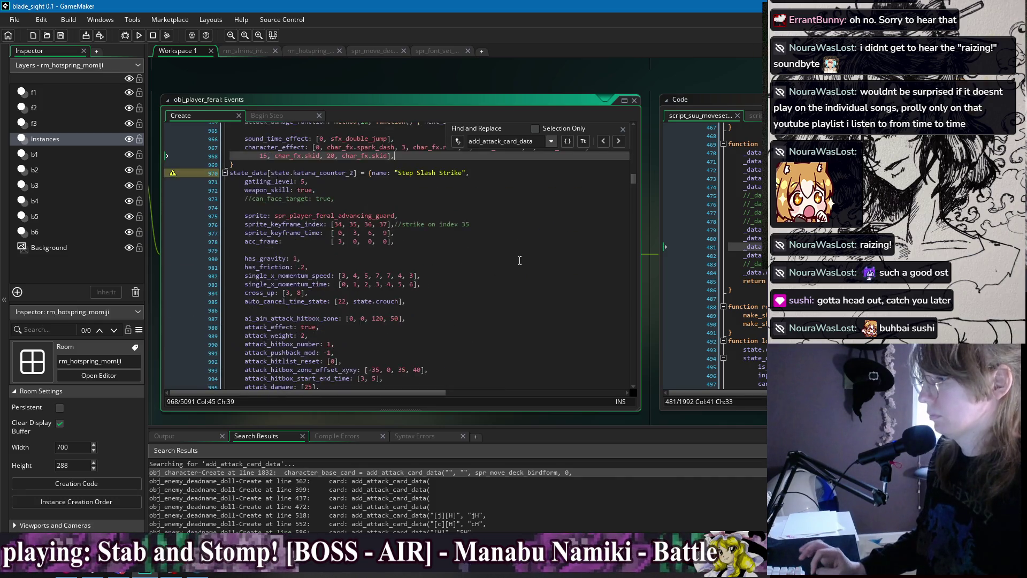
{"action": "scroll", "coordinate": [522, 277], "scroll_direction": "down", "scroll_amount": 4}
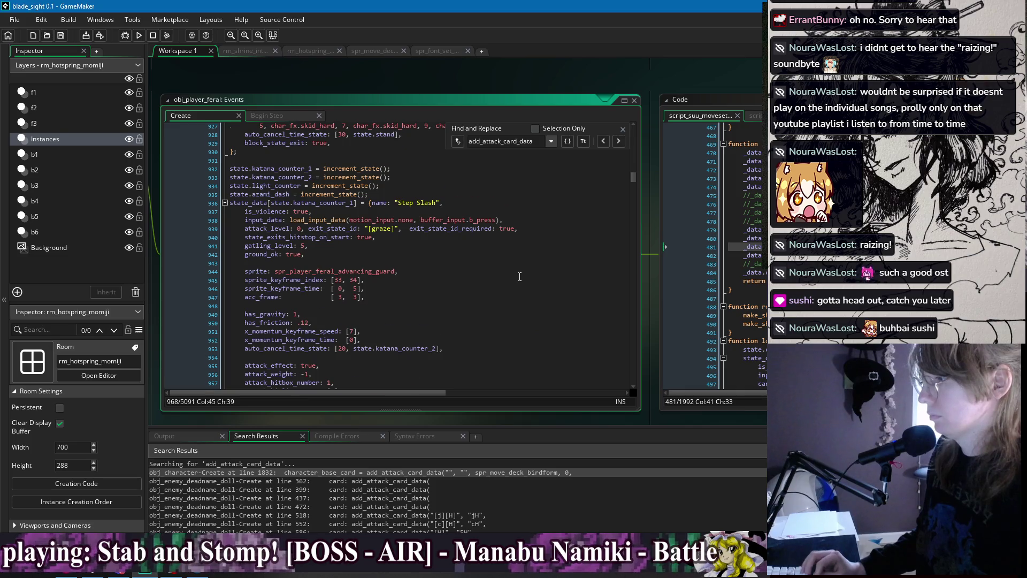
{"action": "scroll", "coordinate": [612, 155], "scroll_direction": "up", "scroll_amount": 5}
Delete the suu feral gi card entry and the Graze Dash card entry
{"action": "left_click", "coordinate": [616, 142]}
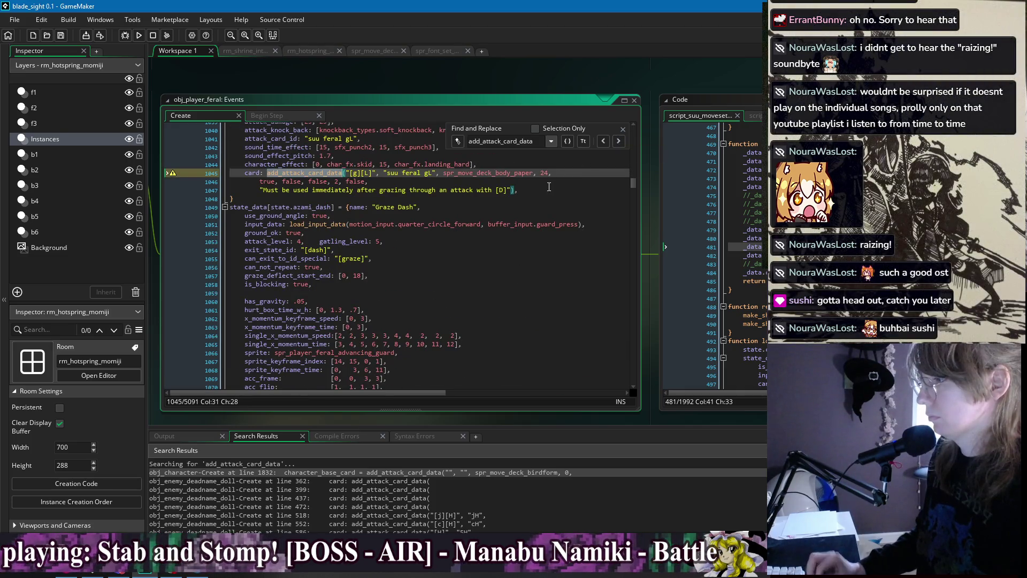
{"action": "left_click_drag", "start_coordinate": [545, 189], "coordinate": [554, 162]}
{"action": "key", "text": "BackSpace"}
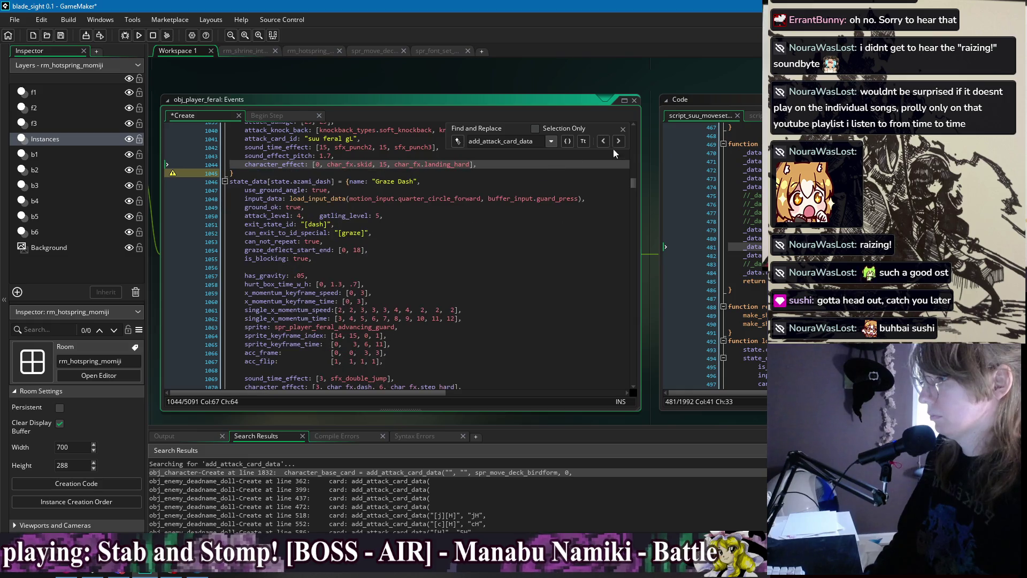
{"action": "left_click", "coordinate": [618, 143]}
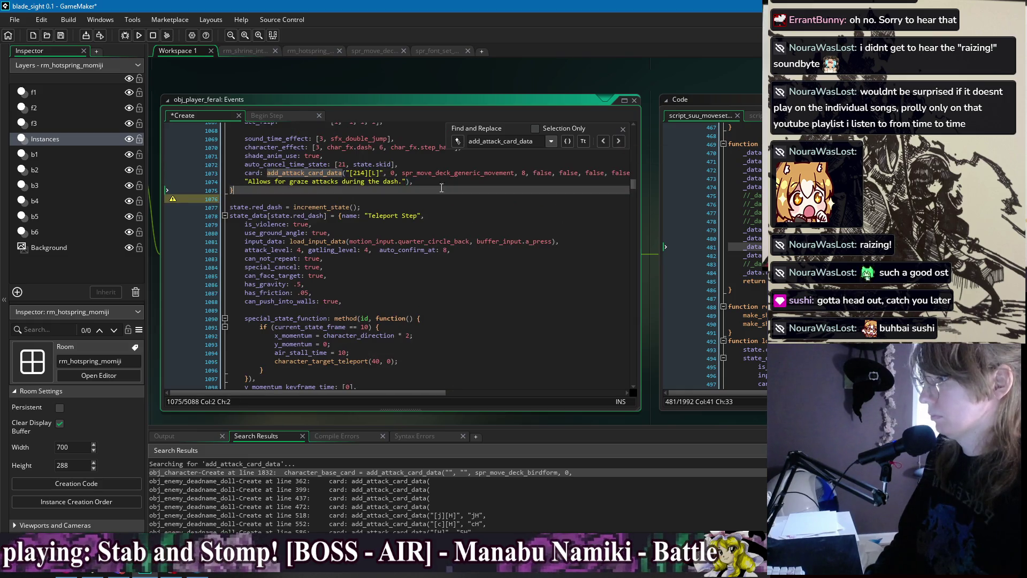
{"action": "left_click", "coordinate": [307, 182]}
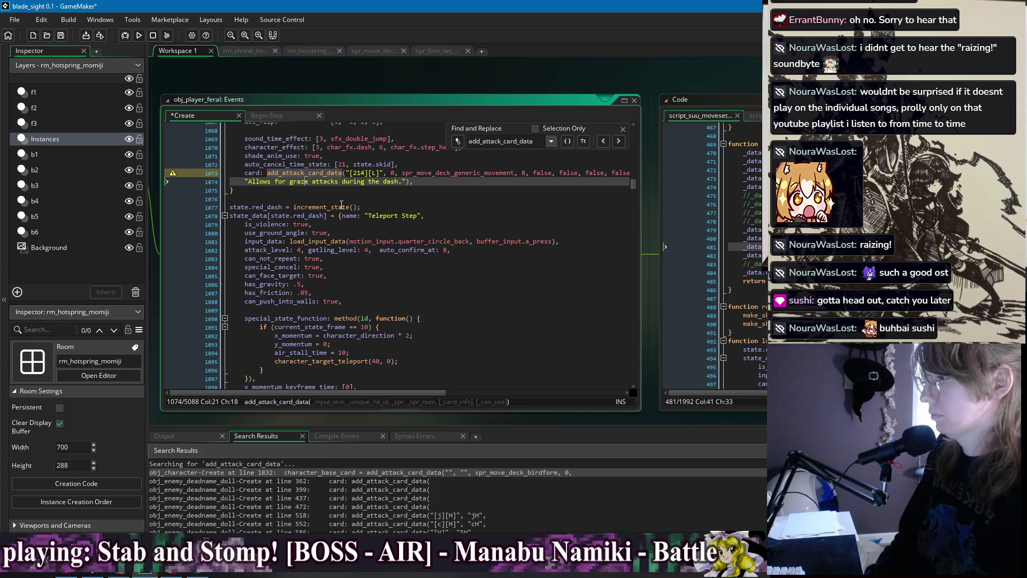
{"action": "scroll", "coordinate": [341, 206], "scroll_direction": "up", "scroll_amount": 9}
{"action": "scroll", "coordinate": [356, 230], "scroll_direction": "down", "scroll_amount": 6}
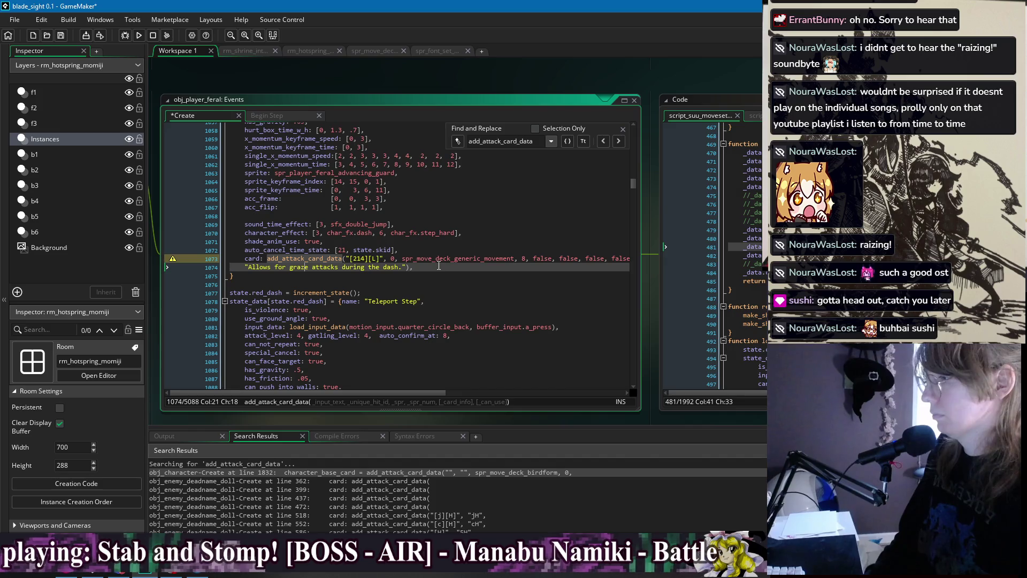
{"action": "left_click_drag", "start_coordinate": [439, 265], "coordinate": [437, 251]}
{"action": "key", "text": "BackSpace"}
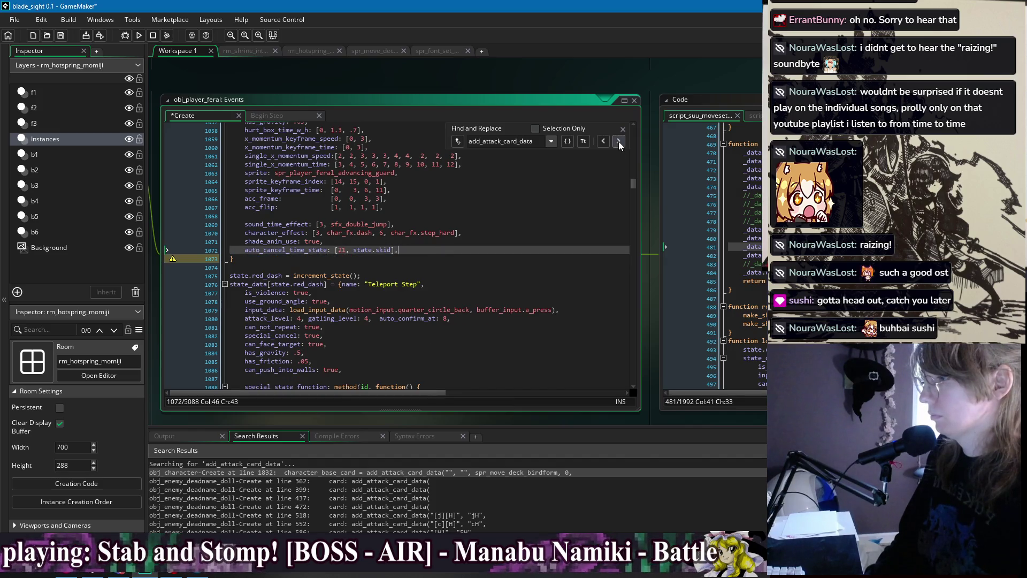
{"action": "left_click", "coordinate": [618, 141]}
{"action": "left_click", "coordinate": [443, 190]}
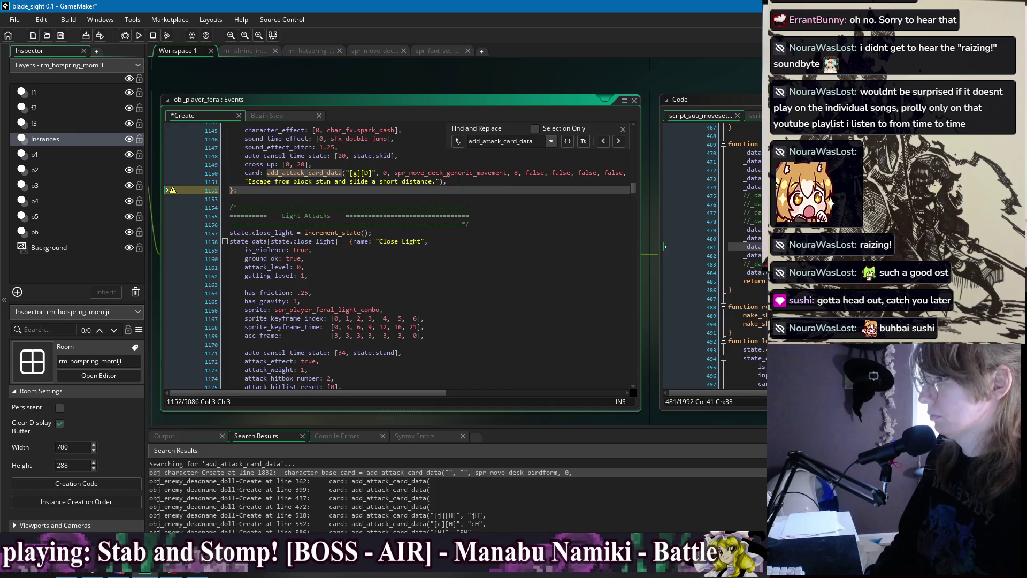
Inspect the Witch Step block-stun card entry and the code around it
{"action": "left_click", "coordinate": [458, 182]}
{"action": "scroll", "coordinate": [456, 185], "scroll_direction": "up", "scroll_amount": 10}
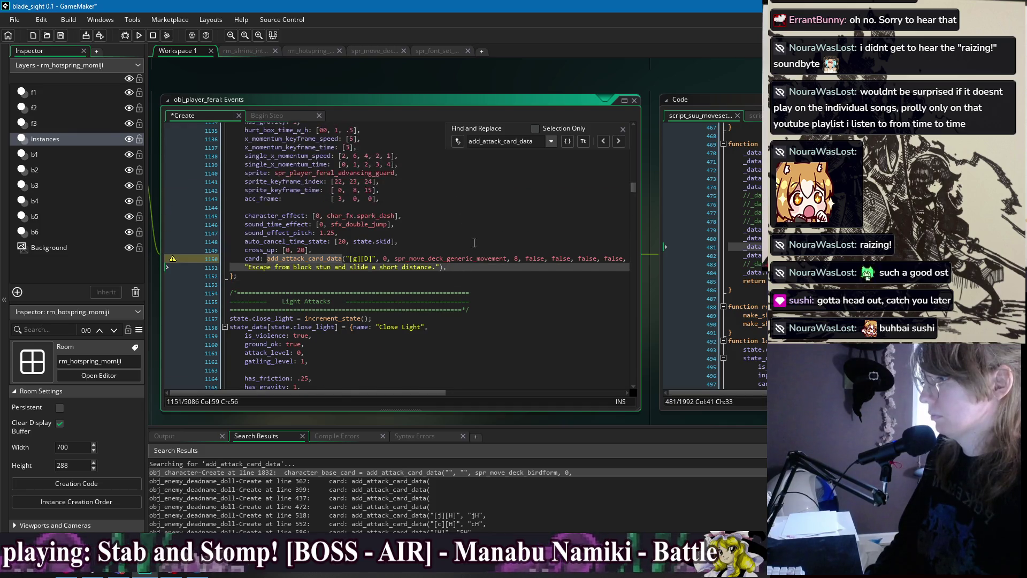
{"action": "scroll", "coordinate": [480, 260], "scroll_direction": "down", "scroll_amount": 5}
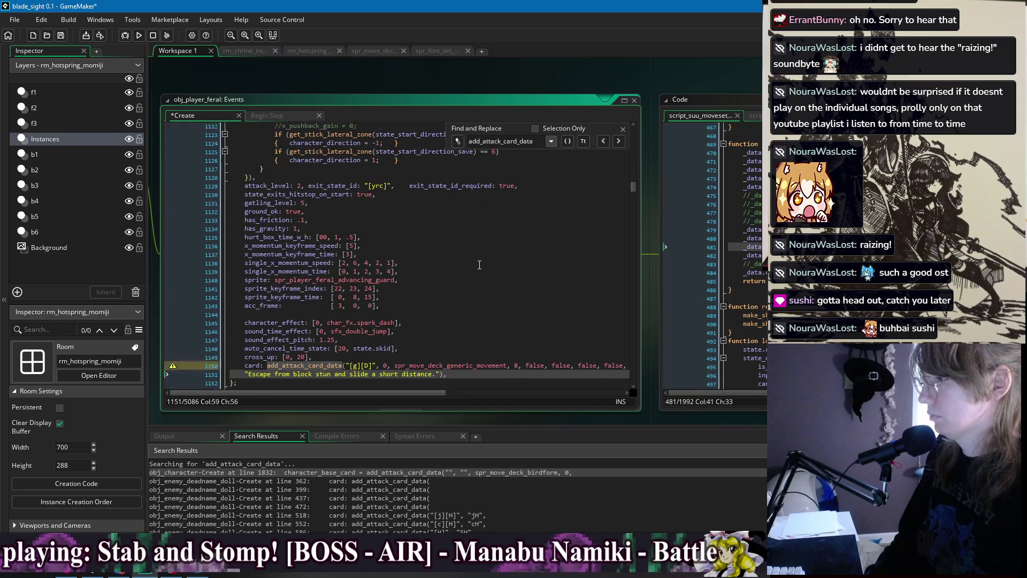
{"action": "scroll", "coordinate": [457, 280], "scroll_direction": "up", "scroll_amount": 4}
{"action": "scroll", "coordinate": [461, 280], "scroll_direction": "up", "scroll_amount": 1}
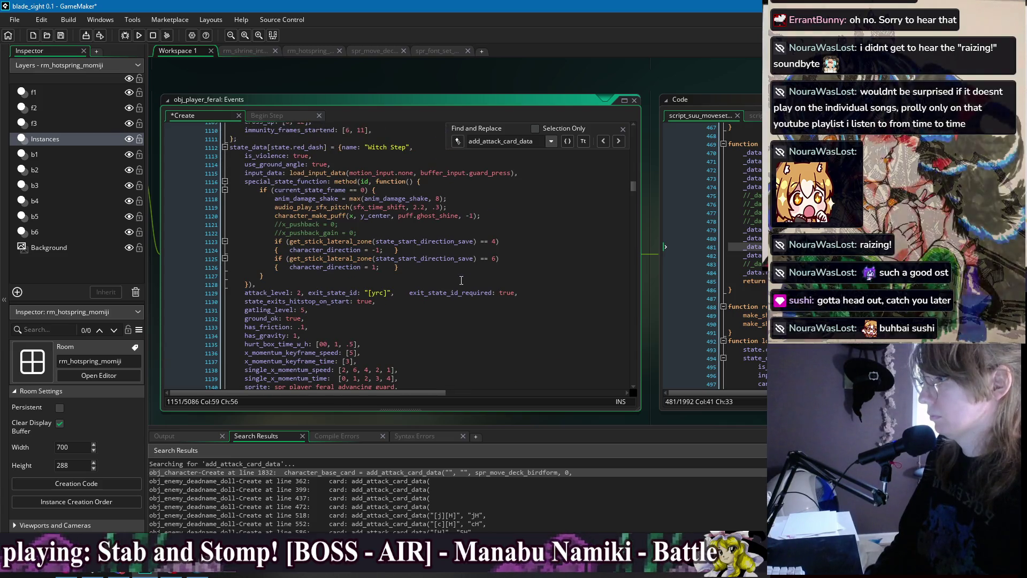
{"action": "scroll", "coordinate": [463, 280], "scroll_direction": "down", "scroll_amount": 4}
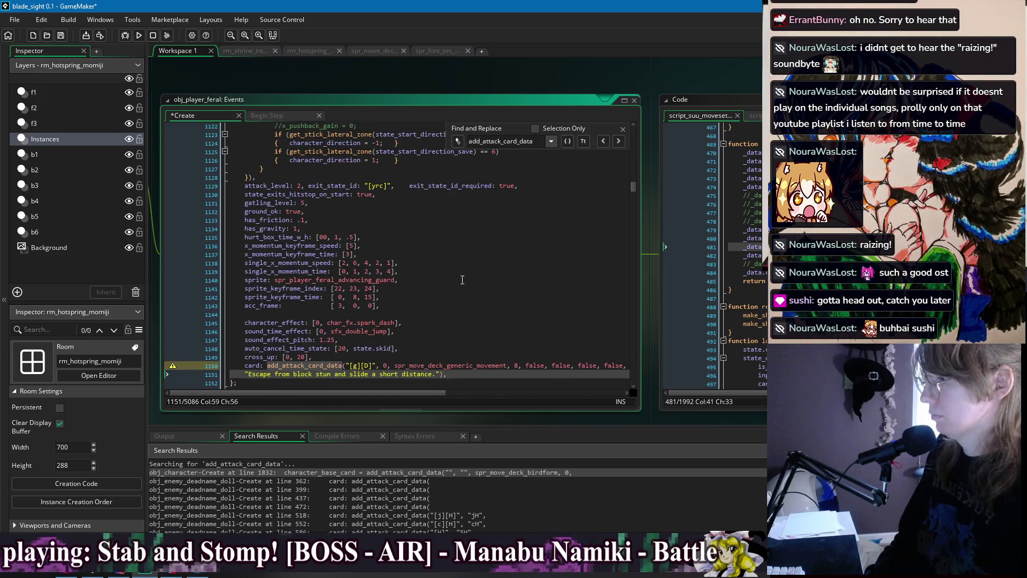
{"action": "scroll", "coordinate": [277, 366], "scroll_direction": "down", "scroll_amount": 1}
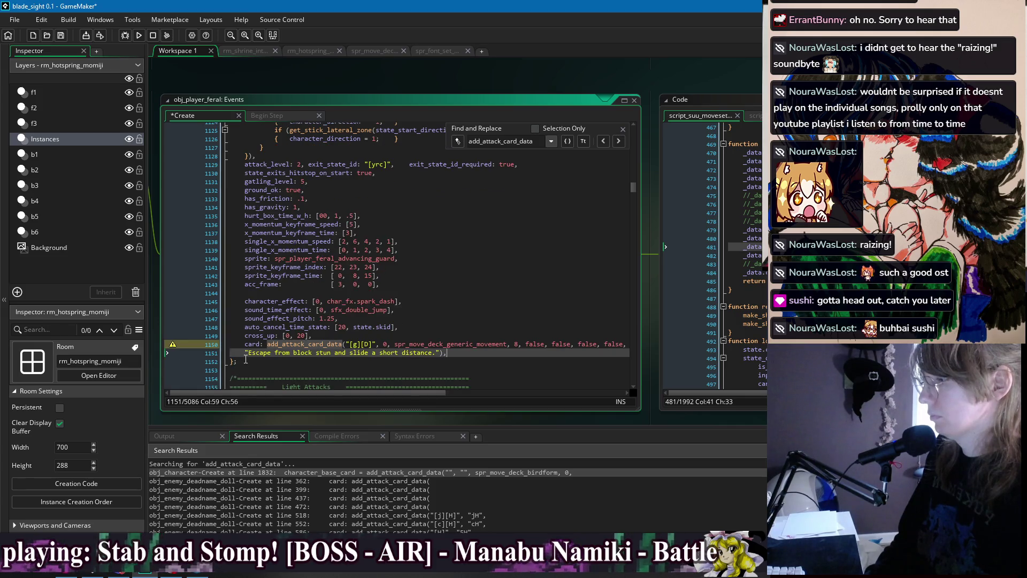
{"action": "mouse_move", "coordinate": [245, 360]}
{"action": "left_mouse_down"}
{"action": "mouse_move", "coordinate": [252, 128]}
{"action": "mouse_move", "coordinate": [268, 299]}
{"action": "mouse_move", "coordinate": [238, 289]}
{"action": "left_mouse_up"}
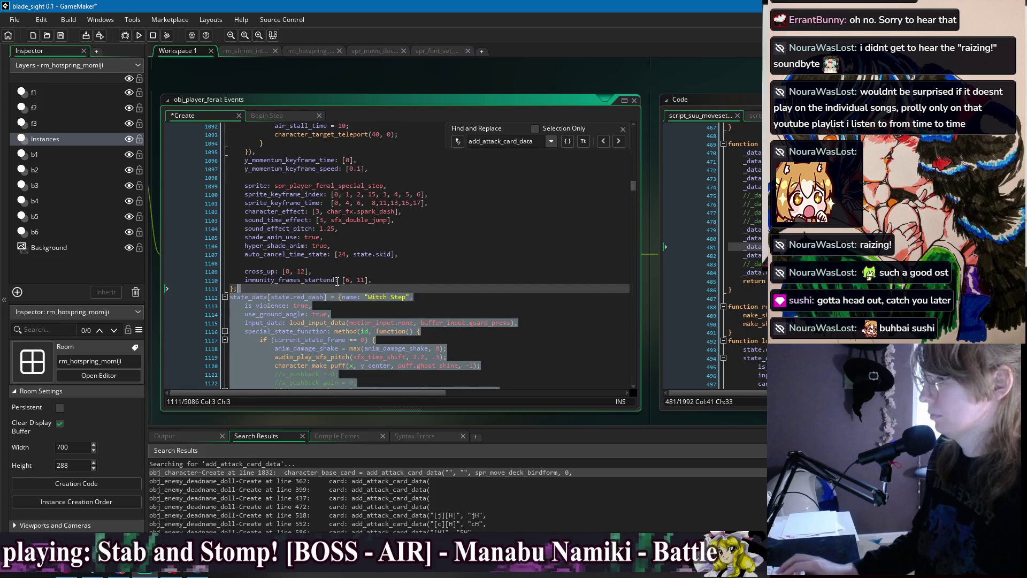
{"action": "scroll", "coordinate": [345, 279], "scroll_direction": "up", "scroll_amount": 1}
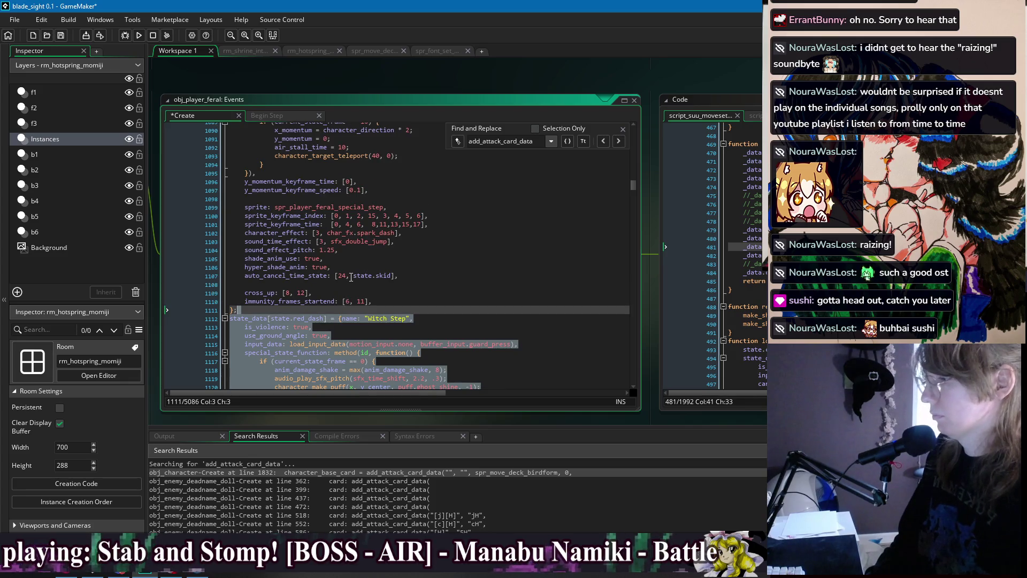
{"action": "scroll", "coordinate": [481, 274], "scroll_direction": "down", "scroll_amount": 4}
{"action": "left_click", "coordinate": [544, 281]}
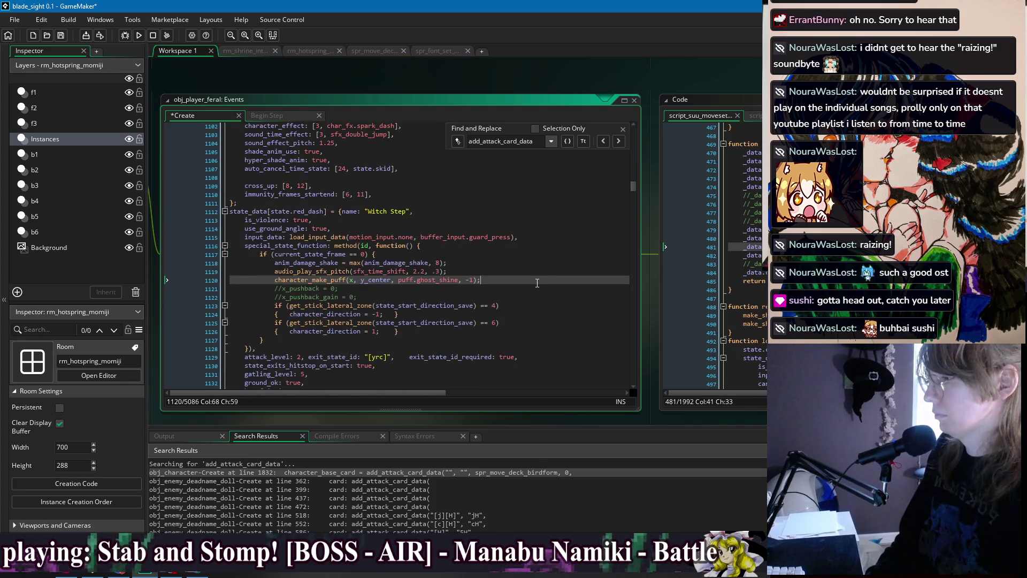
{"action": "scroll", "coordinate": [537, 283], "scroll_direction": "down", "scroll_amount": 4}
{"action": "scroll", "coordinate": [535, 286], "scroll_direction": "down", "scroll_amount": 3}
{"action": "scroll", "coordinate": [535, 286], "scroll_direction": "down", "scroll_amount": 2}
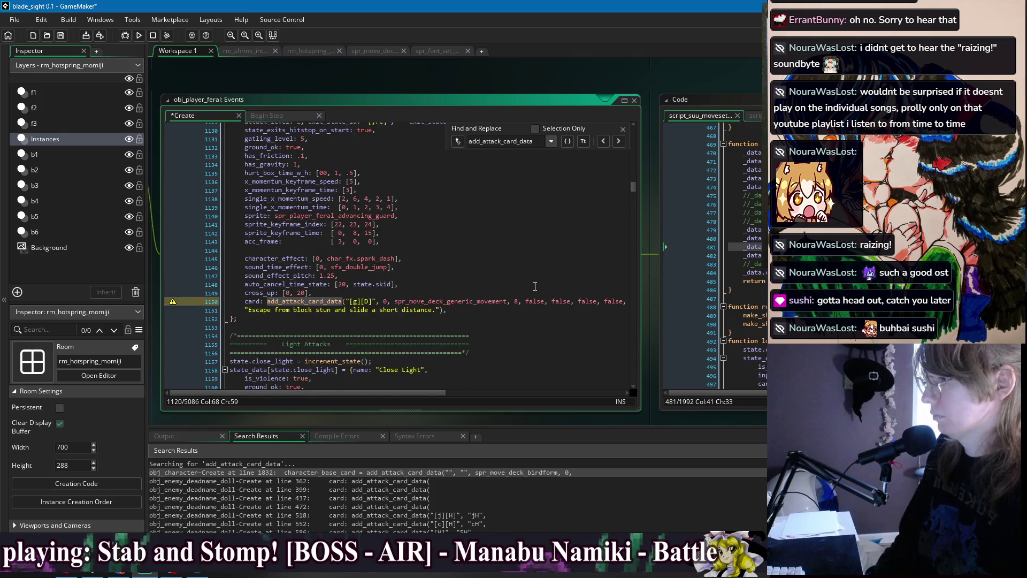
{"action": "left_click", "coordinate": [481, 317]}
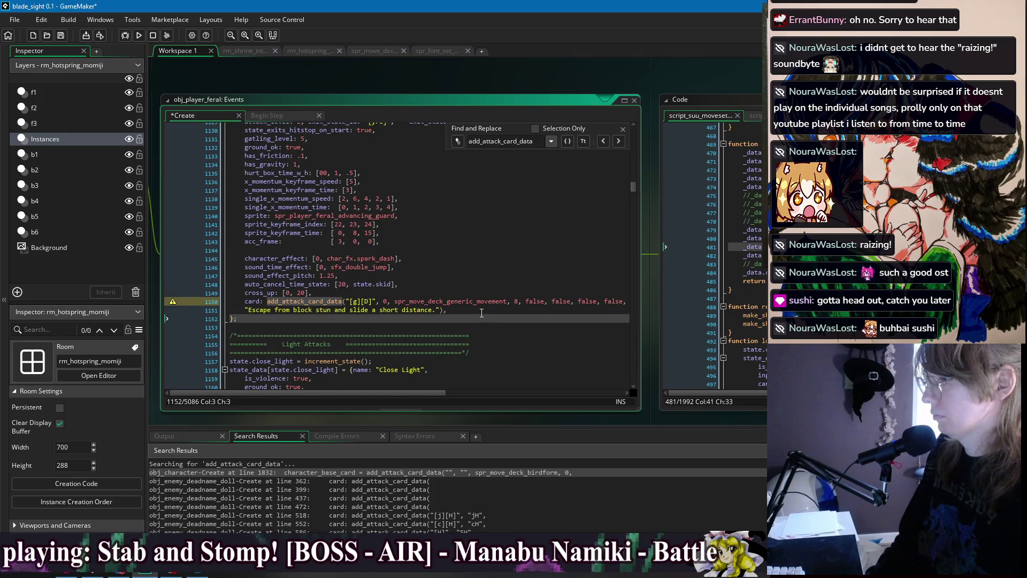
{"action": "left_click", "coordinate": [619, 141]}
{"action": "left_click", "coordinate": [605, 140]}
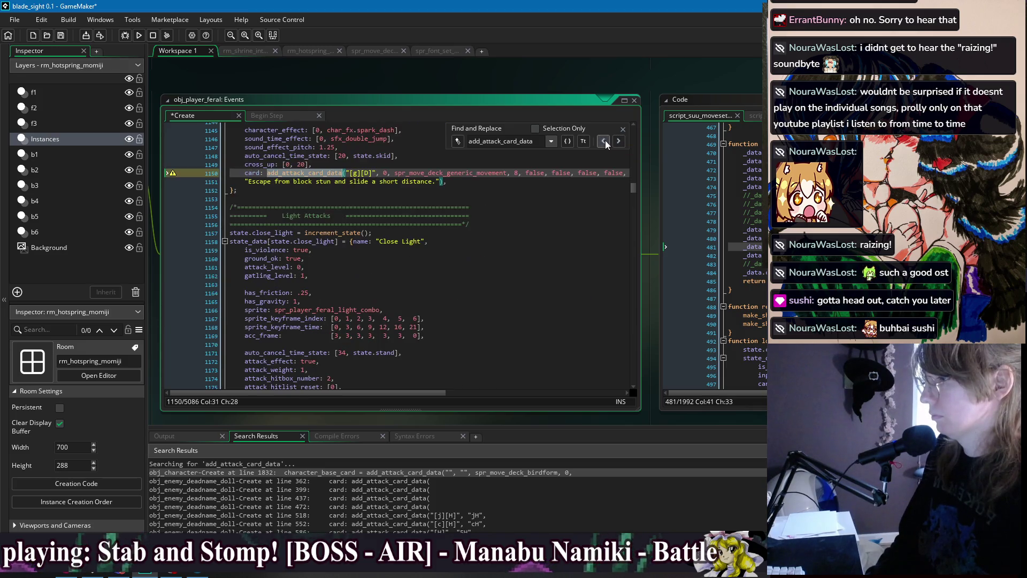
Replace the Witch Step card's trailing false arguments with a single false after its description
{"action": "left_click", "coordinate": [467, 181]}
{"action": "left_click_drag", "start_coordinate": [523, 173], "coordinate": [650, 175]}
{"action": "key", "text": "BackSpace"}
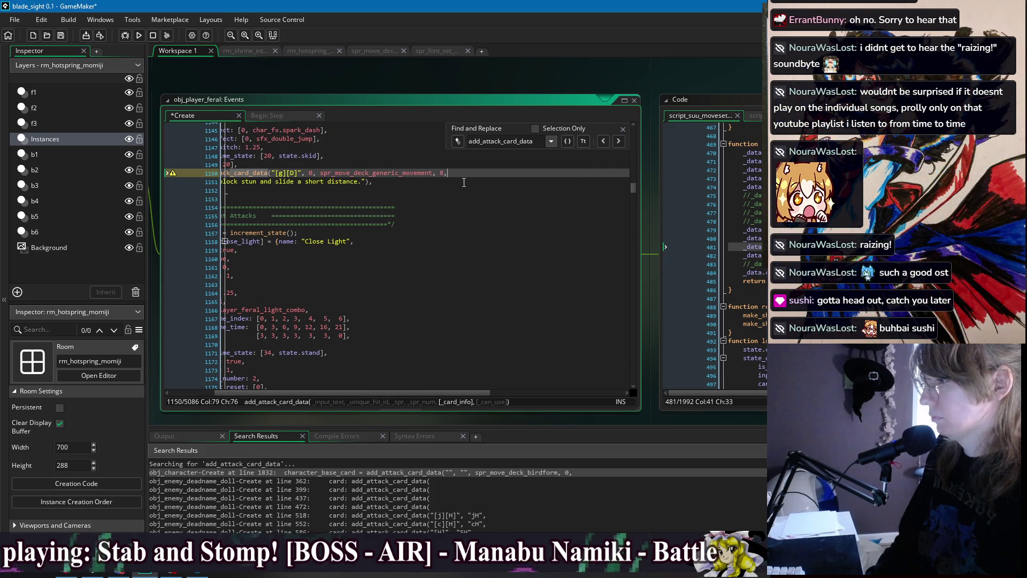
{"action": "left_click", "coordinate": [367, 181]}
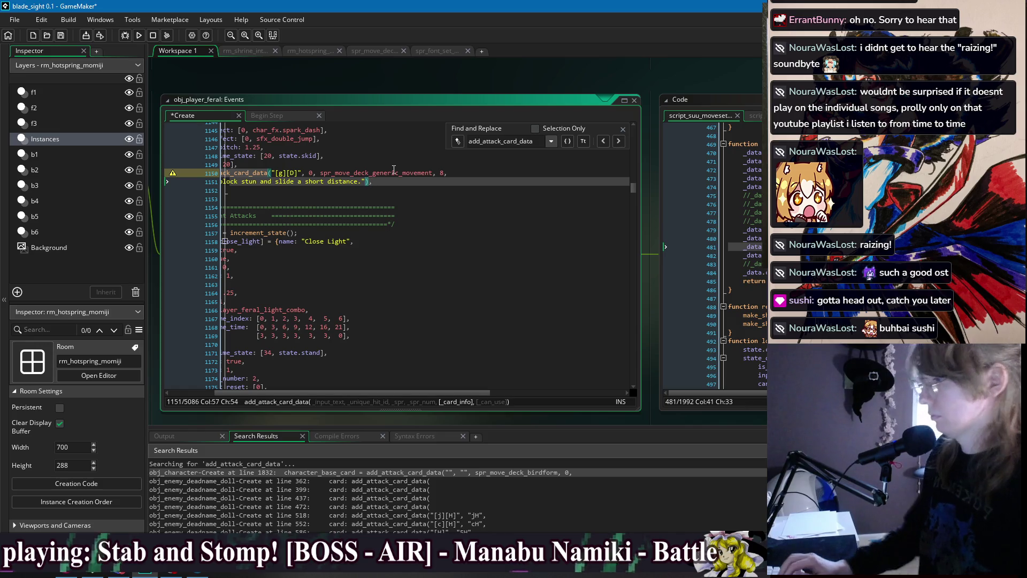
{"action": "type", "text": ", false"}
{"action": "key", "text": "Down"}
{"action": "key", "text": "ctrl+s"}
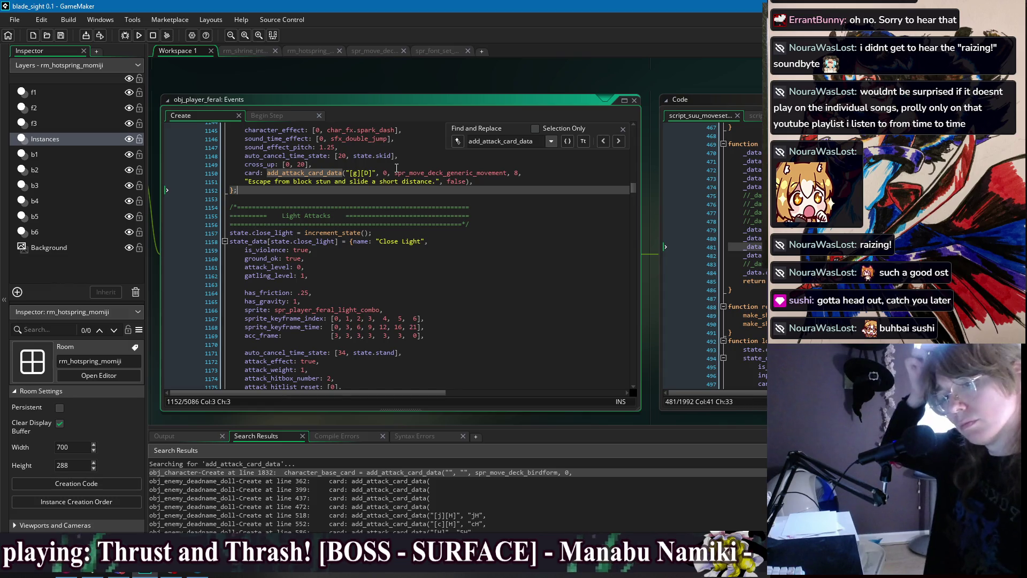
{"action": "left_click", "coordinate": [620, 142]}
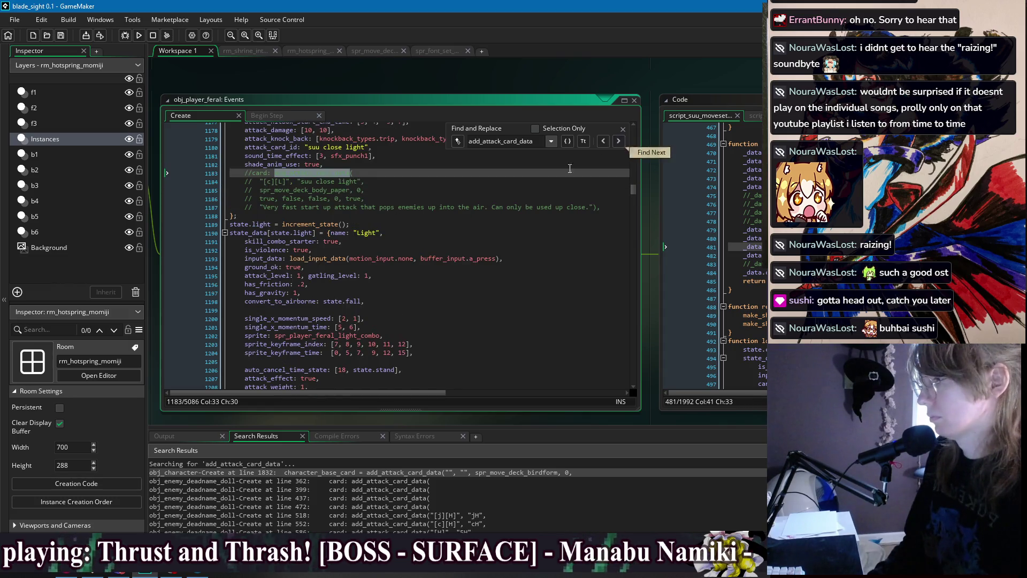
Delete the commented-out suu close light card and collapse the next card entry, dropping its true/false line
{"action": "left_click_drag", "start_coordinate": [610, 185], "coordinate": [608, 163]}
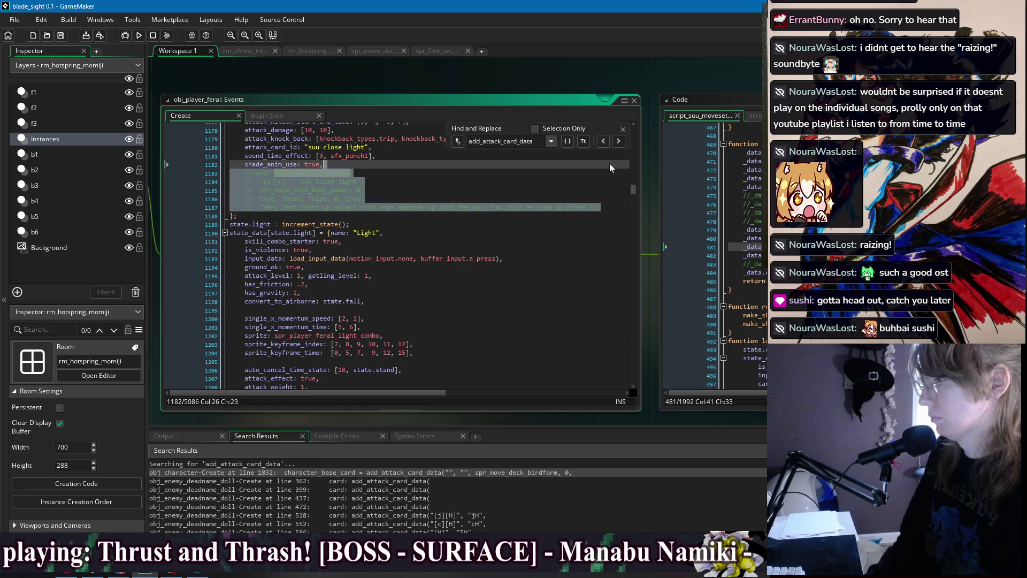
{"action": "key", "text": "Delete"}
{"action": "left_click", "coordinate": [619, 141]}
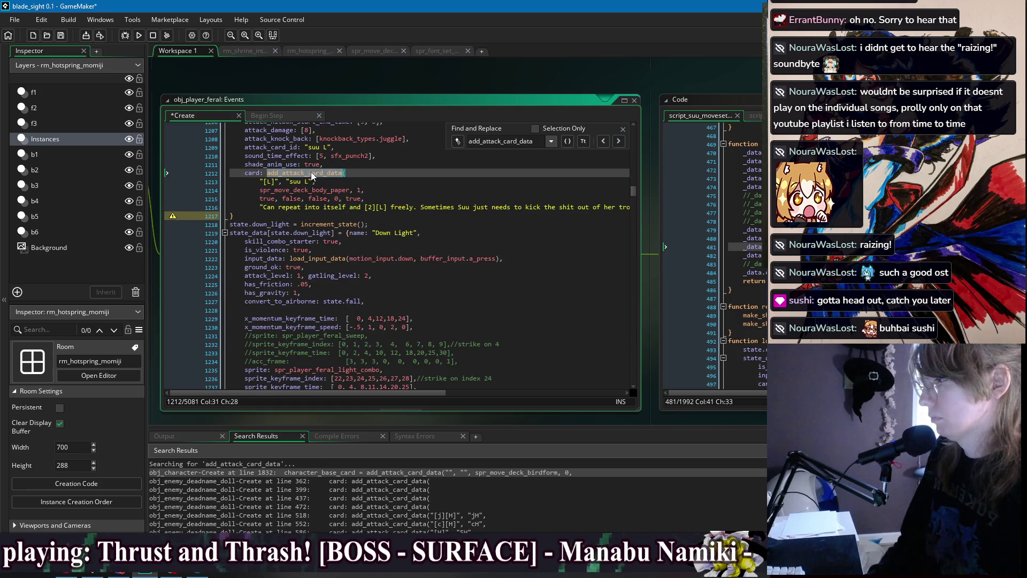
{"action": "key", "text": "Delete"}
{"action": "key", "text": "Delete"}
{"action": "key", "text": "Delete"}
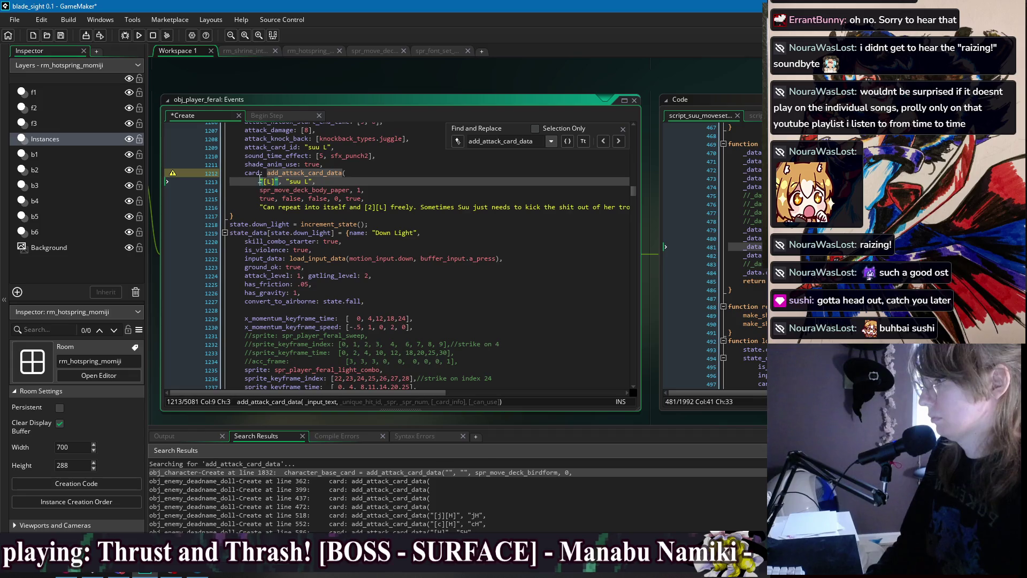
{"action": "left_click", "coordinate": [528, 175]}
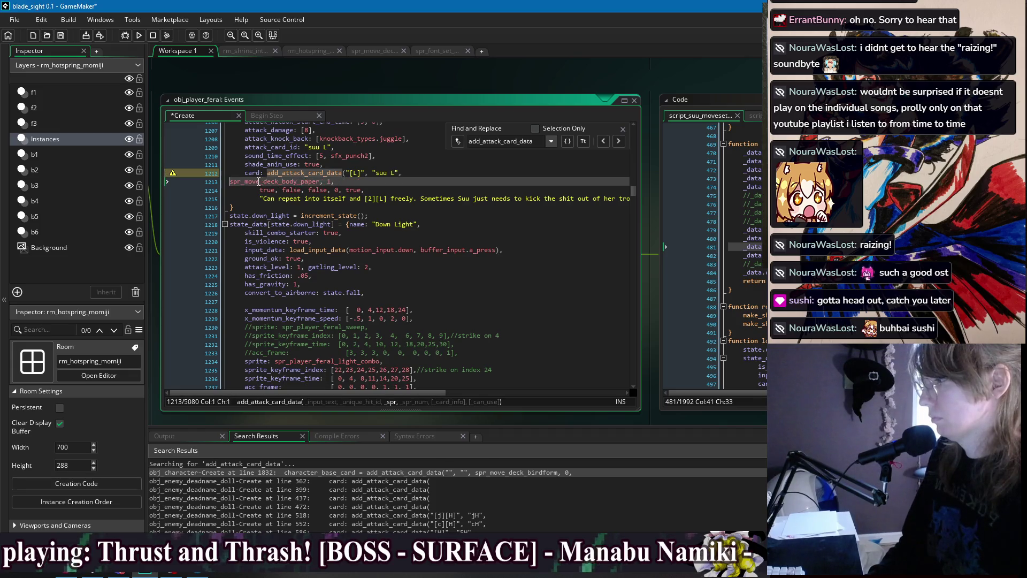
{"action": "key", "text": "Delete"}
{"action": "key", "text": "Delete"}
{"action": "key", "text": "Delete"}
{"action": "key", "text": "End"}
{"action": "key", "text": "shift+Down"}
{"action": "key", "text": "Delete"}
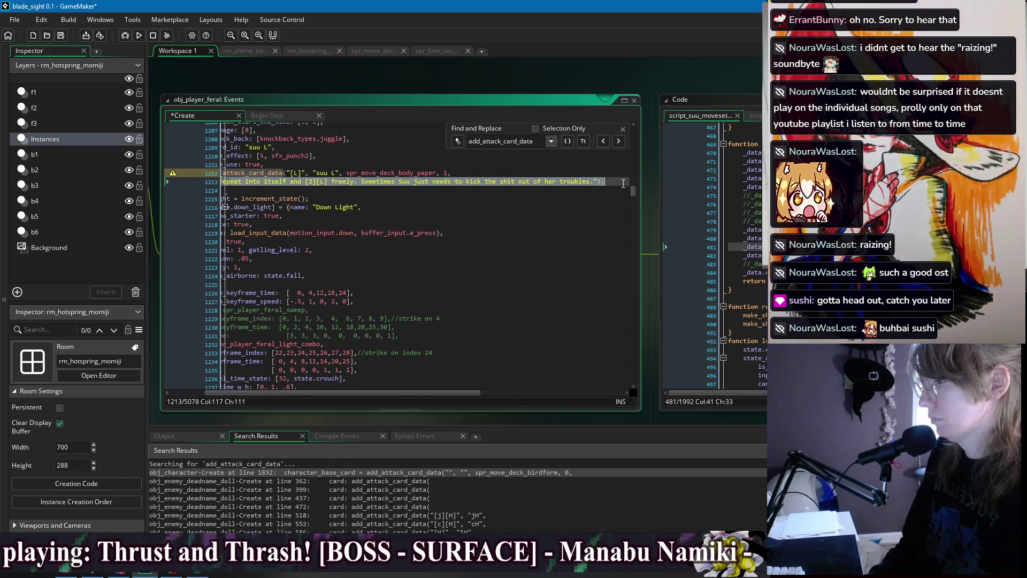
{"action": "left_click", "coordinate": [555, 191]}
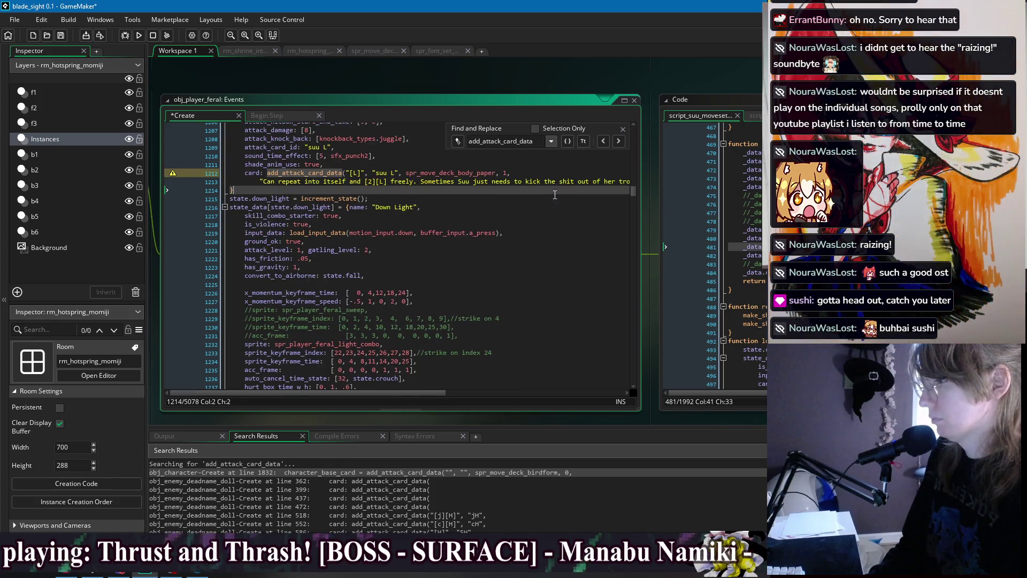
{"action": "left_click", "coordinate": [369, 164]}
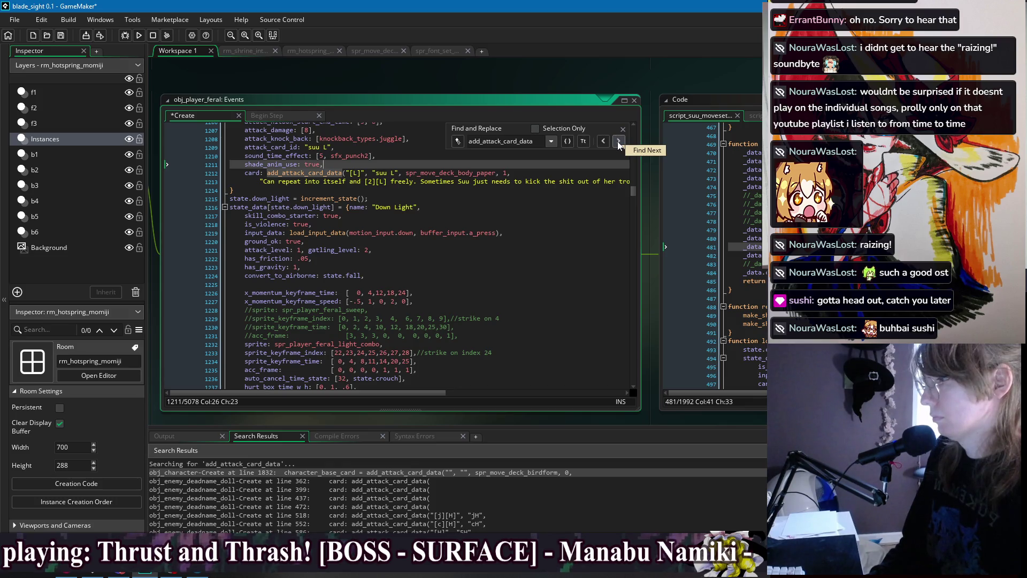
Strip the suu 2L card's flags and sweep description, leaving one line ending spr_move_deck_body_paper, 2
{"action": "left_click", "coordinate": [619, 142]}
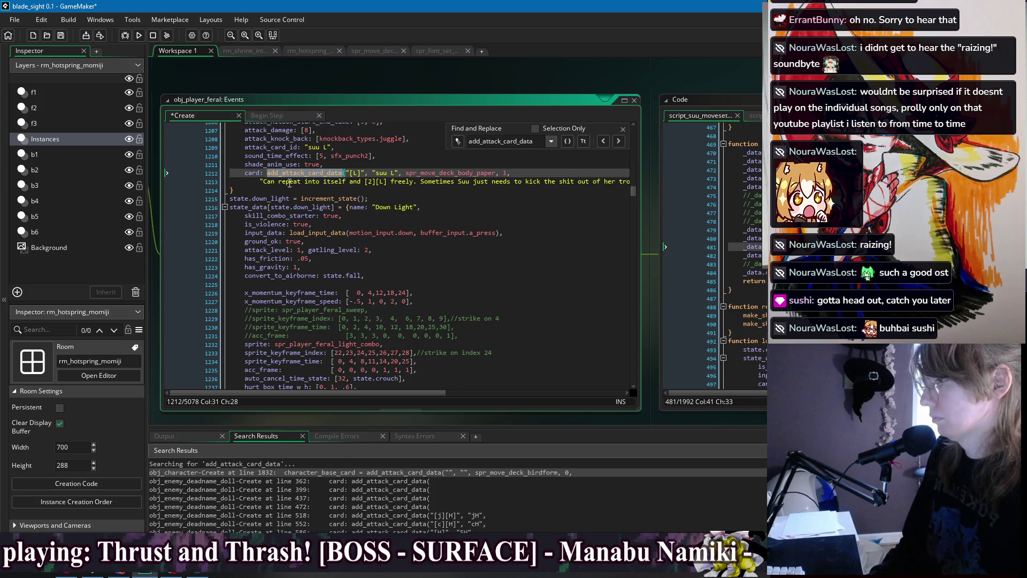
{"action": "left_click", "coordinate": [619, 140]}
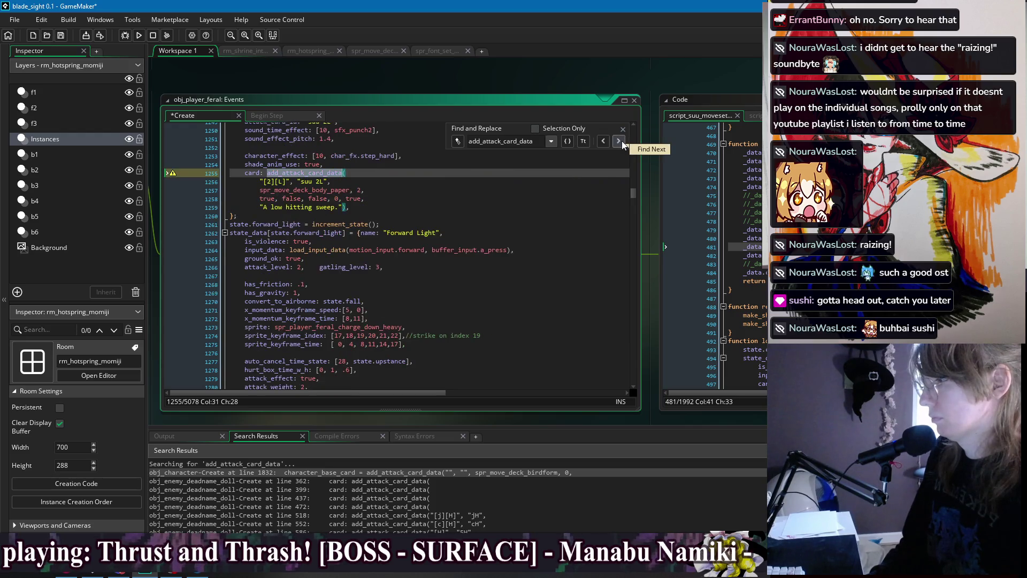
{"action": "left_click_drag", "start_coordinate": [343, 208], "coordinate": [377, 197]}
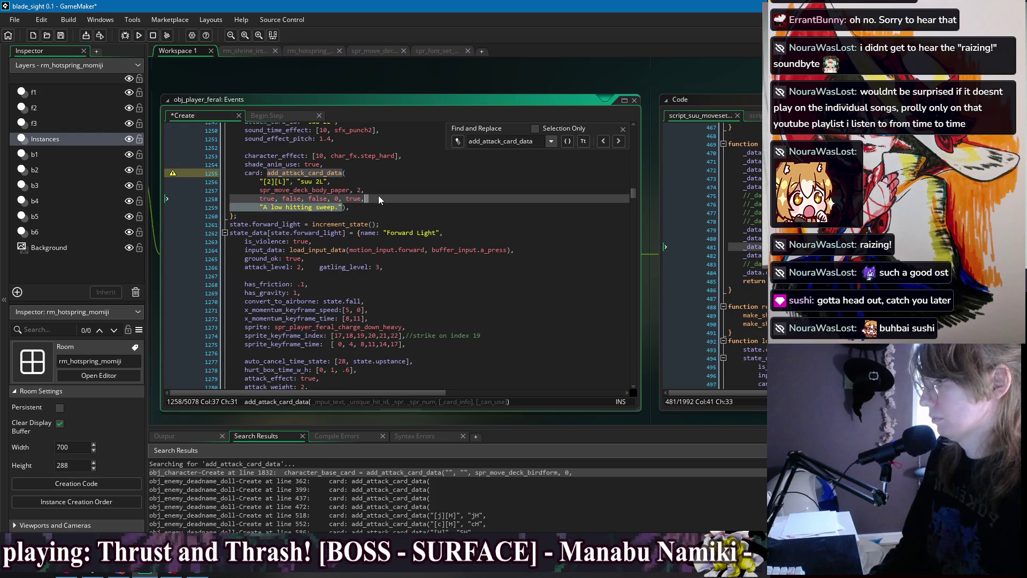
{"action": "left_click", "coordinate": [384, 188], "text": "shift"}
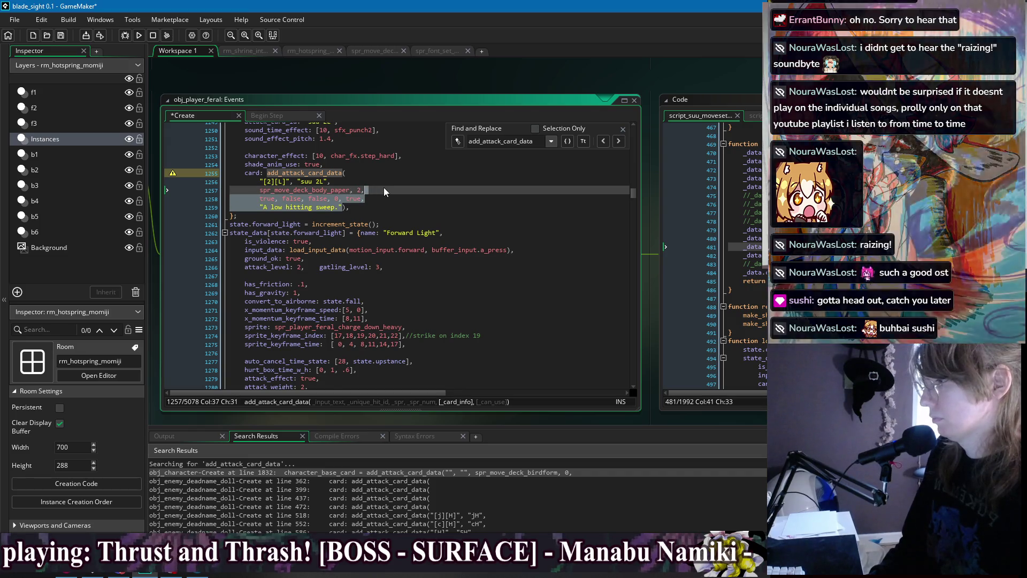
{"action": "key", "text": "BackSpace"}
{"action": "key", "text": "BackSpace"}
{"action": "left_click", "coordinate": [260, 190]}
{"action": "key", "text": "BackSpace"}
{"action": "key", "text": "BackSpace"}
{"action": "key", "text": "BackSpace"}
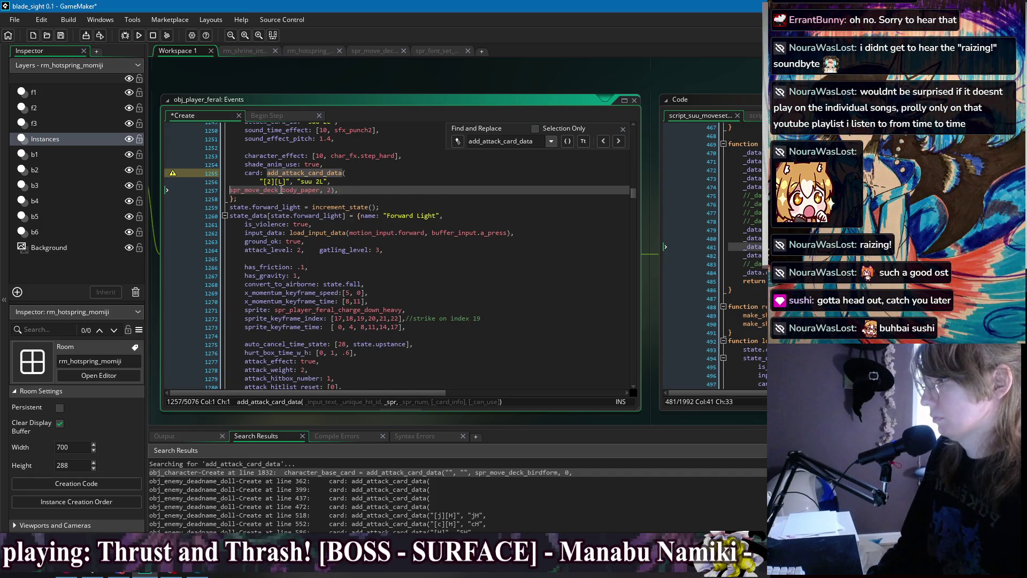
{"action": "left_click", "coordinate": [261, 182]}
{"action": "key", "text": "BackSpace"}
{"action": "key", "text": "BackSpace"}
{"action": "key", "text": "BackSpace"}
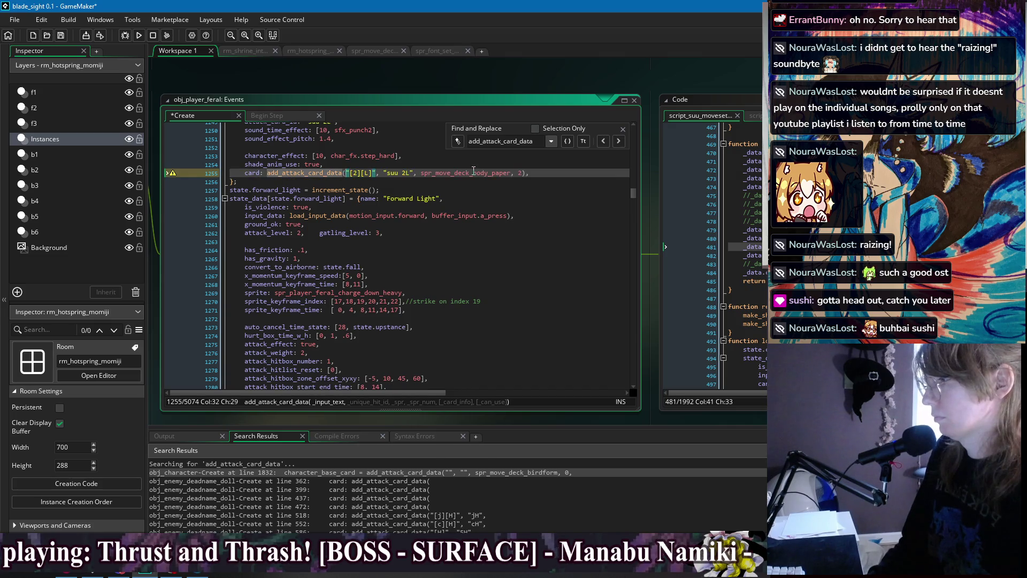
{"action": "left_click", "coordinate": [619, 143]}
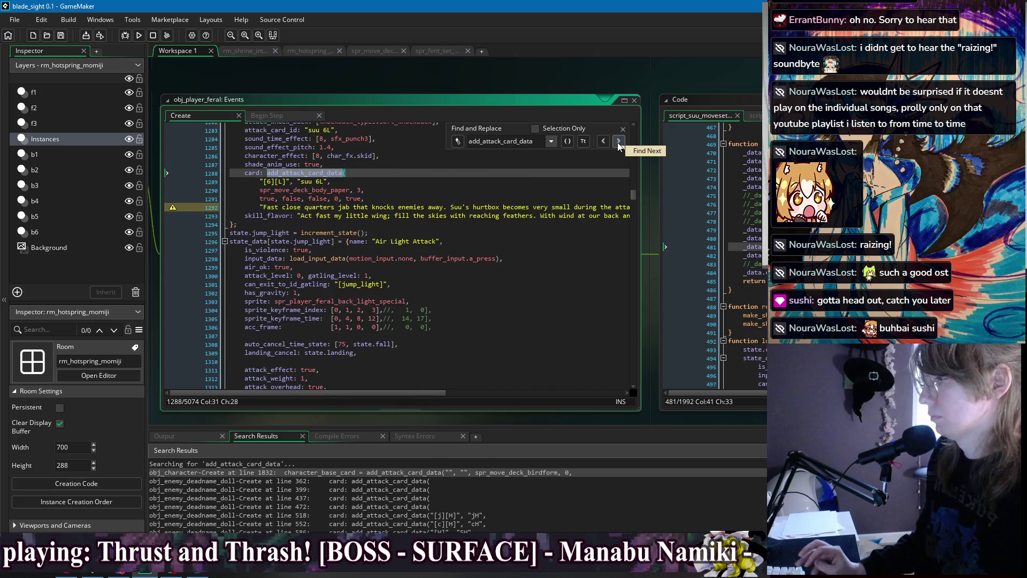
Join the suu 6L ID, sprite and flags onto one call line and delete the skill_flavor line
{"action": "left_click", "coordinate": [261, 173]}
{"action": "left_click", "coordinate": [259, 181]}
{"action": "key", "text": "BackSpace"}
{"action": "key", "text": "BackSpace"}
{"action": "key", "text": "BackSpace"}
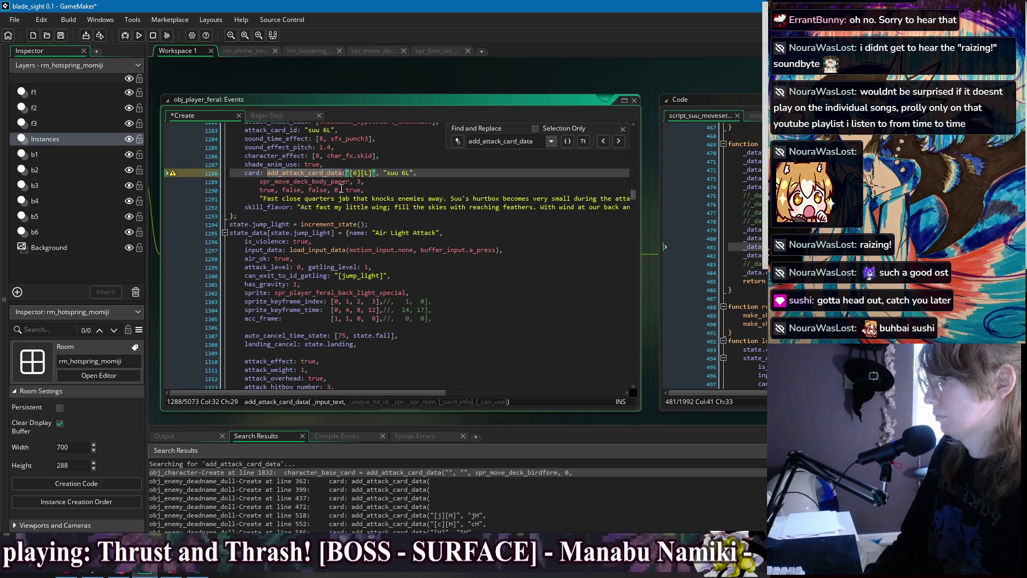
{"action": "left_click", "coordinate": [261, 182]}
{"action": "key", "text": "BackSpace"}
{"action": "key", "text": "BackSpace"}
{"action": "key", "text": "BackSpace"}
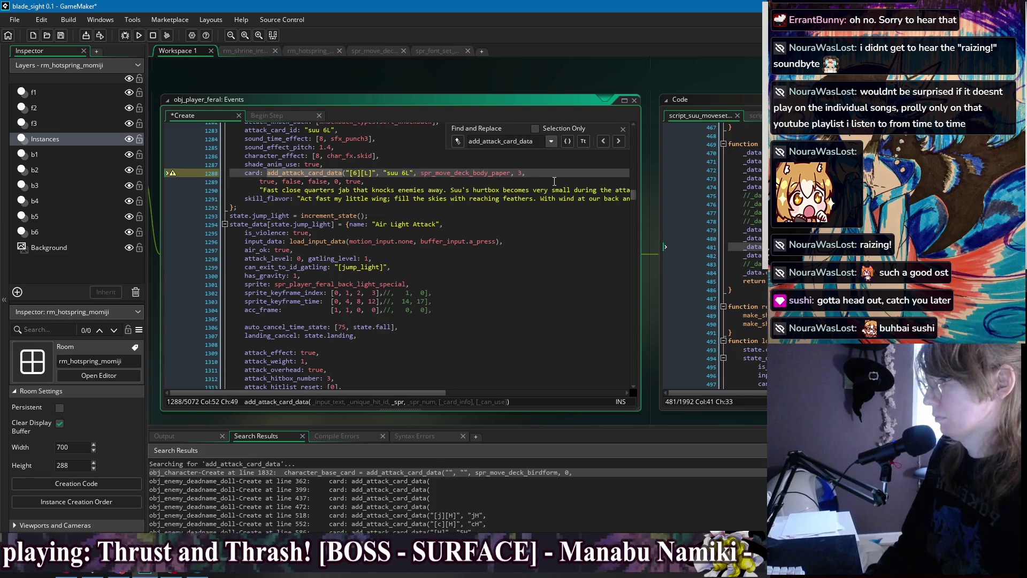
{"action": "left_click", "coordinate": [260, 181]}
{"action": "key", "text": "BackSpace"}
{"action": "key", "text": "BackSpace"}
{"action": "key", "text": "BackSpace"}
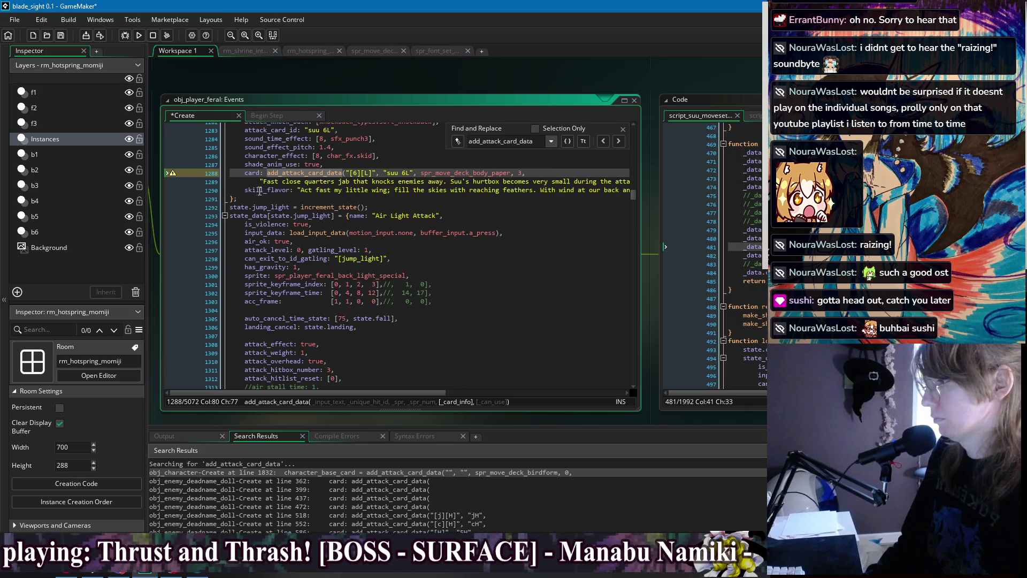
{"action": "left_click", "coordinate": [260, 191]}
{"action": "key", "text": "End"}
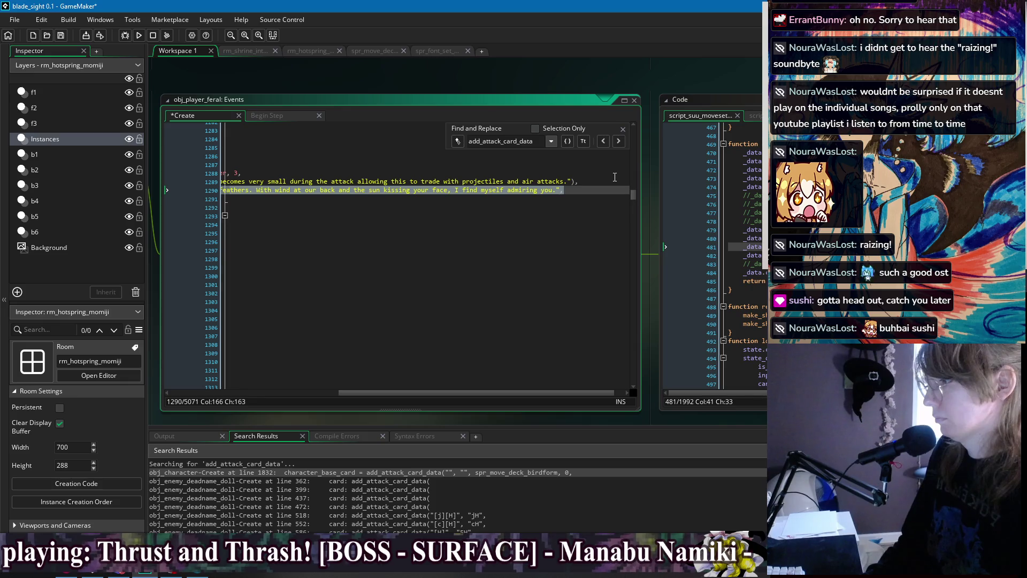
{"action": "key", "text": "BackSpace"}
{"action": "key", "text": "BackSpace"}
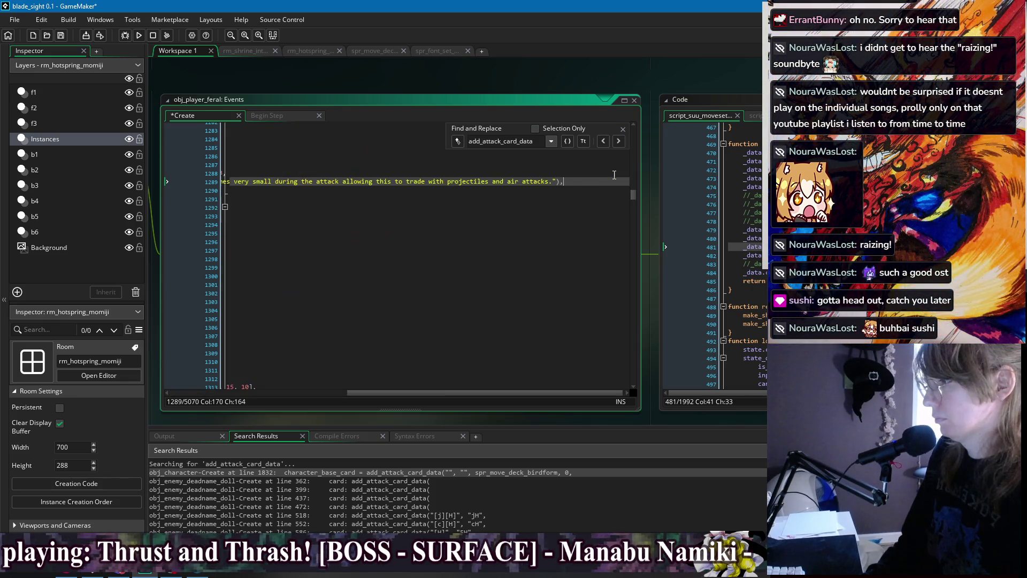
{"action": "key", "text": "Down"}
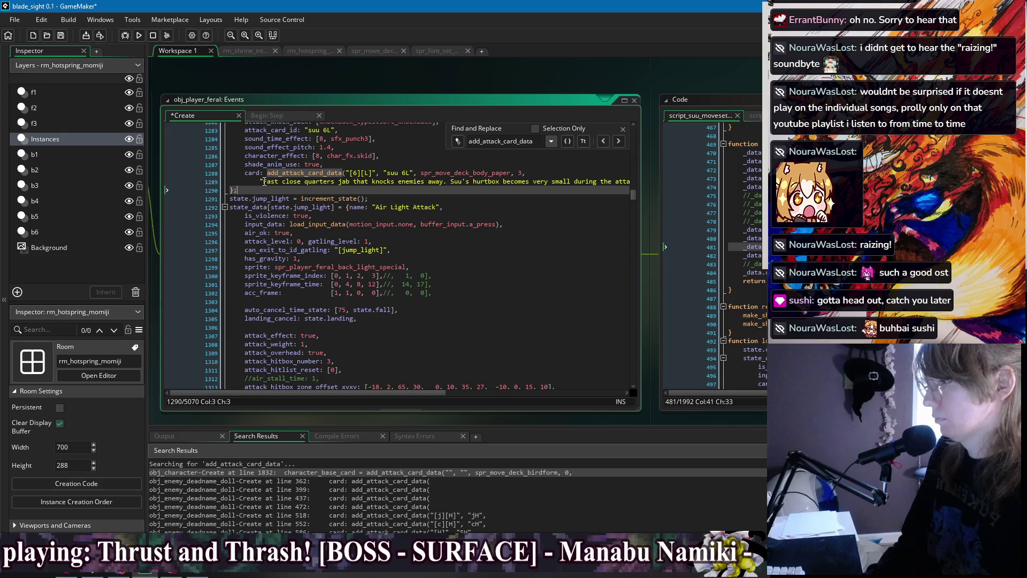
Replace the suu 6L description with "Can avoid attacks to upper body." and save
{"action": "mouse_move", "coordinate": [265, 183]}
{"action": "left_mouse_down"}
{"action": "mouse_move", "coordinate": [572, 187]}
{"action": "mouse_move", "coordinate": [554, 184]}
{"action": "left_mouse_up"}
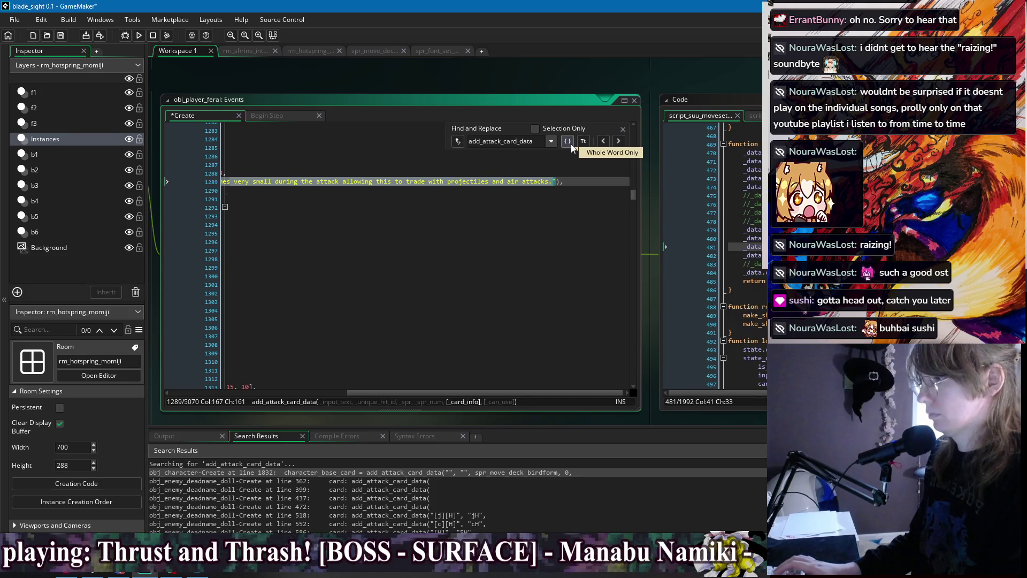
{"action": "type", "text": "Hitbox"}
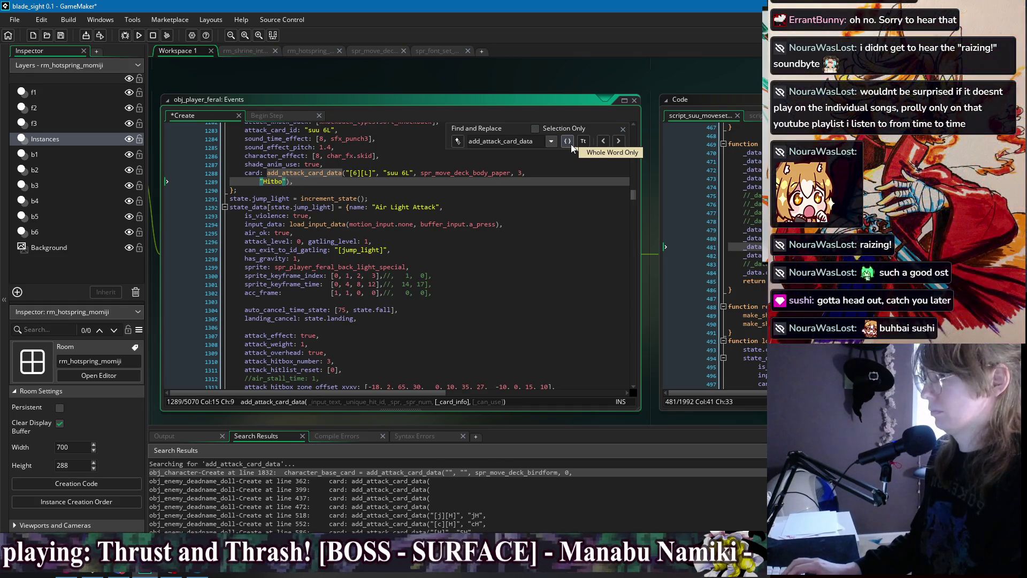
{"action": "key", "text": "BackSpace"}
{"action": "key", "text": "BackSpace"}
{"action": "key", "text": "BackSpace"}
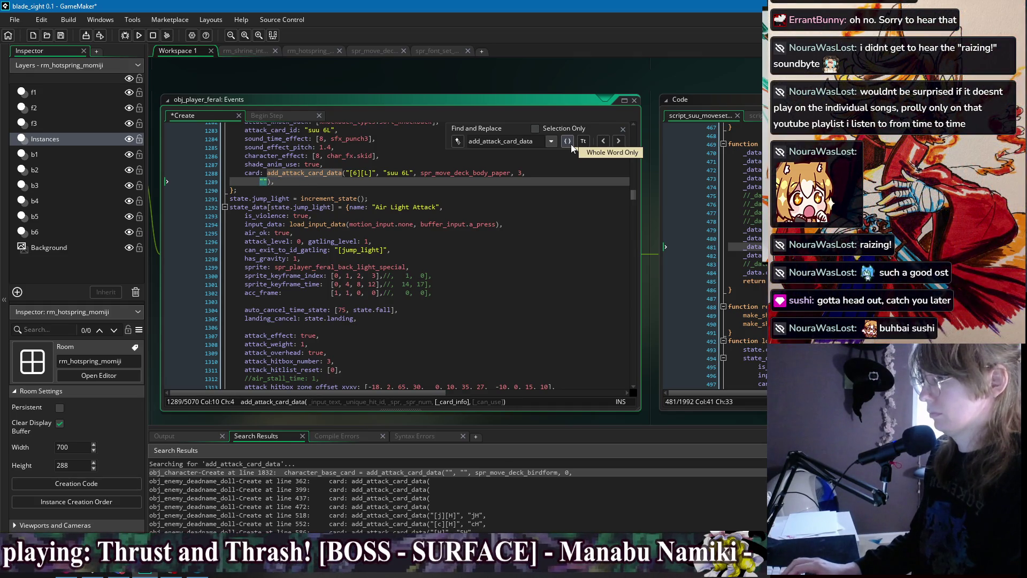
{"action": "key", "text": "BackSpace"}
{"action": "type", "text": "\"Can avoi"}
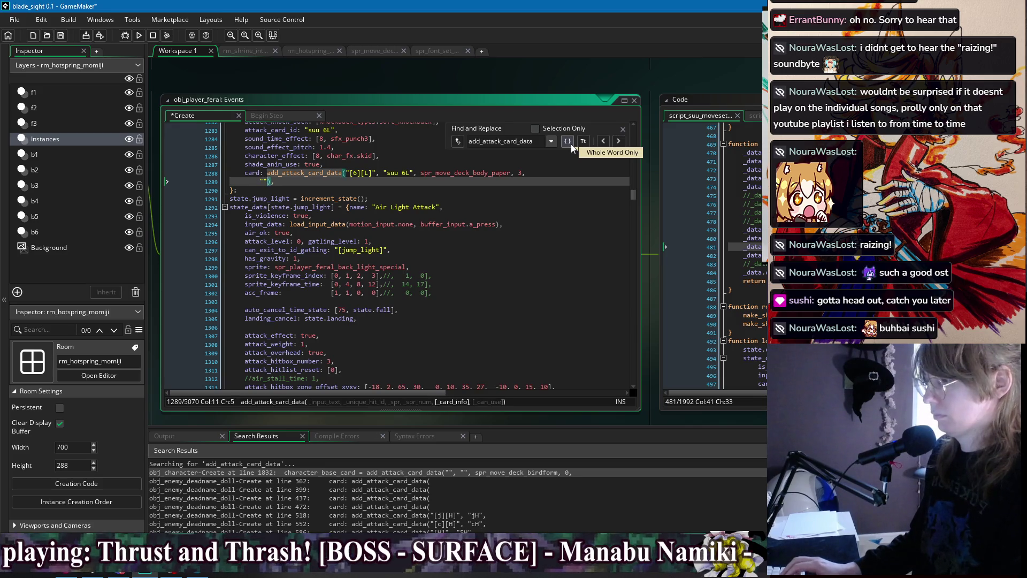
{"action": "type", "text": "d a"}
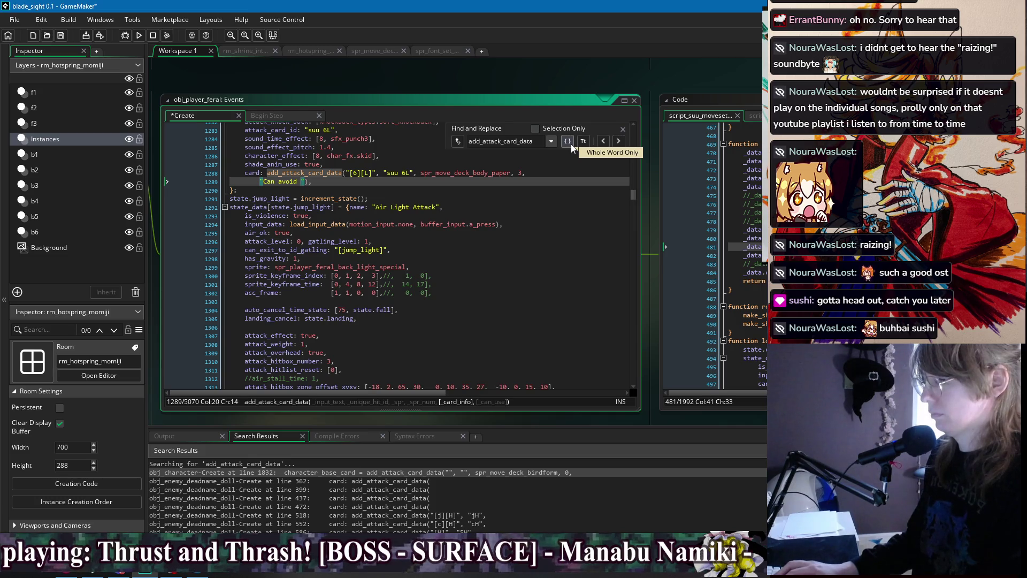
{"action": "type", "text": "ttacks to "}
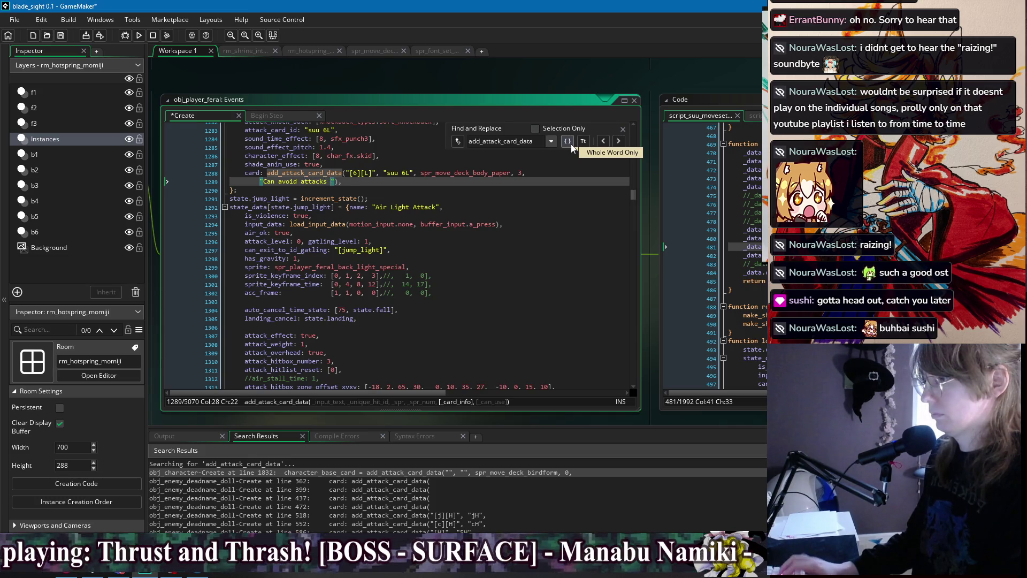
{"action": "type", "text": "upper body"}
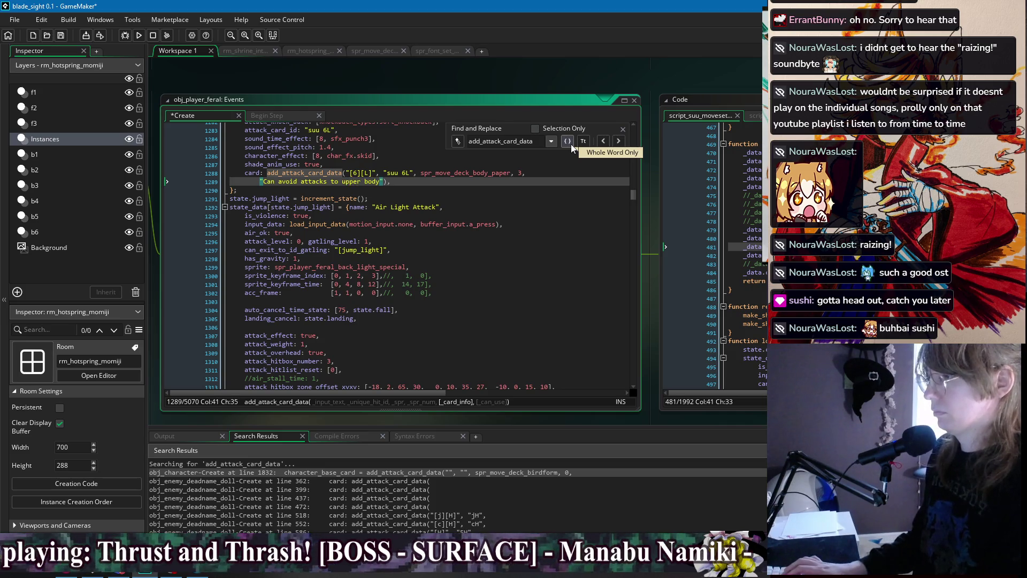
{"action": "type", "text": "."}
{"action": "key", "text": "ctrl+s"}
{"action": "key", "text": "End"}
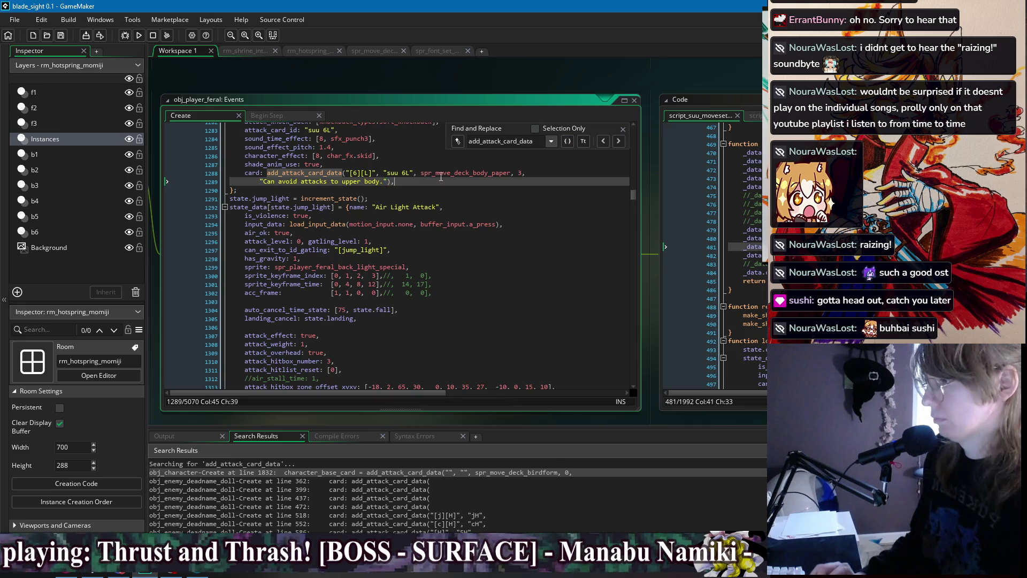
{"action": "left_click", "coordinate": [618, 141]}
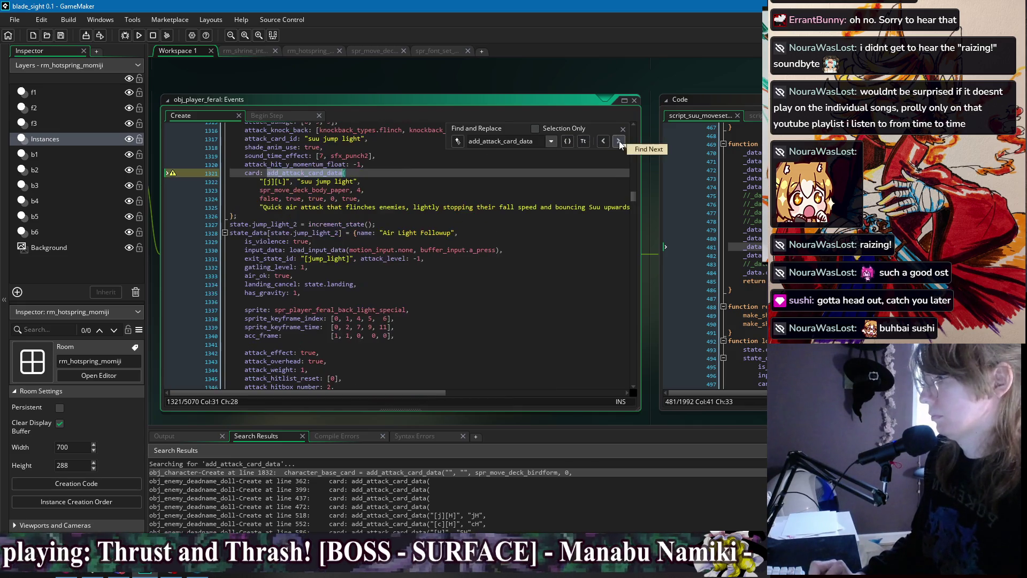
Rewrite the jump light description as "Can repeat into a launching attack."
{"action": "left_click", "coordinate": [292, 208]}
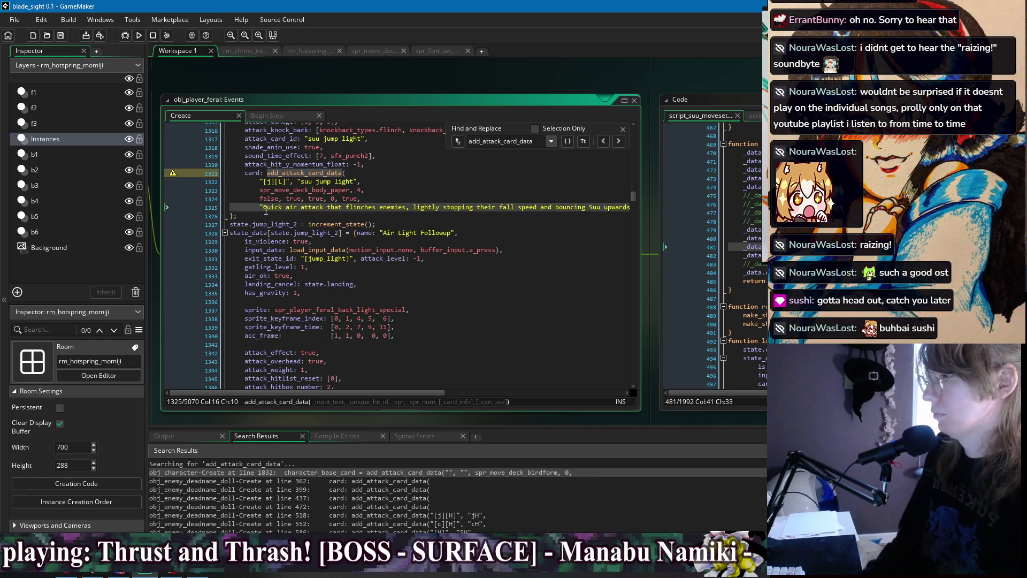
{"action": "left_click_drag", "start_coordinate": [266, 211], "coordinate": [597, 213]}
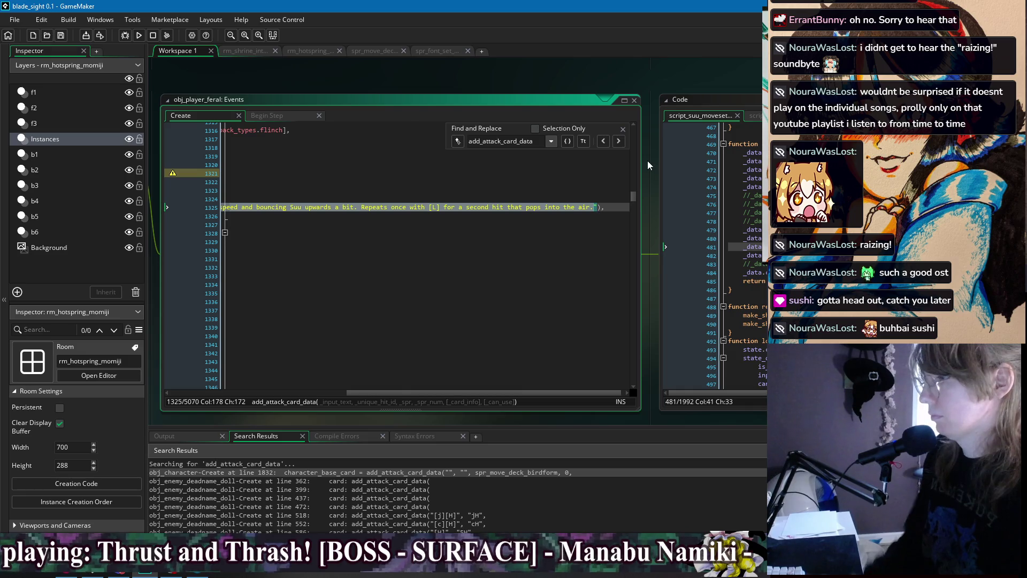
{"action": "type", "text": "Can re"}
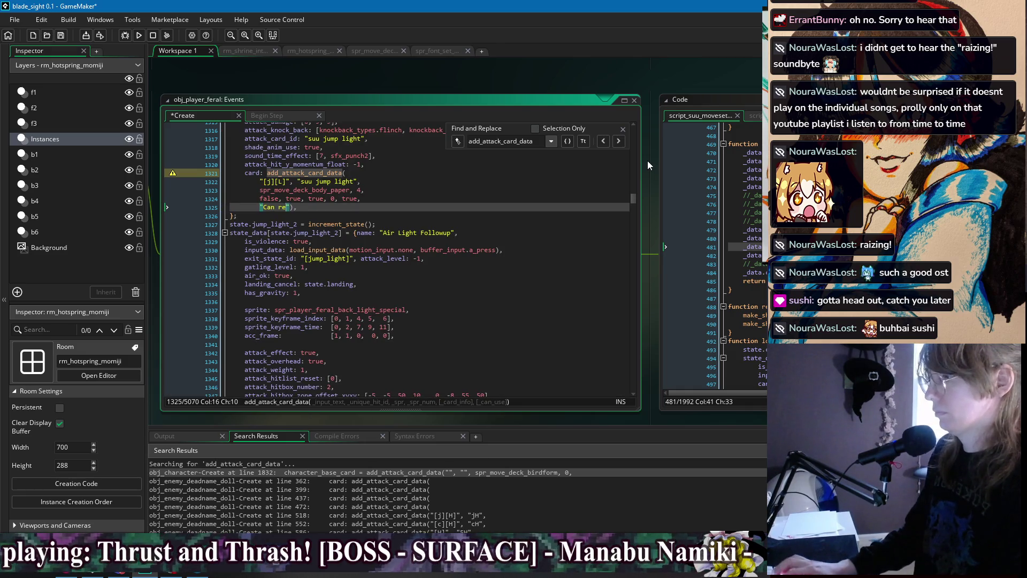
{"action": "type", "text": "peat "}
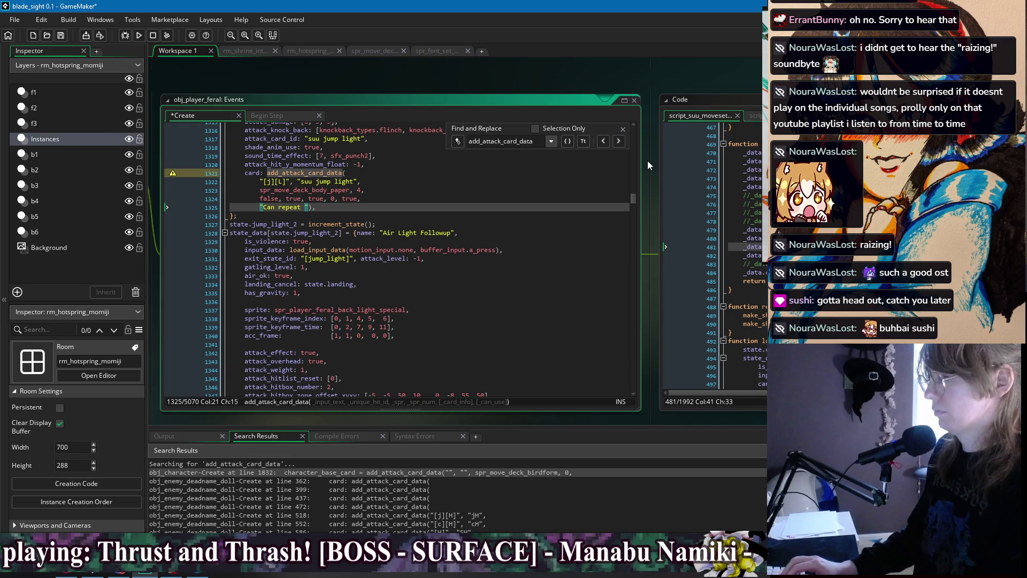
{"action": "type", "text": "o"}
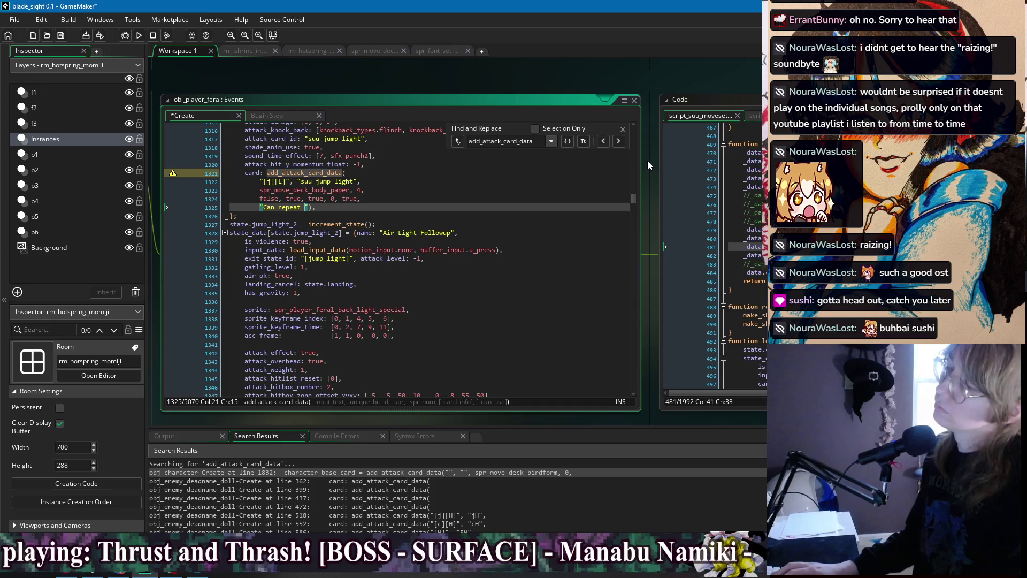
{"action": "key", "text": "BackSpace"}
{"action": "key", "text": "BackSpace"}
{"action": "key", "text": "BackSpace"}
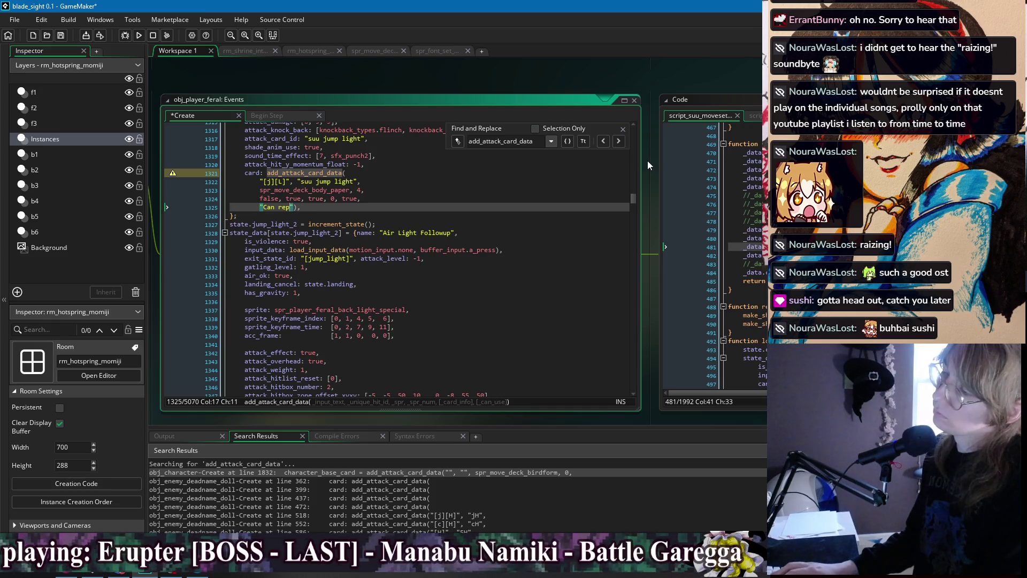
{"action": "type", "text": "eat "}
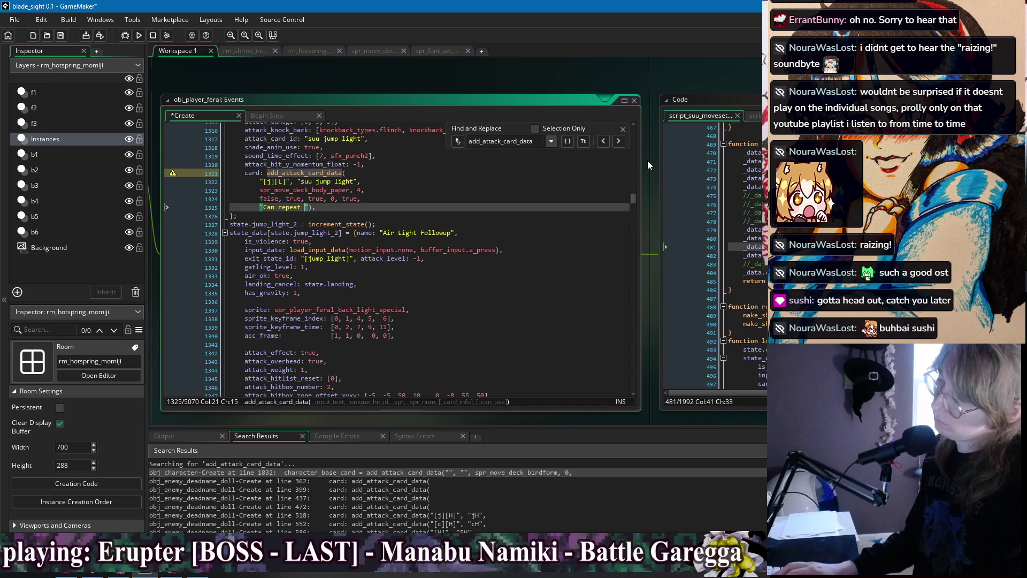
{"action": "type", "text": "into a launching attac"}
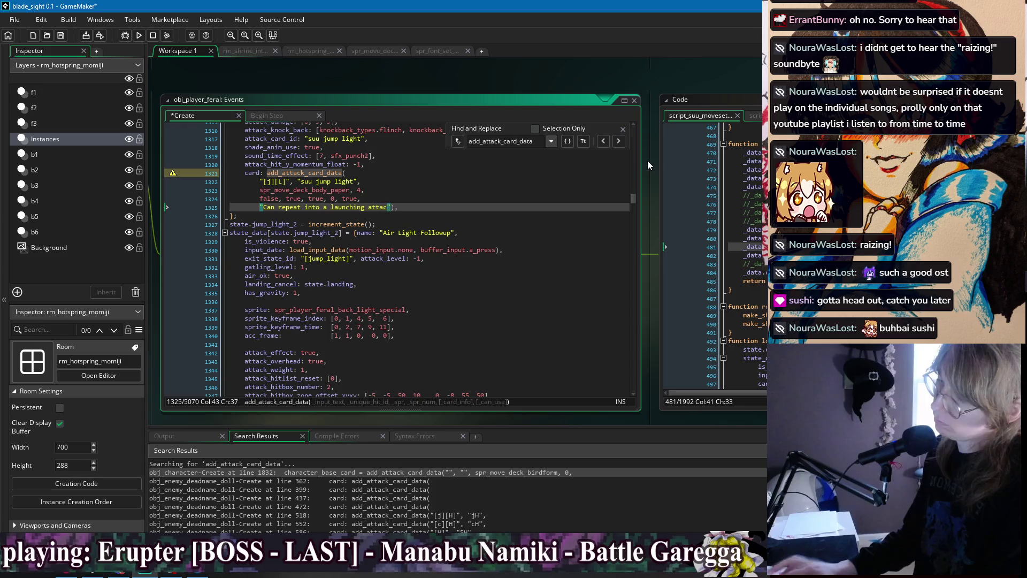
{"action": "type", "text": "k."}
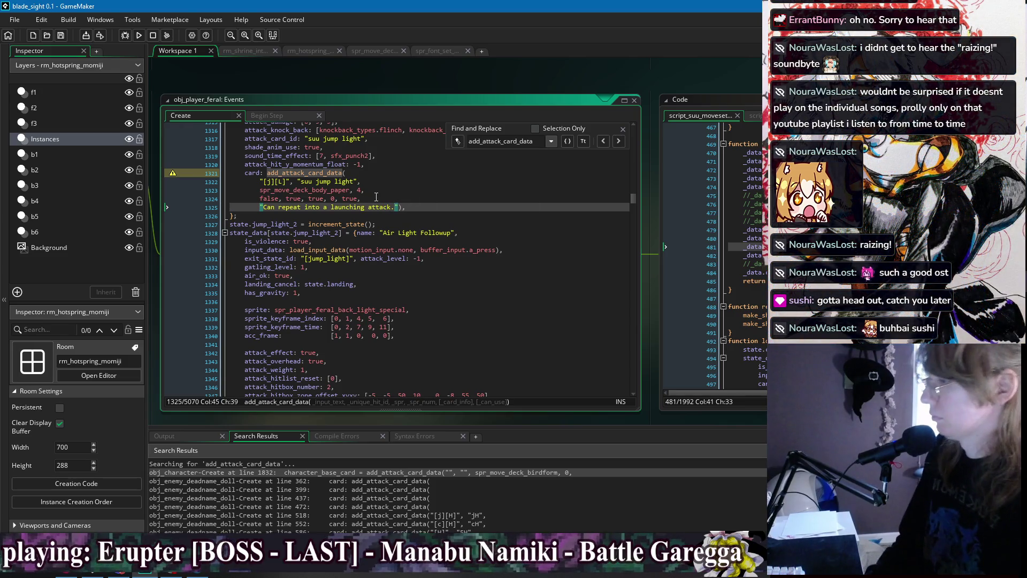
Delete the trailing flag arguments line, join the arguments onto the call line, and save
{"action": "left_click_drag", "start_coordinate": [376, 197], "coordinate": [374, 191]}
{"action": "key", "text": "BackSpace"}
{"action": "left_click", "coordinate": [261, 190]}
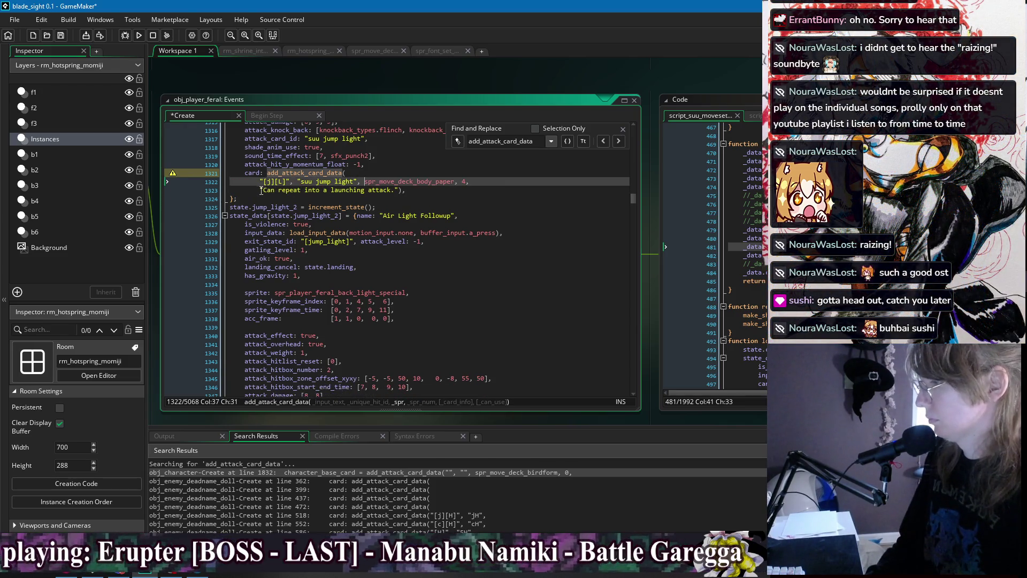
{"action": "key", "text": "BackSpace"}
{"action": "left_click", "coordinate": [260, 182]}
{"action": "key", "text": "BackSpace"}
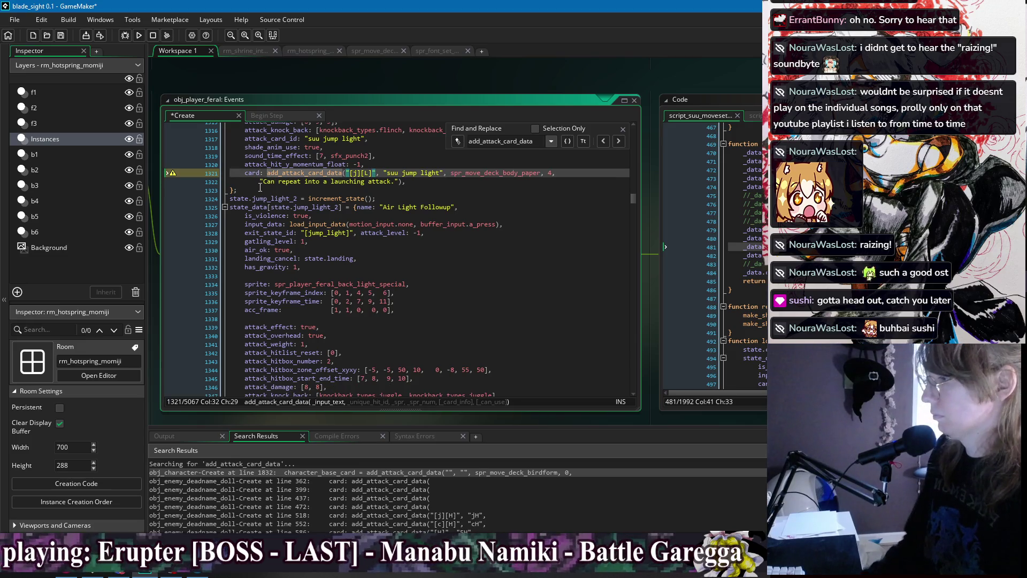
{"action": "left_click", "coordinate": [261, 182]}
{"action": "left_click", "coordinate": [473, 182]}
{"action": "key", "text": "ctrl+s"}
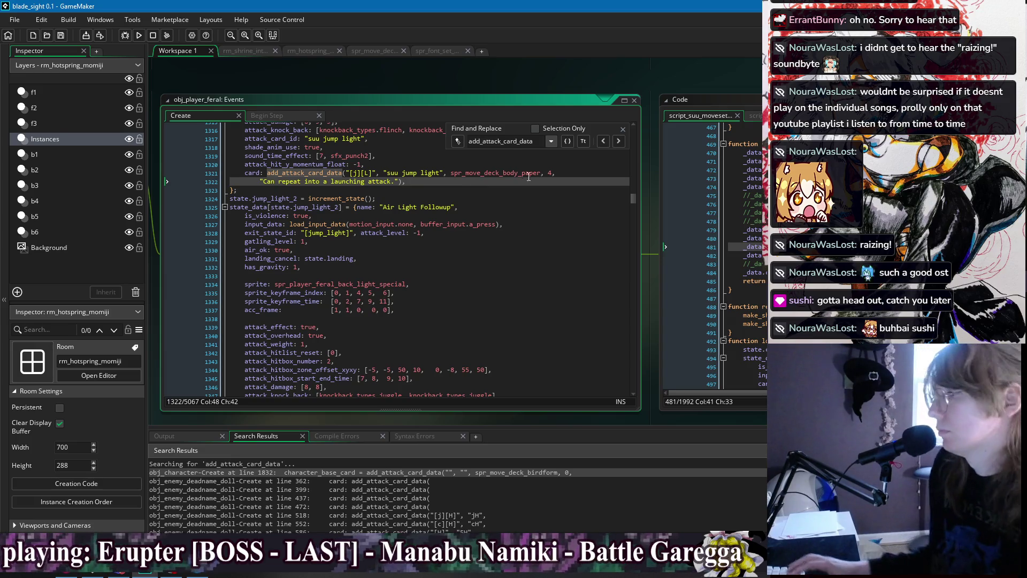
{"action": "left_click", "coordinate": [467, 189]}
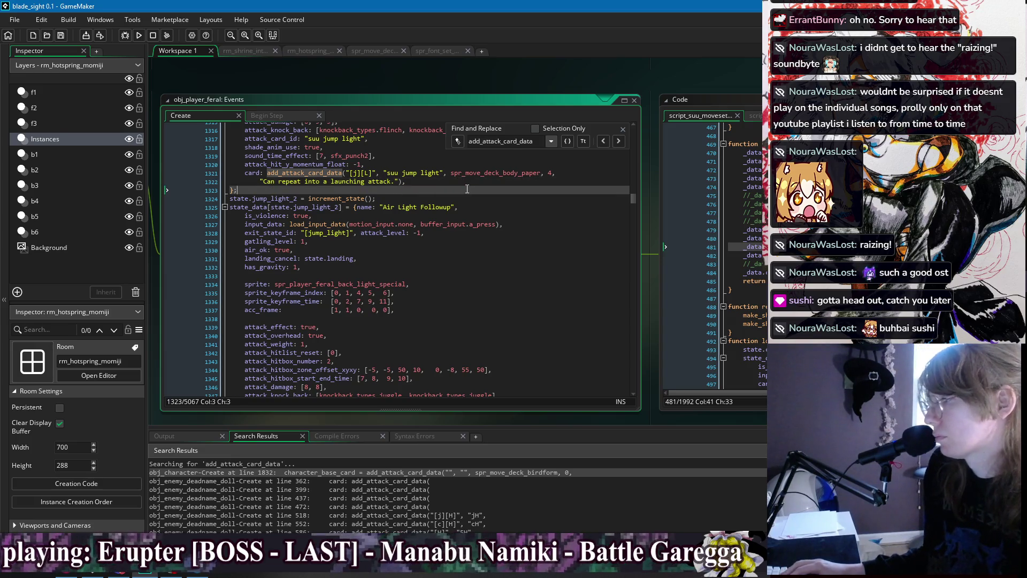
Copy the two-line jump light card entry into the Air Light Followup
{"action": "scroll", "coordinate": [470, 198], "scroll_direction": "down", "scroll_amount": 5}
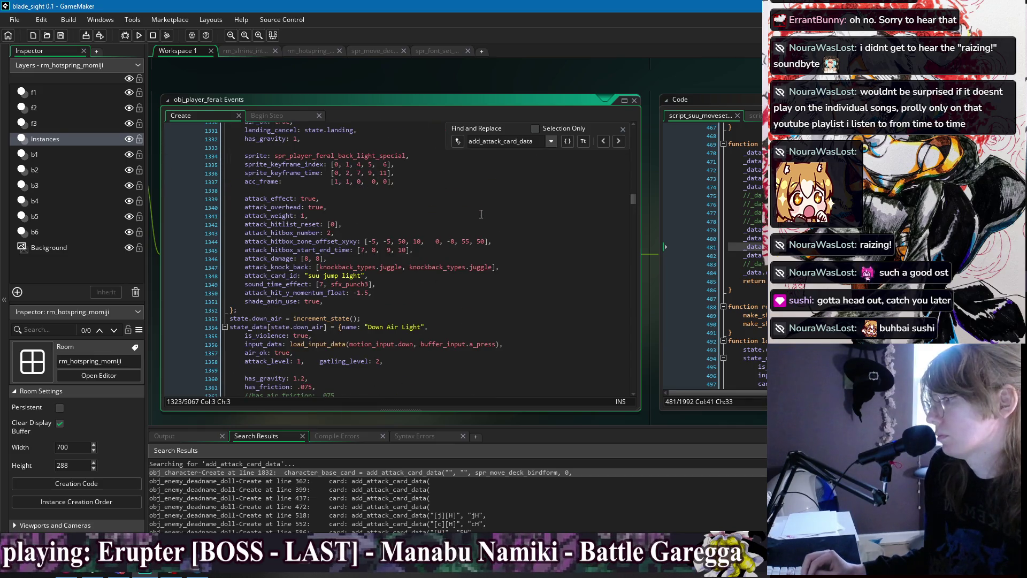
{"action": "scroll", "coordinate": [480, 213], "scroll_direction": "up", "scroll_amount": 5}
{"action": "left_click", "coordinate": [481, 182]}
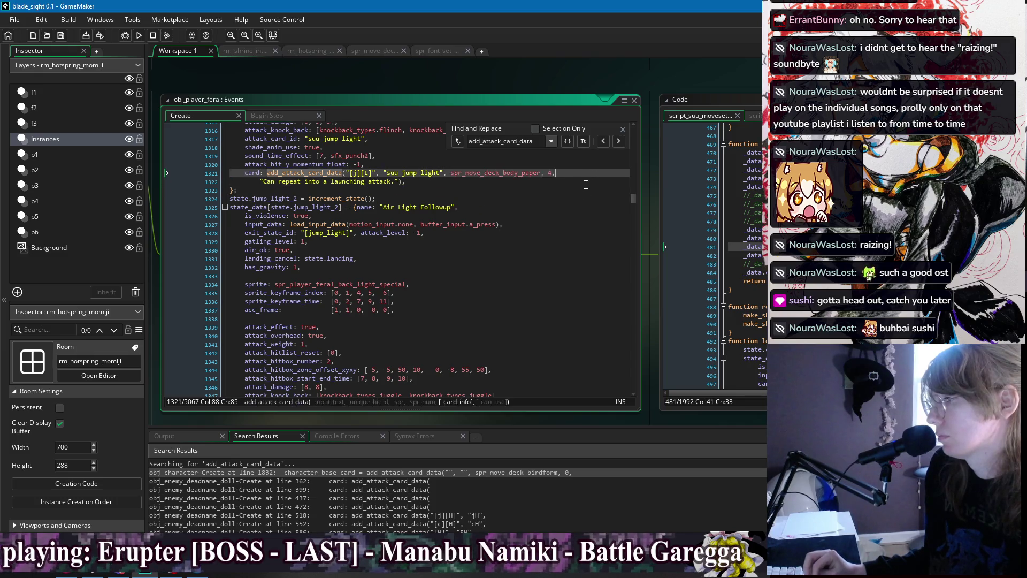
{"action": "scroll", "coordinate": [583, 203], "scroll_direction": "up", "scroll_amount": 9}
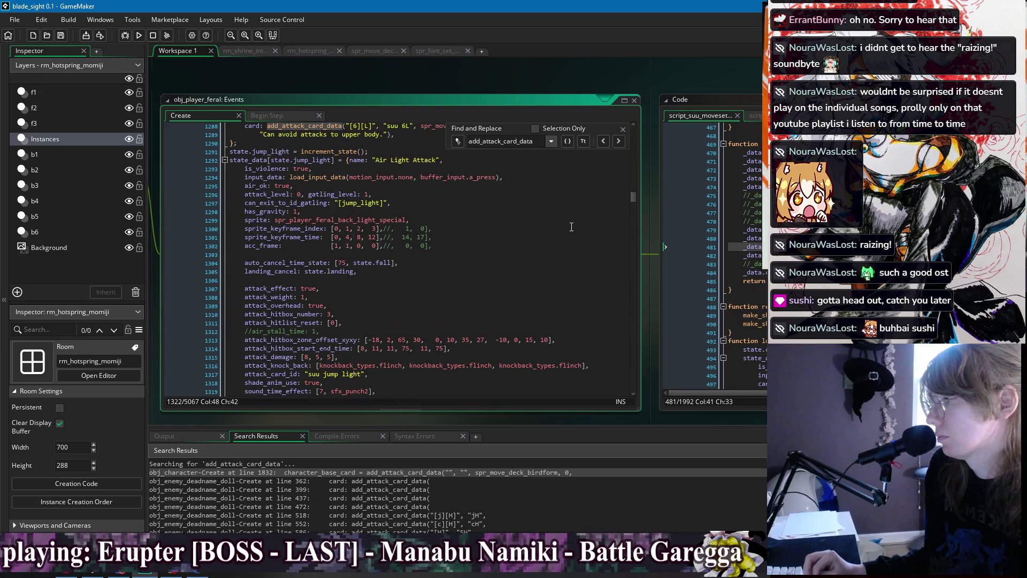
{"action": "scroll", "coordinate": [571, 226], "scroll_direction": "down", "scroll_amount": 5}
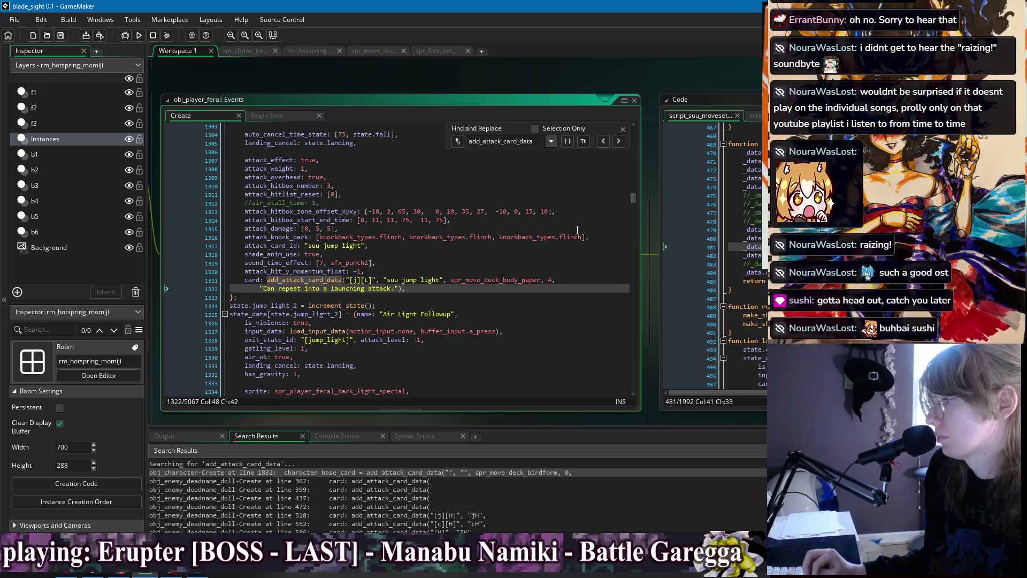
{"action": "scroll", "coordinate": [573, 225], "scroll_direction": "down", "scroll_amount": 8}
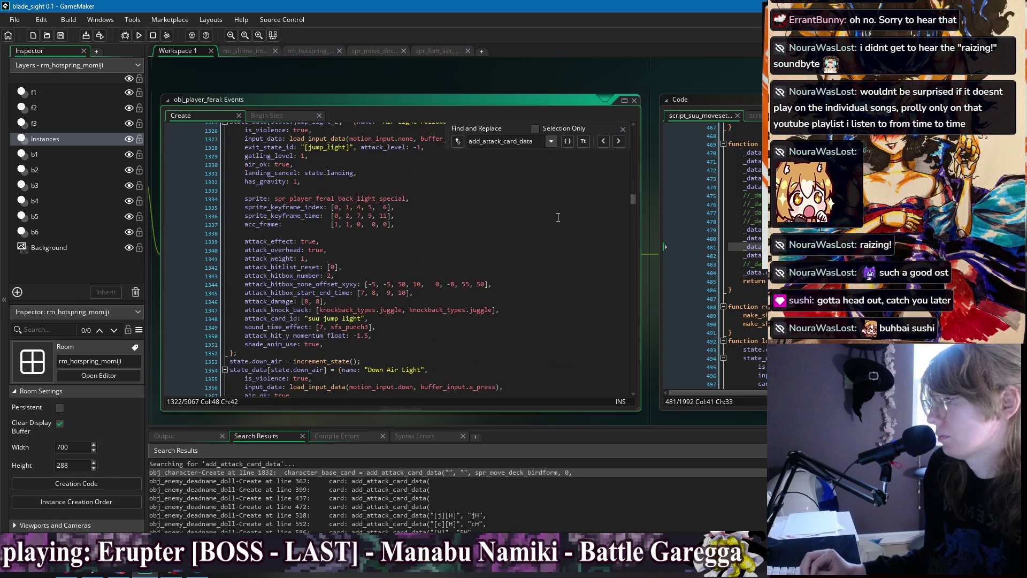
{"action": "scroll", "coordinate": [371, 224], "scroll_direction": "up", "scroll_amount": 5}
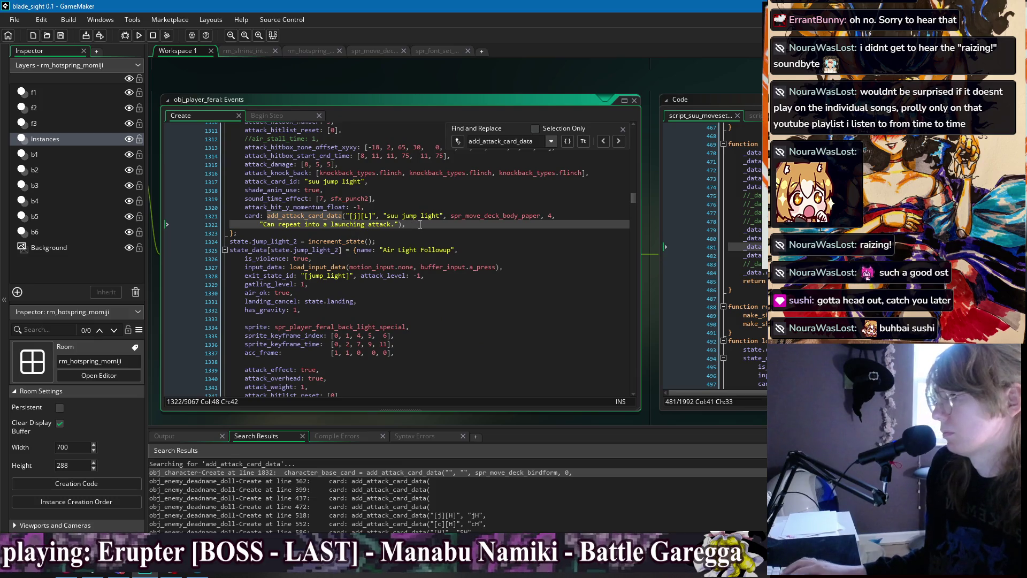
{"action": "left_click_drag", "start_coordinate": [420, 224], "coordinate": [423, 209]}
{"action": "key", "text": "ctrl+c"}
{"action": "scroll", "coordinate": [407, 267], "scroll_direction": "down", "scroll_amount": 6}
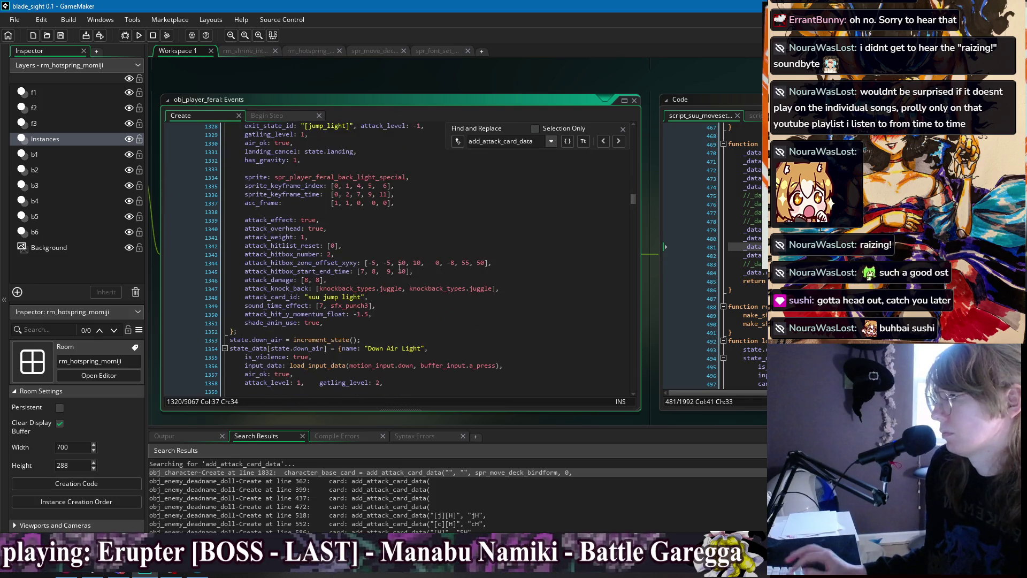
{"action": "left_click", "coordinate": [379, 321]}
{"action": "key", "text": "ctrl+v"}
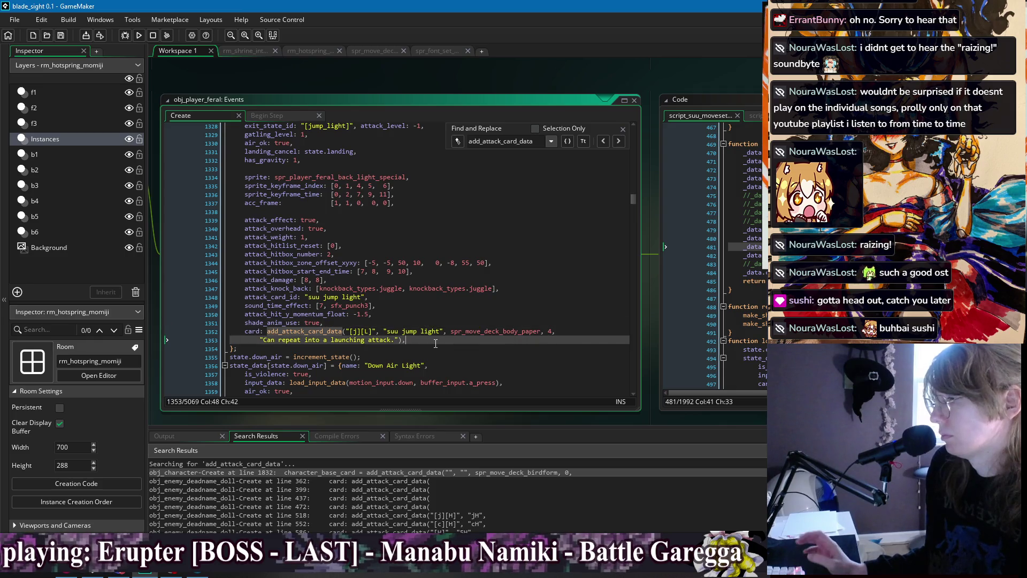
Try a '2' suffix on the pasted ID and a trailing false argument, undoing both
{"action": "left_click", "coordinate": [440, 331]}
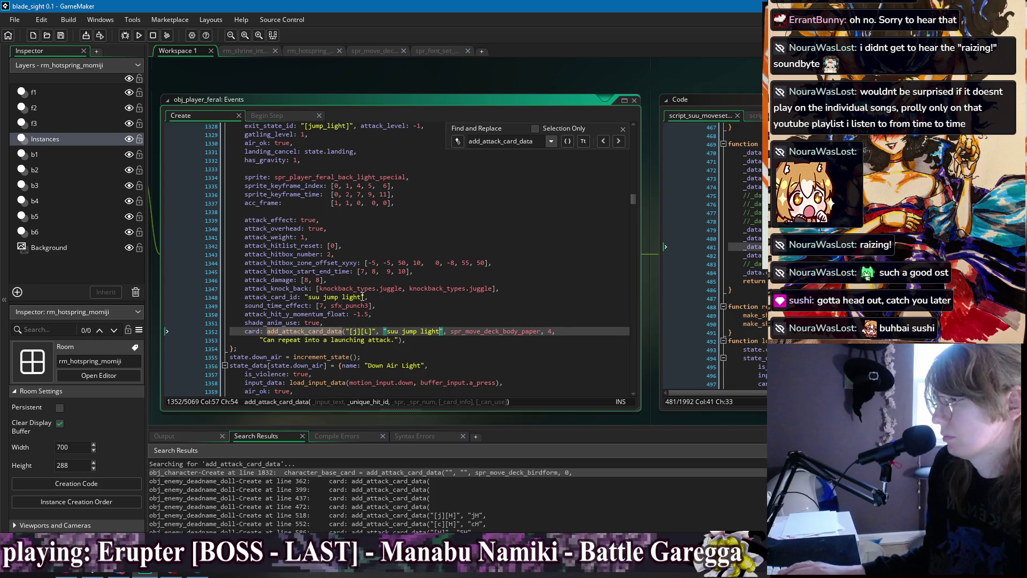
{"action": "type", "text": "2"}
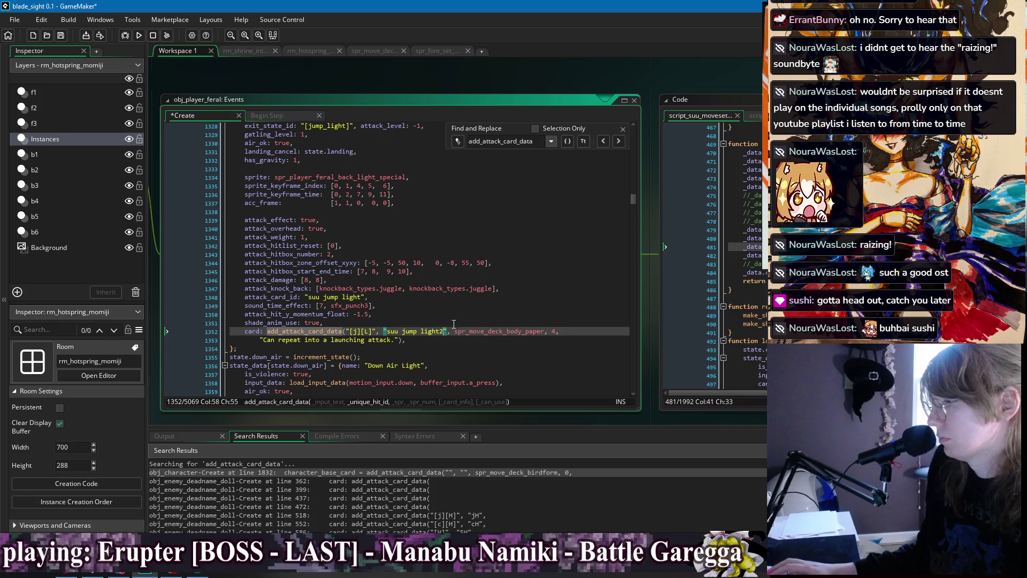
{"action": "key", "text": "ctrl+z"}
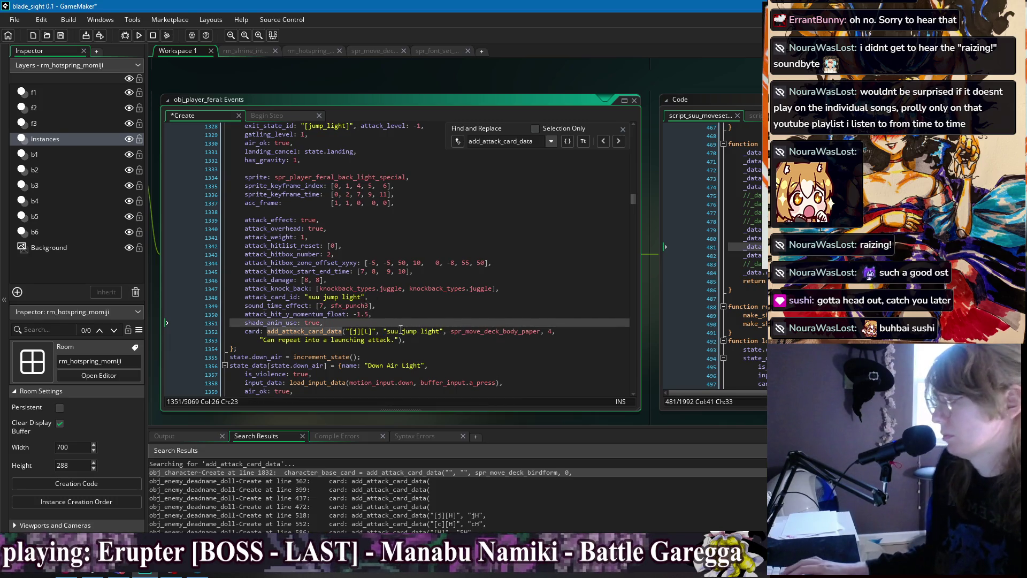
{"action": "key", "text": "ctrl+s"}
{"action": "left_click", "coordinate": [401, 340]}
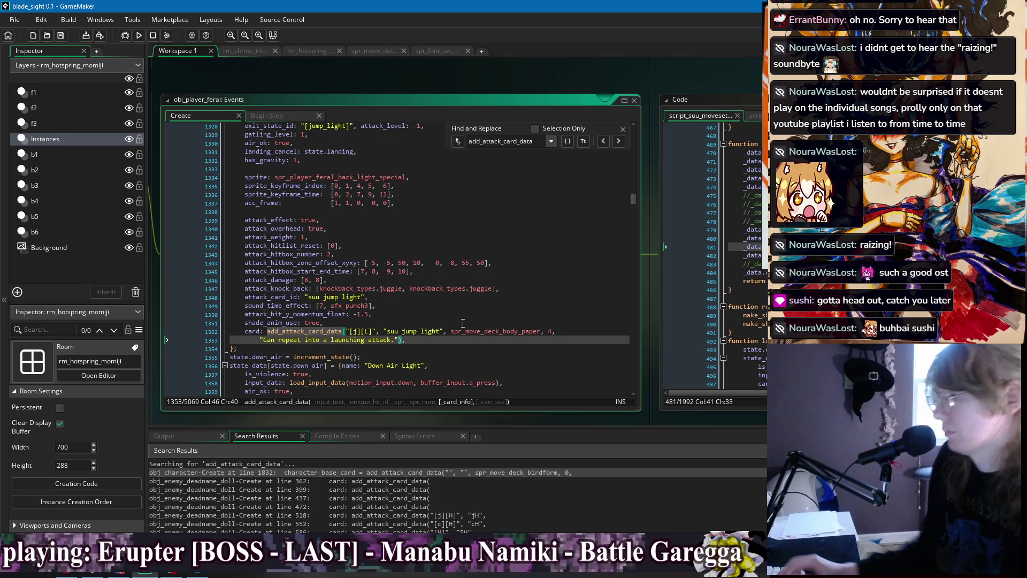
{"action": "type", "text": ", false"}
{"action": "key", "text": "ctrl+s"}
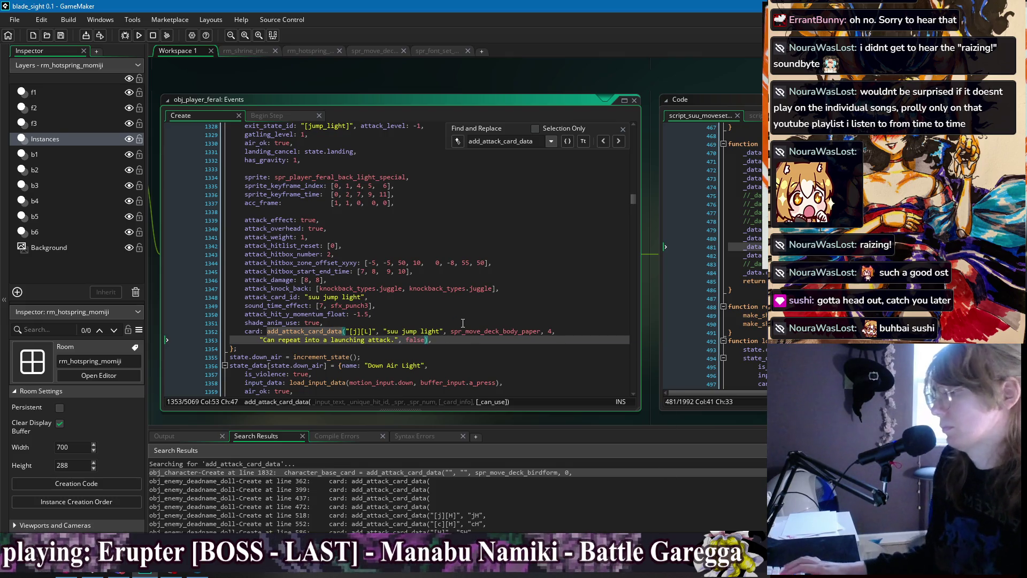
{"action": "type", "text": "),"}
{"action": "left_click", "coordinate": [572, 335]}
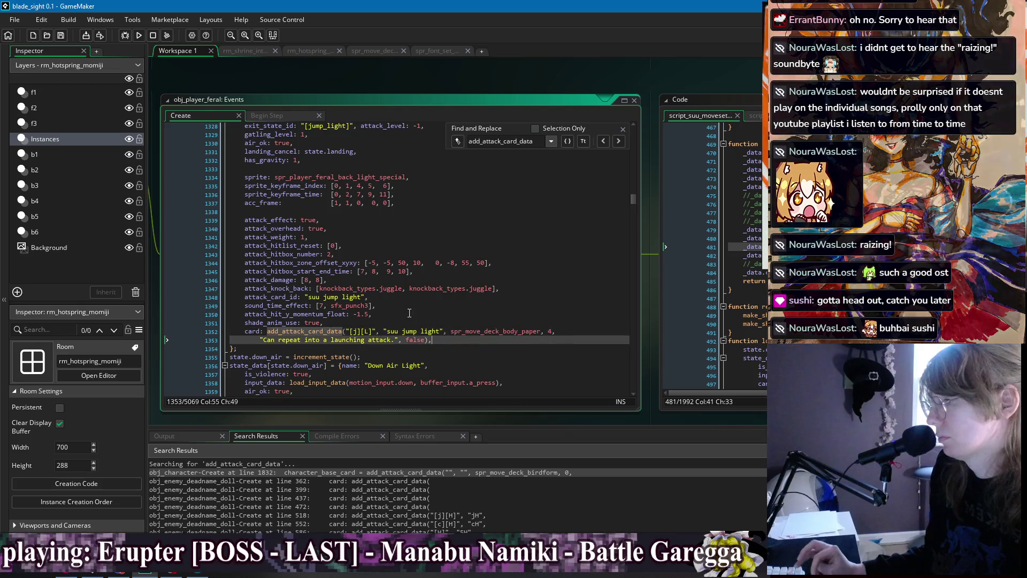
{"action": "left_click", "coordinate": [401, 321]}
{"action": "key", "text": "ctrl+z"}
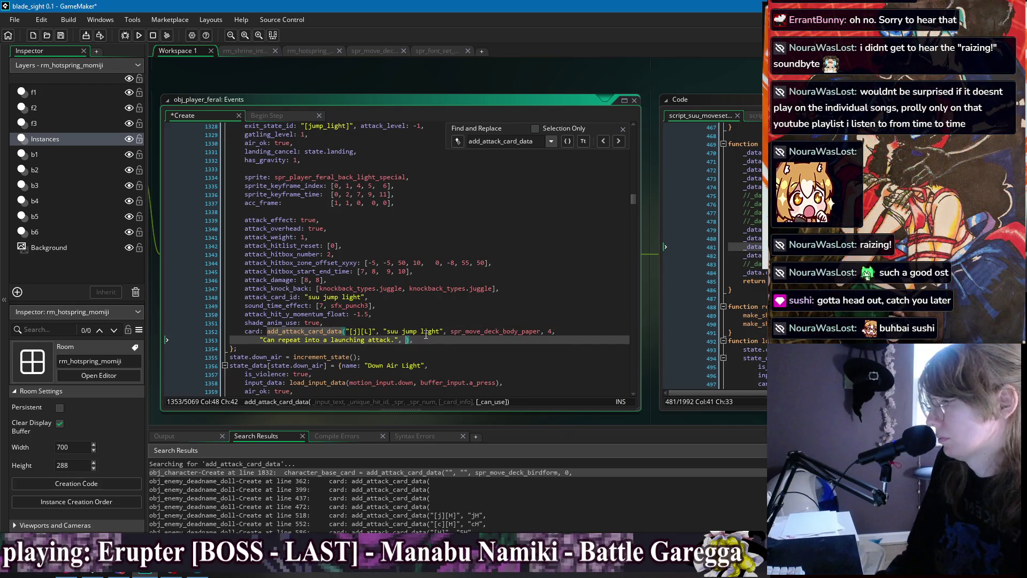
Rename the followup's attack_card_id and pasted card ID to "suu jL2"
{"action": "left_click", "coordinate": [383, 297]}
{"action": "type", "text": "2"}
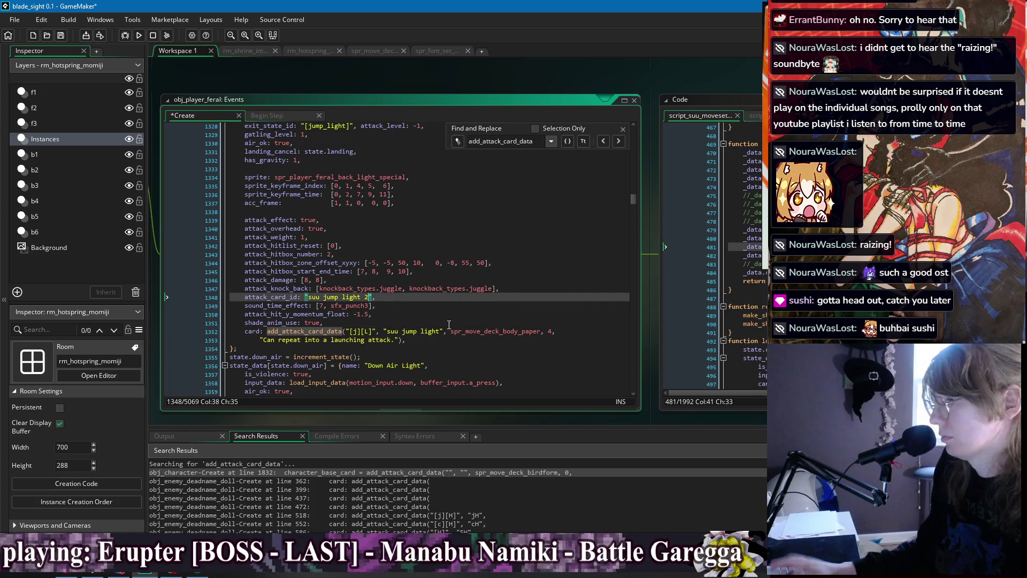
{"action": "left_click", "coordinate": [439, 331]}
{"action": "type", "text": "2"}
{"action": "left_click", "coordinate": [487, 323]}
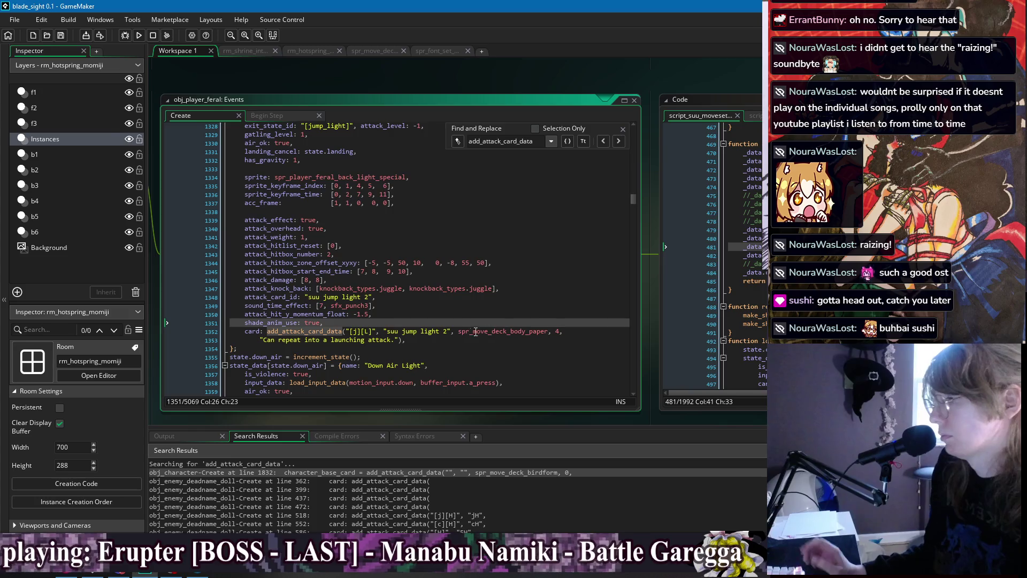
{"action": "left_click", "coordinate": [443, 331]}
{"action": "key", "text": "BackSpace"}
{"action": "left_click", "coordinate": [365, 298]}
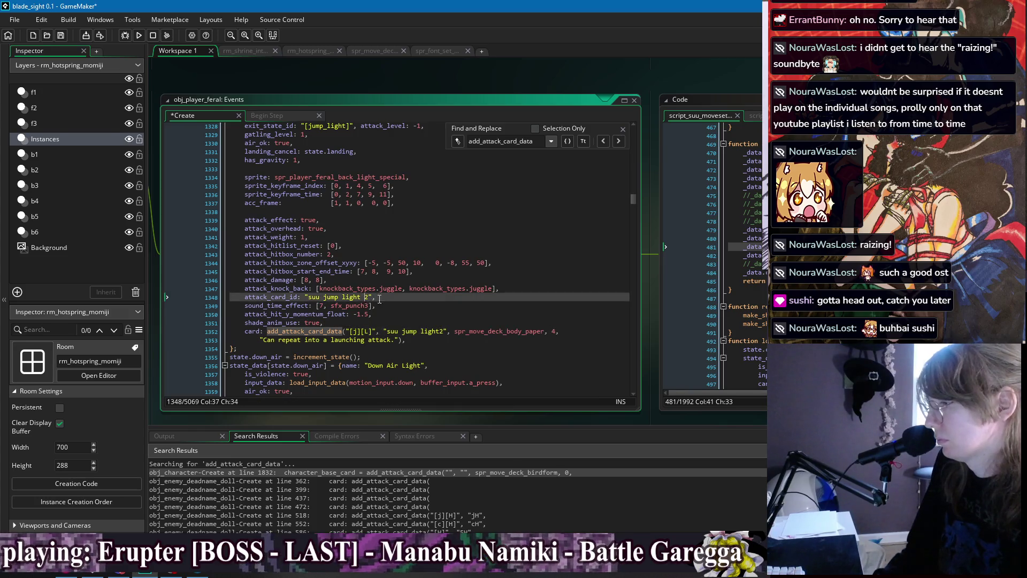
{"action": "key", "text": "BackSpace"}
{"action": "left_click", "coordinate": [402, 307]}
{"action": "left_click_drag", "start_coordinate": [324, 297], "coordinate": [363, 299]}
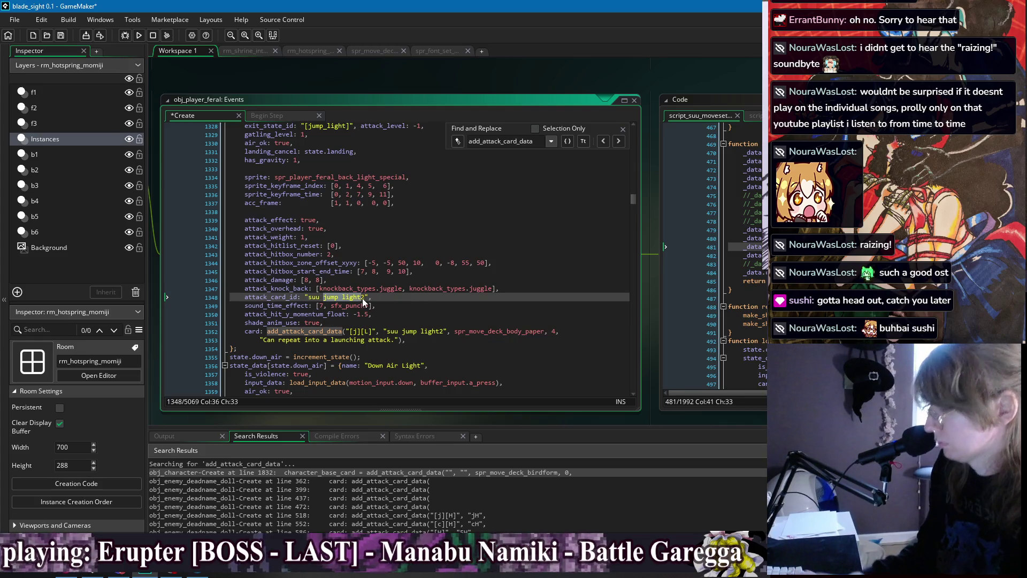
{"action": "type", "text": "j"}
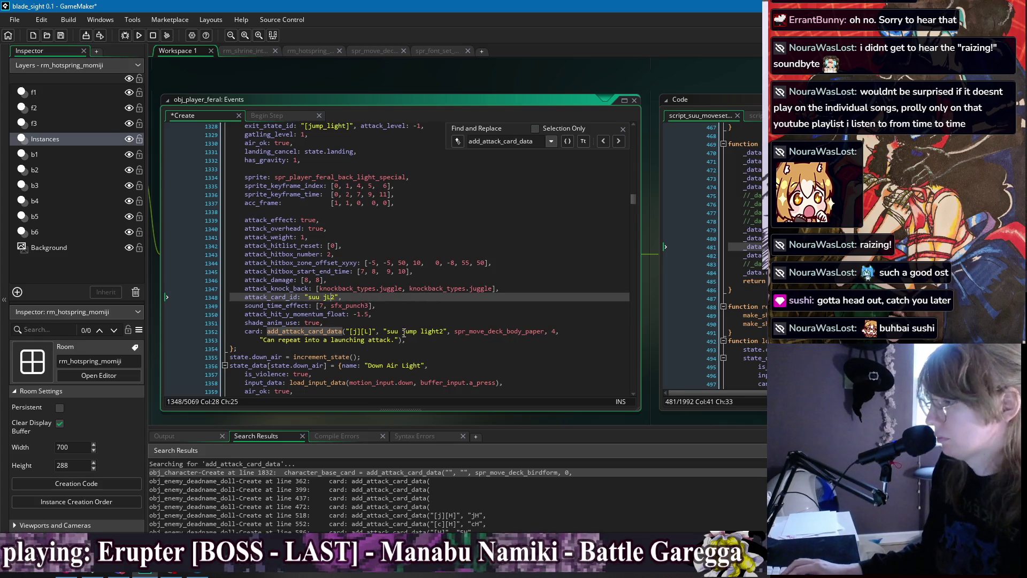
{"action": "left_click_drag", "start_coordinate": [401, 332], "coordinate": [438, 333]}
{"action": "type", "text": "jL"}
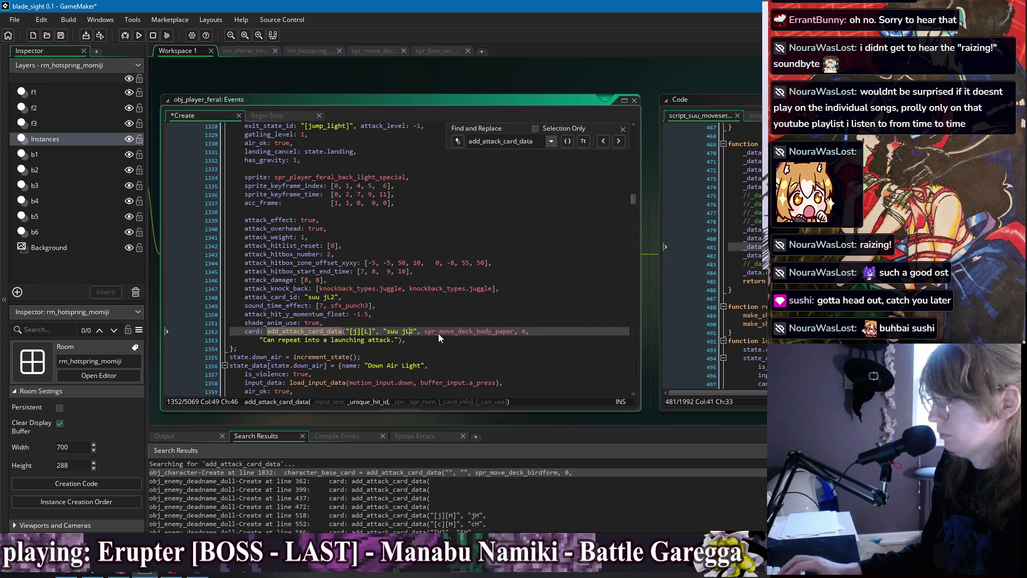
Shorten the Air Light Attack's card ID and card name to "suu jL" and save
{"action": "scroll", "coordinate": [414, 295], "scroll_direction": "up", "scroll_amount": 6}
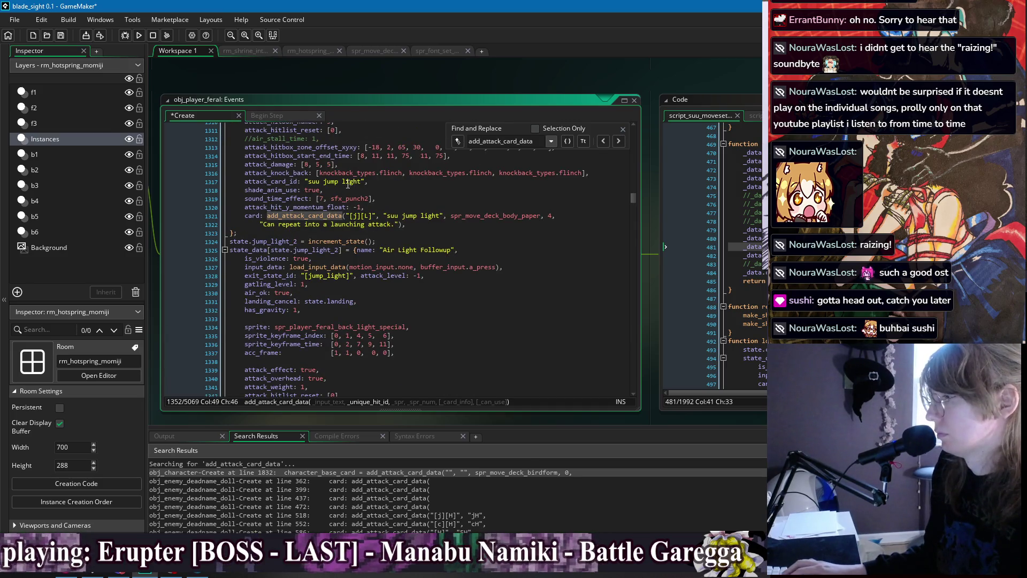
{"action": "left_click_drag", "start_coordinate": [324, 182], "coordinate": [360, 182]}
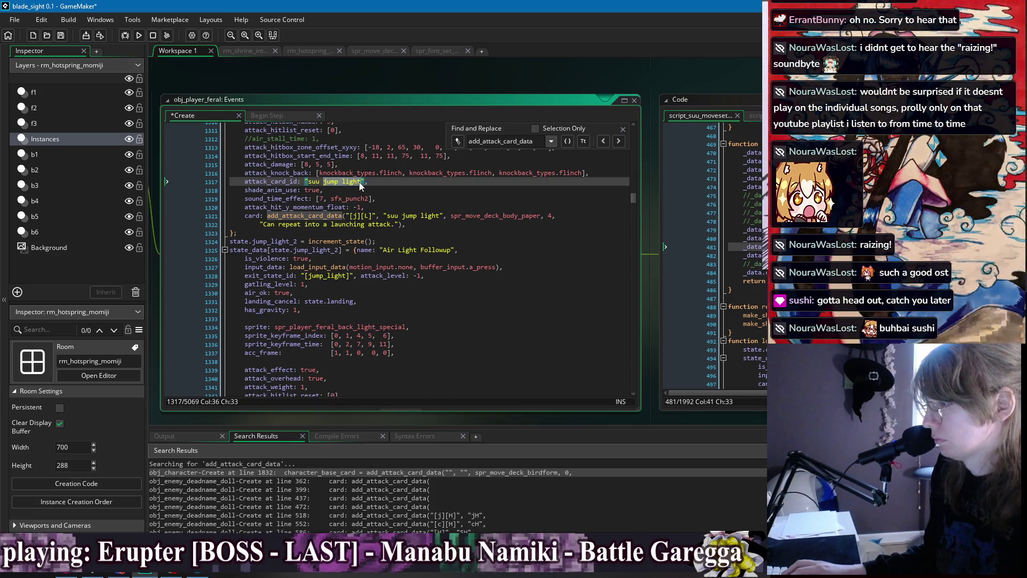
{"action": "type", "text": "jL"}
{"action": "left_click", "coordinate": [406, 215]}
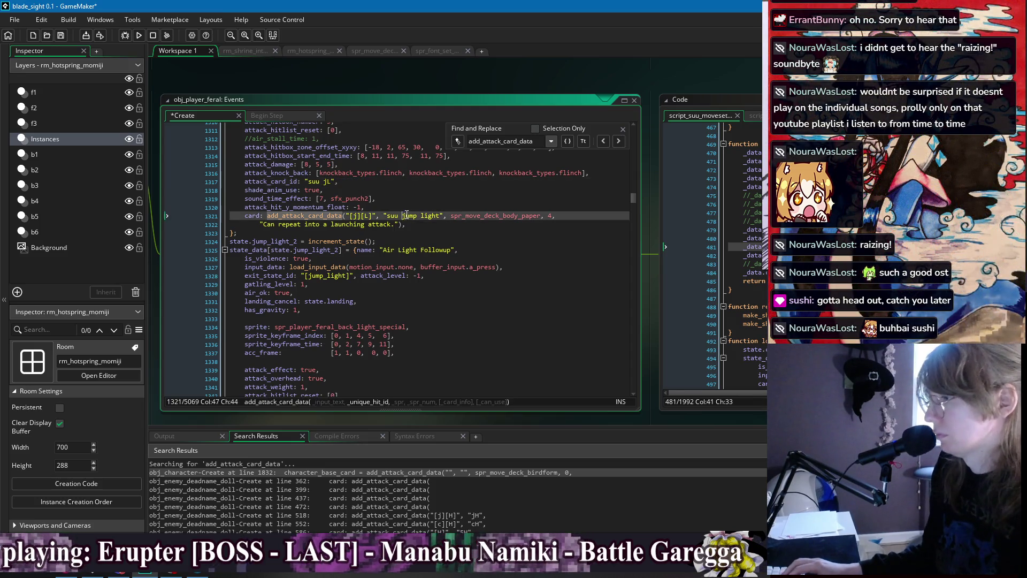
{"action": "type", "text": "jL"}
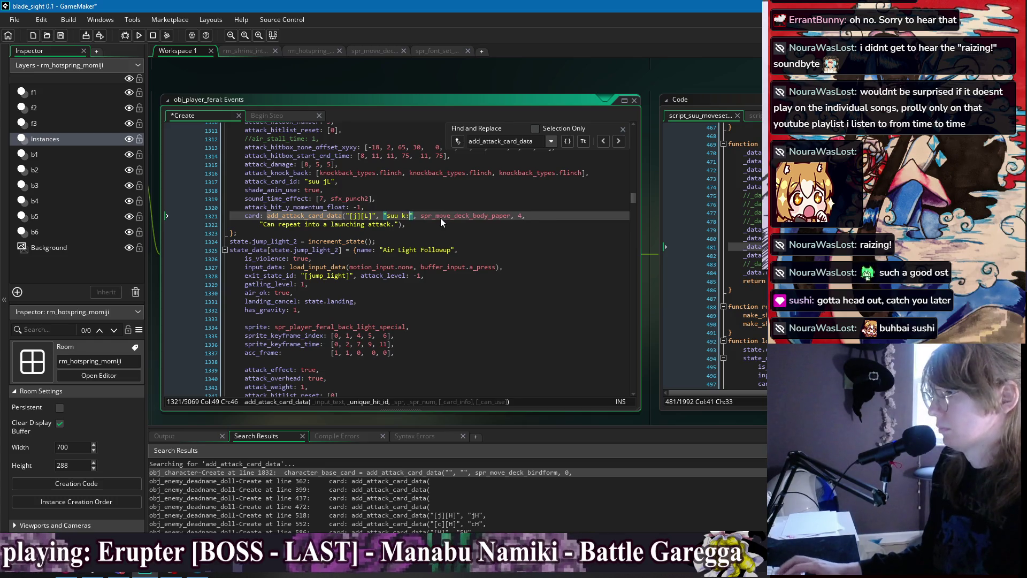
{"action": "key", "text": "ctrl+s"}
{"action": "scroll", "coordinate": [440, 217], "scroll_direction": "down", "scroll_amount": 10}
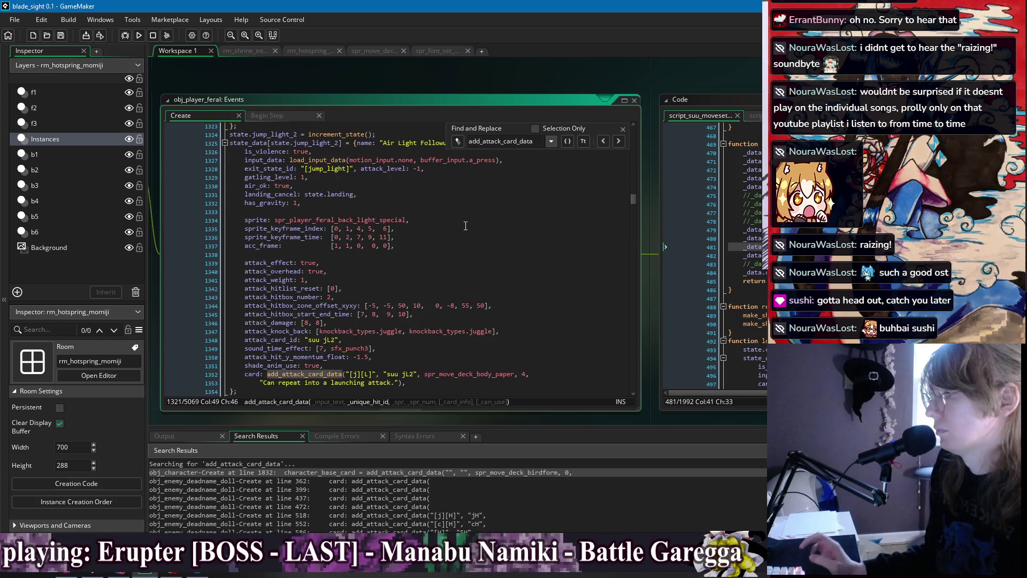
{"action": "left_click", "coordinate": [472, 310]}
Open spr_move_deck_body_paper in the Image Editor and paste the selected artwork onto the frame
{"action": "middle_click", "coordinate": [473, 310]}
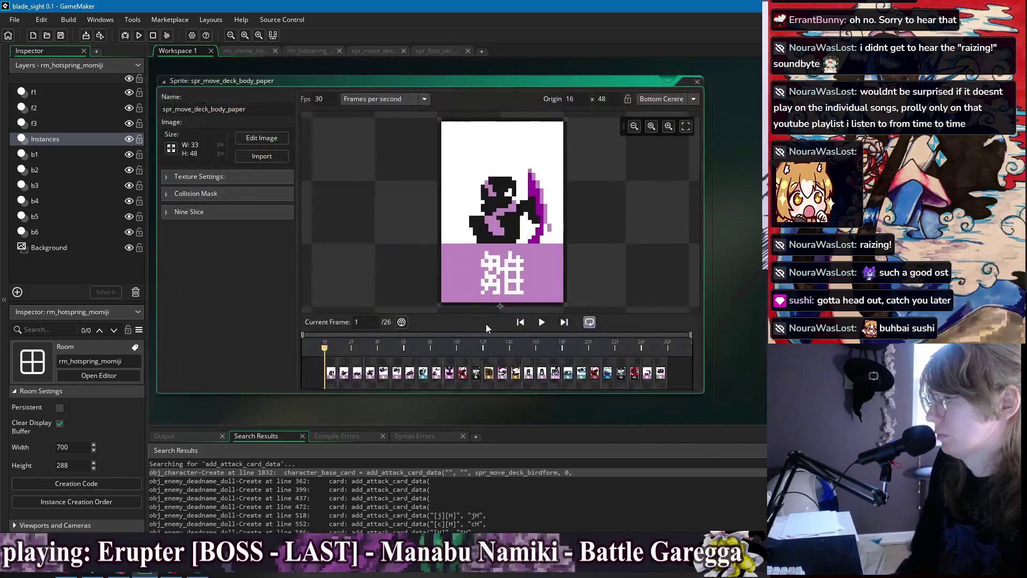
{"action": "left_click", "coordinate": [387, 378]}
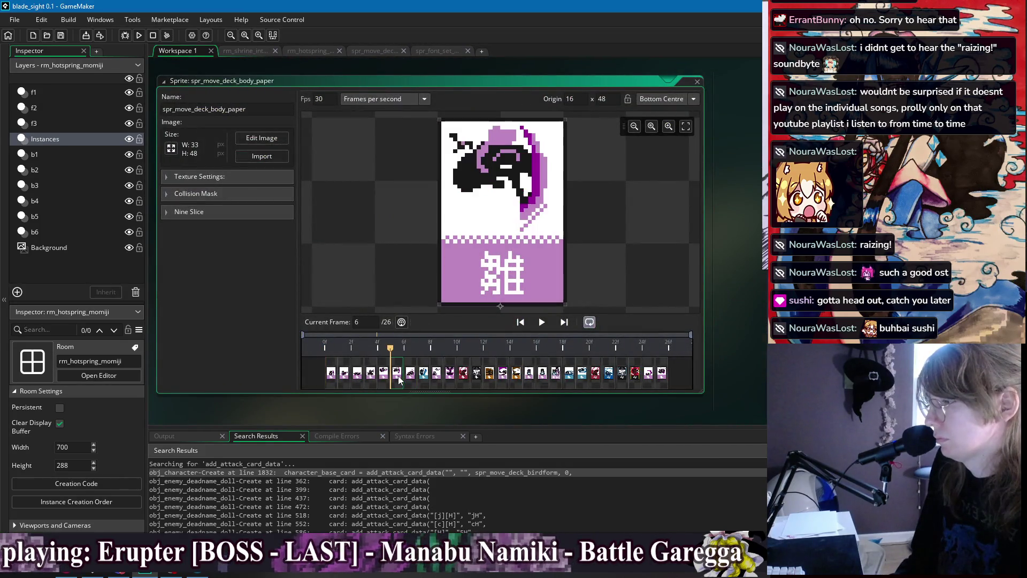
{"action": "key", "text": "Left"}
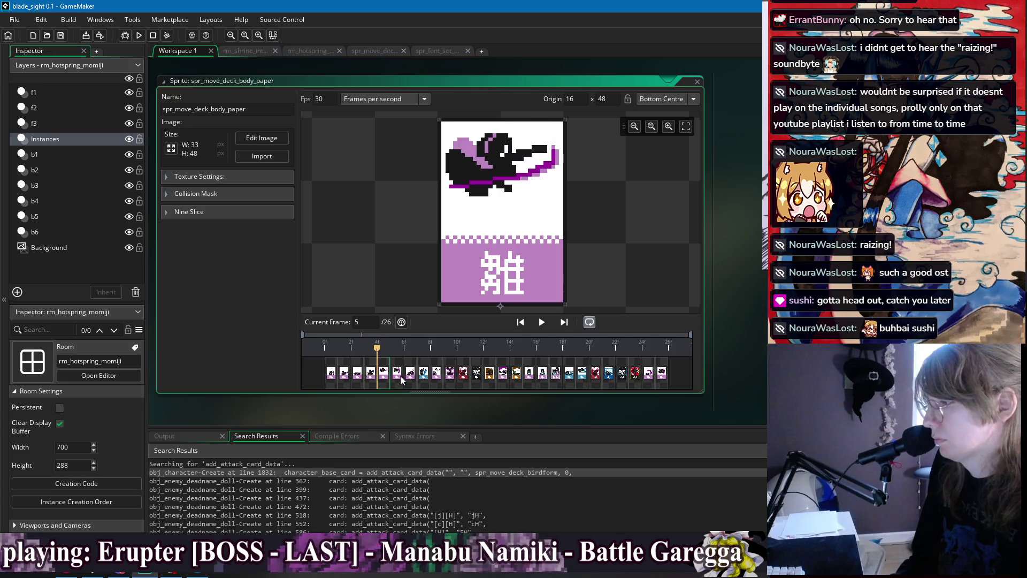
{"action": "double_click", "coordinate": [410, 374]}
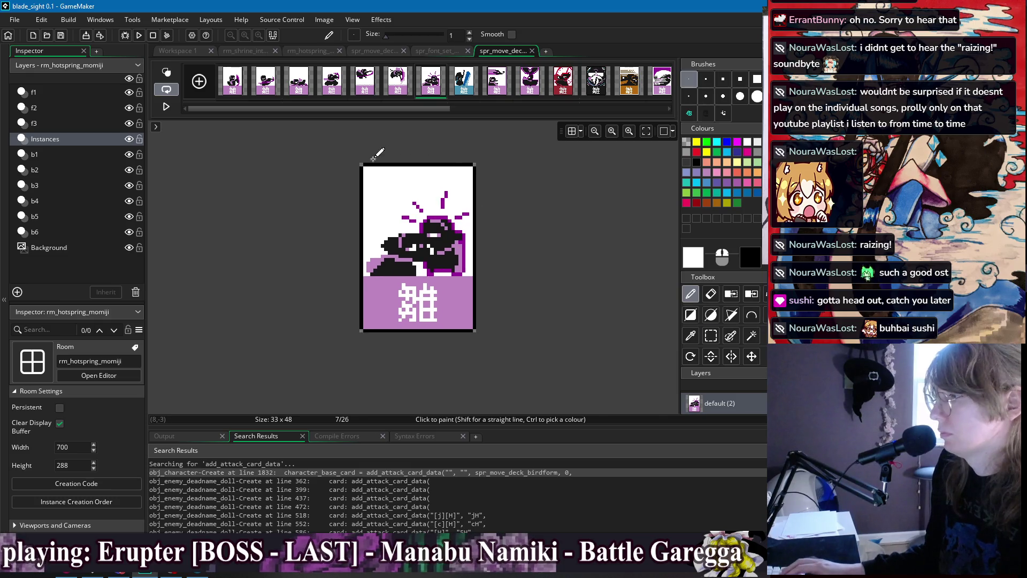
{"action": "key", "text": "s"}
{"action": "mouse_move", "coordinate": [328, 151]}
{"action": "left_mouse_down"}
{"action": "mouse_move", "coordinate": [439, 230]}
{"action": "mouse_move", "coordinate": [542, 371]}
{"action": "left_mouse_up"}
{"action": "key", "text": "ctrl+v"}
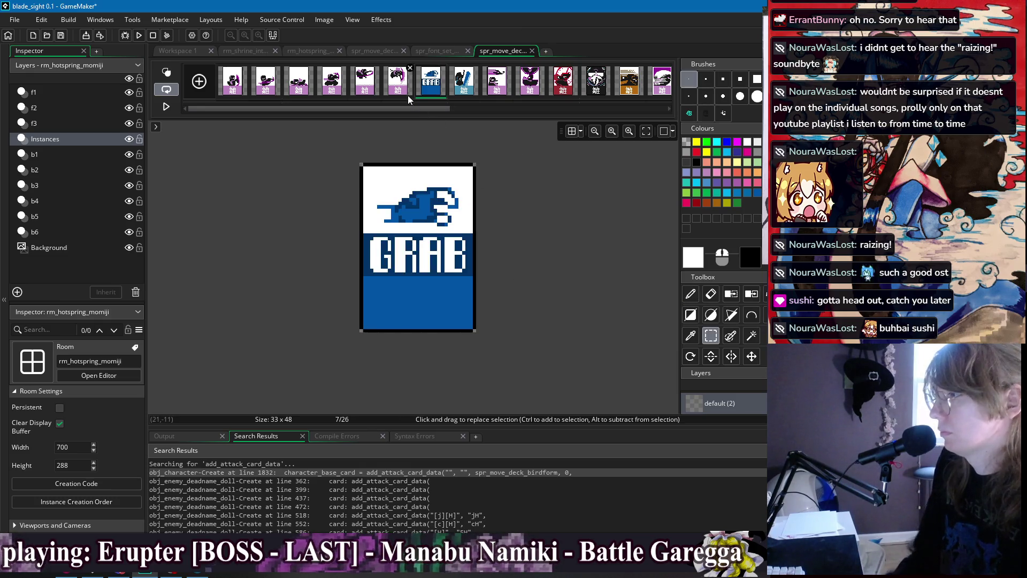
{"action": "left_click", "coordinate": [378, 89]}
Paint a black bird outline on frame 6 and flood-fill it black
{"action": "key", "text": "p"}
{"action": "mouse_move", "coordinate": [396, 243]}
{"action": "left_mouse_down"}
{"action": "mouse_move", "coordinate": [363, 209]}
{"action": "mouse_move", "coordinate": [353, 213]}
{"action": "mouse_move", "coordinate": [407, 216]}
{"action": "left_mouse_up"}
{"action": "left_click", "coordinate": [363, 207], "text": "ctrl"}
{"action": "left_click_drag", "start_coordinate": [396, 199], "coordinate": [399, 183]}
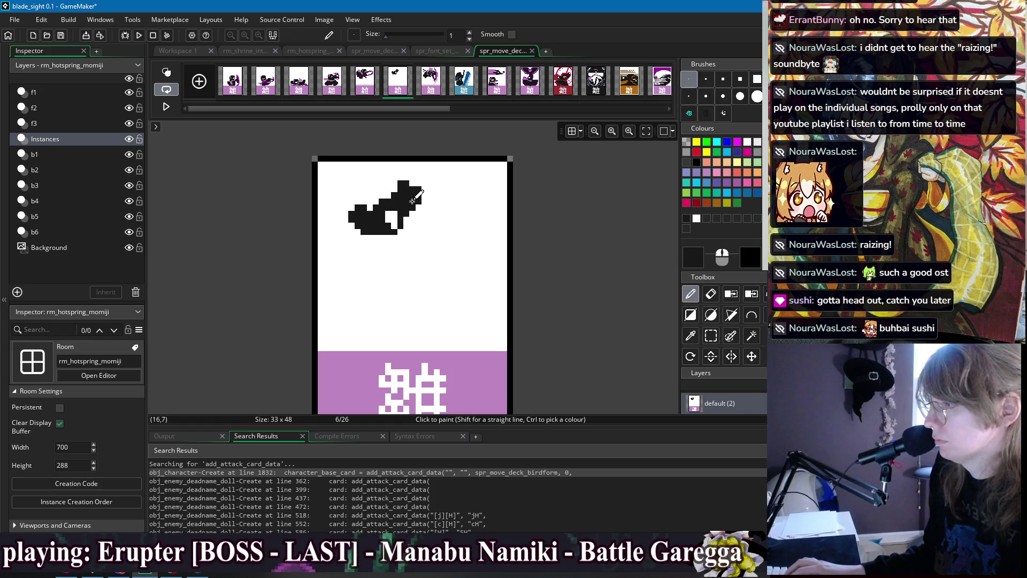
{"action": "key", "text": "ctrl+z"}
{"action": "mouse_move", "coordinate": [383, 227]}
{"action": "left_mouse_down"}
{"action": "mouse_move", "coordinate": [355, 256]}
{"action": "mouse_move", "coordinate": [388, 283]}
{"action": "mouse_move", "coordinate": [401, 275]}
{"action": "mouse_move", "coordinate": [404, 238]}
{"action": "left_mouse_up"}
{"action": "key", "text": "f"}
{"action": "left_click", "coordinate": [402, 240]}
Add a thin neck line, a head block and a right arm, then shift the silhouette about 3 pixels down
{"action": "left_click", "coordinate": [365, 93]}
{"action": "left_click", "coordinate": [390, 94]}
{"action": "key", "text": "p"}
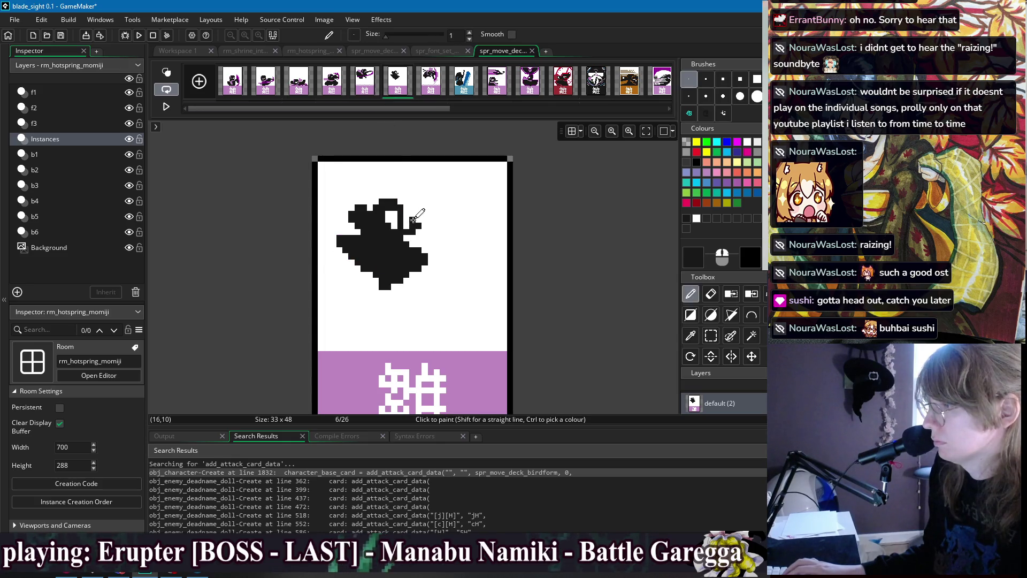
{"action": "left_click_drag", "start_coordinate": [413, 210], "coordinate": [415, 186]}
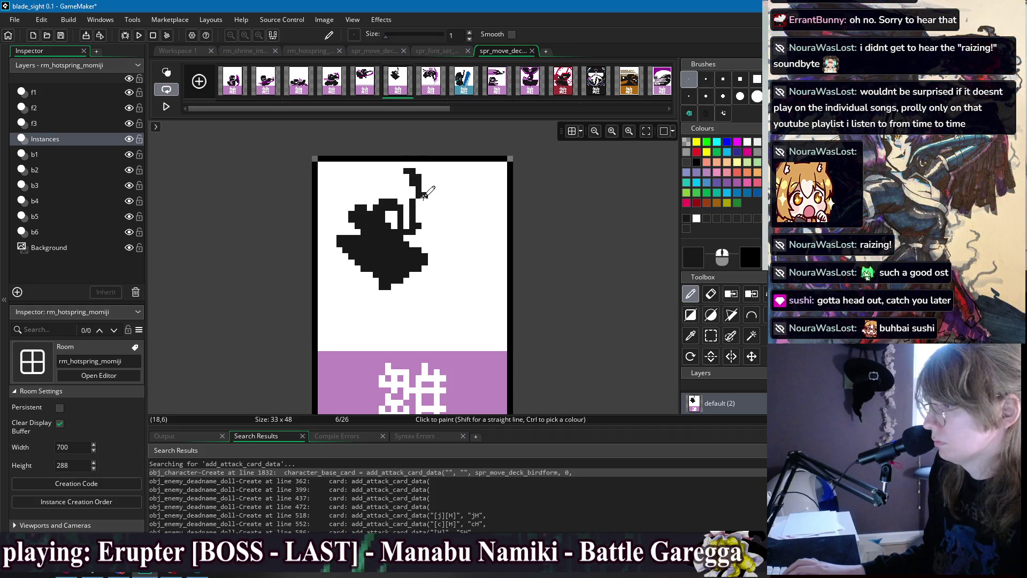
{"action": "left_click_drag", "start_coordinate": [423, 203], "coordinate": [417, 200]}
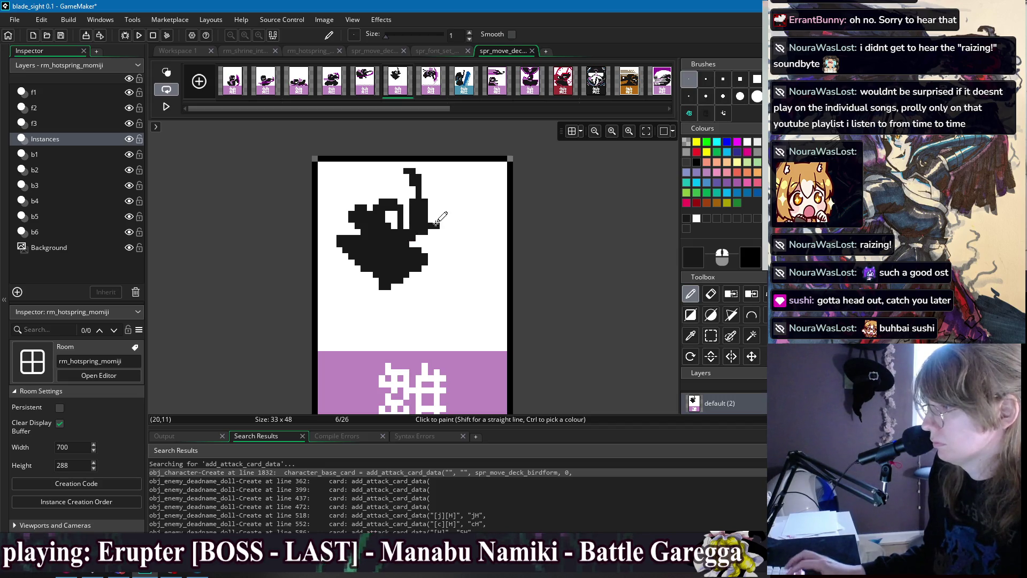
{"action": "left_click_drag", "start_coordinate": [446, 223], "coordinate": [455, 237]}
{"action": "key", "text": "ctrl+z"}
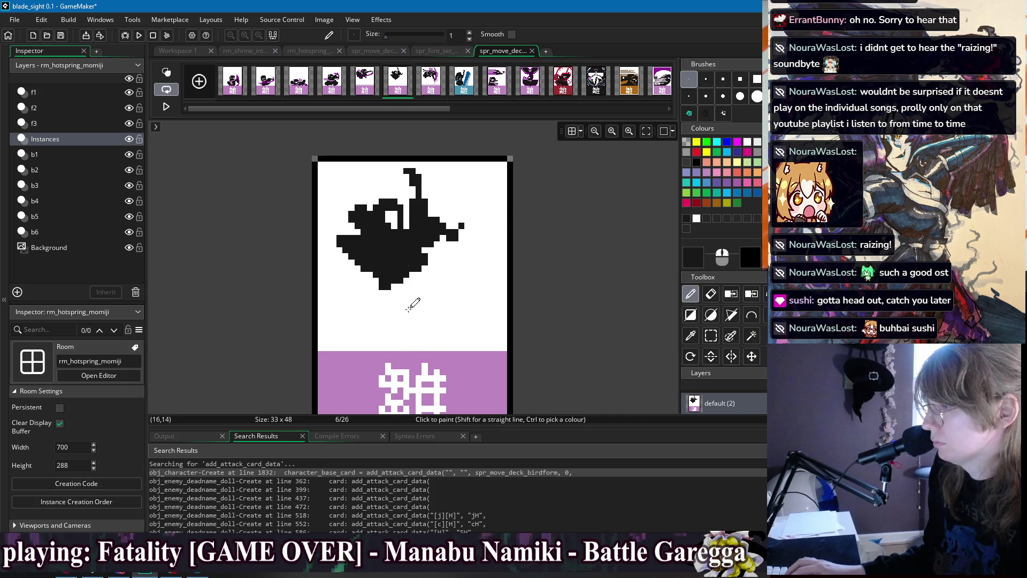
{"action": "left_click", "coordinate": [413, 353], "text": "ctrl"}
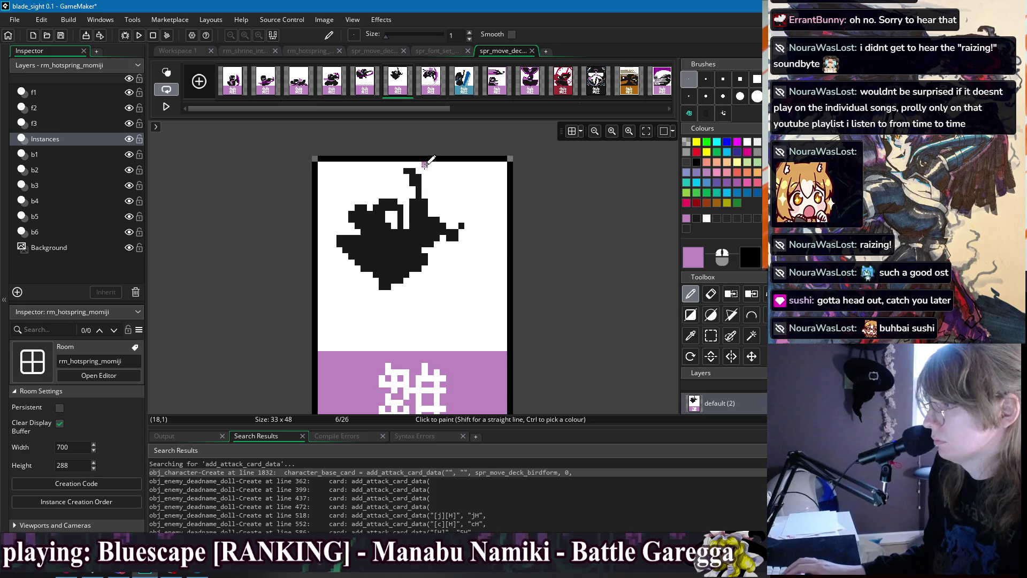
{"action": "key", "text": "s"}
{"action": "mouse_move", "coordinate": [331, 167]}
{"action": "left_mouse_down"}
{"action": "mouse_move", "coordinate": [471, 275]}
{"action": "mouse_move", "coordinate": [481, 295]}
{"action": "mouse_move", "coordinate": [461, 291]}
{"action": "left_mouse_up"}
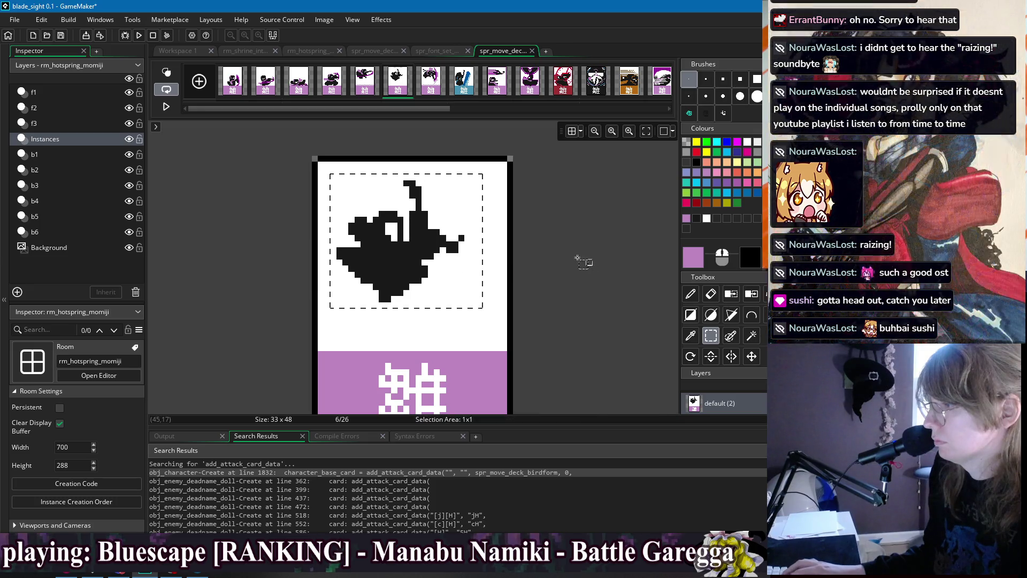
Draw a purple bar along the top and fill it into a solid purple crescent
{"action": "key", "text": "f"}
{"action": "left_click", "coordinate": [481, 211], "text": "ctrl"}
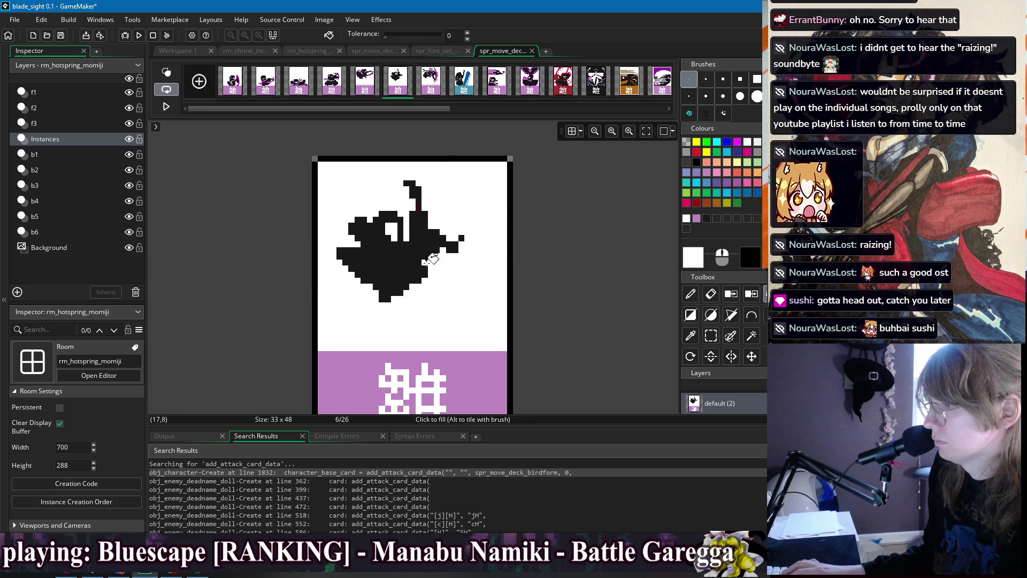
{"action": "left_click", "coordinate": [459, 344], "text": "ctrl"}
{"action": "key", "text": "p"}
{"action": "left_click_drag", "start_coordinate": [425, 165], "coordinate": [483, 190]}
{"action": "key", "text": "ctrl+z"}
{"action": "mouse_move", "coordinate": [399, 165]}
{"action": "left_mouse_down"}
{"action": "mouse_move", "coordinate": [445, 166]}
{"action": "mouse_move", "coordinate": [484, 199]}
{"action": "mouse_move", "coordinate": [494, 243]}
{"action": "mouse_move", "coordinate": [467, 287]}
{"action": "mouse_move", "coordinate": [488, 236]}
{"action": "mouse_move", "coordinate": [465, 201]}
{"action": "left_mouse_up"}
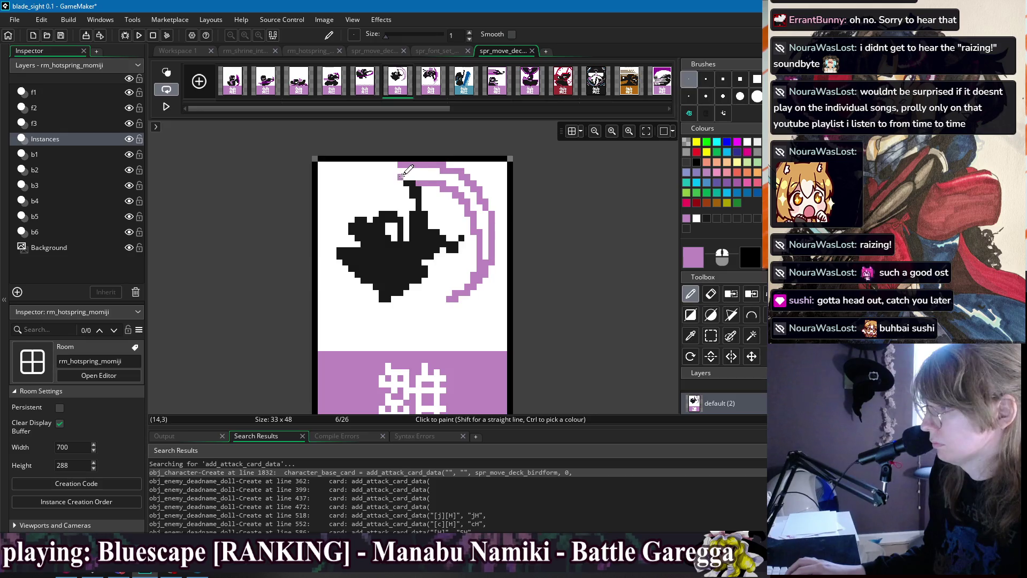
{"action": "key", "text": "f"}
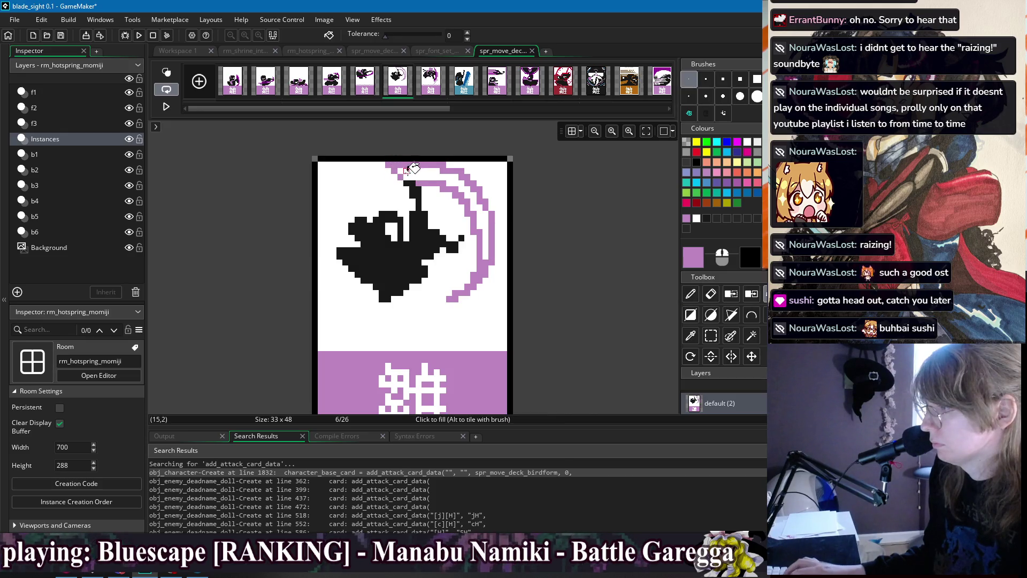
{"action": "left_click", "coordinate": [389, 165]}
{"action": "key", "text": "p"}
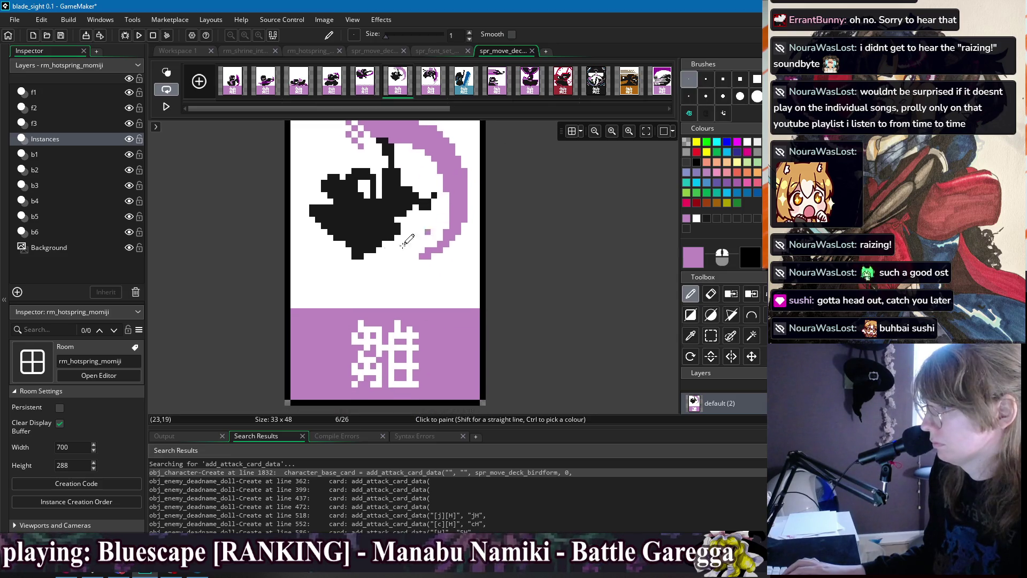
Copy the checkered strip above the purple band from frame 5 onto frame 6
{"action": "left_click", "coordinate": [348, 91]}
{"action": "left_click", "coordinate": [365, 86]}
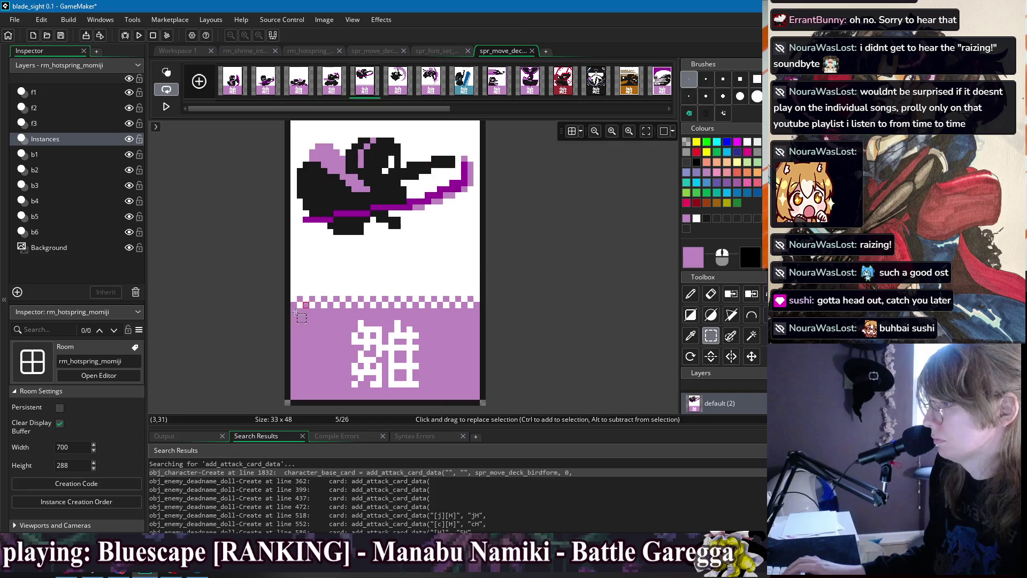
{"action": "key", "text": "s"}
{"action": "left_click_drag", "start_coordinate": [294, 304], "coordinate": [477, 298]}
{"action": "key", "text": "ctrl+c"}
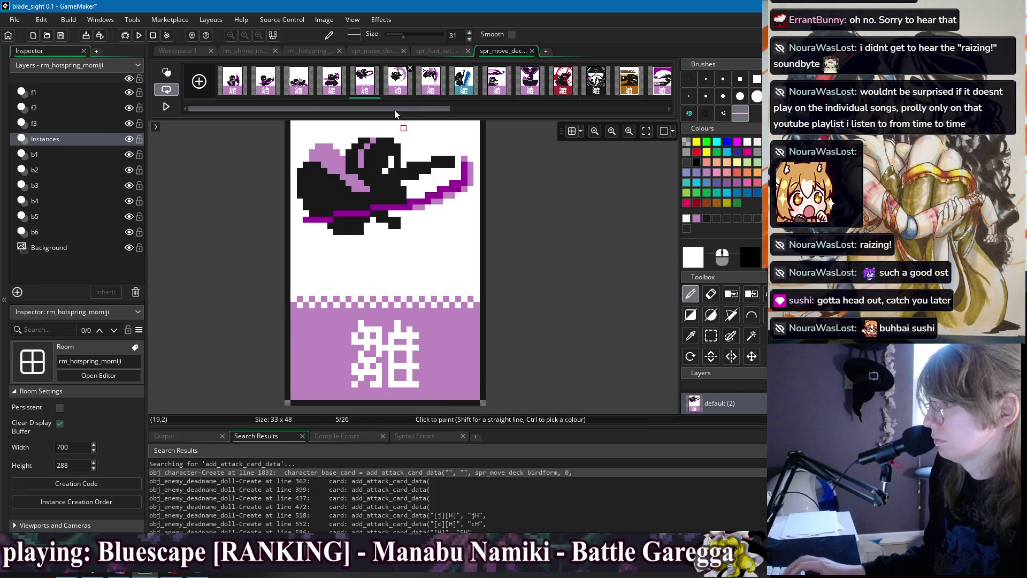
{"action": "left_click", "coordinate": [397, 80]}
{"action": "key", "text": "ctrl+v"}
{"action": "key", "text": "p"}
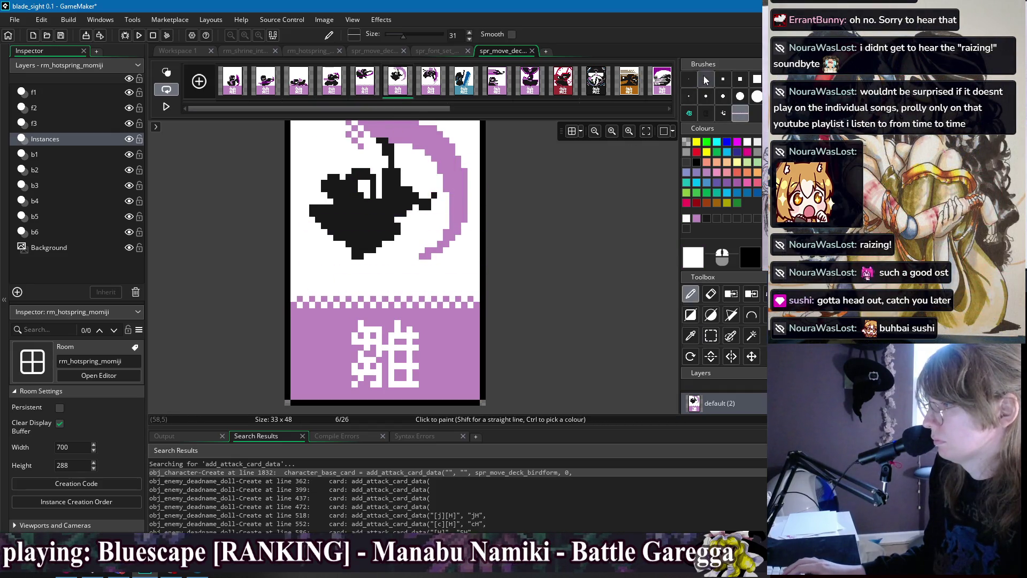
{"action": "left_click", "coordinate": [688, 78]}
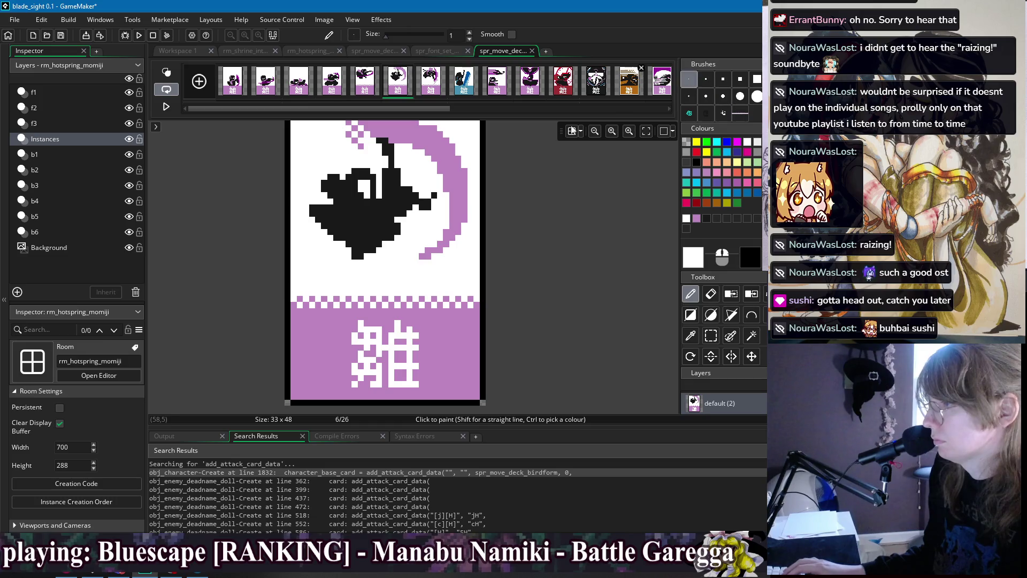
Blacken a stray white pixel, enlarge the bird's white eye, and add a purple pixel
{"action": "left_click", "coordinate": [364, 188], "text": "ctrl"}
{"action": "left_click_drag", "start_coordinate": [372, 200], "coordinate": [377, 204]}
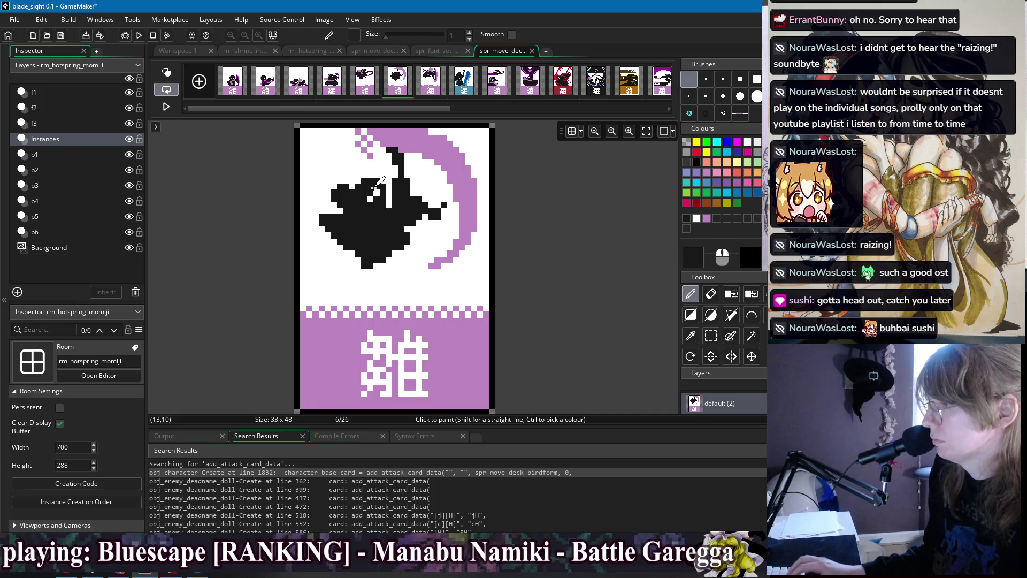
{"action": "left_click", "coordinate": [376, 193], "text": "ctrl"}
{"action": "left_click", "coordinate": [370, 192]}
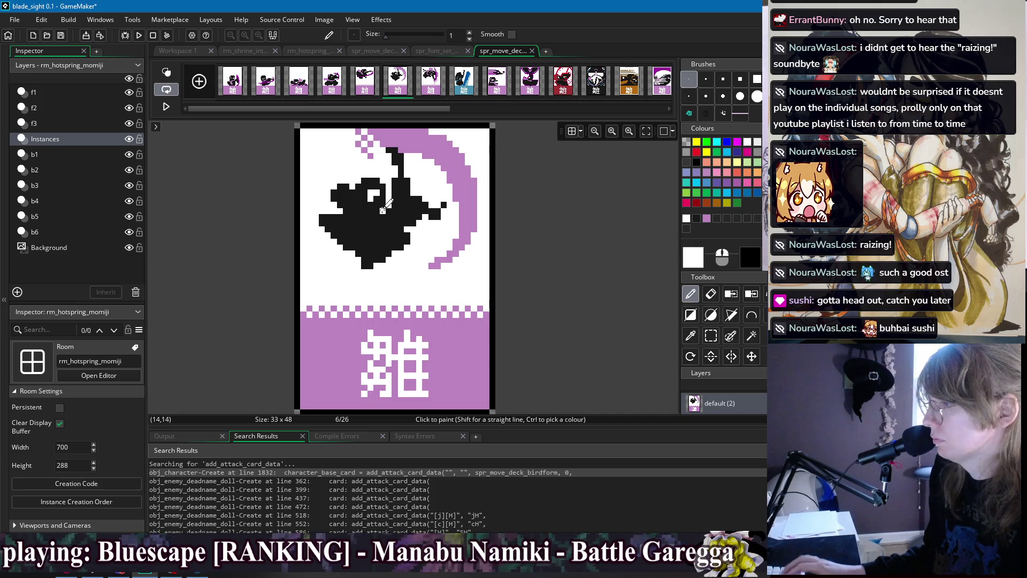
{"action": "left_click", "coordinate": [390, 189], "text": "ctrl"}
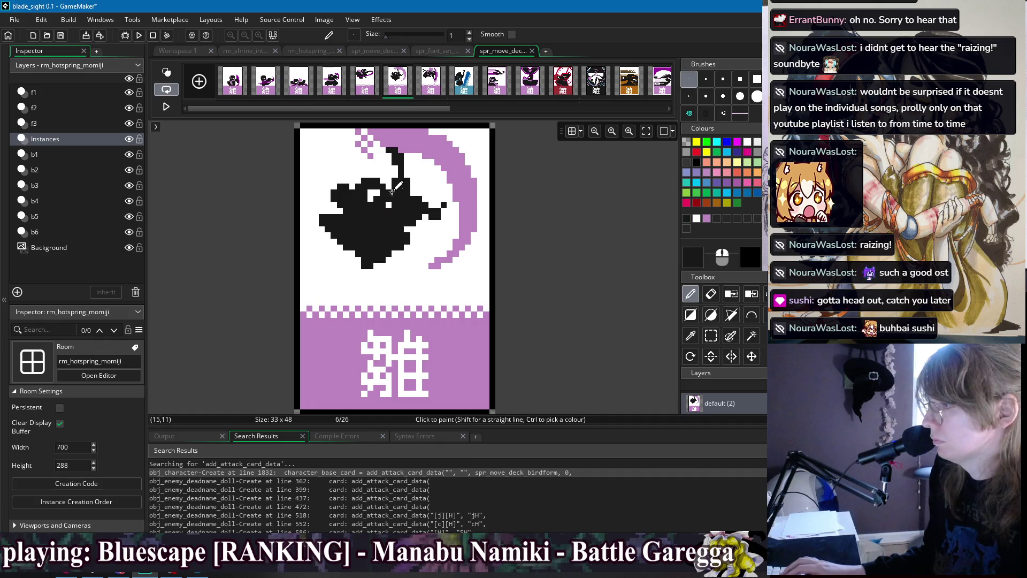
{"action": "left_click", "coordinate": [470, 184], "text": "ctrl"}
{"action": "left_click", "coordinate": [388, 217]}
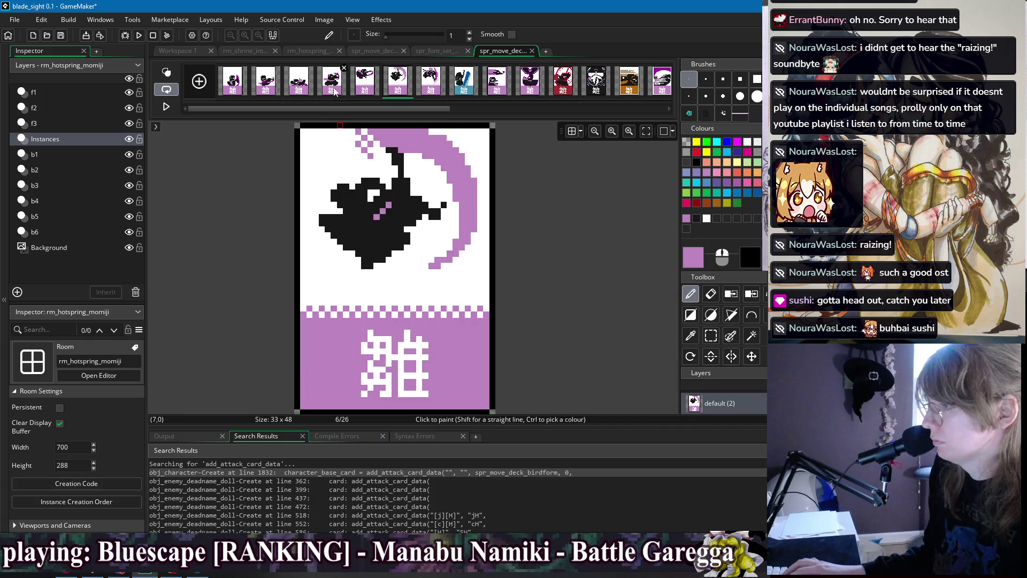
Paint a purple left wing tip, revert the stray black pixel, and bring up frame 5
{"action": "left_click", "coordinate": [367, 89]}
{"action": "left_click", "coordinate": [397, 81]}
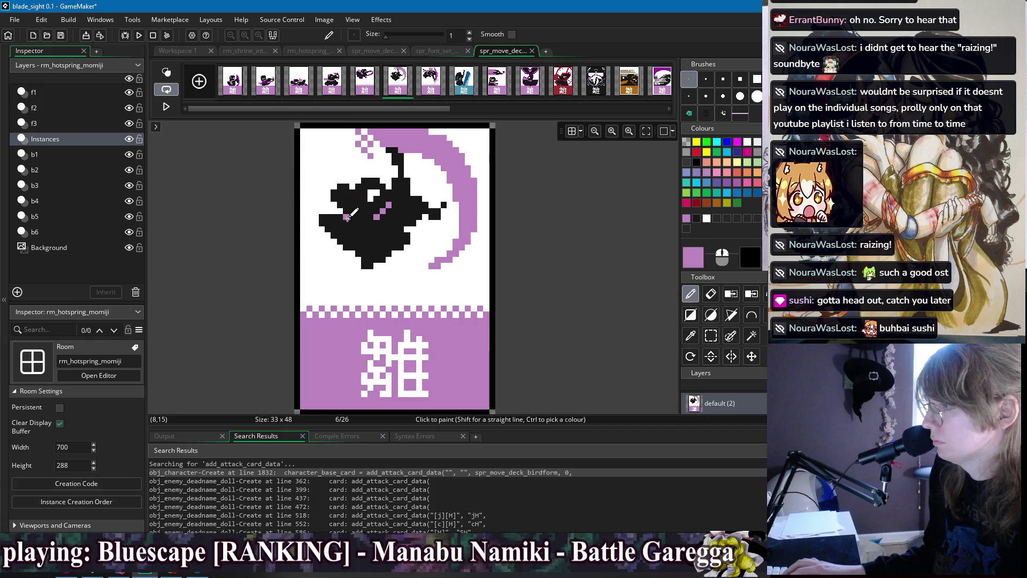
{"action": "mouse_move", "coordinate": [348, 211]}
{"action": "left_mouse_down"}
{"action": "mouse_move", "coordinate": [315, 210]}
{"action": "mouse_move", "coordinate": [350, 216]}
{"action": "left_mouse_up"}
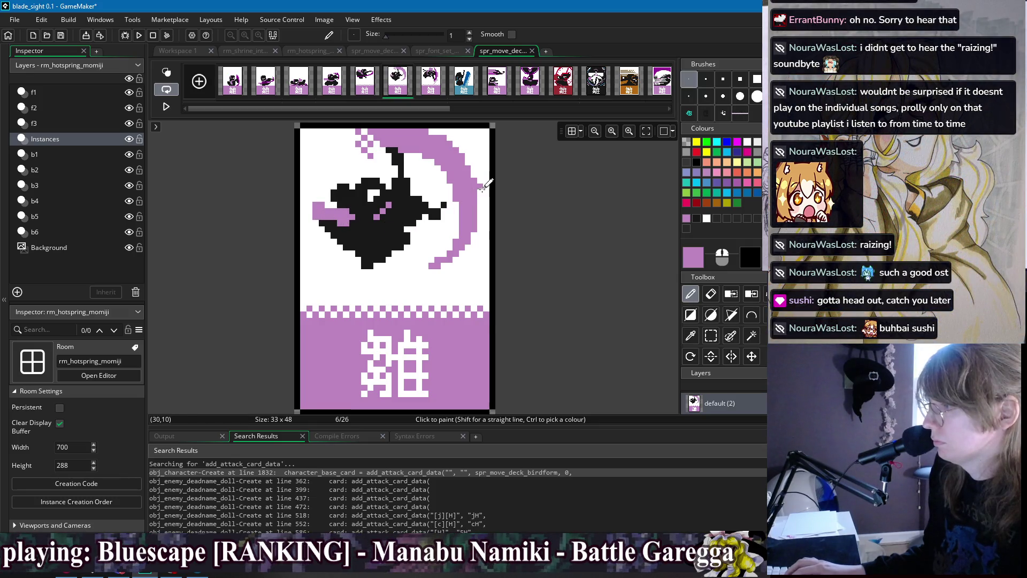
{"action": "left_click", "coordinate": [321, 227], "text": "ctrl"}
{"action": "mouse_move", "coordinate": [322, 226]}
{"action": "left_mouse_down"}
{"action": "mouse_move", "coordinate": [337, 254]}
{"action": "mouse_move", "coordinate": [345, 241]}
{"action": "mouse_move", "coordinate": [375, 263]}
{"action": "left_mouse_up"}
{"action": "key", "text": "ctrl+z"}
{"action": "key", "text": "ctrl+z"}
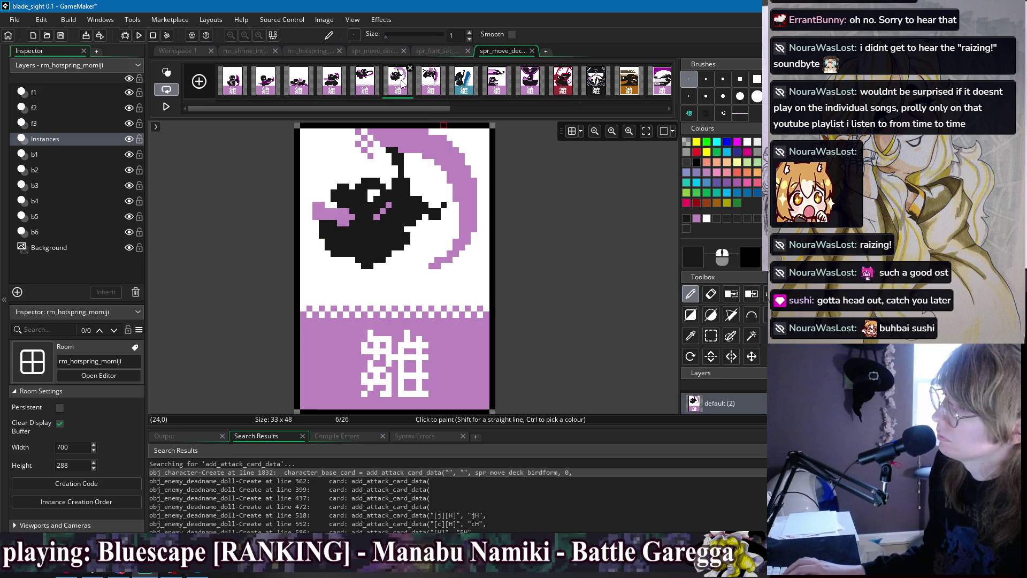
{"action": "key", "text": "ctrl+y"}
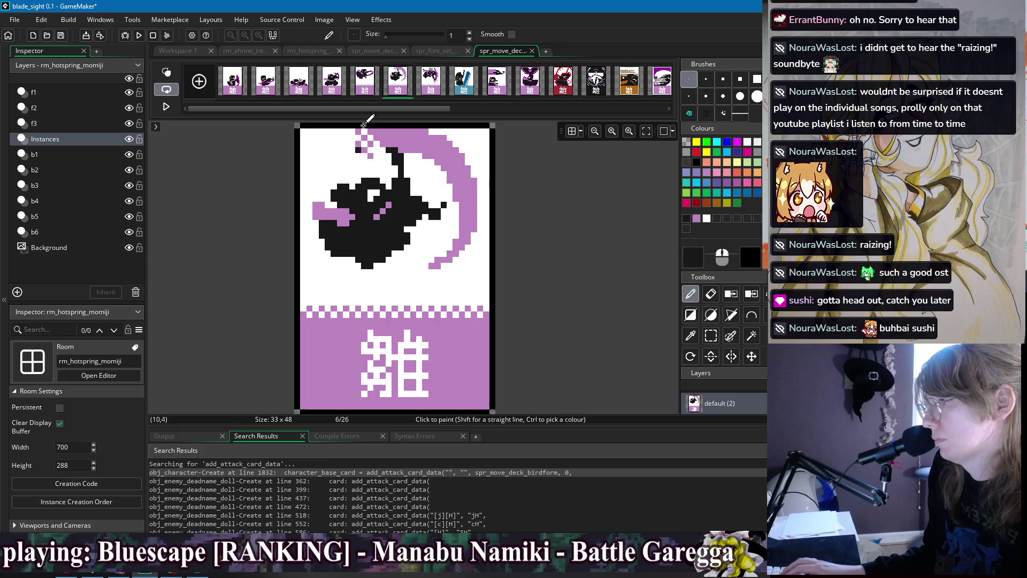
{"action": "left_click", "coordinate": [368, 78]}
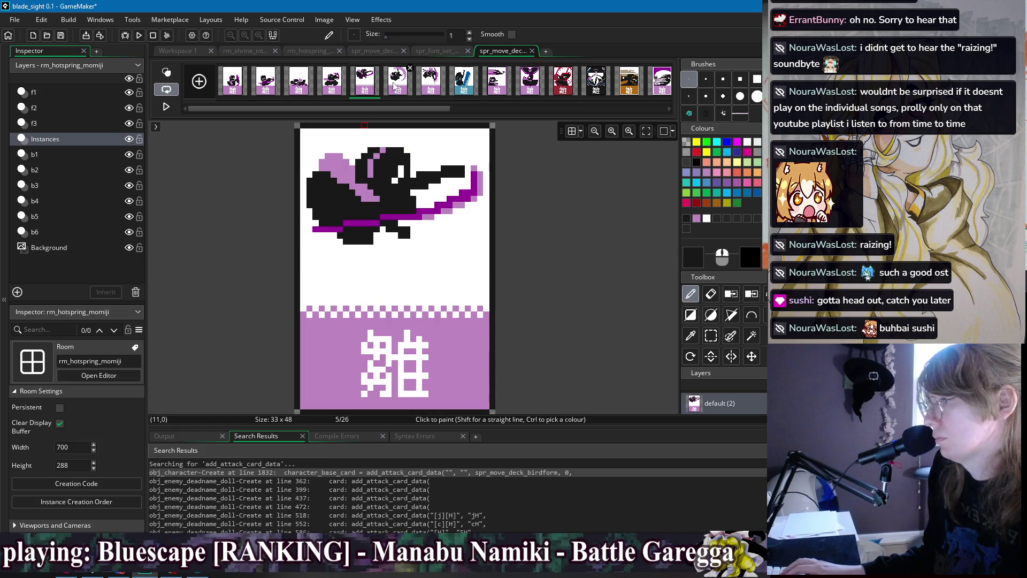
On frame 6, trace the crescent slash's outer edge in dark purple
{"action": "left_click", "coordinate": [418, 209], "text": "ctrl"}
{"action": "left_click", "coordinate": [397, 80]}
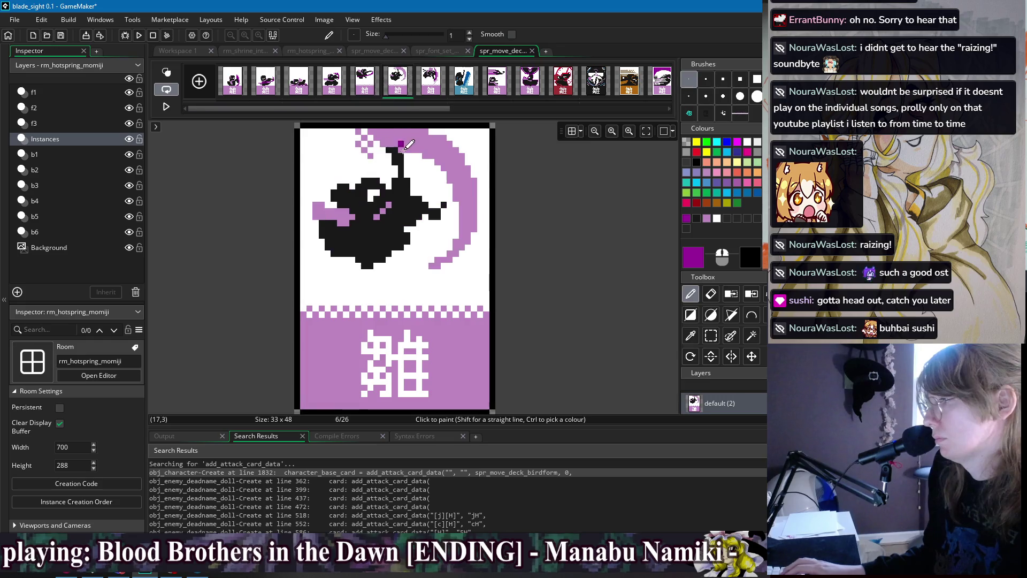
{"action": "mouse_move", "coordinate": [372, 130]}
{"action": "left_mouse_down"}
{"action": "mouse_move", "coordinate": [448, 141]}
{"action": "mouse_move", "coordinate": [480, 217]}
{"action": "left_mouse_up"}
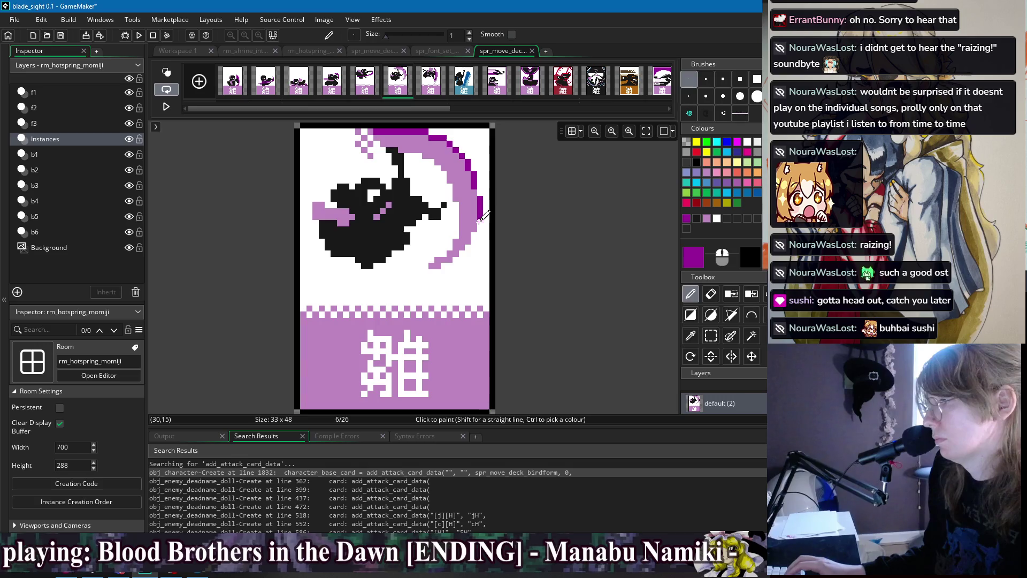
{"action": "left_click", "coordinate": [463, 252]}
{"action": "left_click", "coordinate": [419, 265]}
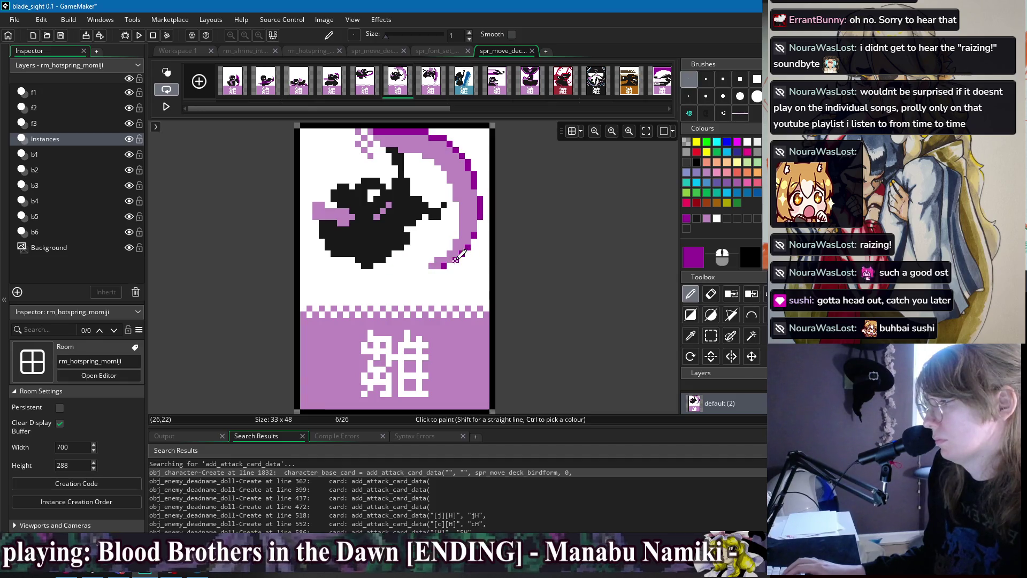
{"action": "left_click", "coordinate": [451, 138]}
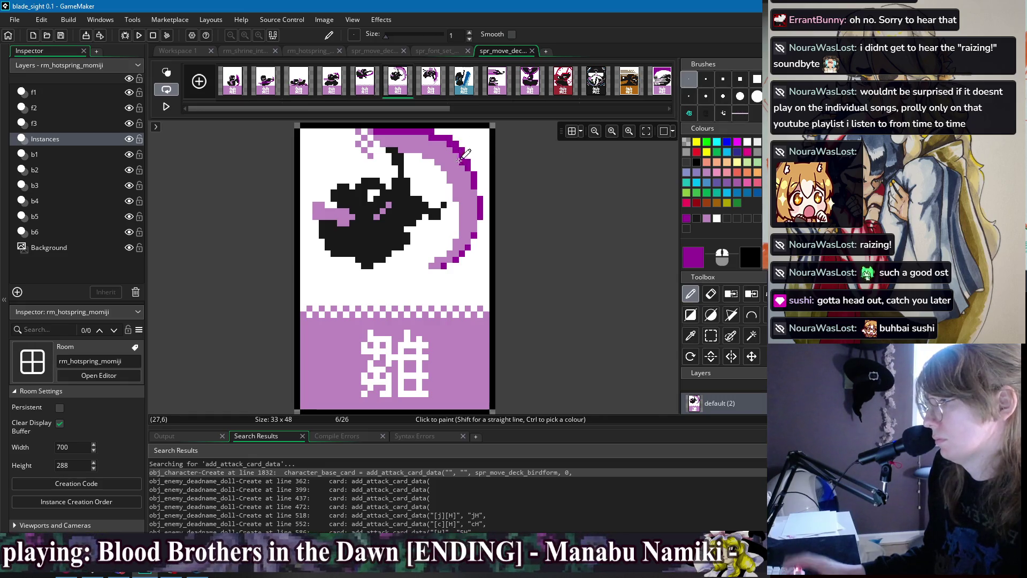
Move the bird and crescent down one pixel with a rectangular selection
{"action": "key", "text": "s"}
{"action": "mouse_move", "coordinate": [315, 131]}
{"action": "left_mouse_down"}
{"action": "mouse_move", "coordinate": [403, 230]}
{"action": "mouse_move", "coordinate": [484, 275]}
{"action": "mouse_move", "coordinate": [462, 261]}
{"action": "left_mouse_up"}
{"action": "key", "text": "Escape"}
Sample white, light purple and black from the art while switching between fill and pencil
{"action": "key", "text": "f"}
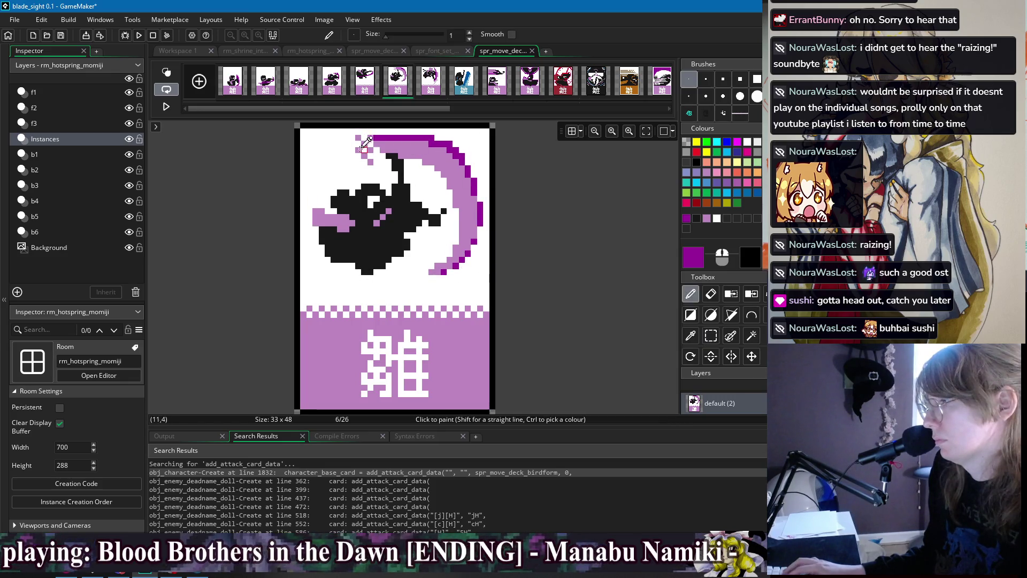
{"action": "left_click", "coordinate": [356, 129], "text": "ctrl"}
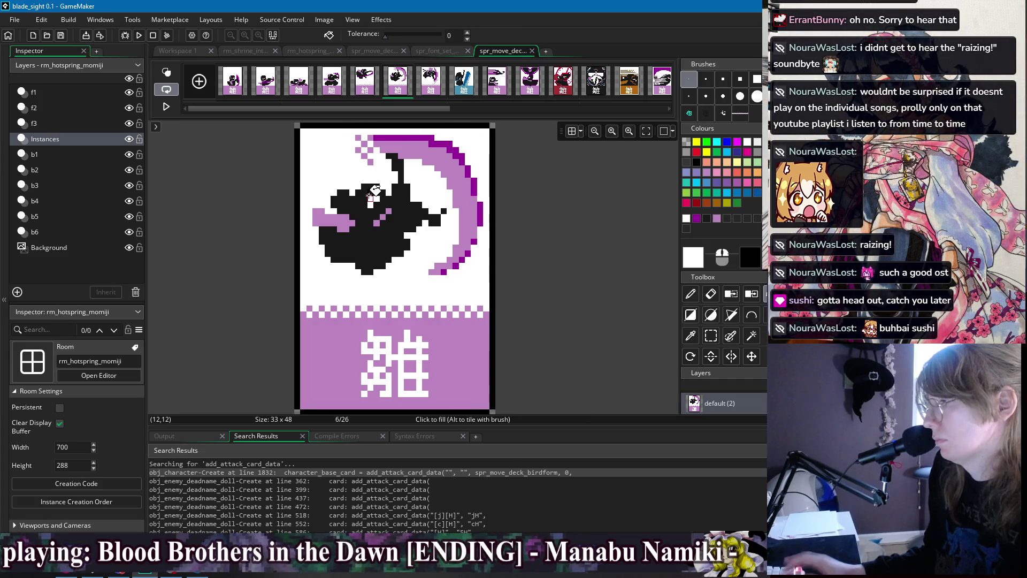
{"action": "left_click", "coordinate": [383, 126], "text": "ctrl"}
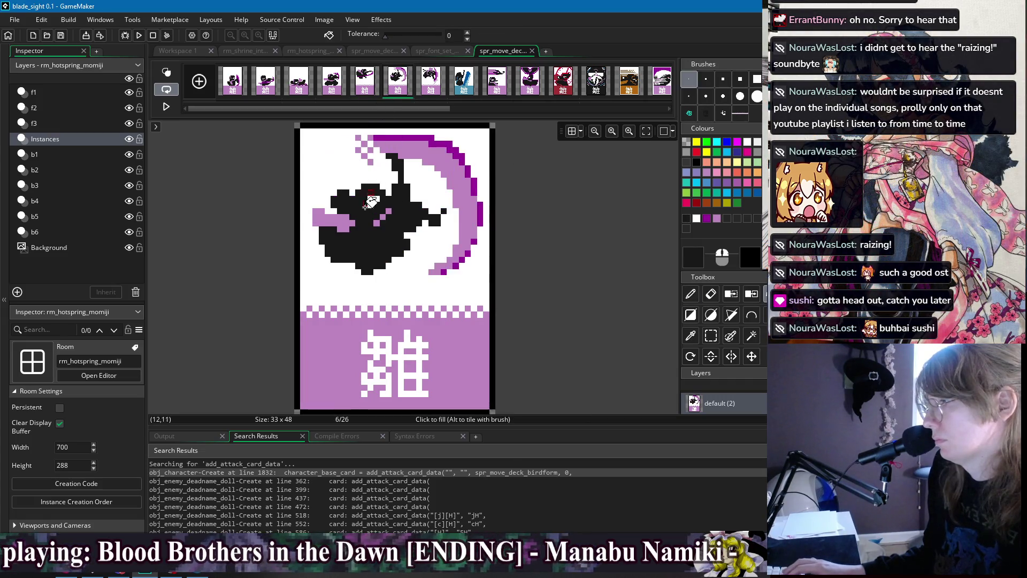
{"action": "left_click", "coordinate": [364, 190], "text": "ctrl"}
{"action": "key", "text": "p"}
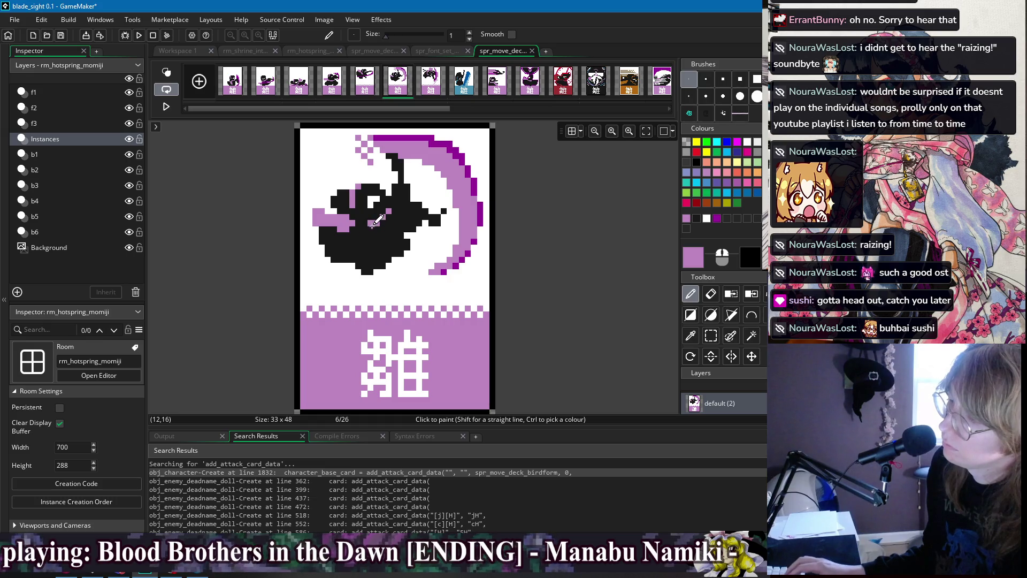
{"action": "left_click", "coordinate": [374, 203], "text": "ctrl"}
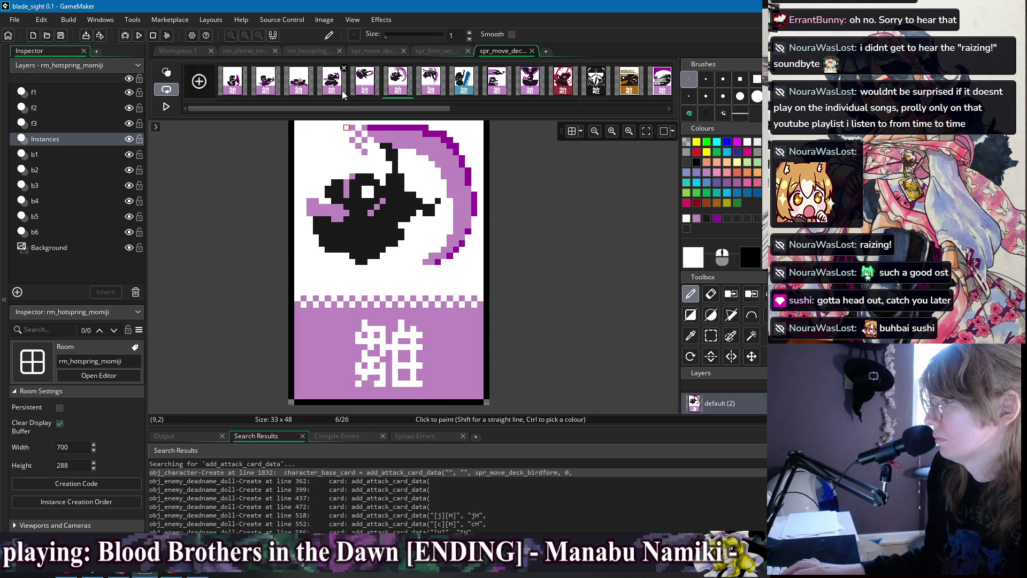
{"action": "left_click", "coordinate": [389, 195], "text": "ctrl"}
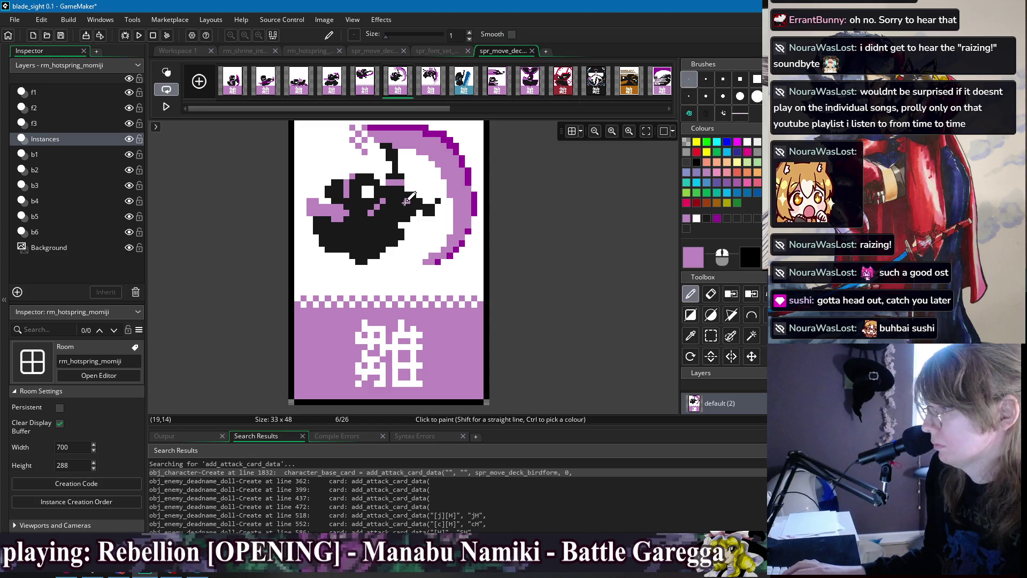
{"action": "left_click", "coordinate": [398, 162], "text": "ctrl"}
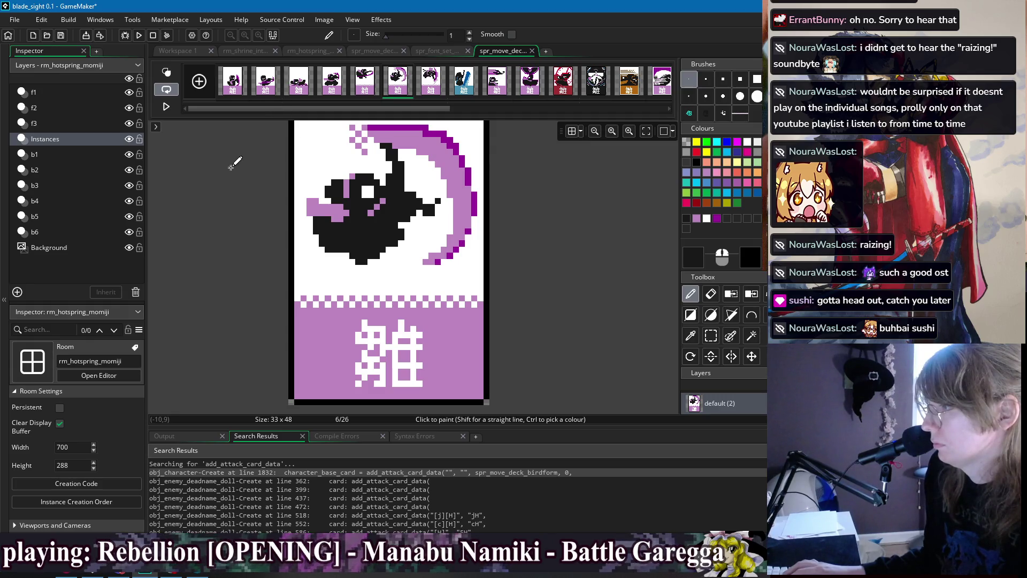
Paint white over the crescent's inner edge on frame 6
{"action": "left_click", "coordinate": [332, 81]}
{"action": "left_click", "coordinate": [393, 88]}
{"action": "left_click", "coordinate": [412, 150], "text": "ctrl"}
{"action": "mouse_move", "coordinate": [428, 150]}
{"action": "left_mouse_down"}
{"action": "mouse_move", "coordinate": [445, 155]}
{"action": "mouse_move", "coordinate": [456, 225]}
{"action": "mouse_move", "coordinate": [438, 247]}
{"action": "left_mouse_up"}
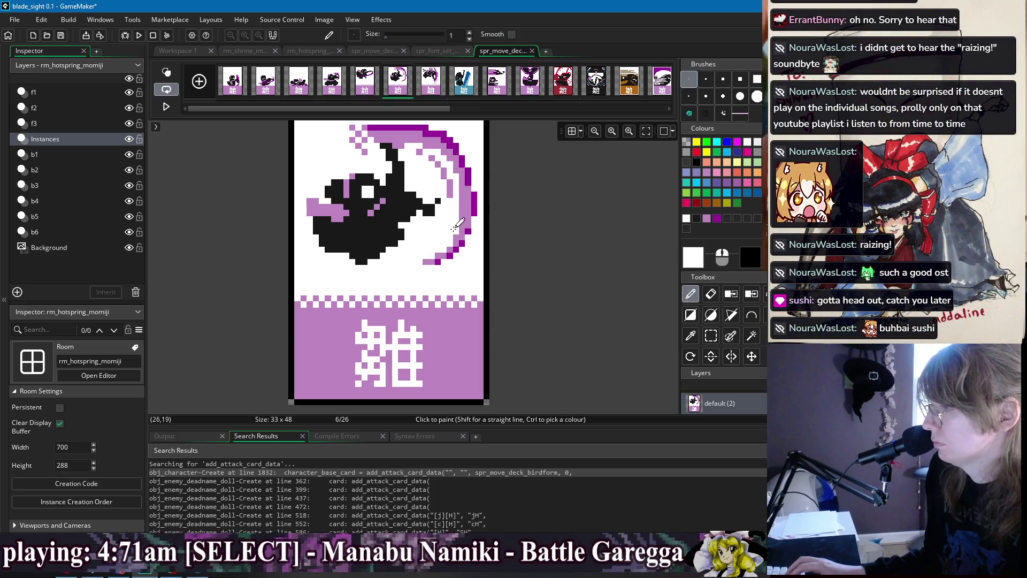
{"action": "left_click_drag", "start_coordinate": [434, 159], "coordinate": [451, 197]}
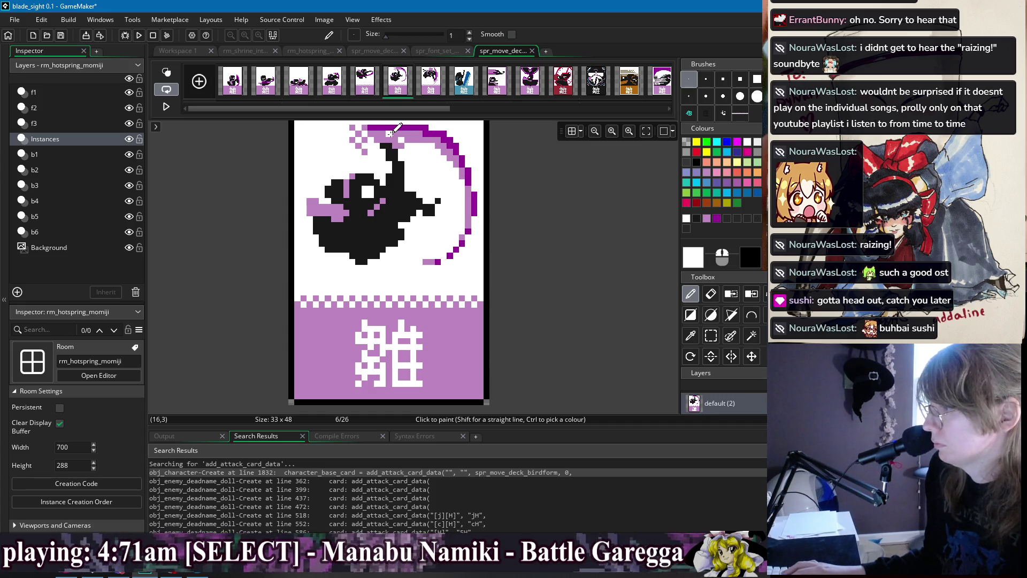
Paint light purple along the crescent's inner top edge
{"action": "scroll", "coordinate": [490, 183], "scroll_direction": "down", "scroll_amount": 2}
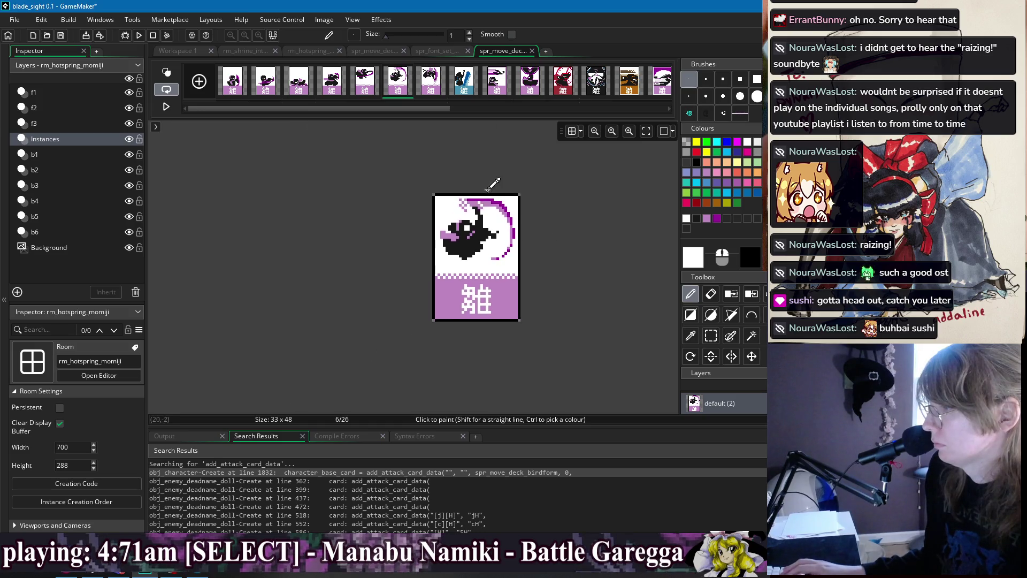
{"action": "scroll", "coordinate": [489, 198], "scroll_direction": "up", "scroll_amount": 3}
{"action": "scroll", "coordinate": [490, 197], "scroll_direction": "up", "scroll_amount": 1}
{"action": "left_click", "coordinate": [468, 202], "text": "ctrl"}
{"action": "left_click_drag", "start_coordinate": [460, 201], "coordinate": [493, 213]}
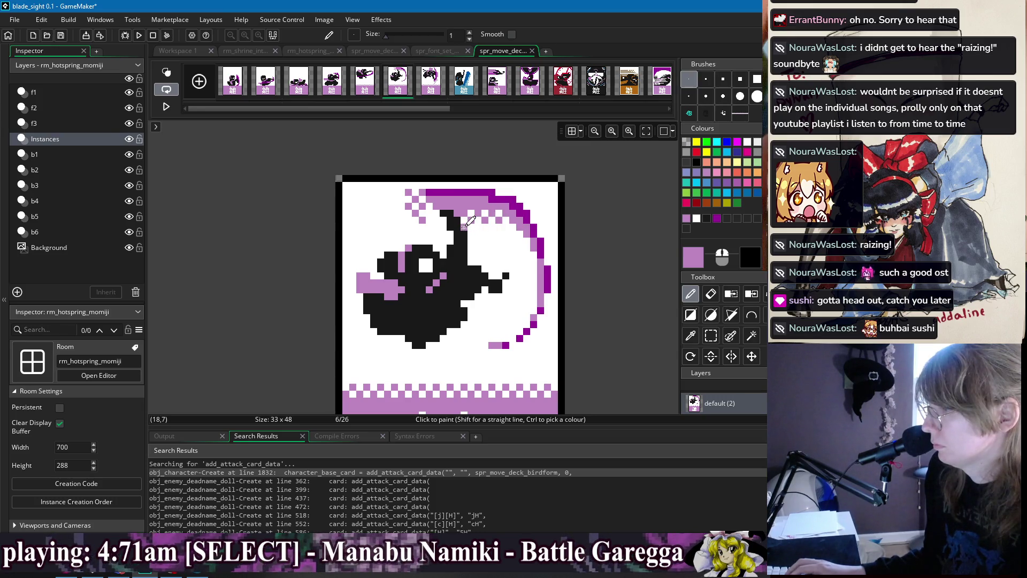
Compare frame 6 against frames 4 and 5 of the card
{"action": "scroll", "coordinate": [599, 241], "scroll_direction": "down", "scroll_amount": 2}
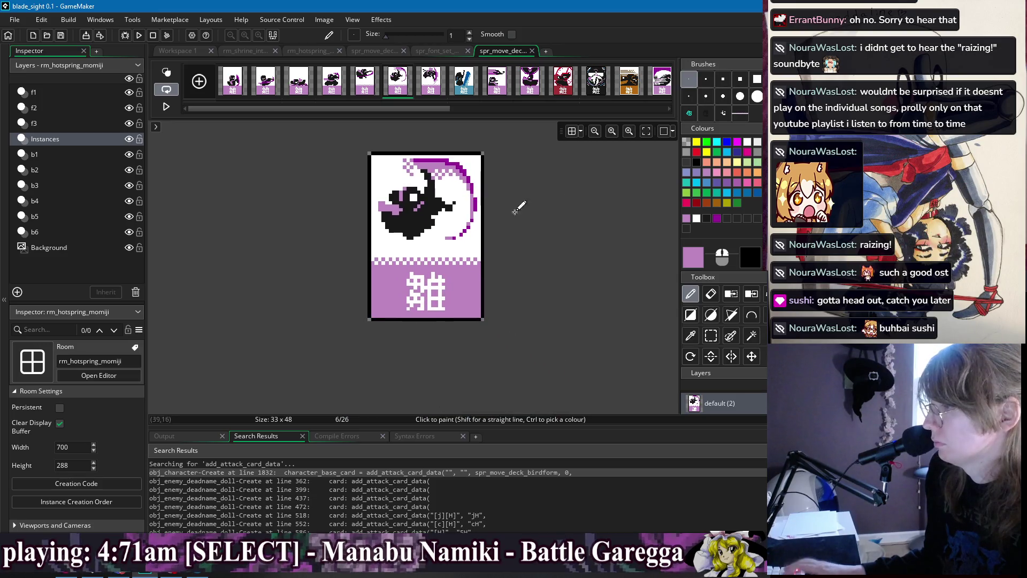
{"action": "left_click", "coordinate": [331, 85]}
{"action": "left_click", "coordinate": [369, 88]}
{"action": "left_click", "coordinate": [388, 90]}
{"action": "left_click", "coordinate": [374, 69]}
{"action": "left_click", "coordinate": [399, 70]}
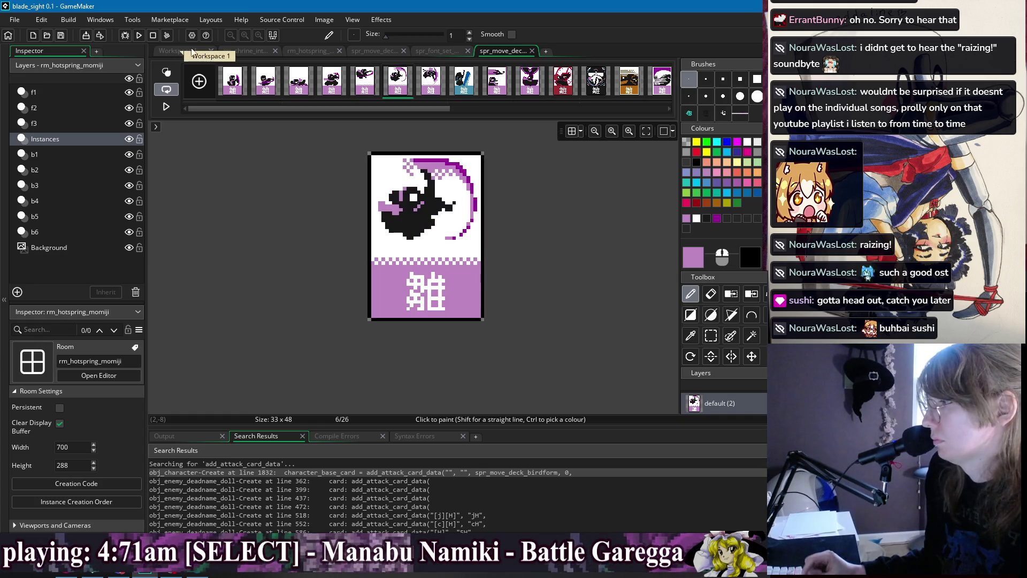
{"action": "left_click", "coordinate": [366, 85]}
Try extending the bird's top-left outline in black, then undo it
{"action": "left_click", "coordinate": [398, 91]}
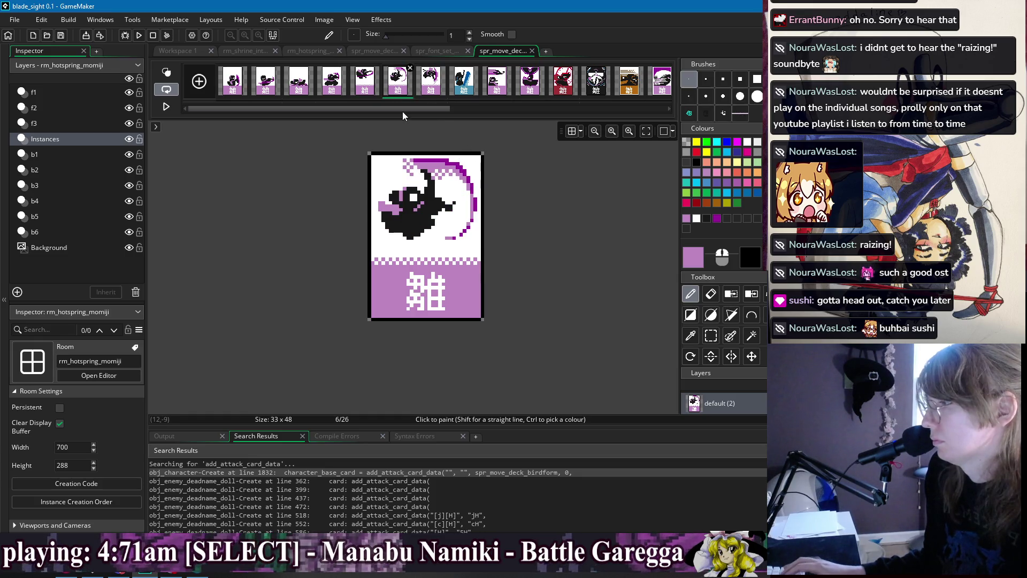
{"action": "scroll", "coordinate": [380, 178], "scroll_direction": "up", "scroll_amount": 4}
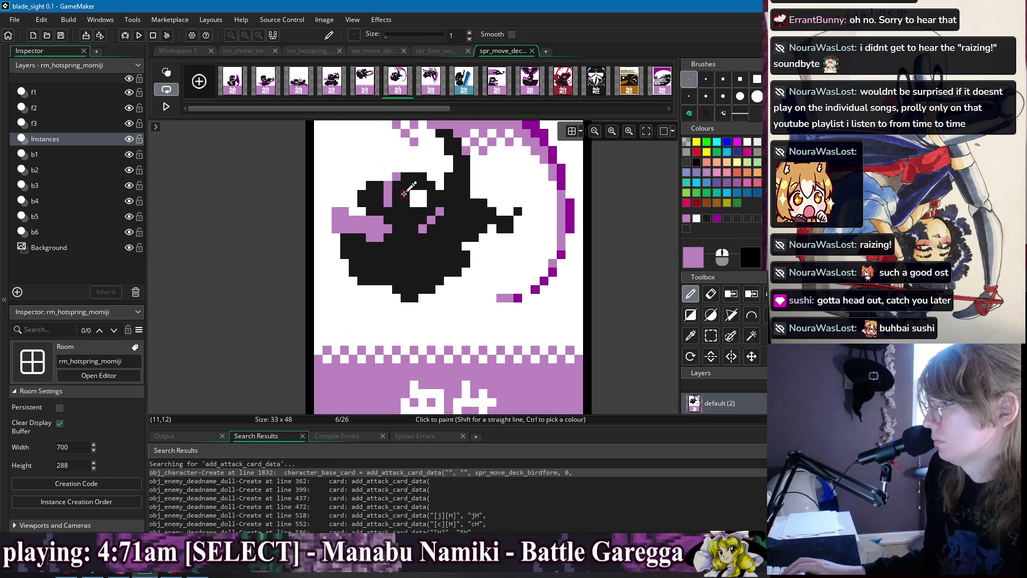
{"action": "left_click", "coordinate": [379, 178], "text": "ctrl"}
{"action": "left_click_drag", "start_coordinate": [370, 176], "coordinate": [378, 176]}
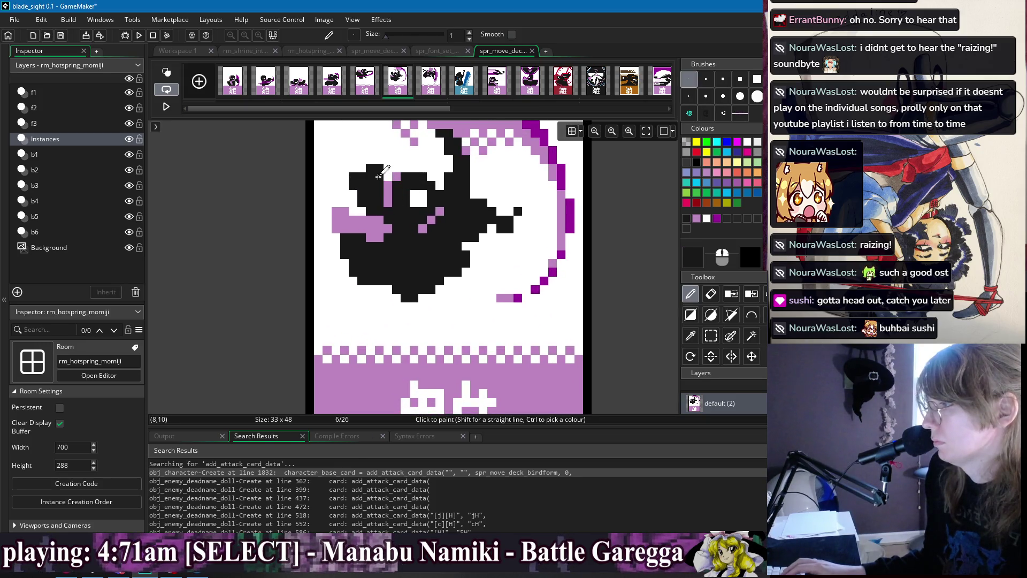
{"action": "key", "text": "ctrl+z"}
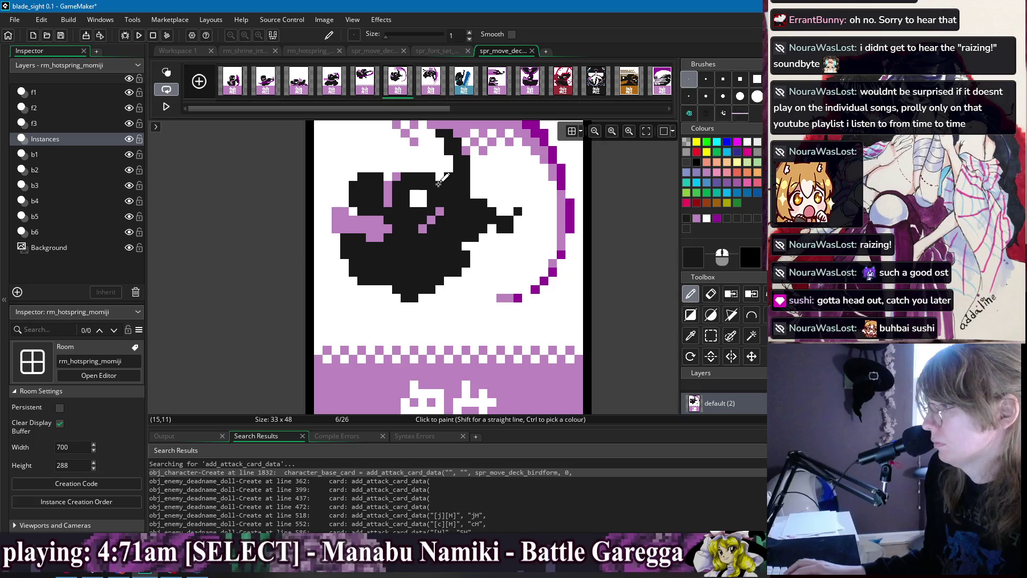
Repaint the light purple pixels on the bird's head back to black
{"action": "scroll", "coordinate": [500, 187], "scroll_direction": "down", "scroll_amount": 2}
{"action": "scroll", "coordinate": [465, 179], "scroll_direction": "up", "scroll_amount": 2}
{"action": "left_click", "coordinate": [464, 179], "text": "ctrl"}
{"action": "left_click", "coordinate": [464, 185]}
{"action": "left_click", "coordinate": [466, 187], "text": "ctrl"}
{"action": "left_click_drag", "start_coordinate": [461, 195], "coordinate": [465, 172]}
{"action": "scroll", "coordinate": [595, 213], "scroll_direction": "down", "scroll_amount": 1}
{"action": "scroll", "coordinate": [603, 207], "scroll_direction": "up", "scroll_amount": 1}
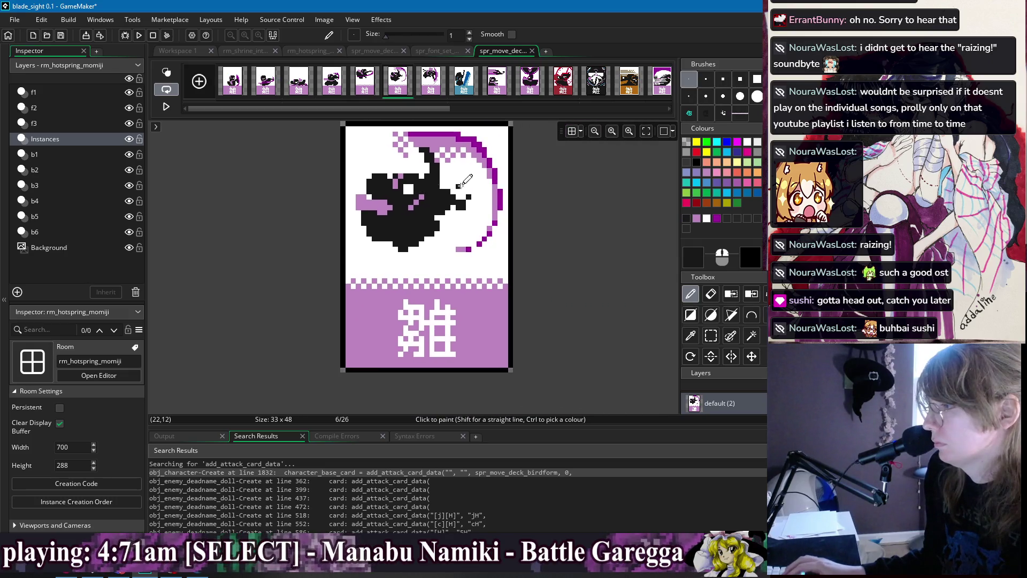
{"action": "scroll", "coordinate": [545, 206], "scroll_direction": "down", "scroll_amount": 1}
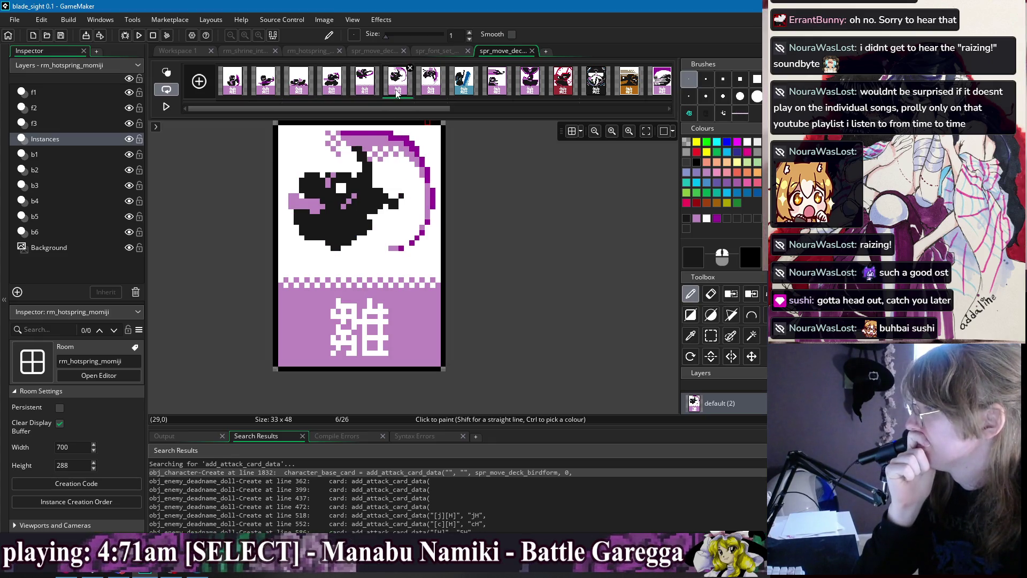
Add a black pixel at the bird's beak tip, then move to frame 7
{"action": "left_click", "coordinate": [339, 184], "text": "ctrl"}
{"action": "left_click", "coordinate": [342, 178], "text": "ctrl"}
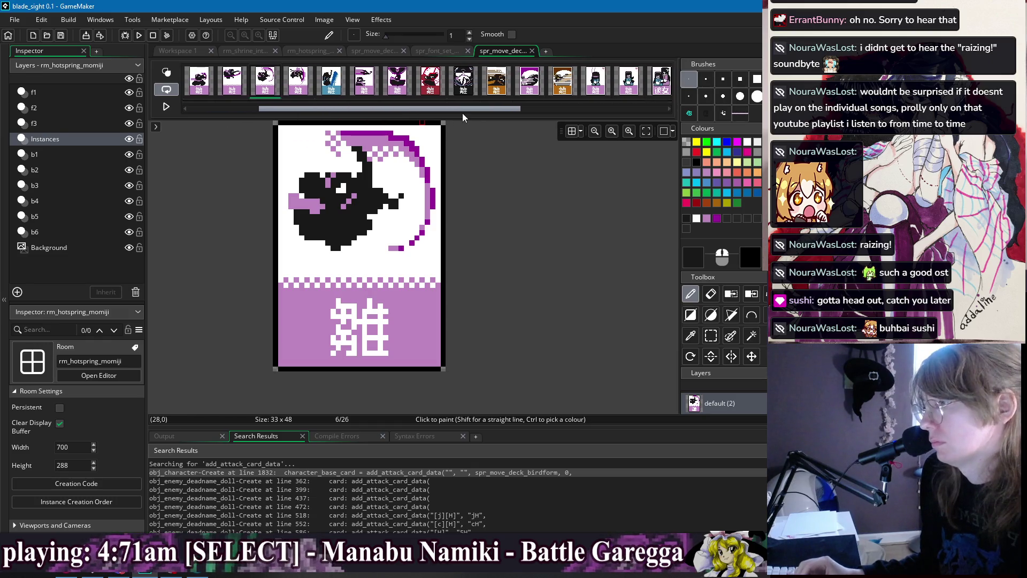
{"action": "left_click", "coordinate": [401, 201]}
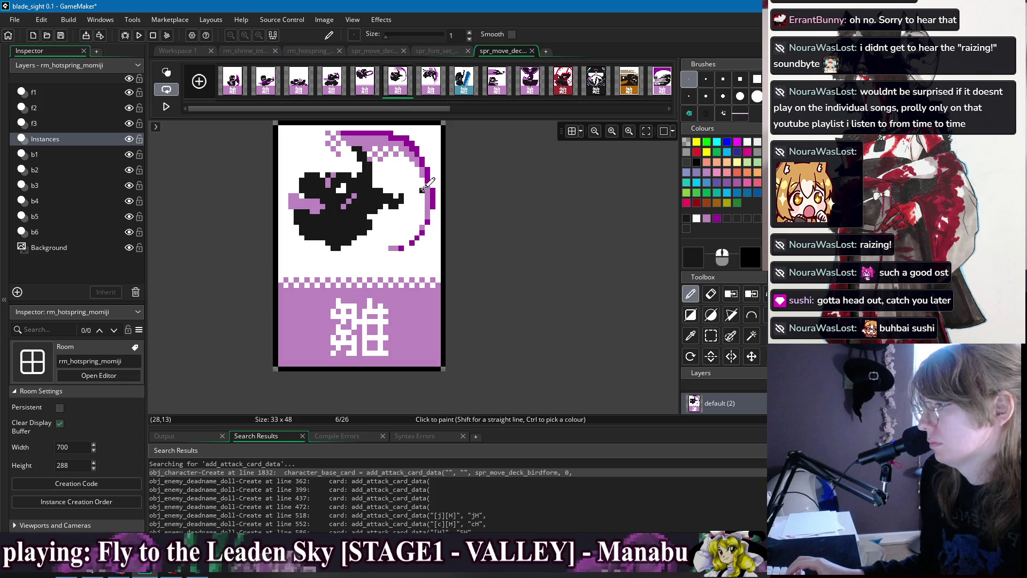
{"action": "scroll", "coordinate": [426, 184], "scroll_direction": "down", "scroll_amount": 2}
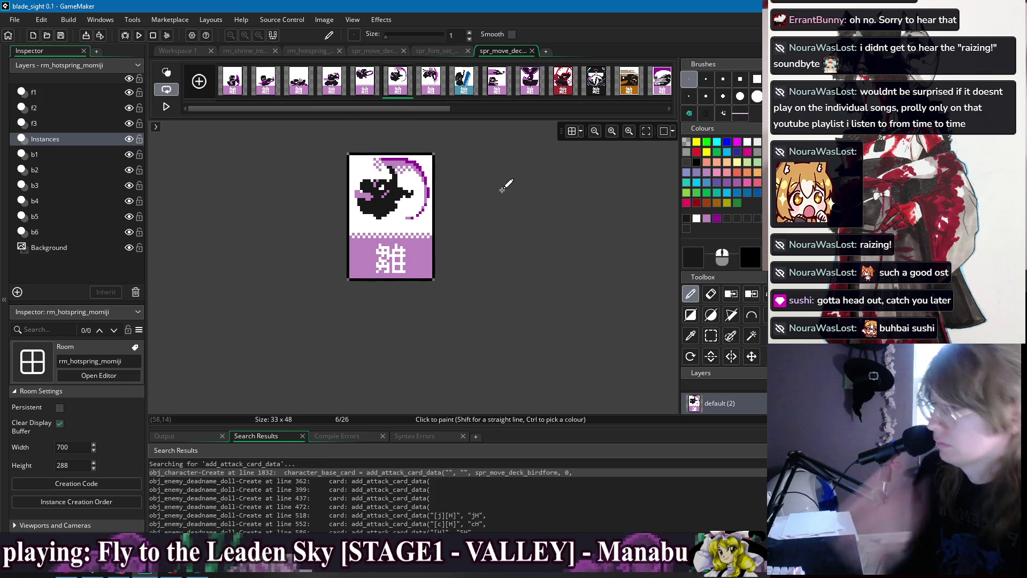
{"action": "left_click", "coordinate": [431, 86]}
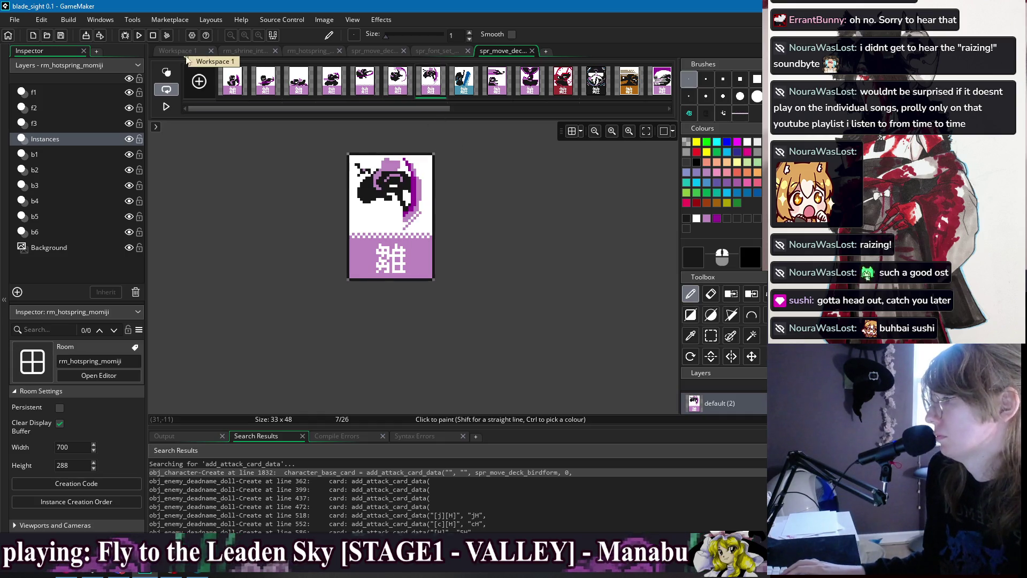
On frame 7, paint white over stray pixels at the upper left and beside the slash
{"action": "scroll", "coordinate": [375, 177], "scroll_direction": "up", "scroll_amount": 2}
{"action": "left_click", "coordinate": [385, 168], "text": "ctrl"}
{"action": "mouse_move", "coordinate": [390, 179]}
{"action": "left_mouse_down"}
{"action": "mouse_move", "coordinate": [374, 185]}
{"action": "mouse_move", "coordinate": [385, 187]}
{"action": "mouse_move", "coordinate": [367, 167]}
{"action": "left_mouse_up"}
{"action": "left_click_drag", "start_coordinate": [504, 204], "coordinate": [503, 258]}
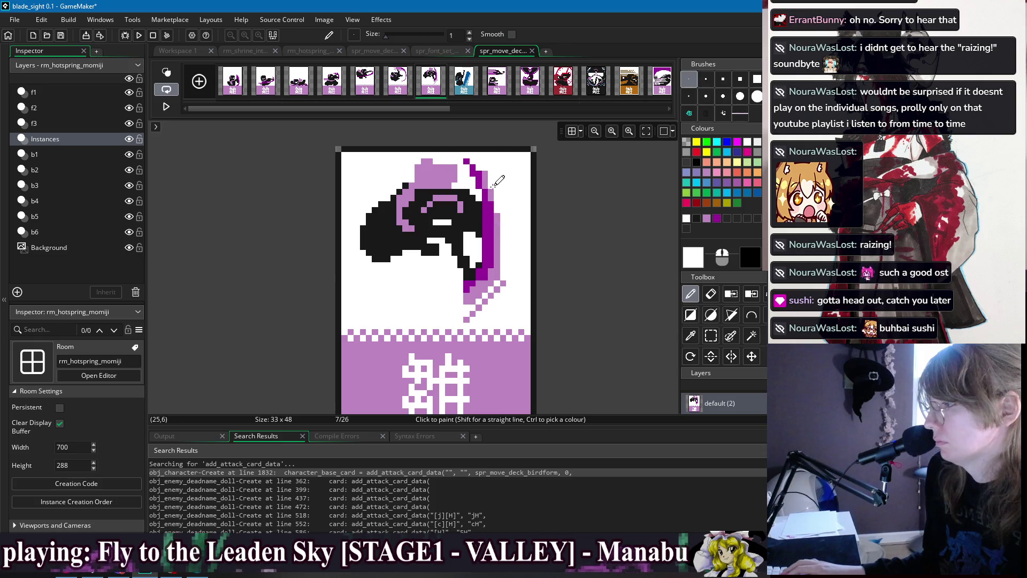
{"action": "left_click_drag", "start_coordinate": [489, 176], "coordinate": [486, 171]}
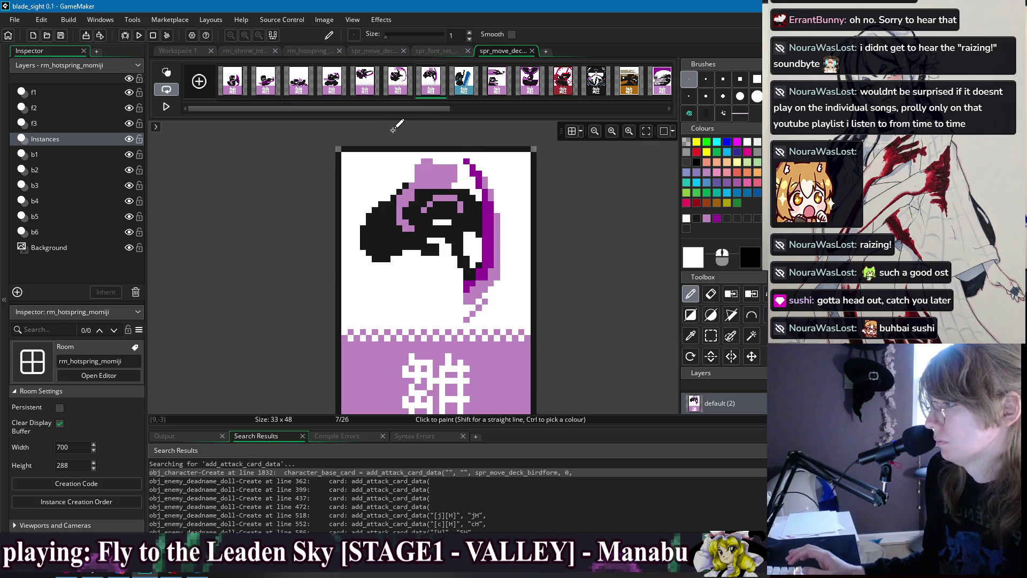
Compare with the neighbouring frame, then return to Workspace 1
{"action": "key", "text": "Left"}
{"action": "key", "text": "Right"}
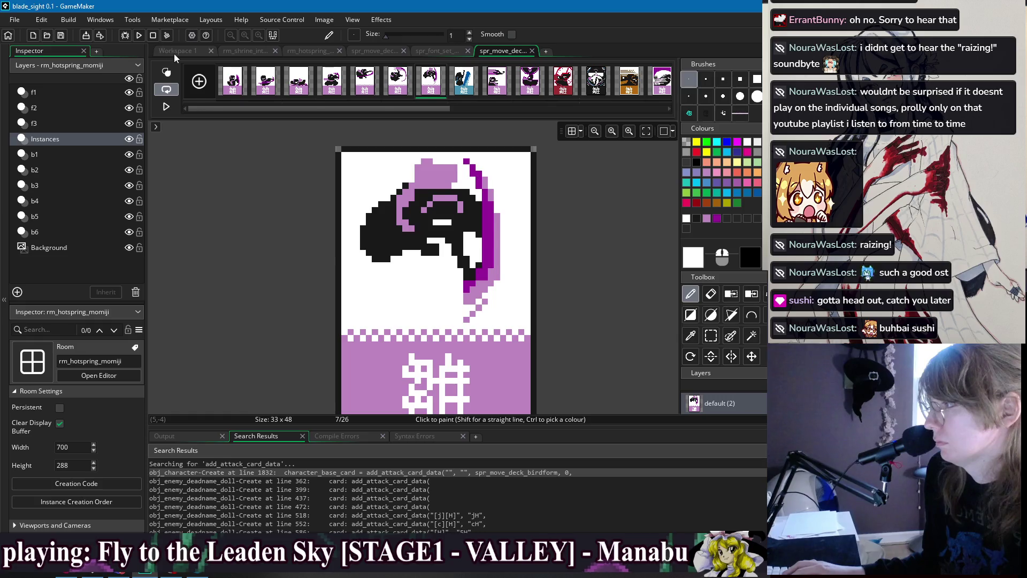
{"action": "left_click", "coordinate": [174, 53]}
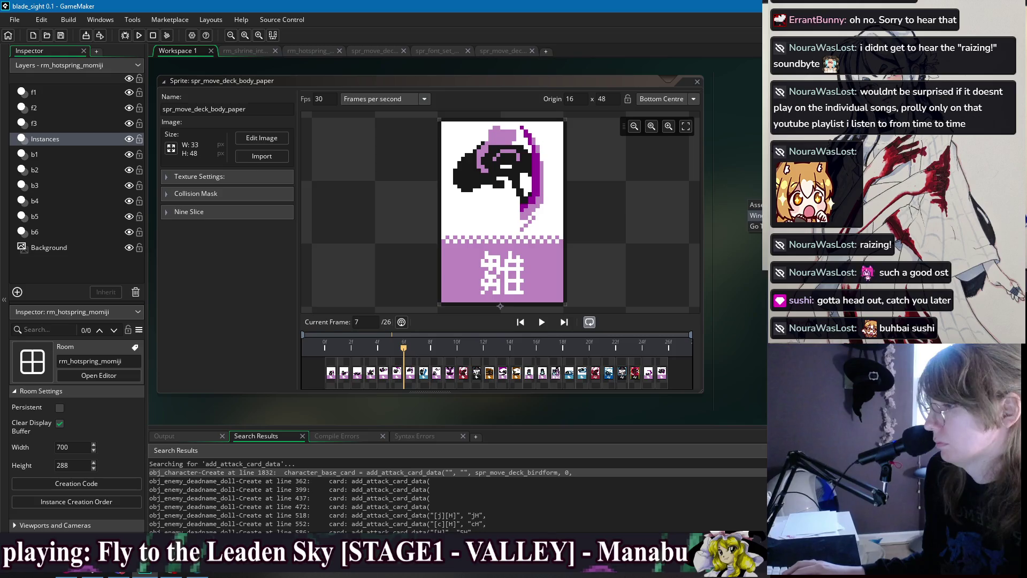
In the [j][2][L] card entry in the Create event, delete the extra card flag arguments line
{"action": "left_click_drag", "start_coordinate": [653, 77], "coordinate": [435, 78]}
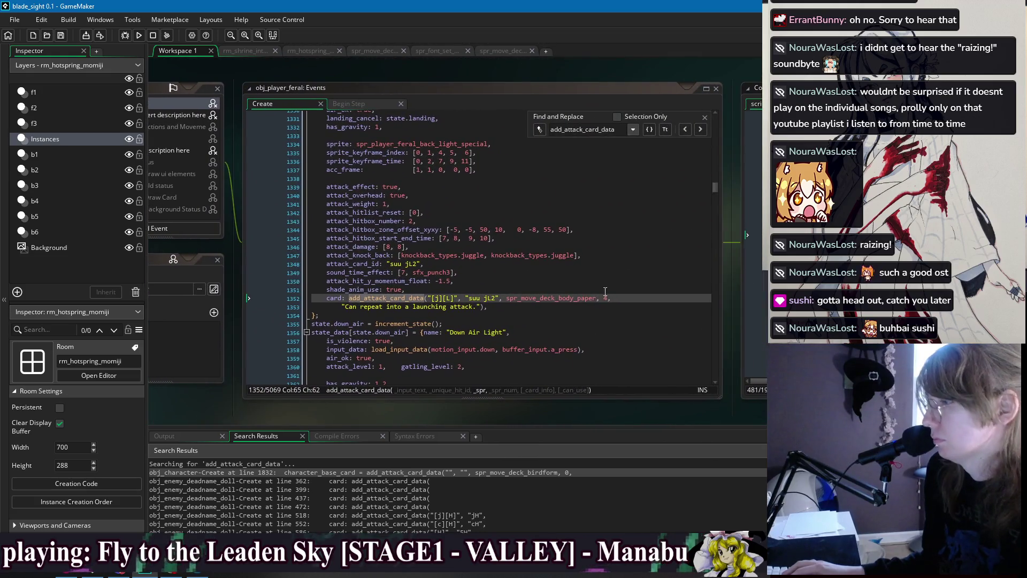
{"action": "left_click", "coordinate": [612, 297]}
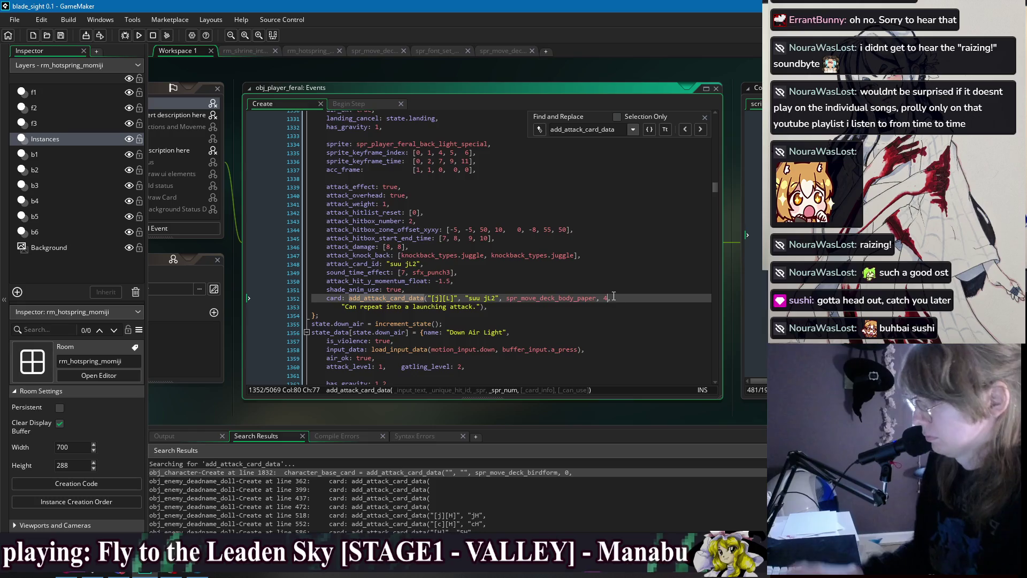
{"action": "scroll", "coordinate": [607, 300], "scroll_direction": "down", "scroll_amount": 9}
{"action": "scroll", "coordinate": [597, 304], "scroll_direction": "down", "scroll_amount": 7}
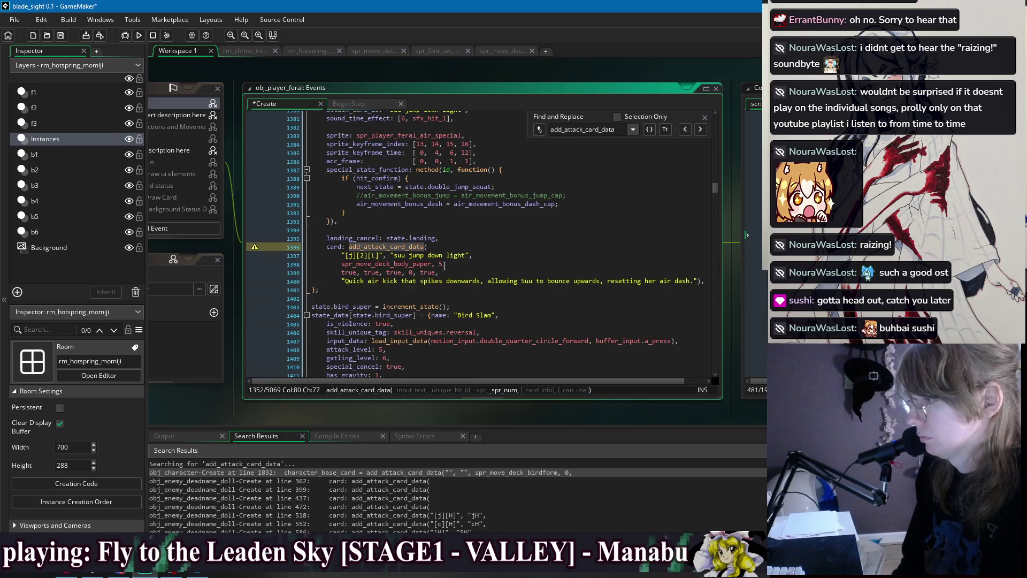
{"action": "left_click", "coordinate": [442, 264]}
{"action": "type", "text": ","}
{"action": "key", "text": "shift+Down"}
{"action": "key", "text": "BackSpace"}
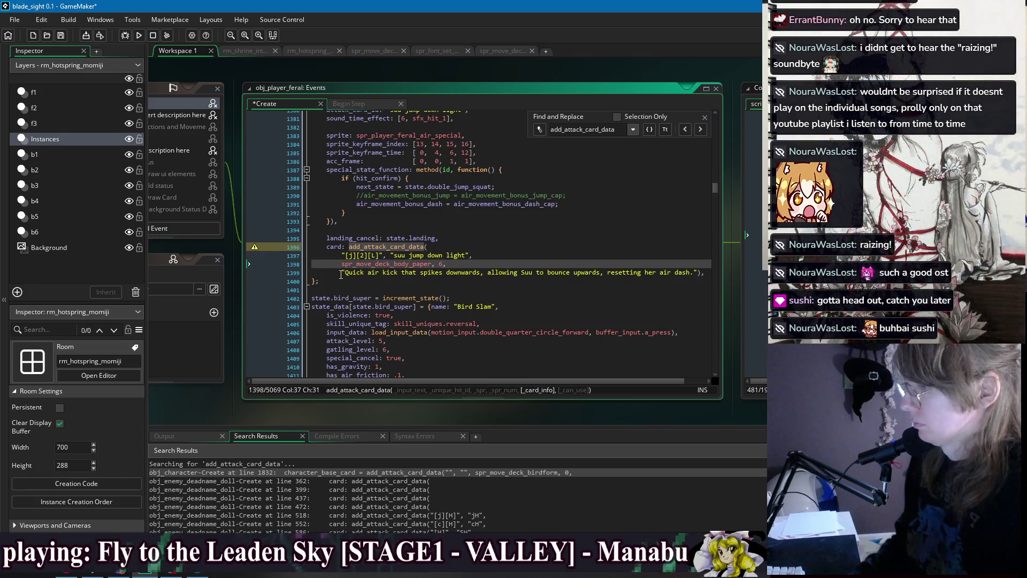
Replace the card description with "Air kick that bounces on hit, resetting Air Dash."
{"action": "left_click_drag", "start_coordinate": [695, 273], "coordinate": [349, 274]}
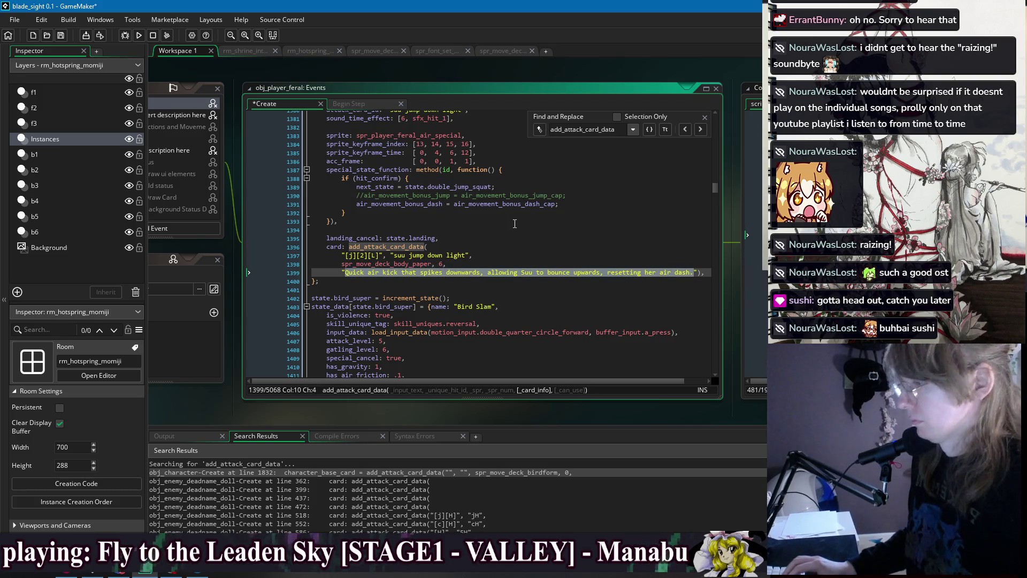
{"action": "type", "text": "Q"}
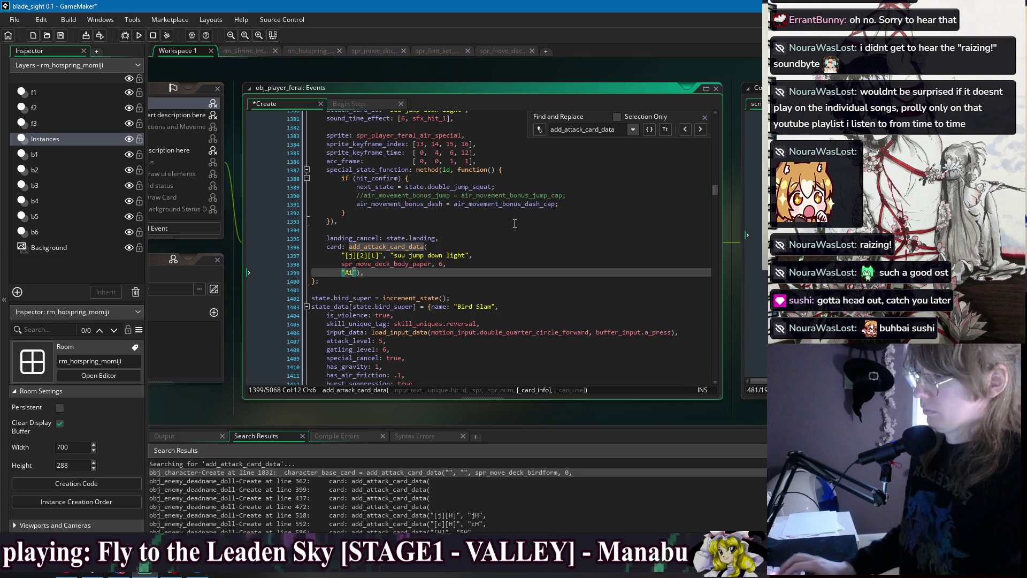
{"action": "type", "text": " kick that bounces on hit, rese"}
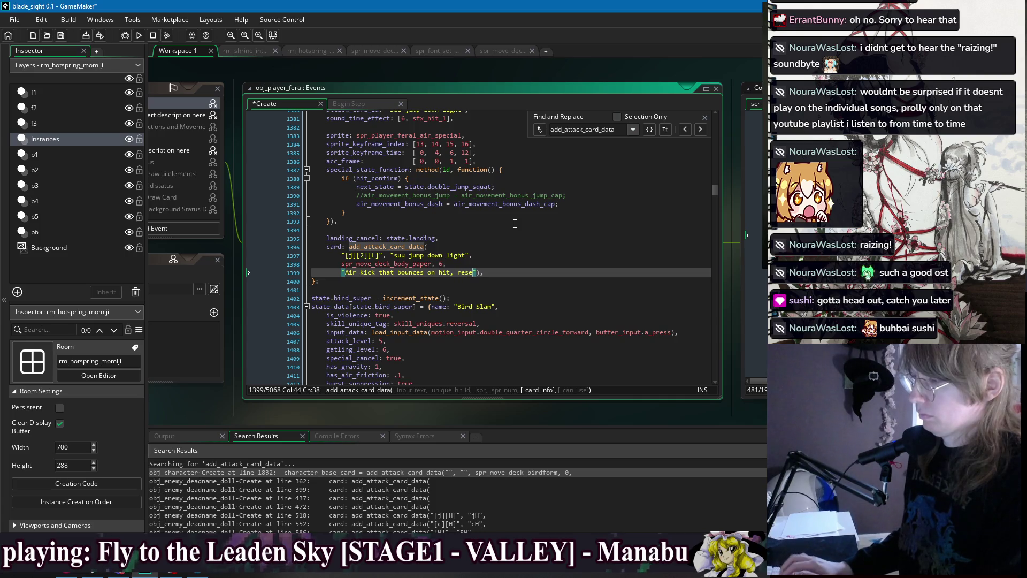
{"action": "type", "text": "ir Dash."}
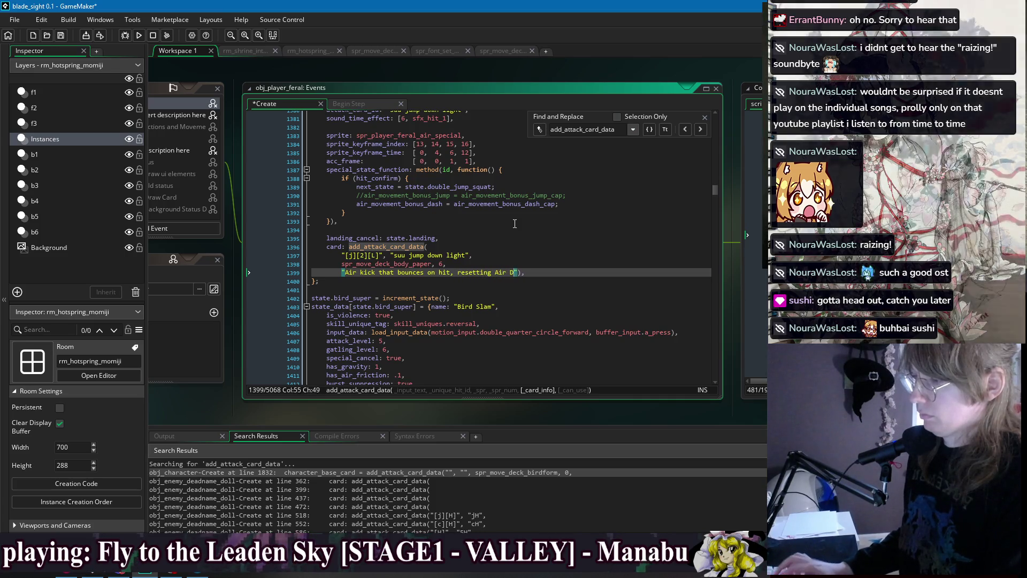
Join the sprite arguments onto the add_attack_card_data line and rename the card to "suu j2L"
{"action": "left_click", "coordinate": [482, 265]}
{"action": "left_click_drag", "start_coordinate": [342, 264], "coordinate": [446, 256]}
{"action": "left_click", "coordinate": [347, 256]}
{"action": "key", "text": "BackSpace"}
{"action": "key", "text": "BackSpace"}
{"action": "key", "text": "BackSpace"}
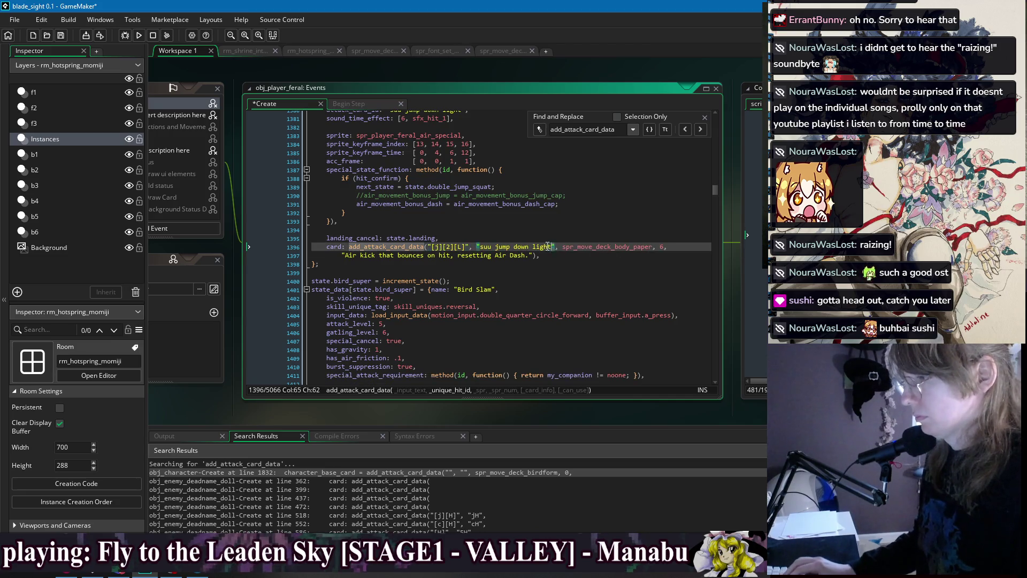
{"action": "left_click_drag", "start_coordinate": [551, 247], "coordinate": [507, 248]}
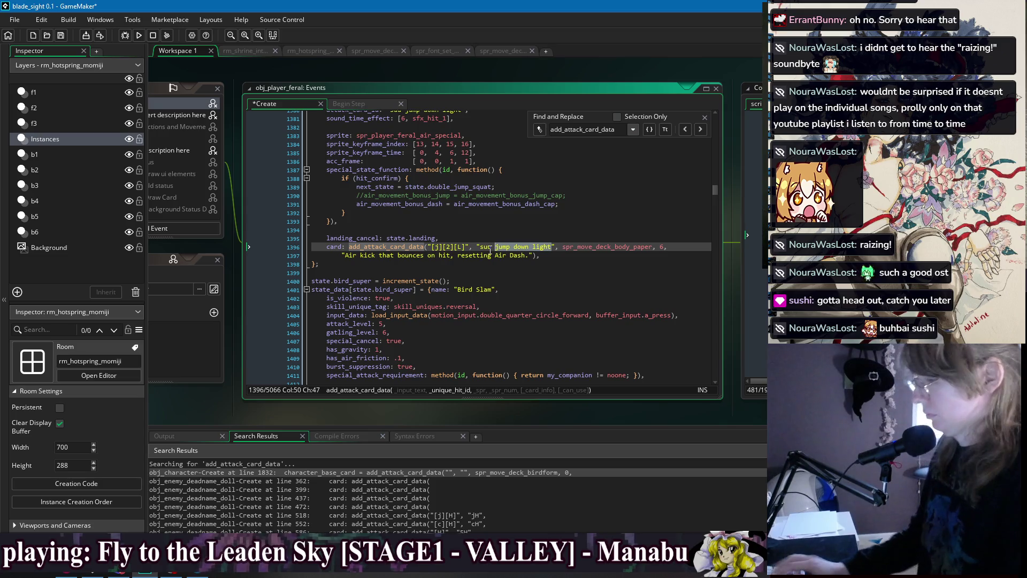
{"action": "type", "text": "j2L"}
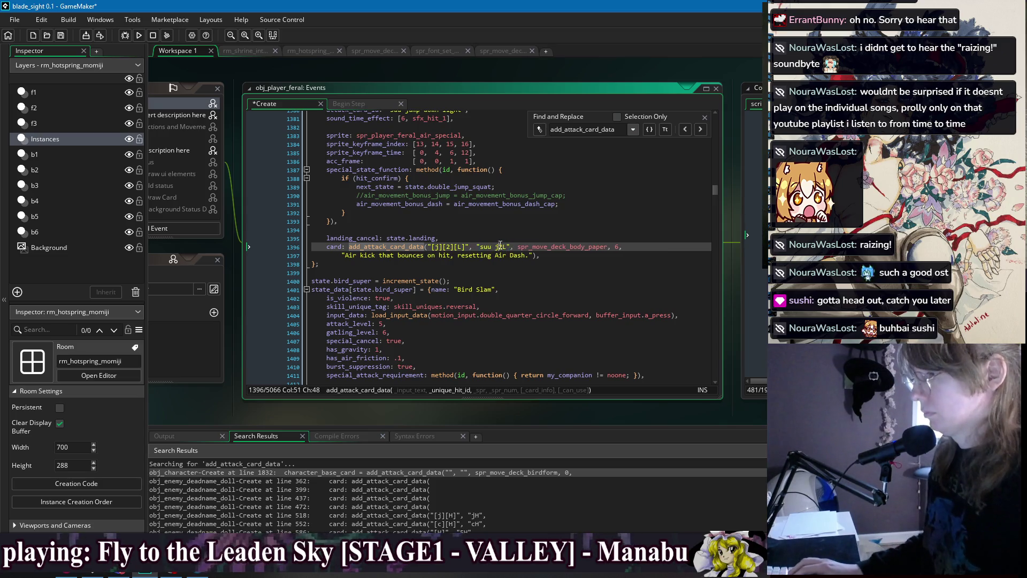
{"action": "scroll", "coordinate": [457, 199], "scroll_direction": "up", "scroll_amount": 3}
{"action": "left_click_drag", "start_coordinate": [460, 196], "coordinate": [410, 199]}
Set attack_card_id to "suu j2L", change the suu jL2 description to "Used during [j][L].", and save
{"action": "type", "text": "j2L"}
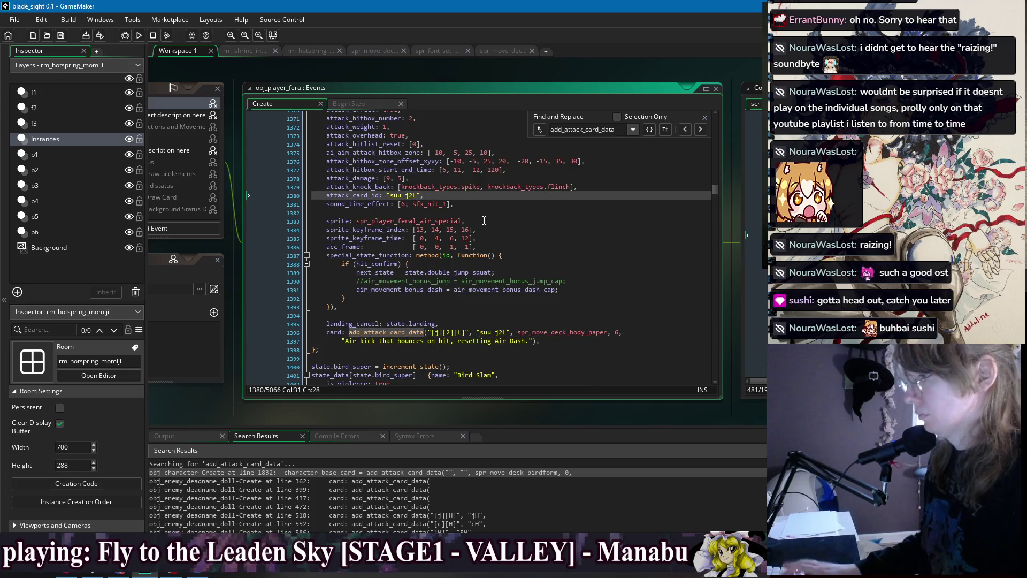
{"action": "scroll", "coordinate": [484, 220], "scroll_direction": "up", "scroll_amount": 11}
{"action": "left_click", "coordinate": [506, 286]}
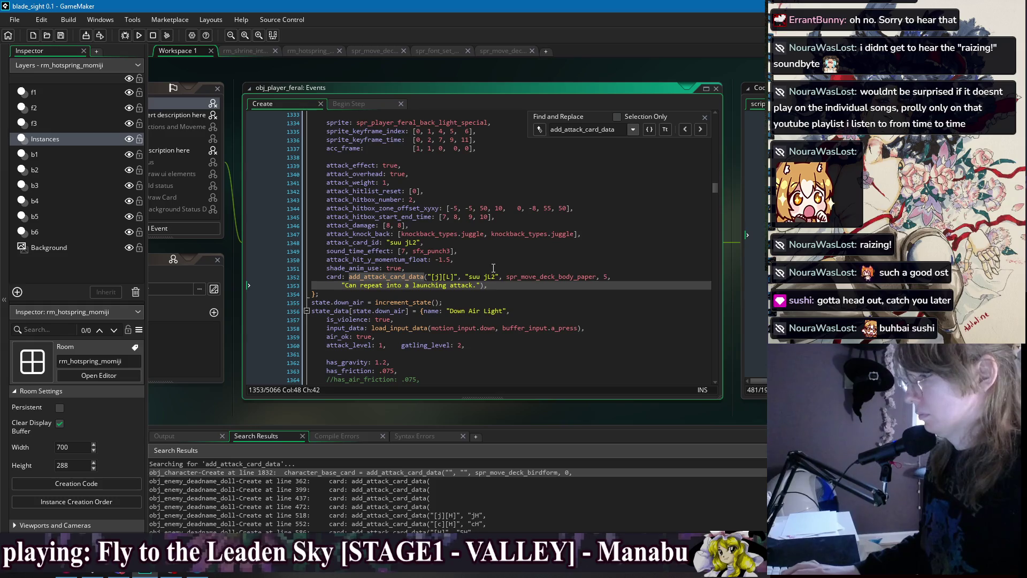
{"action": "left_click", "coordinate": [493, 268]}
{"action": "left_click_drag", "start_coordinate": [476, 285], "coordinate": [345, 285]}
{"action": "type", "text": "Used"}
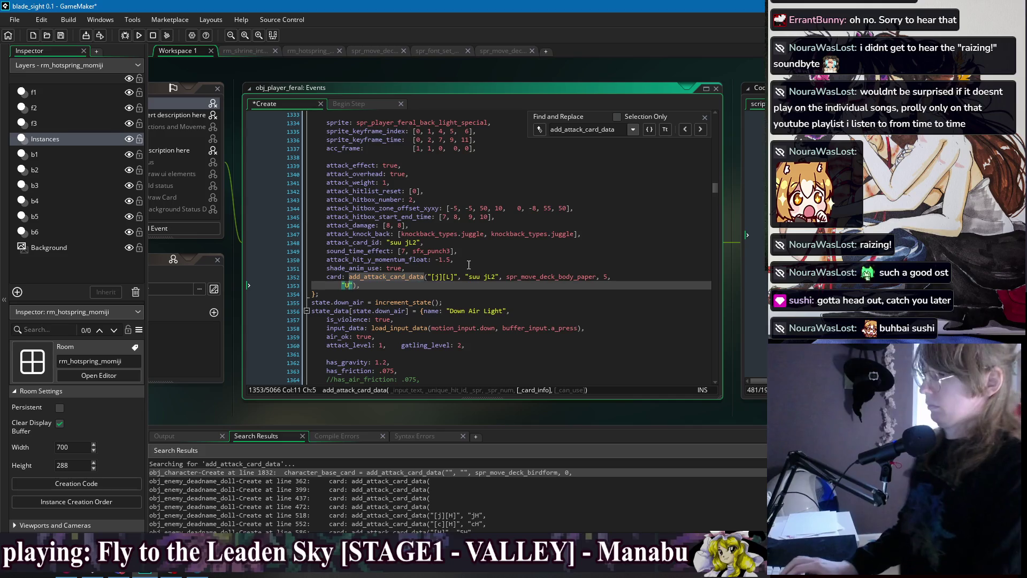
{"action": "type", "text": " during [j"}
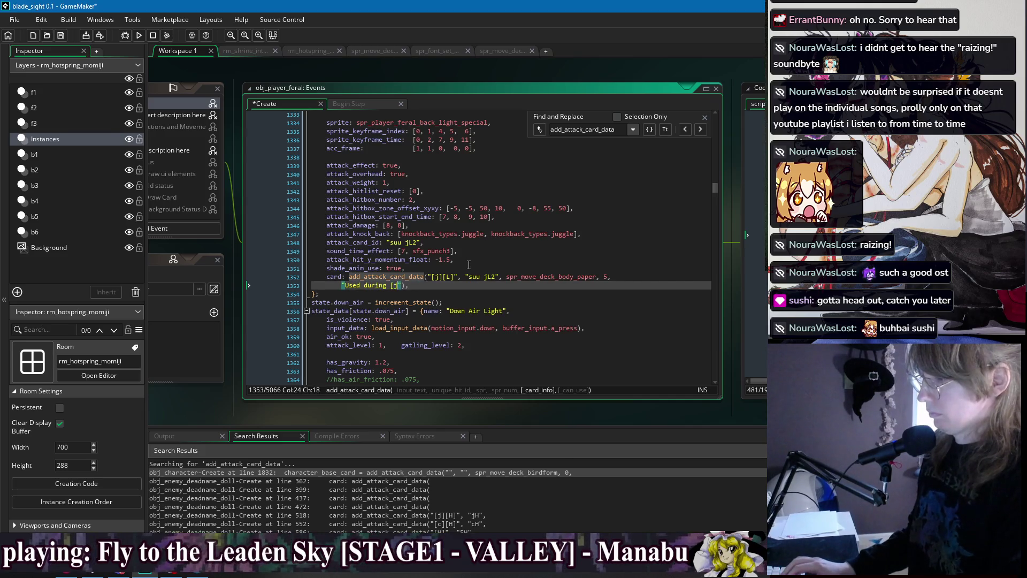
{"action": "type", "text": "][L] to lau"}
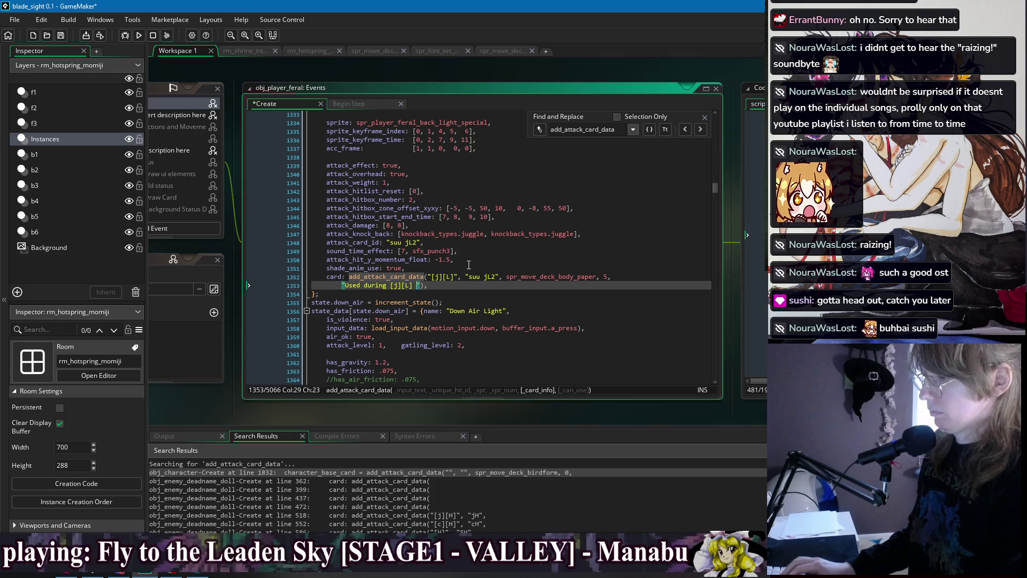
{"action": "key", "text": "BackSpace"}
{"action": "key", "text": "BackSpace"}
{"action": "key", "text": "BackSpace"}
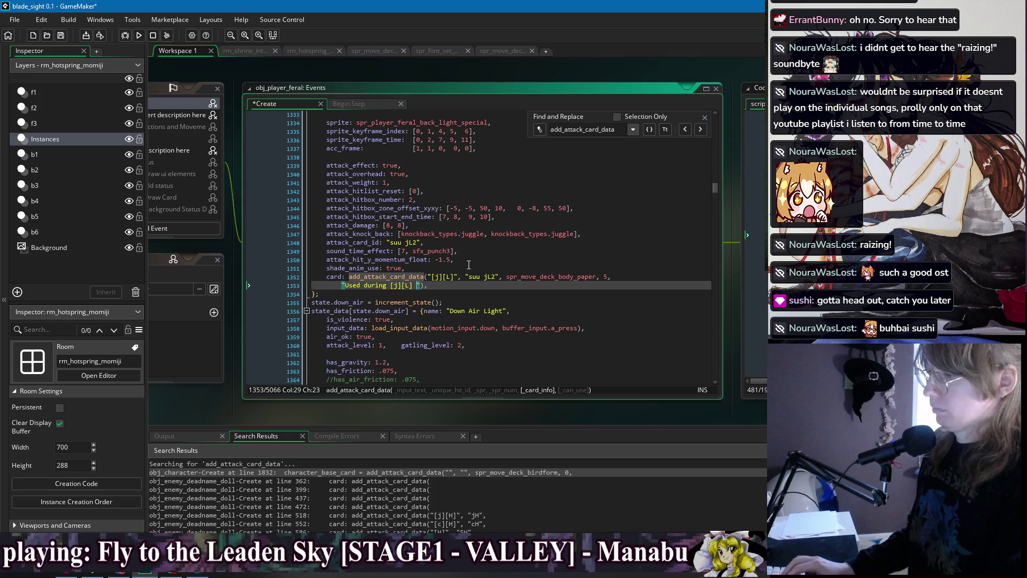
{"action": "type", "text": "."}
{"action": "key", "text": "ctrl+s"}
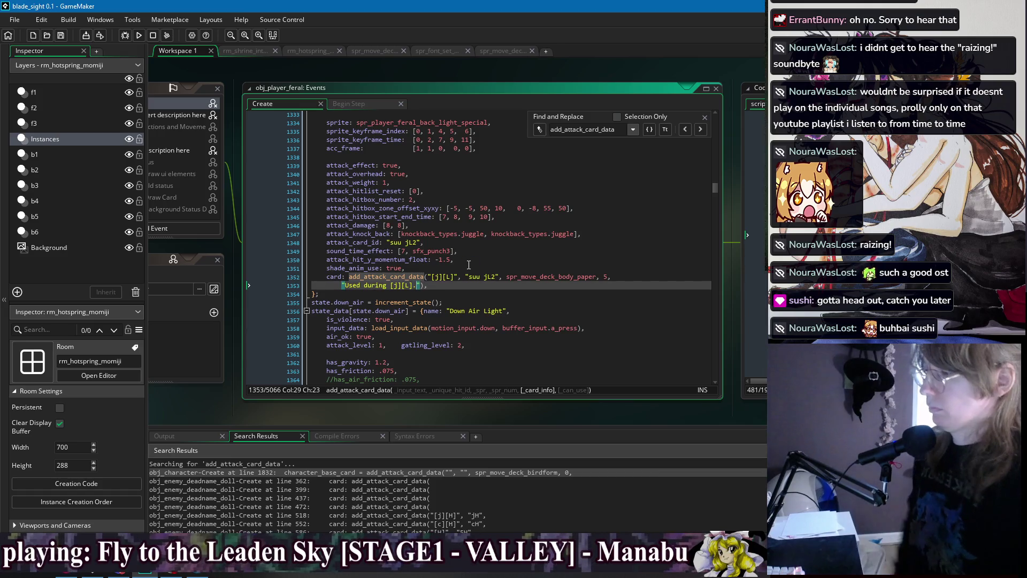
Leave the suu jL description as is and reword suu jL2's to "Useable during [j][L]."
{"action": "scroll", "coordinate": [468, 265], "scroll_direction": "up", "scroll_amount": 2}
{"action": "scroll", "coordinate": [468, 267], "scroll_direction": "up", "scroll_amount": 4}
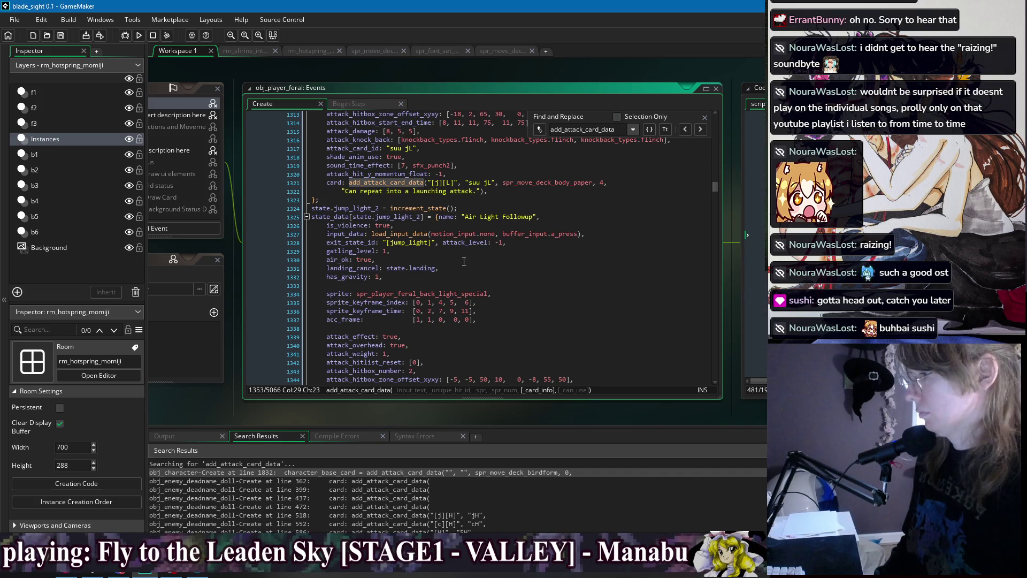
{"action": "left_click_drag", "start_coordinate": [477, 192], "coordinate": [346, 192]}
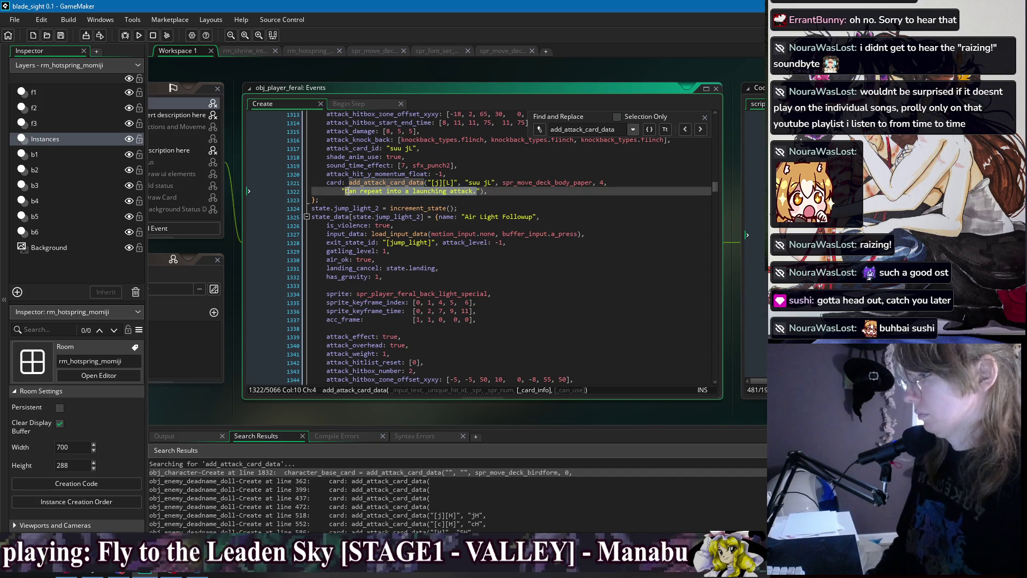
{"action": "key", "text": "Right"}
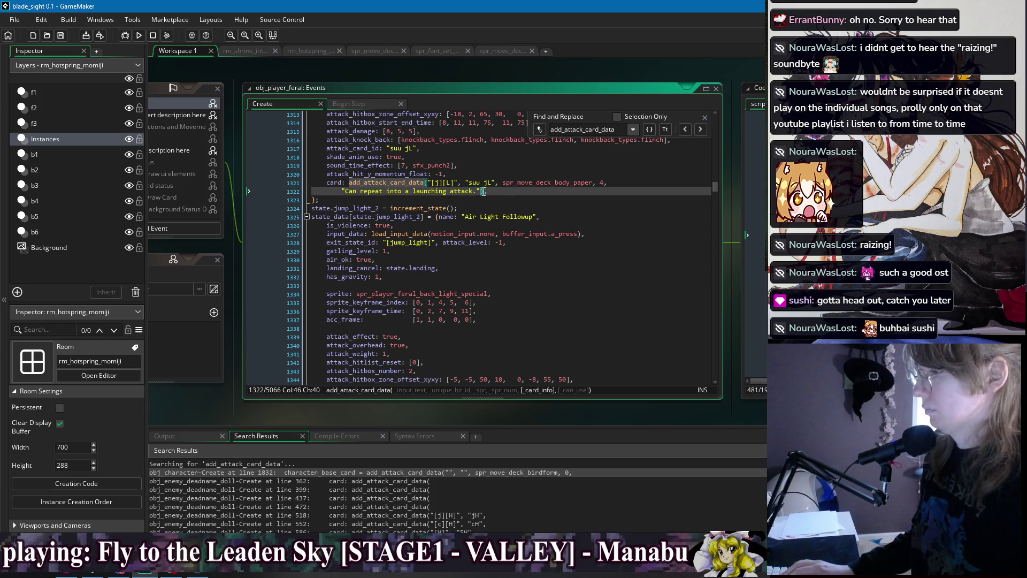
{"action": "scroll", "coordinate": [598, 221], "scroll_direction": "down", "scroll_amount": 4}
{"action": "scroll", "coordinate": [597, 221], "scroll_direction": "down", "scroll_amount": 5}
{"action": "left_click", "coordinate": [427, 221]}
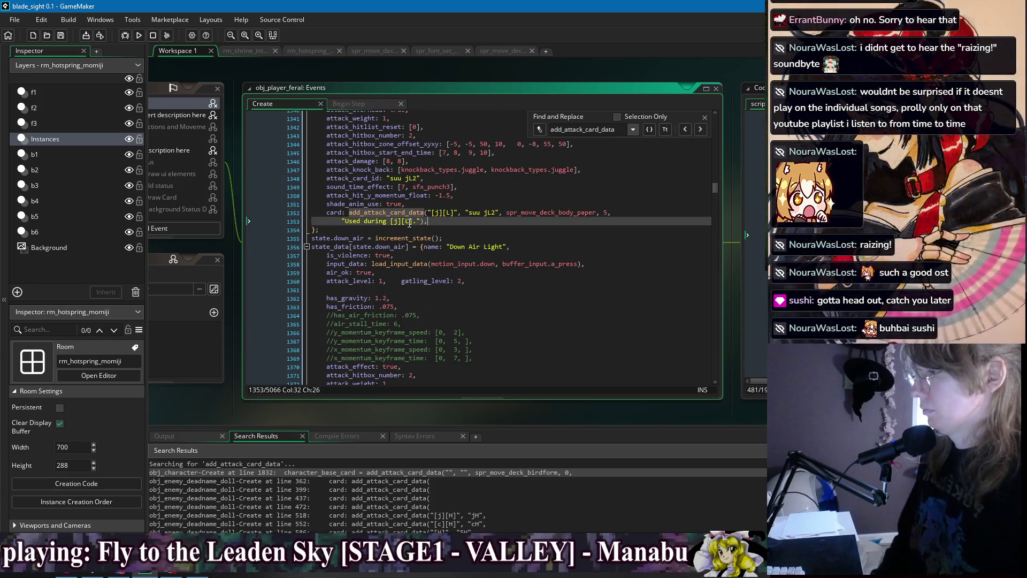
{"action": "left_click", "coordinate": [362, 220]}
{"action": "key", "text": "BackSpace"}
{"action": "type", "text": "able"}
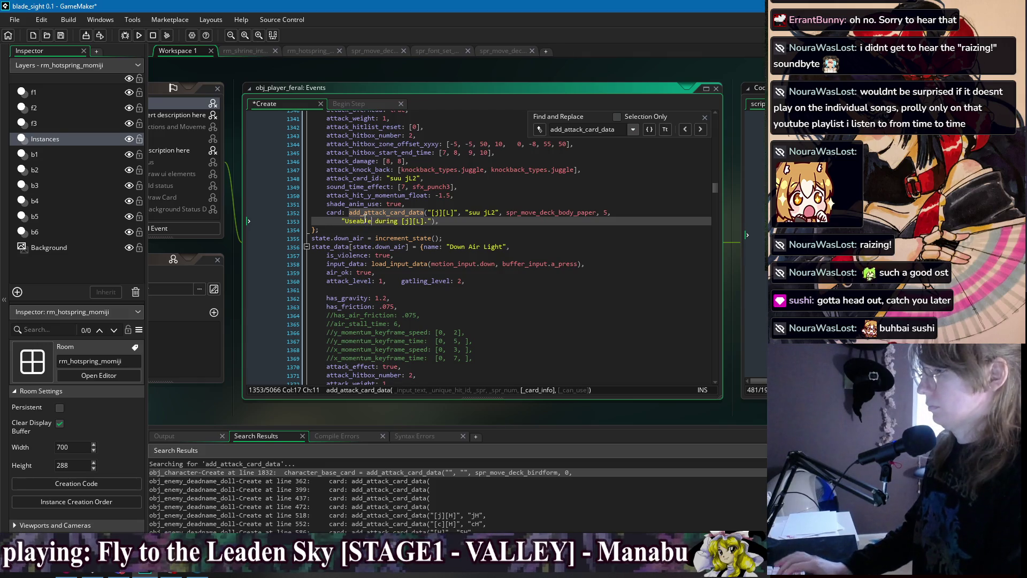
{"action": "key", "text": "Up"}
{"action": "key", "text": "Up"}
{"action": "scroll", "coordinate": [460, 214], "scroll_direction": "up", "scroll_amount": 8}
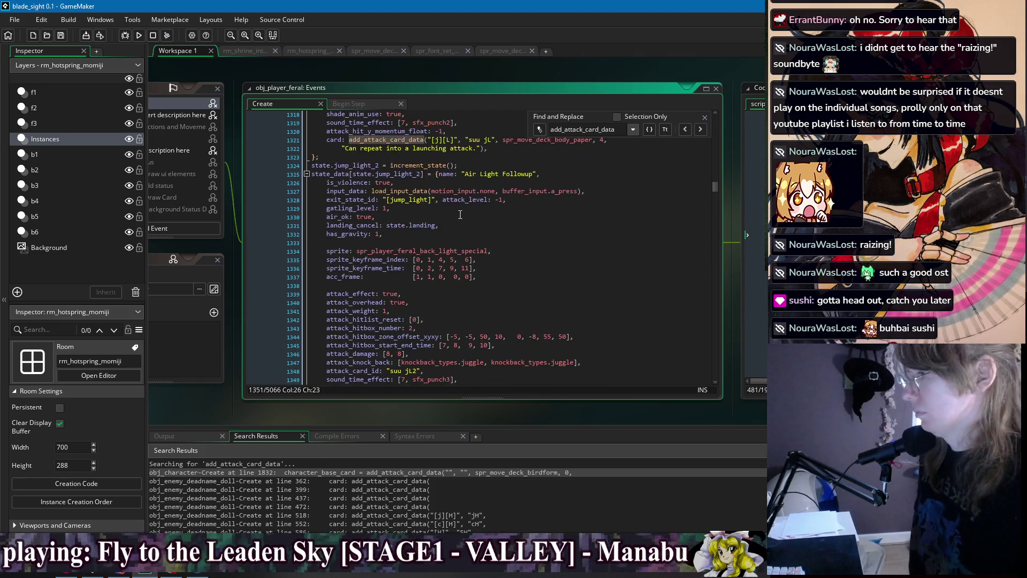
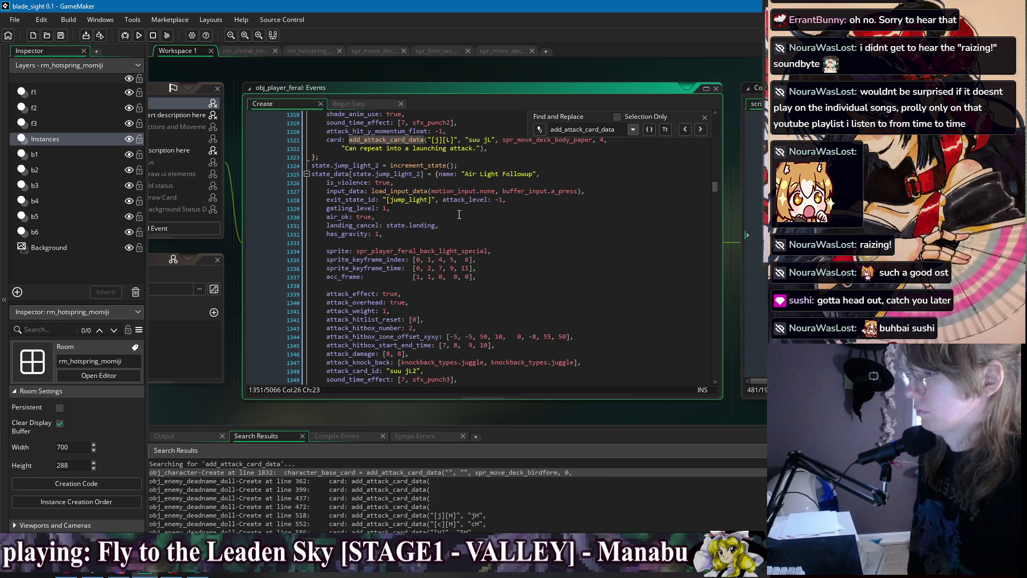
Scroll down past the Air Light Followup and Down Air Light code to the suu jL2 card
{"action": "scroll", "coordinate": [459, 214], "scroll_direction": "down", "scroll_amount": 6}
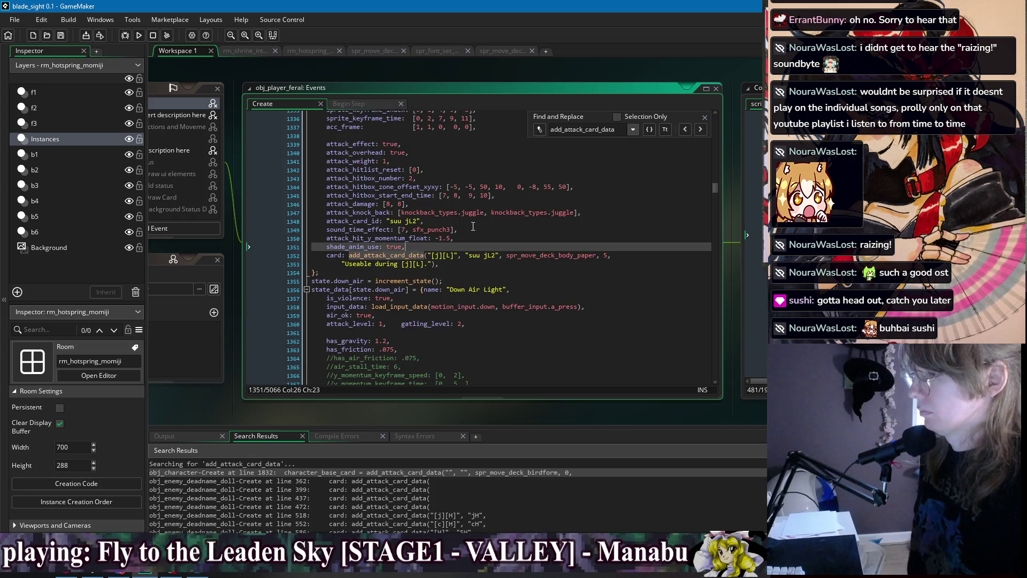
{"action": "left_click", "coordinate": [473, 226]}
{"action": "scroll", "coordinate": [484, 238], "scroll_direction": "down", "scroll_amount": 5}
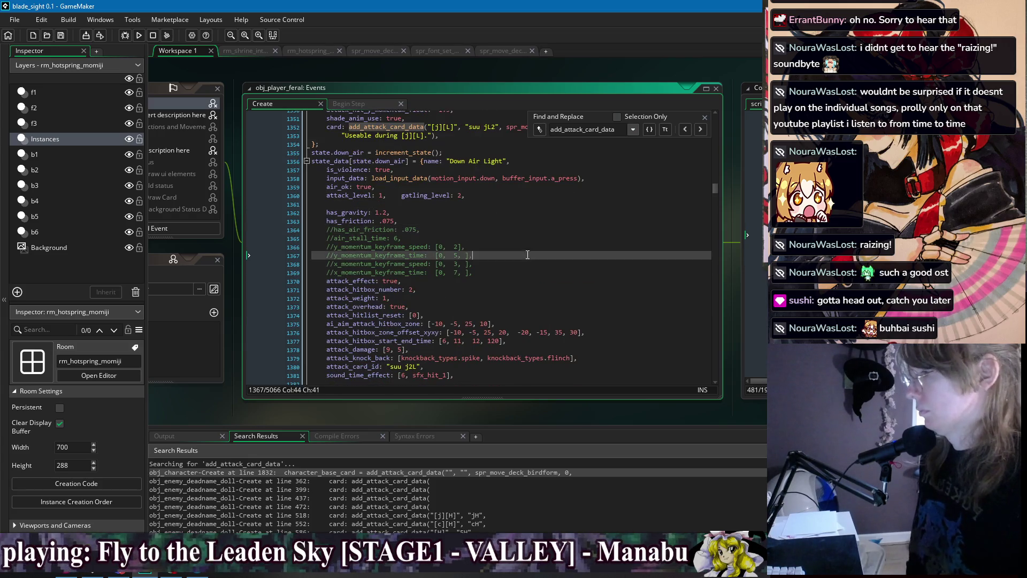
{"action": "left_click", "coordinate": [516, 273]}
{"action": "scroll", "coordinate": [508, 274], "scroll_direction": "down", "scroll_amount": 6}
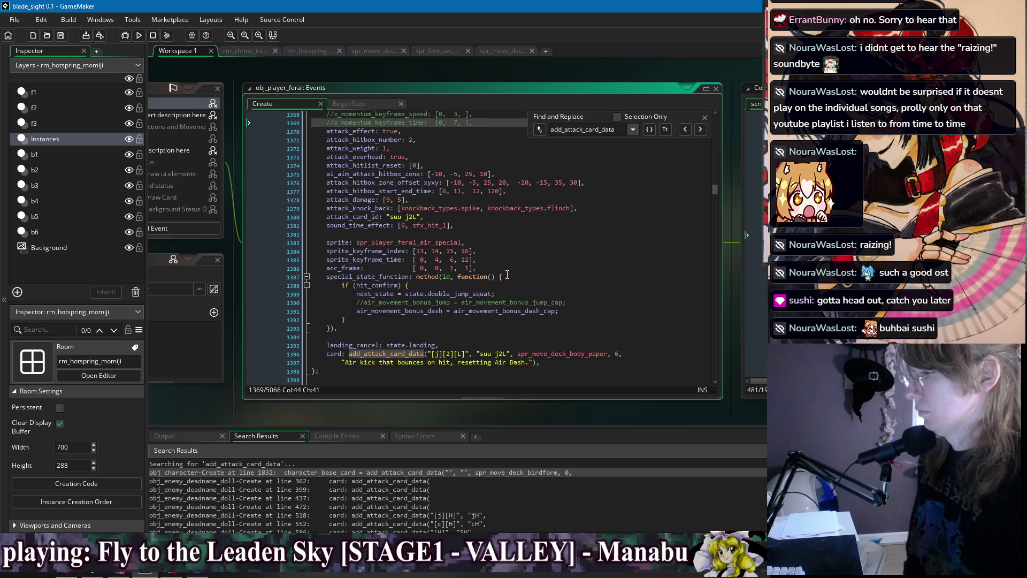
{"action": "left_click", "coordinate": [584, 303]}
{"action": "scroll", "coordinate": [561, 300], "scroll_direction": "down", "scroll_amount": 3}
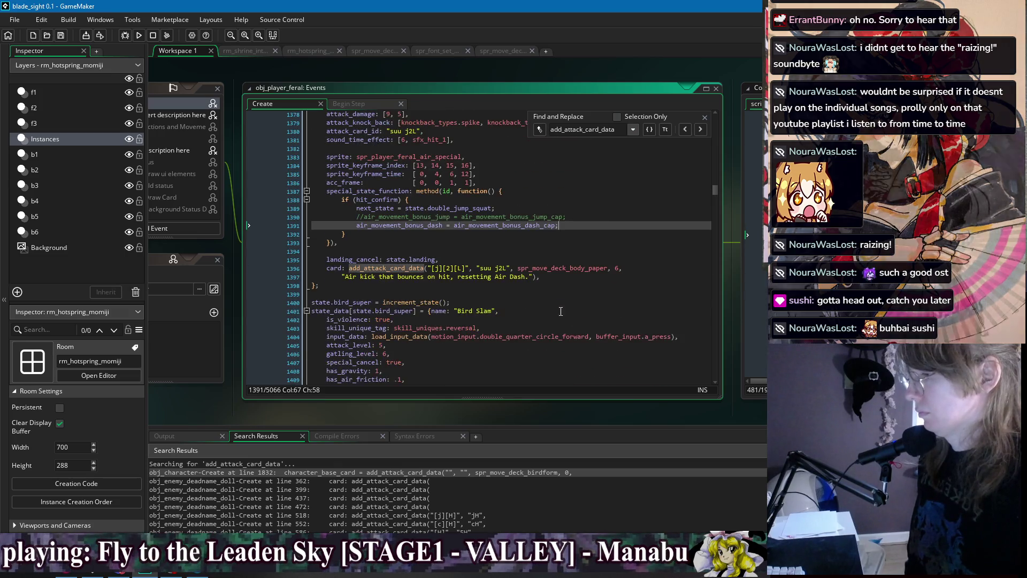
{"action": "left_click", "coordinate": [538, 288]}
{"action": "left_click", "coordinate": [538, 276]}
Append [2] after [j][L] in the suu jL2 card's input text on line 1352
{"action": "scroll", "coordinate": [556, 297], "scroll_direction": "up", "scroll_amount": 20}
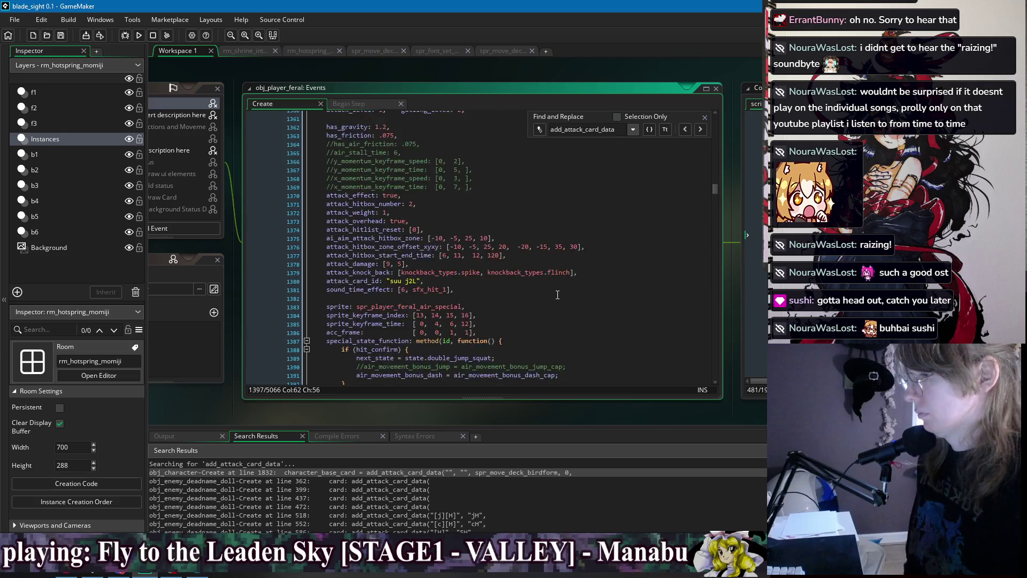
{"action": "scroll", "coordinate": [569, 304], "scroll_direction": "down", "scroll_amount": 2}
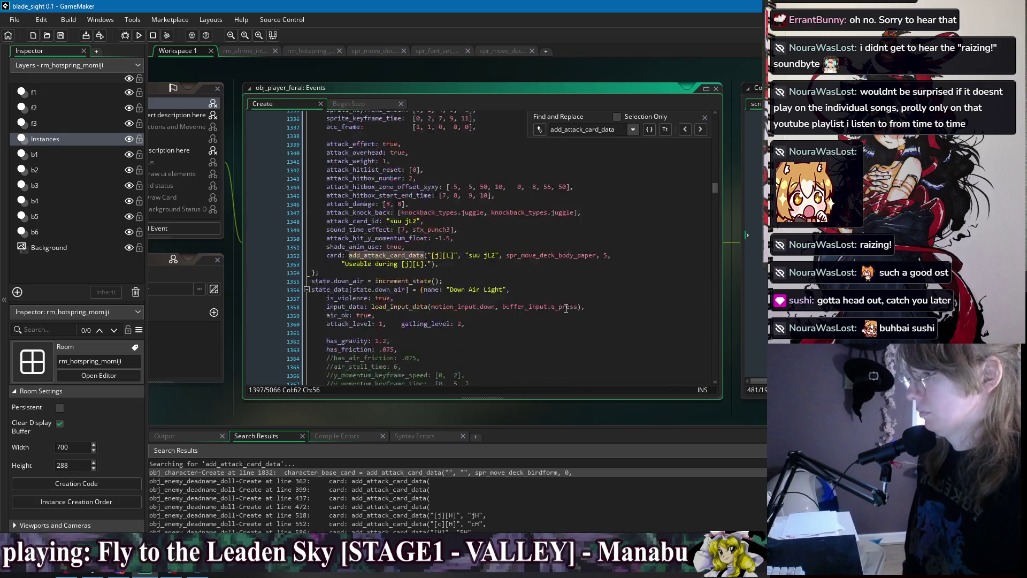
{"action": "scroll", "coordinate": [479, 295], "scroll_direction": "up", "scroll_amount": 2}
{"action": "scroll", "coordinate": [473, 280], "scroll_direction": "down", "scroll_amount": 12}
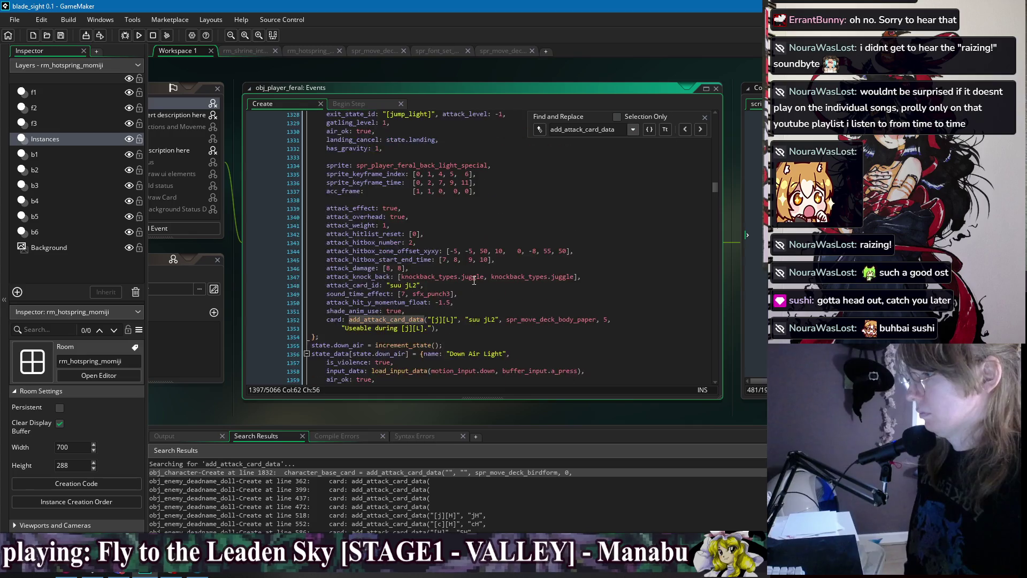
{"action": "scroll", "coordinate": [475, 281], "scroll_direction": "up", "scroll_amount": 5}
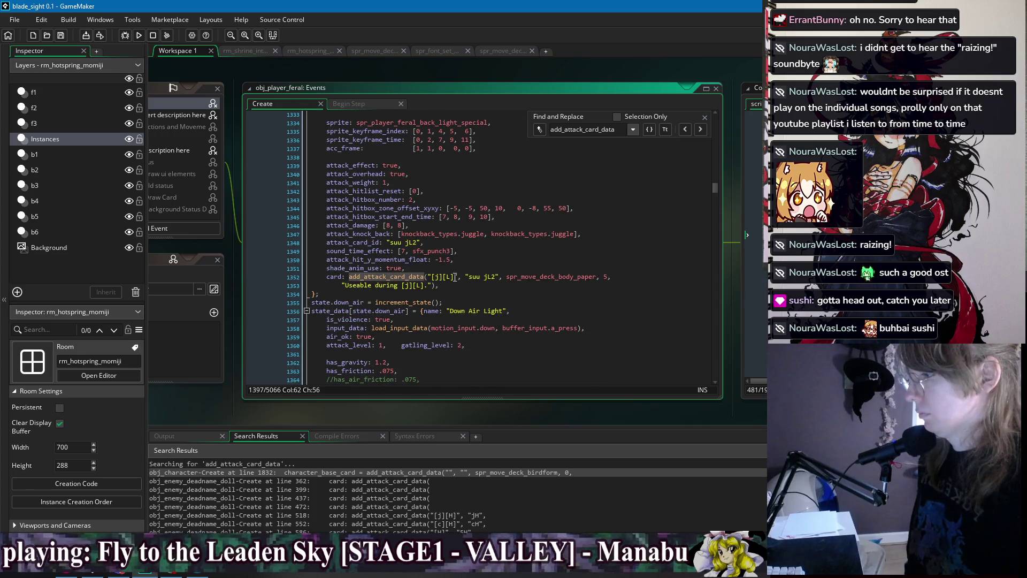
{"action": "left_click", "coordinate": [454, 276]}
{"action": "type", "text": "[2]"}
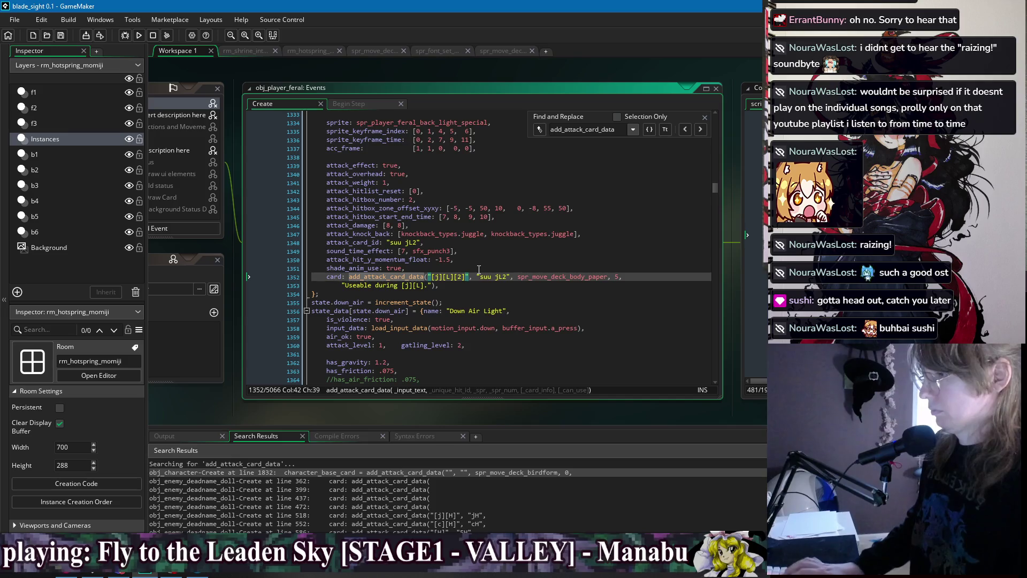
Check the glyph frames in spr_font_set, then return to the obj_player_feral code
{"action": "left_click", "coordinate": [438, 53]}
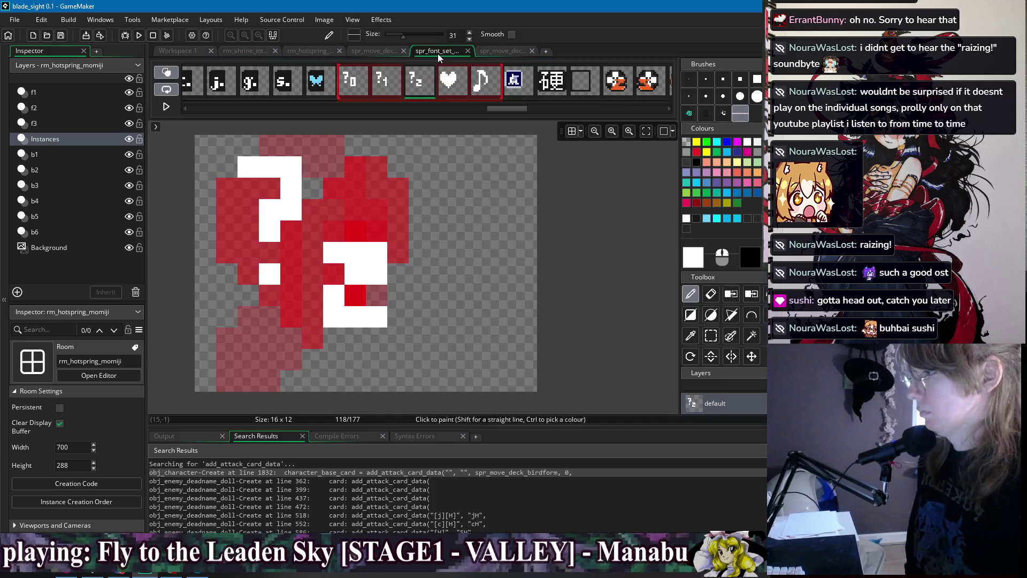
{"action": "left_click", "coordinate": [313, 85]}
{"action": "left_click", "coordinate": [293, 83]}
{"action": "left_click", "coordinate": [357, 81]}
{"action": "left_click", "coordinate": [258, 89]}
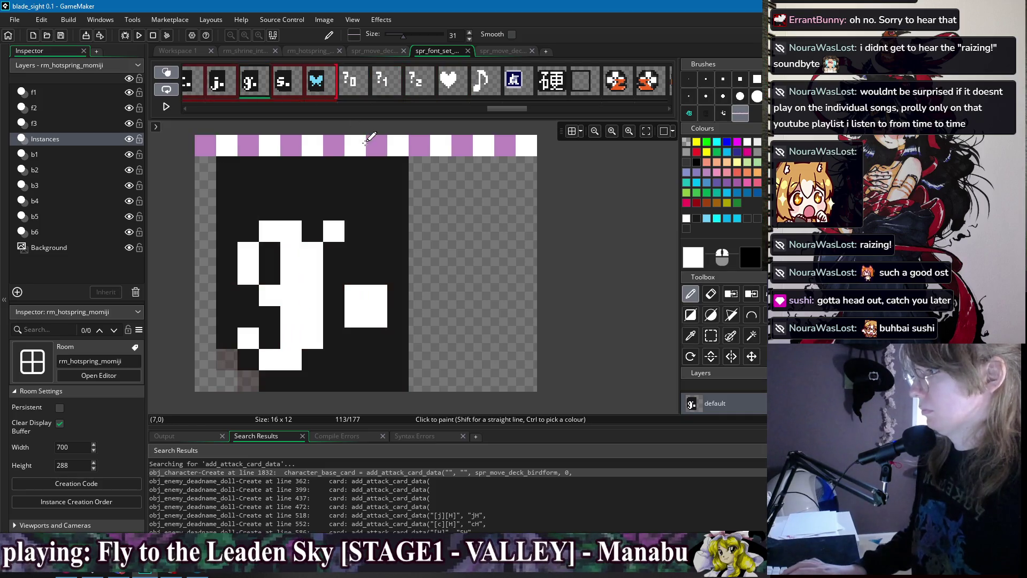
{"action": "left_click", "coordinate": [182, 50]}
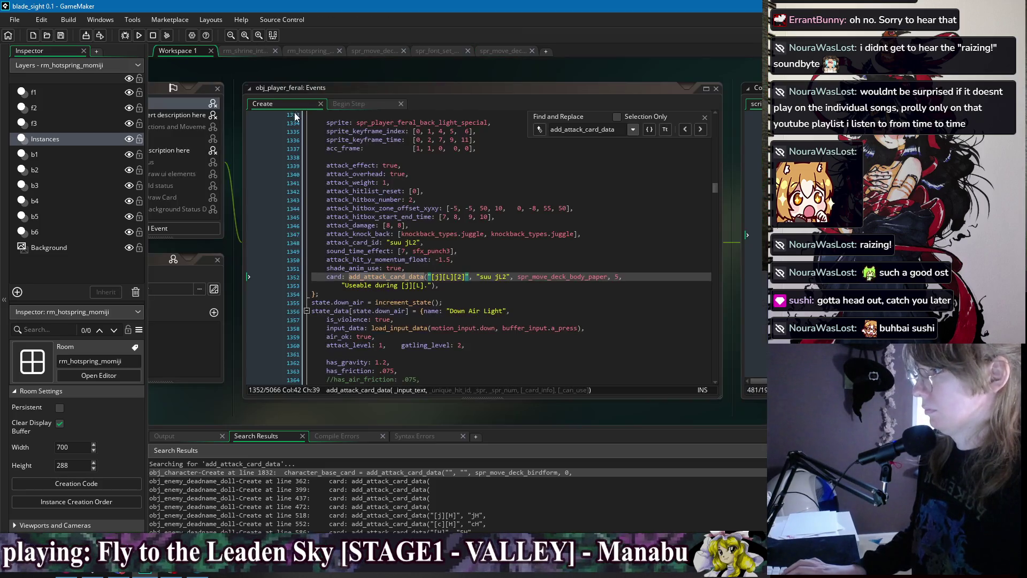
Change the card input from [j][L][2] to [j][L][L] and save
{"action": "left_click", "coordinate": [466, 277]}
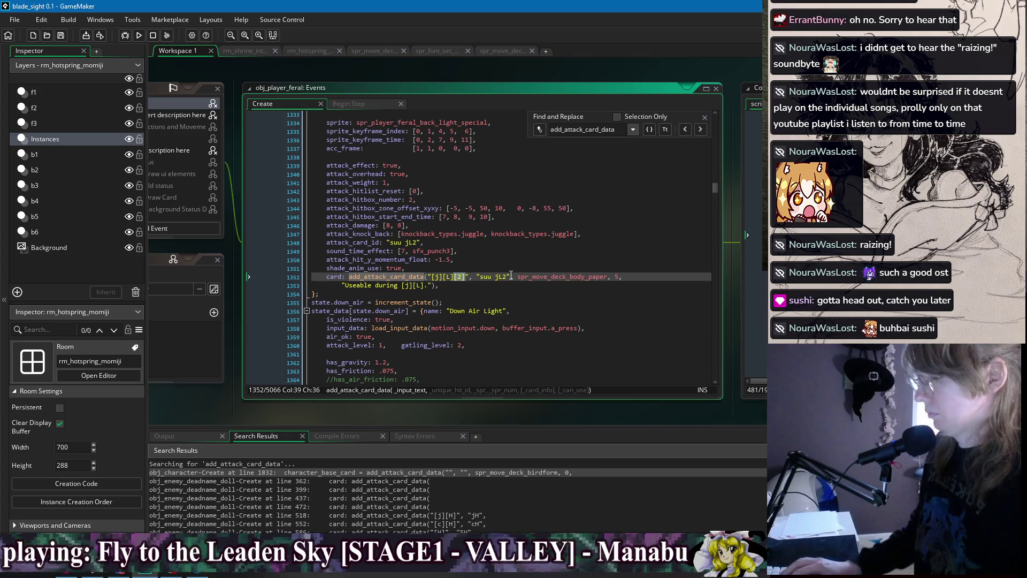
{"action": "type", "text": "[L]"}
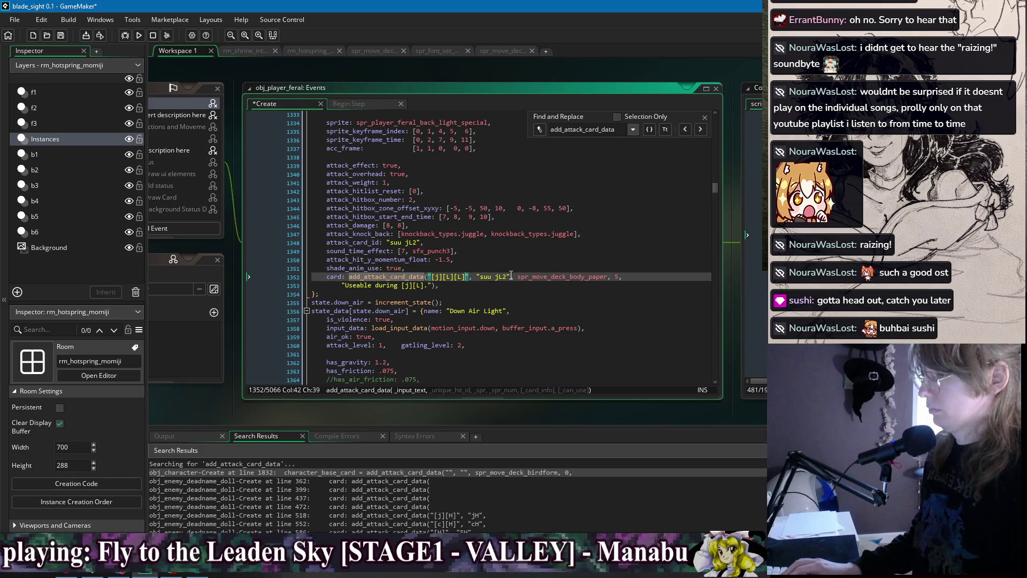
{"action": "key", "text": "Down"}
{"action": "key", "text": "Left"}
{"action": "key", "text": "Left"}
{"action": "key", "text": "Up"}
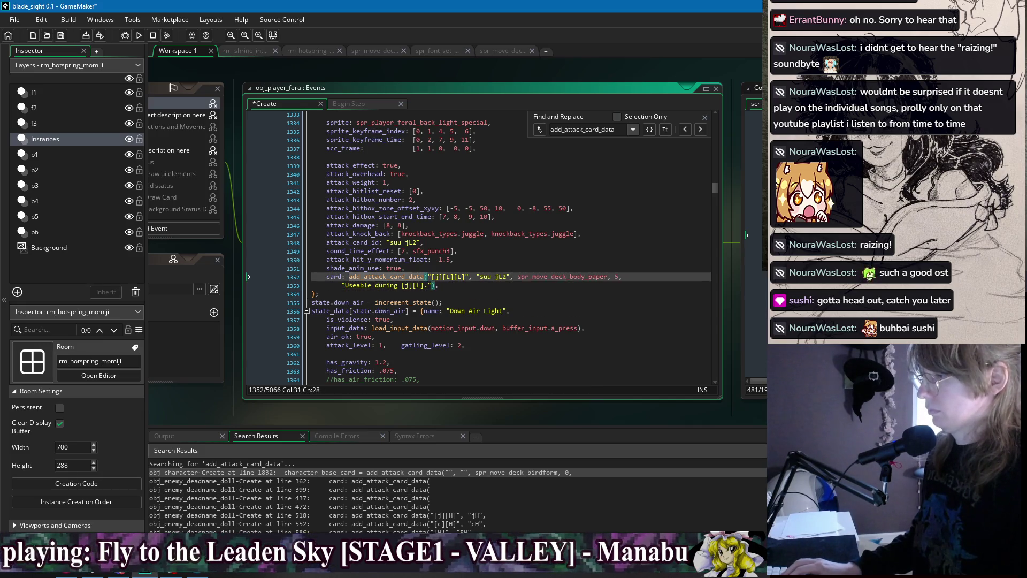
{"action": "scroll", "coordinate": [509, 284], "scroll_direction": "up", "scroll_amount": 1}
{"action": "key", "text": "ctrl+s"}
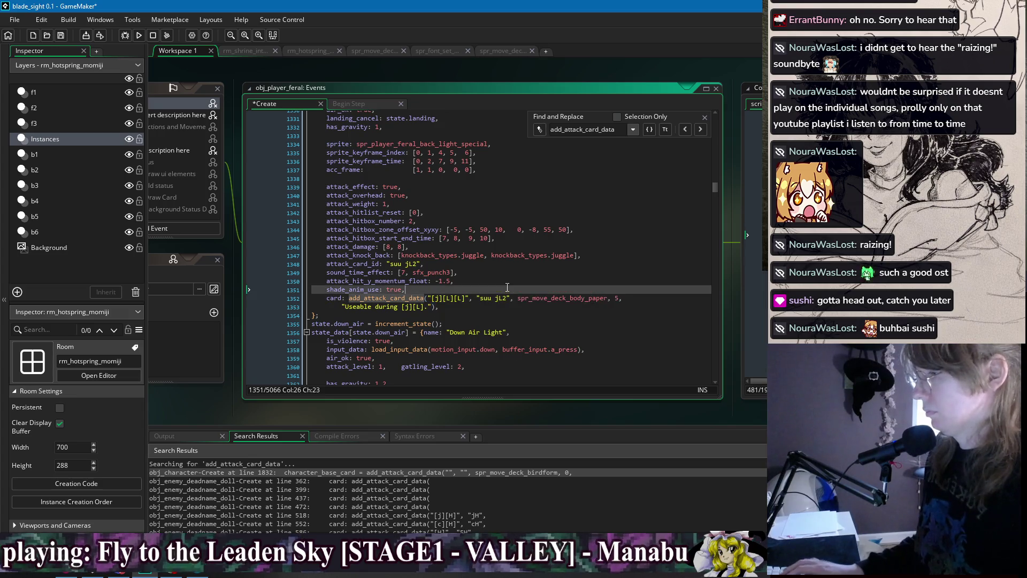
Rename the card id and card name from suu jL2 to suu jLL and save
{"action": "left_click", "coordinate": [503, 299]}
{"action": "key", "text": "Delete"}
{"action": "type", "text": "L"}
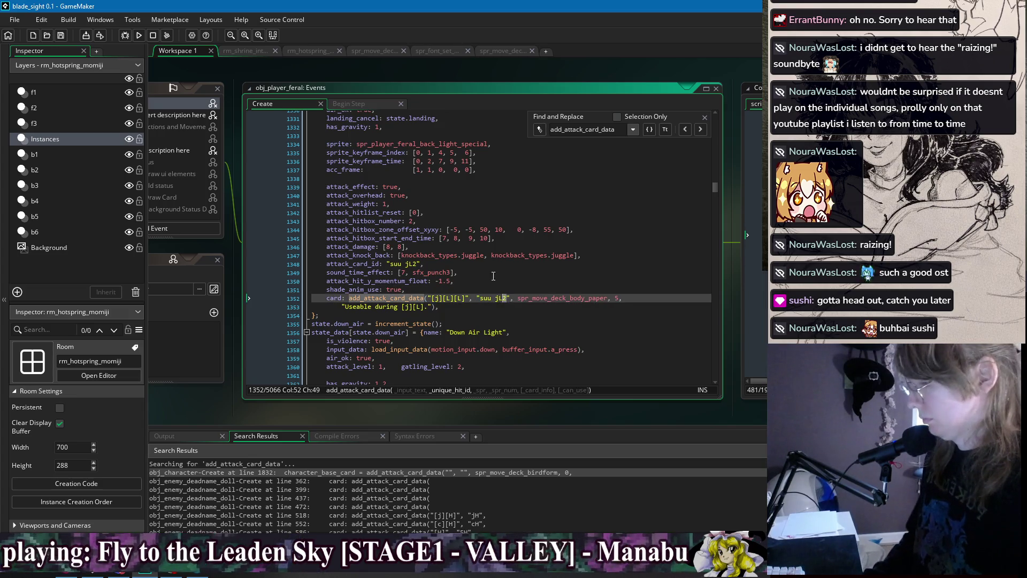
{"action": "left_click", "coordinate": [416, 264]}
{"action": "left_click", "coordinate": [456, 272]}
{"action": "key", "text": "ctrl+s"}
Review the jLL card lines and jump to the next add_attack_card_data call
{"action": "scroll", "coordinate": [502, 272], "scroll_direction": "down", "scroll_amount": 3}
{"action": "left_click_drag", "start_coordinate": [459, 222], "coordinate": [462, 202]}
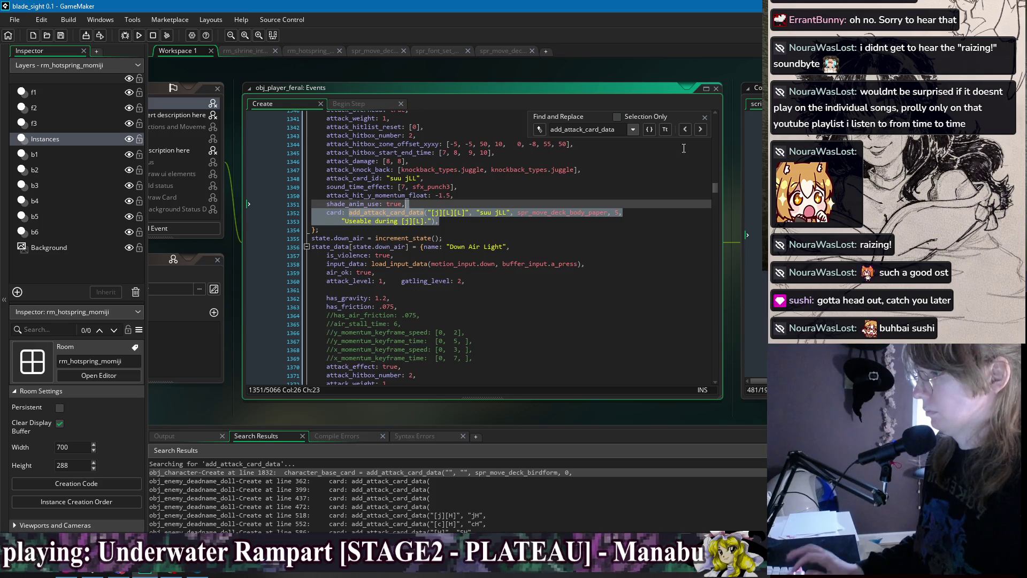
{"action": "key", "text": "Escape"}
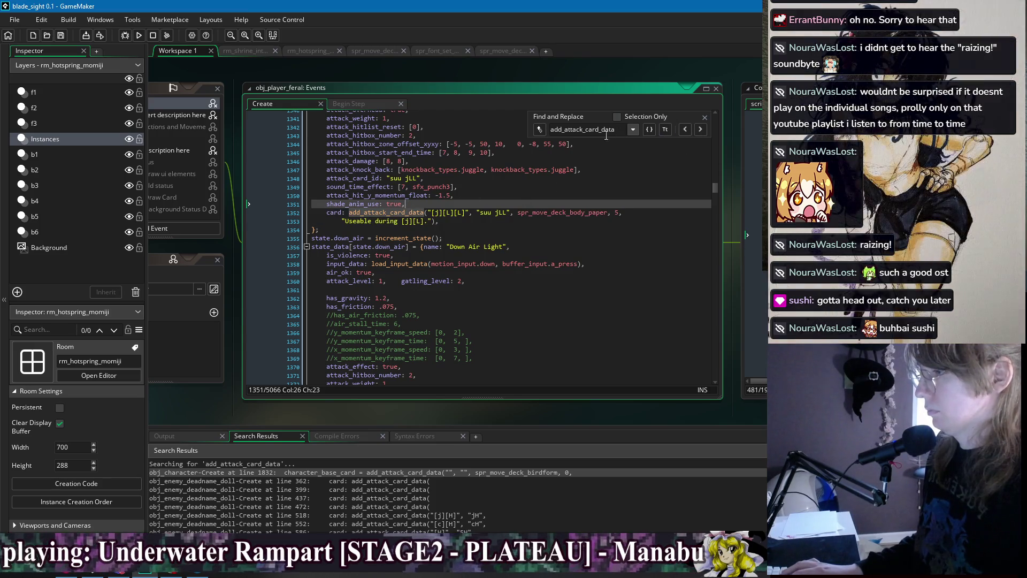
{"action": "key", "text": "ctrl+shift+f"}
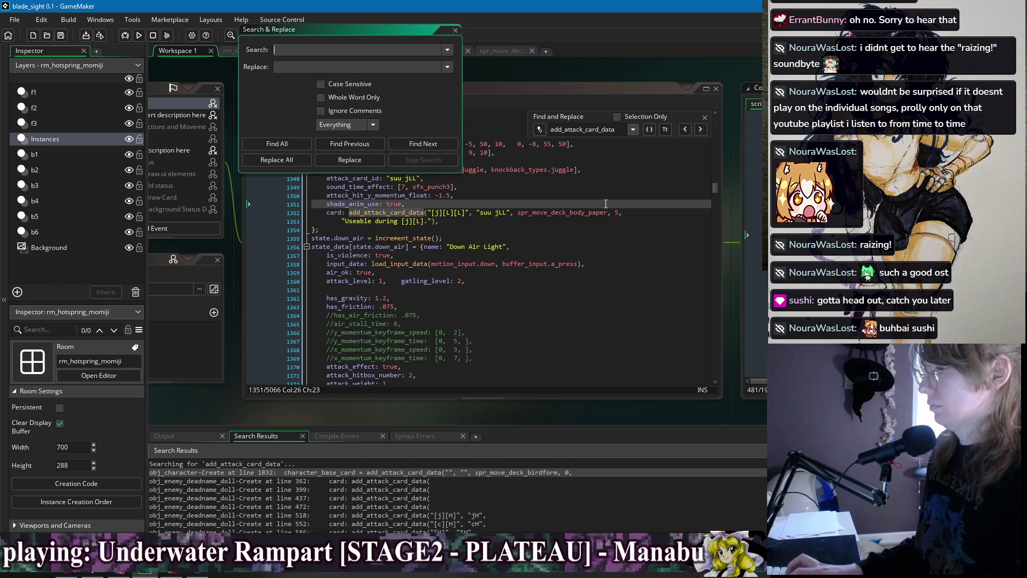
{"action": "left_click", "coordinate": [455, 30]}
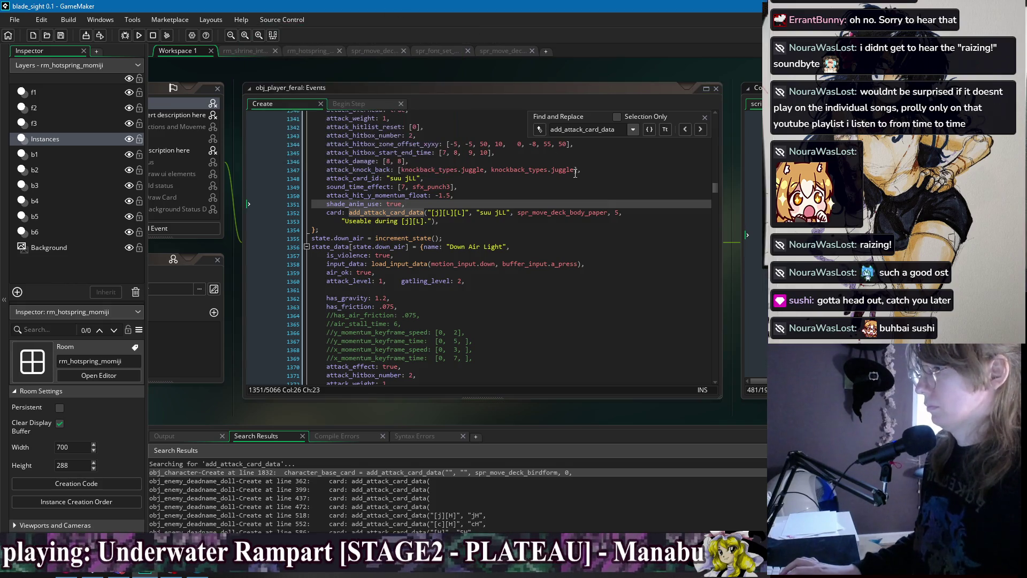
{"action": "left_click", "coordinate": [698, 131]}
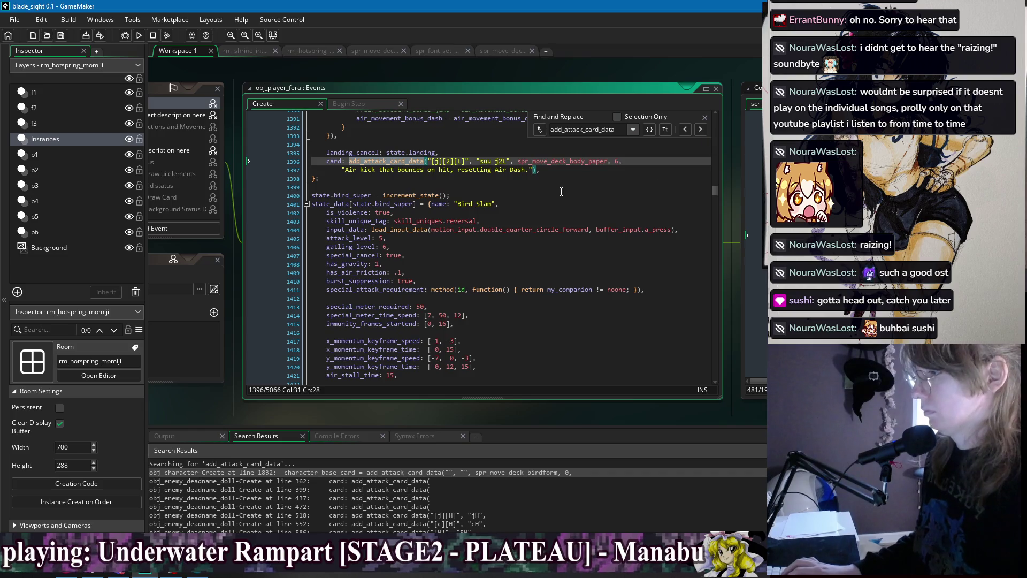
Delete the suu ffL card's extra true and 4 arguments, leaving ', false' after the description, and save
{"action": "left_click", "coordinate": [698, 130]}
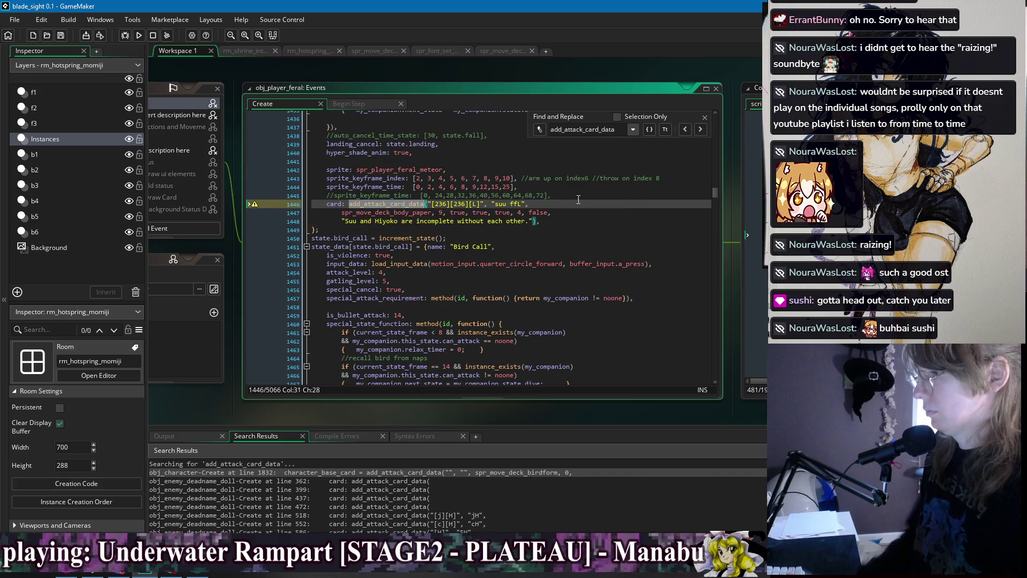
{"action": "left_click", "coordinate": [564, 214]}
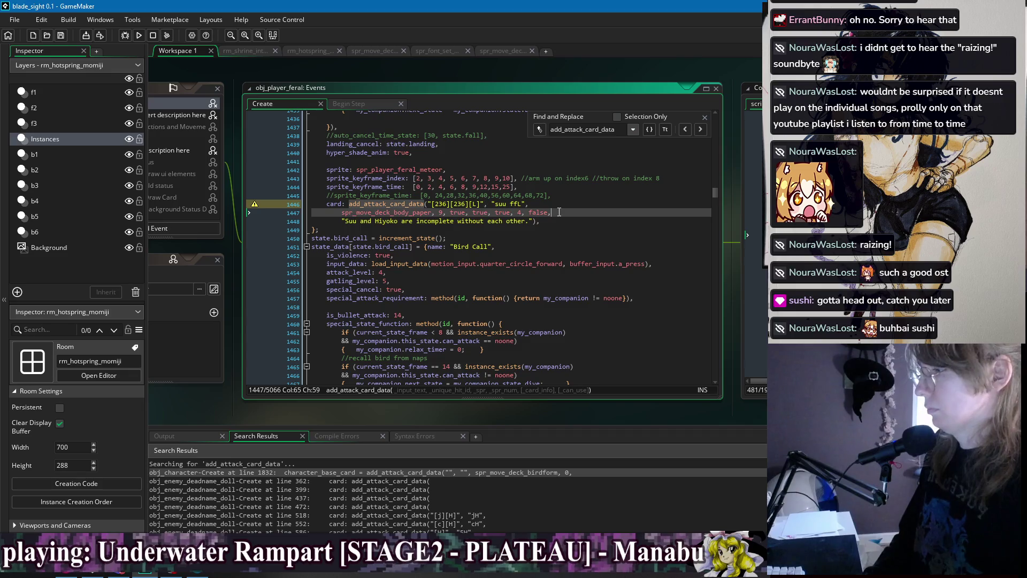
{"action": "left_click_drag", "start_coordinate": [546, 210], "coordinate": [437, 221]}
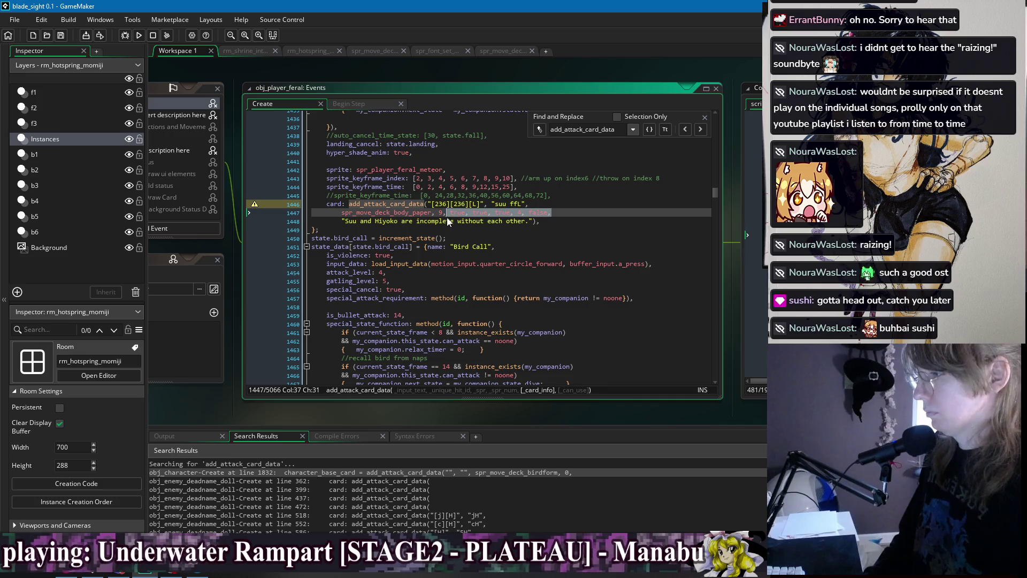
{"action": "key", "text": "Delete"}
{"action": "key", "text": "Home"}
{"action": "key", "text": "BackSpace"}
{"action": "key", "text": "BackSpace"}
{"action": "key", "text": "BackSpace"}
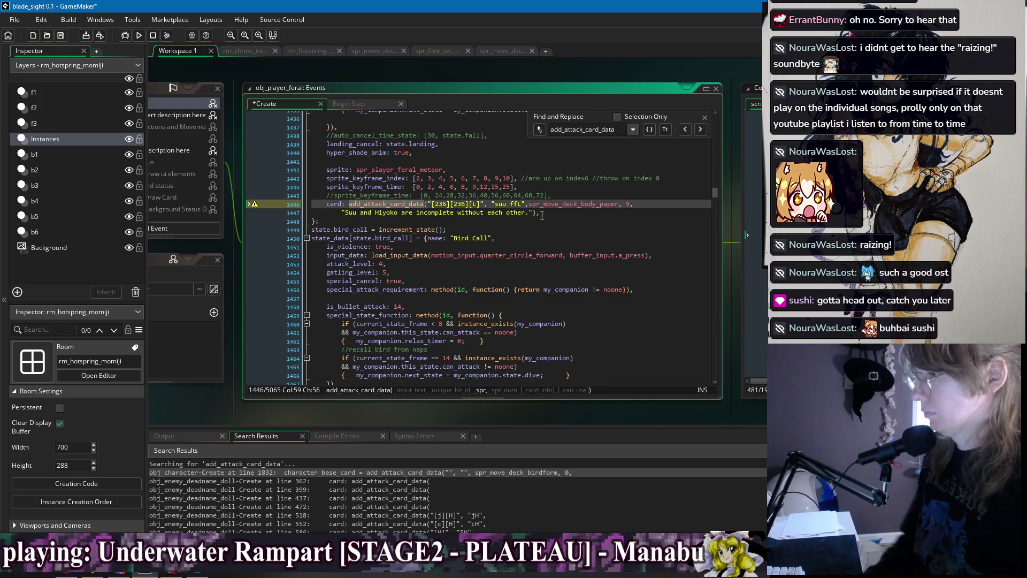
{"action": "key", "text": "Down"}
{"action": "type", "text": ", false"}
{"action": "key", "text": "ctrl+s"}
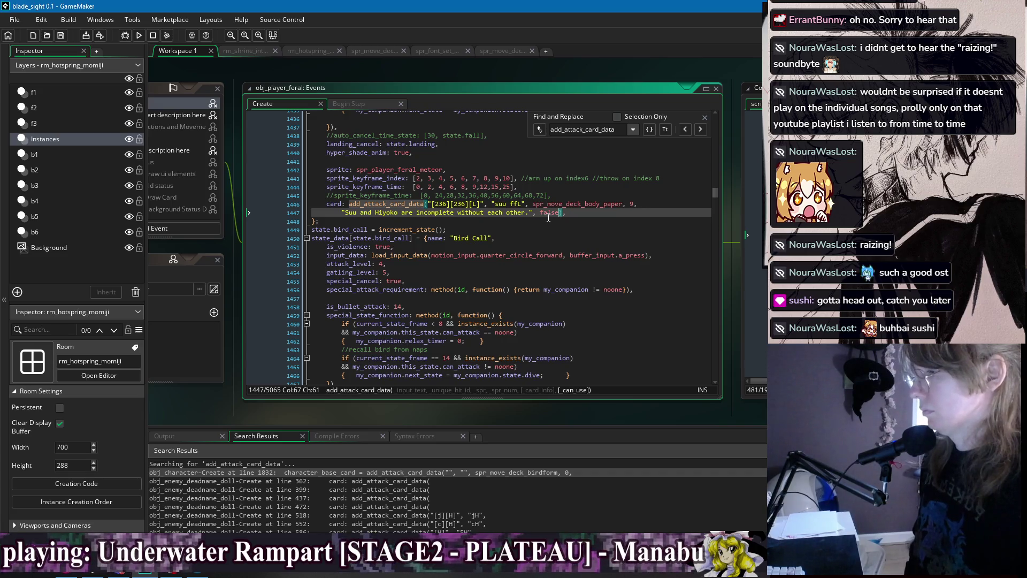
Tidy the end of the suu ffL line after its closing parenthesis, save, and inspect the false argument
{"action": "left_click", "coordinate": [582, 213]}
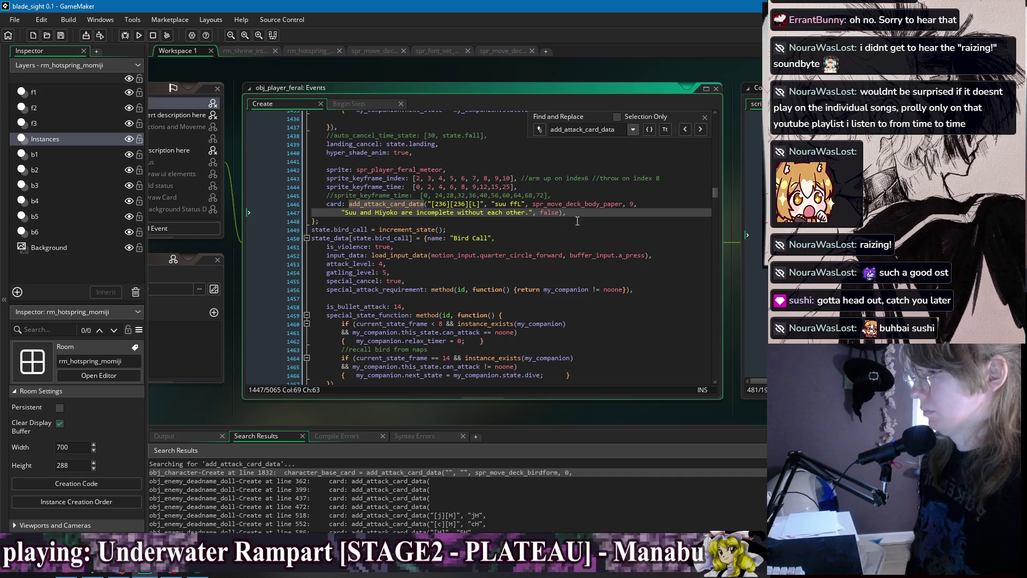
{"action": "key", "text": "BackSpace"}
{"action": "key", "text": "ctrl+s"}
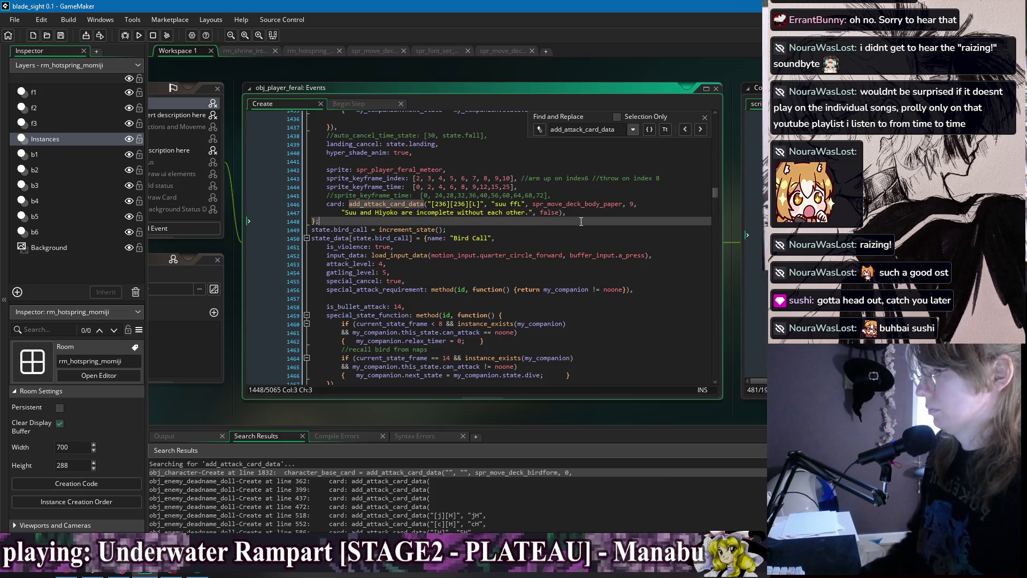
{"action": "left_click", "coordinate": [552, 213]}
{"action": "double_click", "coordinate": [552, 212]}
{"action": "left_click", "coordinate": [600, 215]}
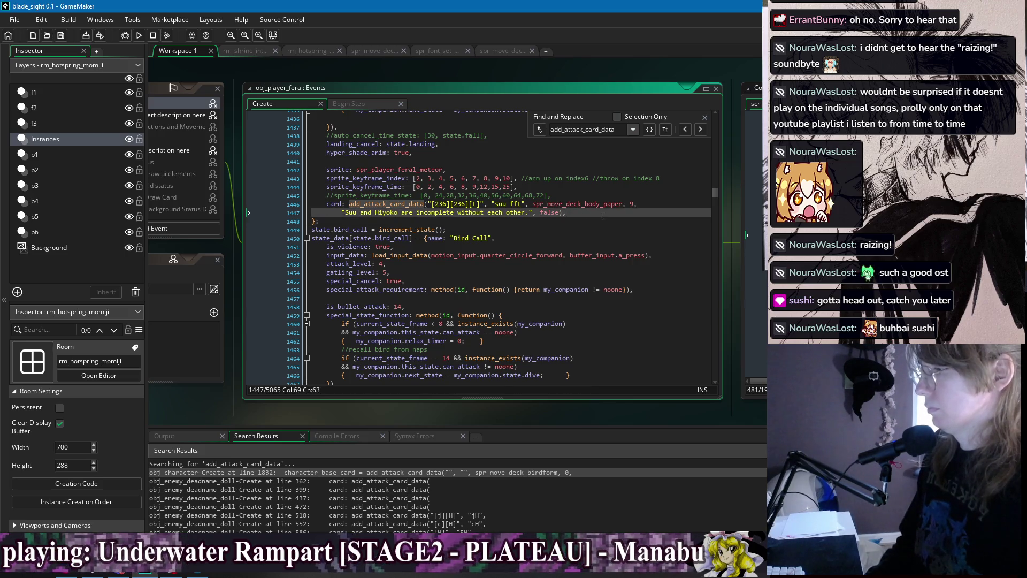
Remove the true/4 arguments after spr_move_deck_body_paper, 8 on the suu fL card, join the lines, and save
{"action": "left_click", "coordinate": [685, 130]}
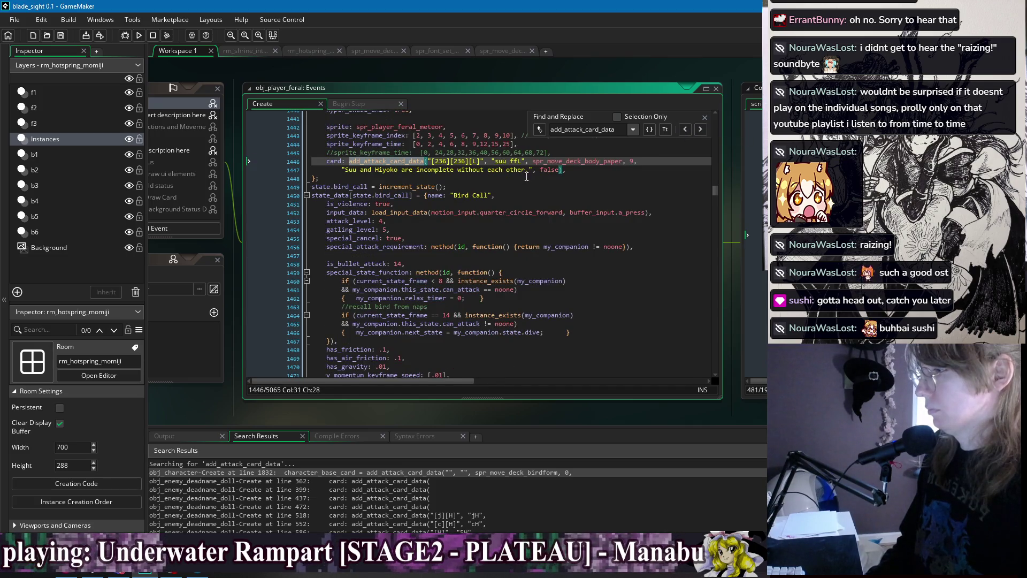
{"action": "left_click", "coordinate": [701, 129]}
{"action": "left_click_drag", "start_coordinate": [561, 169], "coordinate": [446, 170]}
{"action": "key", "text": "BackSpace"}
{"action": "left_click", "coordinate": [342, 172]}
{"action": "key", "text": "BackSpace"}
{"action": "key", "text": "BackSpace"}
{"action": "key", "text": "BackSpace"}
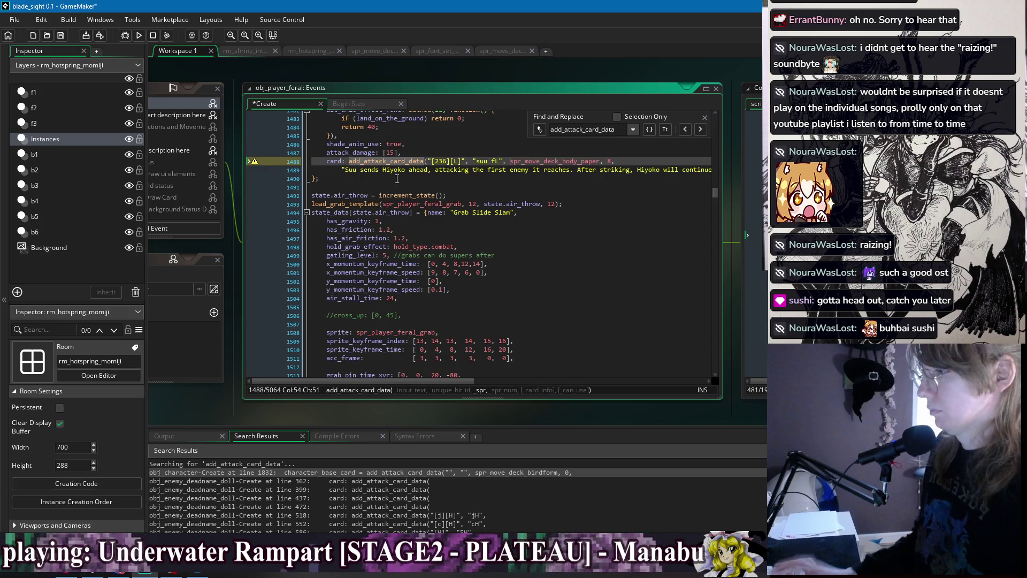
{"action": "key", "text": "ctrl+s"}
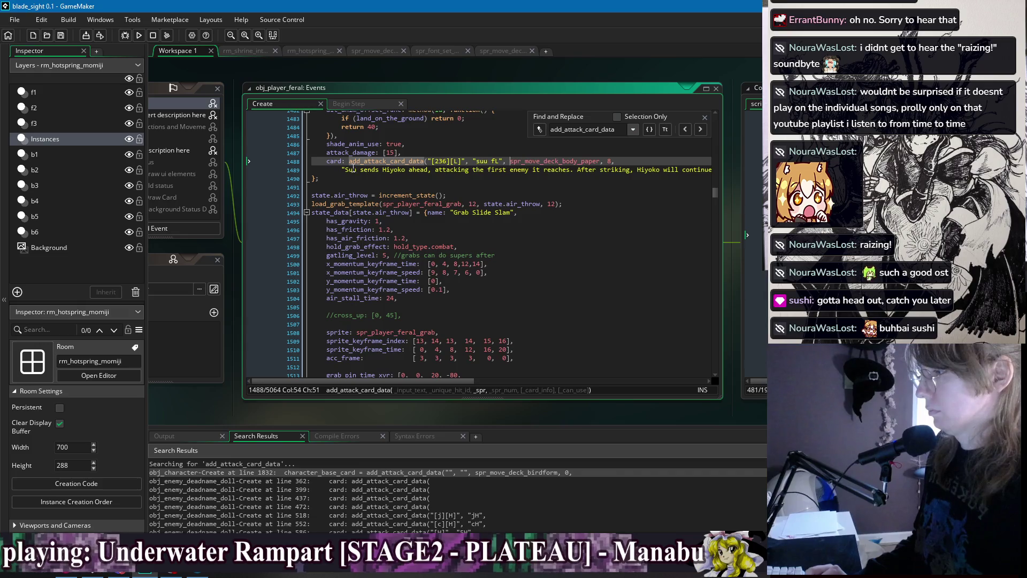
{"action": "mouse_move", "coordinate": [346, 171]}
{"action": "left_mouse_down"}
{"action": "mouse_move", "coordinate": [696, 170]}
{"action": "mouse_move", "coordinate": [683, 174]}
{"action": "left_mouse_up"}
Replace the suu fL description with 'Hiyoko dives into an enemy, striking on impact. Hiyoko then waits to followup an attack' and save
{"action": "type", "text": "Hiyoko d"}
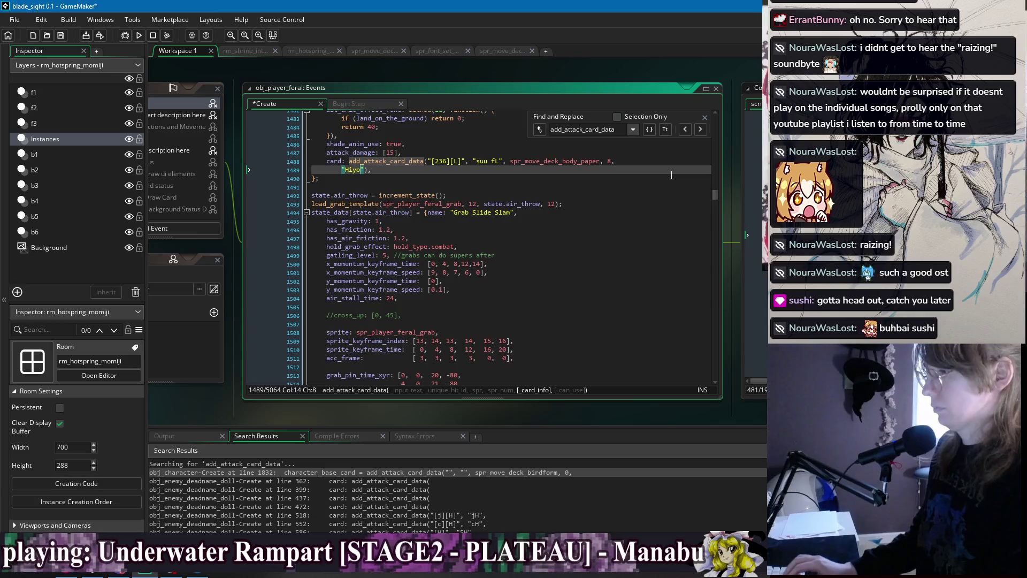
{"action": "type", "text": "ives i"}
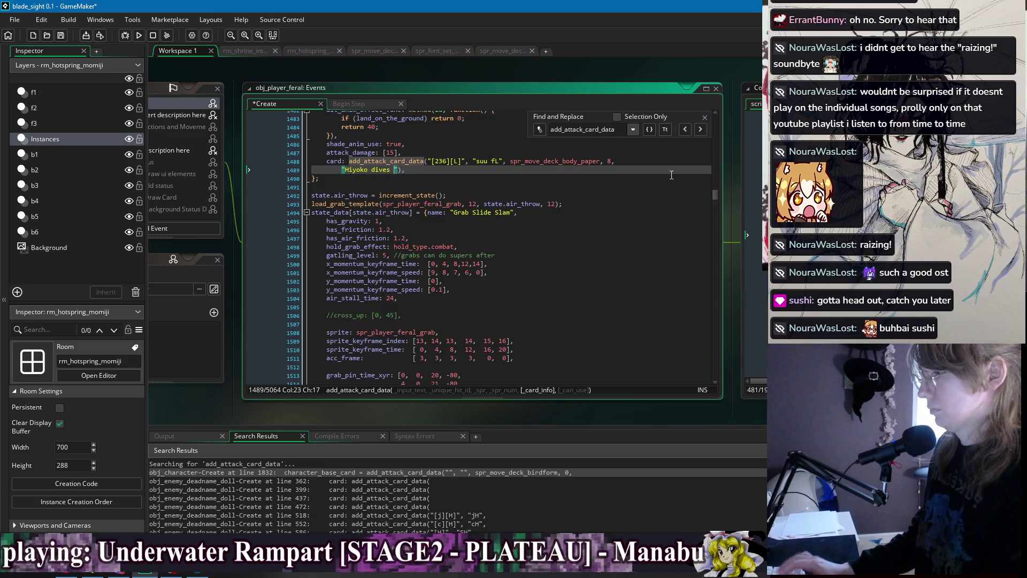
{"action": "type", "text": "nto an enemy"}
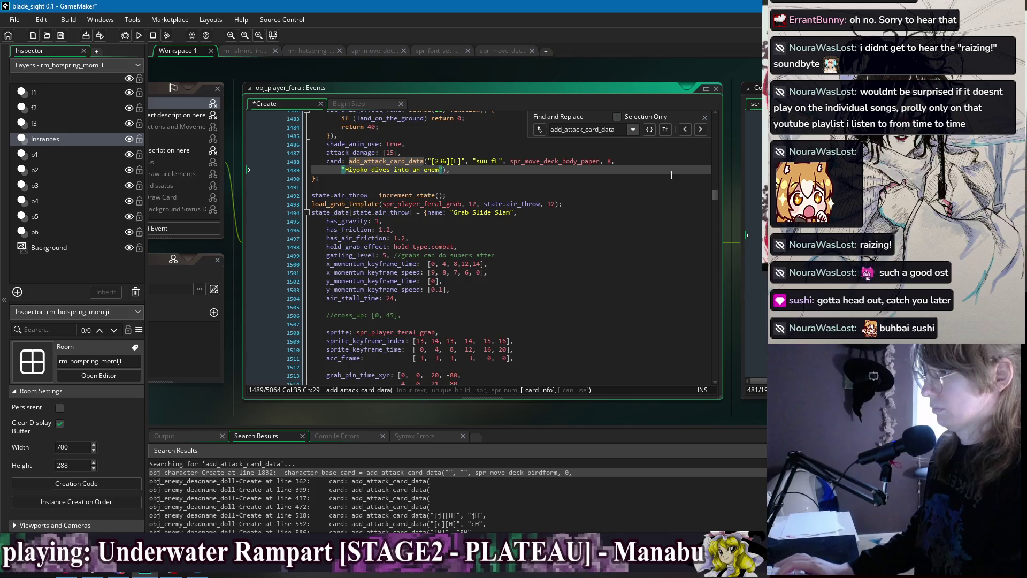
{"action": "type", "text": ", strikin"}
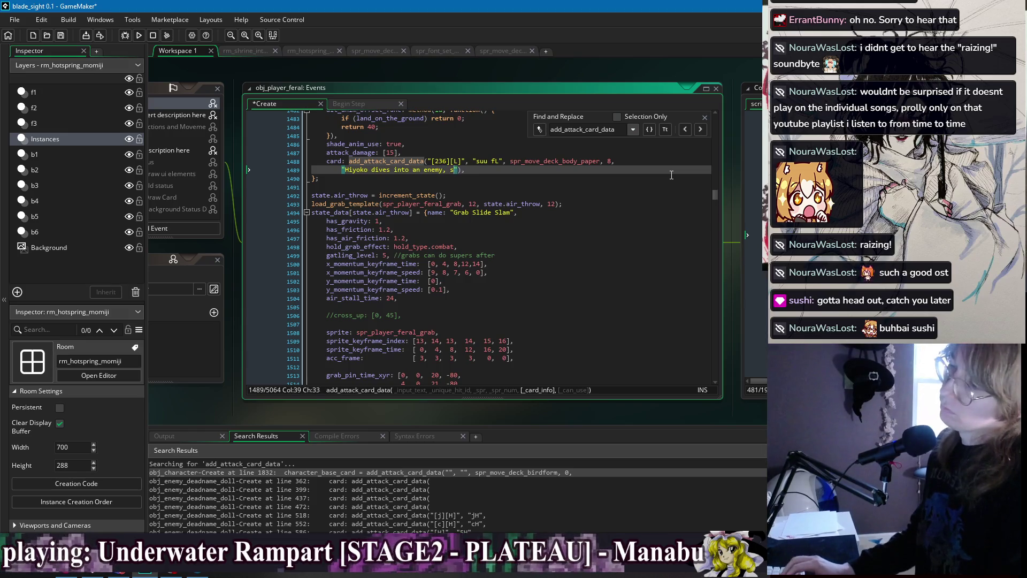
{"action": "type", "text": "g on impact. Hiyo"}
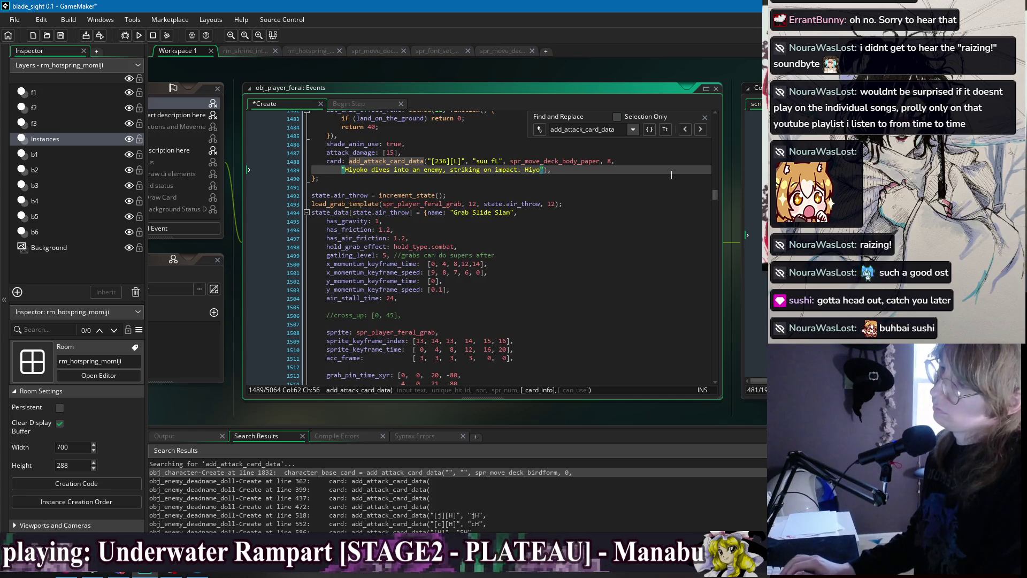
{"action": "type", "text": "ko then waits to followup "}
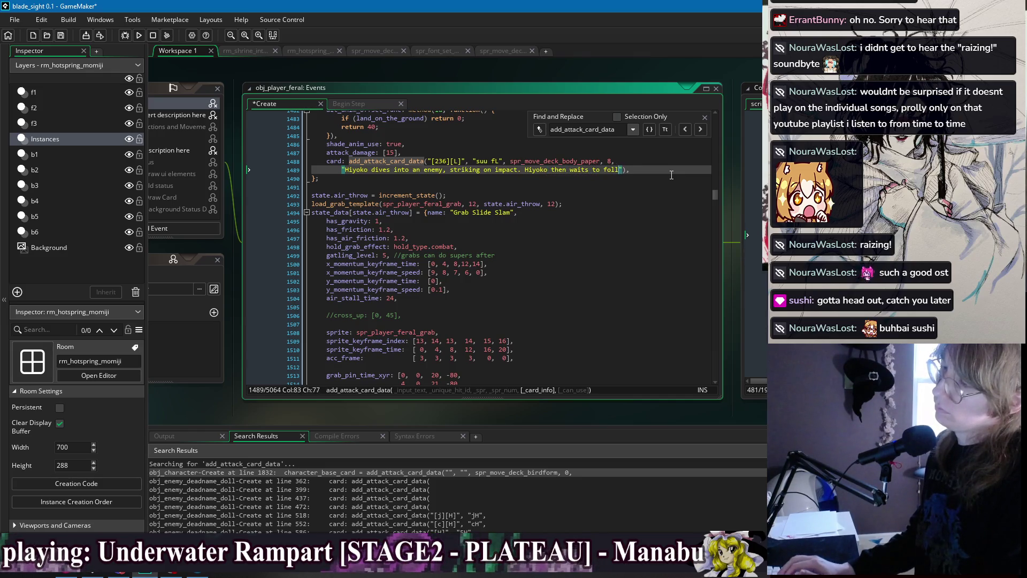
{"action": "type", "text": "an attack."}
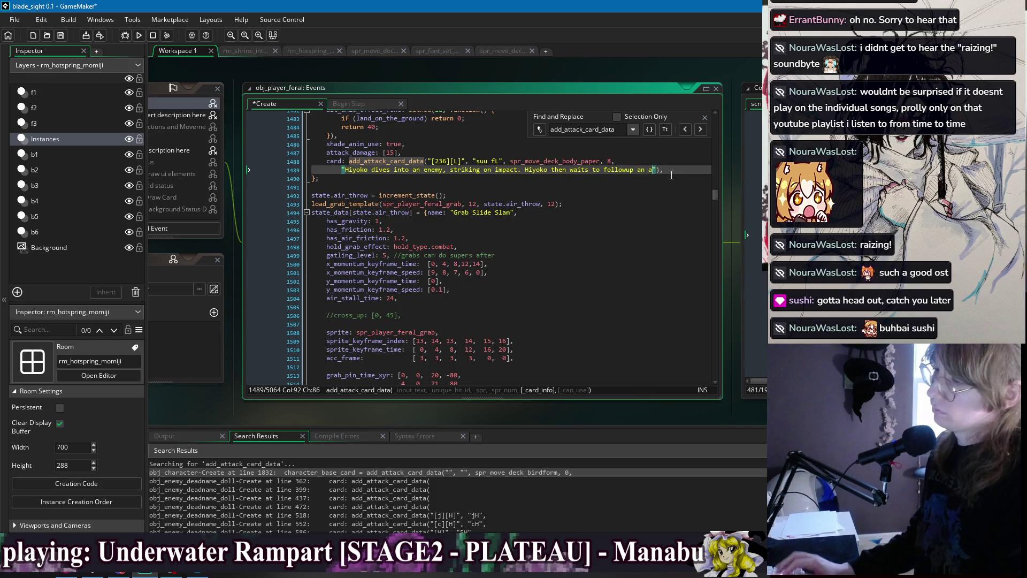
{"action": "key", "text": "ctrl+s"}
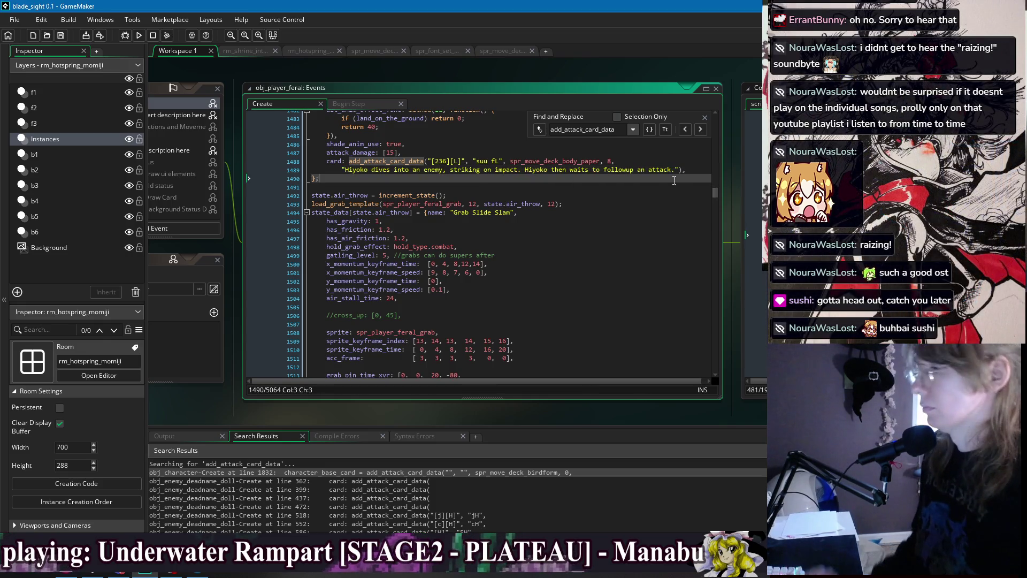
{"action": "left_click", "coordinate": [698, 161]}
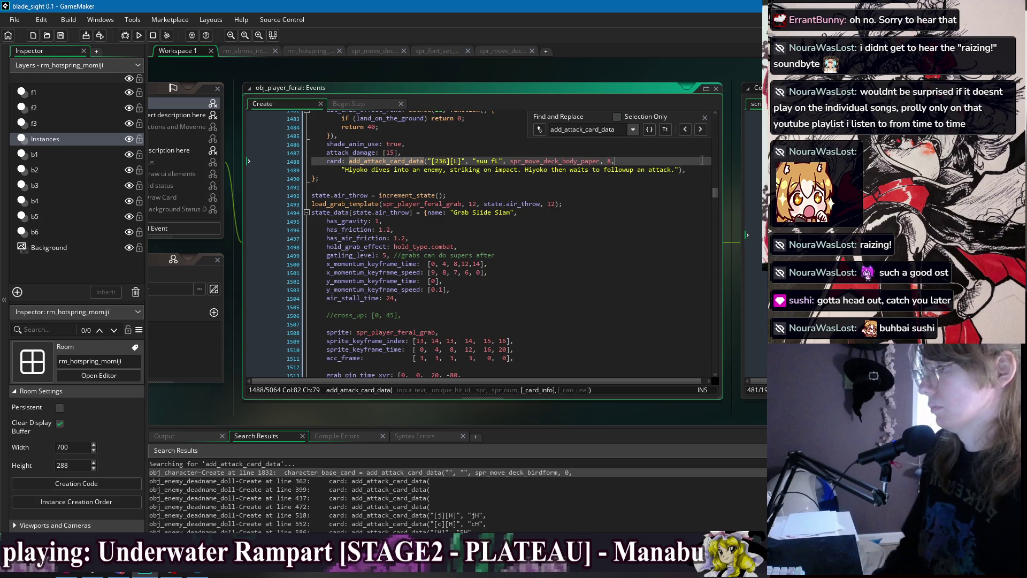
{"action": "left_click", "coordinate": [644, 169]}
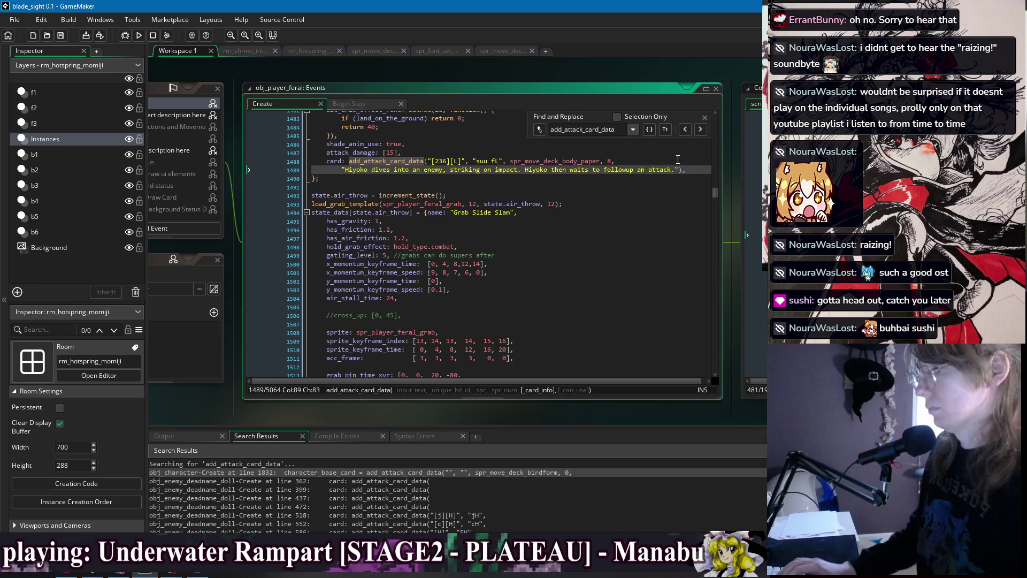
Change the description wording to 'followup on an attack' and save
{"action": "key", "text": "BackSpace"}
{"action": "key", "text": "BackSpace"}
{"action": "type", "text": "on an"}
{"action": "key", "text": "ctrl+s"}
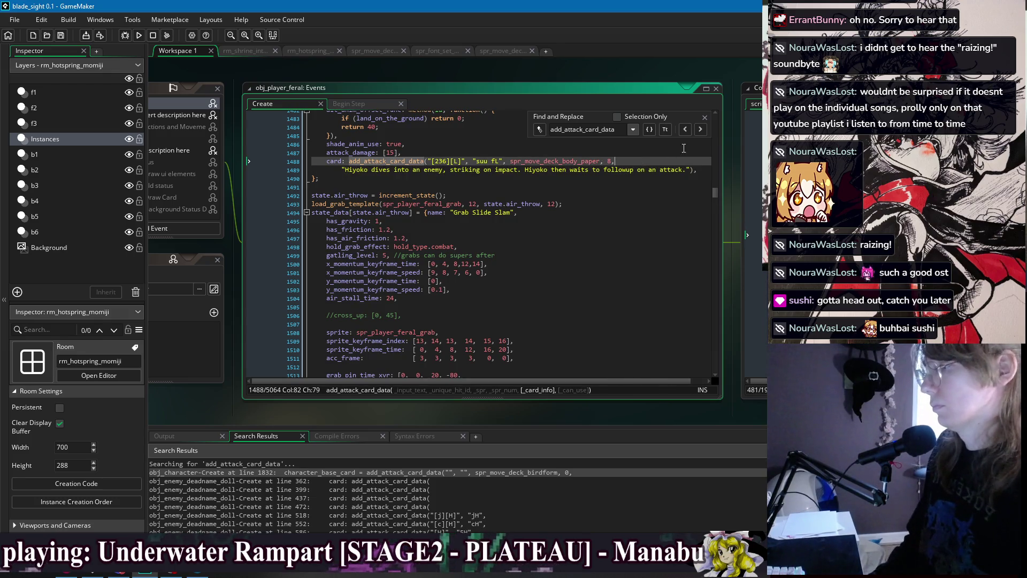
Delete the commented-out card lines under the unarmed cH attack
{"action": "left_click", "coordinate": [700, 130]}
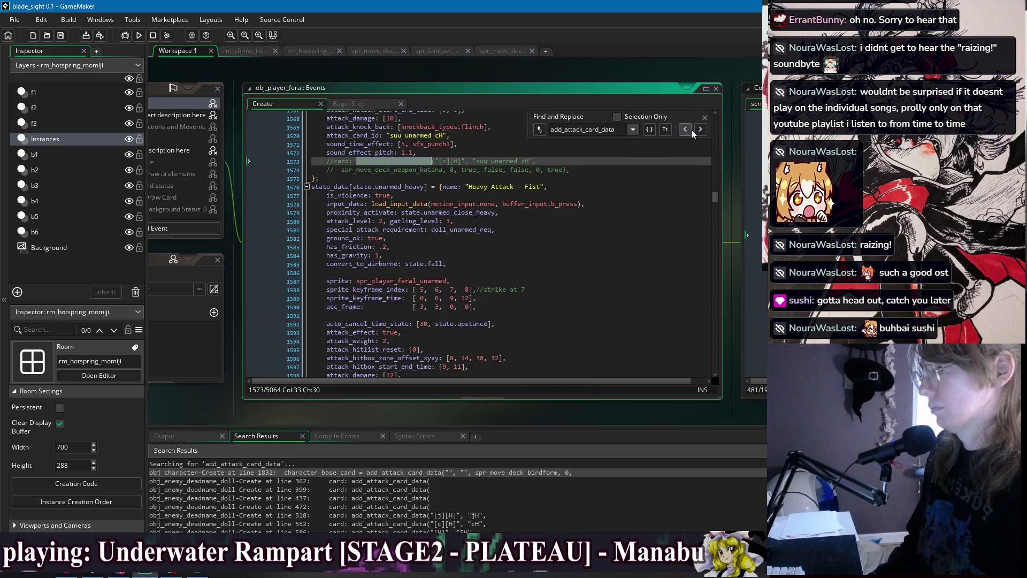
{"action": "scroll", "coordinate": [604, 192], "scroll_direction": "up", "scroll_amount": 2}
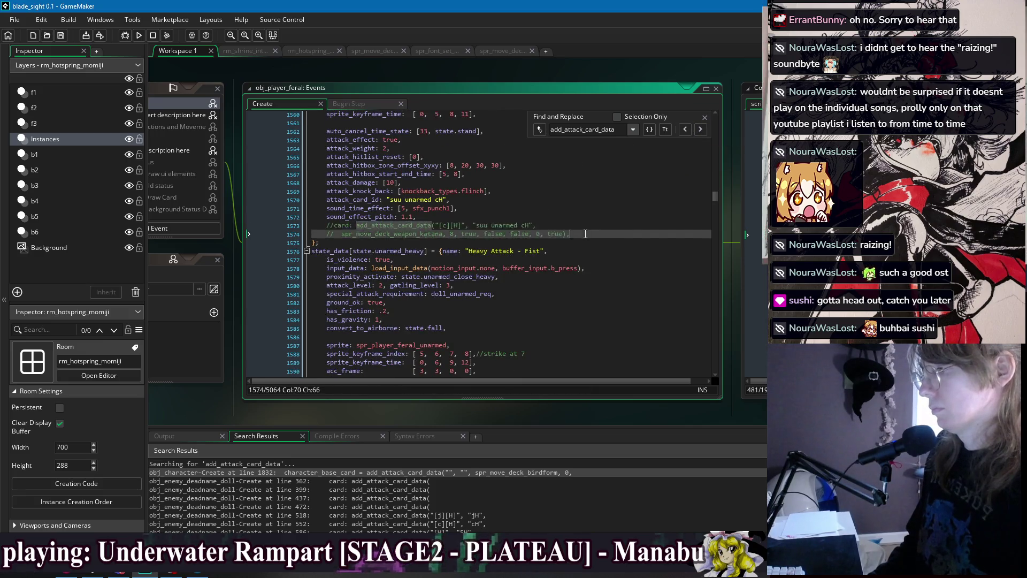
{"action": "left_click_drag", "start_coordinate": [608, 234], "coordinate": [587, 214]}
{"action": "key", "text": "BackSpace"}
{"action": "left_click", "coordinate": [699, 129]}
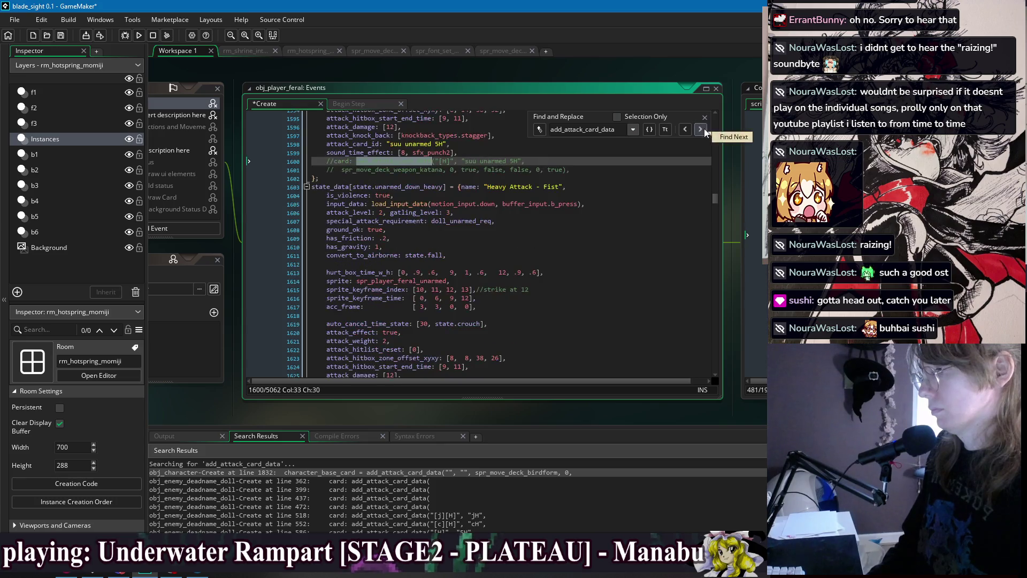
{"action": "left_click", "coordinate": [572, 170]}
{"action": "key", "text": "ctrl+z"}
{"action": "key", "text": "ctrl+z"}
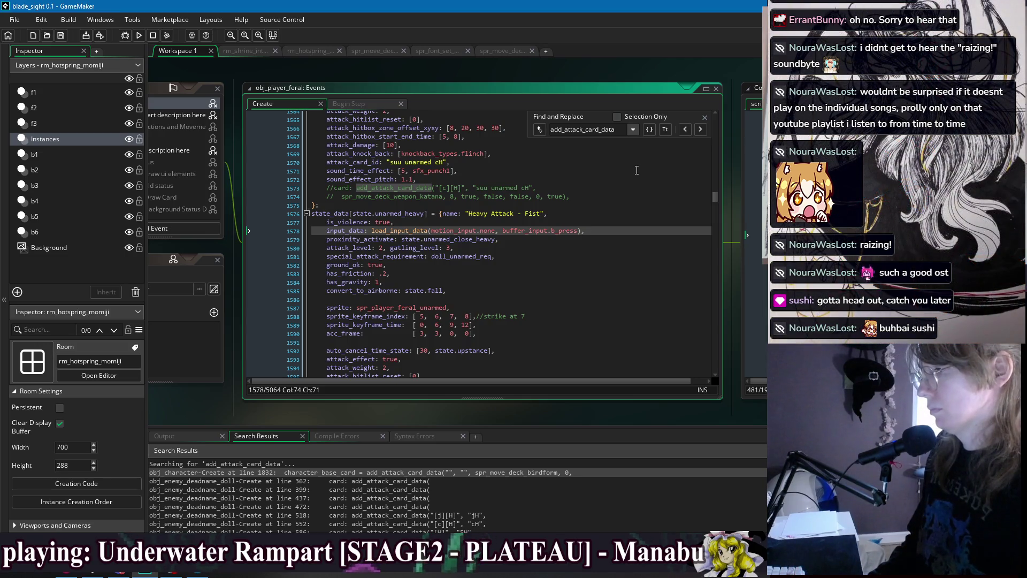
{"action": "left_click_drag", "start_coordinate": [579, 198], "coordinate": [586, 176]}
{"action": "key", "text": "BackSpace"}
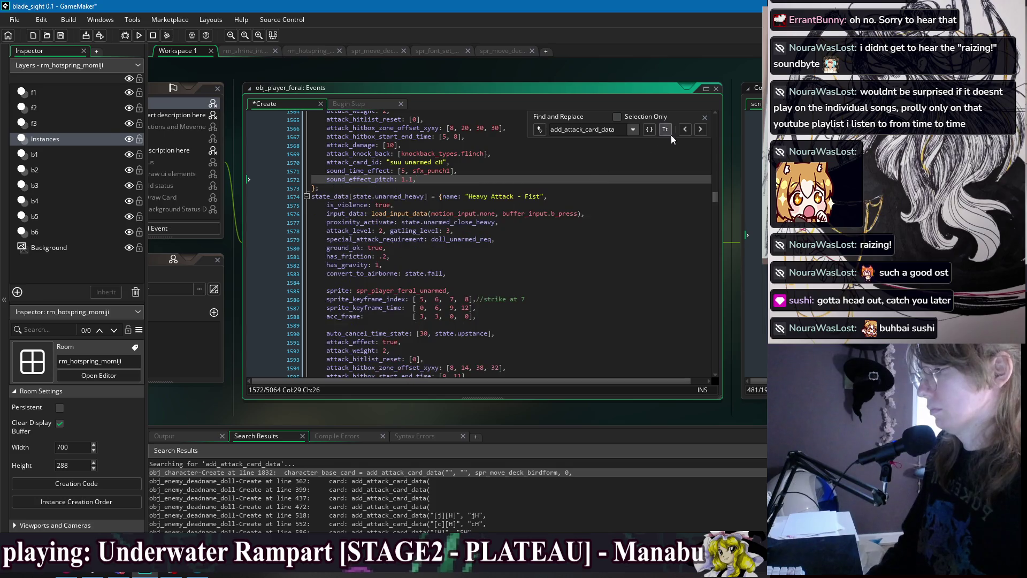
{"action": "left_click", "coordinate": [699, 130]}
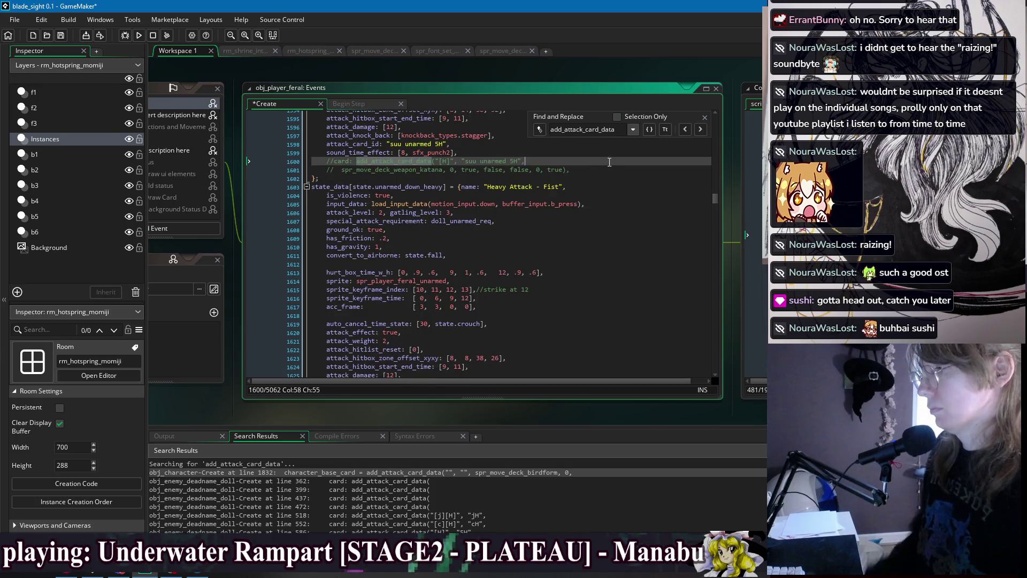
{"action": "key", "text": "ctrl+z"}
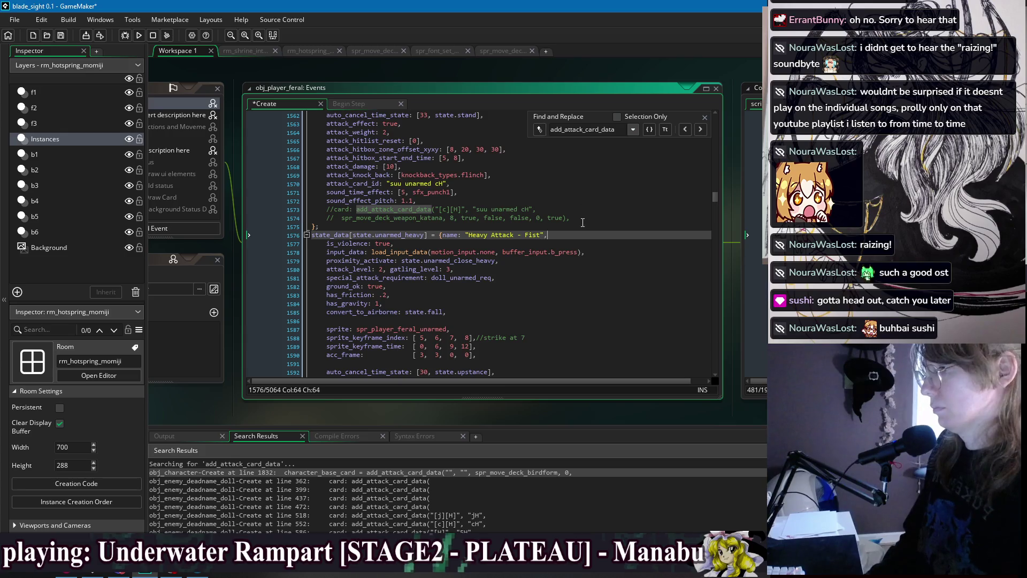
{"action": "left_click_drag", "start_coordinate": [586, 218], "coordinate": [587, 202]}
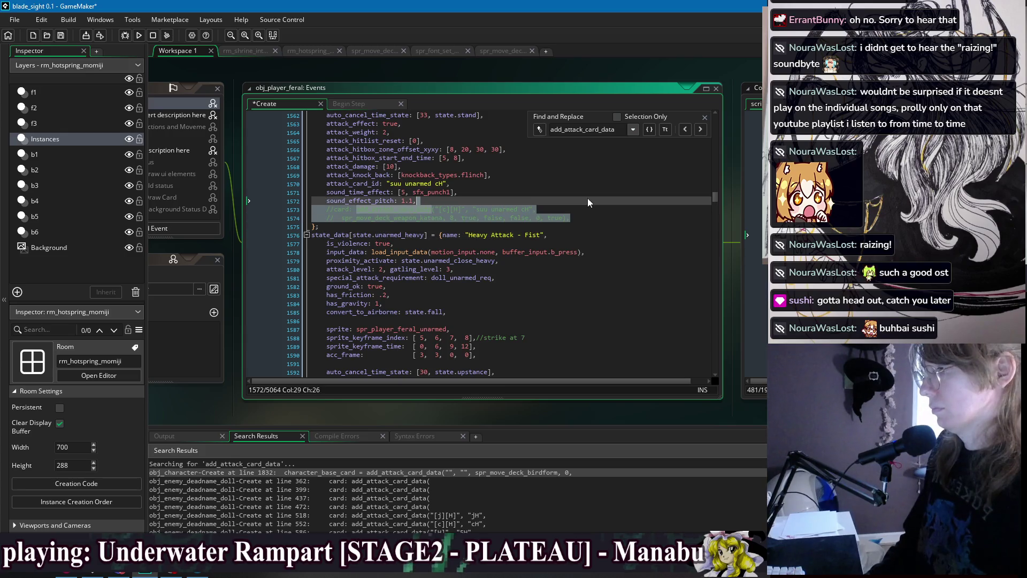
{"action": "key", "text": "Delete"}
Delete the remaining commented-out card lines under the 5H, 2H, 6H and jH attacks
{"action": "left_click", "coordinate": [702, 131]}
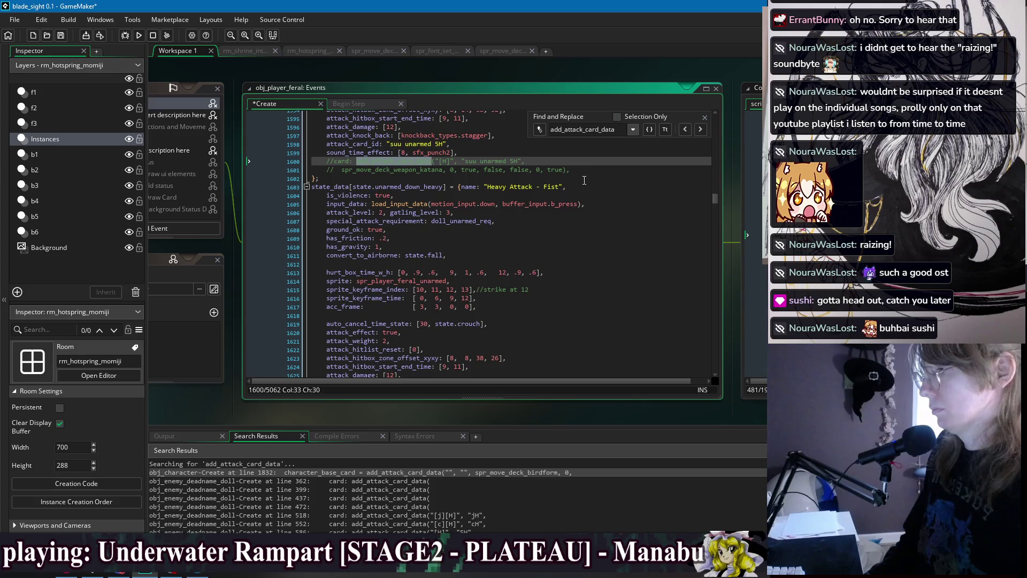
{"action": "mouse_move", "coordinate": [601, 170]}
{"action": "left_mouse_down"}
{"action": "mouse_move", "coordinate": [602, 152]}
{"action": "mouse_move", "coordinate": [615, 161]}
{"action": "mouse_move", "coordinate": [621, 151]}
{"action": "left_mouse_up"}
{"action": "key", "text": "Delete"}
{"action": "left_click", "coordinate": [702, 130]}
{"action": "key", "text": "Delete"}
{"action": "left_click", "coordinate": [700, 131]}
{"action": "key", "text": "Delete"}
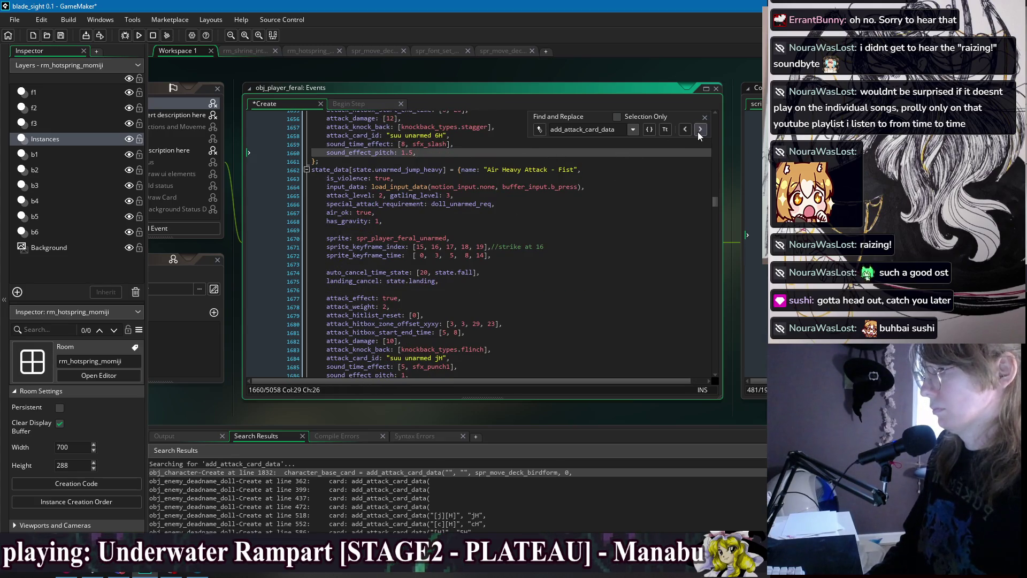
{"action": "left_click", "coordinate": [698, 131]}
{"action": "scroll", "coordinate": [599, 235], "scroll_direction": "up", "scroll_amount": 2}
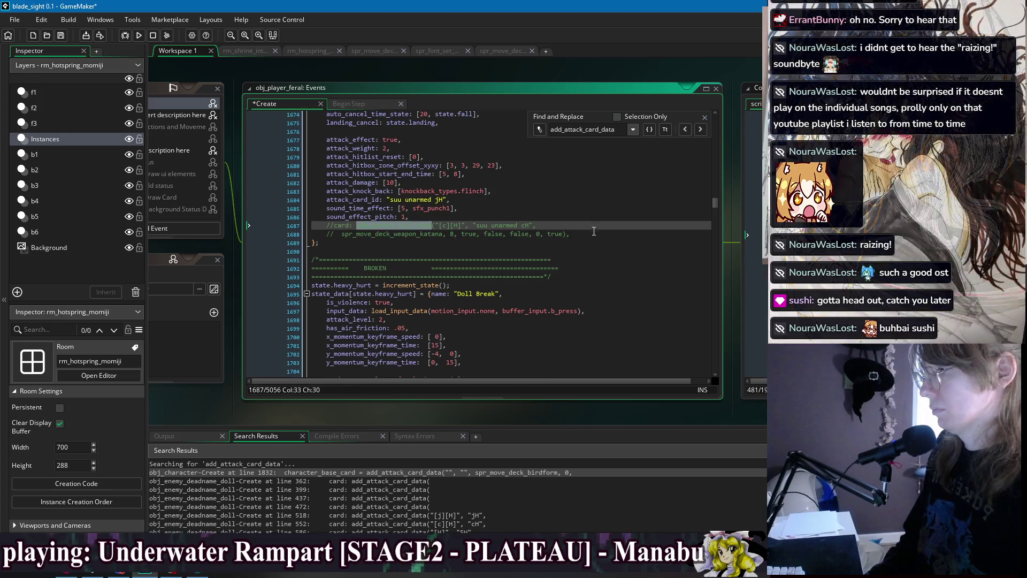
{"action": "left_click_drag", "start_coordinate": [599, 235], "coordinate": [601, 214]}
{"action": "key", "text": "Delete"}
{"action": "left_click", "coordinate": [700, 130]}
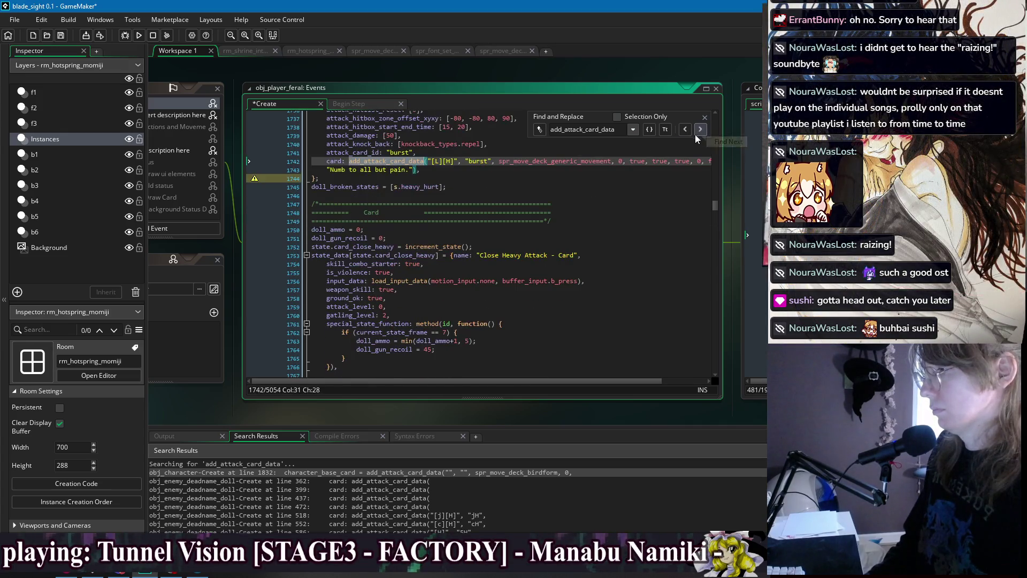
Delete the extra lines below the burst state and the extra flags before the burst description
{"action": "left_click_drag", "start_coordinate": [451, 199], "coordinate": [451, 182]}
{"action": "key", "text": "Delete"}
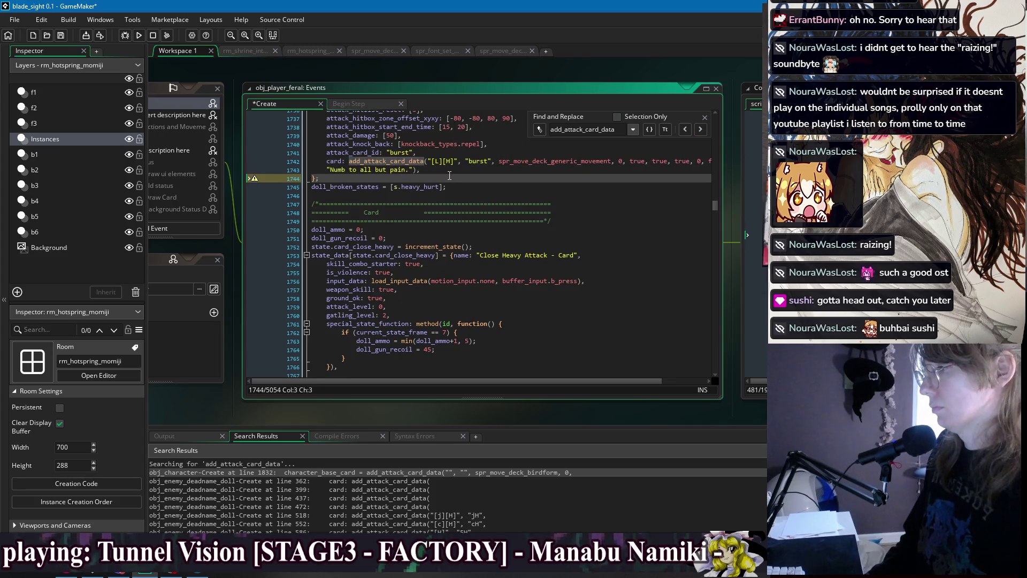
{"action": "left_click", "coordinate": [455, 161]}
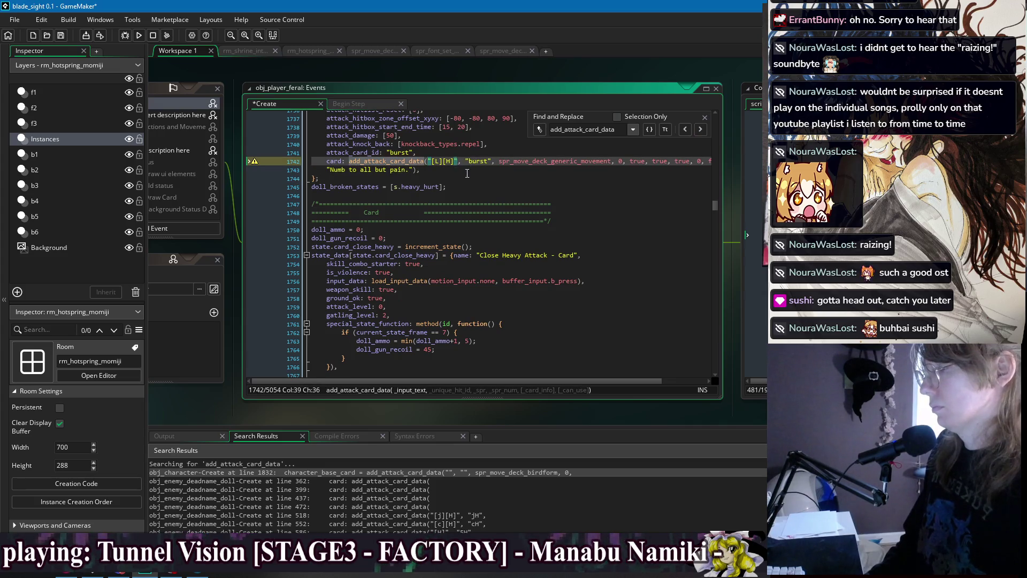
{"action": "left_click", "coordinate": [455, 181]}
{"action": "left_click", "coordinate": [447, 170]}
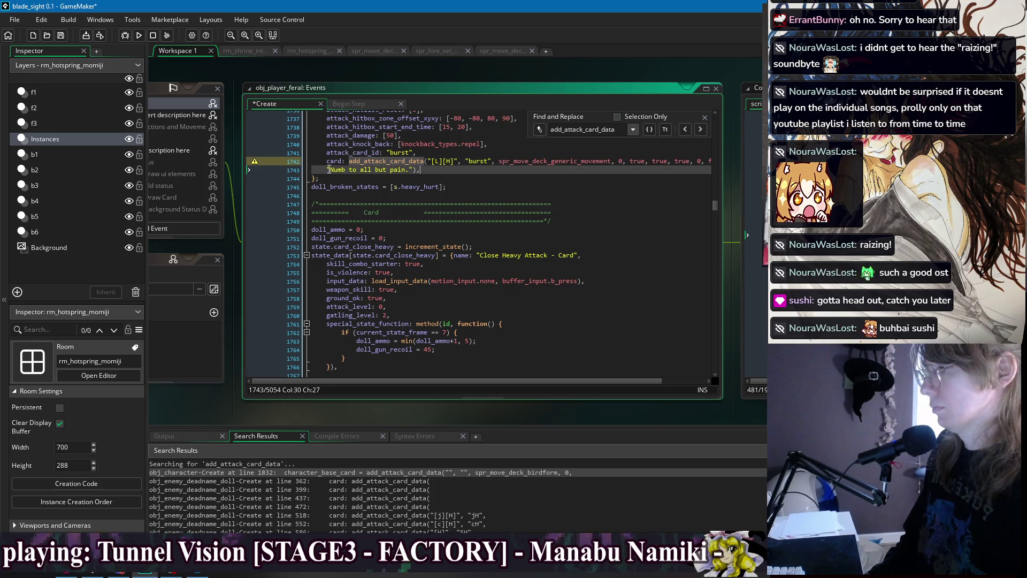
{"action": "mouse_move", "coordinate": [329, 170]}
{"action": "left_mouse_down"}
{"action": "mouse_move", "coordinate": [646, 169]}
{"action": "mouse_move", "coordinate": [632, 162]}
{"action": "left_mouse_up"}
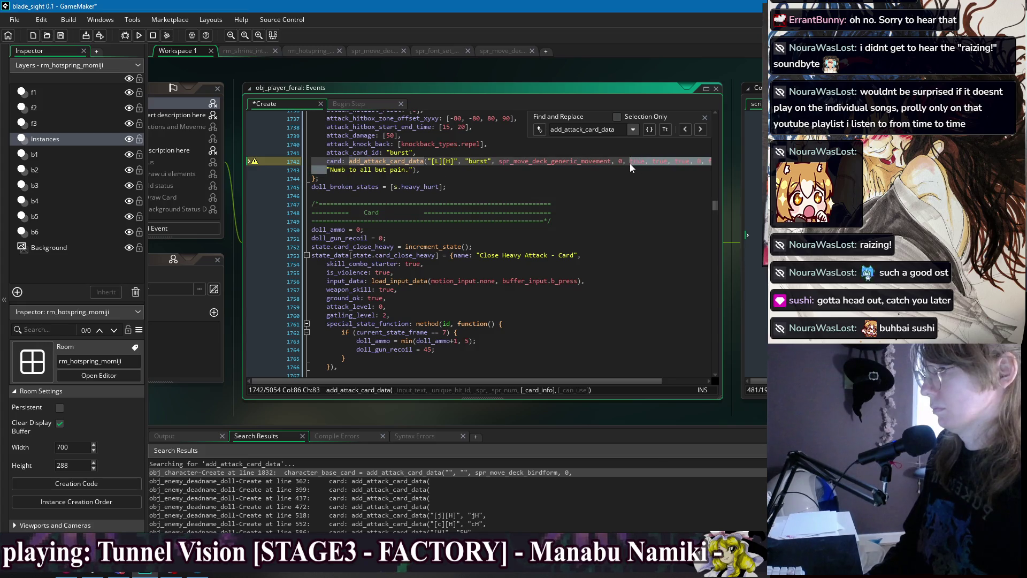
{"action": "key", "text": "Delete"}
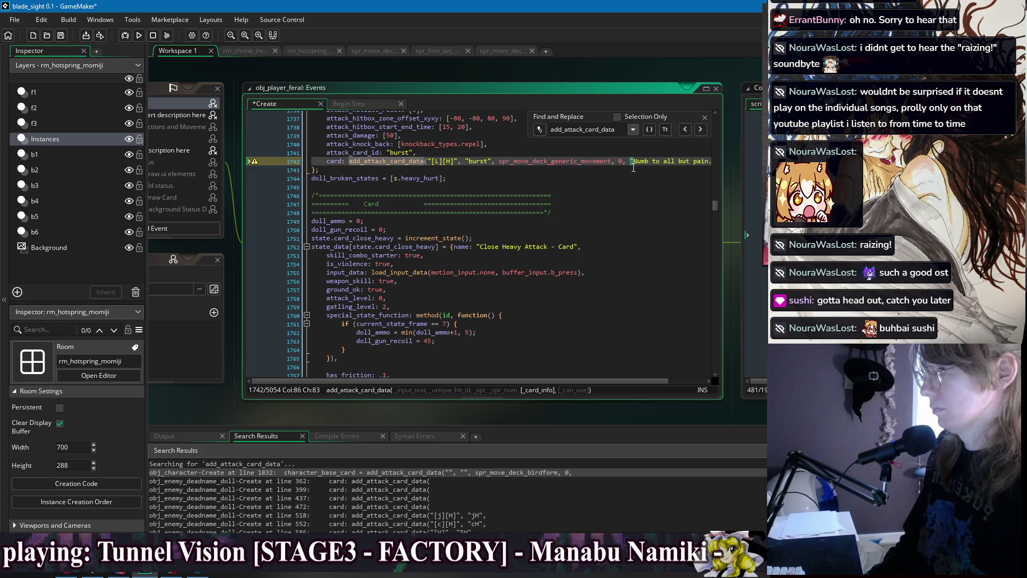
Delete the burst card entry ([L][H], "burst", "Numb to all but pain.")
{"action": "scroll", "coordinate": [632, 168], "scroll_direction": "up", "scroll_amount": 4}
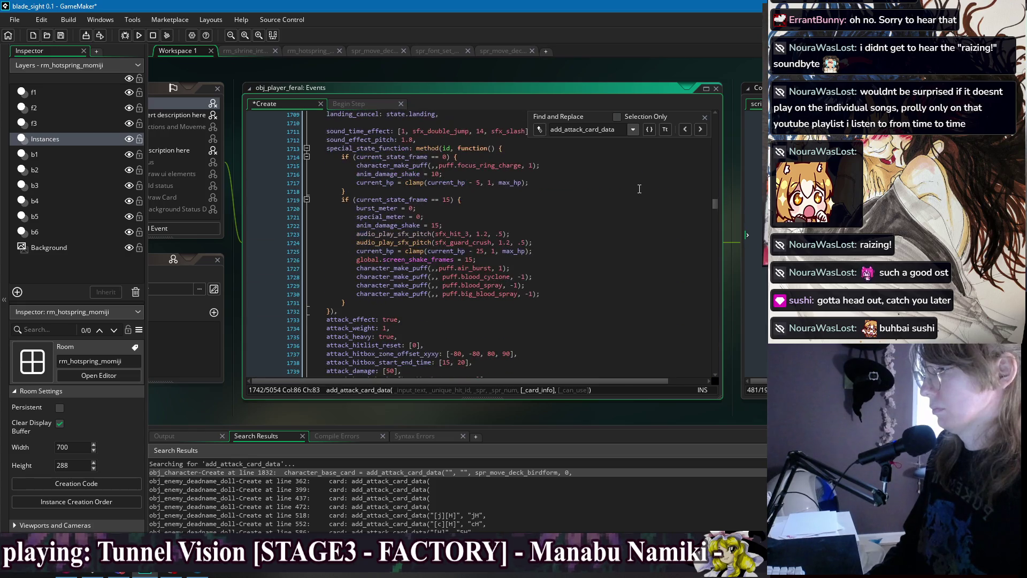
{"action": "scroll", "coordinate": [578, 234], "scroll_direction": "up", "scroll_amount": 6}
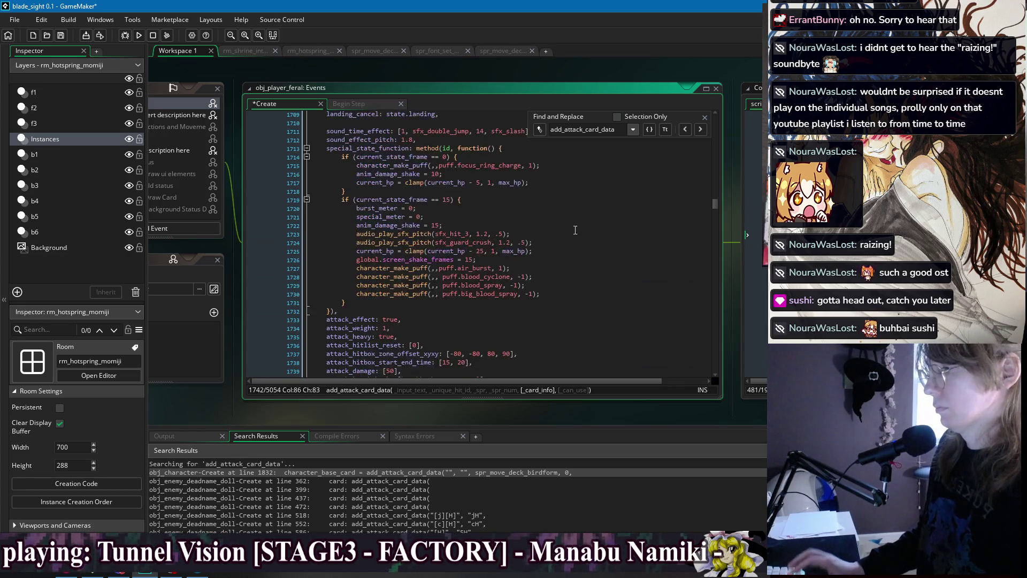
{"action": "scroll", "coordinate": [579, 233], "scroll_direction": "down", "scroll_amount": 6}
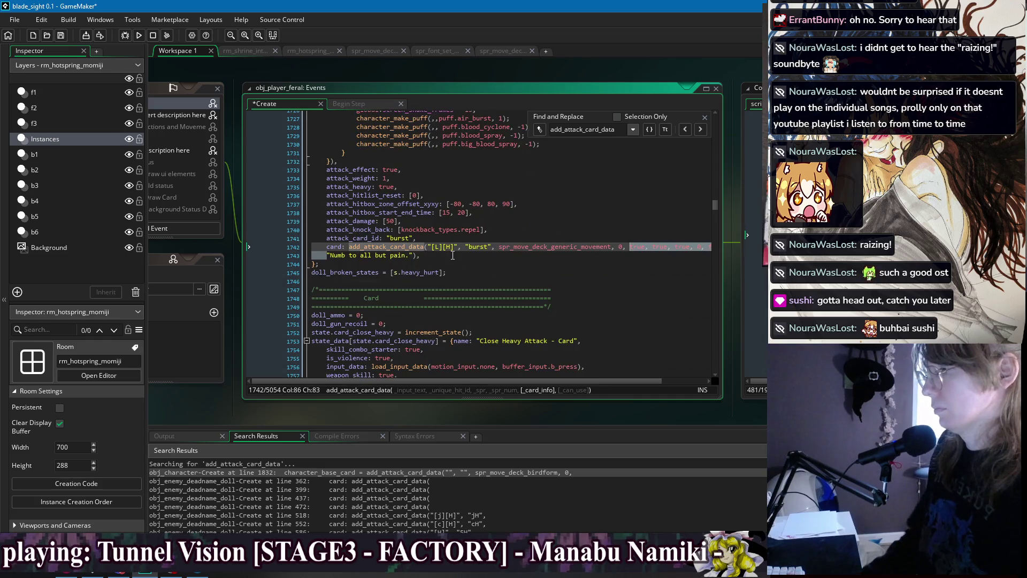
{"action": "left_click", "coordinate": [451, 238]}
{"action": "key", "text": "Delete"}
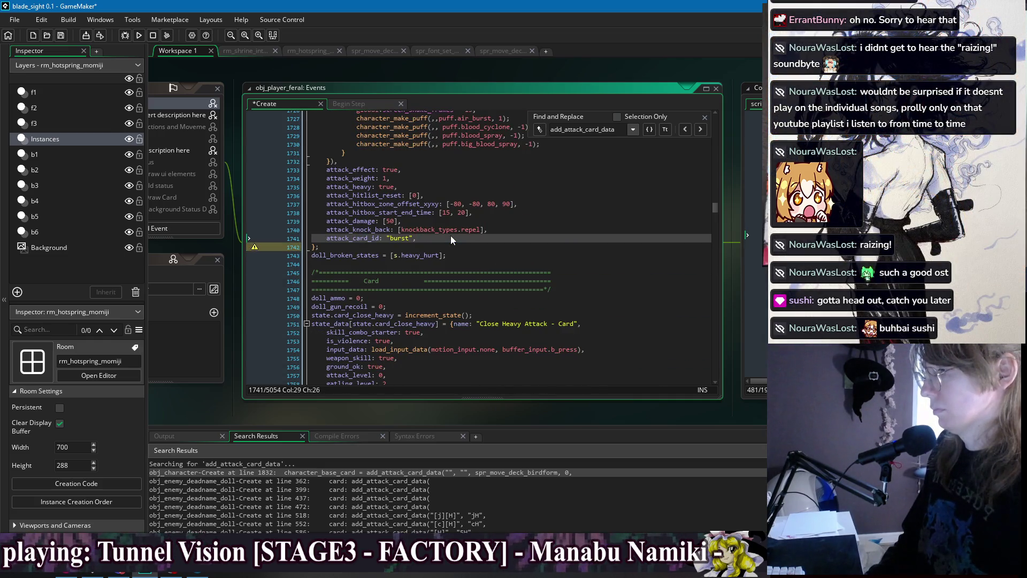
{"action": "left_click", "coordinate": [700, 130]}
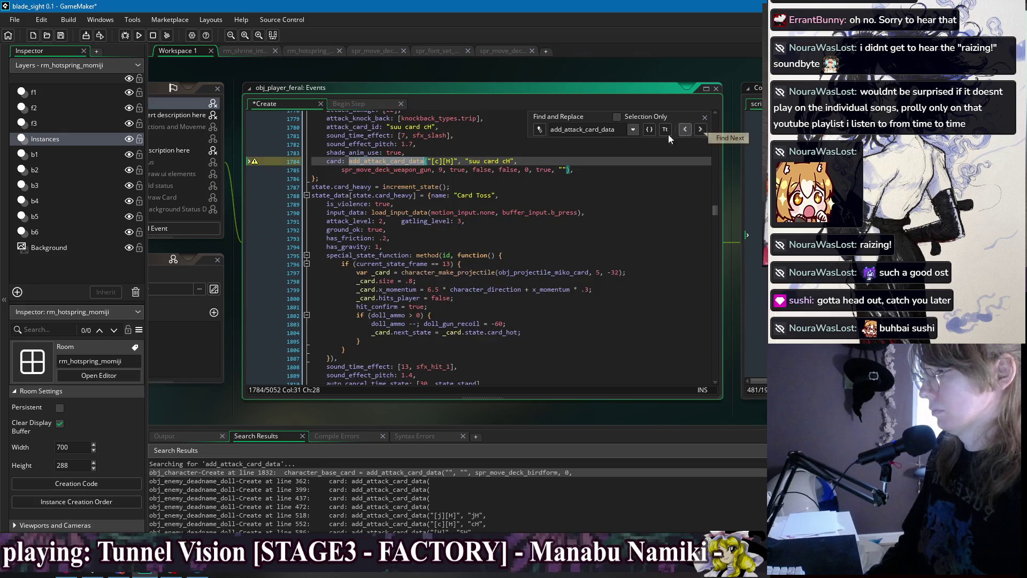
Strip the suu card cH call's extra true/false arguments and join its sprite line onto the card line
{"action": "left_click", "coordinate": [584, 169]}
{"action": "scroll", "coordinate": [584, 224], "scroll_direction": "up", "scroll_amount": 2}
{"action": "left_click", "coordinate": [595, 218]}
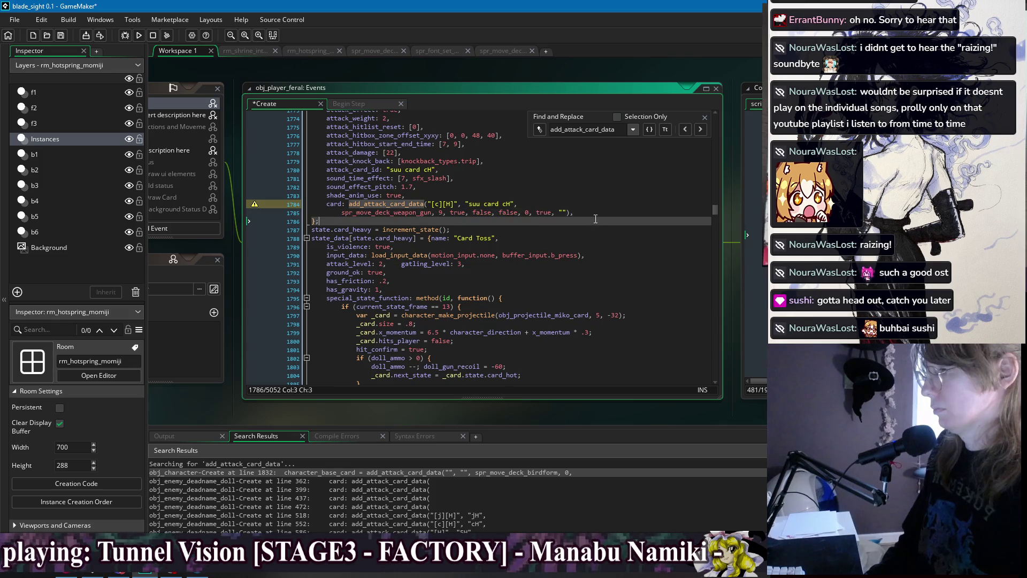
{"action": "left_click", "coordinate": [611, 201]}
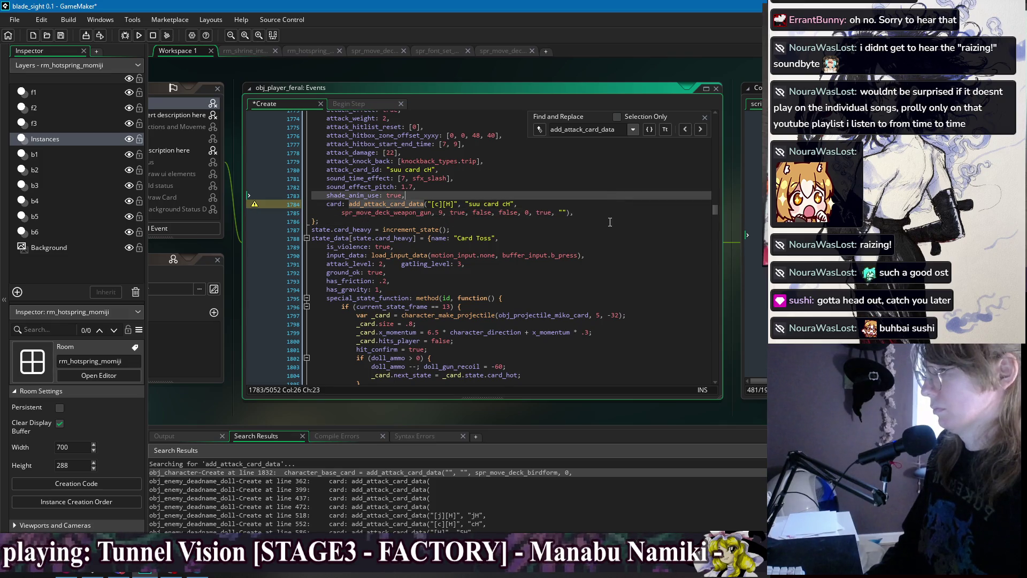
{"action": "left_click", "coordinate": [577, 222]}
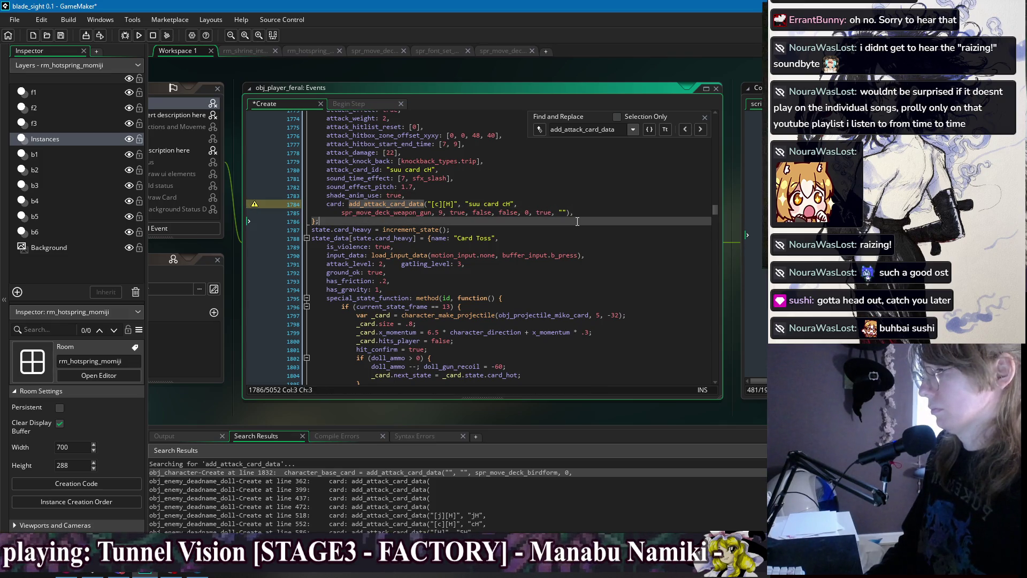
{"action": "left_click", "coordinate": [526, 204]}
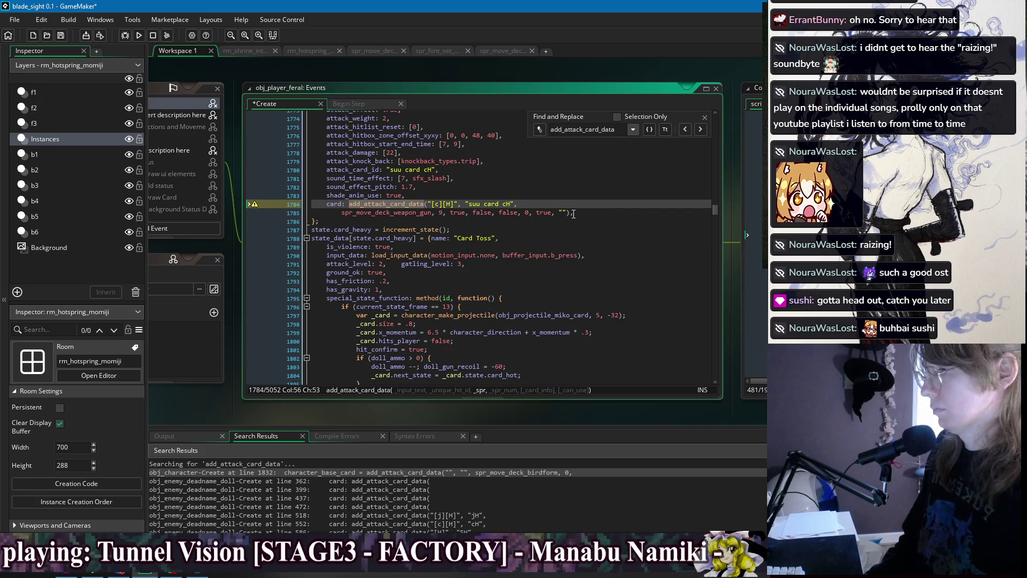
{"action": "key", "text": "ctrl+z"}
{"action": "key", "text": "ctrl+z"}
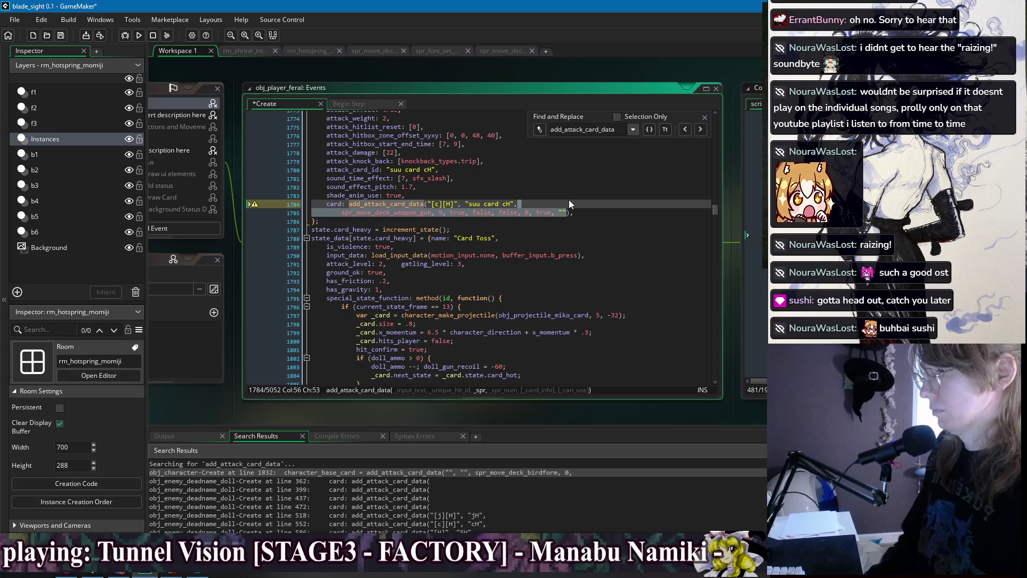
{"action": "key", "text": "ctrl+y"}
{"action": "key", "text": "ctrl+y"}
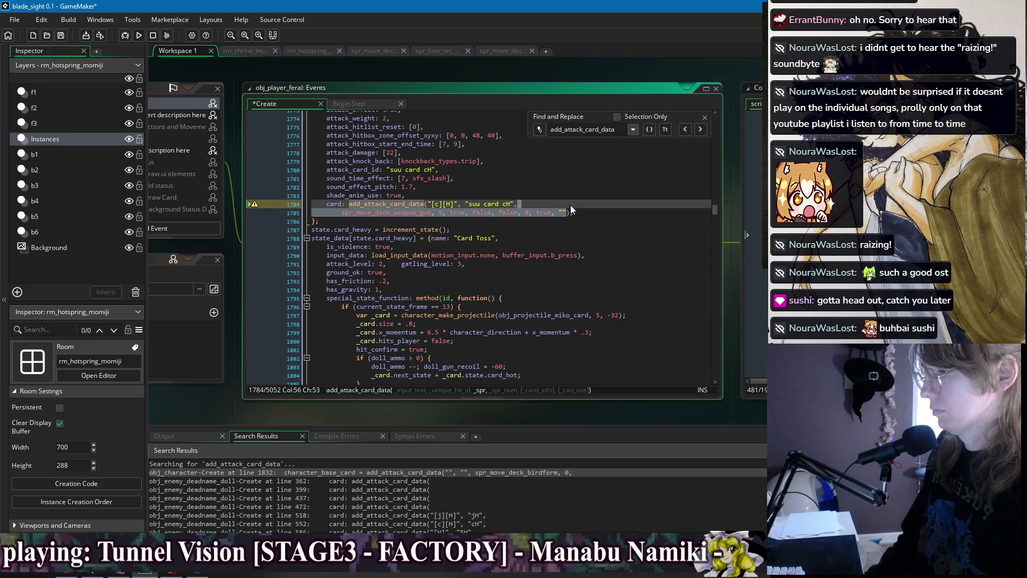
{"action": "key", "text": "ctrl+shift+Left"}
{"action": "key", "text": "ctrl+shift+Left"}
{"action": "key", "text": "ctrl+shift+Left"}
{"action": "left_click", "coordinate": [463, 216], "text": "shift"}
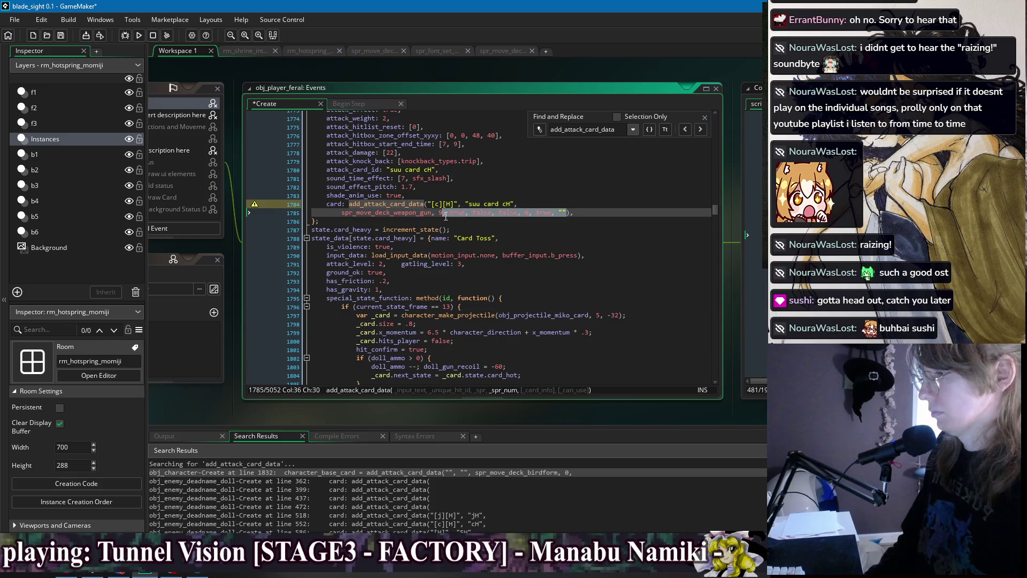
{"action": "key", "text": "Delete"}
{"action": "key", "text": "Home"}
{"action": "key", "text": "shift+Tab"}
{"action": "key", "text": "shift+Tab"}
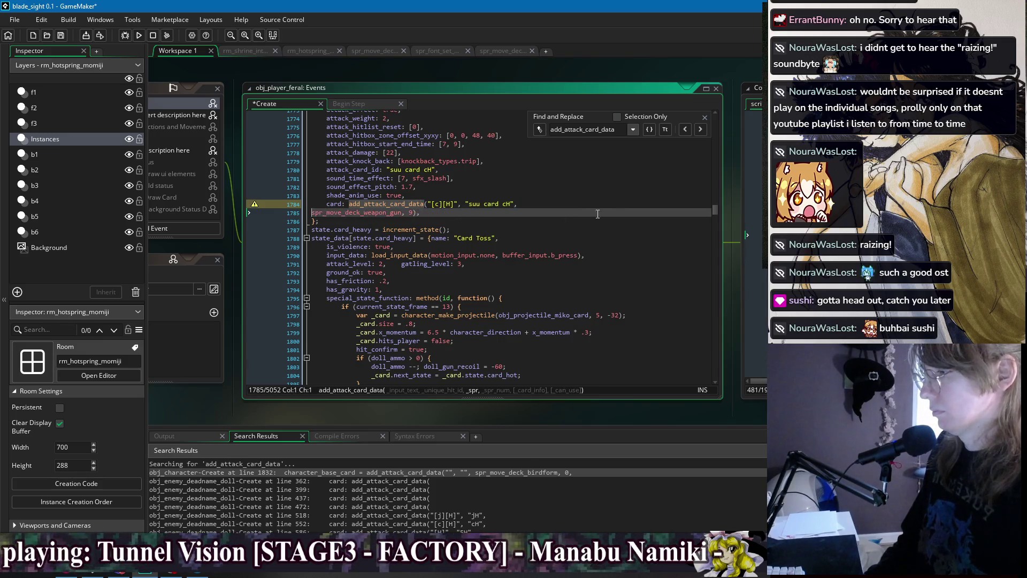
{"action": "key", "text": "BackSpace"}
Trim the extra arguments from the suu ball H and suu katana cH cards, joining their sprite lines
{"action": "left_click", "coordinate": [699, 130]}
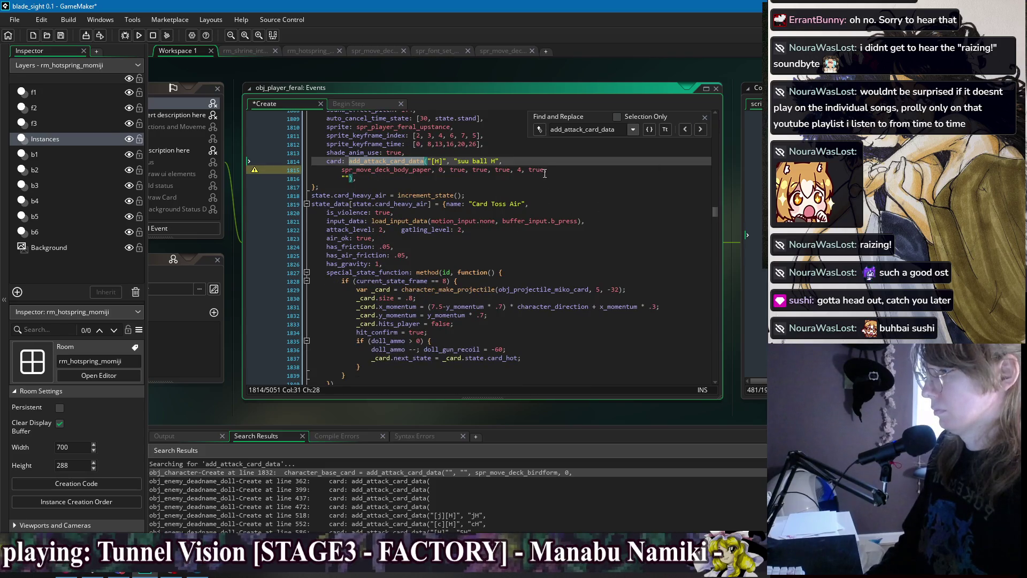
{"action": "left_click", "coordinate": [404, 177]}
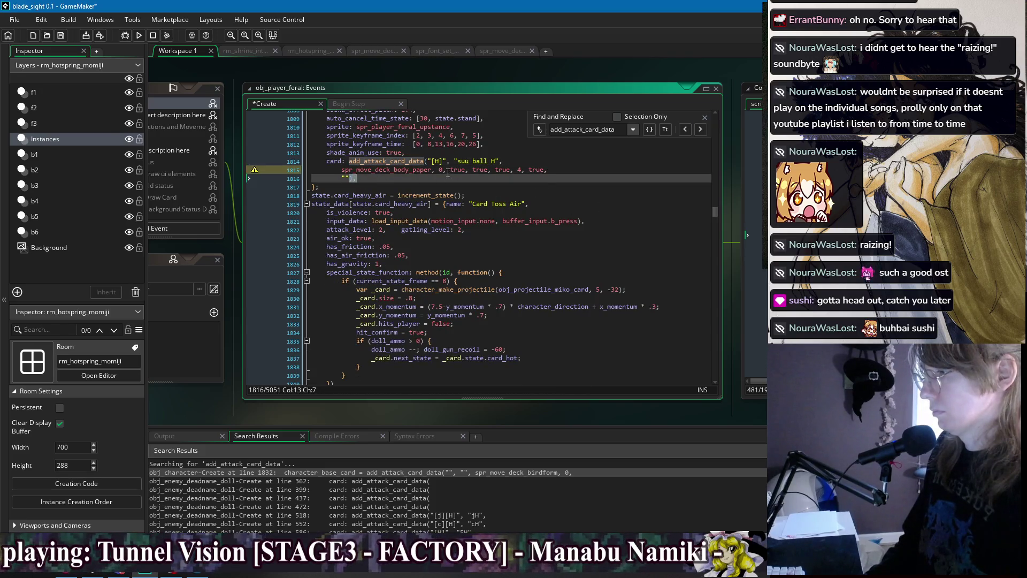
{"action": "left_click_drag", "start_coordinate": [444, 170], "coordinate": [349, 178]}
{"action": "key", "text": "Delete"}
{"action": "left_click", "coordinate": [342, 170]}
{"action": "key", "text": "BackSpace"}
{"action": "key", "text": "BackSpace"}
{"action": "key", "text": "BackSpace"}
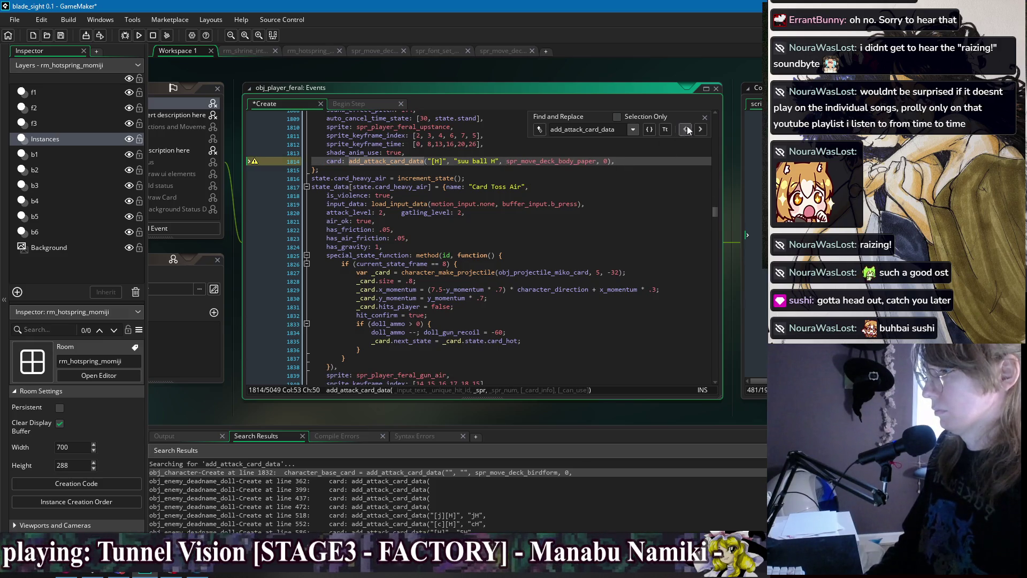
{"action": "left_click", "coordinate": [701, 128]}
{"action": "left_click_drag", "start_coordinate": [568, 170], "coordinate": [454, 170]}
{"action": "key", "text": "Delete"}
{"action": "left_click", "coordinate": [344, 172]}
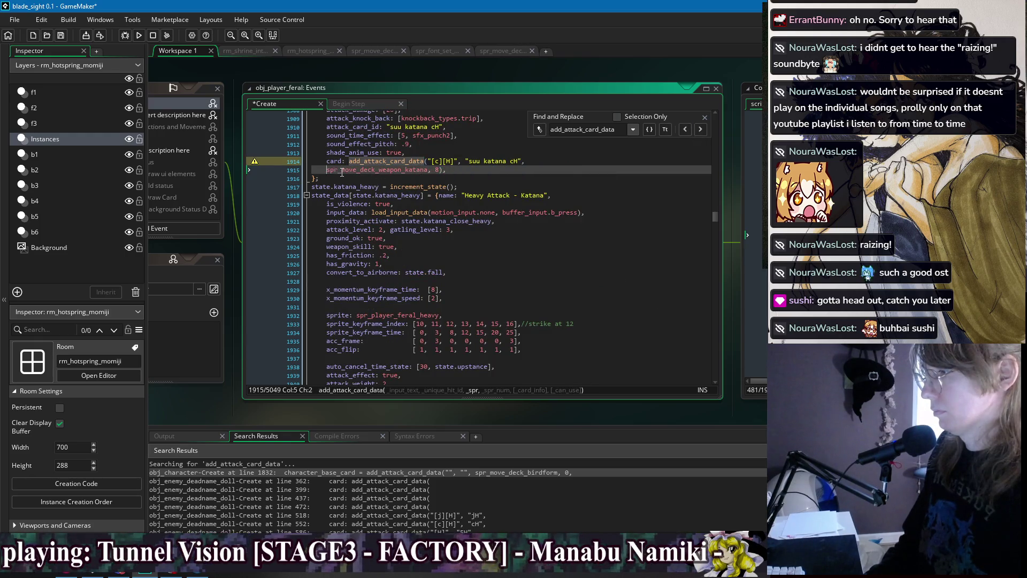
{"action": "key", "text": "BackSpace"}
{"action": "key", "text": "BackSpace"}
{"action": "key", "text": "BackSpace"}
Trim the extra arguments from the suu katana 5H and down heavy cards onto single lines
{"action": "left_click", "coordinate": [700, 131]}
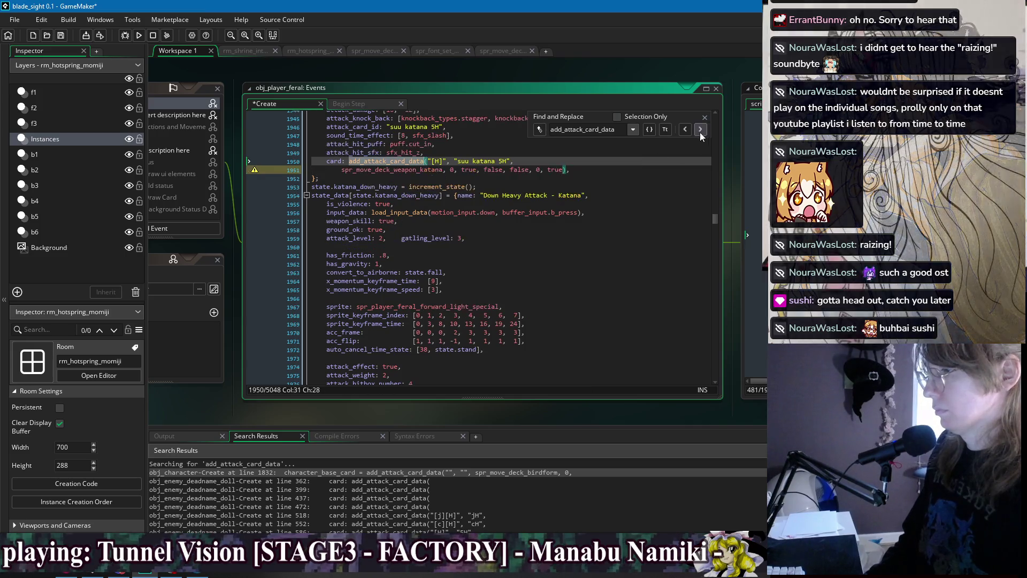
{"action": "left_click_drag", "start_coordinate": [564, 170], "coordinate": [449, 172]}
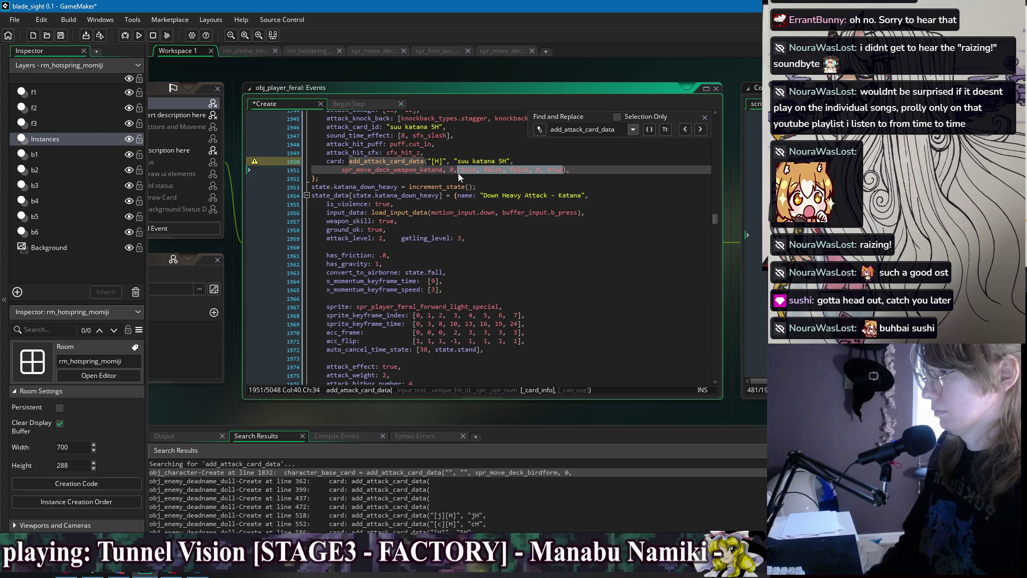
{"action": "key", "text": "BackSpace"}
{"action": "key", "text": "Home"}
{"action": "key", "text": "shift+Tab"}
{"action": "key", "text": "shift+Tab"}
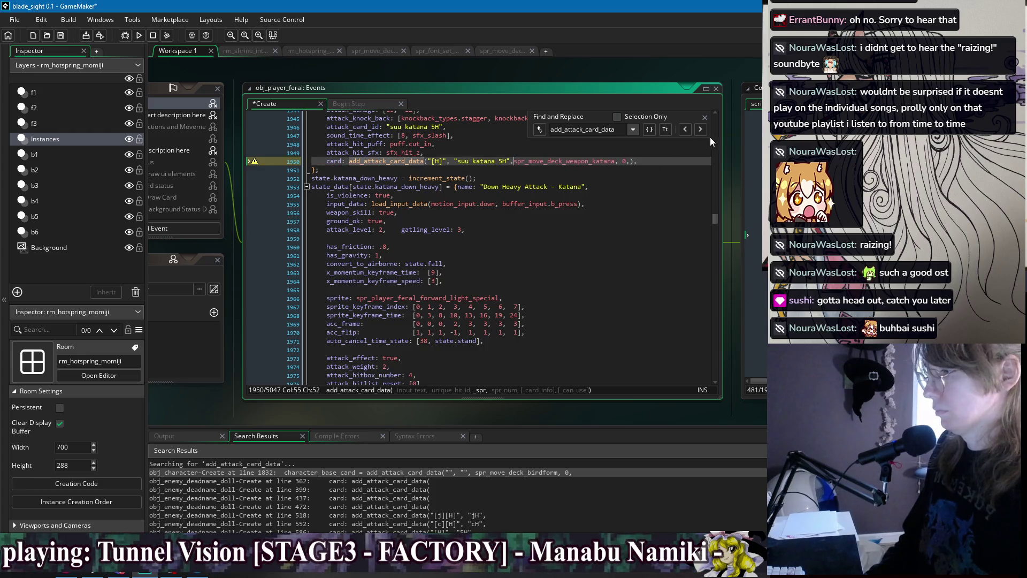
{"action": "left_click", "coordinate": [700, 130]}
{"action": "left_click_drag", "start_coordinate": [546, 170], "coordinate": [446, 171]}
{"action": "key", "text": "BackSpace"}
{"action": "key", "text": "Home"}
{"action": "key", "text": "shift+Tab"}
{"action": "key", "text": "shift+Tab"}
{"action": "key", "text": "BackSpace"}
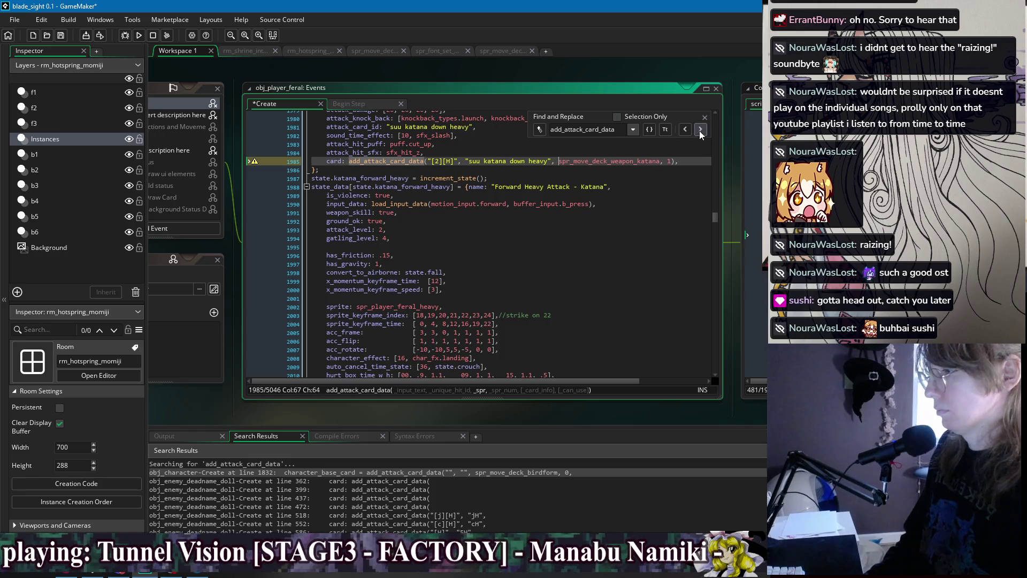
Cut the suu katana 6H and heavy follow cards to one line, ending heavy follow at spr_move_deck_weapon_katana, 2
{"action": "left_click", "coordinate": [700, 129]}
{"action": "left_click_drag", "start_coordinate": [563, 170], "coordinate": [461, 171]}
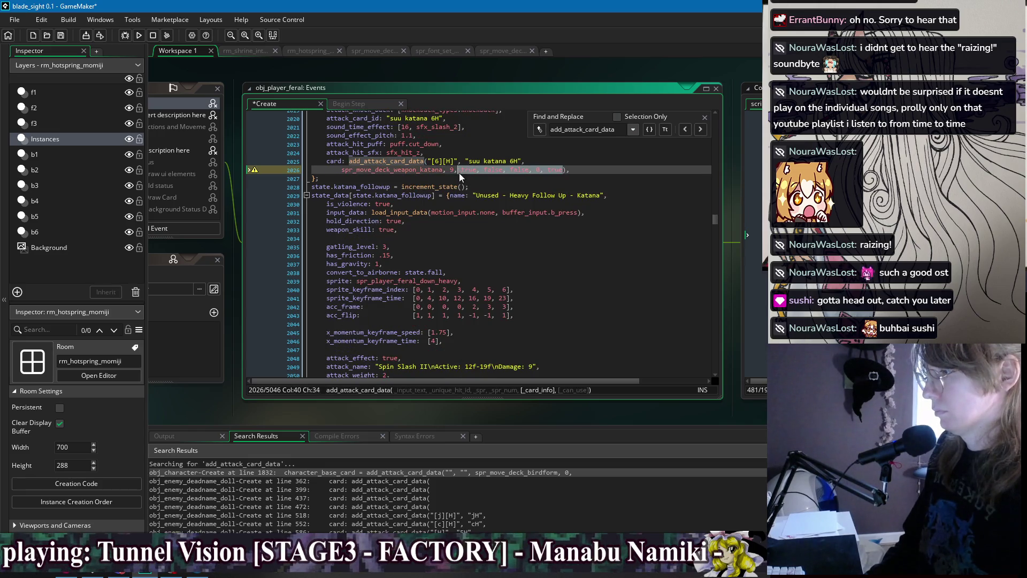
{"action": "key", "text": "BackSpace"}
{"action": "key", "text": "Home"}
{"action": "key", "text": "shift+Tab"}
{"action": "key", "text": "shift+Tab"}
{"action": "key", "text": "BackSpace"}
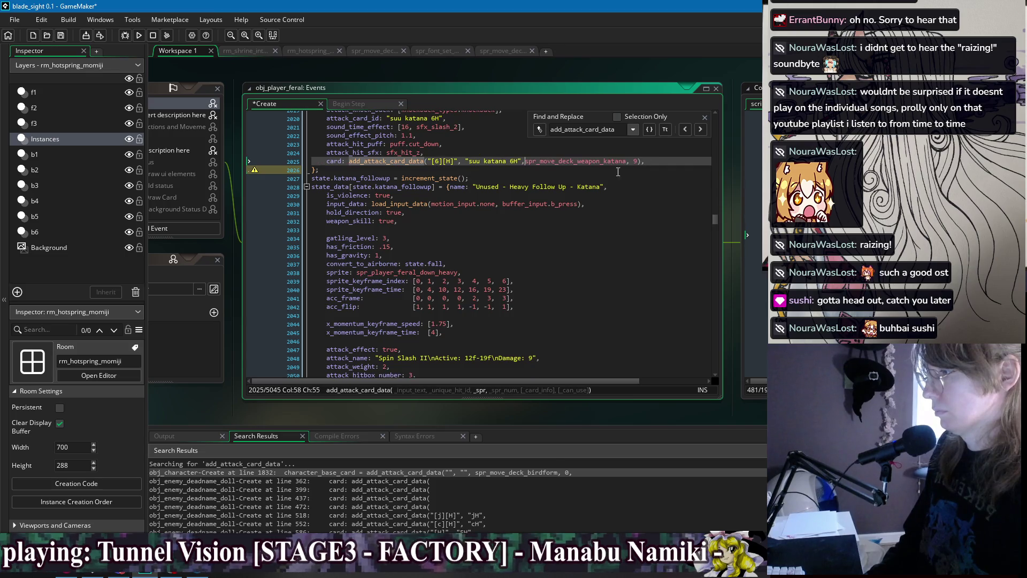
{"action": "left_click", "coordinate": [700, 130]}
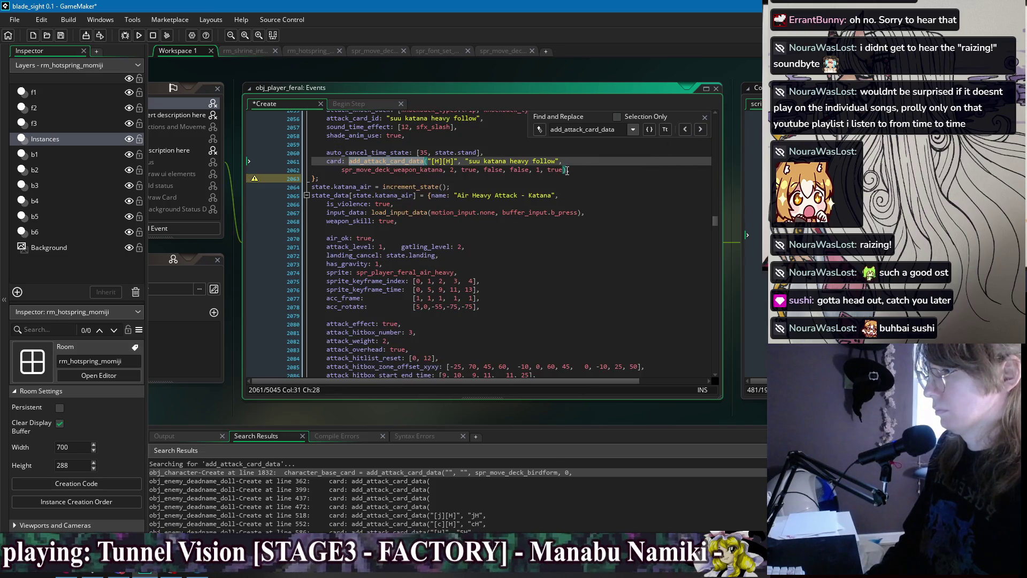
{"action": "left_click_drag", "start_coordinate": [564, 170], "coordinate": [457, 172]}
{"action": "key", "text": "BackSpace"}
{"action": "key", "text": "Home"}
{"action": "key", "text": "shift+Tab"}
{"action": "key", "text": "shift+Tab"}
{"action": "key", "text": "BackSpace"}
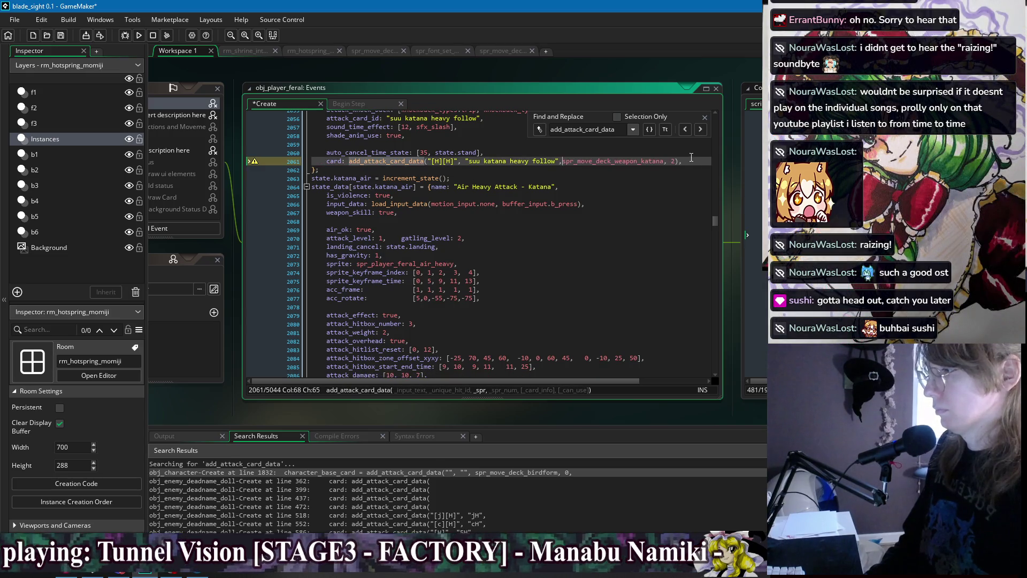
Cut the suu katana air card to one line ending at spr_move_deck_weapon_katana, 3
{"action": "left_click", "coordinate": [698, 130]}
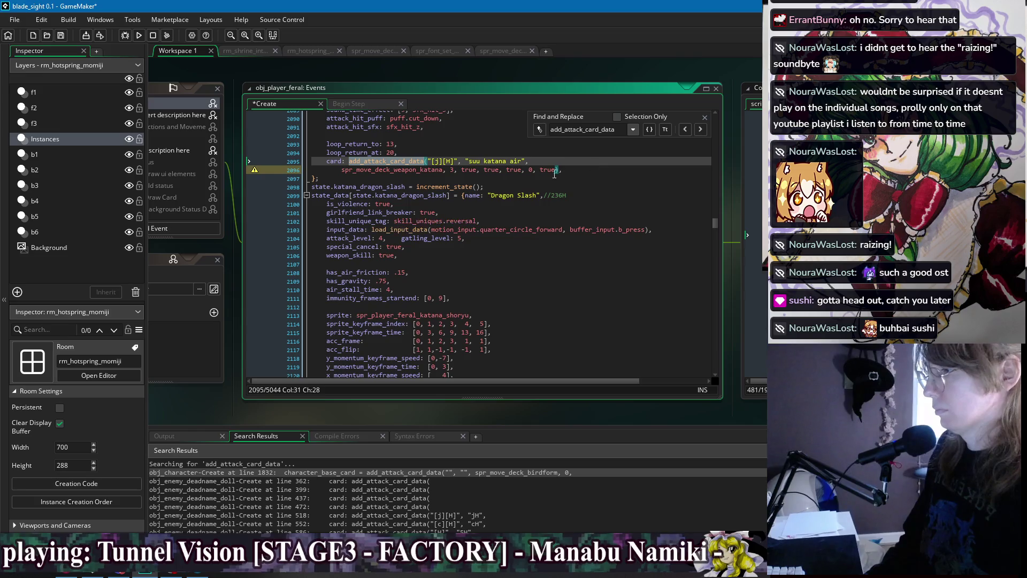
{"action": "left_click_drag", "start_coordinate": [556, 169], "coordinate": [458, 177]}
{"action": "key", "text": "BackSpace"}
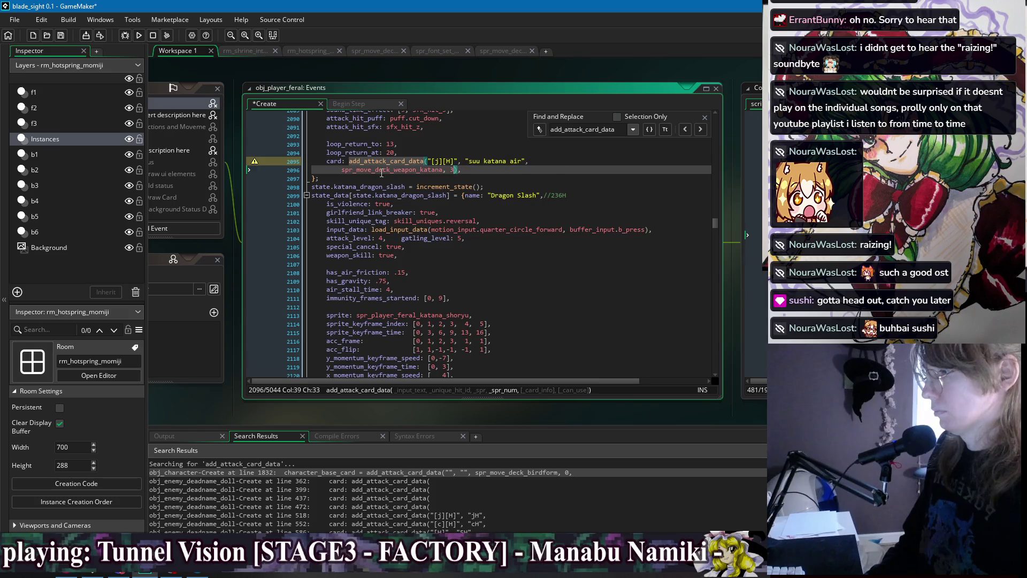
{"action": "left_click", "coordinate": [342, 169]}
{"action": "key", "text": "BackSpace"}
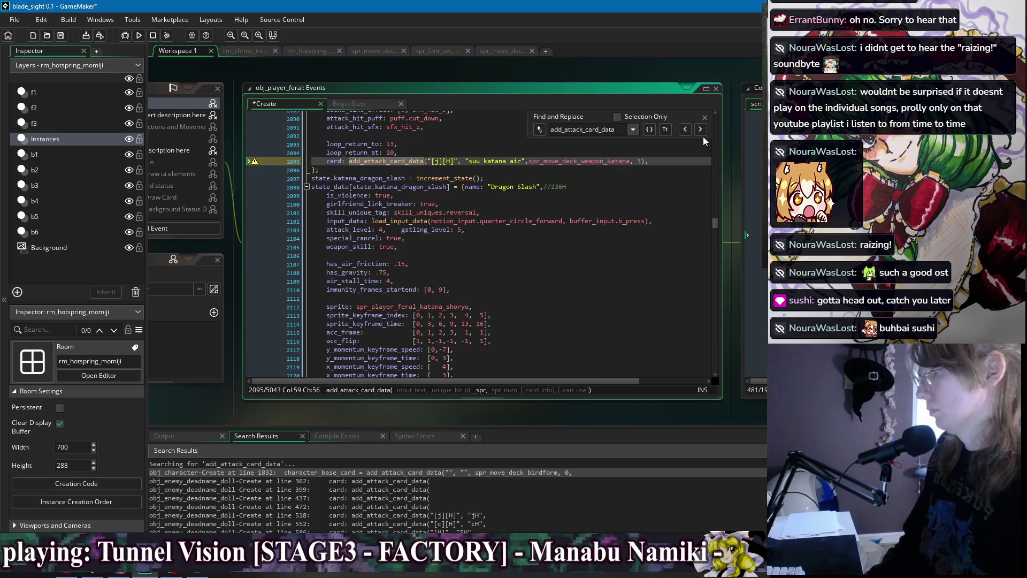
{"action": "left_click", "coordinate": [704, 130]}
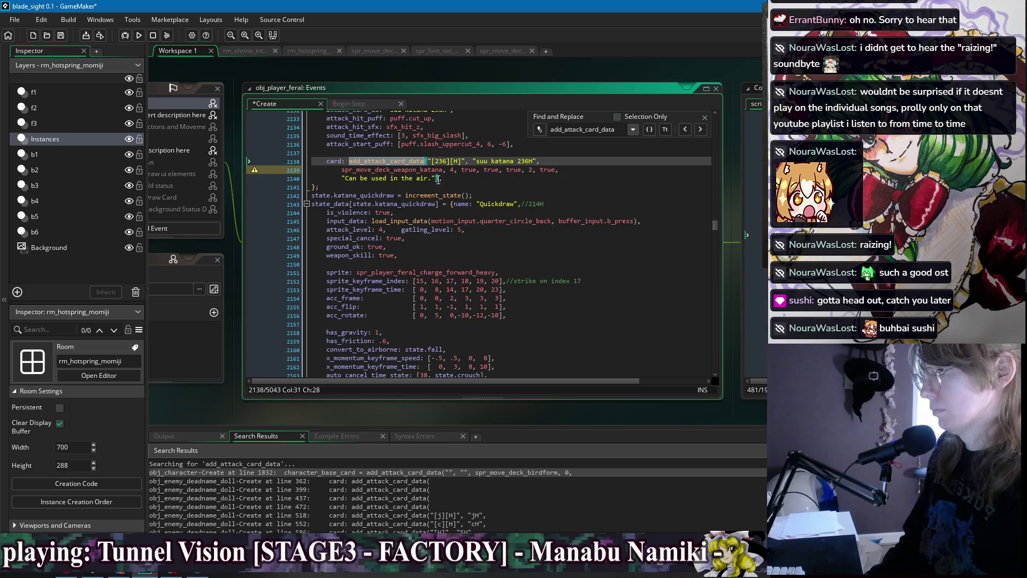
Remove the 236H card's extra arguments and copied air description, joining its sprite line onto the card line
{"action": "left_click", "coordinate": [471, 177]}
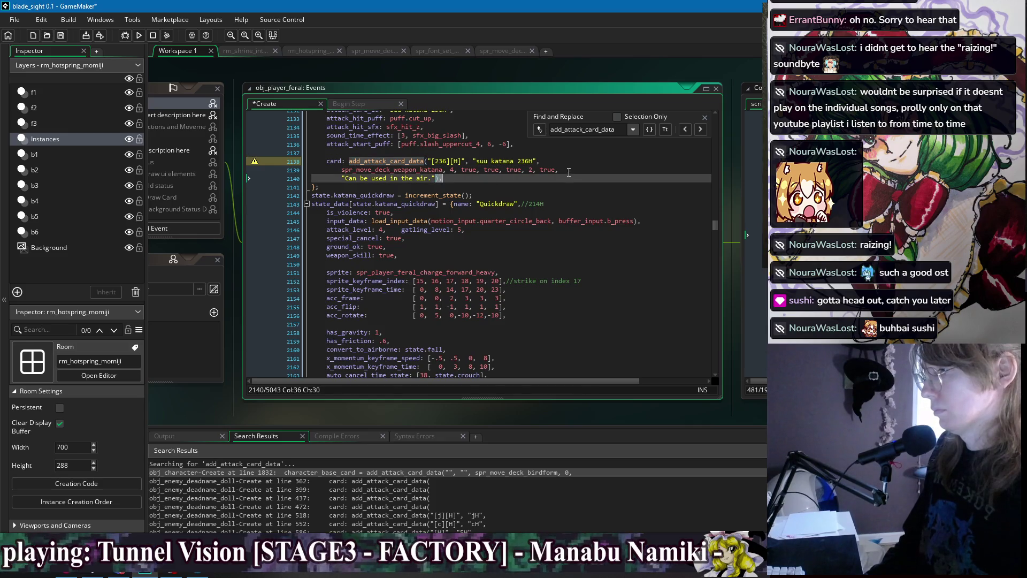
{"action": "left_click", "coordinate": [454, 169], "text": "shift"}
{"action": "key", "text": "BackSpace"}
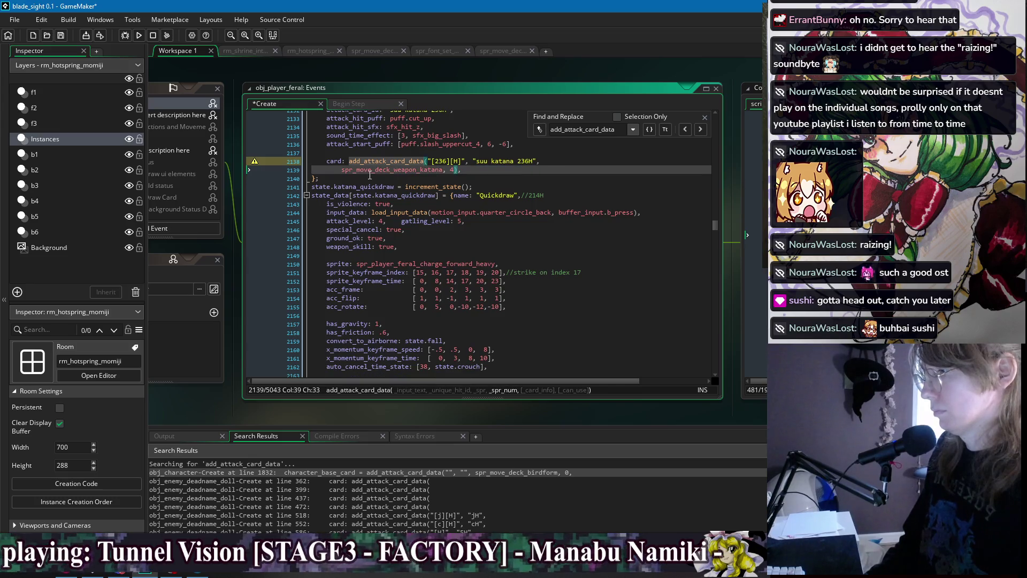
{"action": "left_click", "coordinate": [340, 170]}
{"action": "key", "text": "BackSpace"}
{"action": "key", "text": "BackSpace"}
{"action": "key", "text": "BackSpace"}
Give the 236H card a description of a rising slash that is strike immune immediately, and save
{"action": "left_click", "coordinate": [657, 161]}
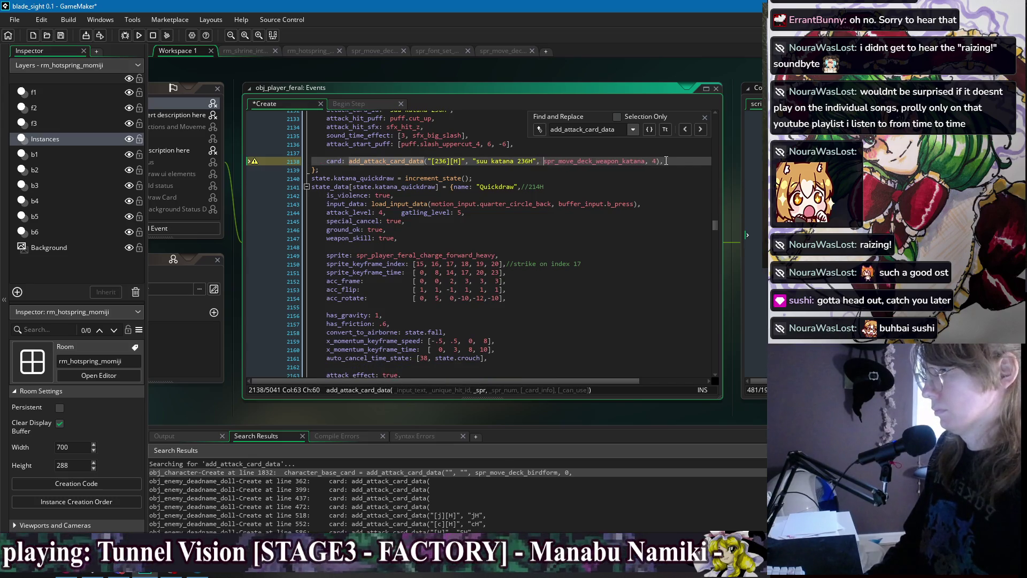
{"action": "type", "text": ","}
{"action": "key", "text": "Return"}
{"action": "key", "text": "Tab"}
{"action": "type", "text": "\"Ris"}
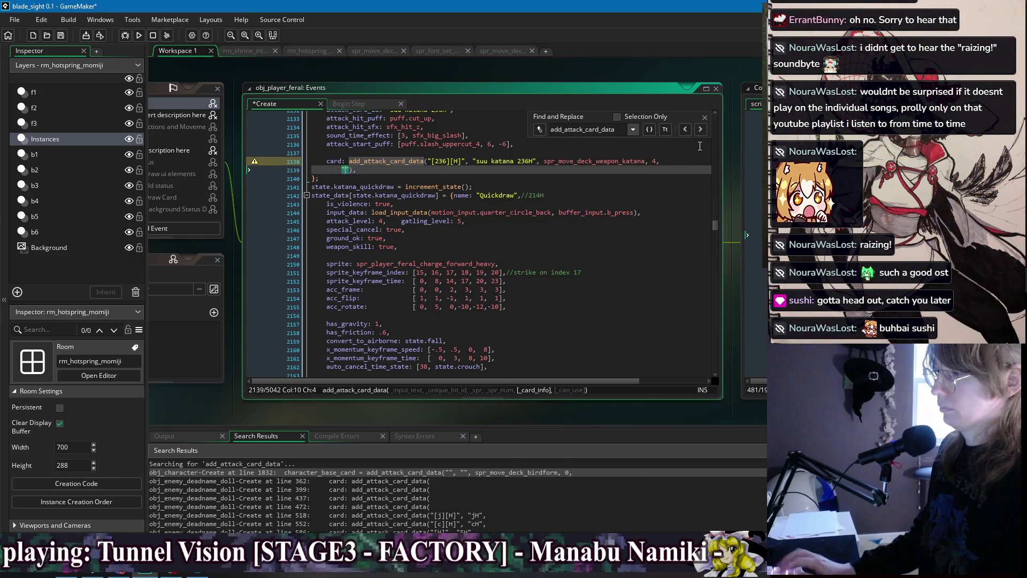
{"action": "type", "text": "ing q"}
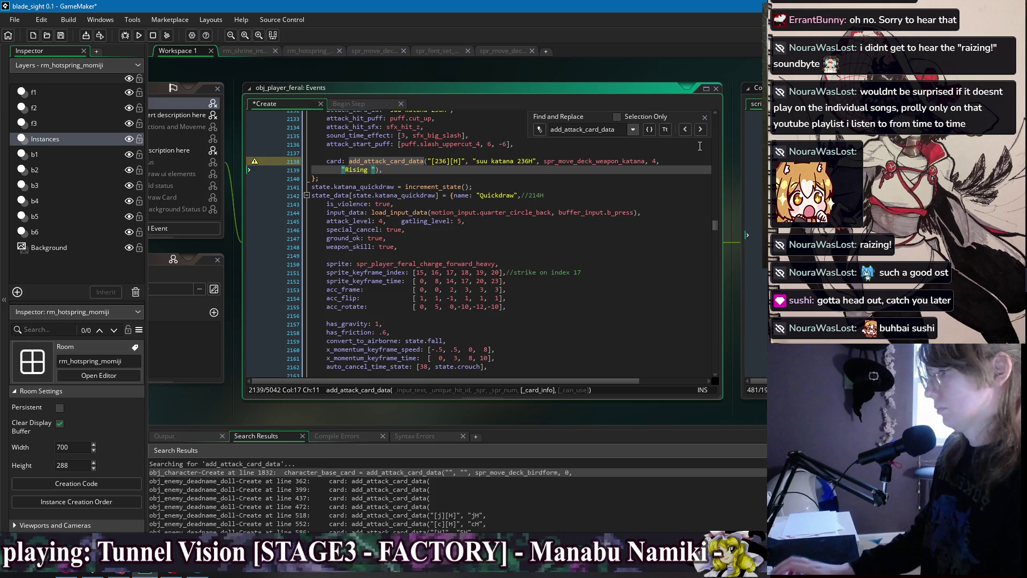
{"action": "key", "text": "BackSpace"}
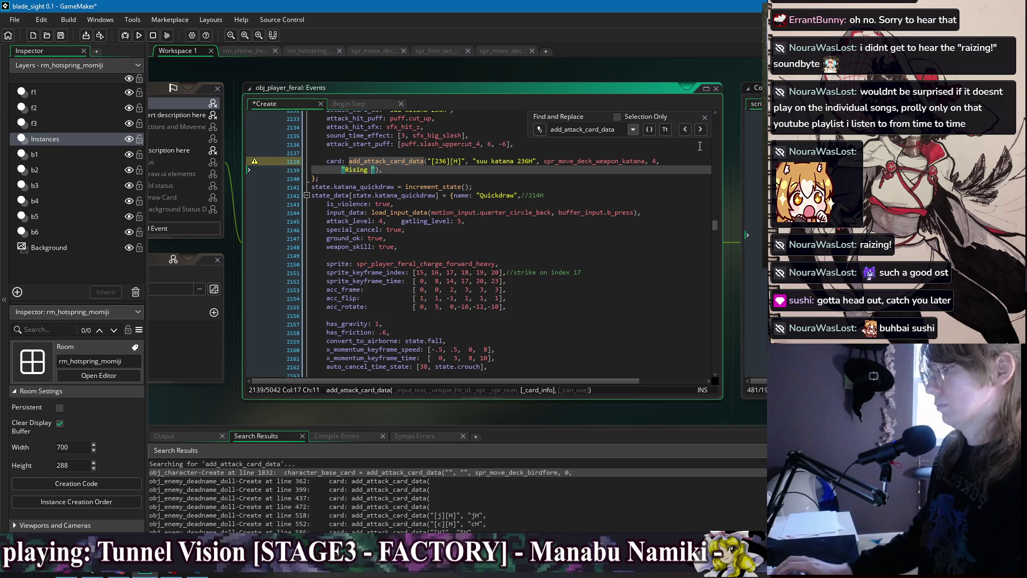
{"action": "type", "text": "slash that is im"}
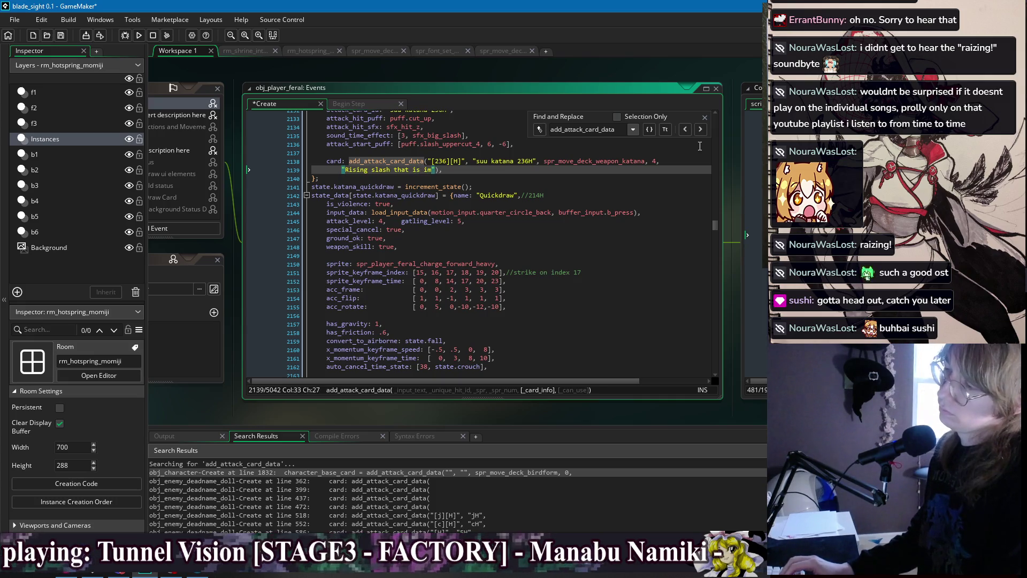
{"action": "type", "text": "trike immune"}
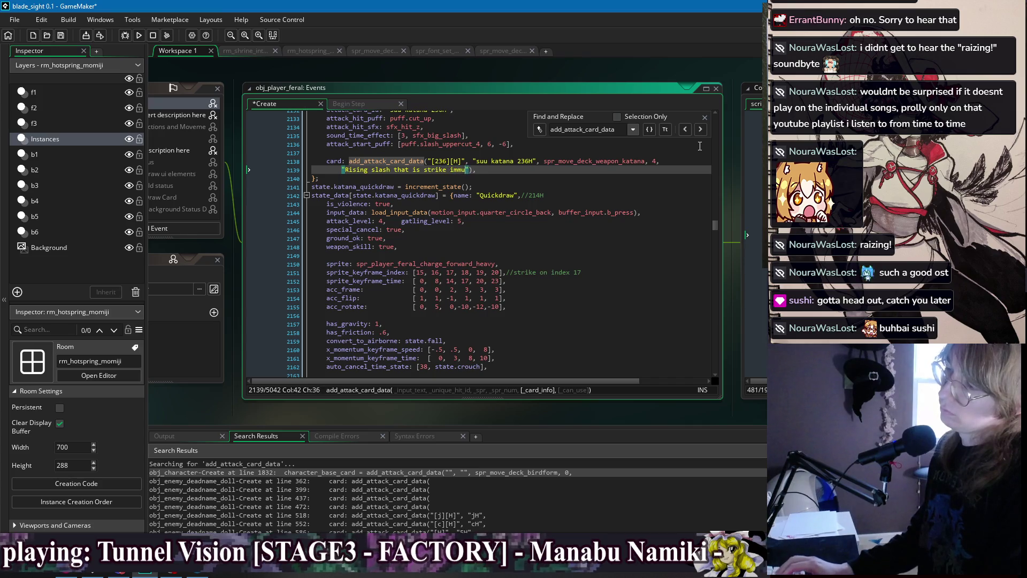
{"action": "type", "text": " immediately."}
{"action": "key", "text": "ctrl+s"}
Trim the 214H card's trailing arguments after spr_move_deck_weapon_katana, 6 and join it onto one line
{"action": "left_click", "coordinate": [570, 189]}
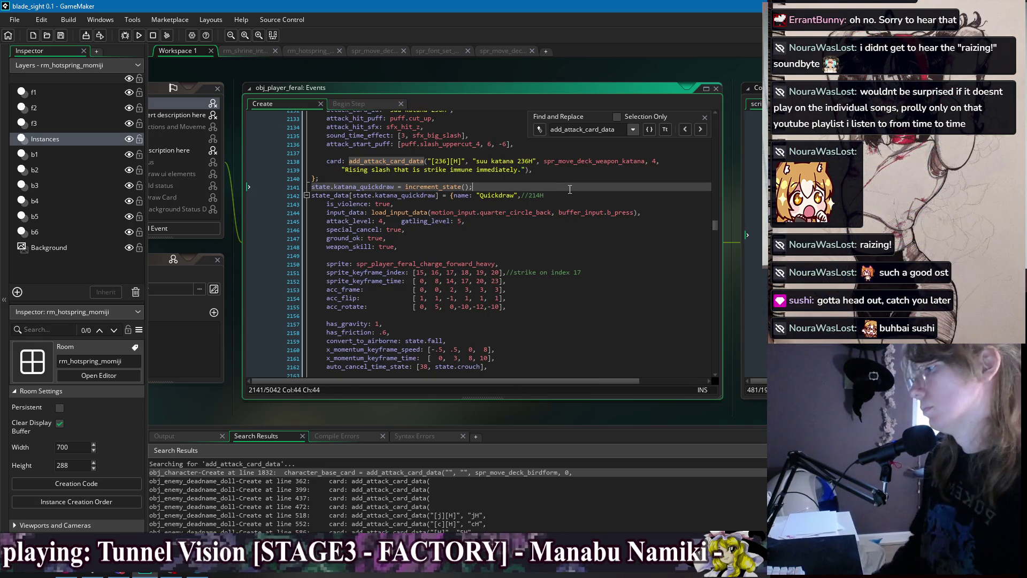
{"action": "left_click", "coordinate": [568, 179]}
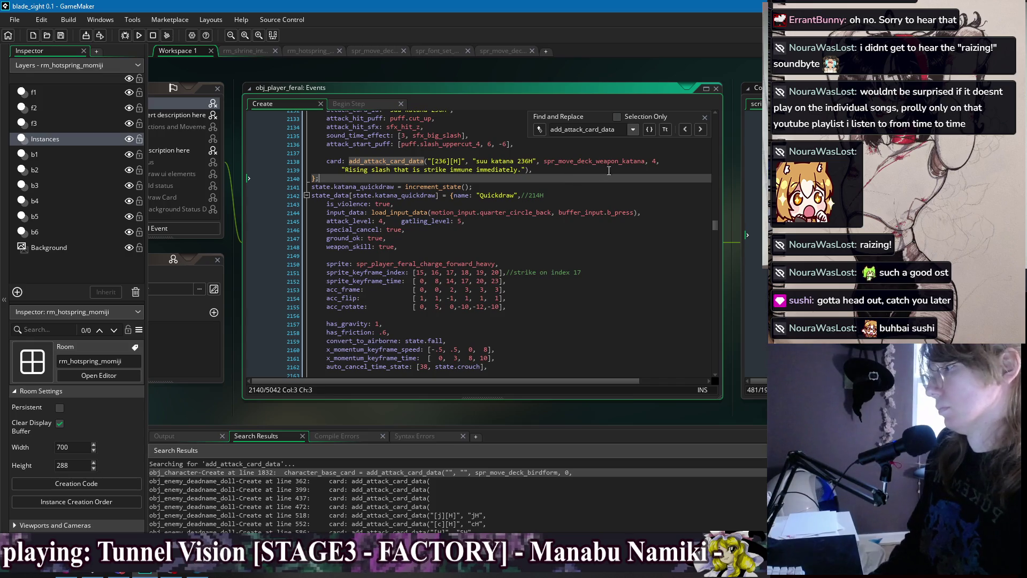
{"action": "left_click", "coordinate": [701, 132]}
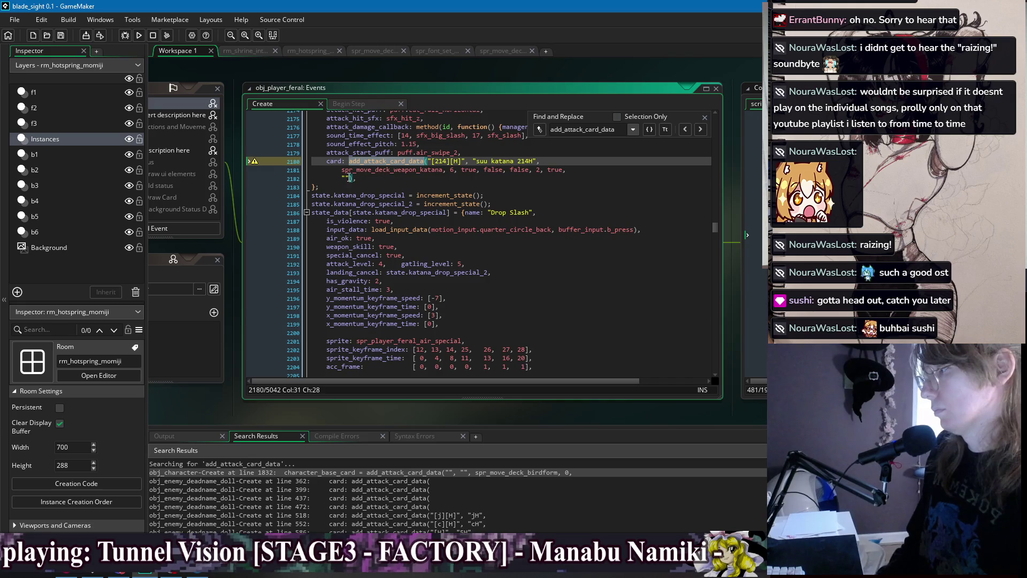
{"action": "left_click", "coordinate": [349, 178]}
{"action": "type", "text": ")"}
{"action": "key", "text": "Left"}
{"action": "key", "text": "Left"}
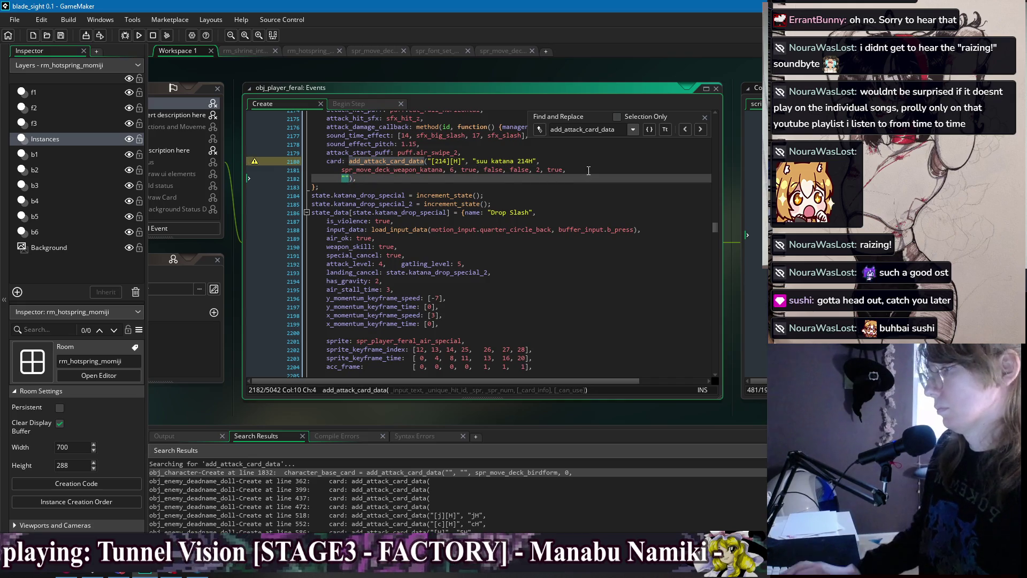
{"action": "left_click_drag", "start_coordinate": [588, 170], "coordinate": [459, 171]}
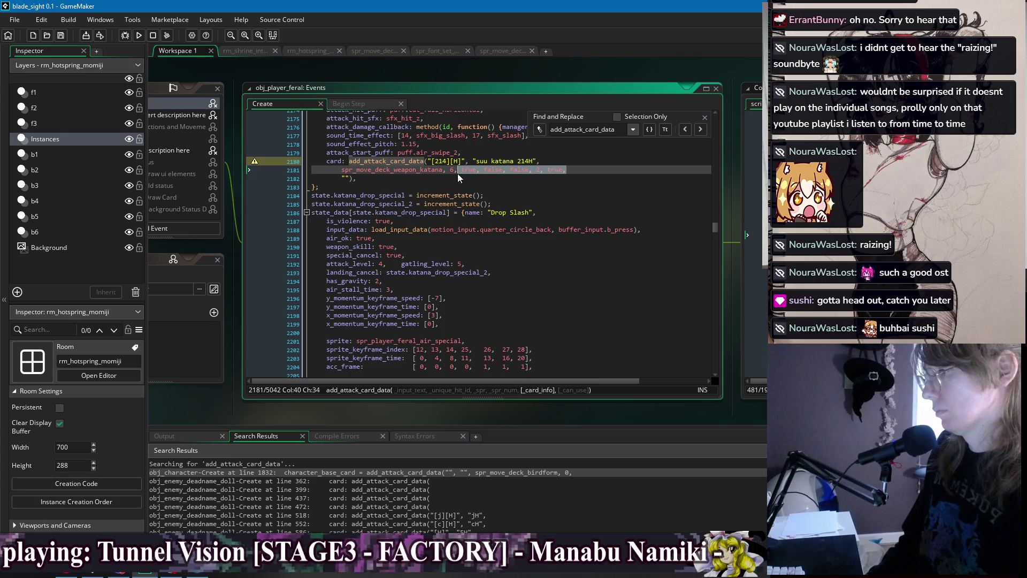
{"action": "key", "text": "BackSpace"}
{"action": "left_click", "coordinate": [341, 170]}
{"action": "key", "text": "BackSpace"}
{"action": "key", "text": "BackSpace"}
{"action": "key", "text": "BackSpace"}
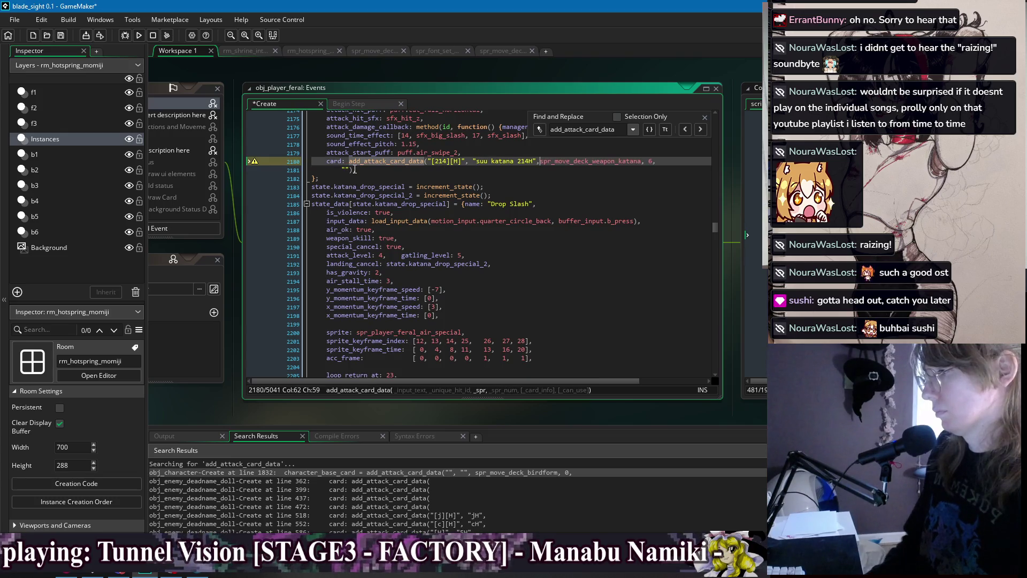
Write the 214H card description 'A powerful unsheathing strike.'
{"action": "left_click", "coordinate": [345, 170]}
{"action": "type", "text": "Ex"}
{"action": "key", "text": "BackSpace"}
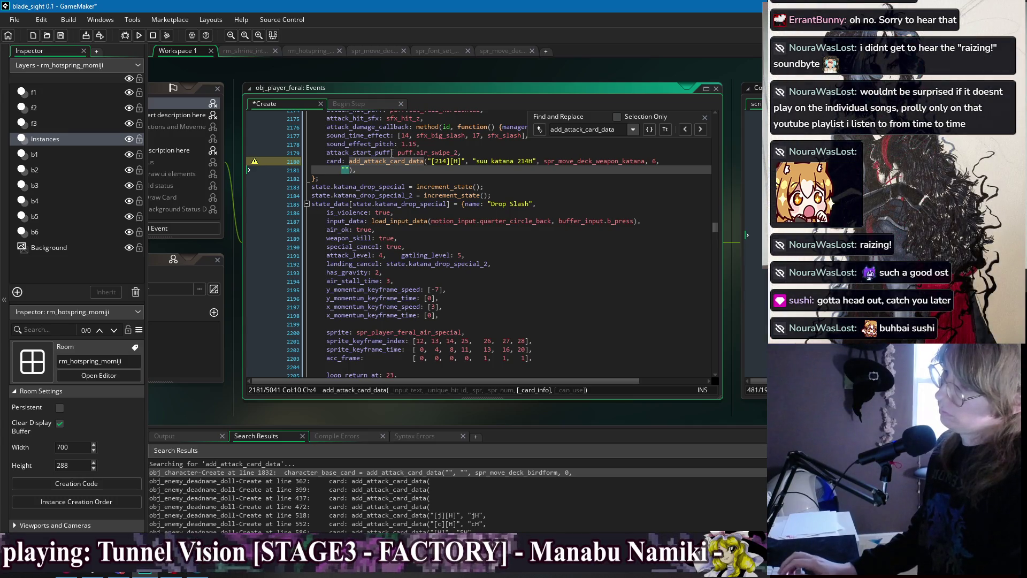
{"action": "type", "text": "owerful unsheating stri"}
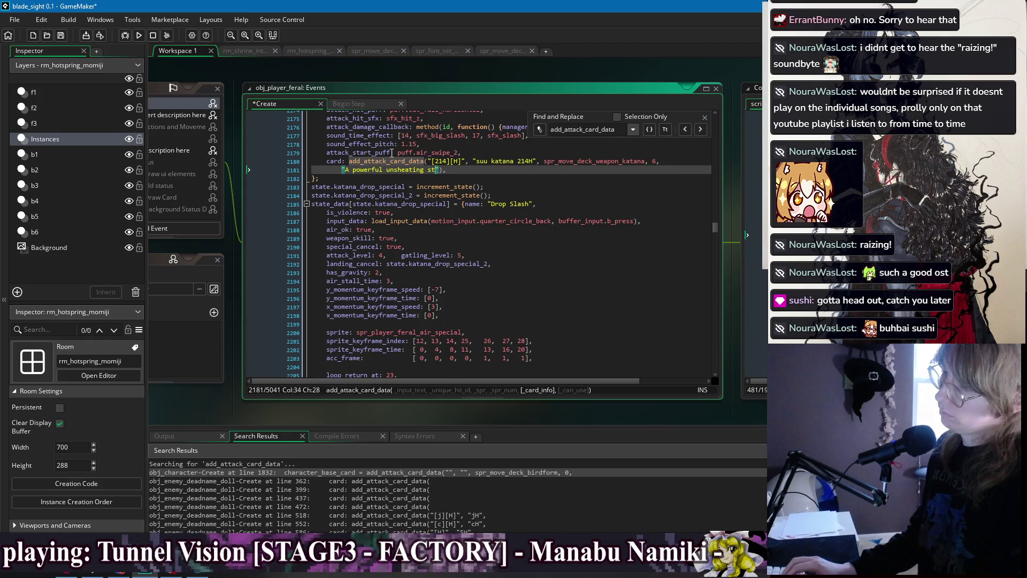
{"action": "type", "text": "ke."}
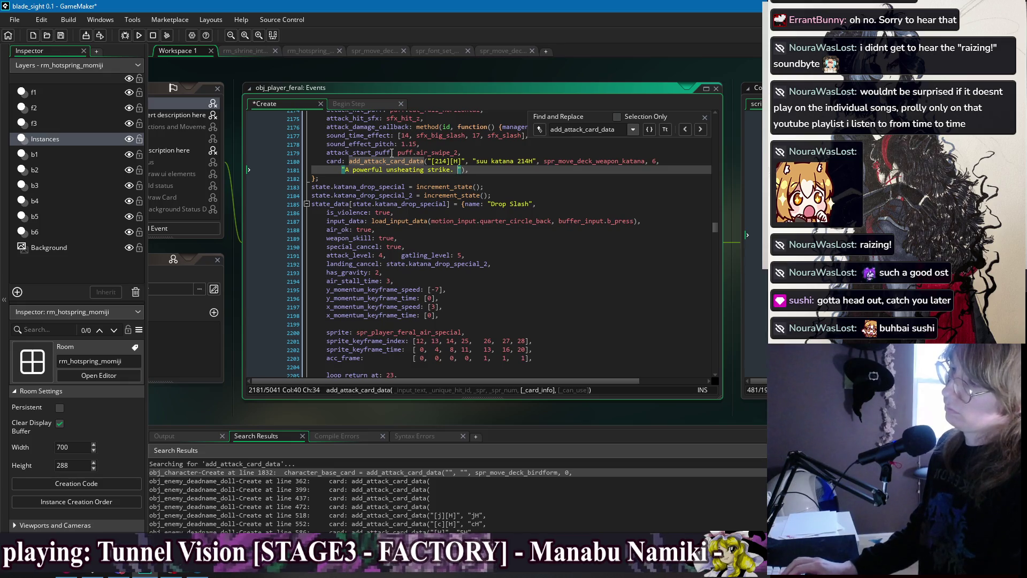
{"action": "scroll", "coordinate": [505, 191], "scroll_direction": "up", "scroll_amount": 4}
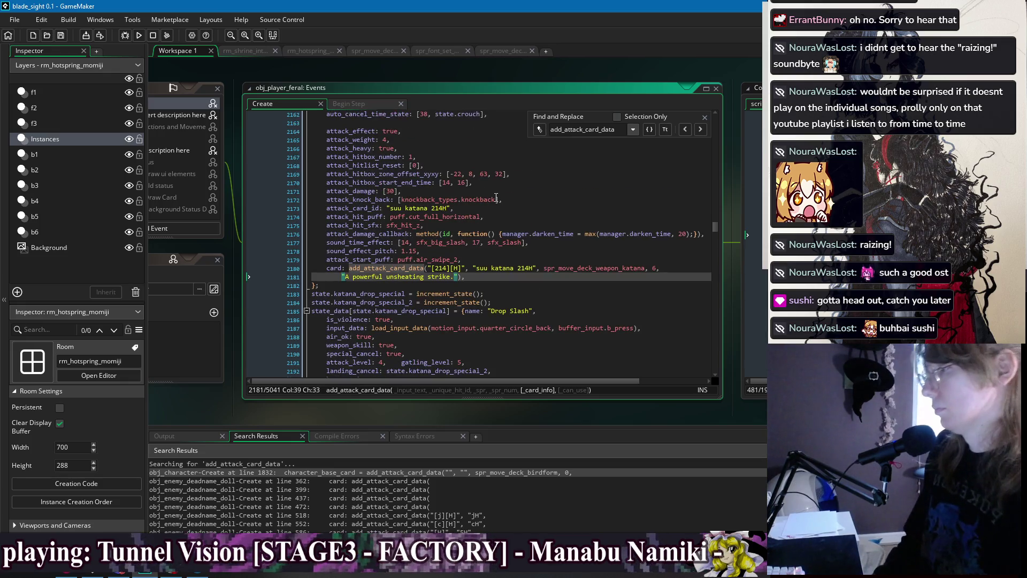
{"action": "scroll", "coordinate": [480, 225], "scroll_direction": "down", "scroll_amount": 2}
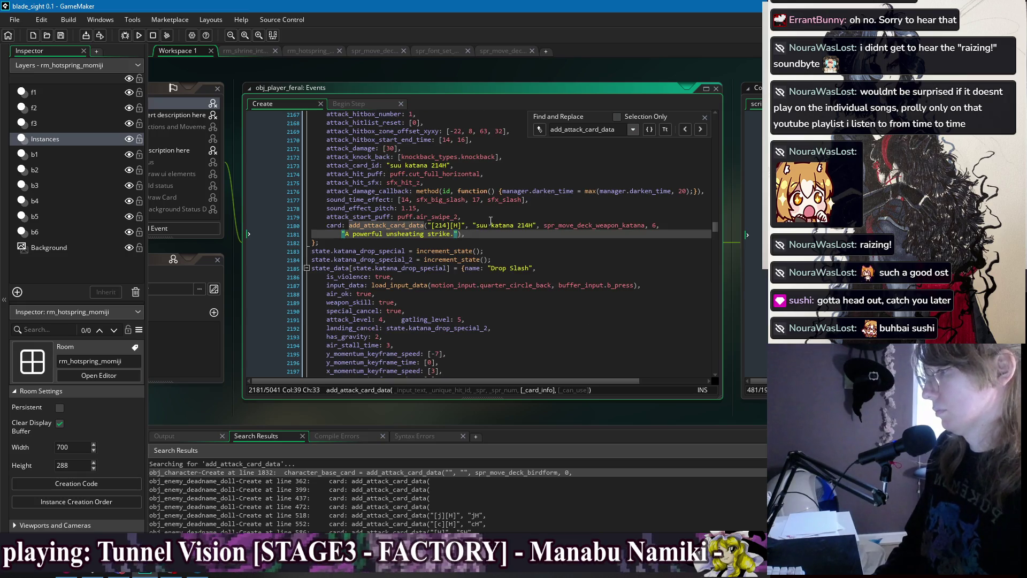
{"action": "scroll", "coordinate": [489, 213], "scroll_direction": "up", "scroll_amount": 2}
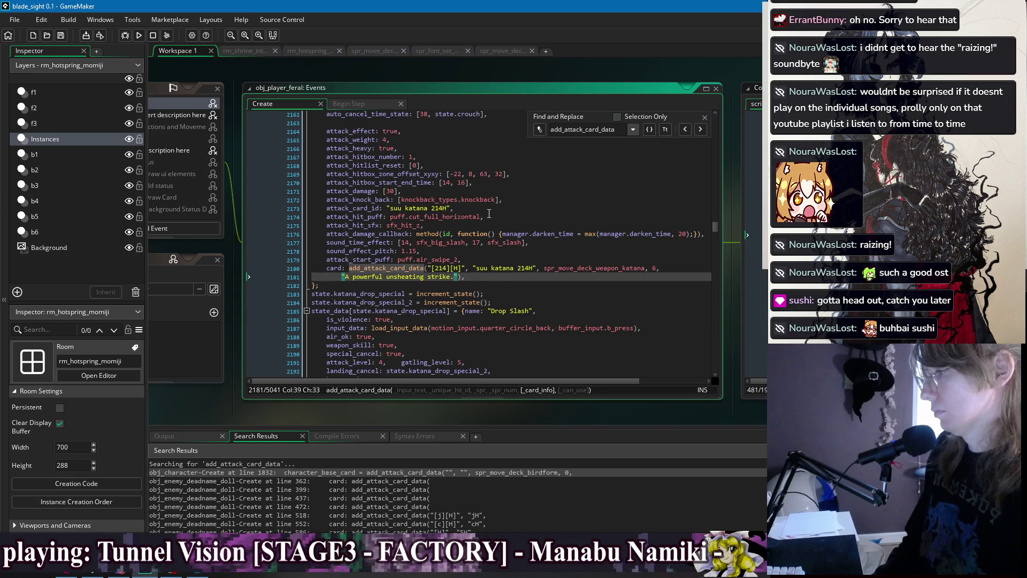
{"action": "scroll", "coordinate": [489, 214], "scroll_direction": "down", "scroll_amount": 3}
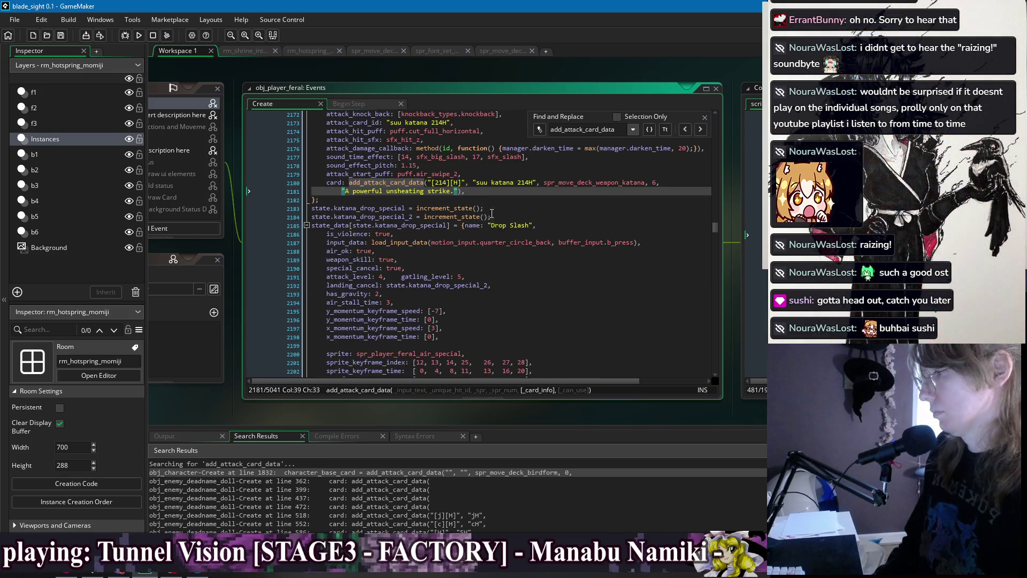
{"action": "left_click", "coordinate": [702, 130]}
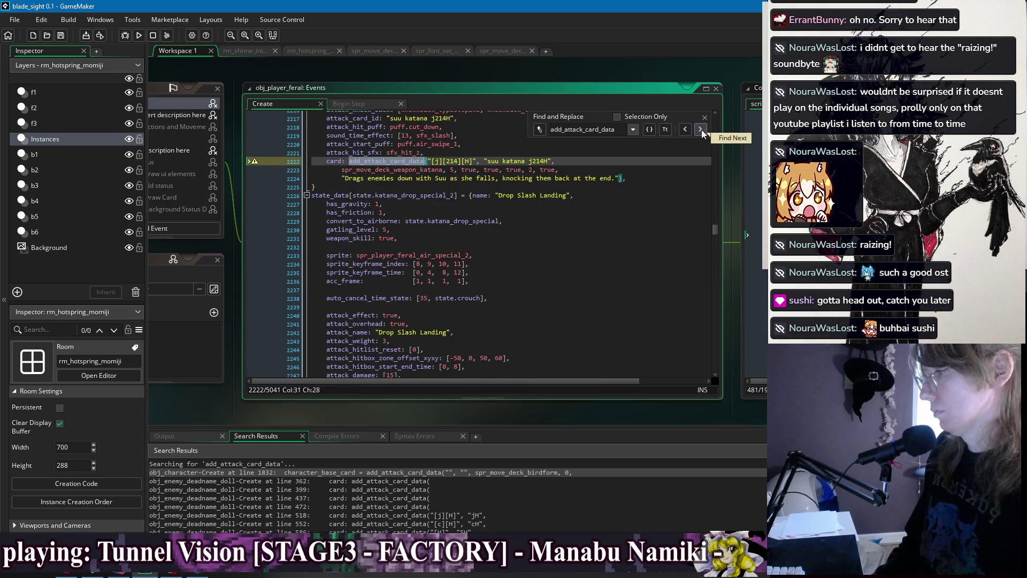
Replace the j214H description with 'Dive with the katana into a landing strike.' and save
{"action": "left_click_drag", "start_coordinate": [618, 178], "coordinate": [345, 178]}
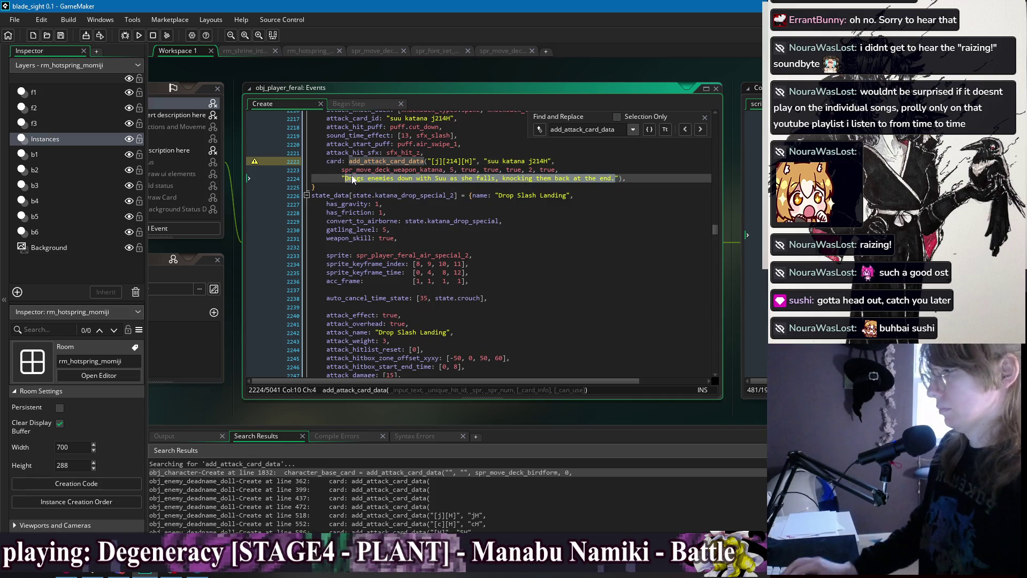
{"action": "type", "text": "\"A plunging"}
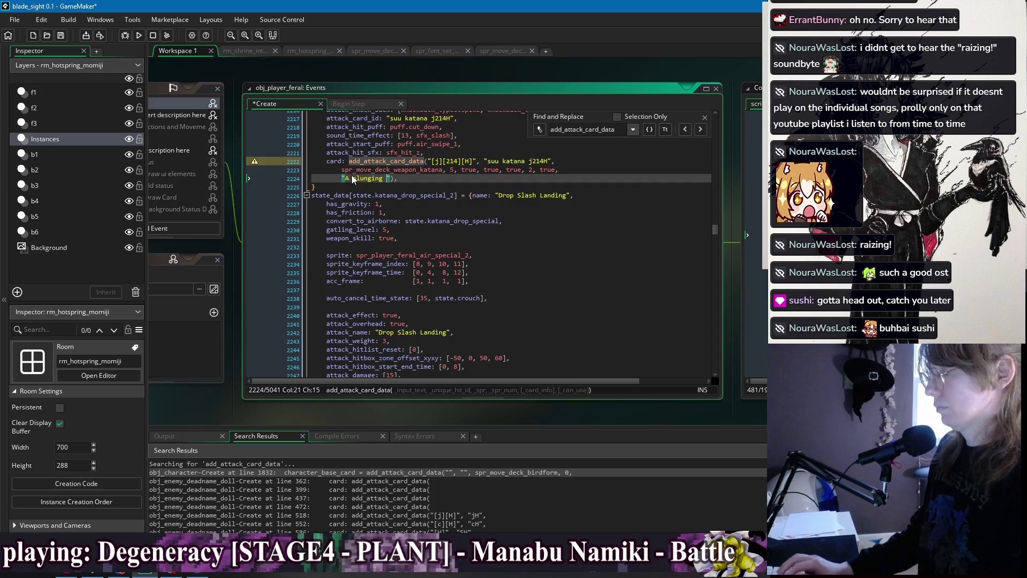
{"action": "key", "text": "BackSpace"}
{"action": "key", "text": "BackSpace"}
{"action": "key", "text": "BackSpace"}
{"action": "key", "text": "BackSpace"}
{"action": "key", "text": "BackSpace"}
{"action": "key", "text": "BackSpace"}
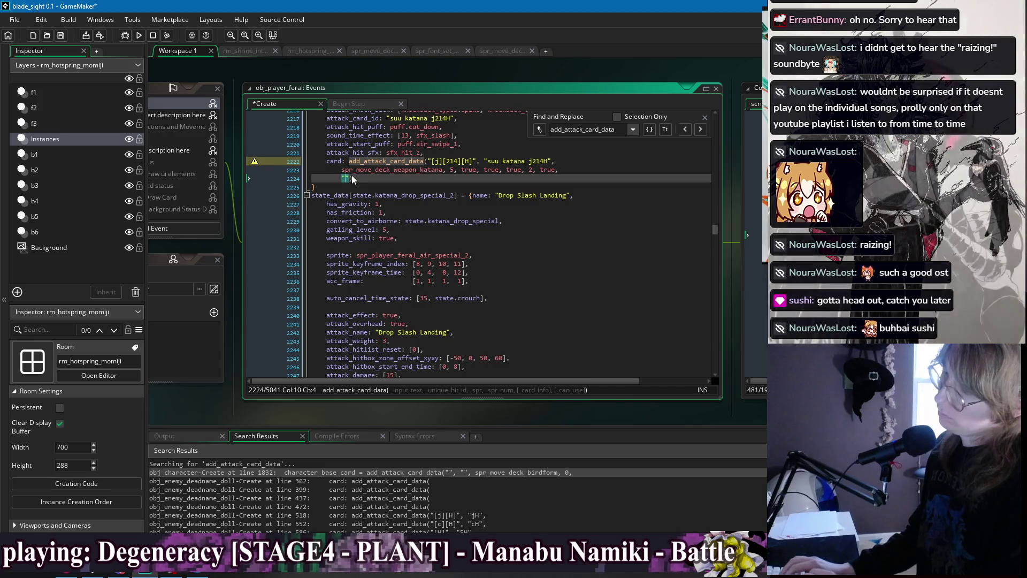
{"action": "type", "text": "Drop quicki"}
{"action": "key", "text": "BackSpace"}
{"action": "key", "text": "BackSpace"}
{"action": "key", "text": "BackSpace"}
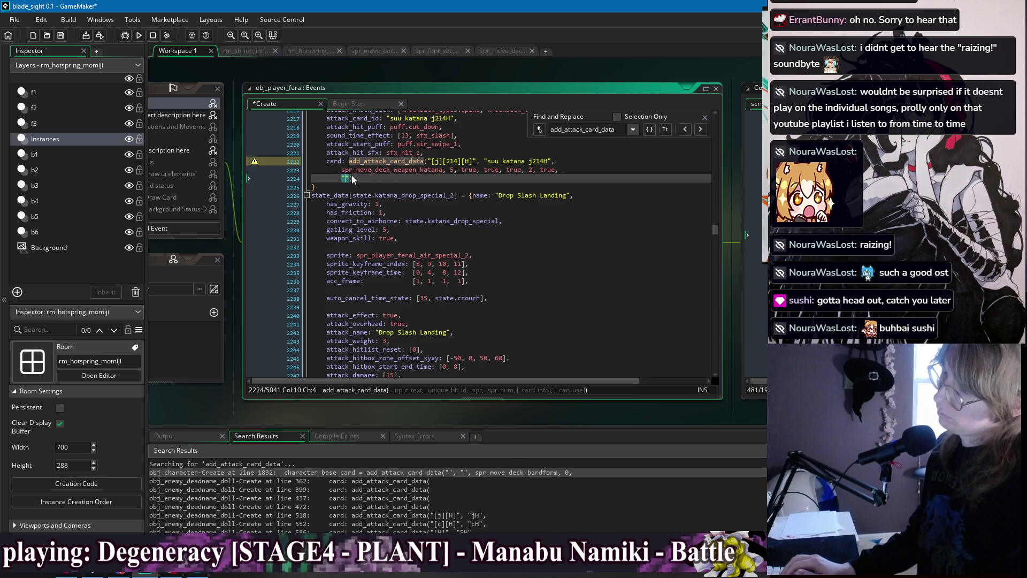
{"action": "type", "text": "e with the katana into a landing strike."}
{"action": "key", "text": "ctrl+s"}
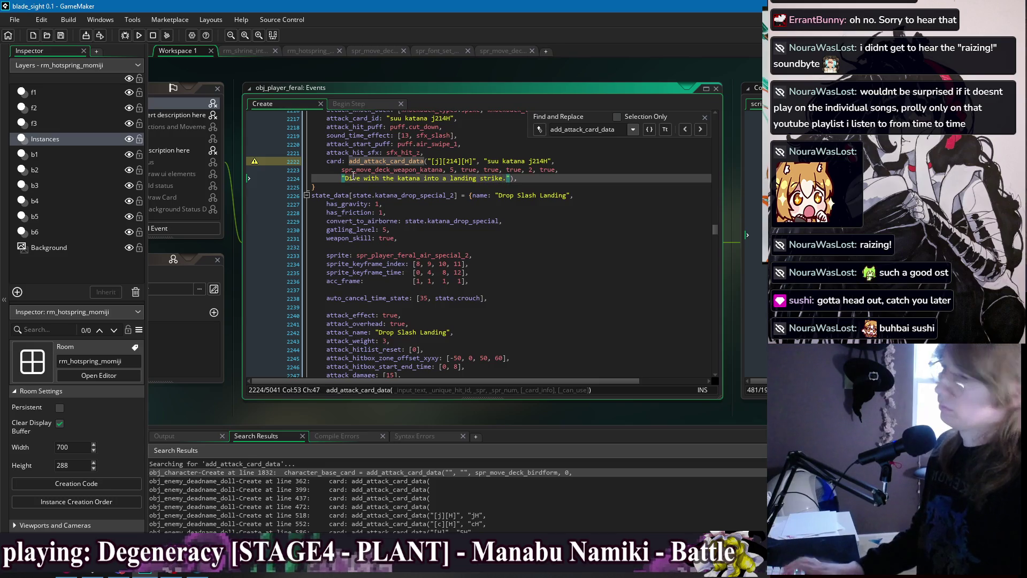
Delete the j214H card's trailing true/2 arguments after 5, join the sprite line, and save
{"action": "key", "text": "Up"}
{"action": "key", "text": "Up"}
{"action": "key", "text": "Up"}
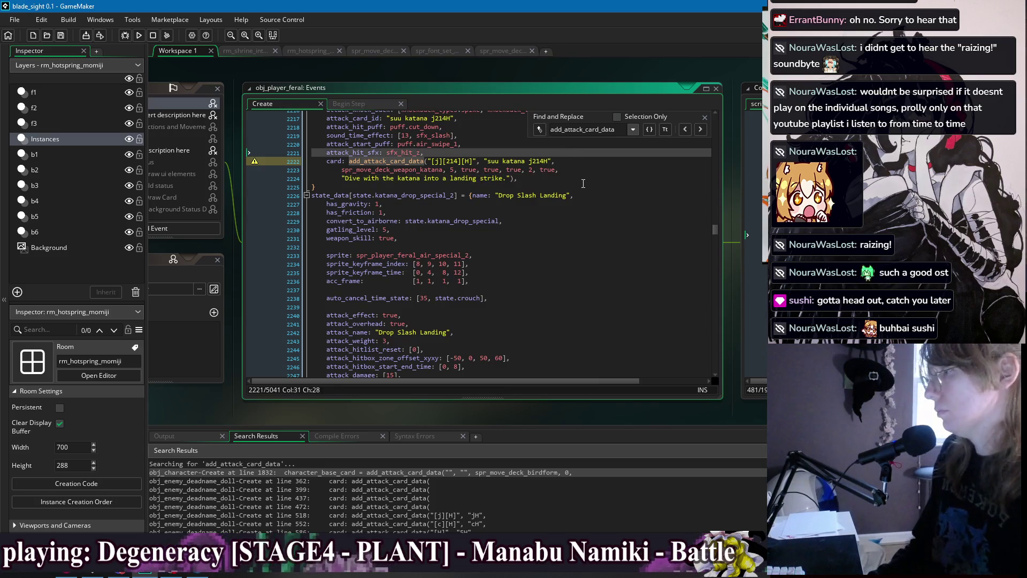
{"action": "key", "text": "Down"}
{"action": "key", "text": "Down"}
{"action": "key", "text": "End"}
{"action": "key", "text": "BackSpace"}
{"action": "key", "text": "BackSpace"}
{"action": "key", "text": "BackSpace"}
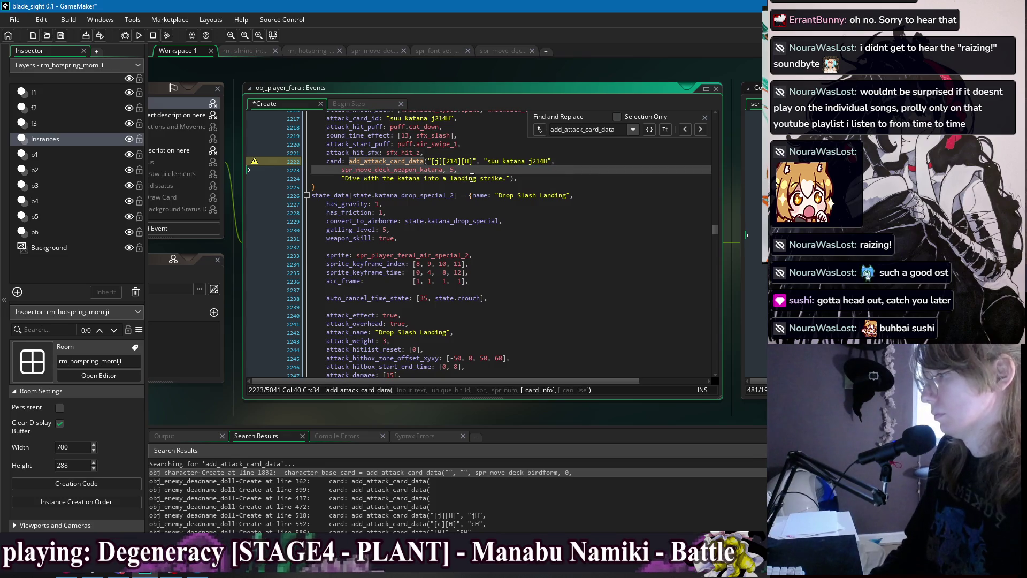
{"action": "left_click", "coordinate": [346, 170]}
{"action": "key", "text": "BackSpace"}
{"action": "key", "text": "BackSpace"}
{"action": "key", "text": "BackSpace"}
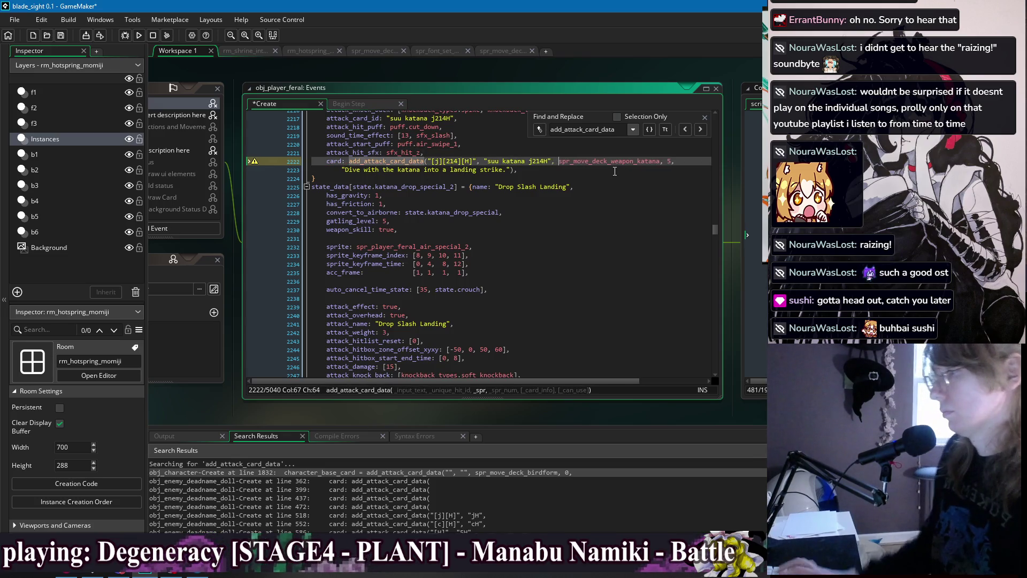
{"action": "key", "text": "Down"}
{"action": "key", "text": "End"}
{"action": "key", "text": "ctrl+s"}
{"action": "scroll", "coordinate": [635, 172], "scroll_direction": "up", "scroll_amount": 3}
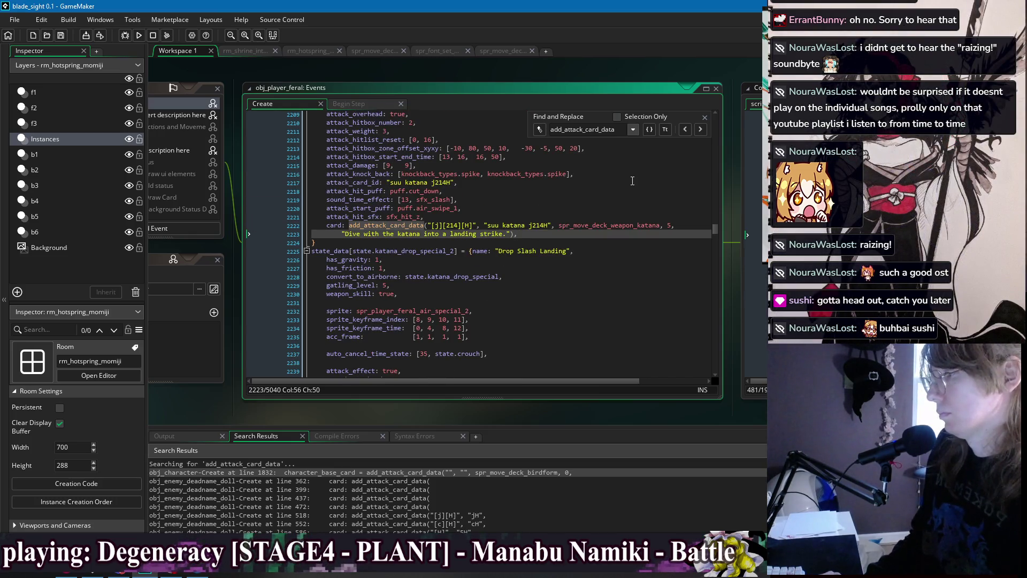
Remove the extra flags from the naginata cH and 5H cards, joining each onto one line
{"action": "left_click", "coordinate": [702, 131]}
{"action": "left_click_drag", "start_coordinate": [571, 169], "coordinate": [464, 173]}
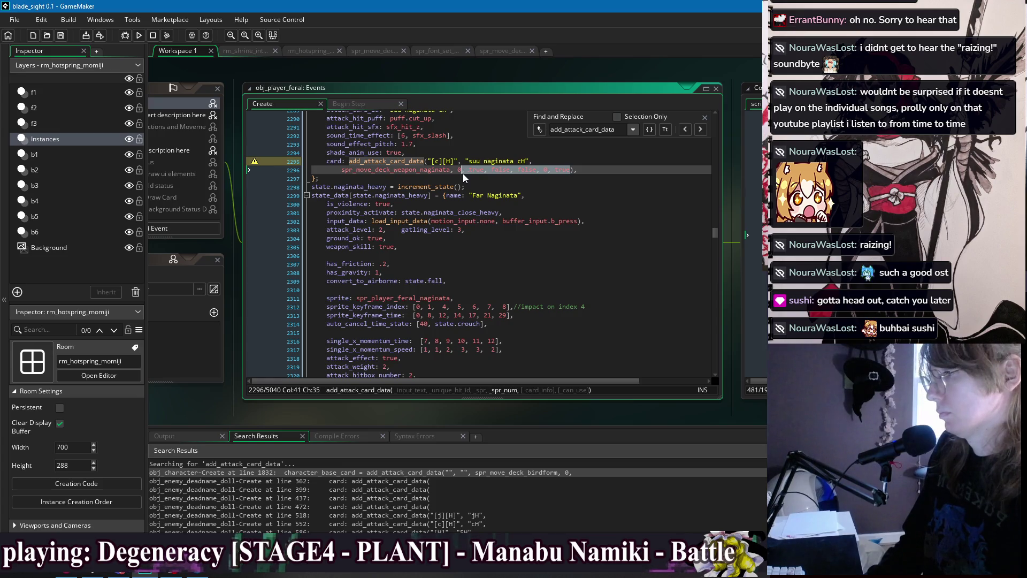
{"action": "key", "text": "BackSpace"}
{"action": "key", "text": "BackSpace"}
{"action": "left_click", "coordinate": [340, 170]}
{"action": "key", "text": "BackSpace"}
{"action": "key", "text": "BackSpace"}
{"action": "key", "text": "BackSpace"}
{"action": "left_click", "coordinate": [700, 129]}
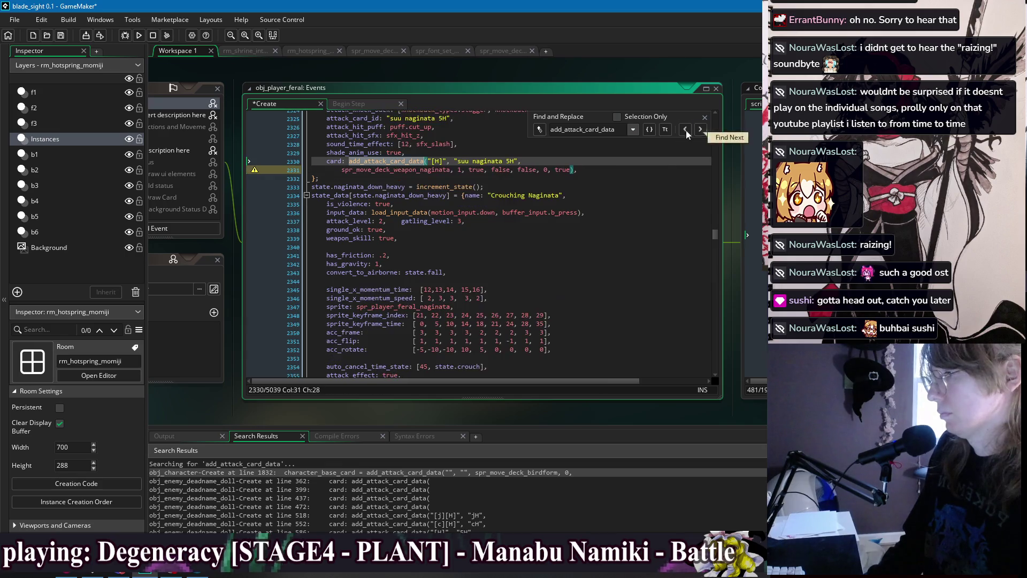
{"action": "left_click_drag", "start_coordinate": [571, 170], "coordinate": [465, 176]}
{"action": "key", "text": "BackSpace"}
{"action": "key", "text": "BackSpace"}
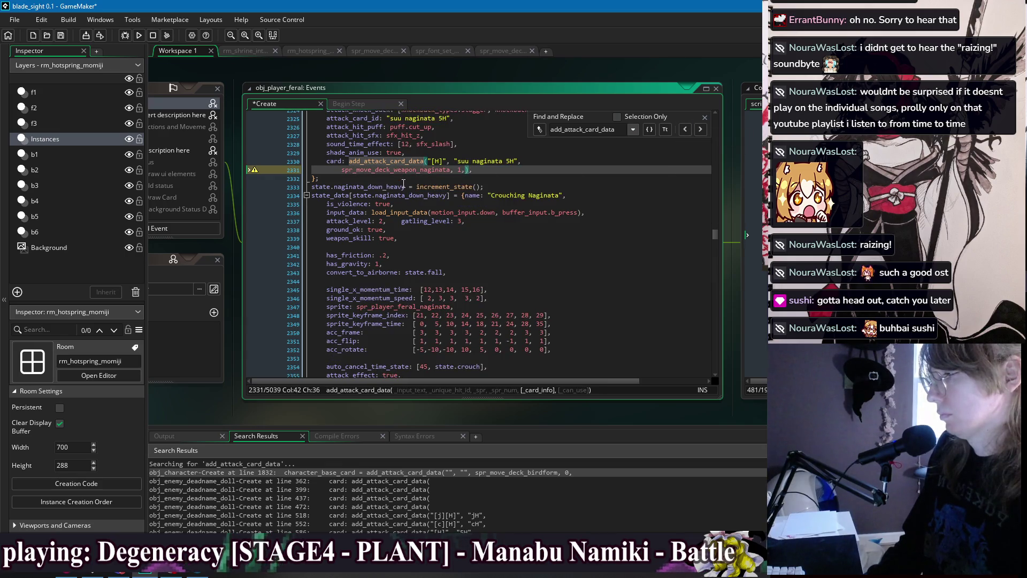
{"action": "left_click", "coordinate": [342, 170]}
{"action": "key", "text": "BackSpace"}
{"action": "key", "text": "BackSpace"}
{"action": "key", "text": "BackSpace"}
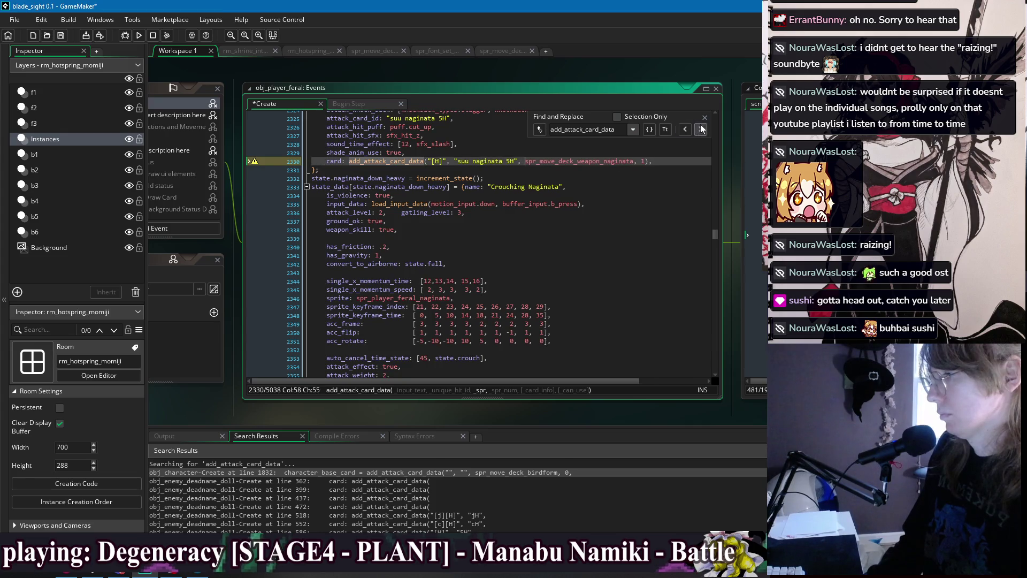
Remove the extra flags from the naginata 2H and 236H cards, joining each onto one line
{"action": "left_click", "coordinate": [700, 129]}
{"action": "left_click_drag", "start_coordinate": [569, 171], "coordinate": [463, 170]}
{"action": "key", "text": "BackSpace"}
{"action": "left_click", "coordinate": [341, 170]}
{"action": "key", "text": "BackSpace"}
{"action": "key", "text": "BackSpace"}
{"action": "key", "text": "BackSpace"}
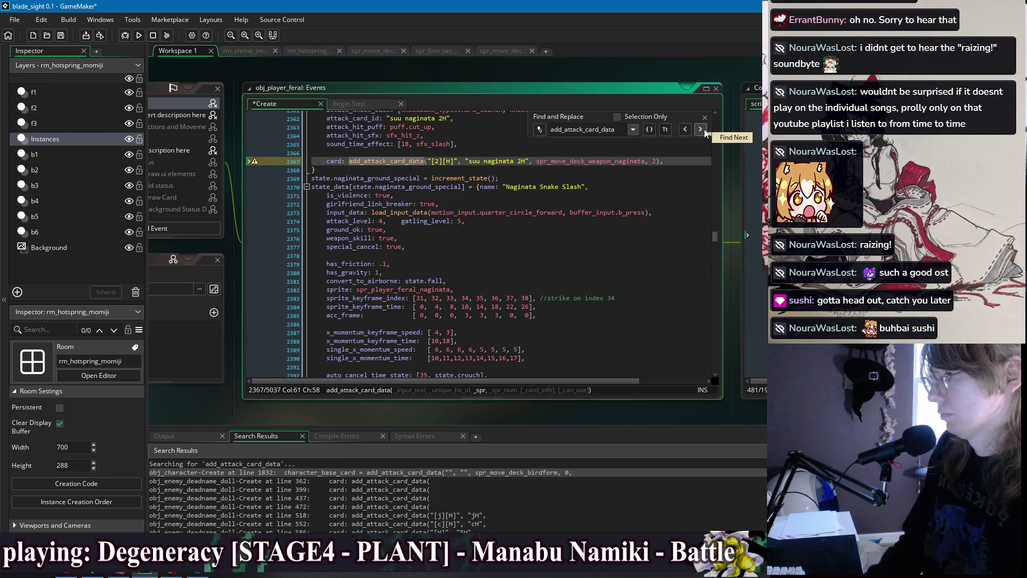
{"action": "left_click", "coordinate": [700, 129]}
{"action": "left_click_drag", "start_coordinate": [571, 170], "coordinate": [463, 171]}
{"action": "key", "text": "BackSpace"}
{"action": "left_click", "coordinate": [341, 169]}
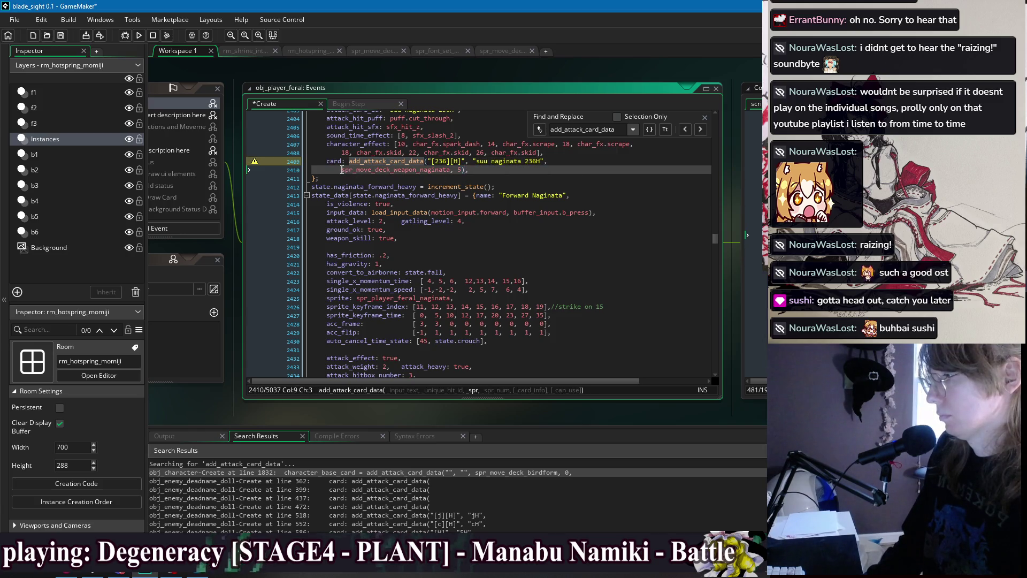
{"action": "key", "text": "BackSpace"}
{"action": "key", "text": "BackSpace"}
{"action": "key", "text": "BackSpace"}
Add the 236H description 'Charge forward quickly with a low sweeping slash.' and save
{"action": "key", "text": "End"}
{"action": "key", "text": "Left"}
{"action": "key", "text": "Left"}
{"action": "type", "text": ","}
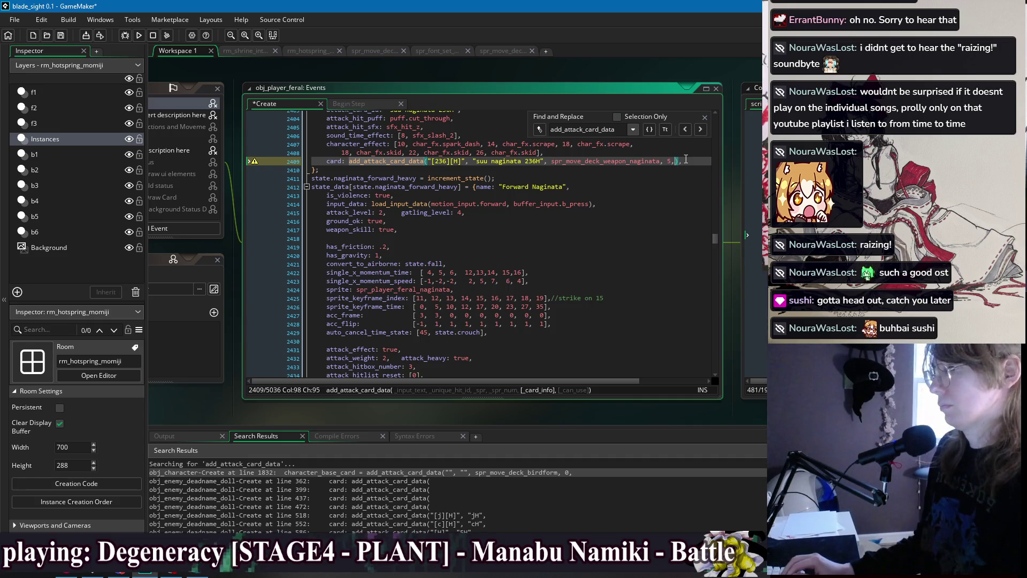
{"action": "key", "text": "Return"}
{"action": "type", "text": "\"Sl"}
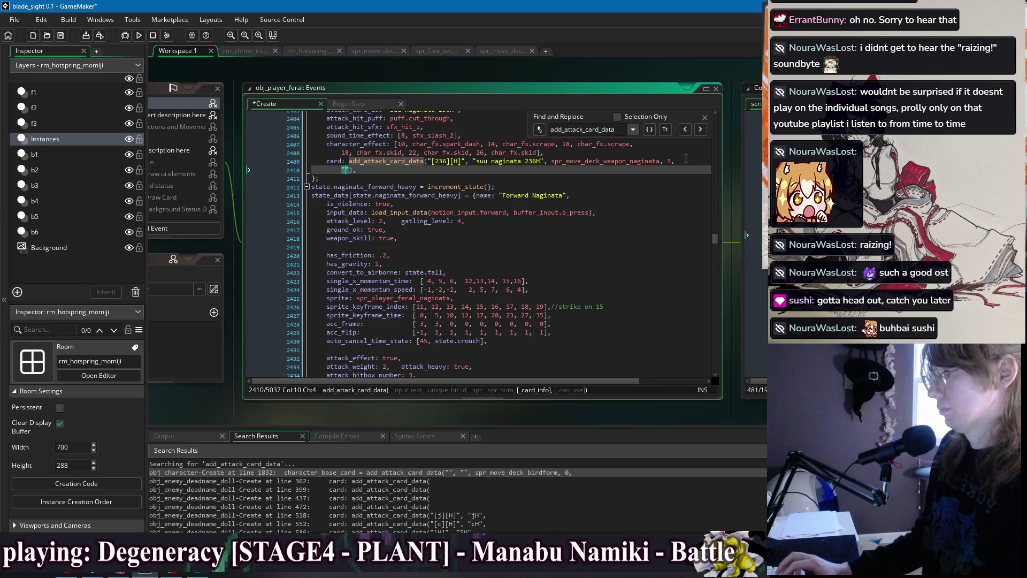
{"action": "type", "text": "ash forward quickl"}
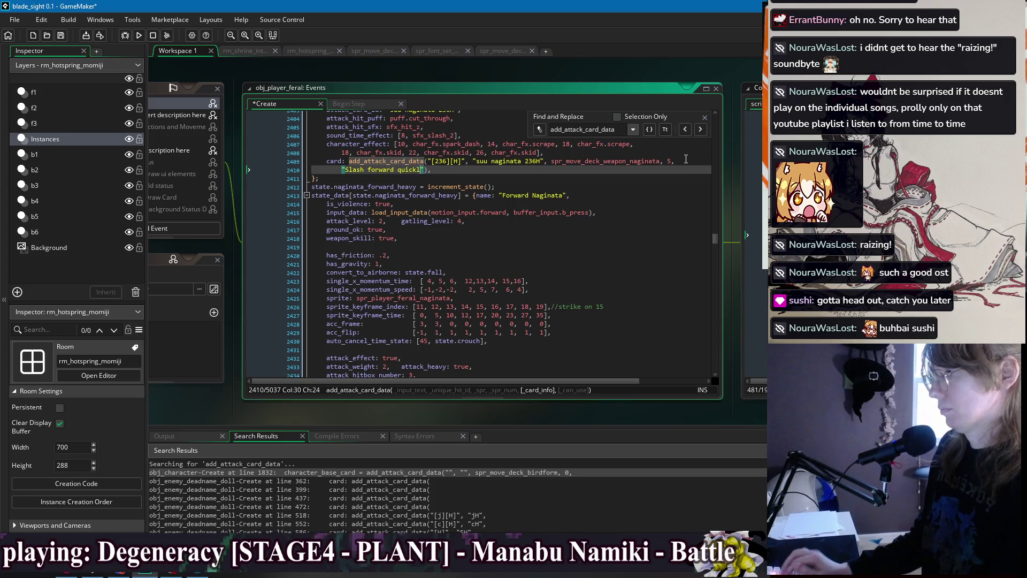
{"action": "key", "text": "ctrl+BackSpace"}
{"action": "key", "text": "ctrl+BackSpace"}
{"action": "key", "text": "ctrl+BackSpace"}
{"action": "type", "text": "Da"}
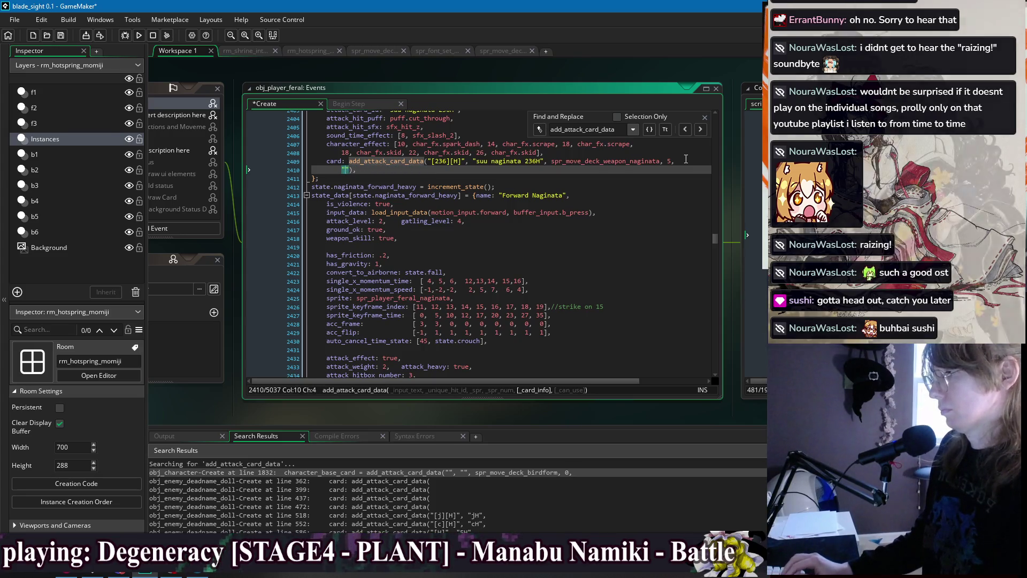
{"action": "type", "text": "arge forward w"}
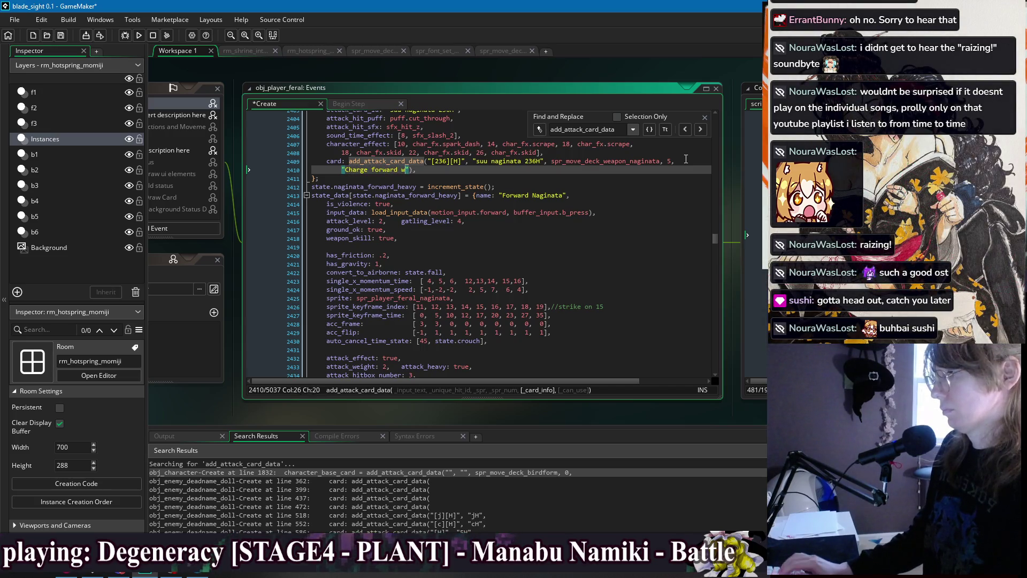
{"action": "key", "text": "BackSpace"}
{"action": "type", "text": "quickly w"}
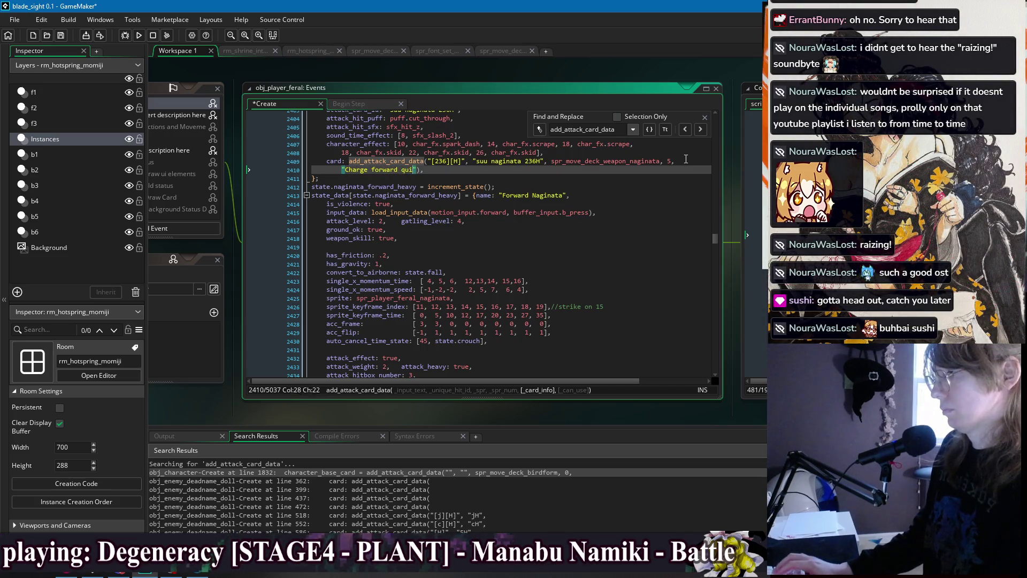
{"action": "type", "text": "ith a low sl"}
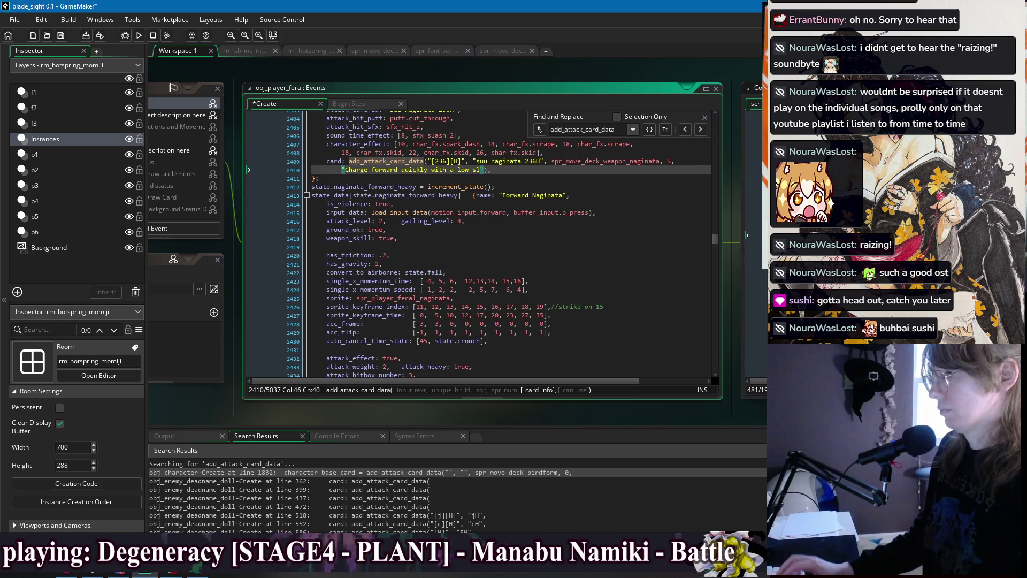
{"action": "type", "text": "weeping slas"}
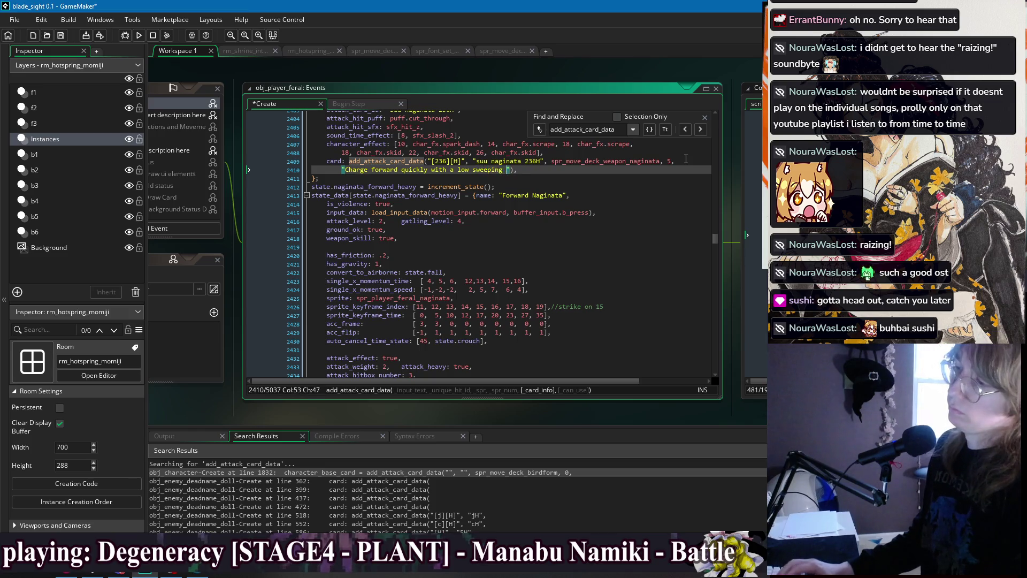
{"action": "type", "text": "h."}
{"action": "key", "text": "ctrl+s"}
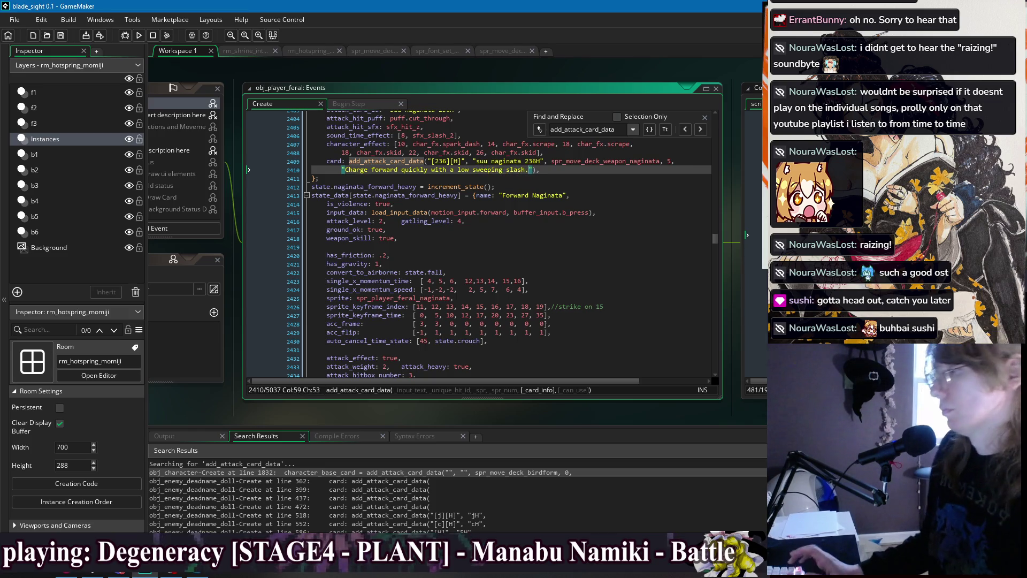
{"action": "left_click", "coordinate": [700, 130]}
Delete the extra flags from the 6H and jH cards, join their lines, and save
{"action": "left_click", "coordinate": [566, 170]}
{"action": "left_click_drag", "start_coordinate": [564, 170], "coordinate": [462, 174]}
{"action": "key", "text": "BackSpace"}
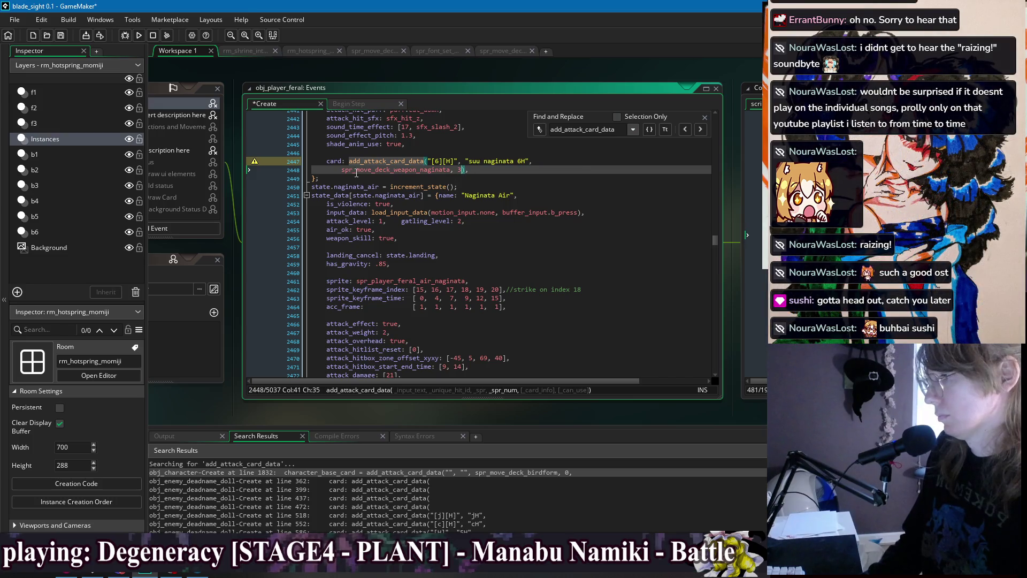
{"action": "left_click", "coordinate": [342, 170]}
{"action": "key", "text": "BackSpace"}
{"action": "key", "text": "BackSpace"}
{"action": "key", "text": "BackSpace"}
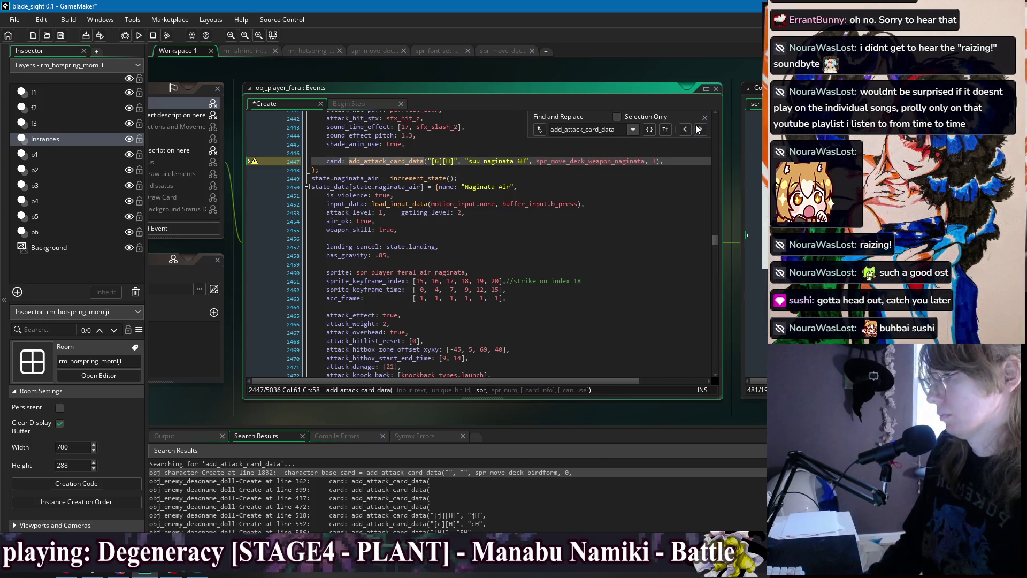
{"action": "left_click", "coordinate": [696, 129]}
{"action": "left_click_drag", "start_coordinate": [566, 171], "coordinate": [461, 169]}
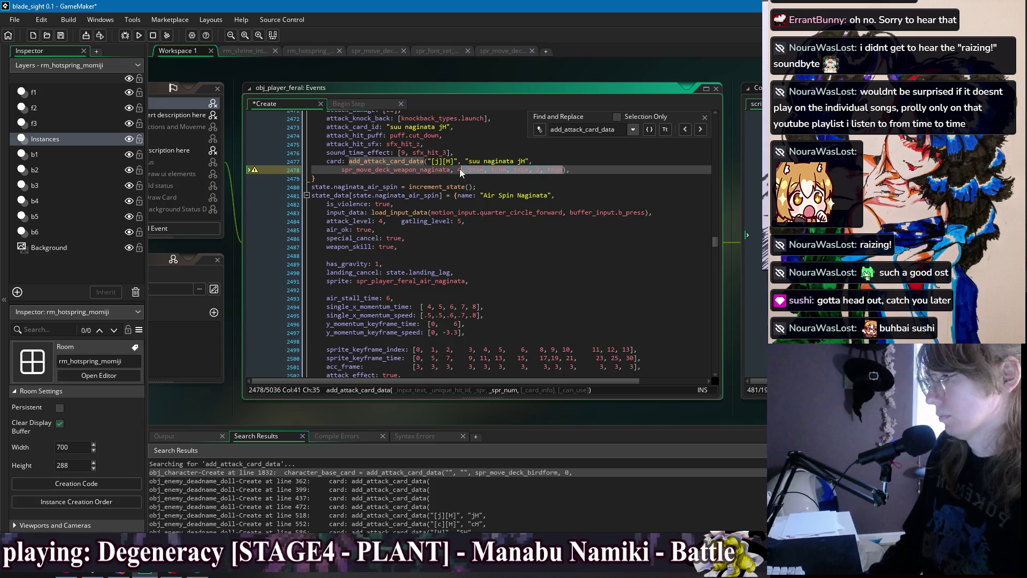
{"action": "type", "text": "4"}
{"action": "left_click", "coordinate": [342, 171]}
{"action": "key", "text": "BackSpace"}
{"action": "key", "text": "BackSpace"}
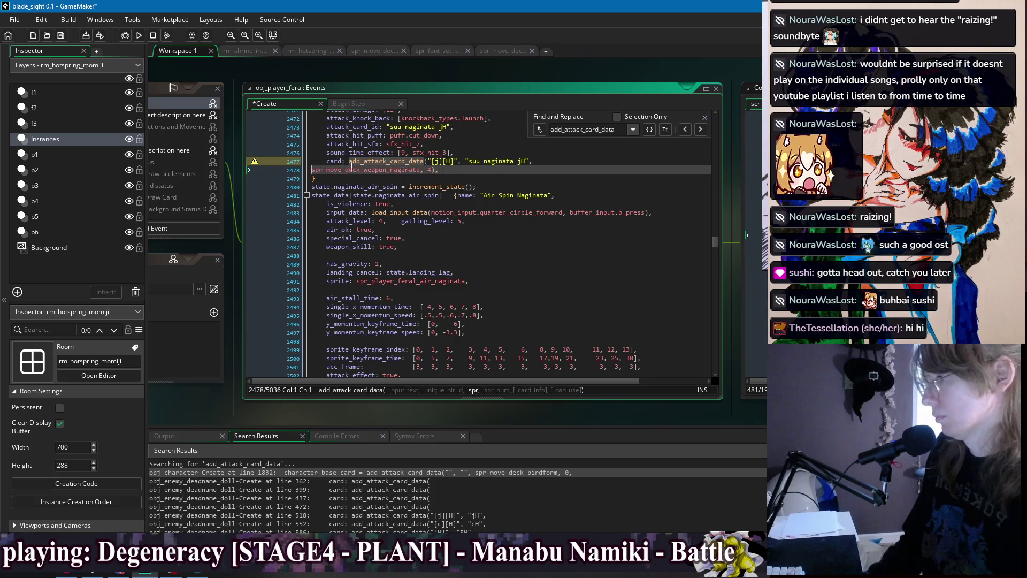
{"action": "key", "text": "BackSpace"}
{"action": "key", "text": "ctrl+s"}
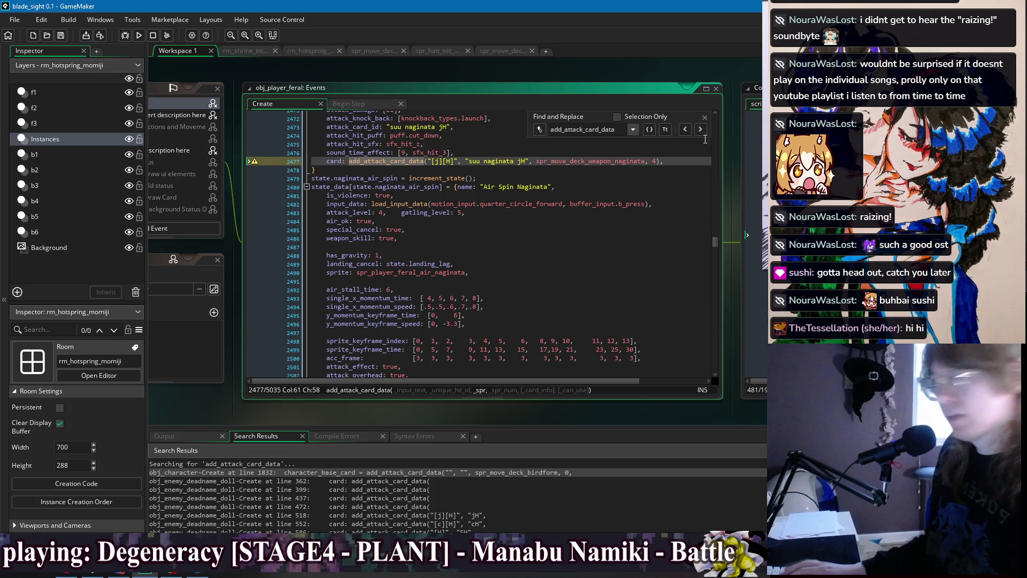
Strip the j236H card's flags and describe it: "Spin with the naginata, striking multiple times in a large area."
{"action": "key", "text": "F3"}
{"action": "left_click_drag", "start_coordinate": [567, 169], "coordinate": [461, 170]}
{"action": "key", "text": "BackSpace"}
{"action": "left_click", "coordinate": [340, 169]}
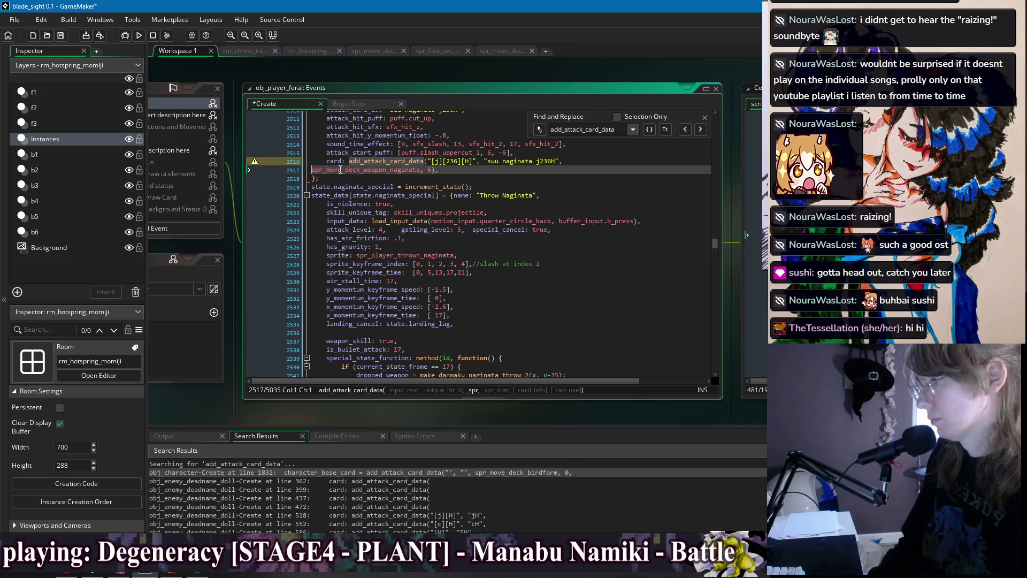
{"action": "key", "text": "BackSpace"}
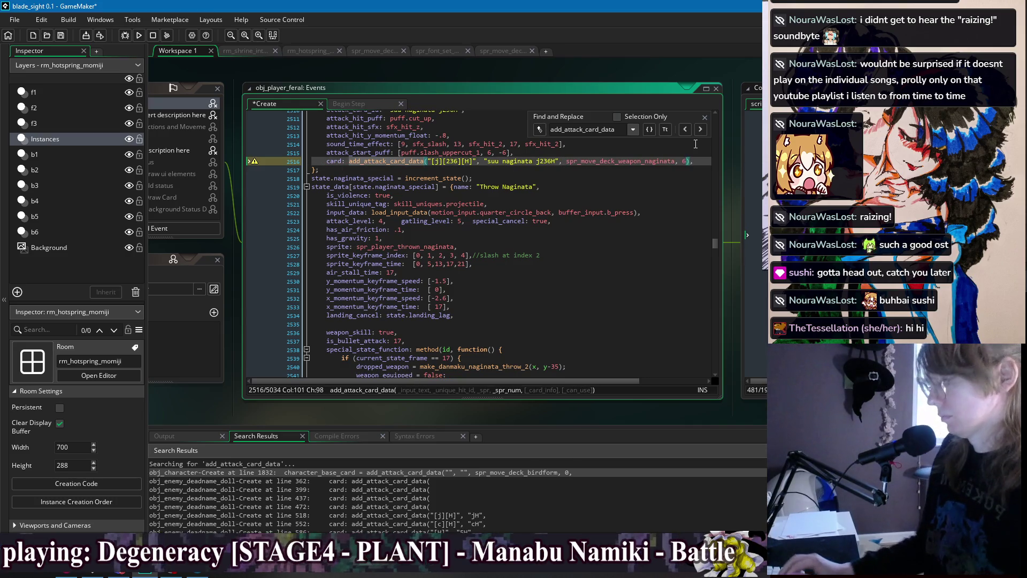
{"action": "key", "text": "Return"}
{"action": "type", "text": "\""}
{"action": "type", "text": "Spin with"}
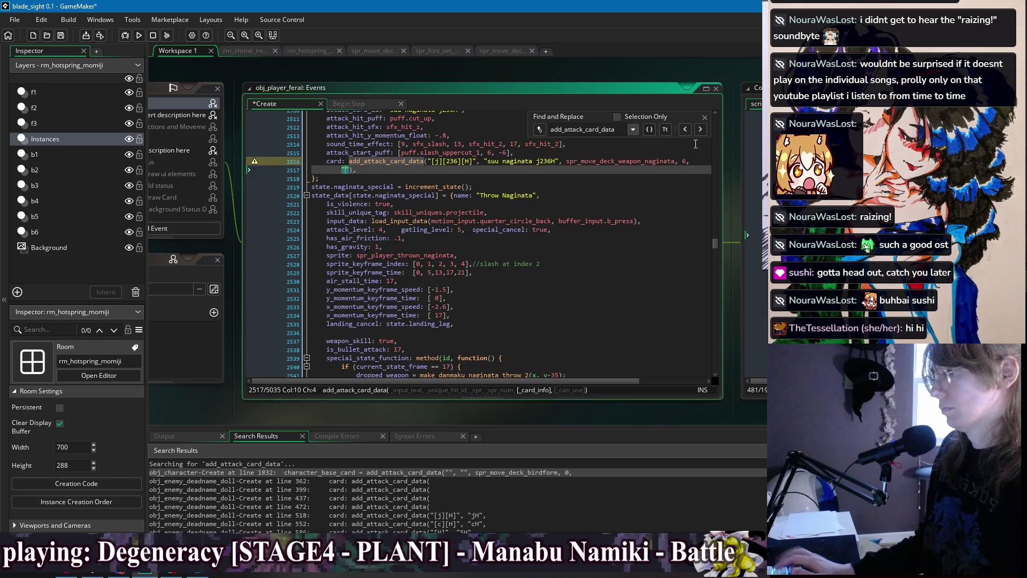
{"action": "type", "text": " the nag"}
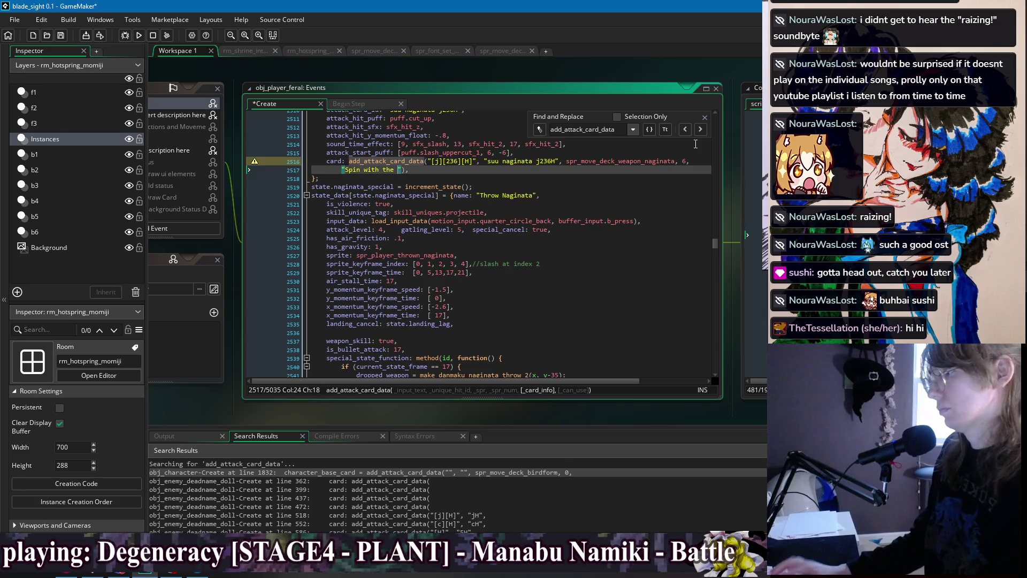
{"action": "type", "text": "ta,"}
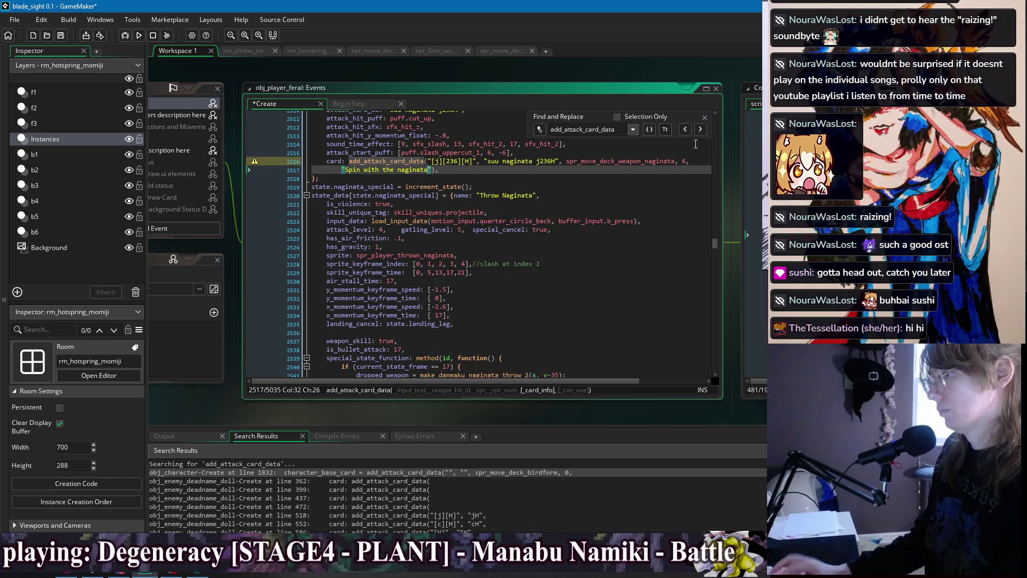
{"action": "type", "text": " striking multiple t"}
{"action": "type", "text": "imes in a l"}
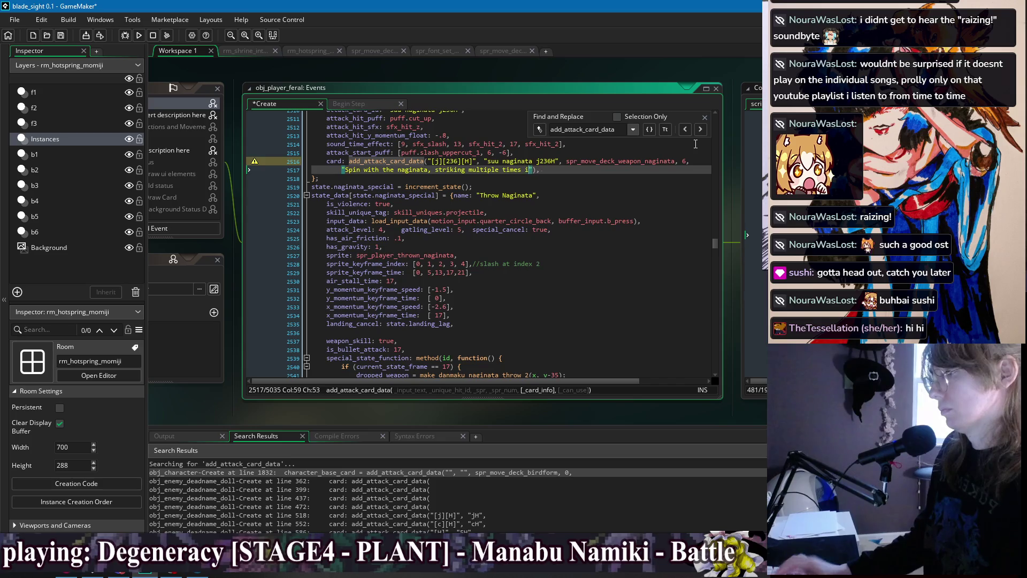
{"action": "type", "text": "arge area."}
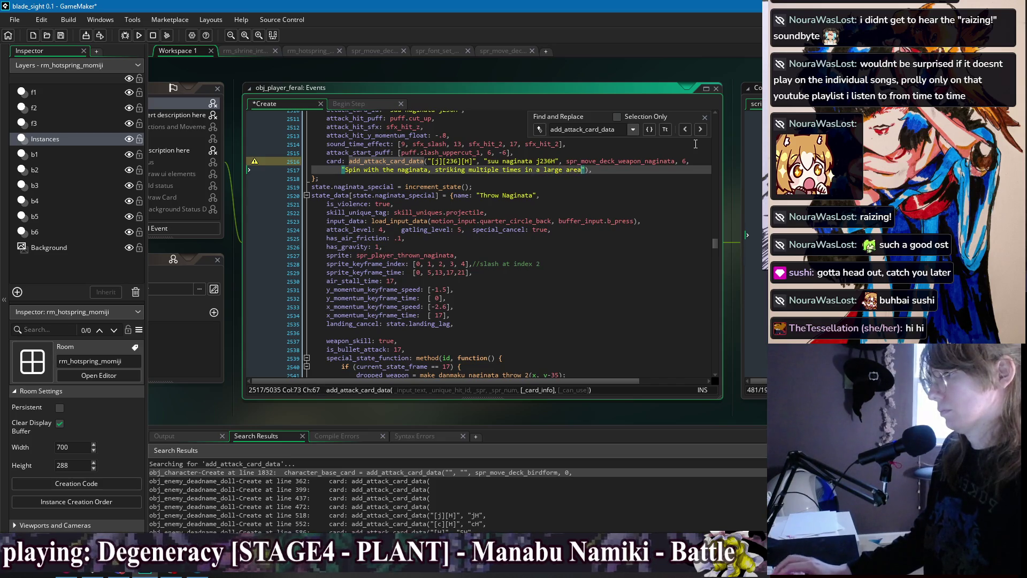
Remove the extra flags from the 214H card, join its lines, and save
{"action": "left_click", "coordinate": [700, 129]}
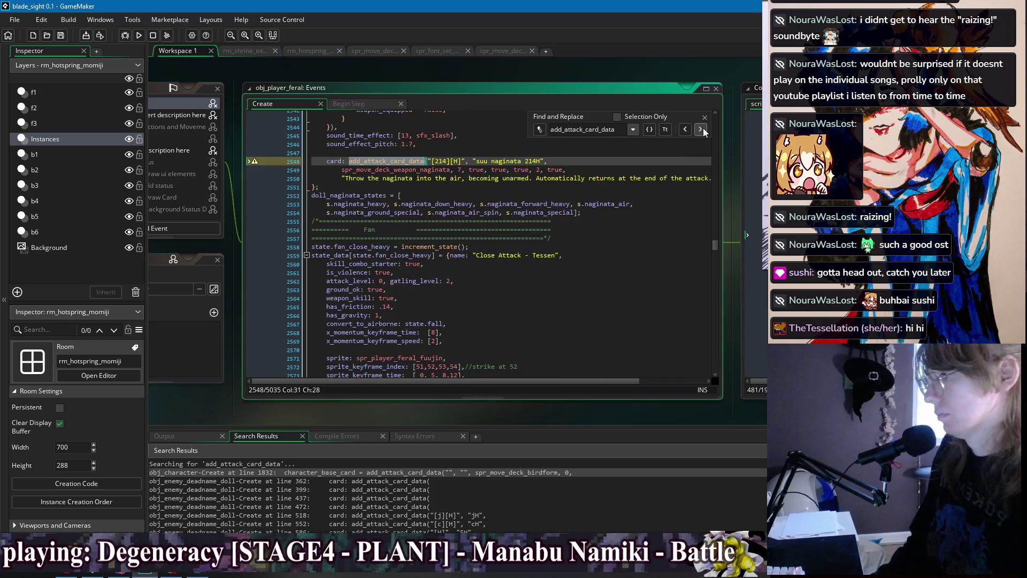
{"action": "left_click", "coordinate": [567, 170]}
{"action": "left_click_drag", "start_coordinate": [566, 170], "coordinate": [463, 170]}
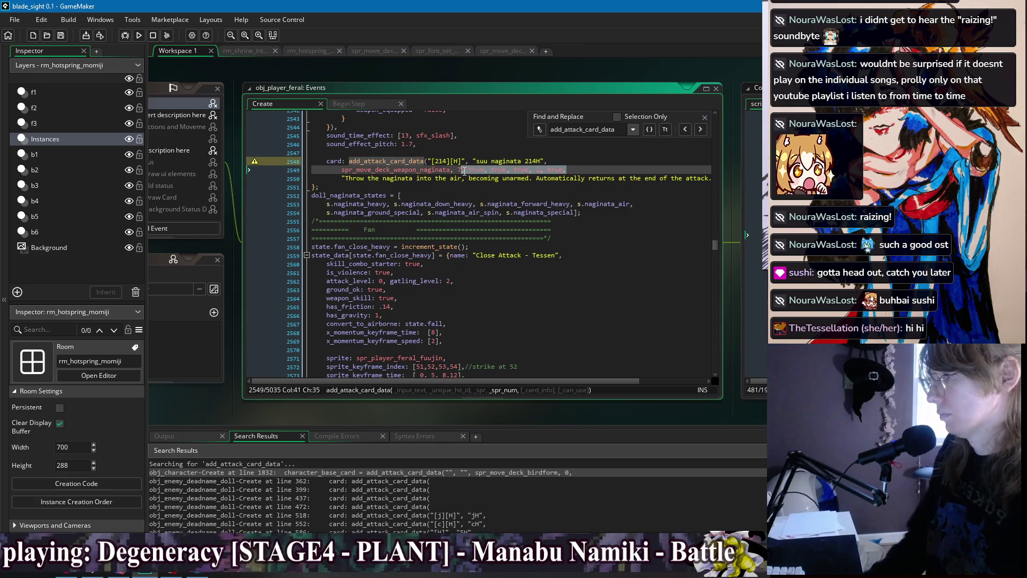
{"action": "key", "text": "BackSpace"}
{"action": "type", "text": ","}
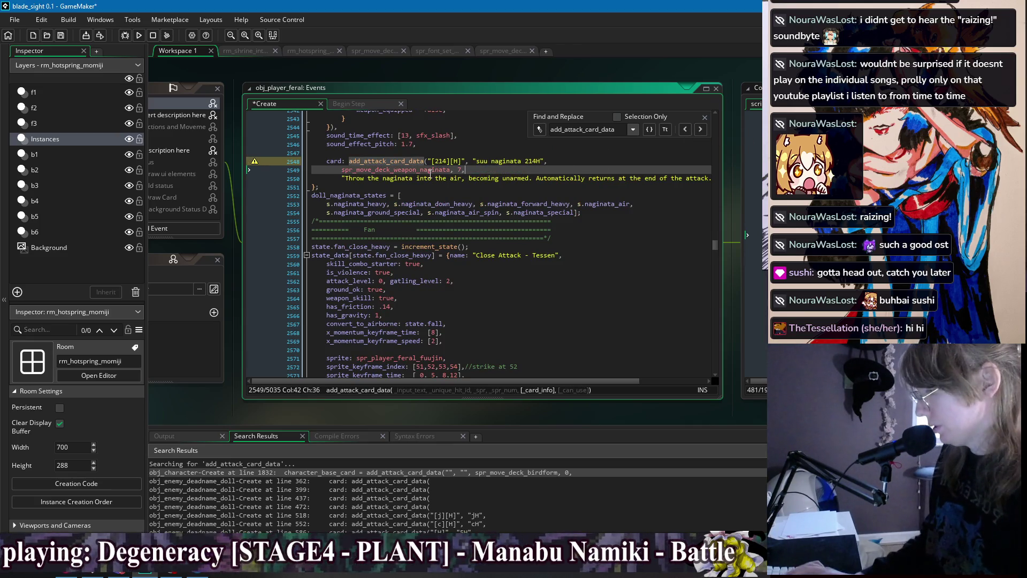
{"action": "left_click", "coordinate": [345, 170]}
{"action": "key", "text": "BackSpace"}
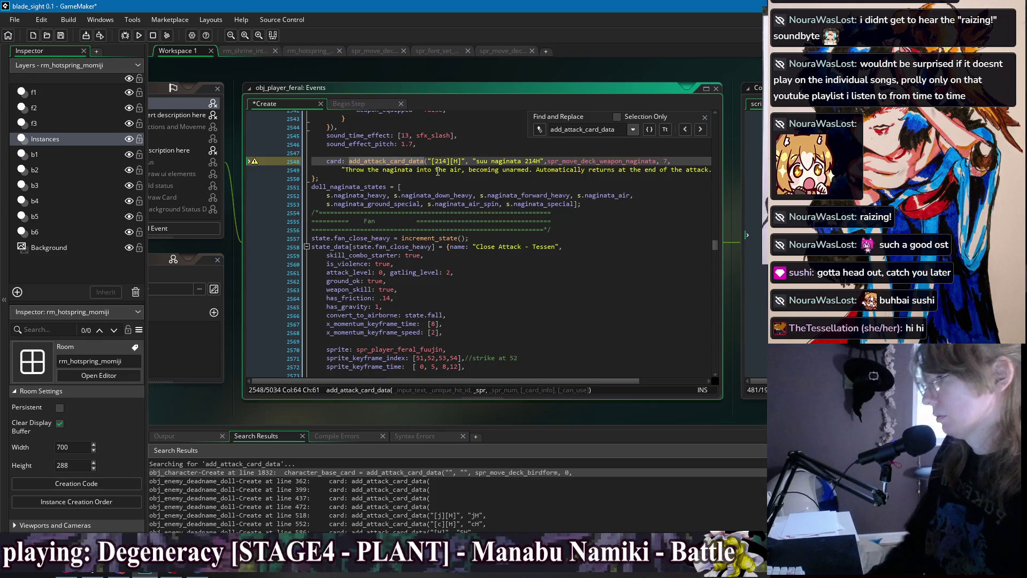
{"action": "key", "text": "ctrl+s"}
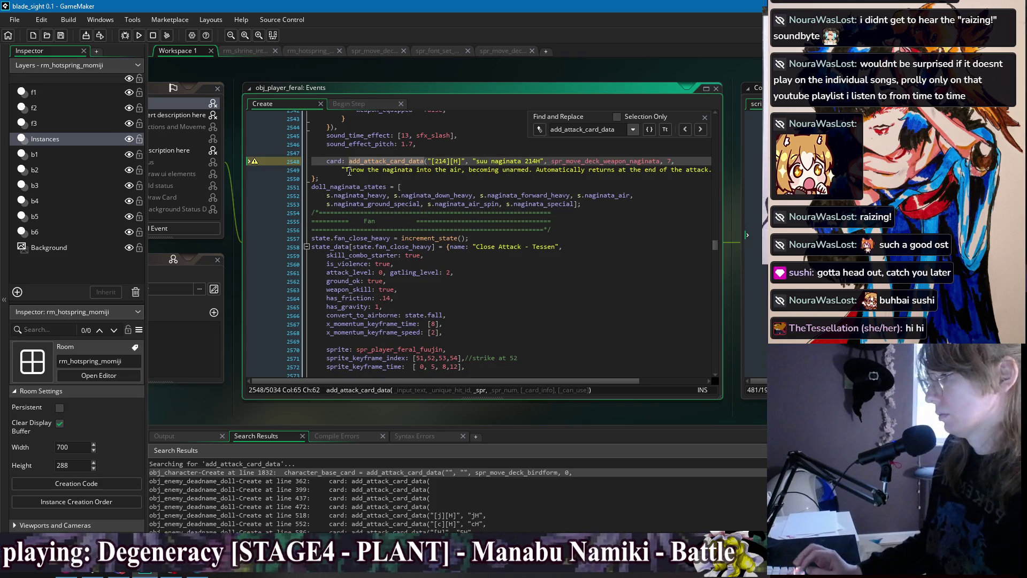
{"action": "key", "text": "Down"}
{"action": "key", "text": "Down"}
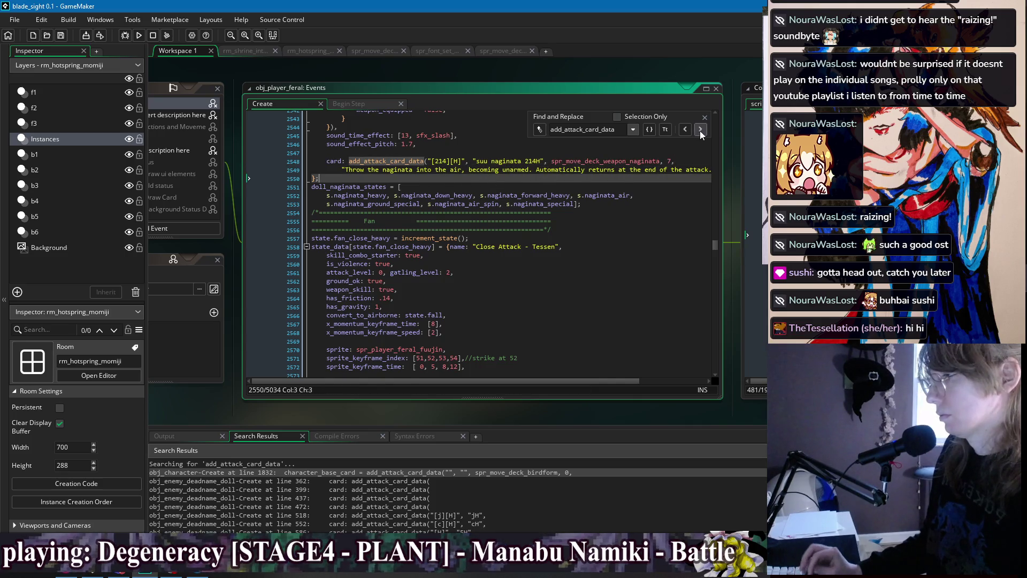
Use Find Next to pass the suu gun H, 236H, jH and 46H cards, reaching the fH card on line 4039
{"action": "left_click", "coordinate": [700, 130]}
{"action": "left_click", "coordinate": [699, 130]}
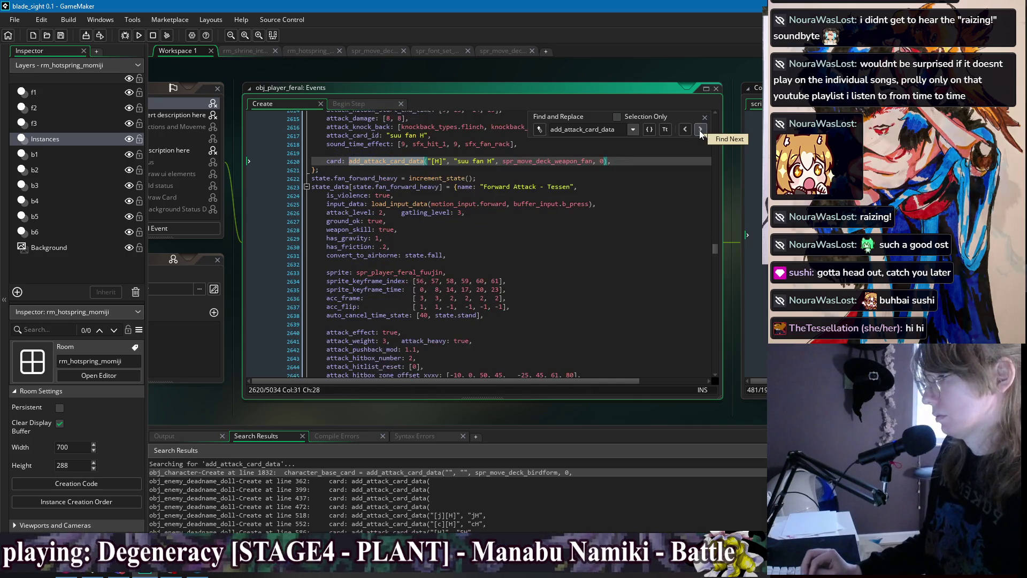
{"action": "left_click", "coordinate": [699, 130]}
{"action": "left_click", "coordinate": [699, 130]}
{"action": "left_click", "coordinate": [699, 130]}
{"action": "left_click", "coordinate": [699, 130]}
{"action": "left_click", "coordinate": [698, 130]}
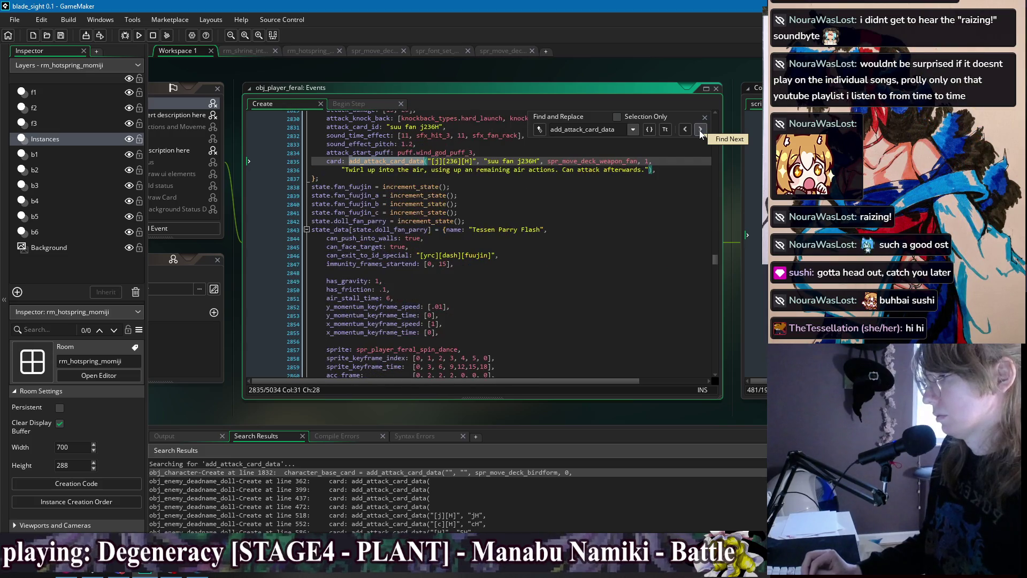
{"action": "left_click", "coordinate": [698, 130]}
{"action": "left_click", "coordinate": [685, 129]}
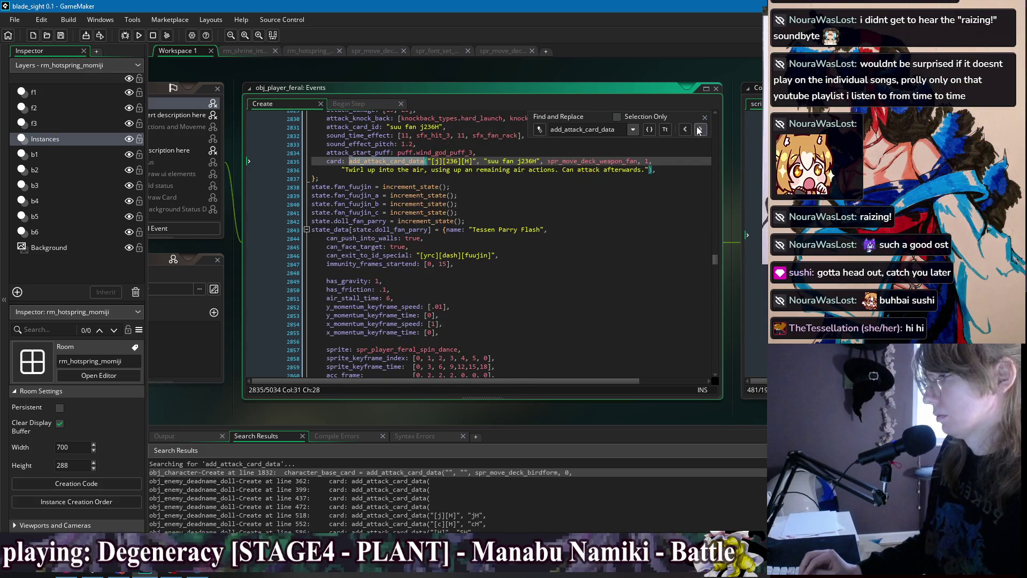
{"action": "left_click", "coordinate": [699, 130]}
{"action": "left_click", "coordinate": [698, 130]}
{"action": "left_click", "coordinate": [700, 130]}
{"action": "left_click", "coordinate": [701, 130]}
{"action": "left_click", "coordinate": [700, 130]}
{"action": "left_click", "coordinate": [700, 130]}
{"action": "left_click", "coordinate": [700, 130]}
{"action": "left_click", "coordinate": [700, 130]}
{"action": "left_click", "coordinate": [700, 130]}
{"action": "left_click", "coordinate": [700, 130]}
{"action": "left_click", "coordinate": [700, 130]}
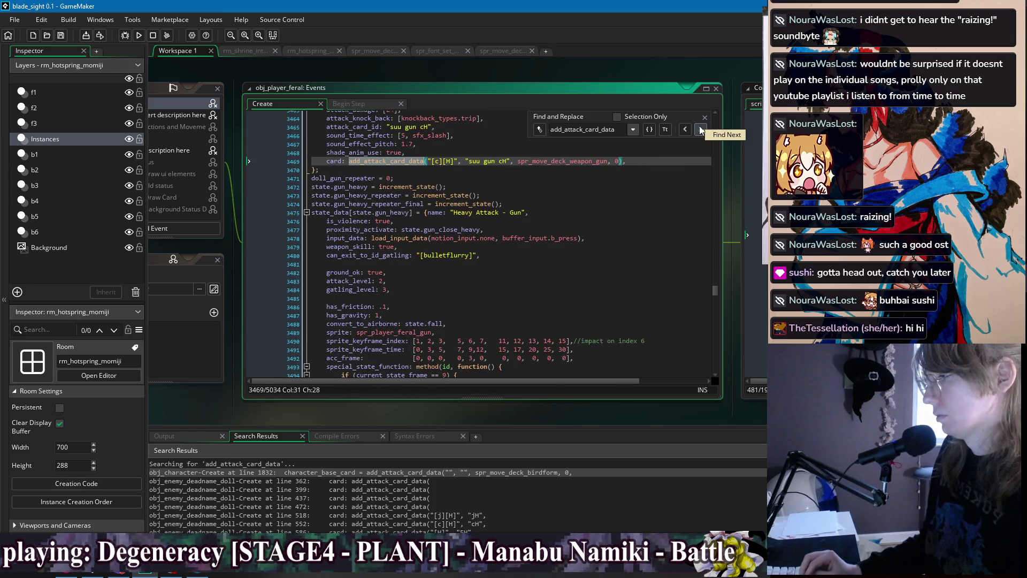
{"action": "left_click", "coordinate": [700, 130]}
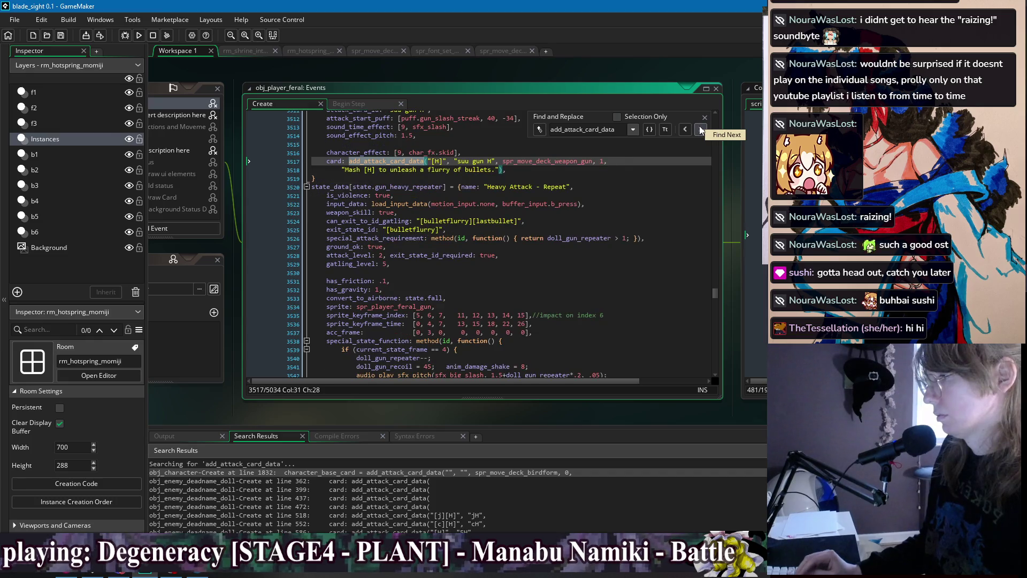
{"action": "left_click", "coordinate": [700, 130]}
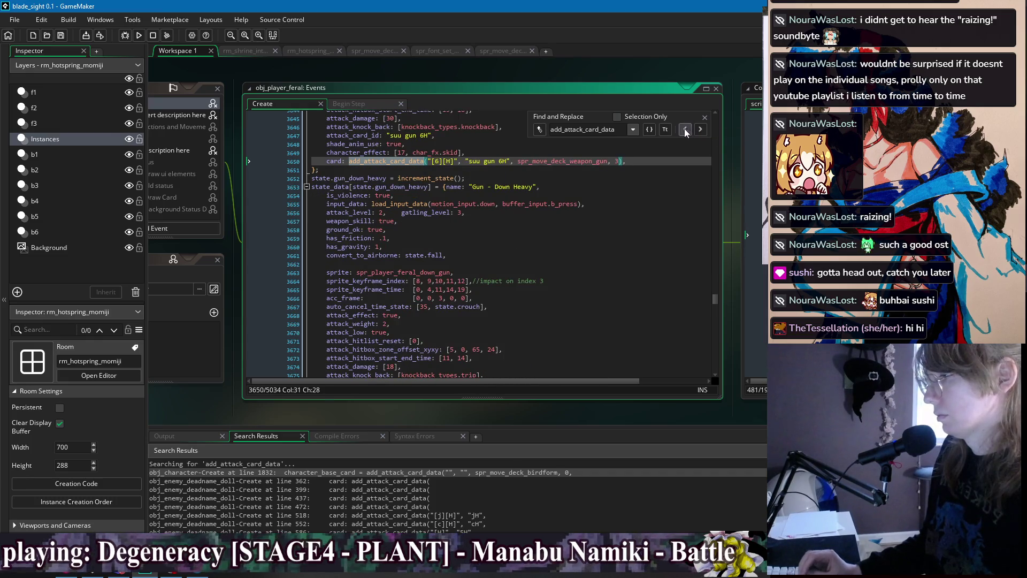
{"action": "left_click", "coordinate": [700, 129]}
{"action": "left_click", "coordinate": [700, 130]}
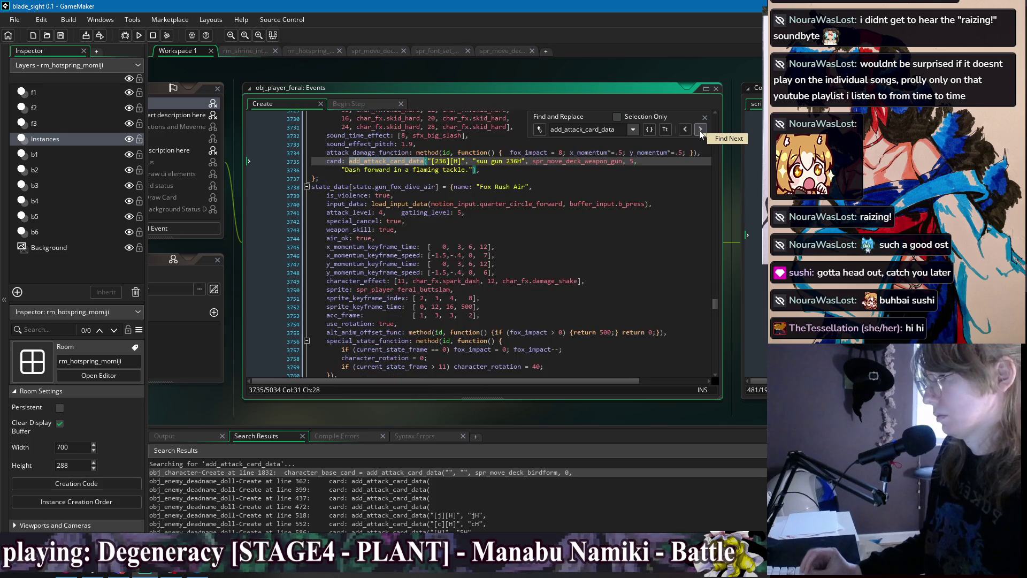
{"action": "left_click", "coordinate": [699, 130]}
{"action": "left_click", "coordinate": [696, 130]}
{"action": "left_click", "coordinate": [696, 131]}
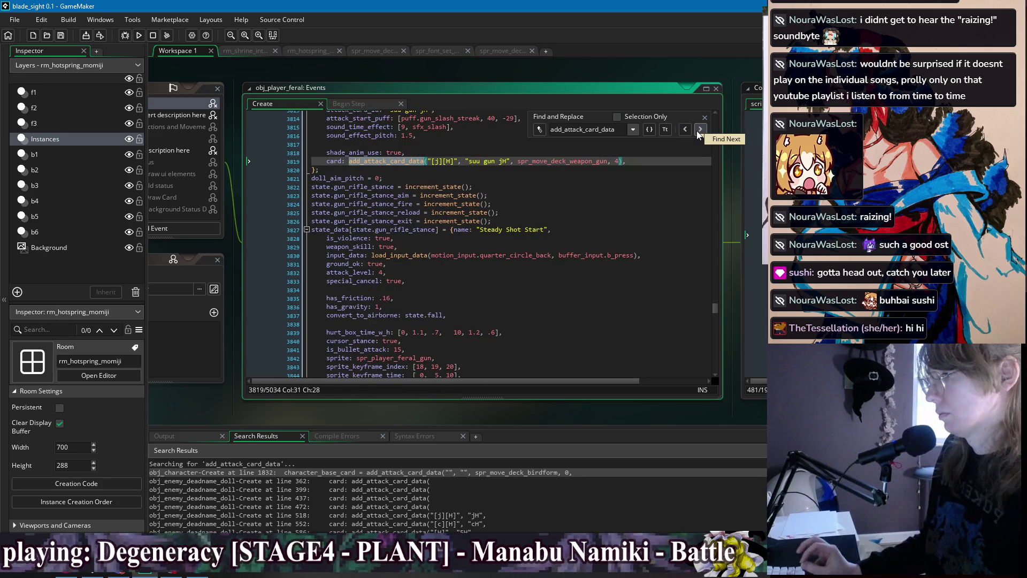
{"action": "left_click", "coordinate": [696, 130]}
{"action": "left_click", "coordinate": [696, 131]}
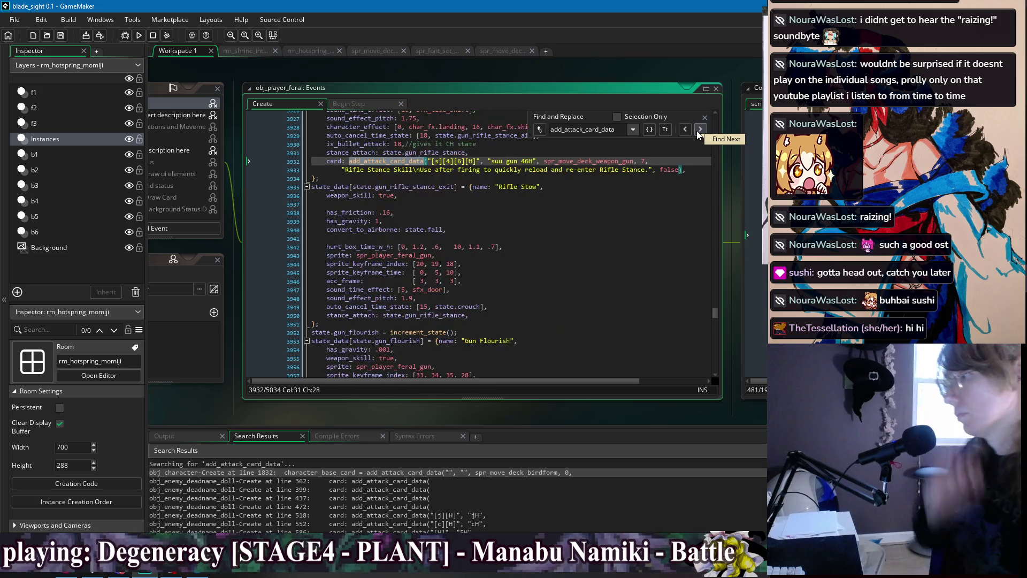
{"action": "left_click", "coordinate": [697, 131]}
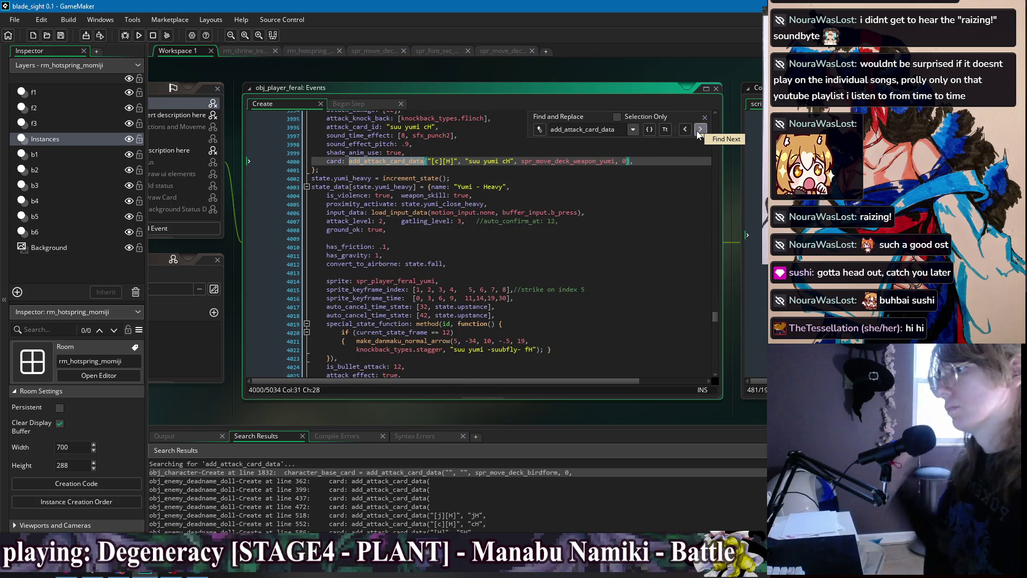
{"action": "left_click", "coordinate": [696, 131]}
{"action": "left_click", "coordinate": [701, 130]}
{"action": "left_click", "coordinate": [701, 130]}
{"action": "left_click", "coordinate": [701, 130]}
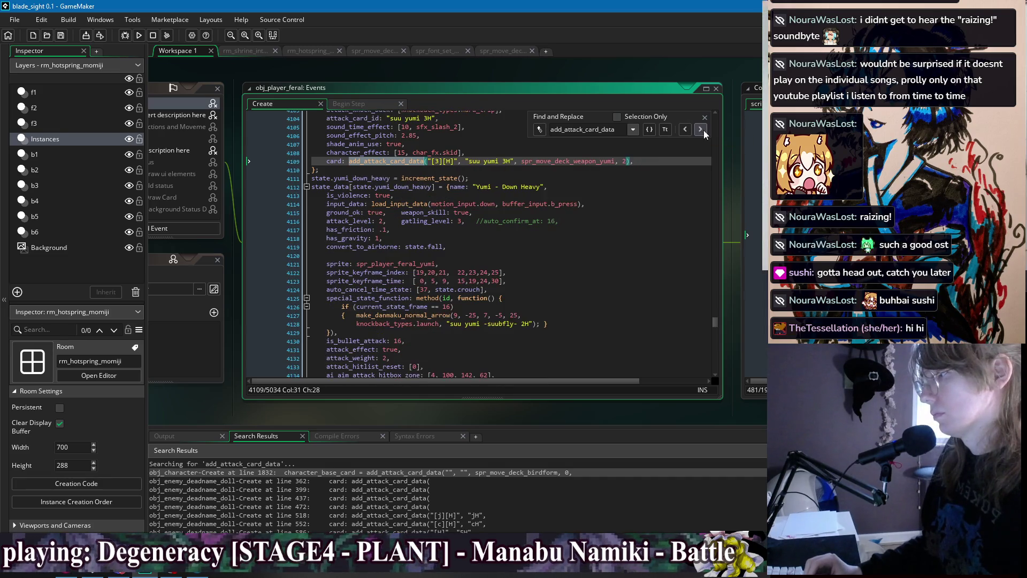
{"action": "left_click", "coordinate": [684, 130]}
{"action": "left_click", "coordinate": [684, 130]}
{"action": "left_click", "coordinate": [684, 130]}
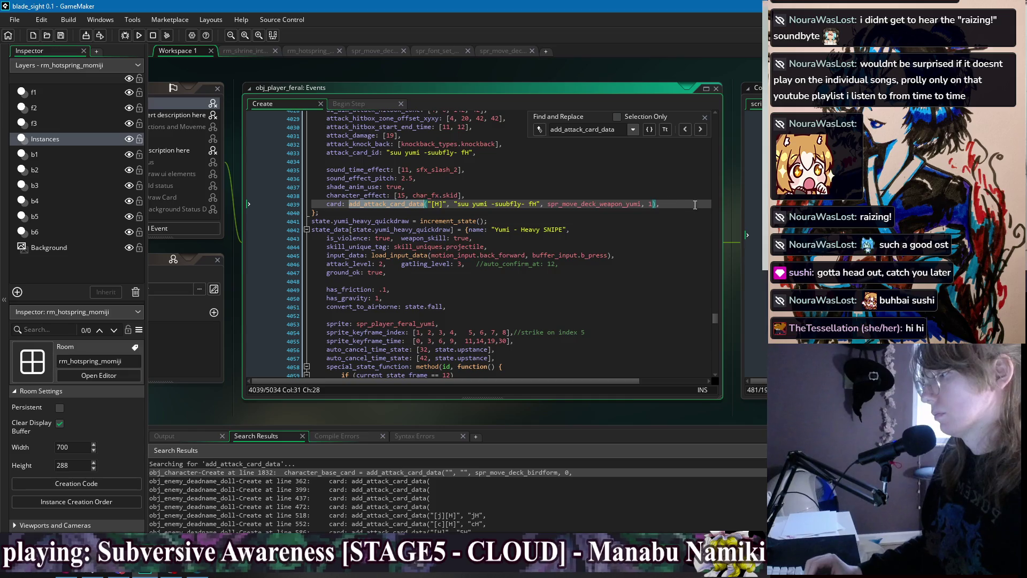
{"action": "left_click", "coordinate": [663, 203]}
Add the description "[4][6][H] to fire the arrow further." under the fH card call and save
{"action": "scroll", "coordinate": [662, 203], "scroll_direction": "down", "scroll_amount": 2}
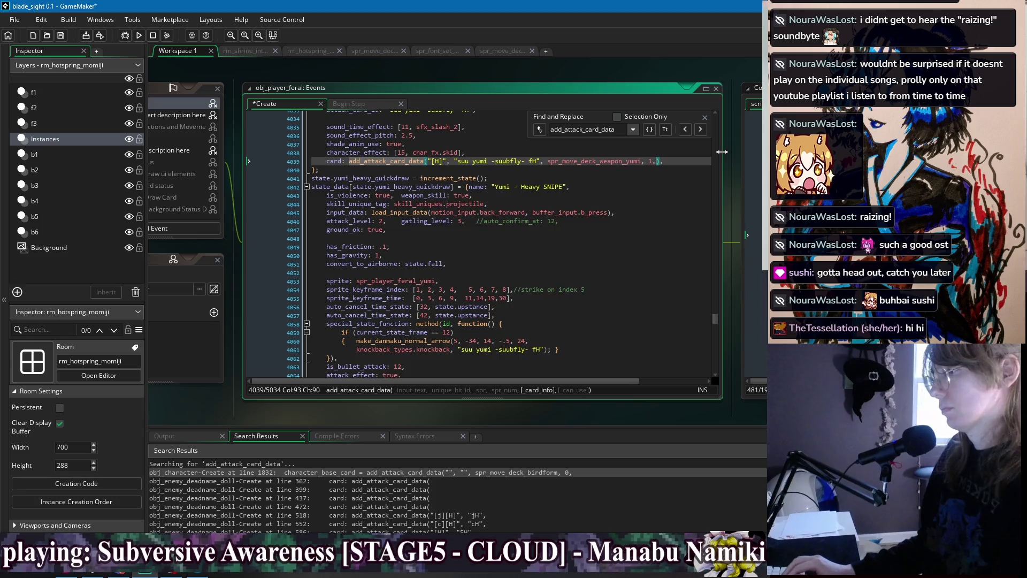
{"action": "key", "text": "Return"}
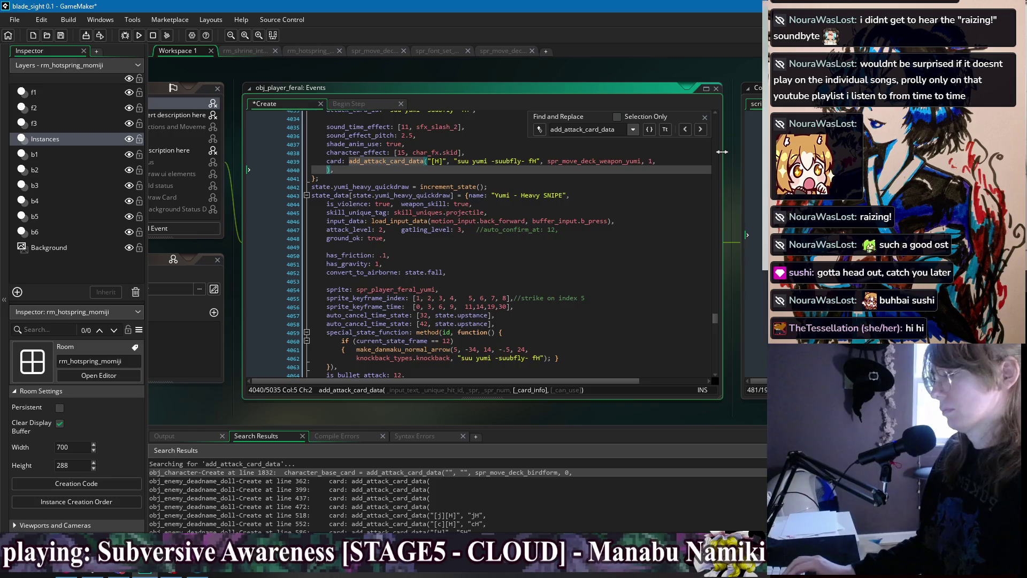
{"action": "type", "text": "\"\""}
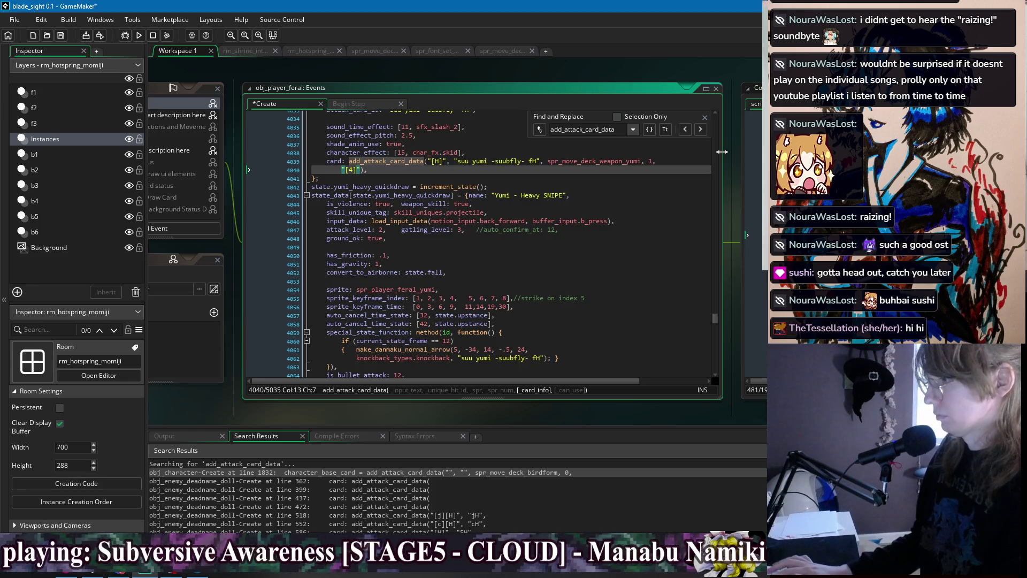
{"action": "type", "text": "6][H"}
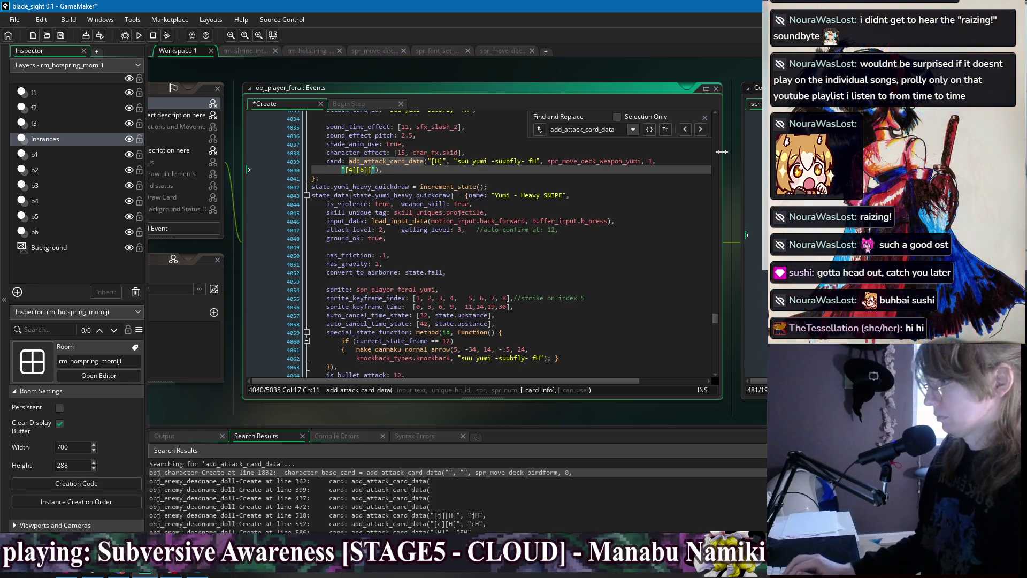
{"action": "type", "text": "] to fire the arrow further."}
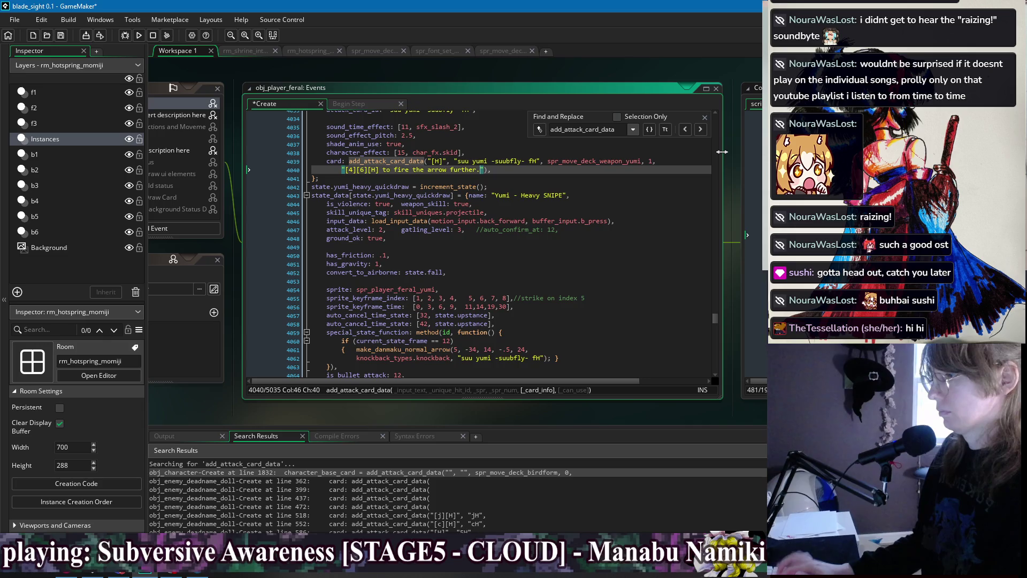
{"action": "key", "text": "ctrl+s"}
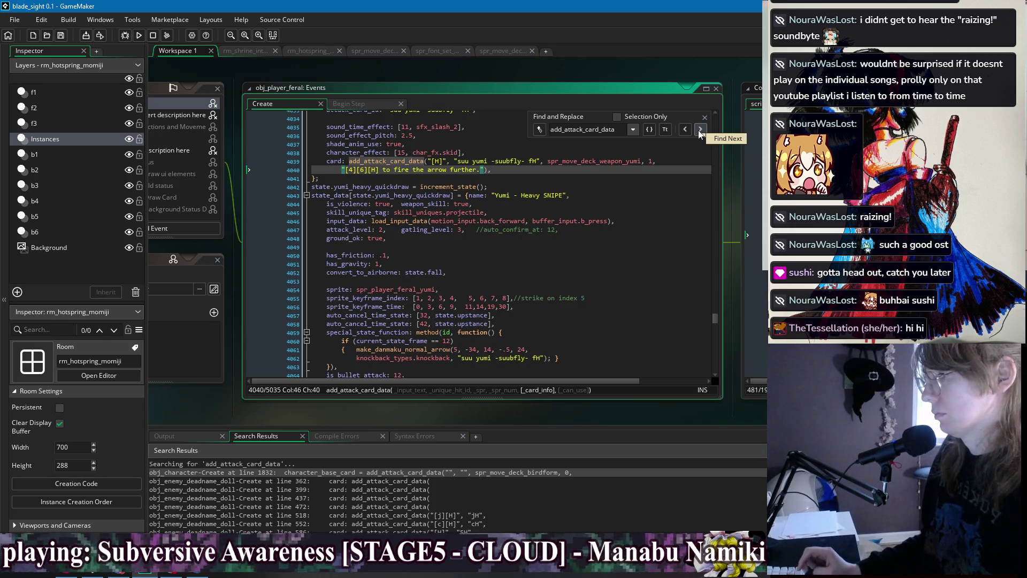
Step past the yumi 236H, angler 236H and fish 214H cards, wrapping to select the [g][D] card on line 1150
{"action": "left_click", "coordinate": [698, 130]}
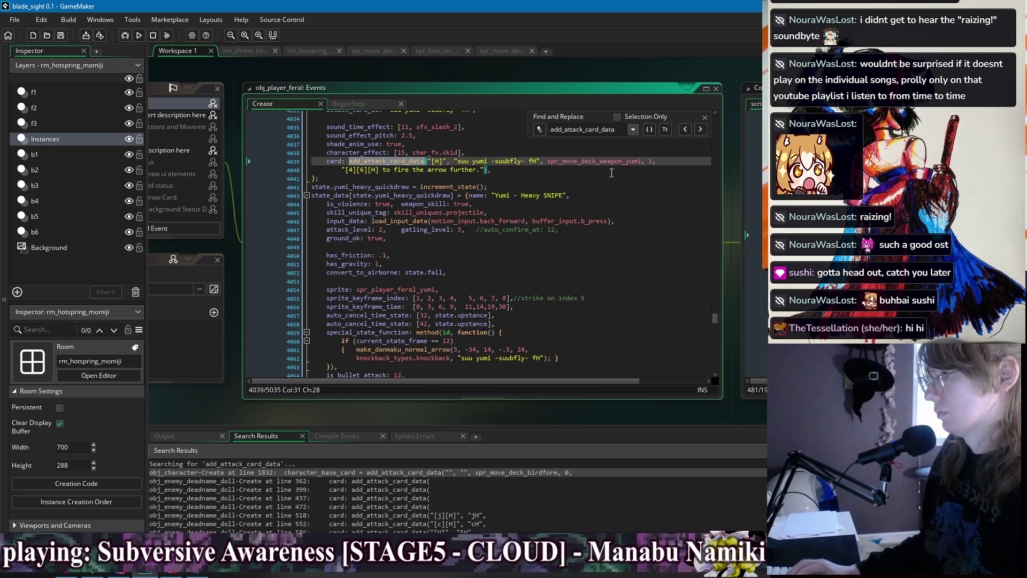
{"action": "left_click", "coordinate": [701, 130]}
{"action": "left_click", "coordinate": [701, 129]}
{"action": "left_click", "coordinate": [702, 129]}
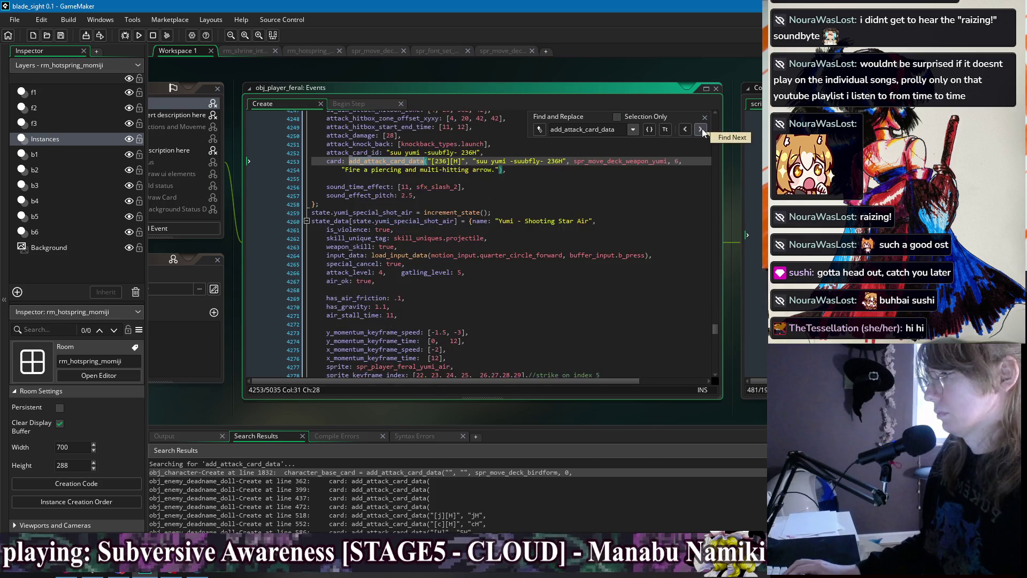
{"action": "left_click", "coordinate": [700, 129]}
{"action": "left_click", "coordinate": [700, 128]}
{"action": "left_click", "coordinate": [700, 128]}
{"action": "left_click", "coordinate": [700, 128]}
{"action": "left_click", "coordinate": [701, 129]}
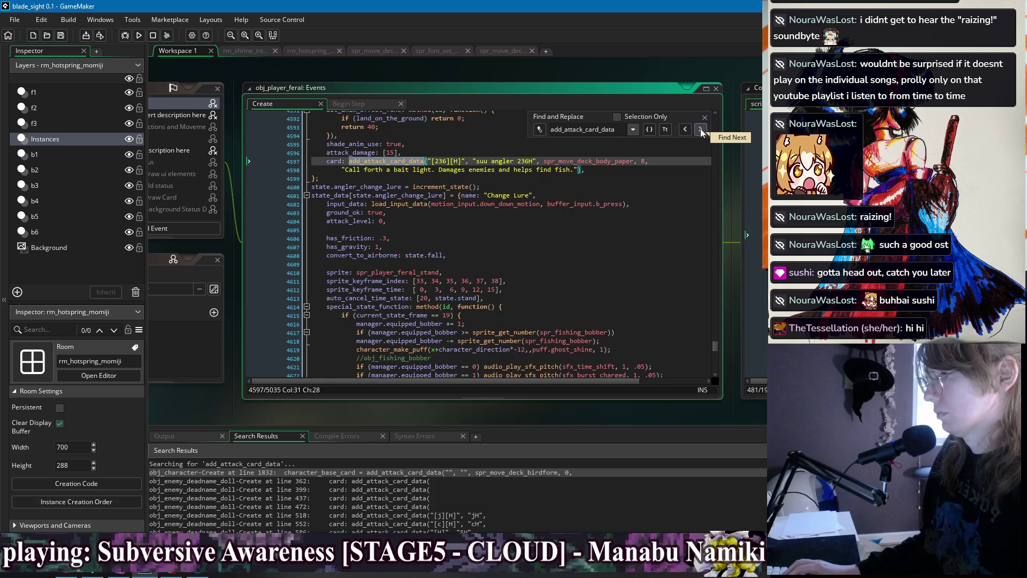
{"action": "left_click", "coordinate": [701, 129]}
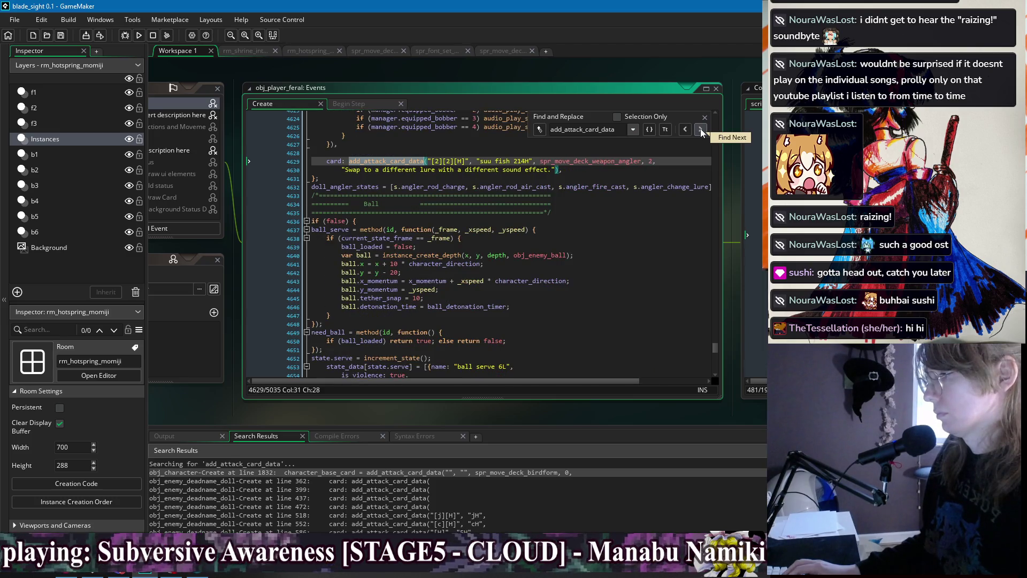
{"action": "left_click", "coordinate": [701, 128]}
{"action": "left_click", "coordinate": [700, 128]}
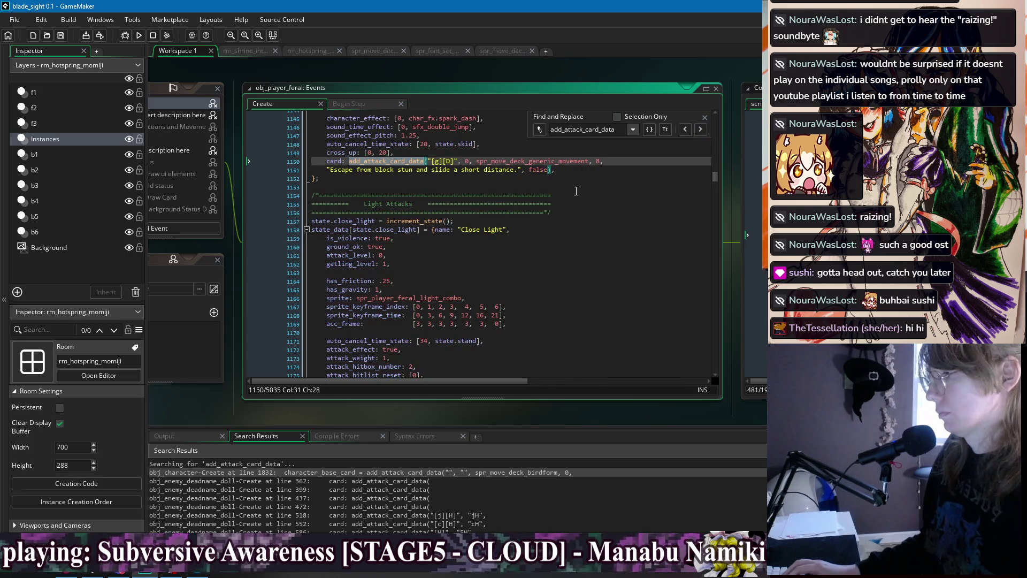
{"action": "left_click_drag", "start_coordinate": [578, 173], "coordinate": [581, 152]}
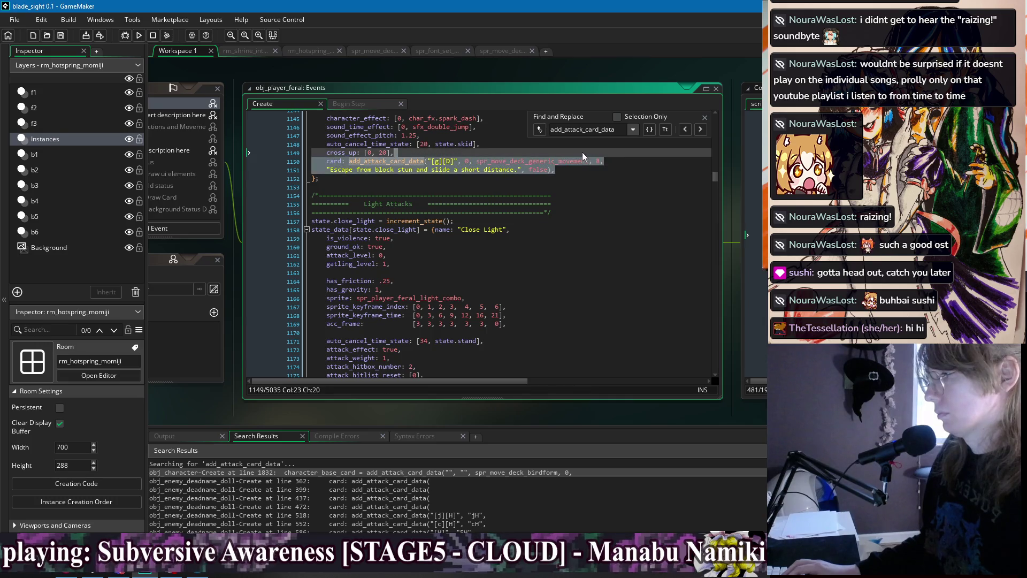
Delete the selected [g][D] card, save, and move to the suu L card call
{"action": "key", "text": "BackSpace"}
{"action": "left_click", "coordinate": [587, 163]}
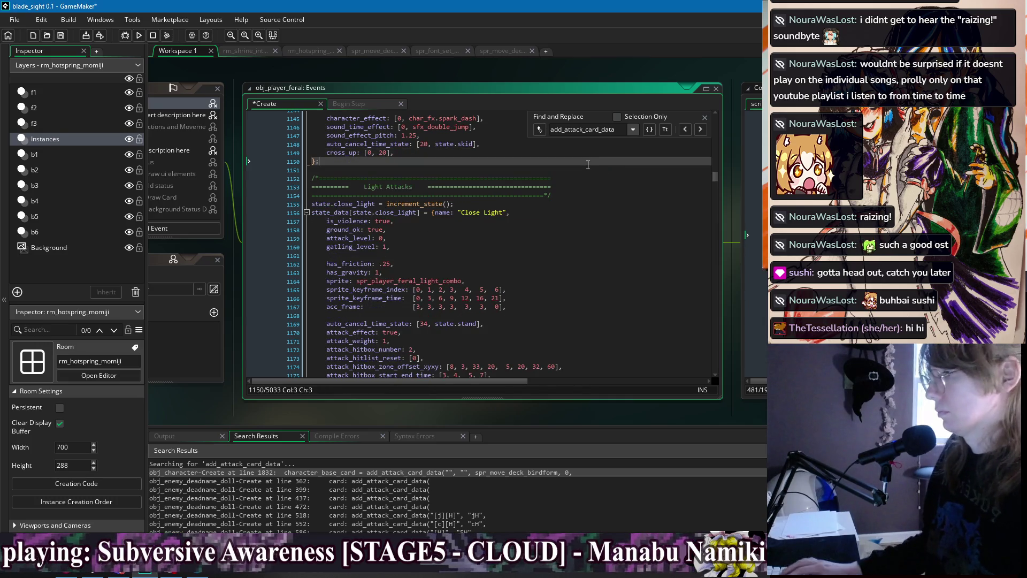
{"action": "key", "text": "ctrl+s"}
{"action": "left_click", "coordinate": [701, 129]}
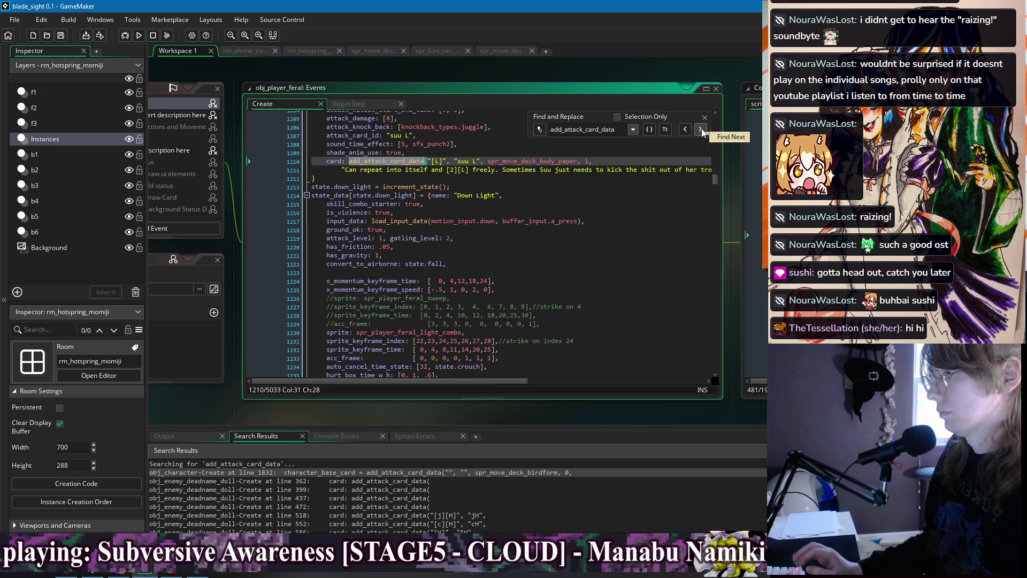
{"action": "left_click", "coordinate": [700, 129]}
{"action": "left_click", "coordinate": [685, 129]}
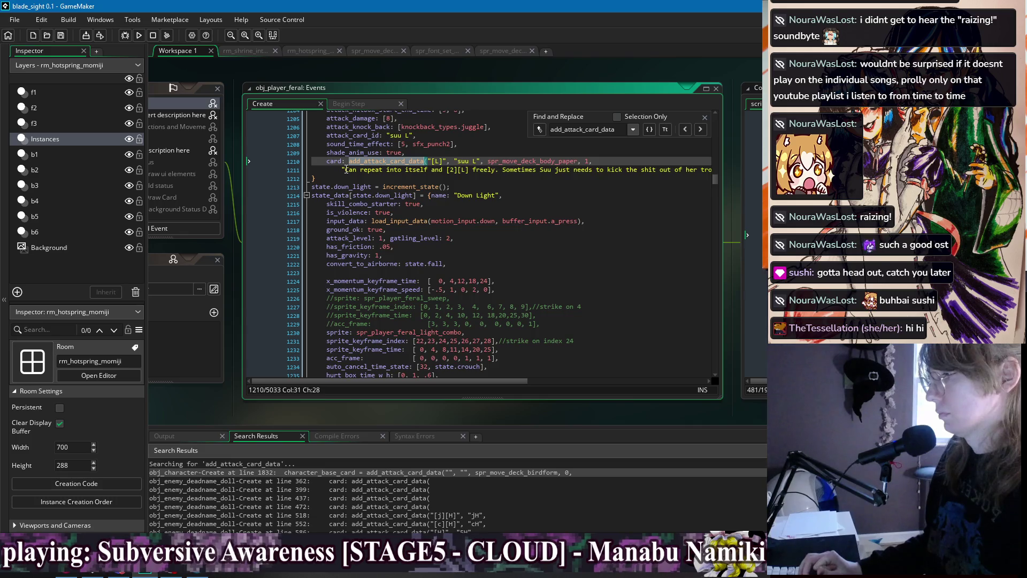
Delete the suu L card's "Can repeat into itself…" description and close the search bar
{"action": "left_click_drag", "start_coordinate": [346, 170], "coordinate": [737, 170]}
{"action": "key", "text": "Up"}
{"action": "key", "text": "Up"}
{"action": "scroll", "coordinate": [455, 161], "scroll_direction": "up", "scroll_amount": 8}
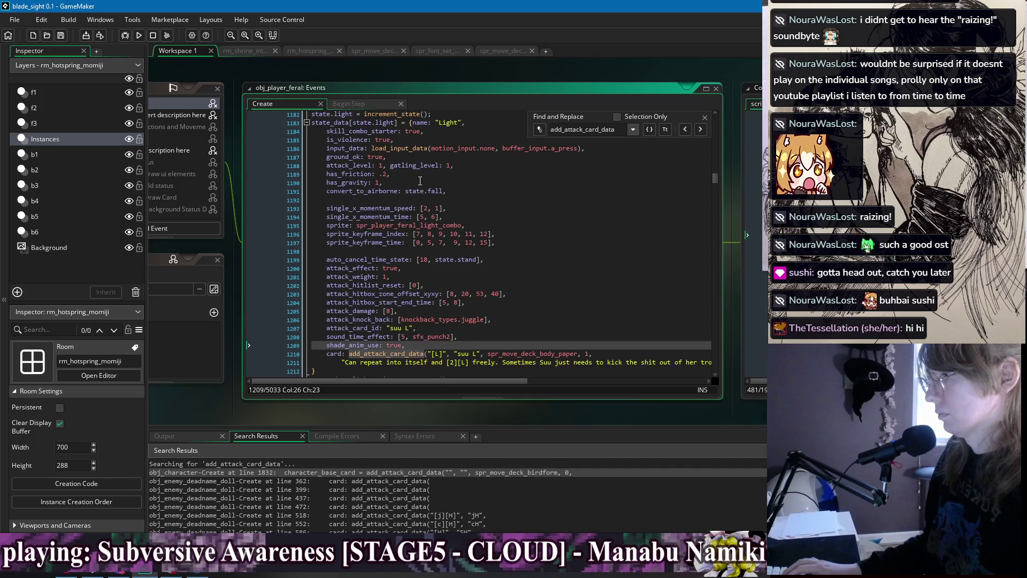
{"action": "scroll", "coordinate": [420, 181], "scroll_direction": "down", "scroll_amount": 3}
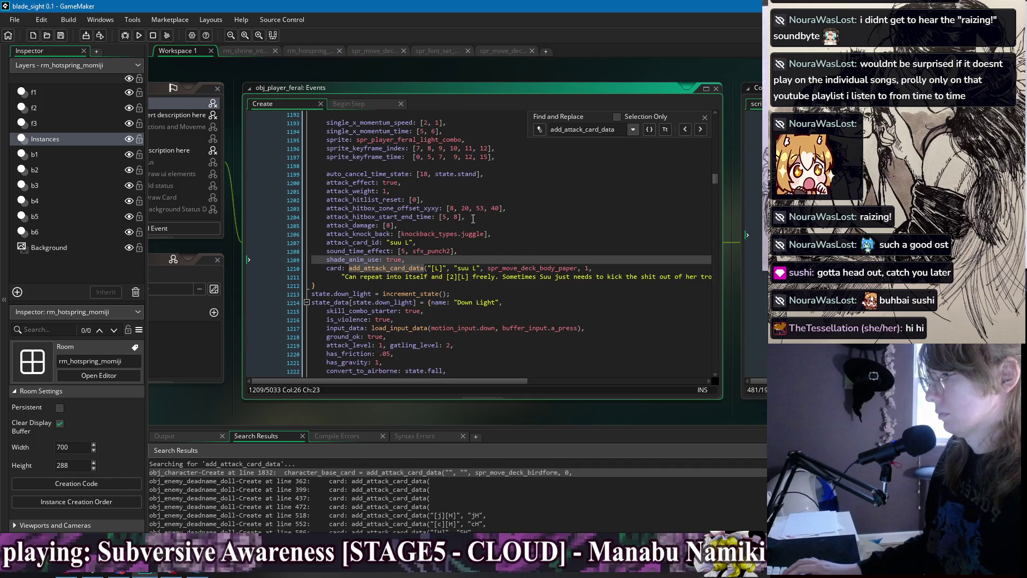
{"action": "key", "text": "Down"}
{"action": "key", "text": "Down"}
{"action": "key", "text": "Down"}
{"action": "scroll", "coordinate": [502, 260], "scroll_direction": "up", "scroll_amount": 3}
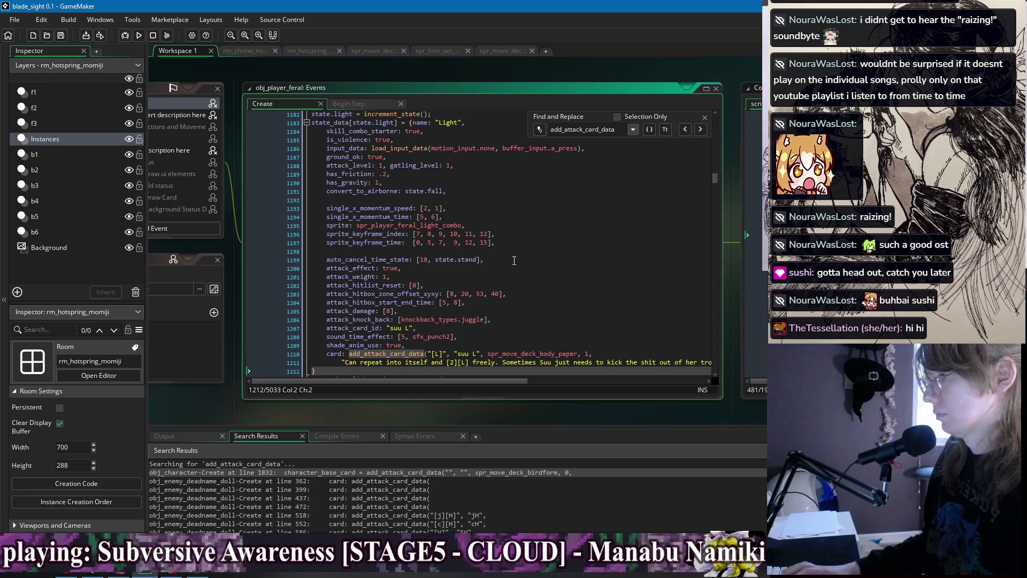
{"action": "scroll", "coordinate": [498, 259], "scroll_direction": "down", "scroll_amount": 4}
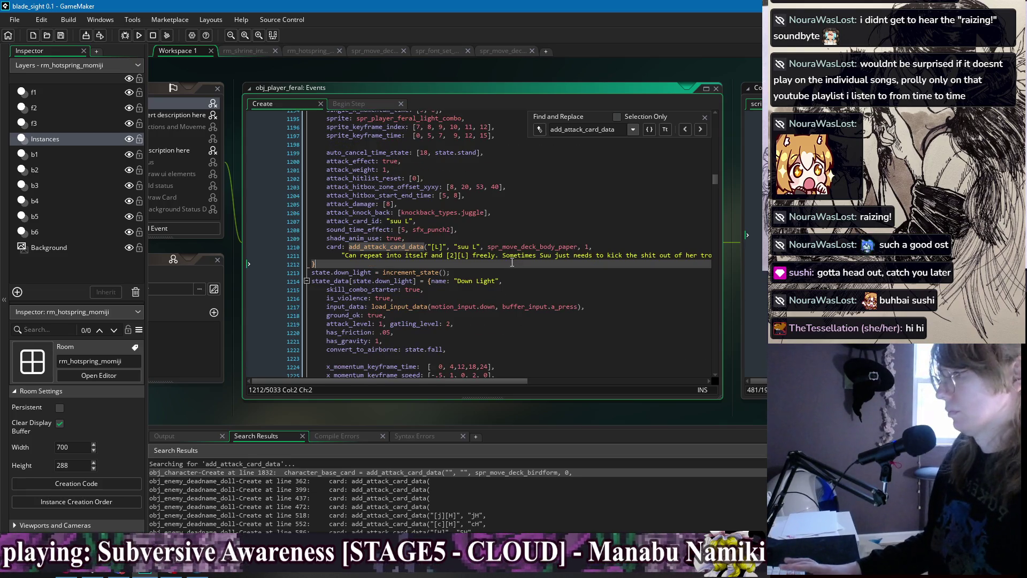
{"action": "left_click", "coordinate": [462, 256]}
{"action": "left_click", "coordinate": [402, 238]}
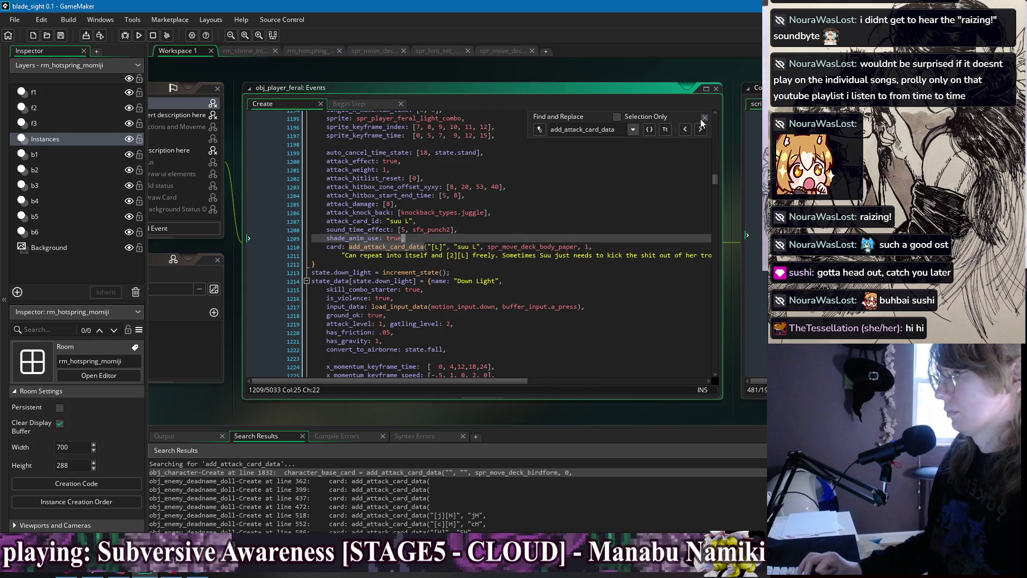
{"action": "left_click", "coordinate": [460, 258]}
{"action": "mouse_move", "coordinate": [342, 255]}
{"action": "left_mouse_down"}
{"action": "mouse_move", "coordinate": [706, 257]}
{"action": "mouse_move", "coordinate": [649, 256]}
{"action": "mouse_move", "coordinate": [650, 247]}
{"action": "left_mouse_up"}
{"action": "key", "text": "BackSpace"}
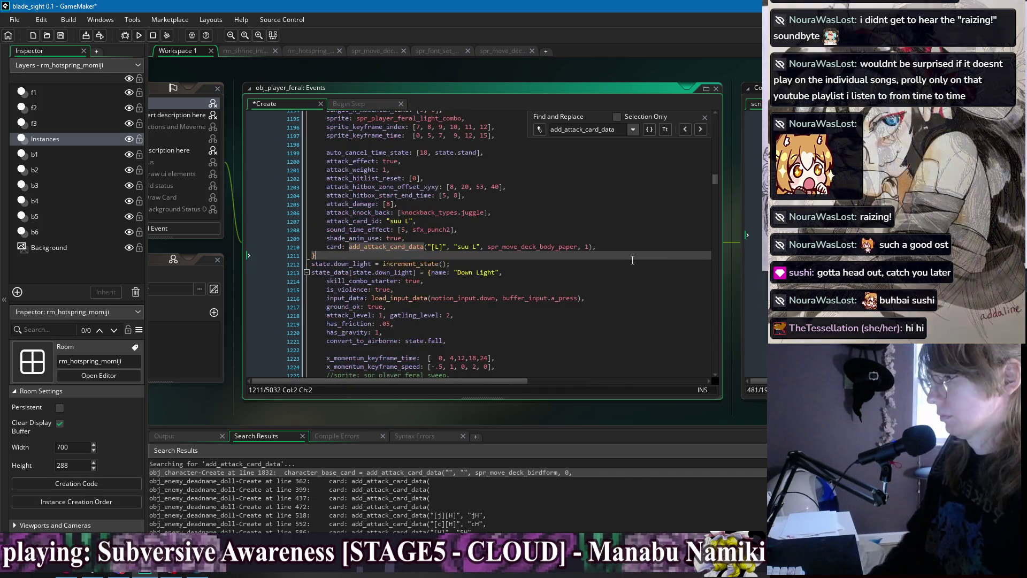
{"action": "key", "text": "Up"}
{"action": "left_click", "coordinate": [704, 117]}
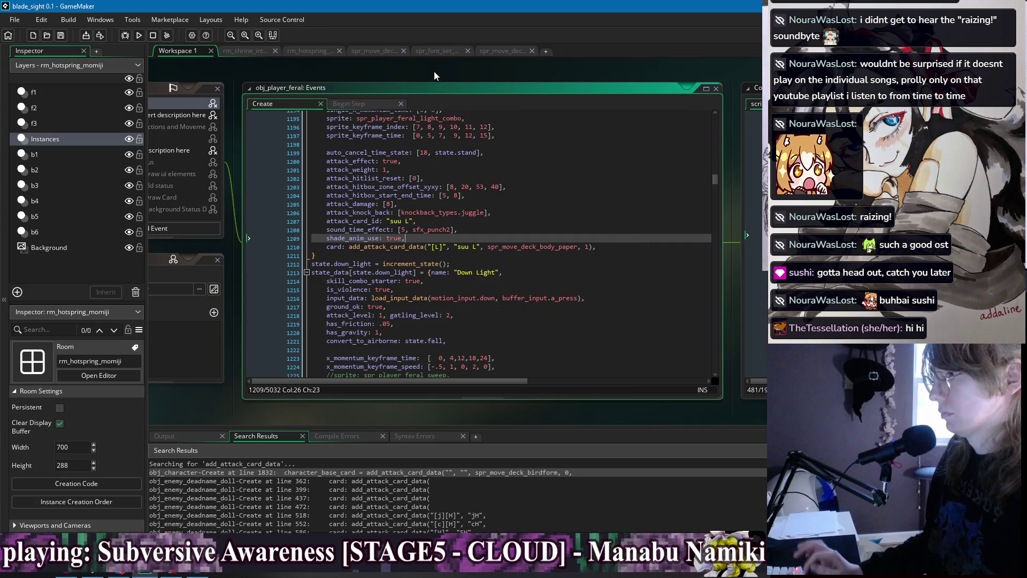
Use the workspace's open-windows list to jump to the obj_character and obj_player_feral windows
{"action": "right_click", "coordinate": [435, 71]}
{"action": "mouse_move", "coordinate": [452, 85]}
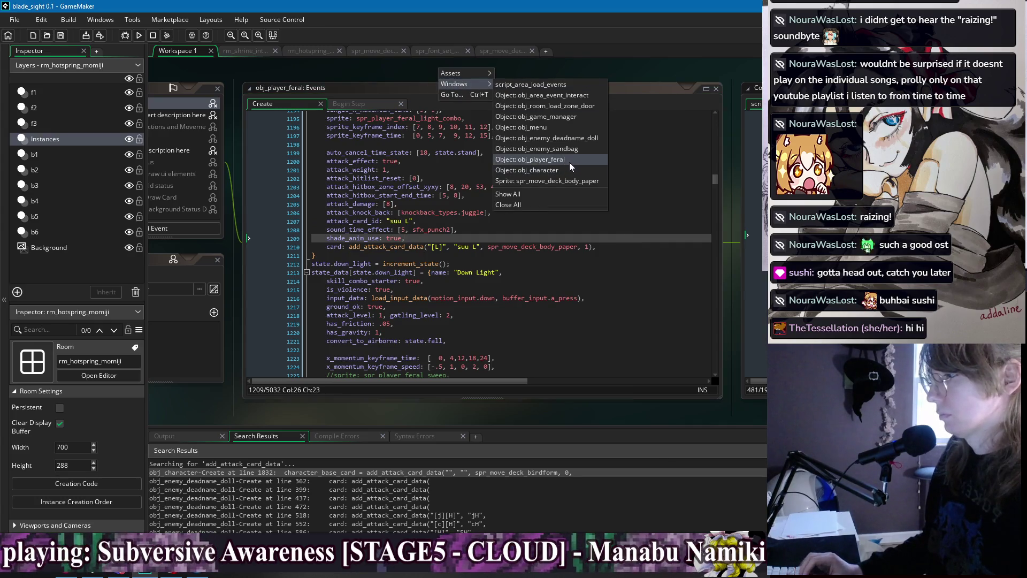
{"action": "left_click", "coordinate": [551, 169]}
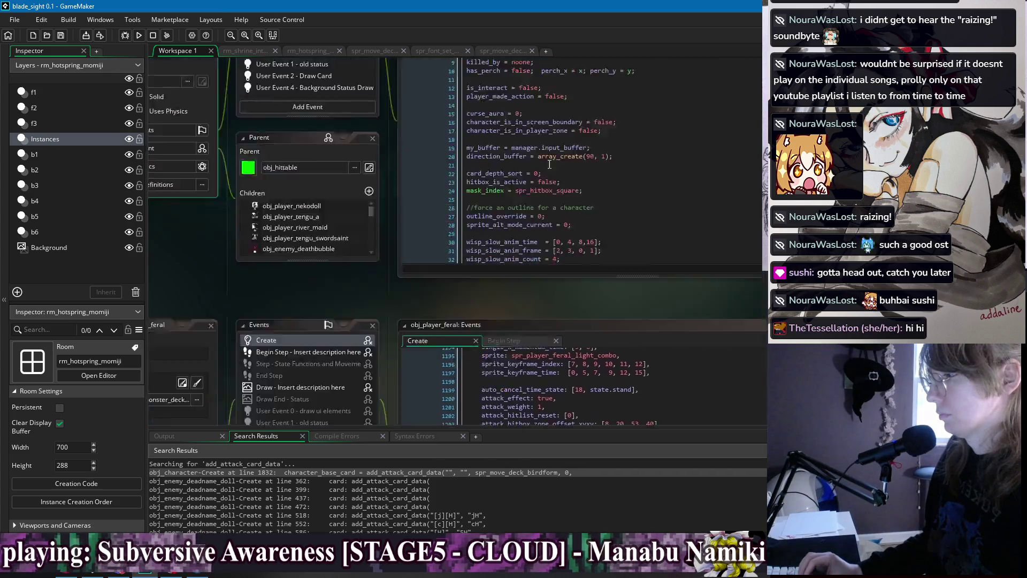
{"action": "left_click_drag", "start_coordinate": [592, 69], "coordinate": [361, 66]}
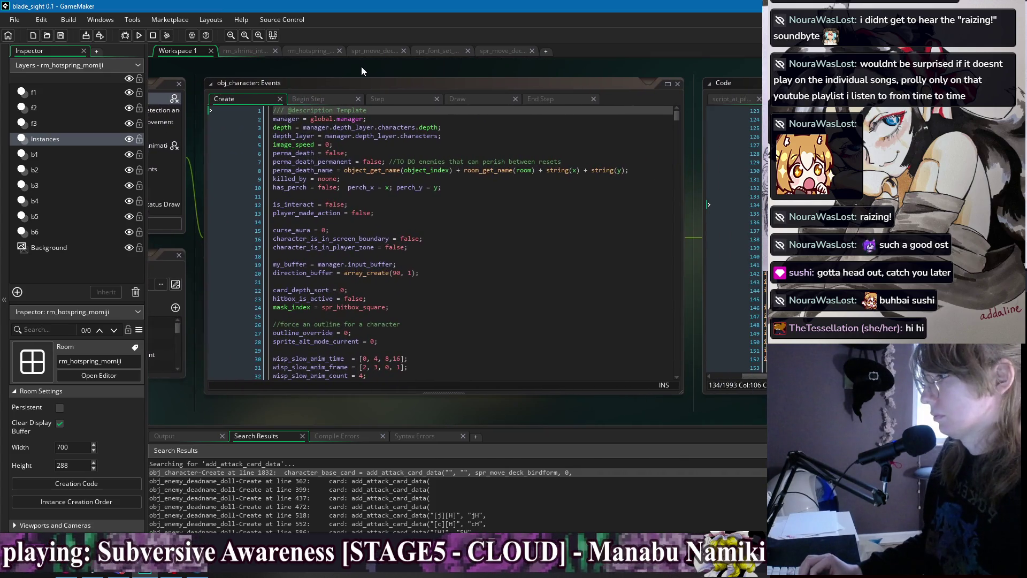
{"action": "right_click", "coordinate": [361, 66]}
{"action": "mouse_move", "coordinate": [376, 86]}
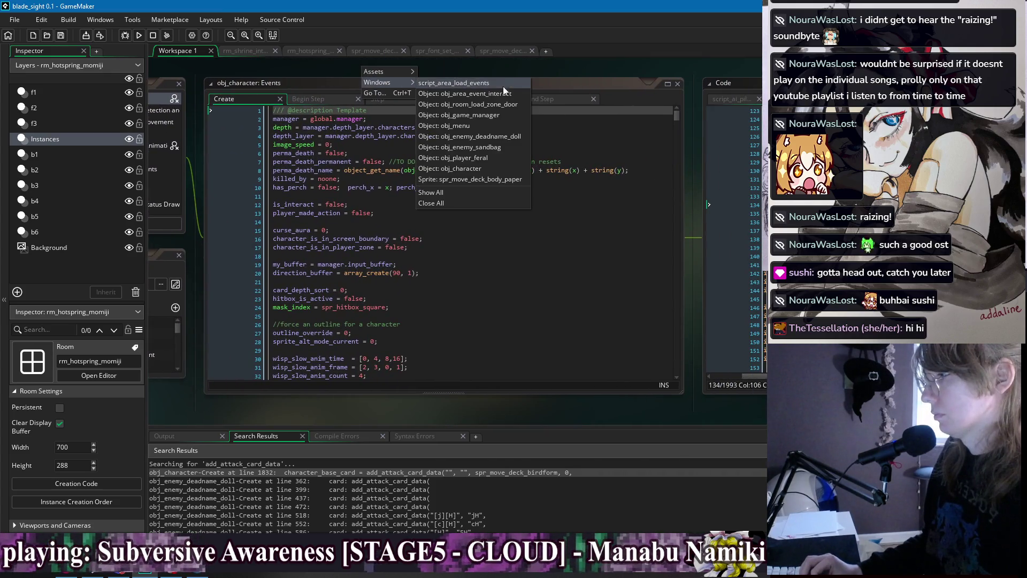
{"action": "left_click", "coordinate": [492, 169]}
{"action": "right_click", "coordinate": [469, 63]}
{"action": "mouse_move", "coordinate": [484, 76]}
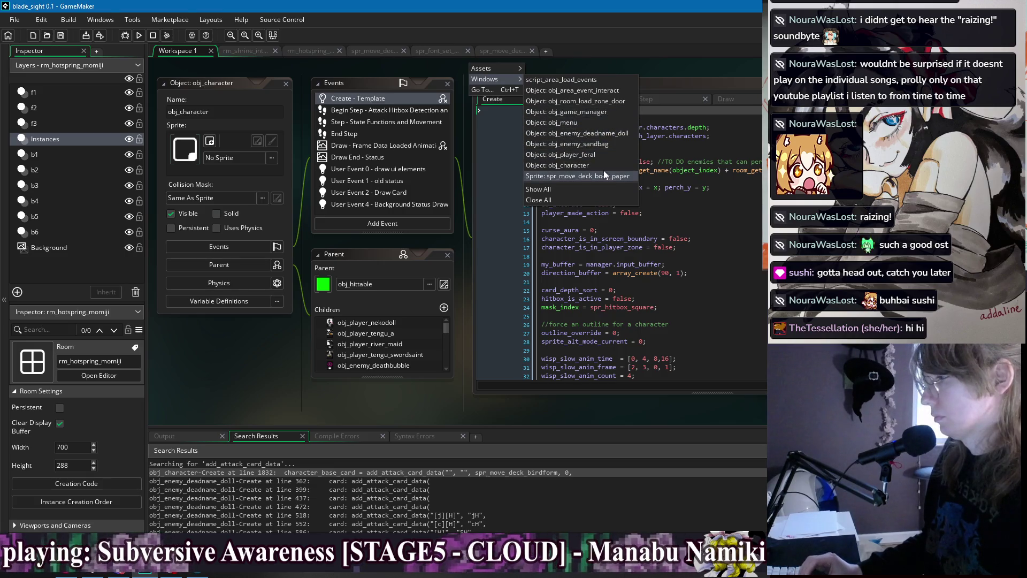
{"action": "left_click", "coordinate": [602, 157]}
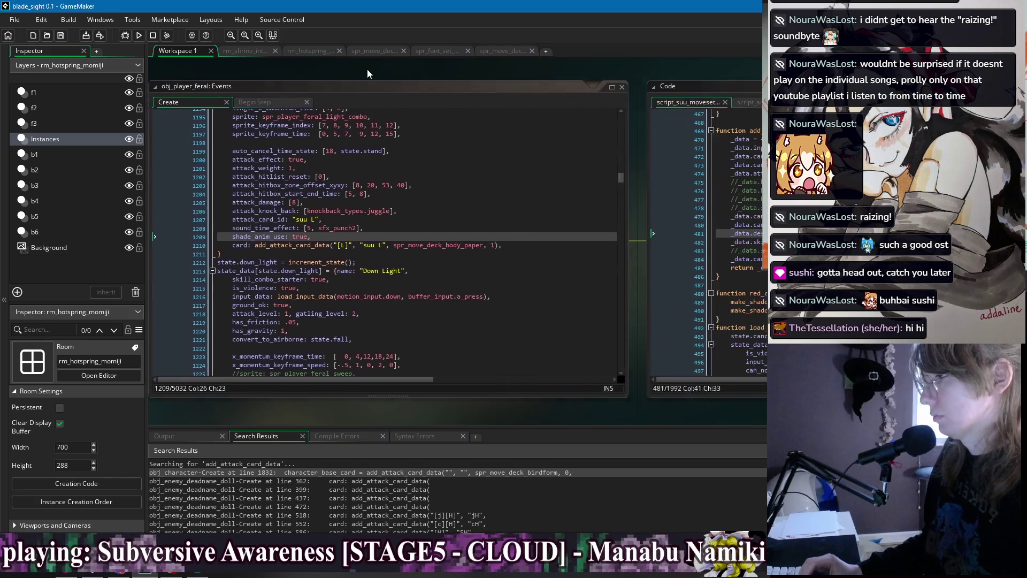
Pan to the script_suu_moveset Code window and scroll to the card _desc builder near line 138
{"action": "mouse_move", "coordinate": [720, 80]}
{"action": "left_mouse_down"}
{"action": "mouse_move", "coordinate": [368, 83]}
{"action": "mouse_move", "coordinate": [377, 105]}
{"action": "left_mouse_up"}
{"action": "key", "text": "Up"}
{"action": "key", "text": "Up"}
{"action": "key", "text": "Up"}
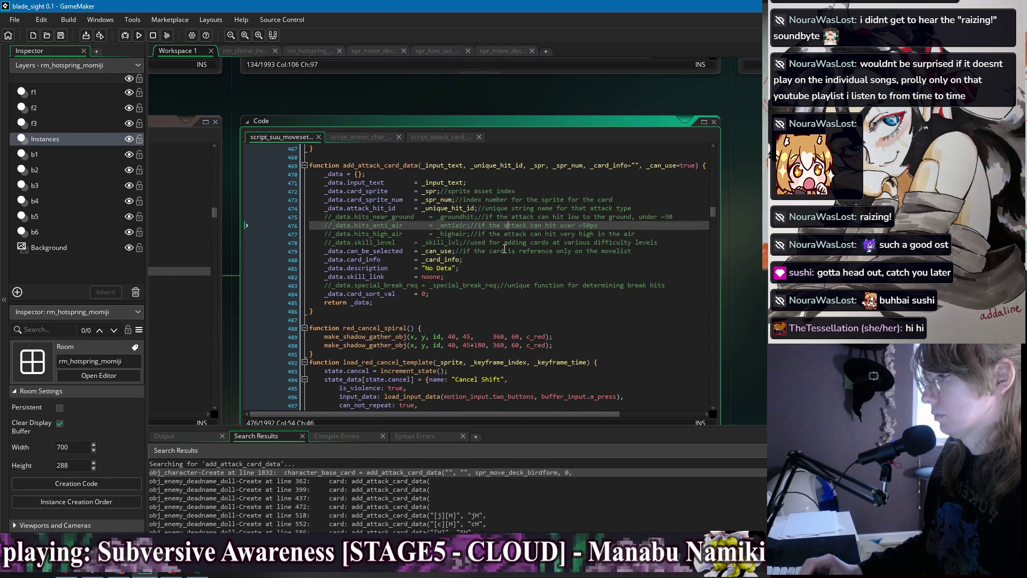
{"action": "scroll", "coordinate": [376, 105], "scroll_direction": "down", "scroll_amount": 2}
{"action": "left_click", "coordinate": [523, 254]}
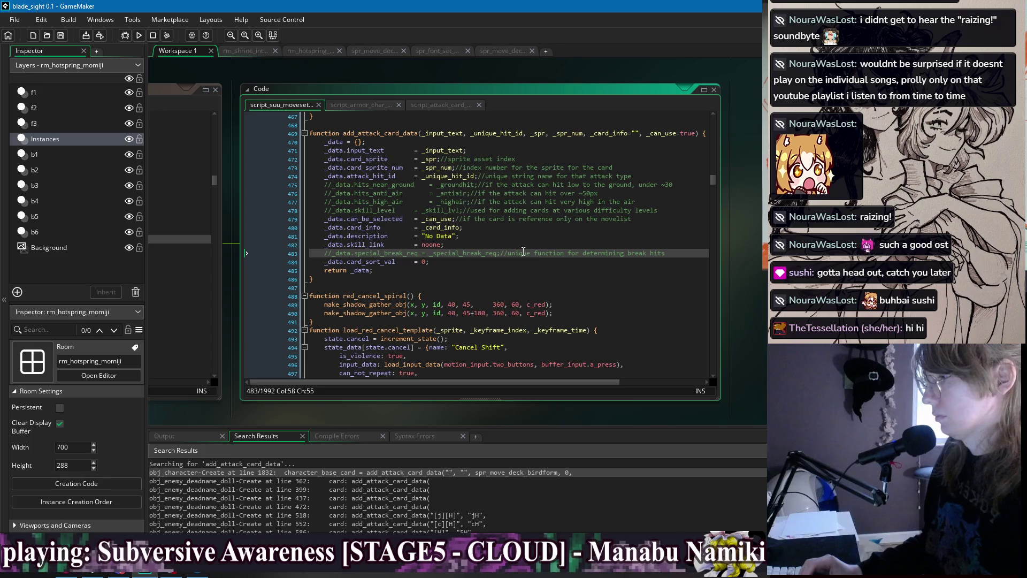
{"action": "scroll", "coordinate": [537, 227], "scroll_direction": "up", "scroll_amount": 5}
{"action": "left_click_drag", "start_coordinate": [712, 177], "coordinate": [717, 136]}
{"action": "left_click", "coordinate": [567, 243]}
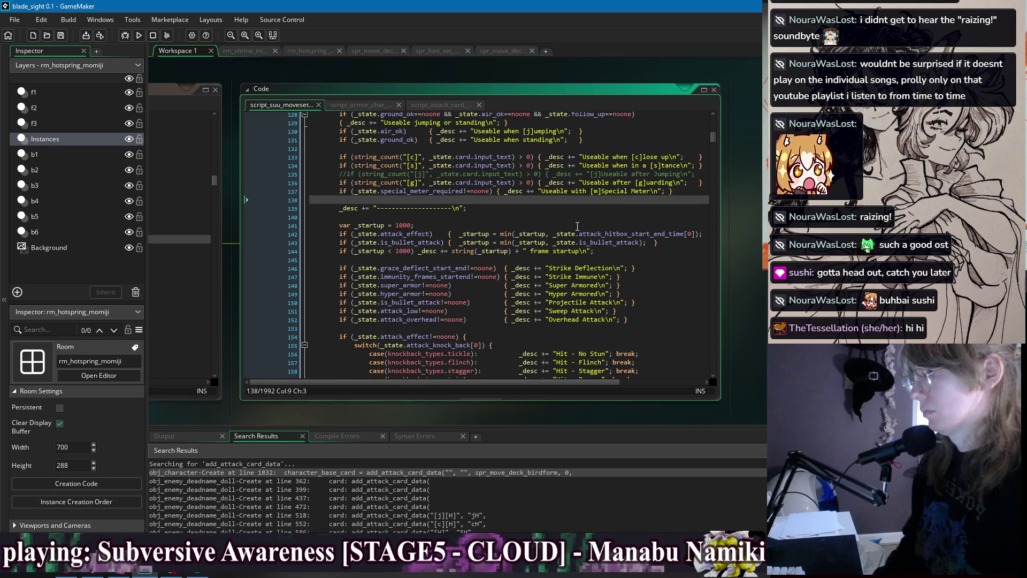
Append "Mashable Attack" when attack_level equals gatling_level and can_not_repeat is noone, then run the project
{"action": "scroll", "coordinate": [615, 240], "scroll_direction": "down", "scroll_amount": 4}
{"action": "left_click", "coordinate": [655, 256]}
{"action": "key", "text": "Return"}
{"action": "type", "text": "if (_"}
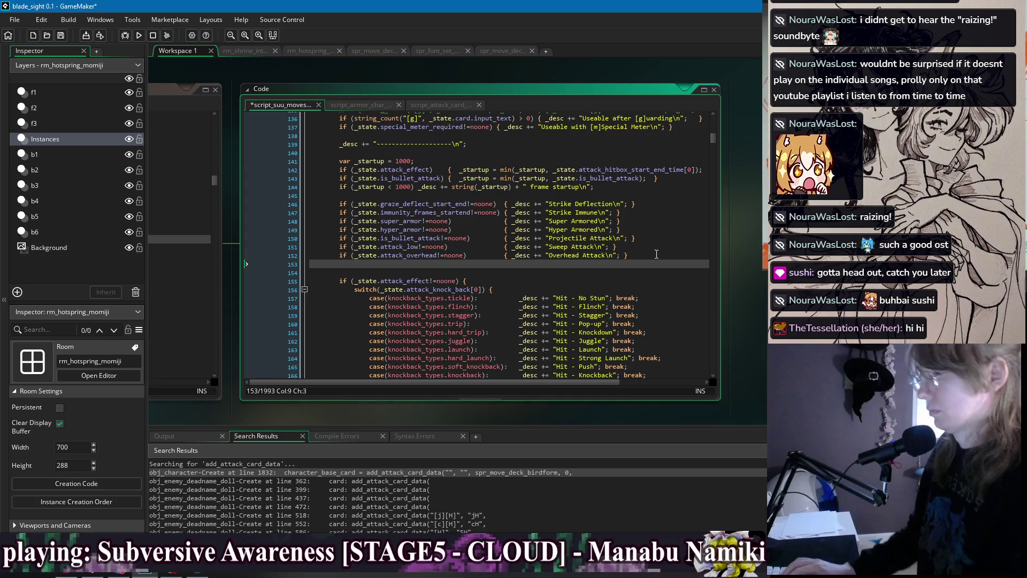
{"action": "type", "text": "state."}
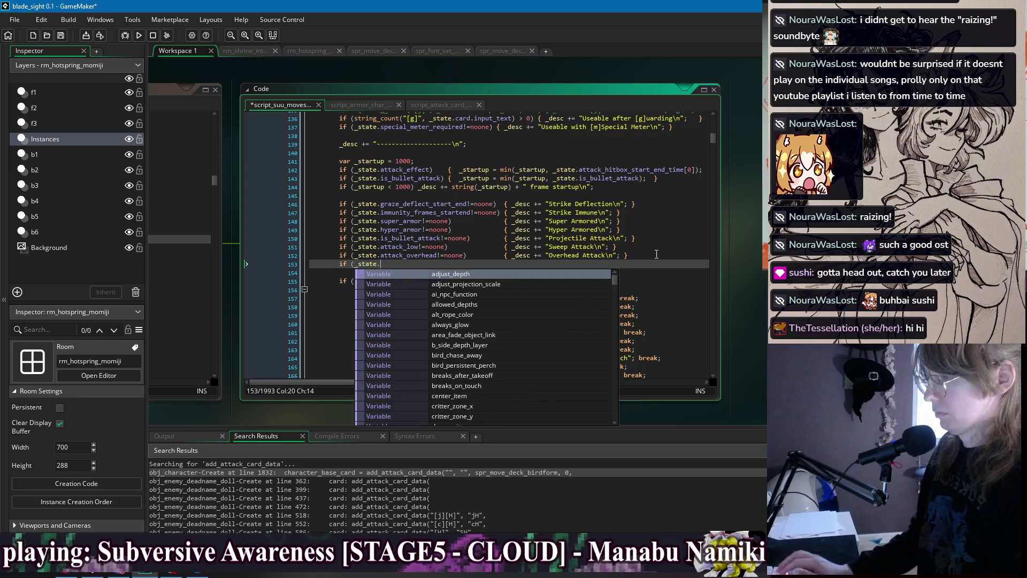
{"action": "type", "text": "atta"}
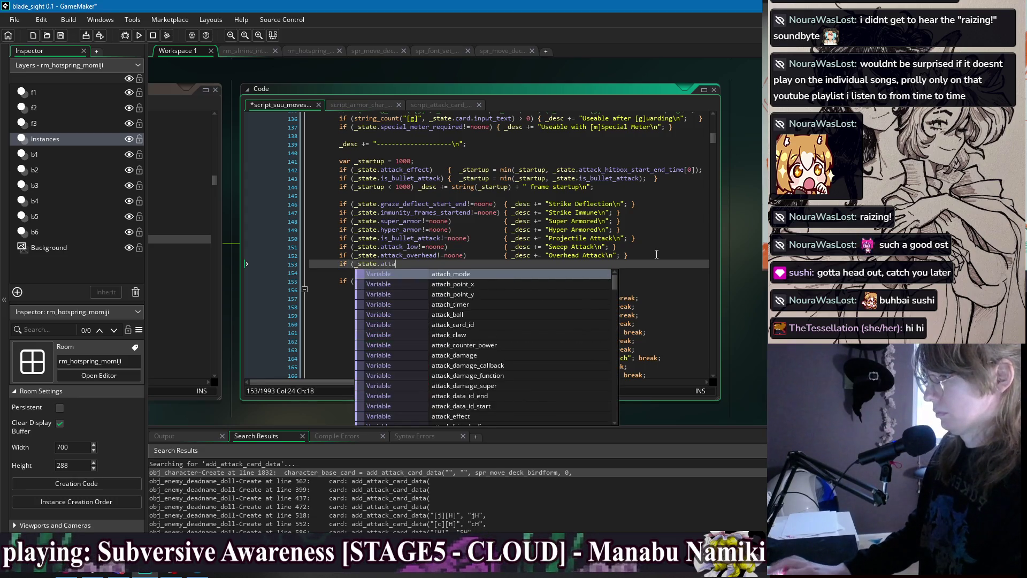
{"action": "type", "text": "ck_level == _"}
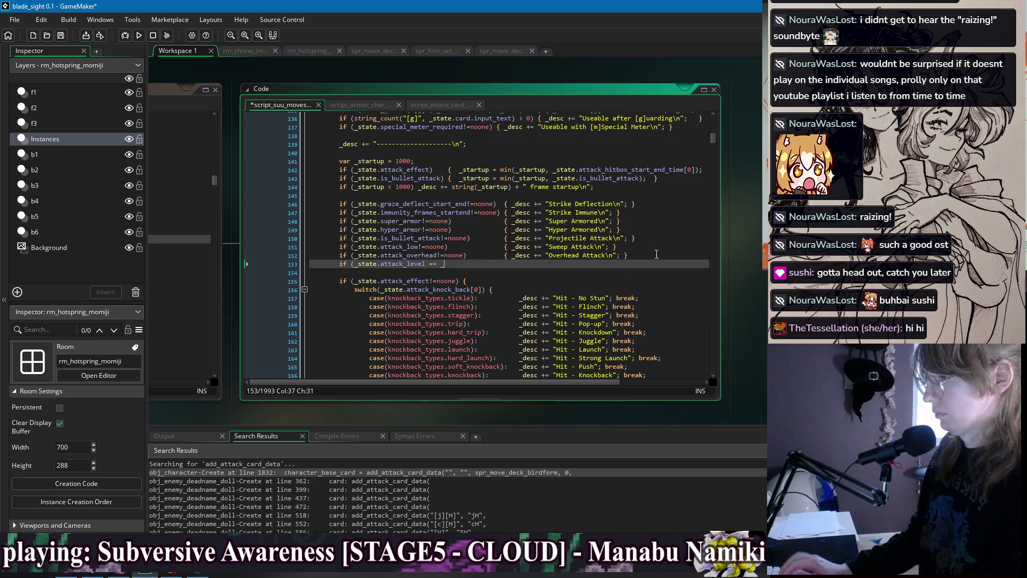
{"action": "type", "text": "state."}
{"action": "type", "text": "gatling-"}
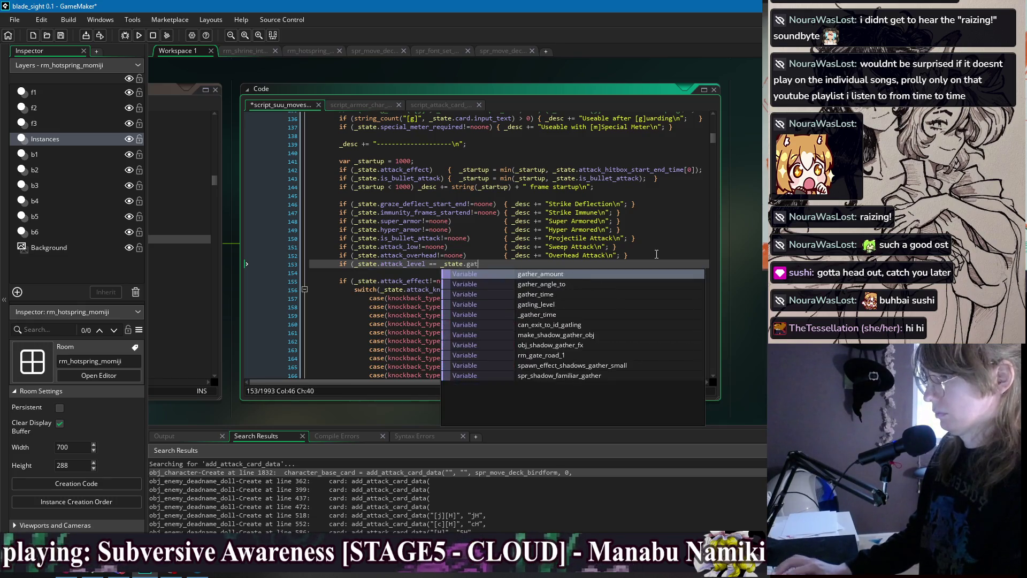
{"action": "key", "text": "BackSpace"}
{"action": "type", "text": "_level "}
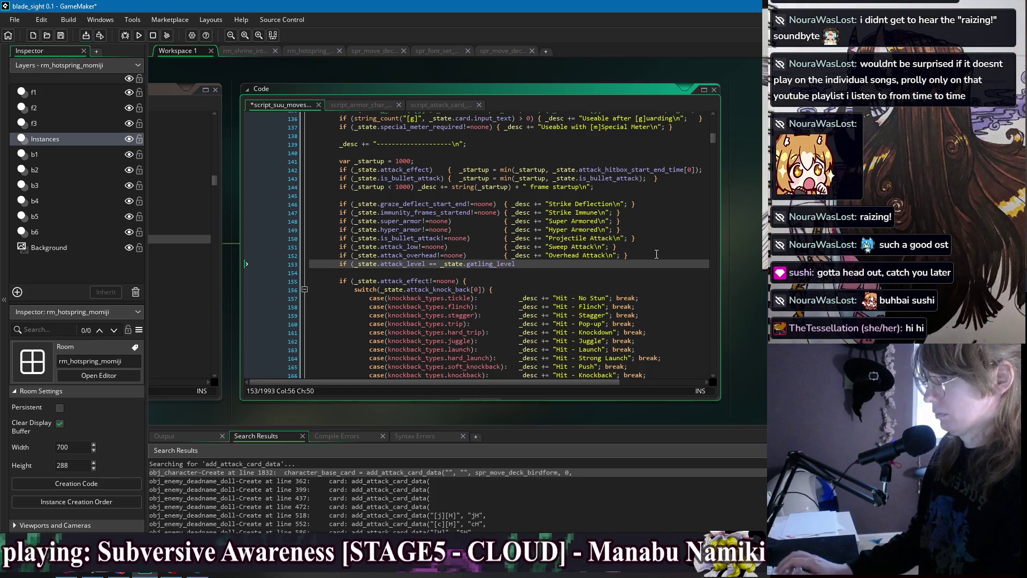
{"action": "type", "text": "&& _state.c"}
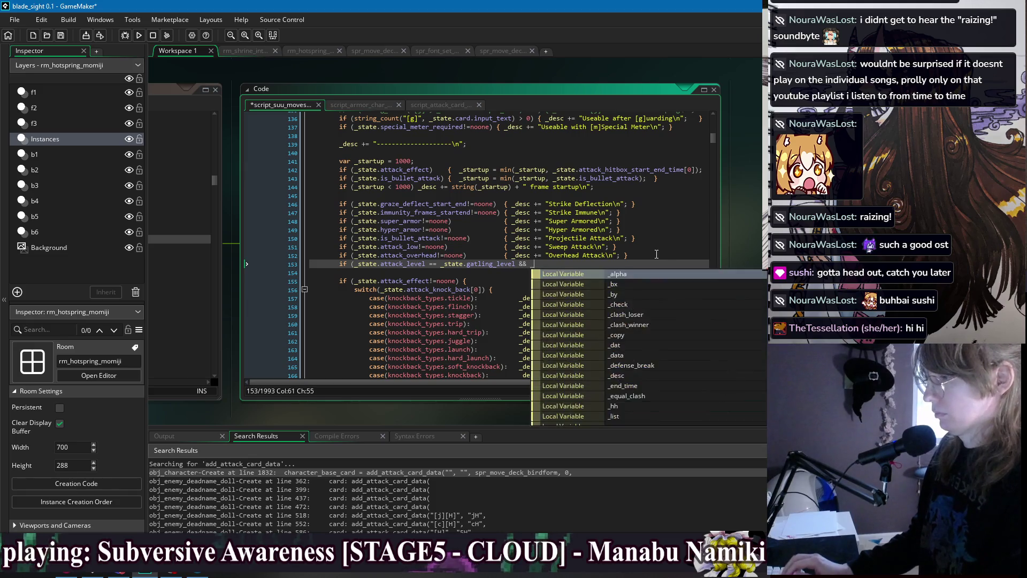
{"action": "type", "text": "an_not_repeat ="}
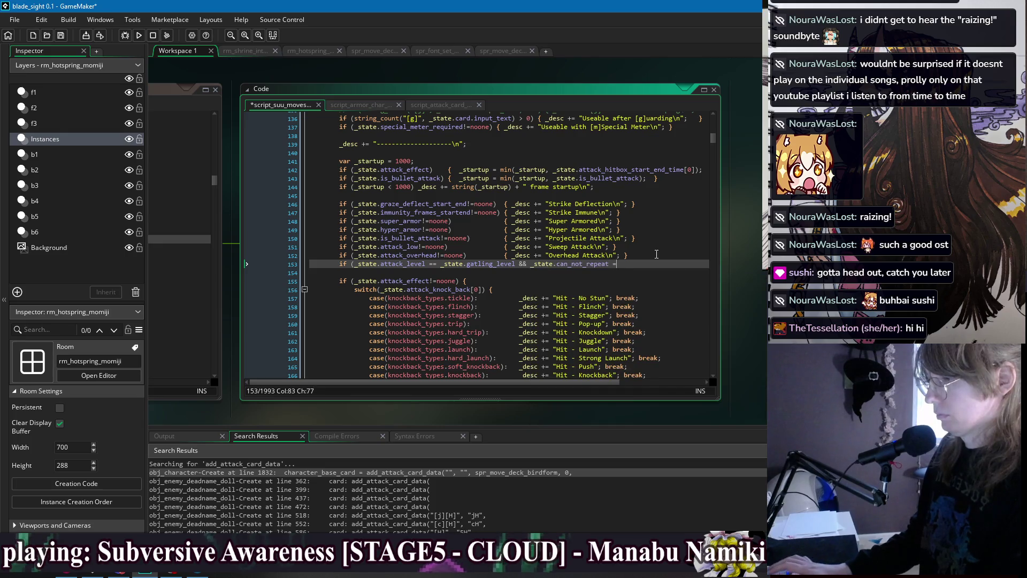
{"action": "type", "text": "= noone)"}
{"action": "key", "text": "Return"}
{"action": "type", "text": "{   "}
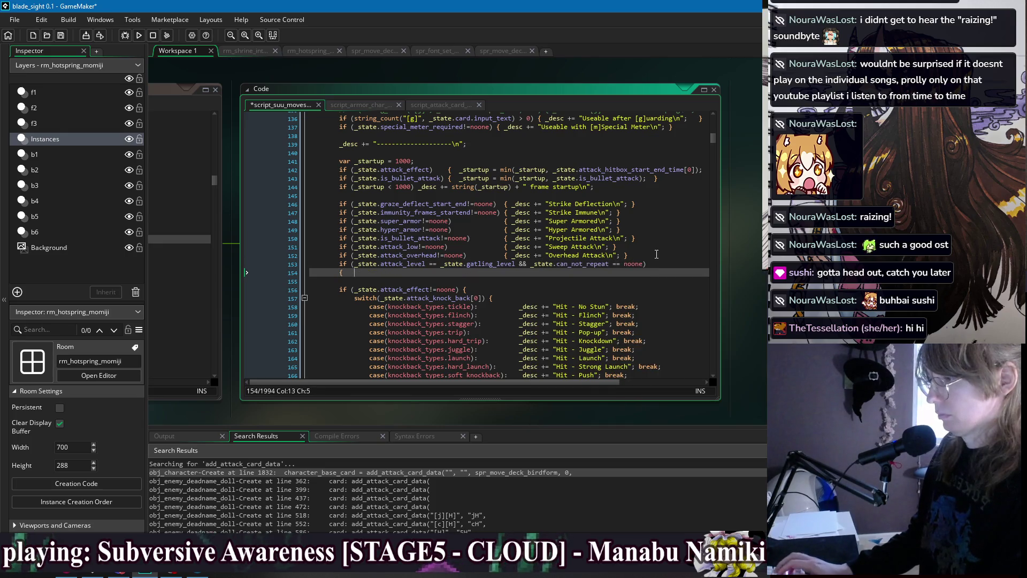
{"action": "type", "text": "_desc += \"Mashable"}
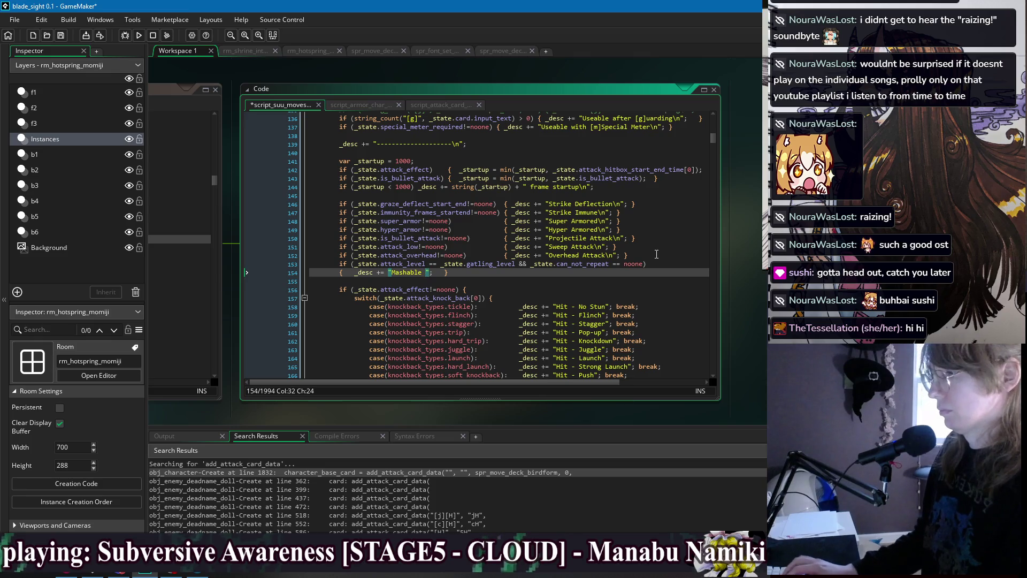
{"action": "type", "text": "tack\\n"}
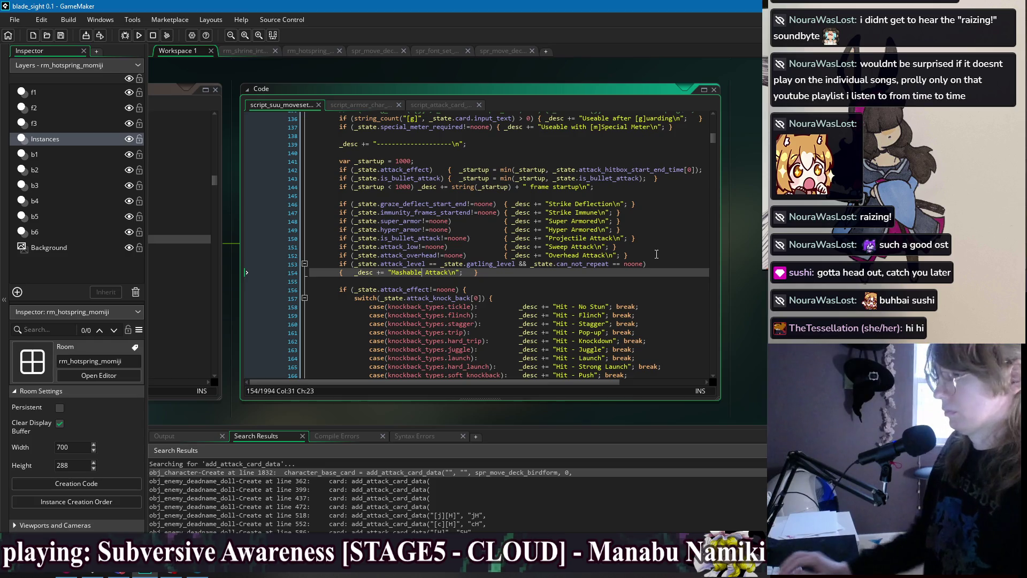
{"action": "left_click", "coordinate": [492, 279]}
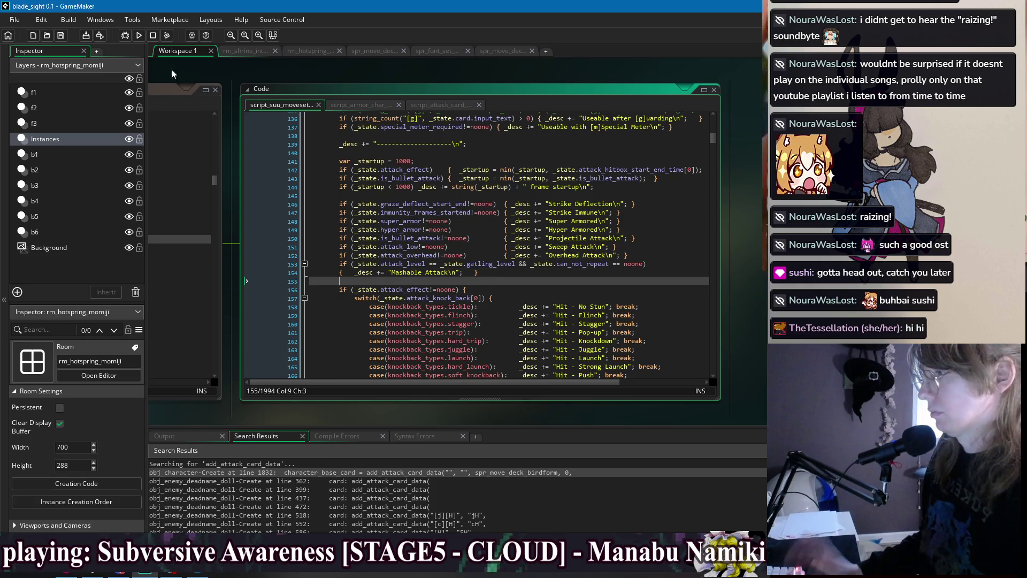
{"action": "left_click", "coordinate": [139, 35]}
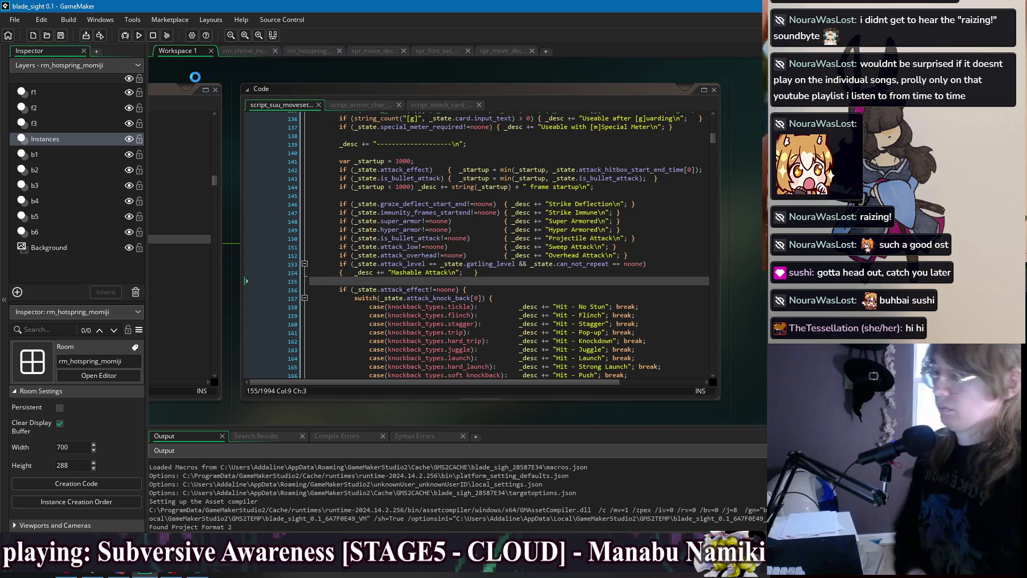